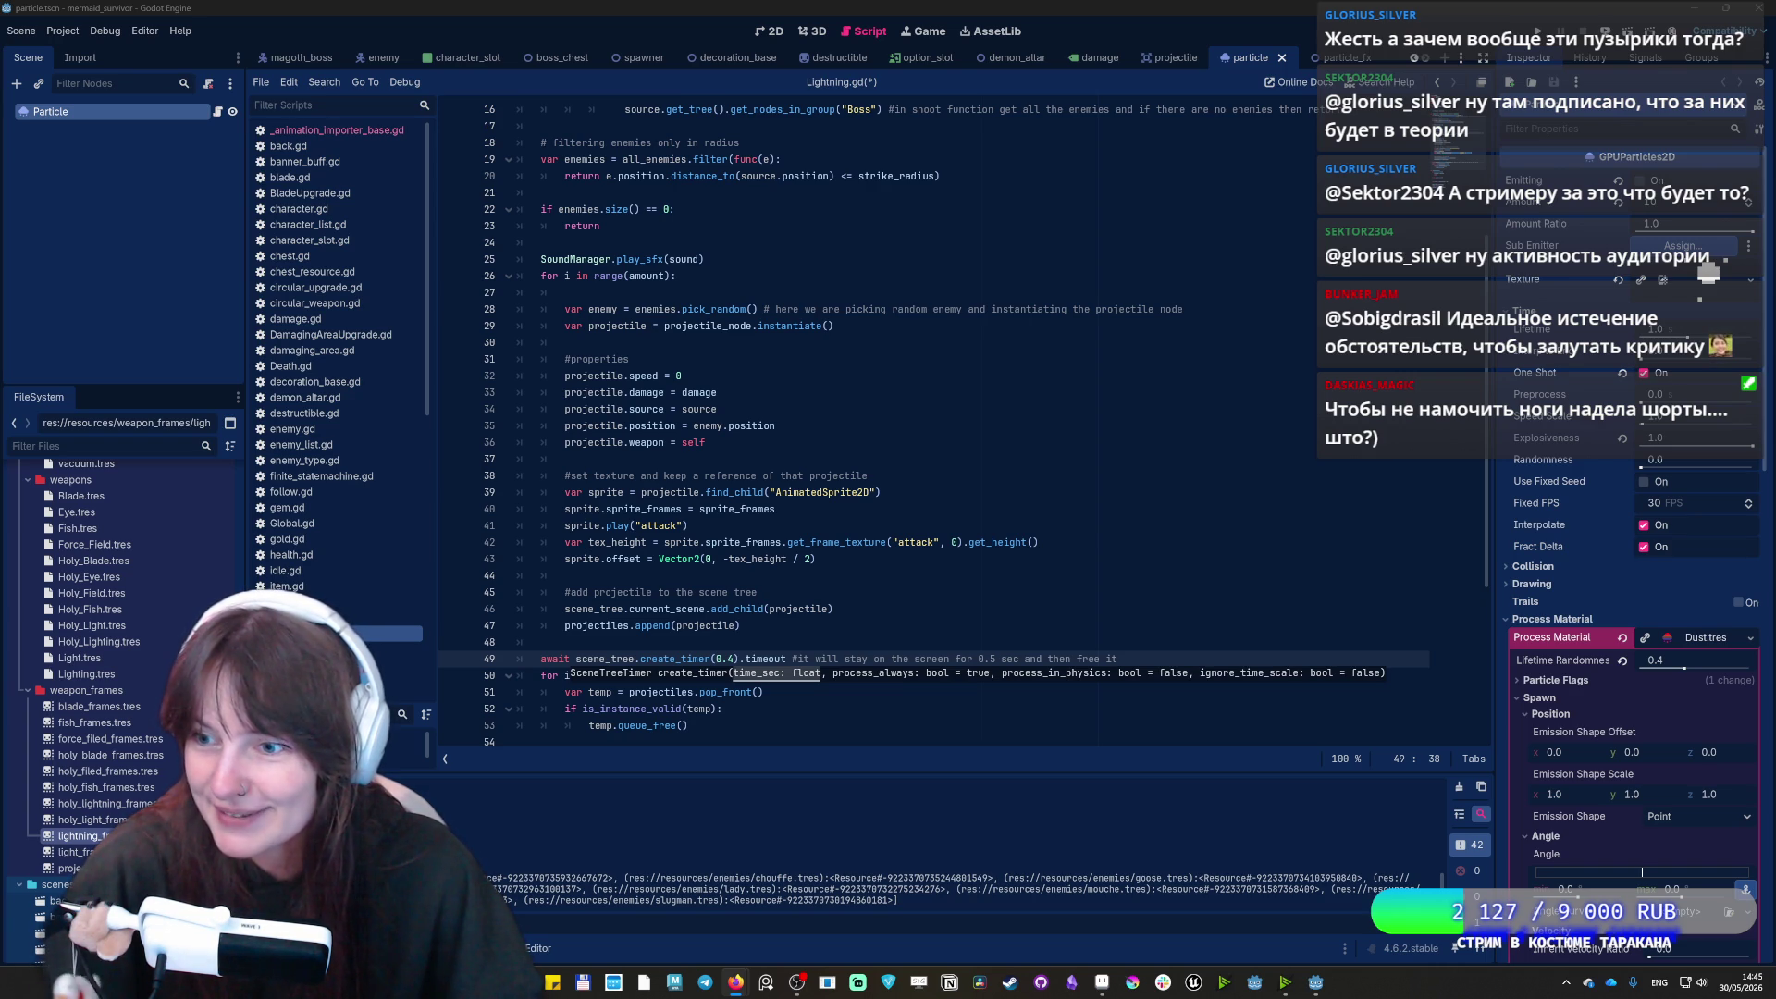
# Switch from the Godot editor to the browser showing TikTok's Weather in Belgium page
pyautogui.hotkey('alt', 'Tab')
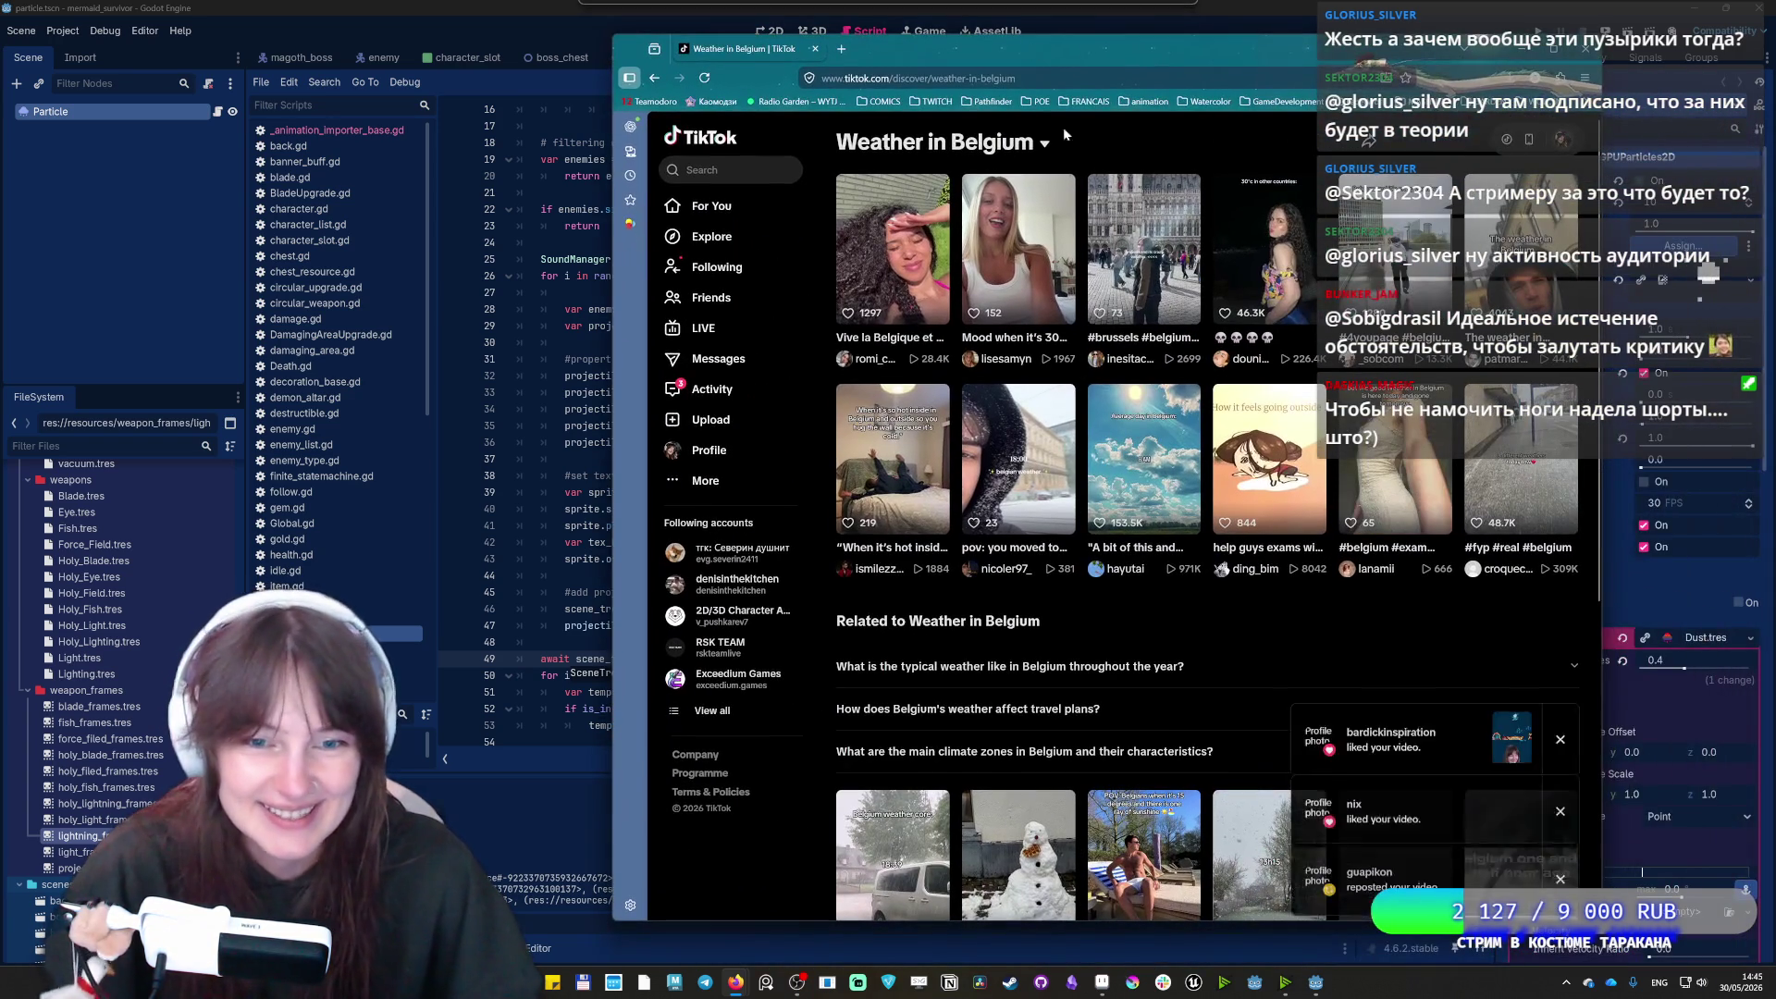
# Play the Average day in Belgium video, pause it and restart it from the beginning
pyautogui.click(1150, 469)
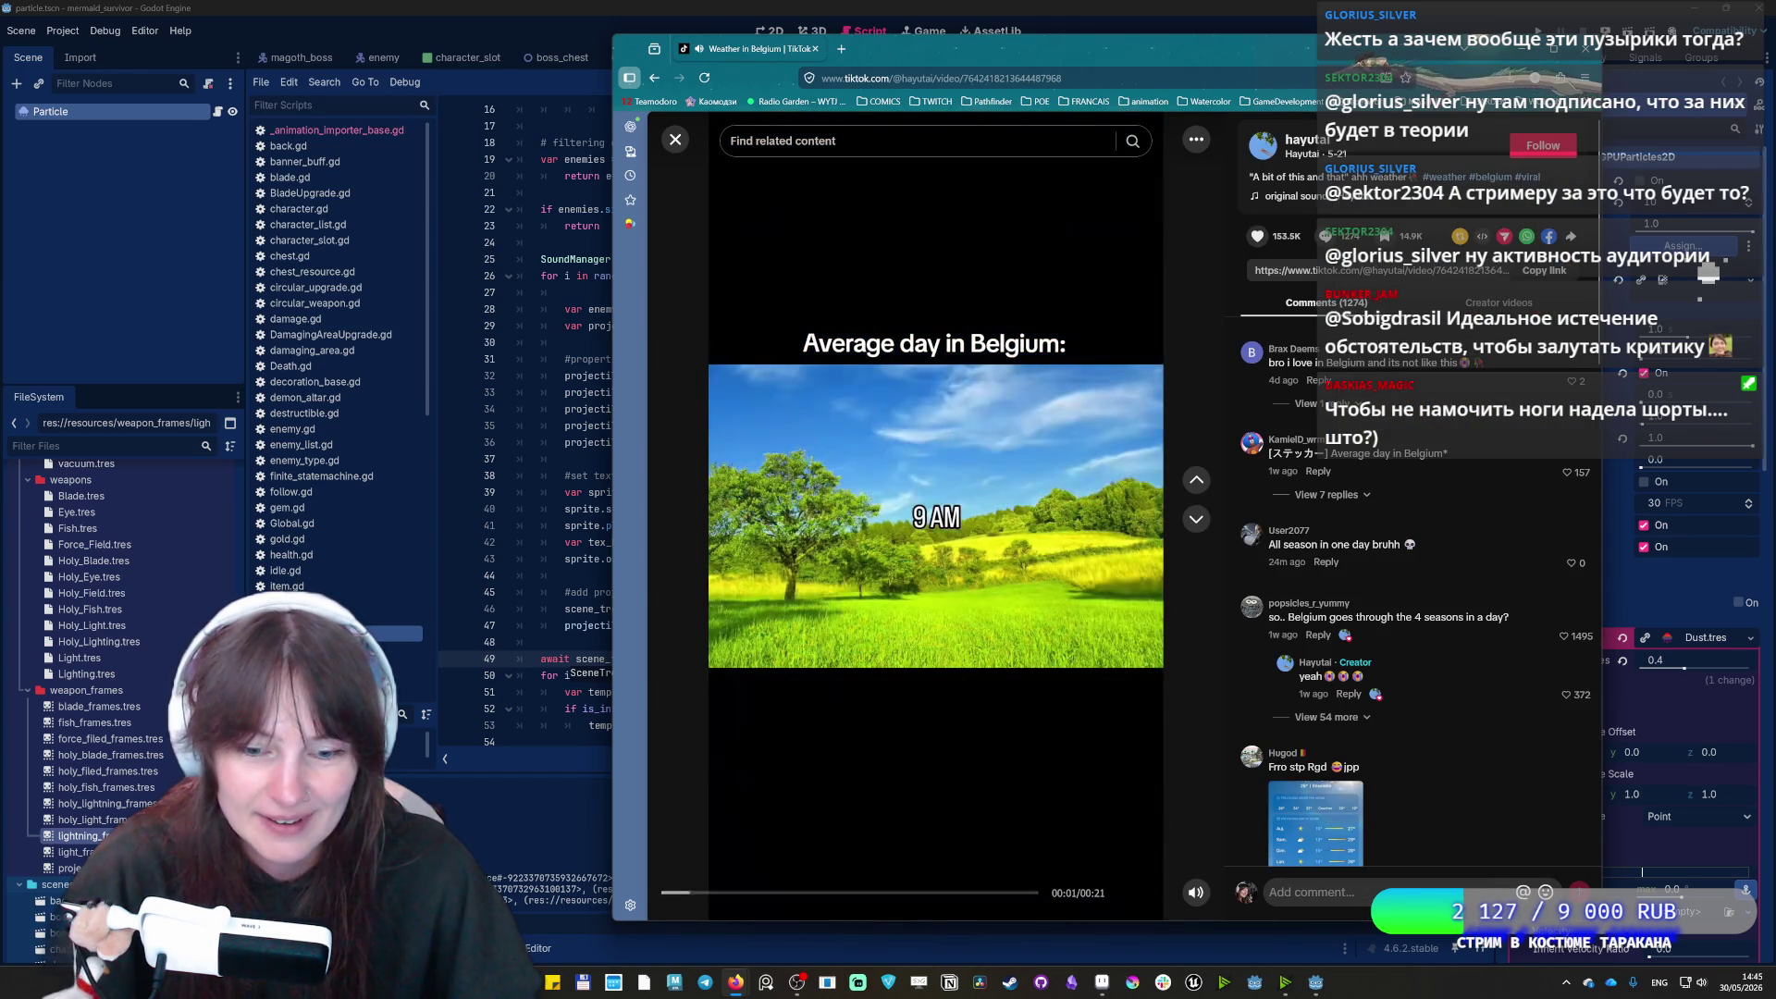
pyautogui.press('space')
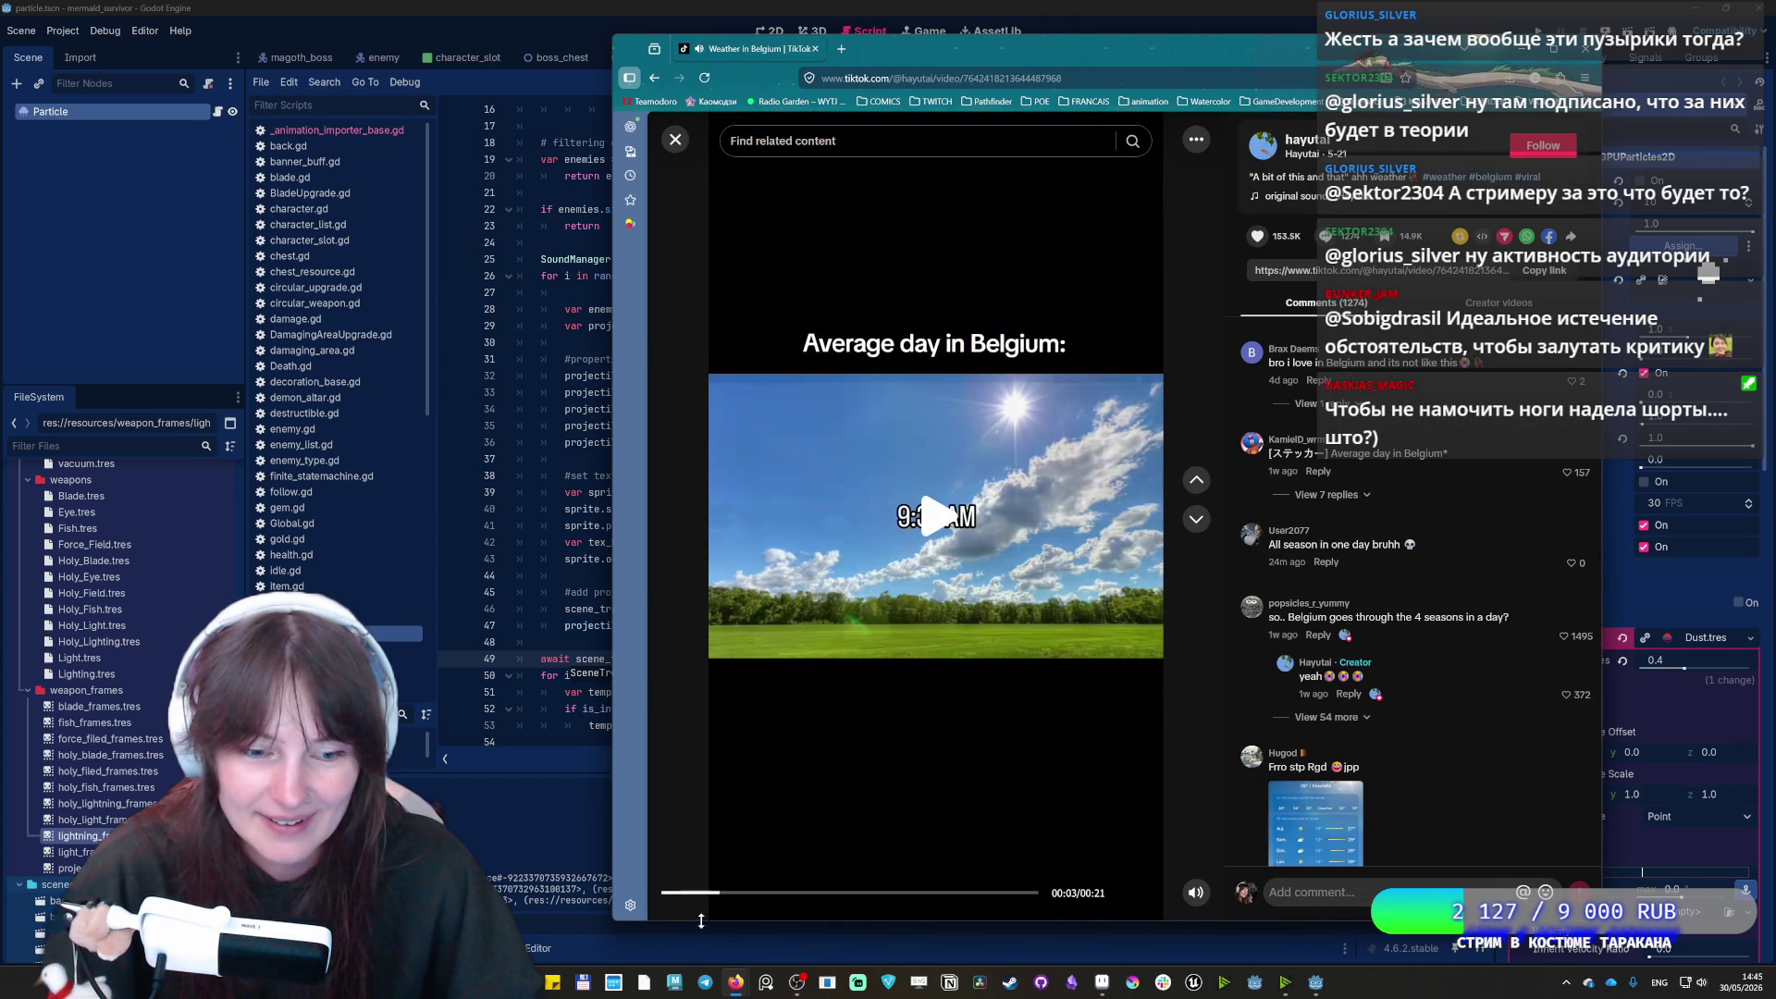
pyautogui.click(670, 893)
pyautogui.moveTo(1195, 892)
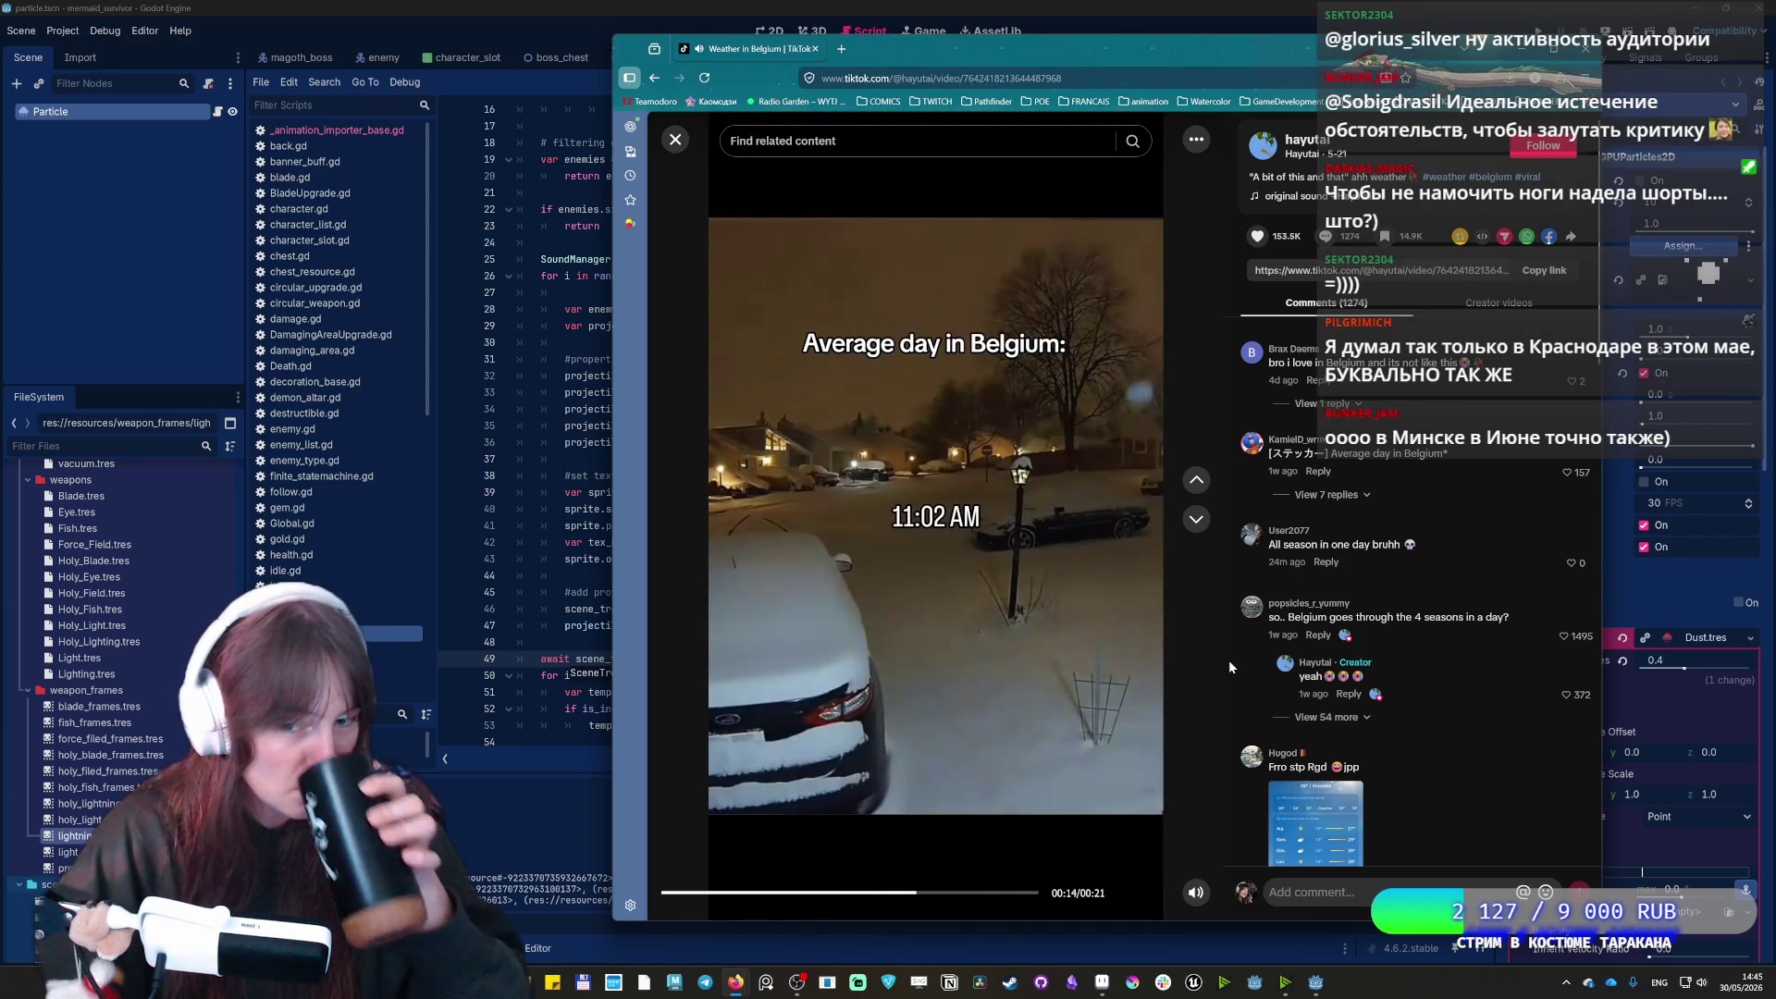
# View a comment's weather screenshot enlarged, close it, and return to Godot
pyautogui.scroll(-1, 1407, 665)
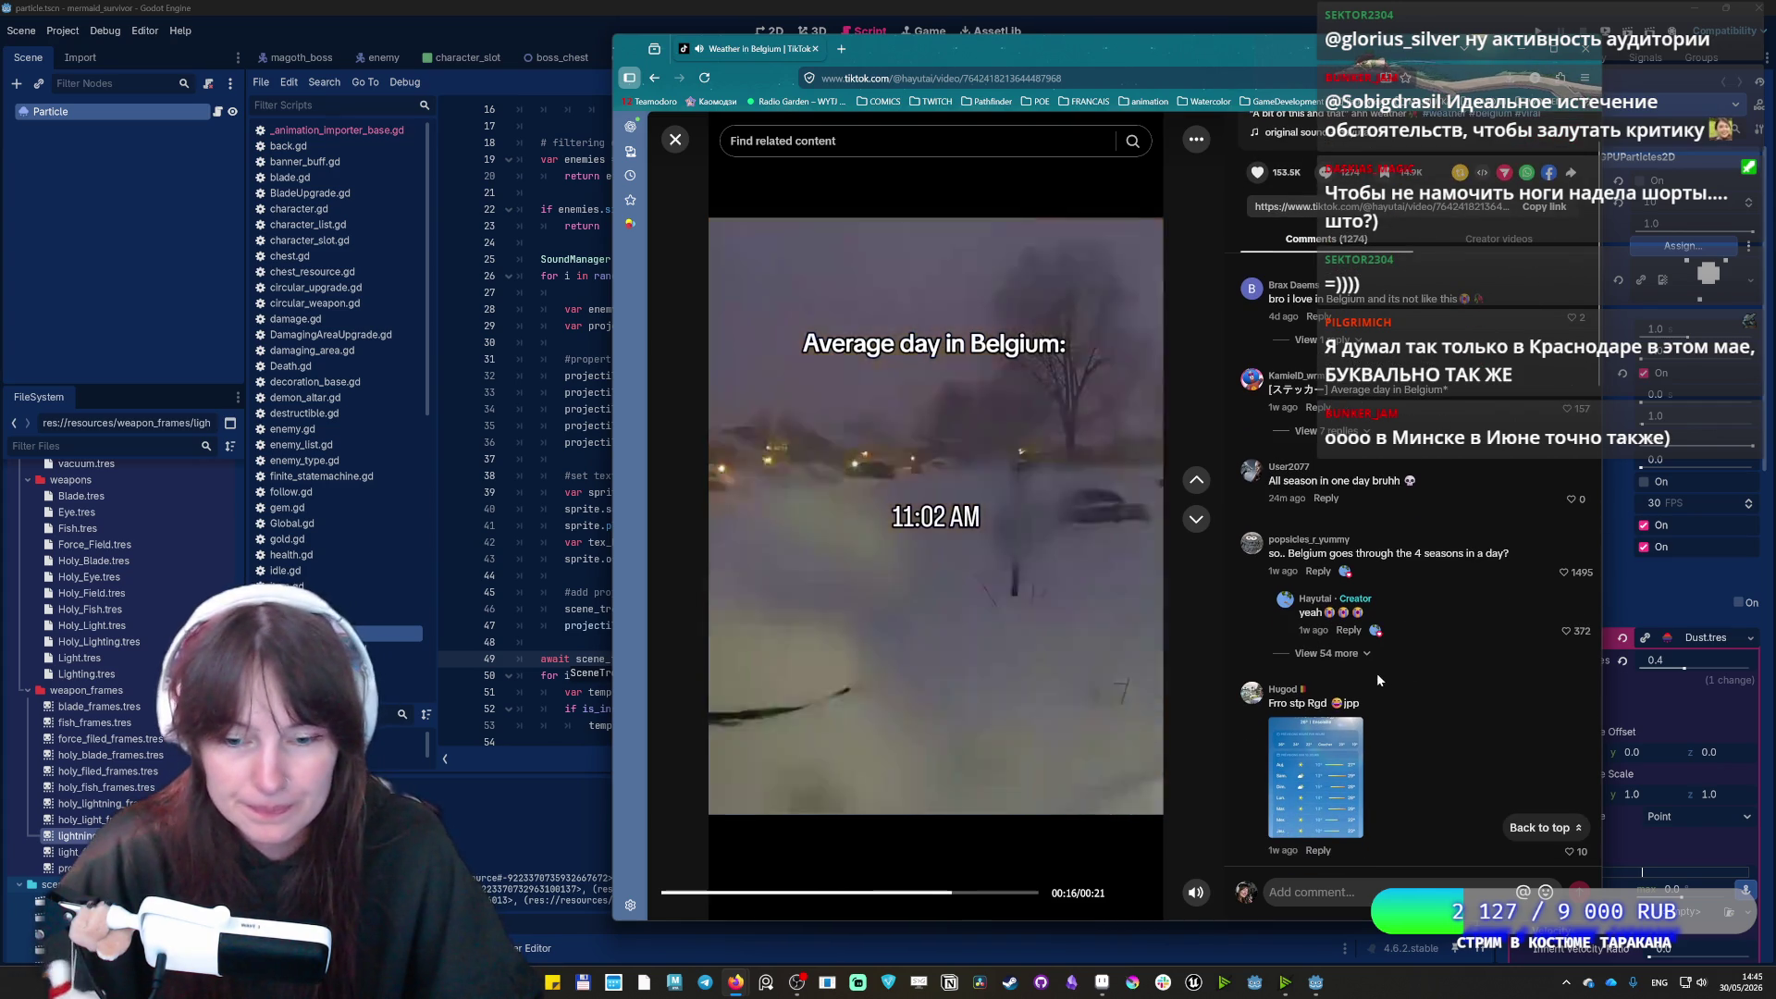
pyautogui.click(1331, 812)
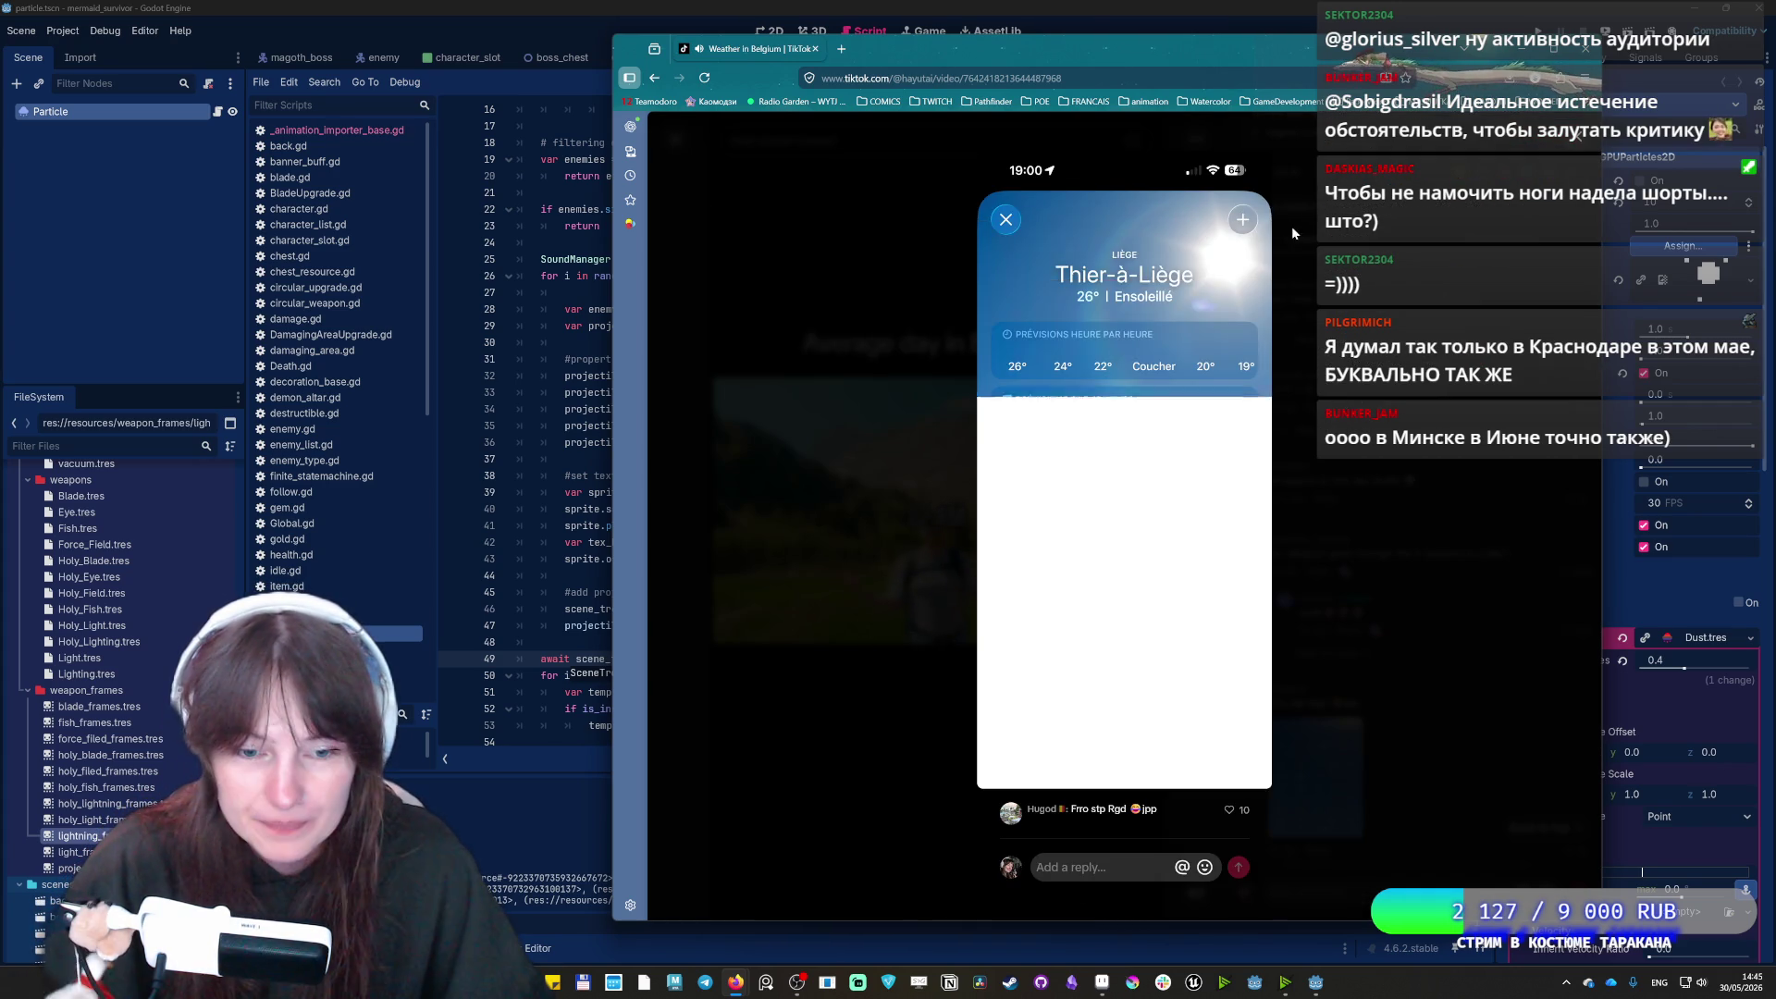
pyautogui.press('Escape')
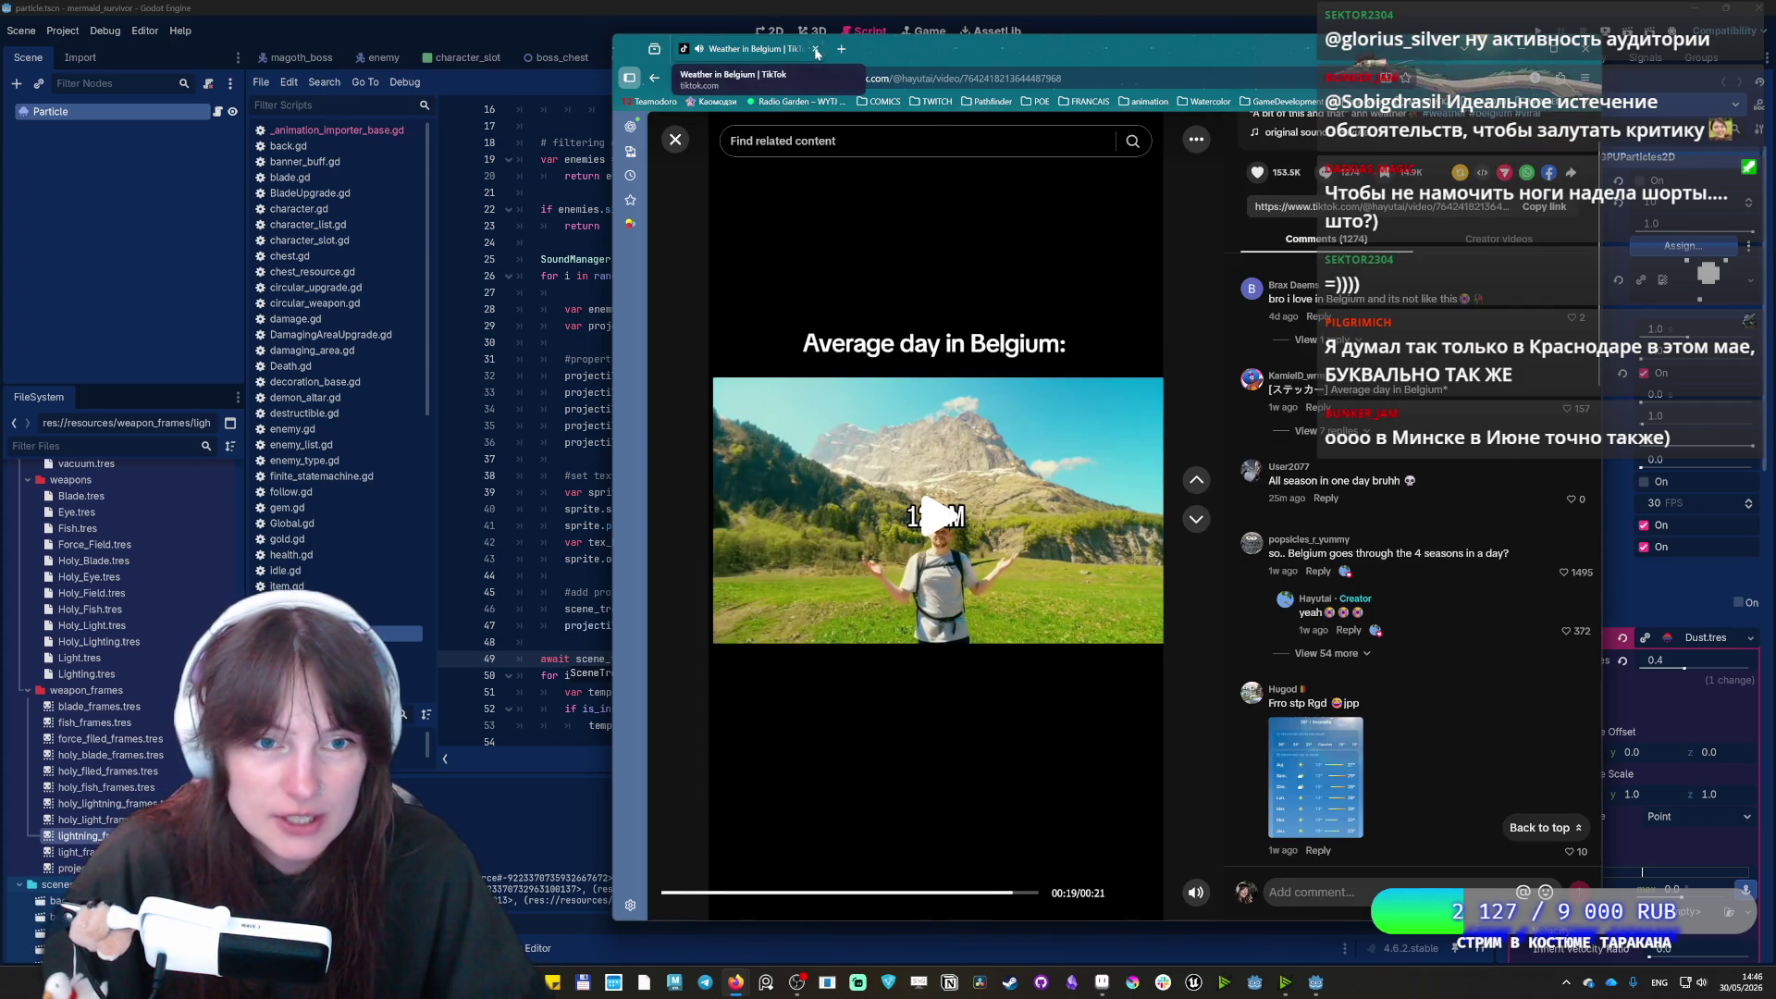
pyautogui.hotkey('alt', 'Tab')
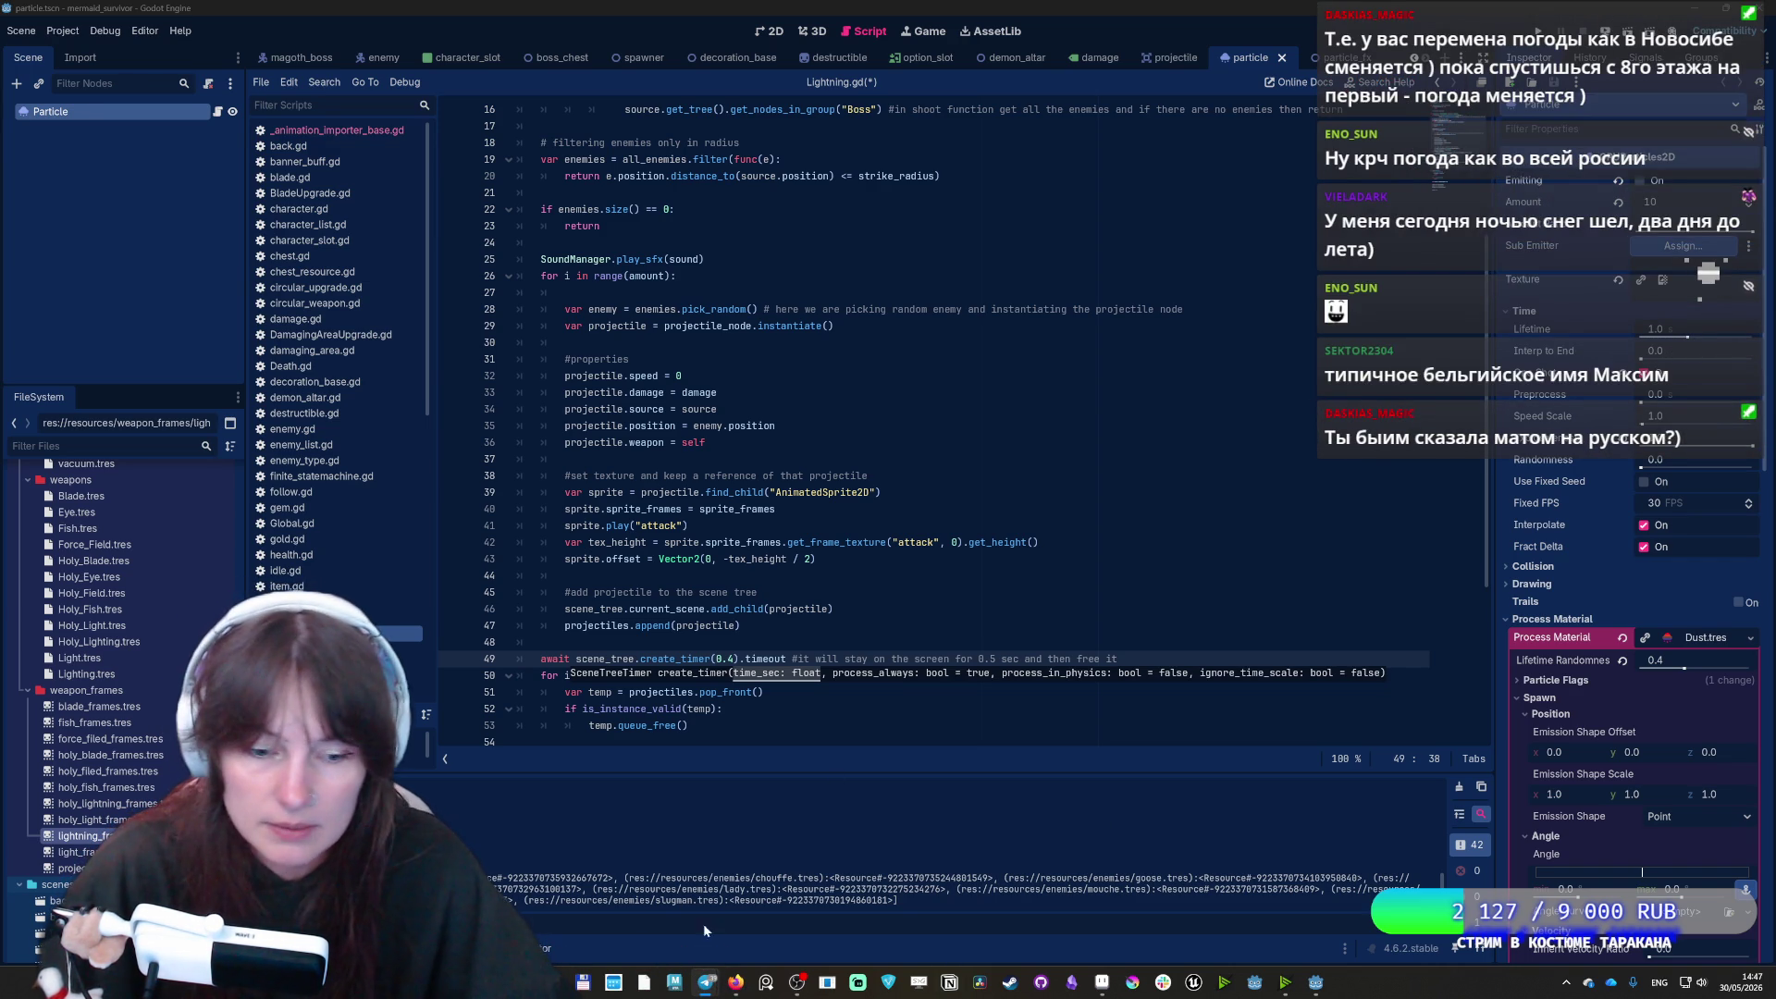
# Save Lightning.gd, launch Paint from search, and move its window up and right
pyautogui.hotkey('ctrl', 's')
pyautogui.press('super+alt+space')
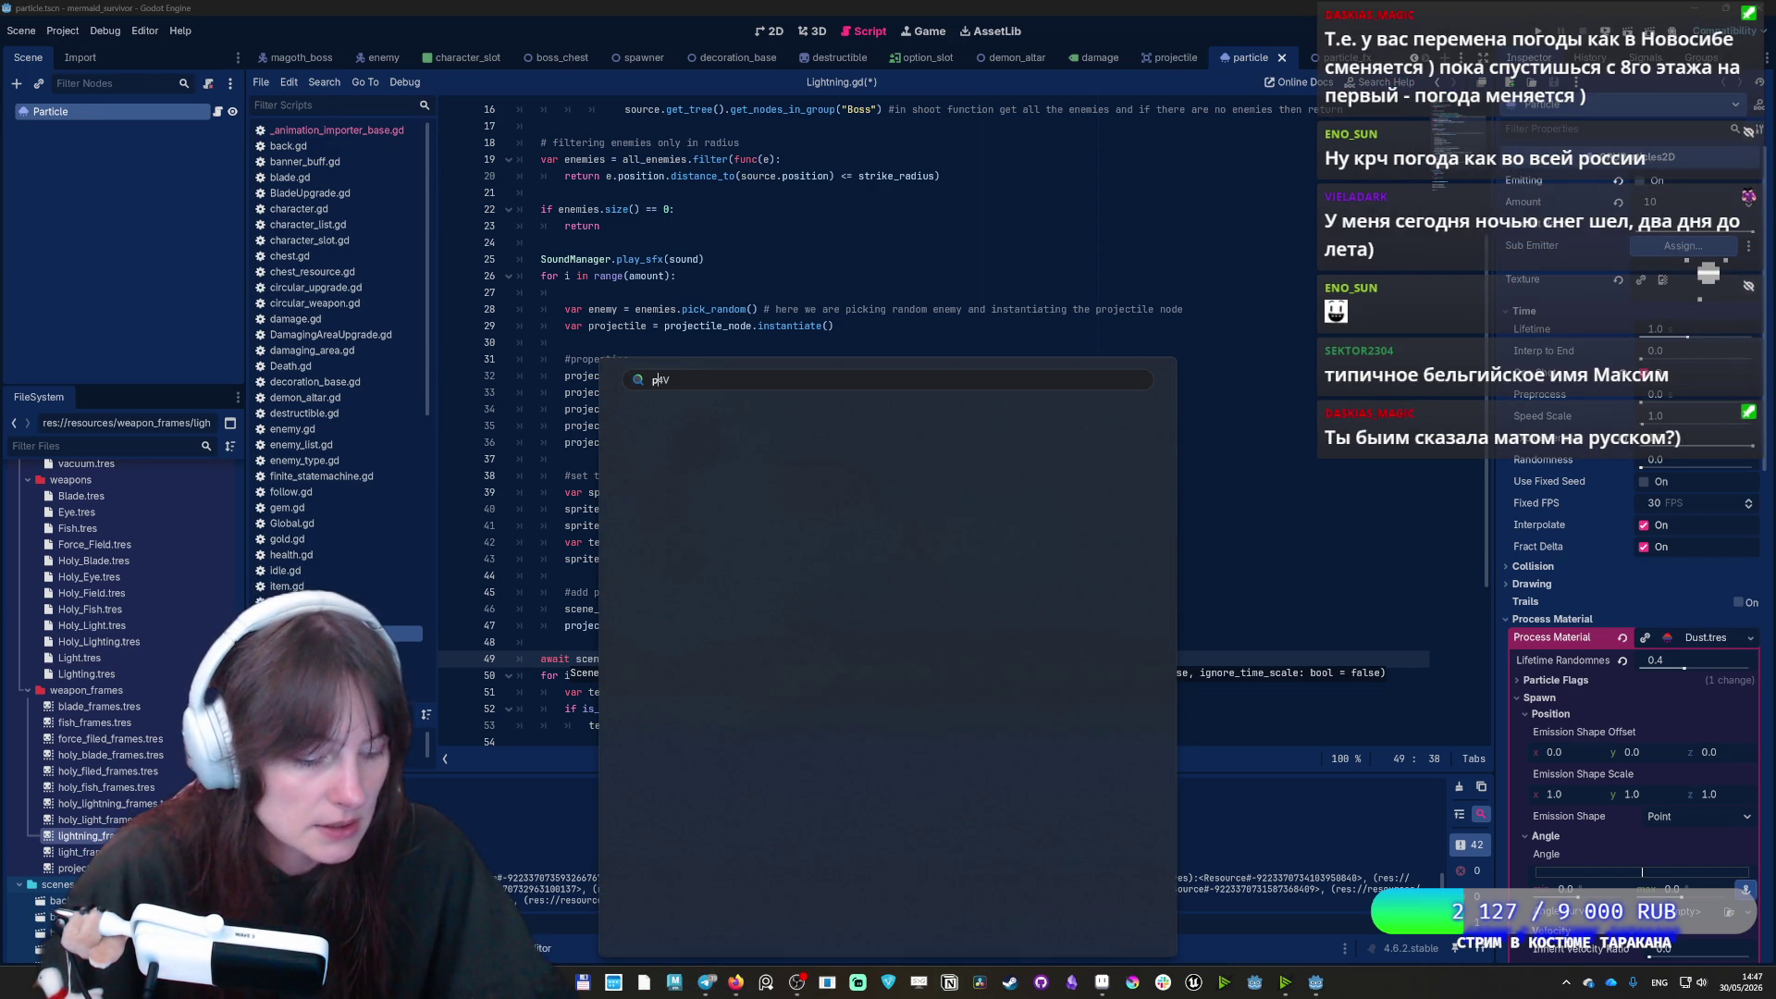
pyautogui.press('Escape')
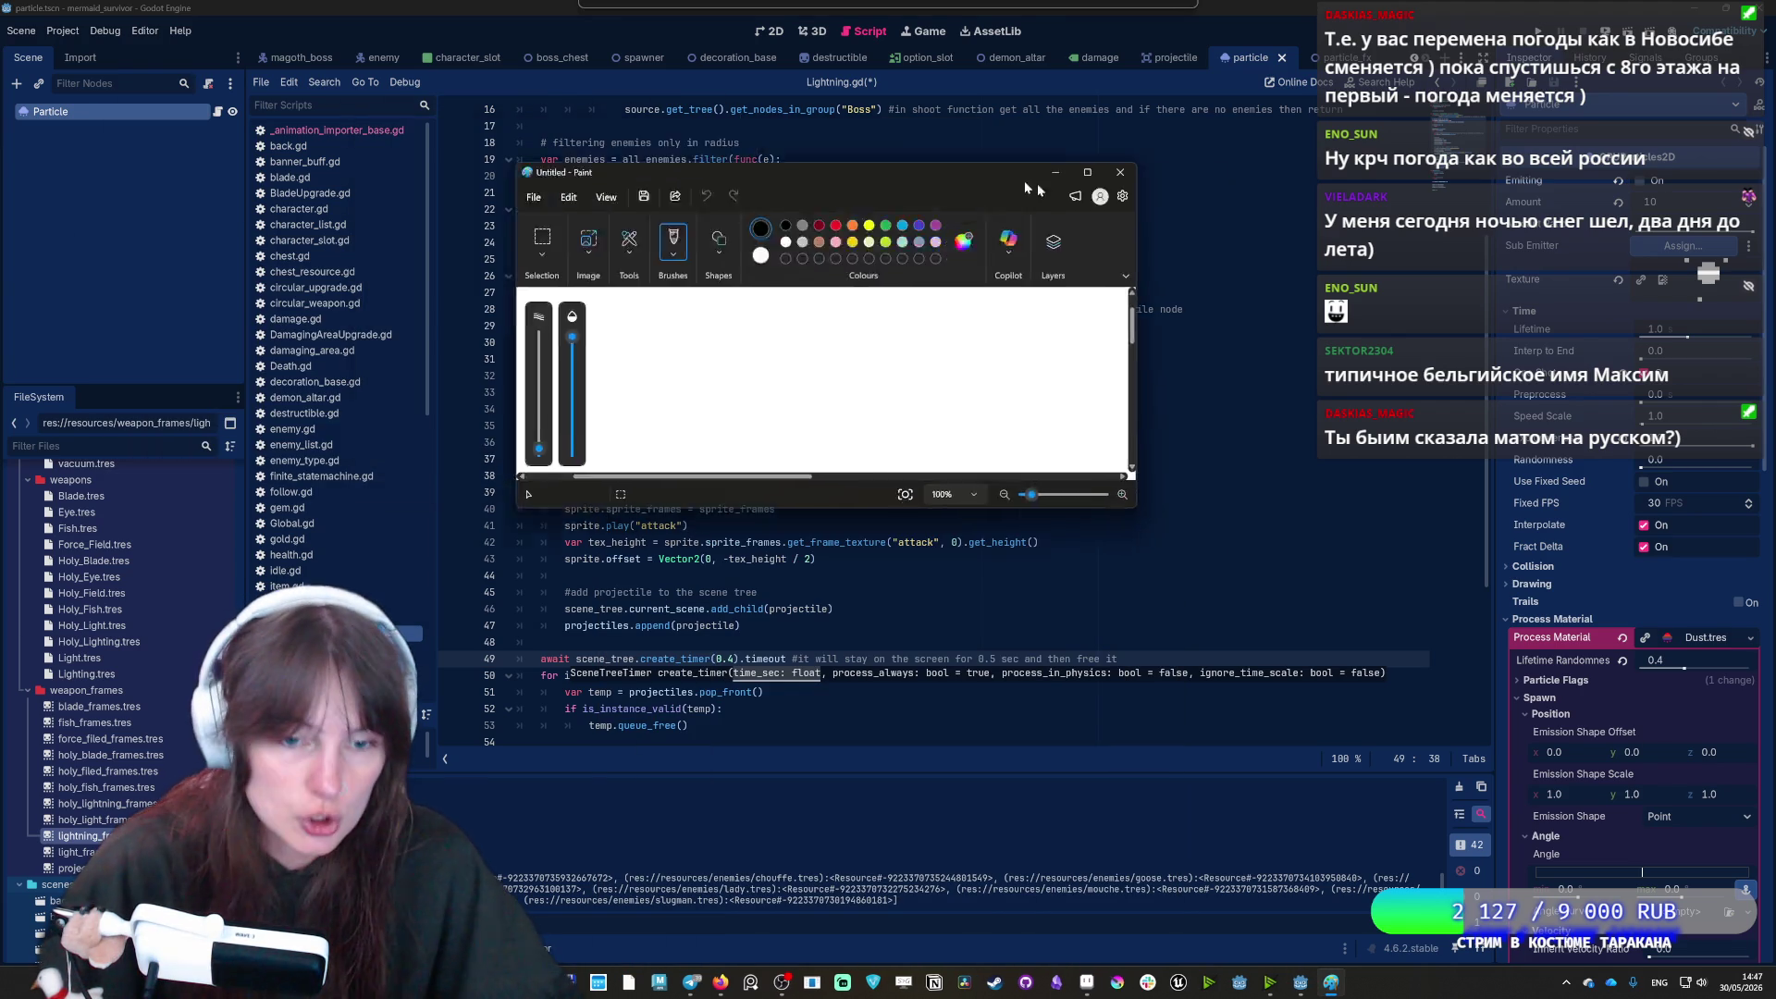
pyautogui.moveTo(1036, 190); pyautogui.dragTo(1218, 84)
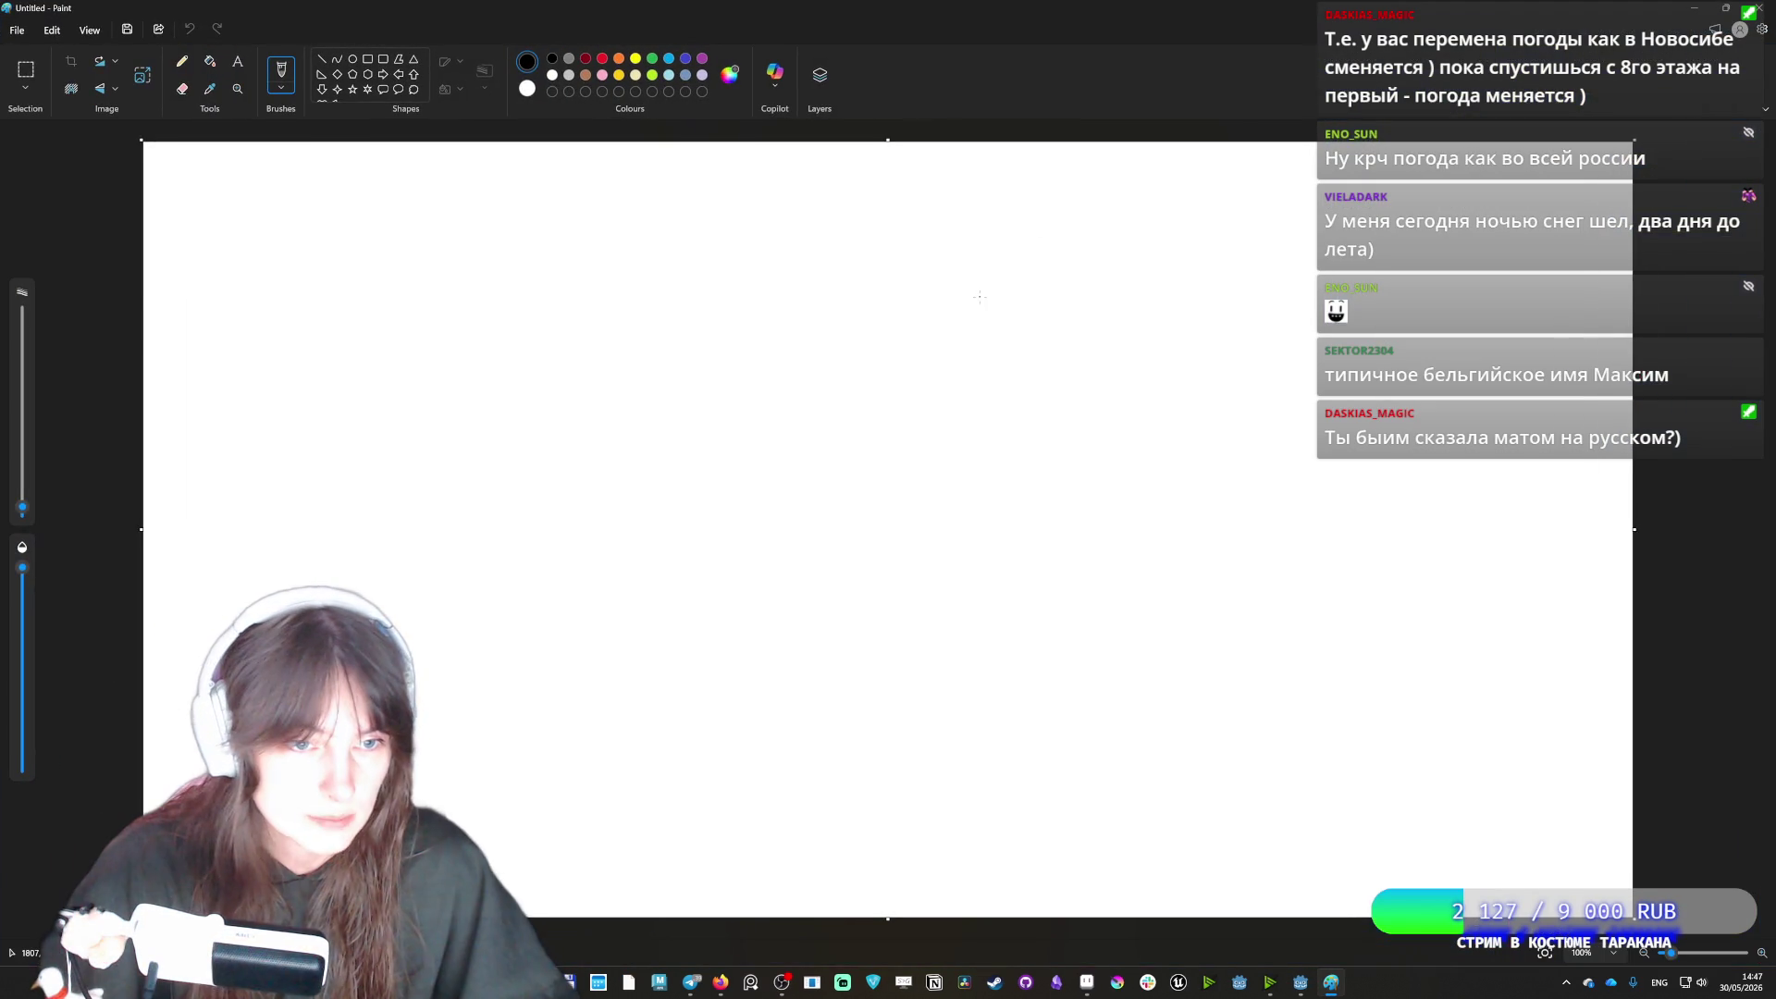
# Paste two Google weather screenshots into Paint and place them side by side
pyautogui.hotkey('ctrl', 'v')
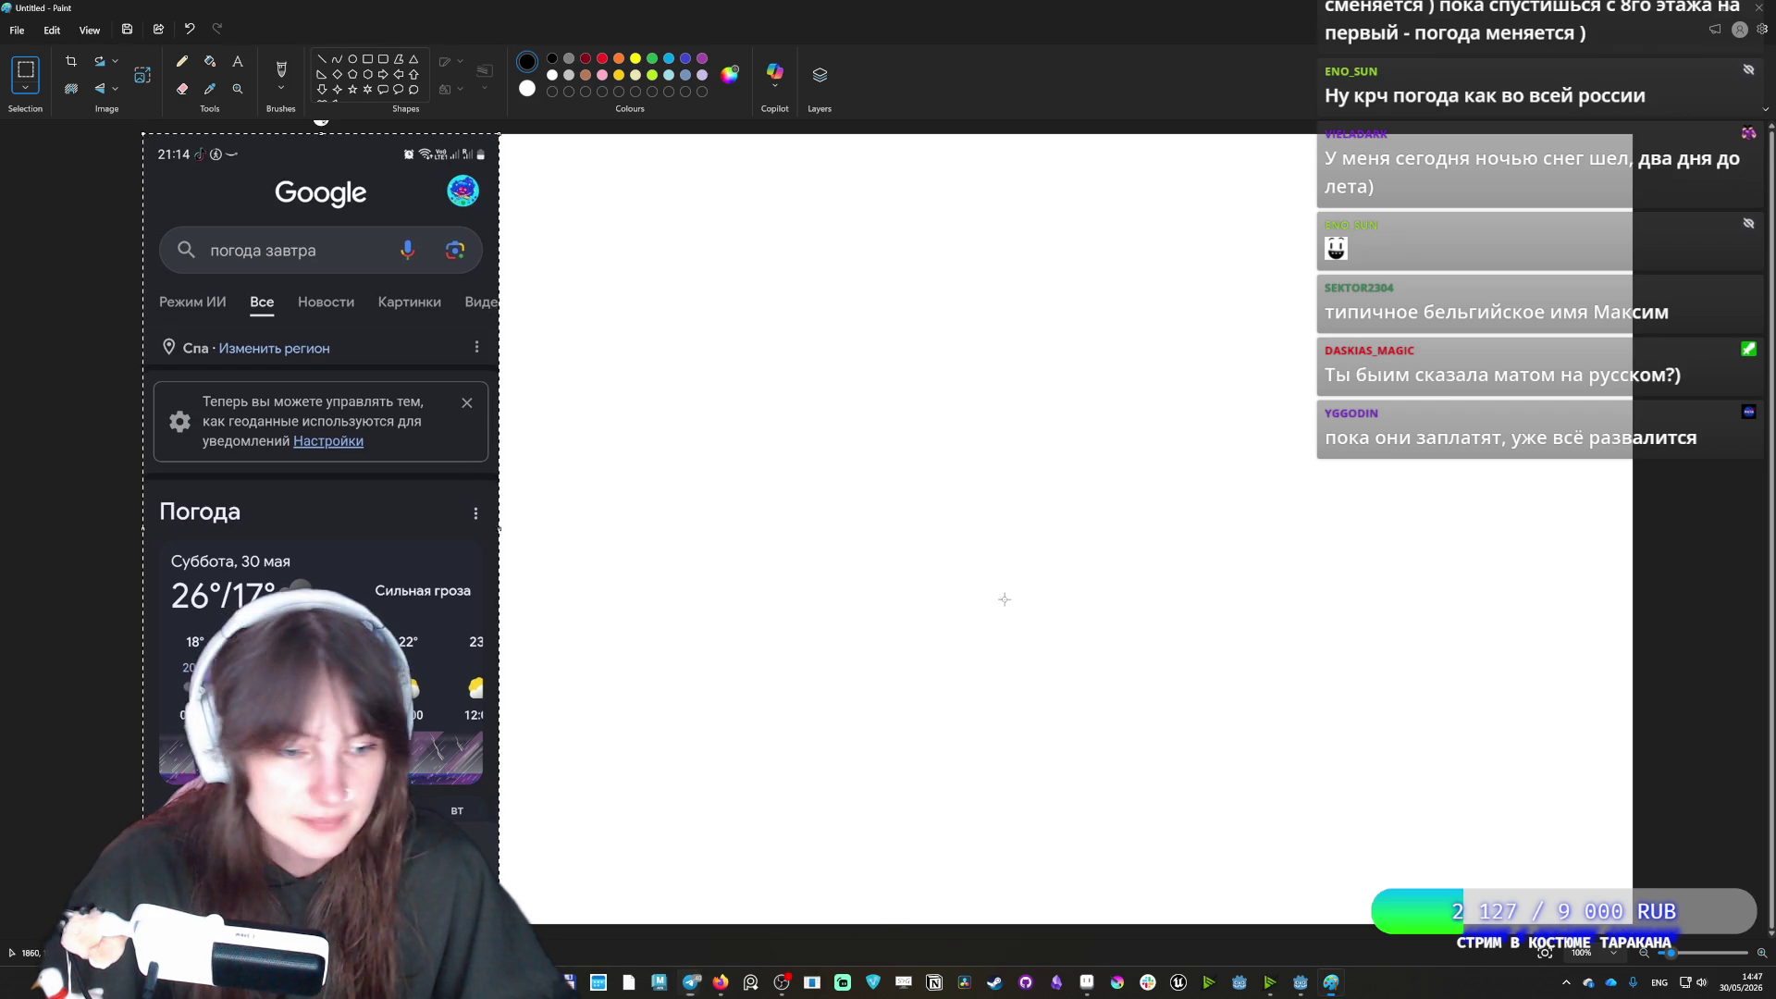
pyautogui.hotkey('ctrl', 'v')
pyautogui.moveTo(327, 611)
pyautogui.mouseDown()
pyautogui.moveTo(761, 600)
pyautogui.moveTo(662, 629)
pyautogui.mouseUp()
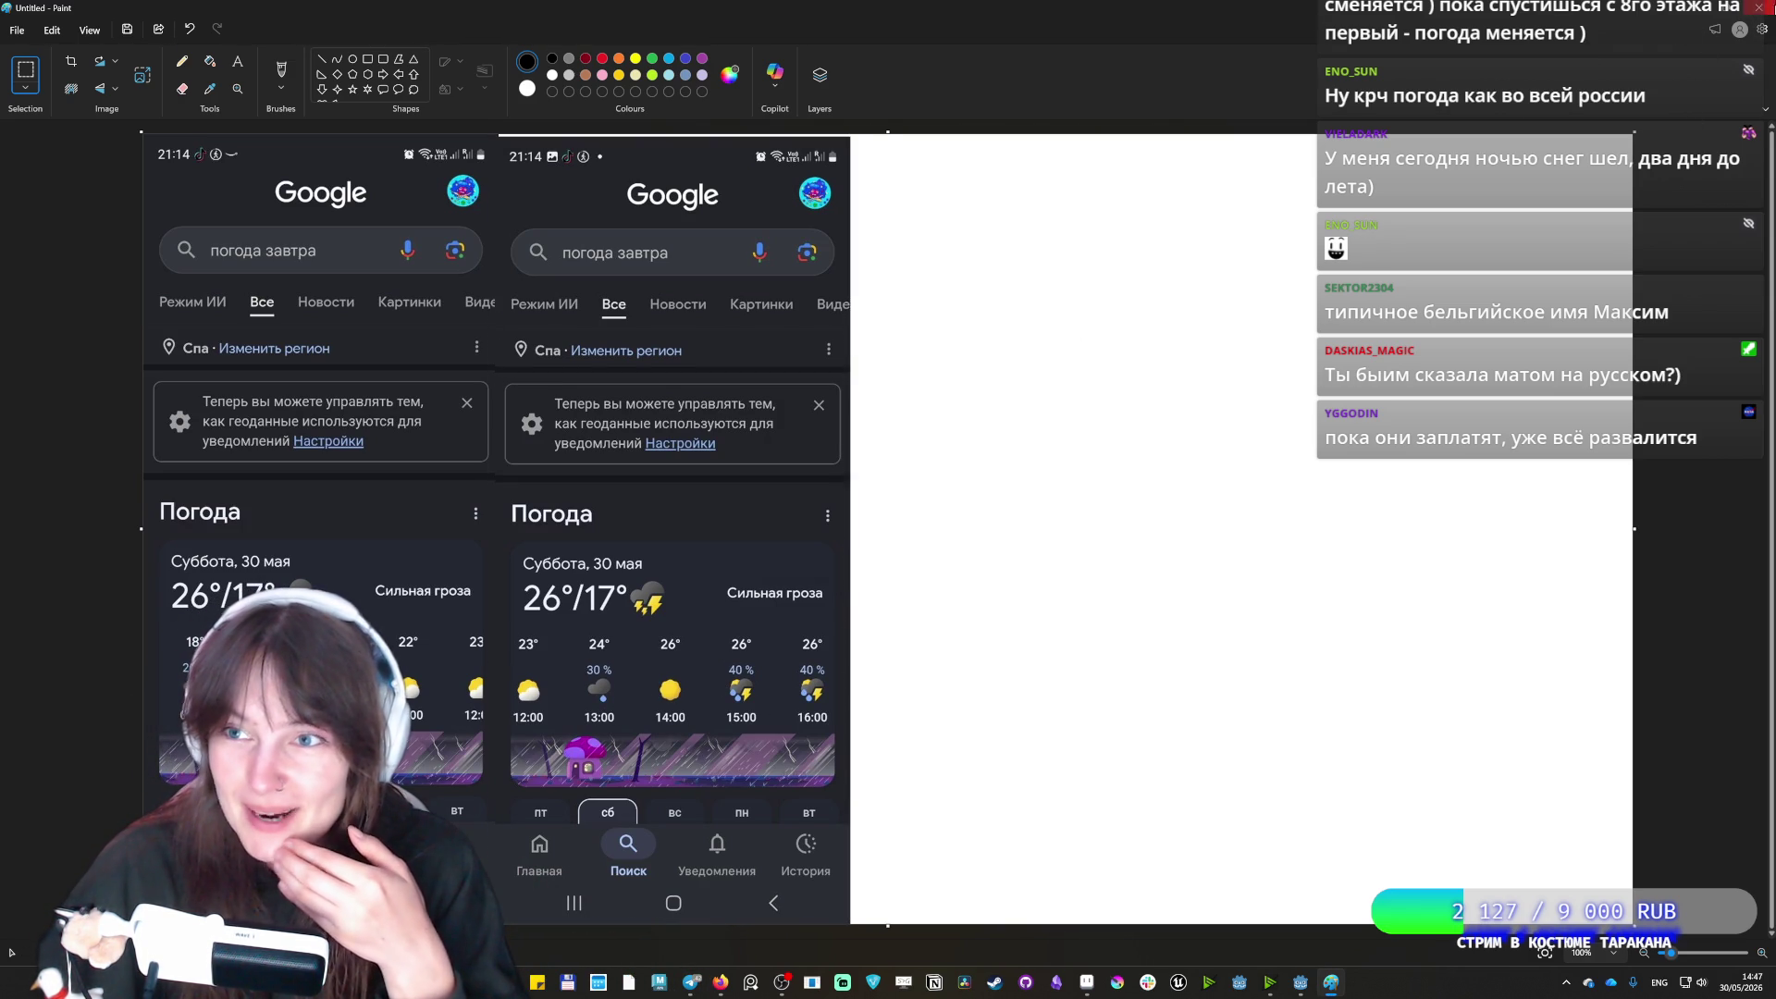
# Close Paint without saving and maximise the Google Drive Favorites Photos window
pyautogui.click(1755, 12)
pyautogui.click(888, 529)
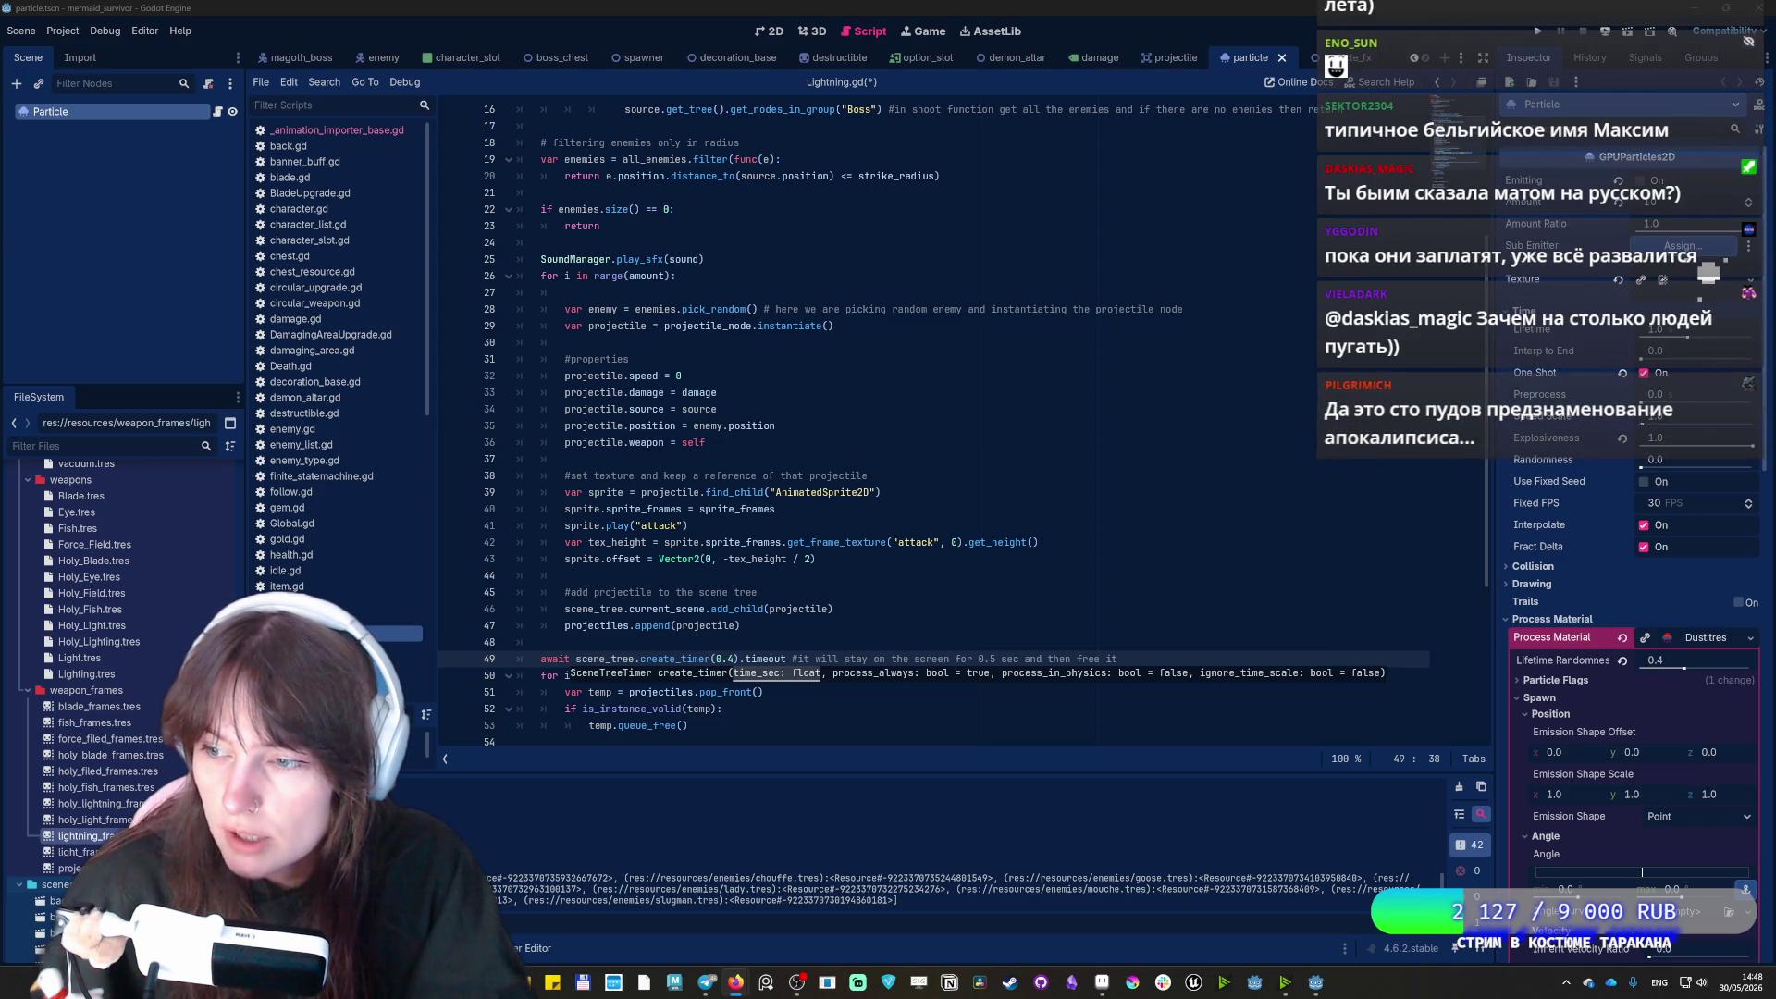
pyautogui.hotkey('alt', 'Tab')
pyautogui.moveTo(823, 231); pyautogui.dragTo(823, 4)
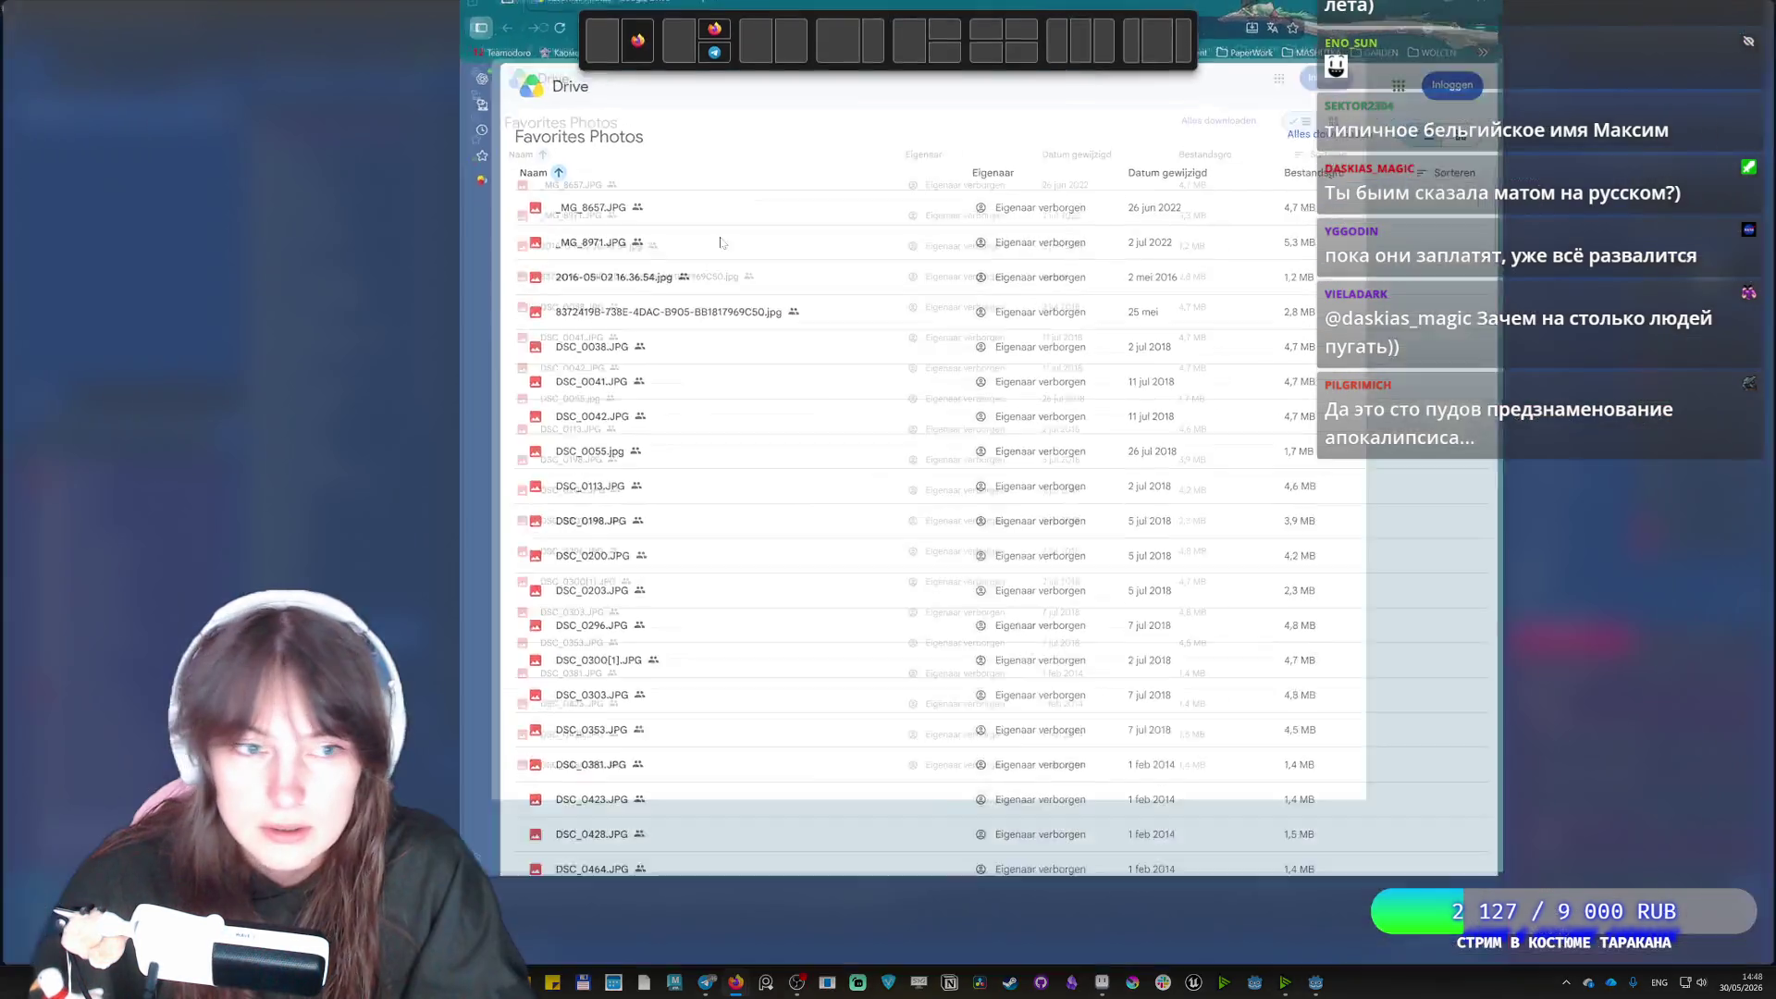
# Open the _MG_8657.JPG preview and page forward to the hillside building photo DSC_0113.JPG
pyautogui.doubleClick(113, 221)
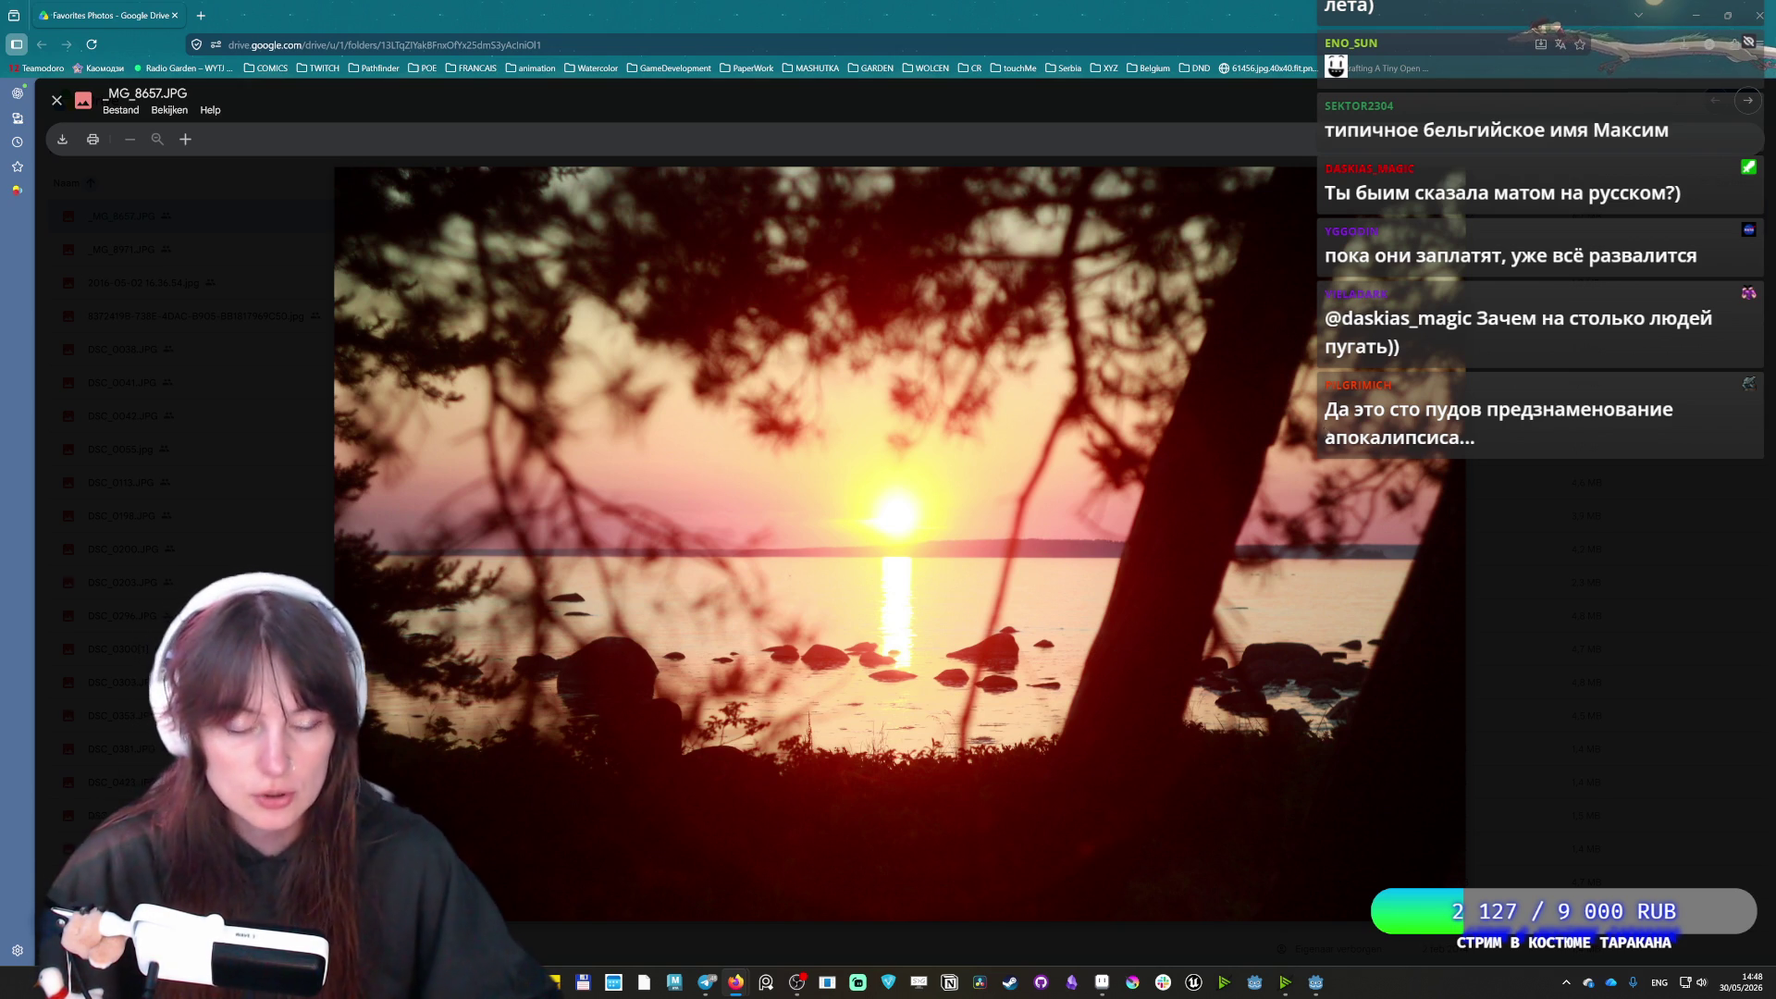
pyautogui.press('Right')
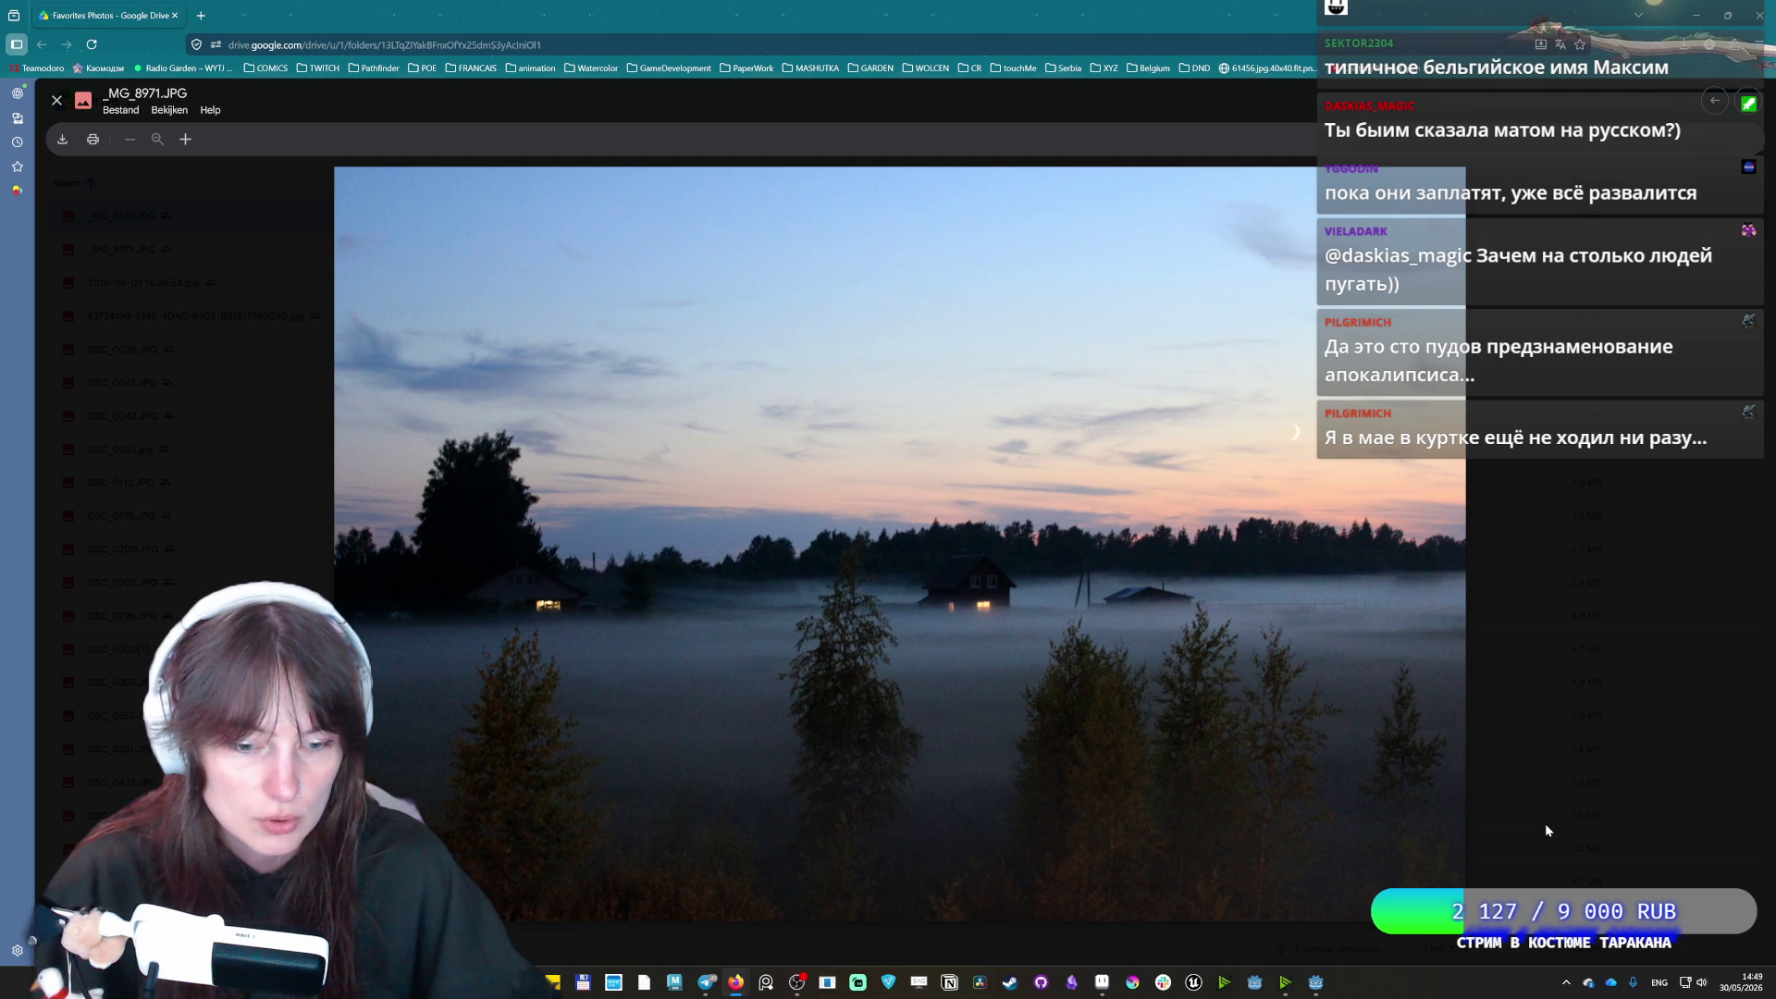
pyautogui.press('Right')
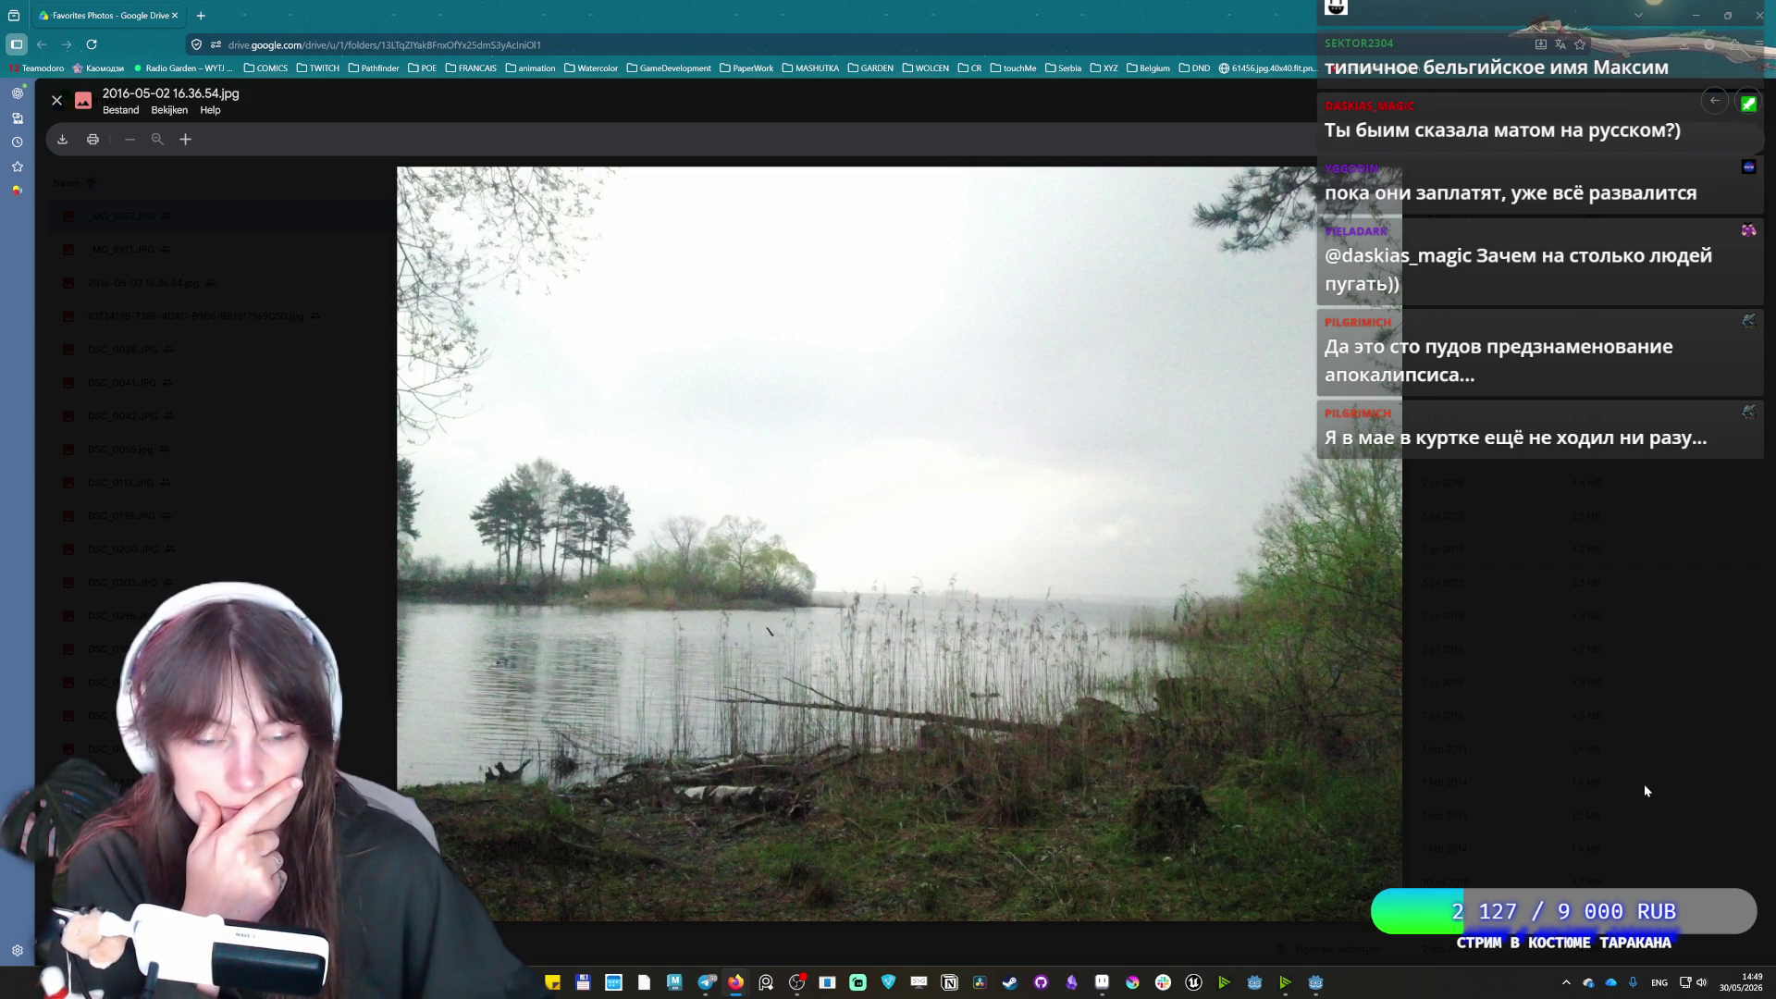
pyautogui.press('Right')
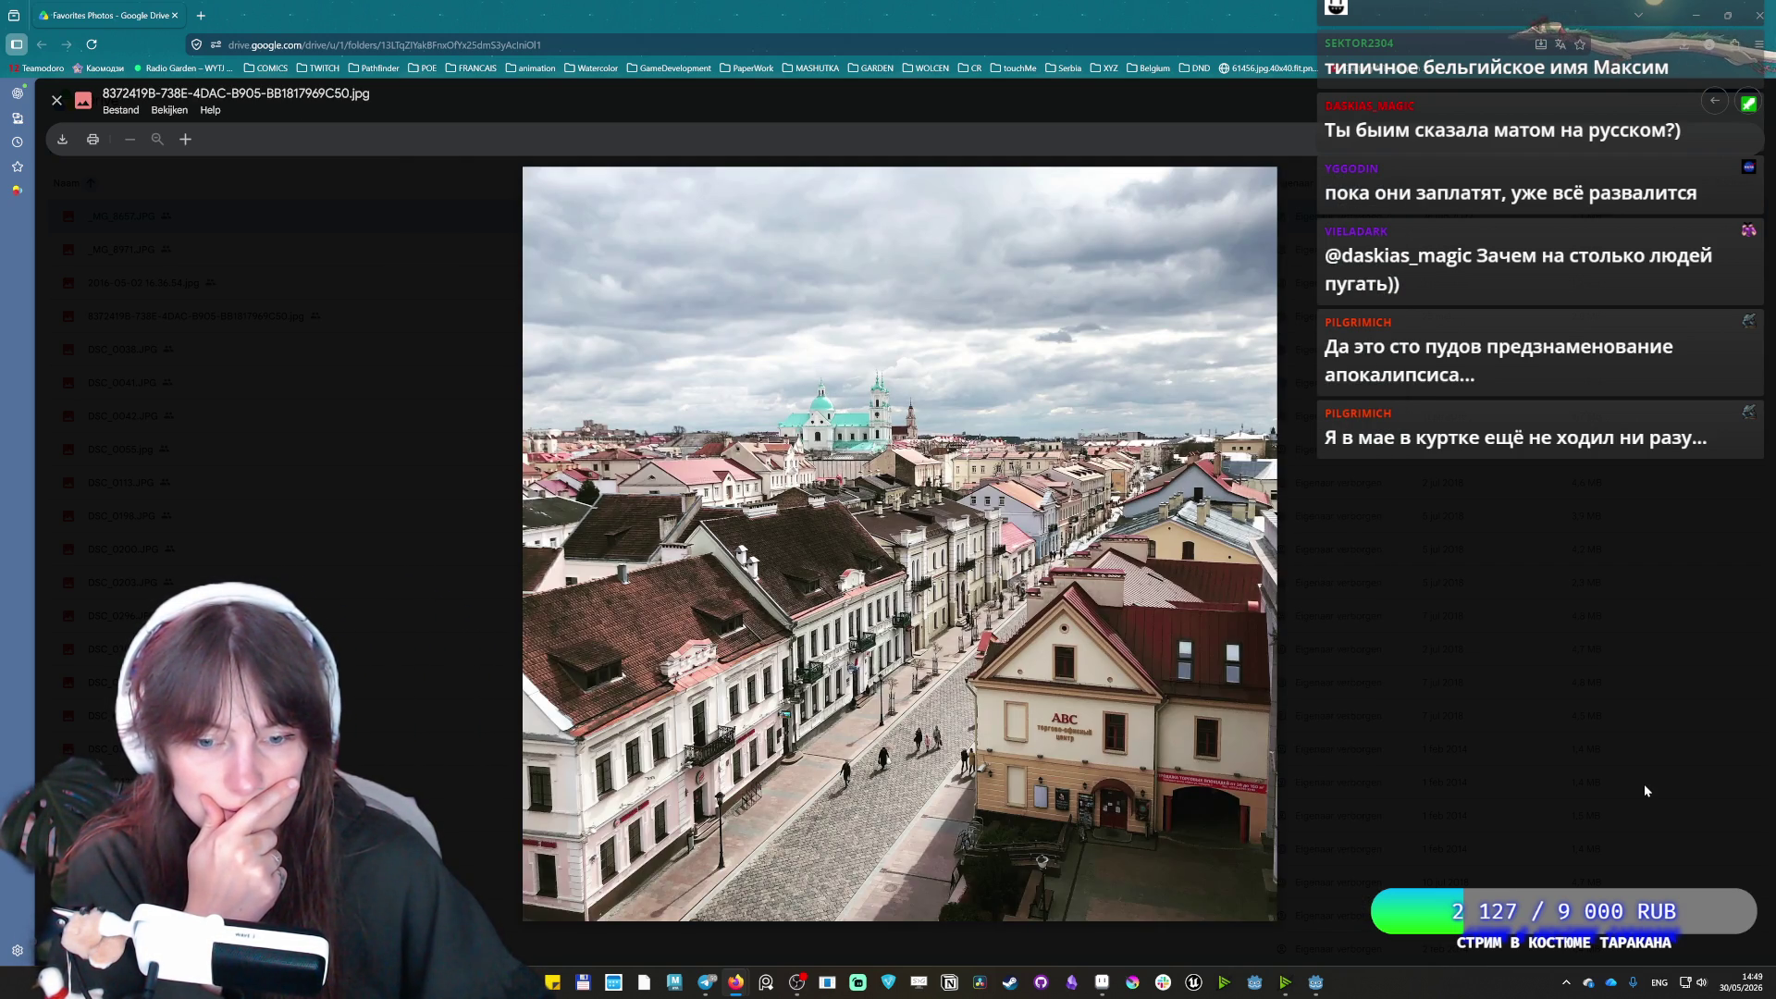
pyautogui.press('Right')
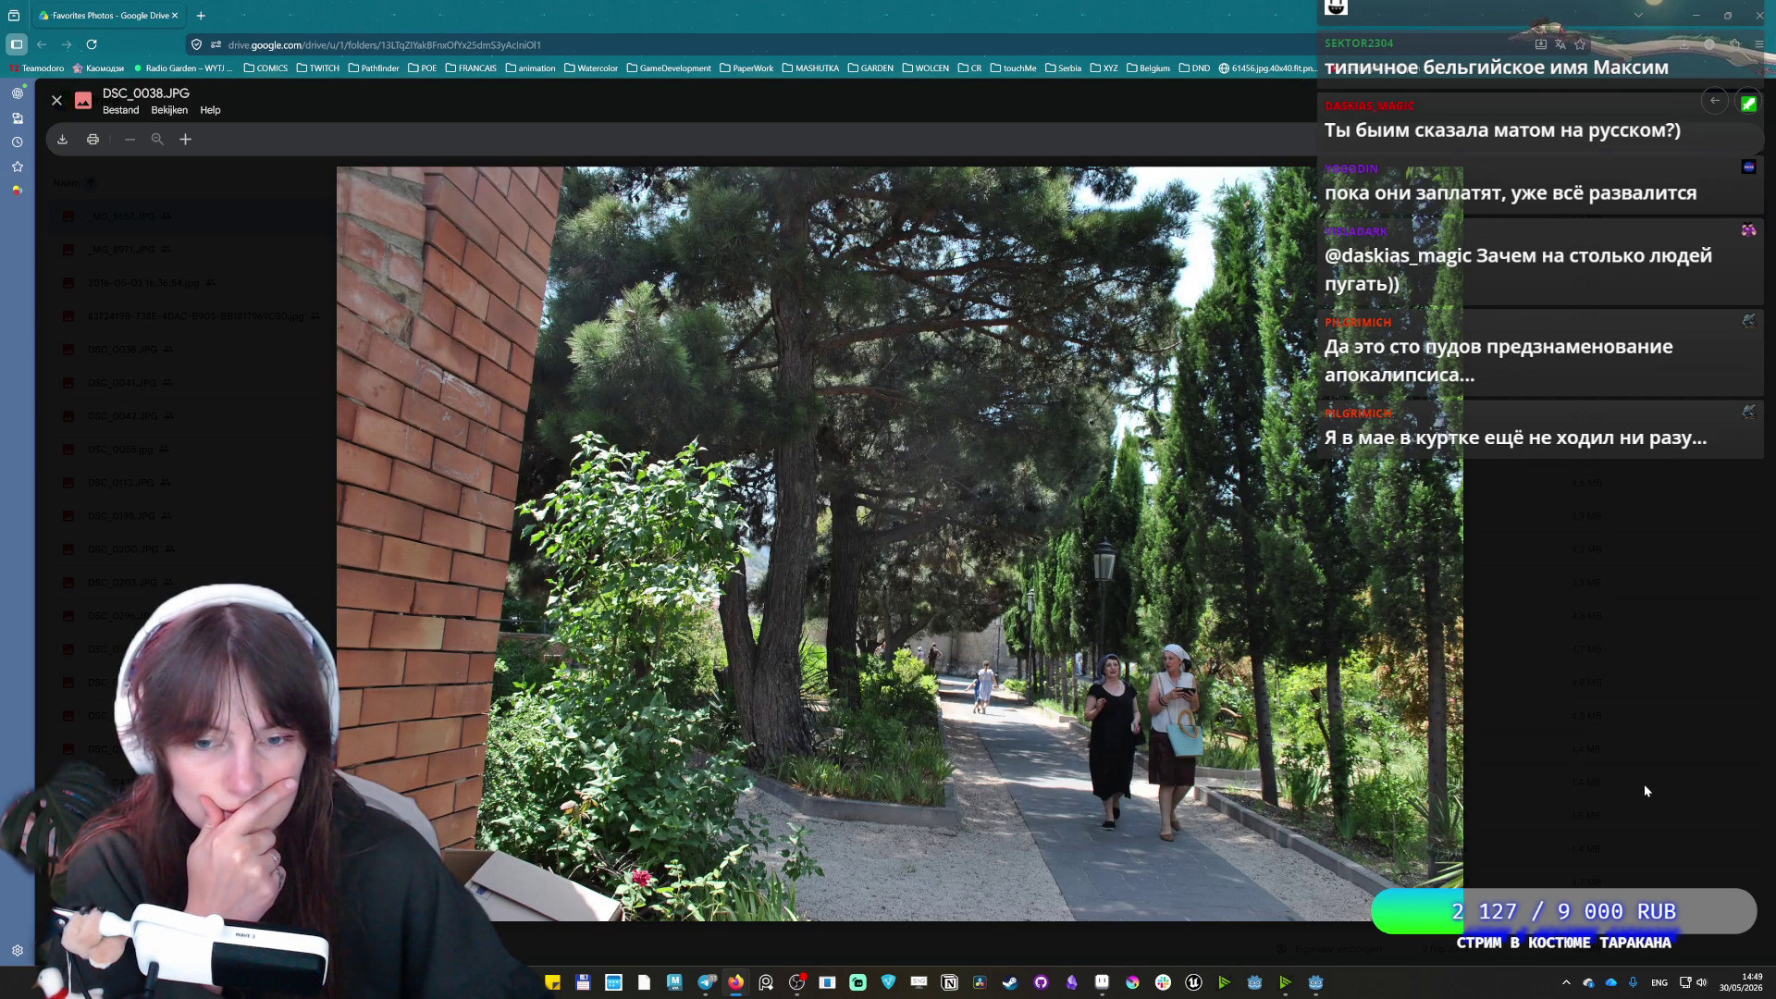
pyautogui.press('Right')
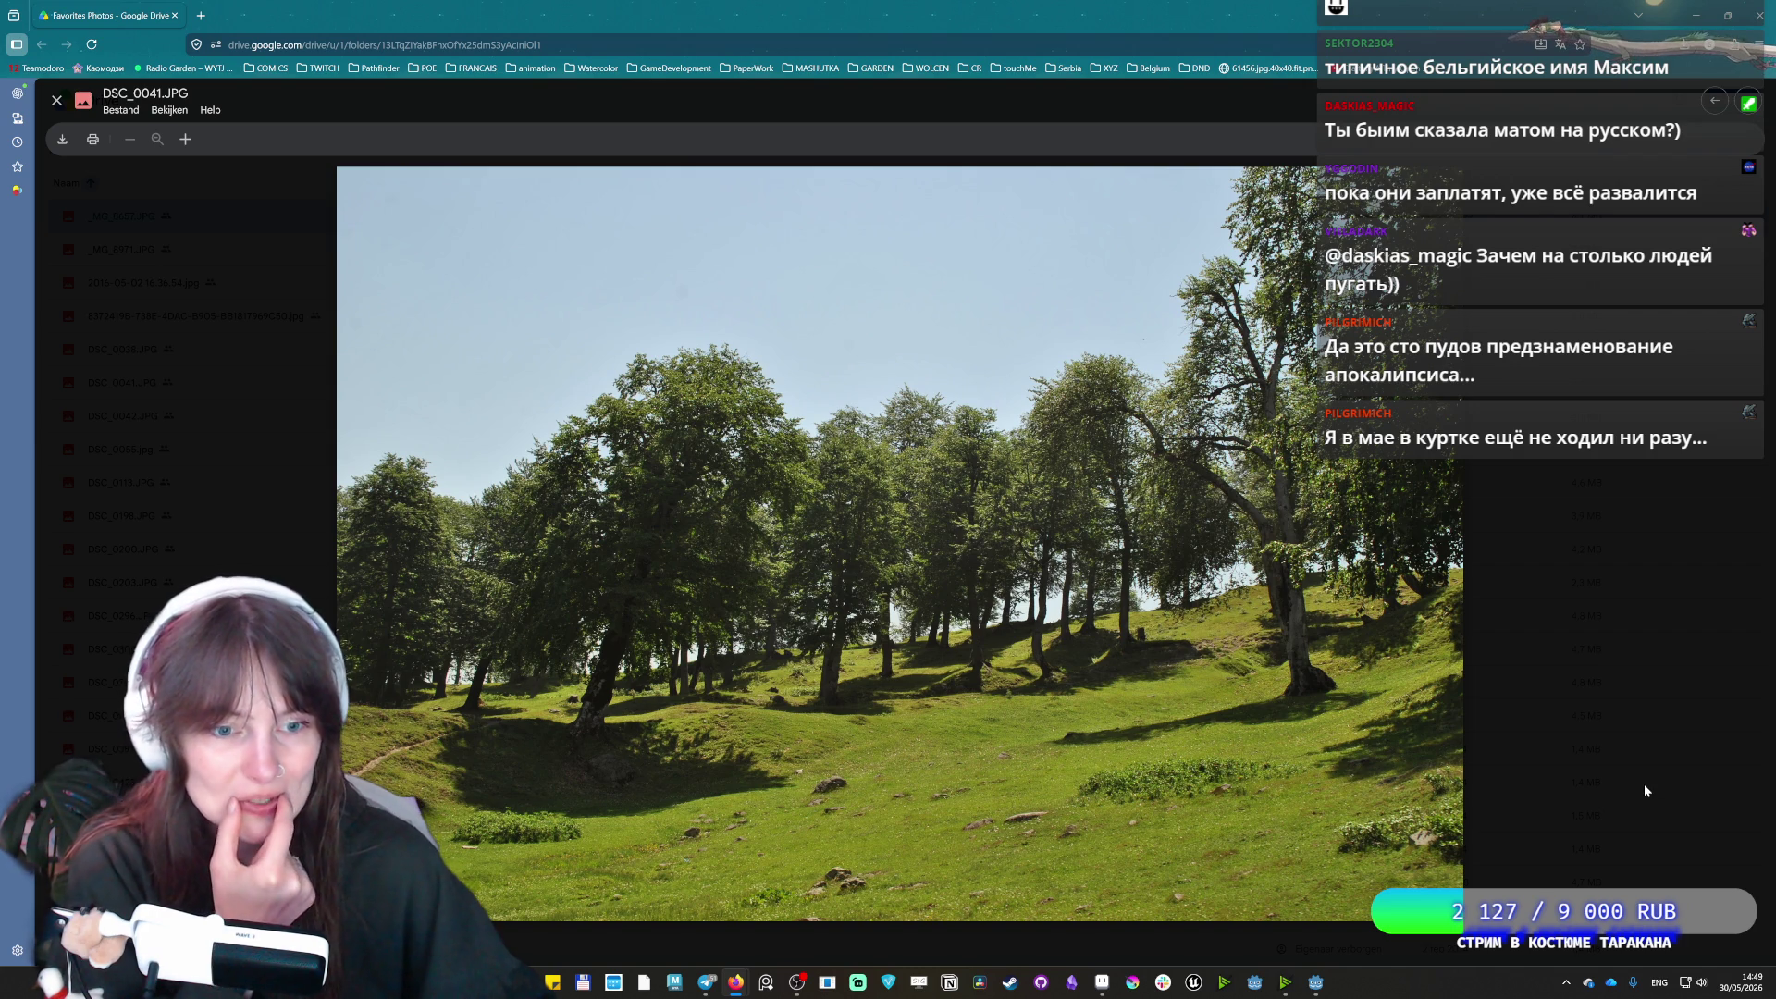
pyautogui.press('Right')
pyautogui.press('Left')
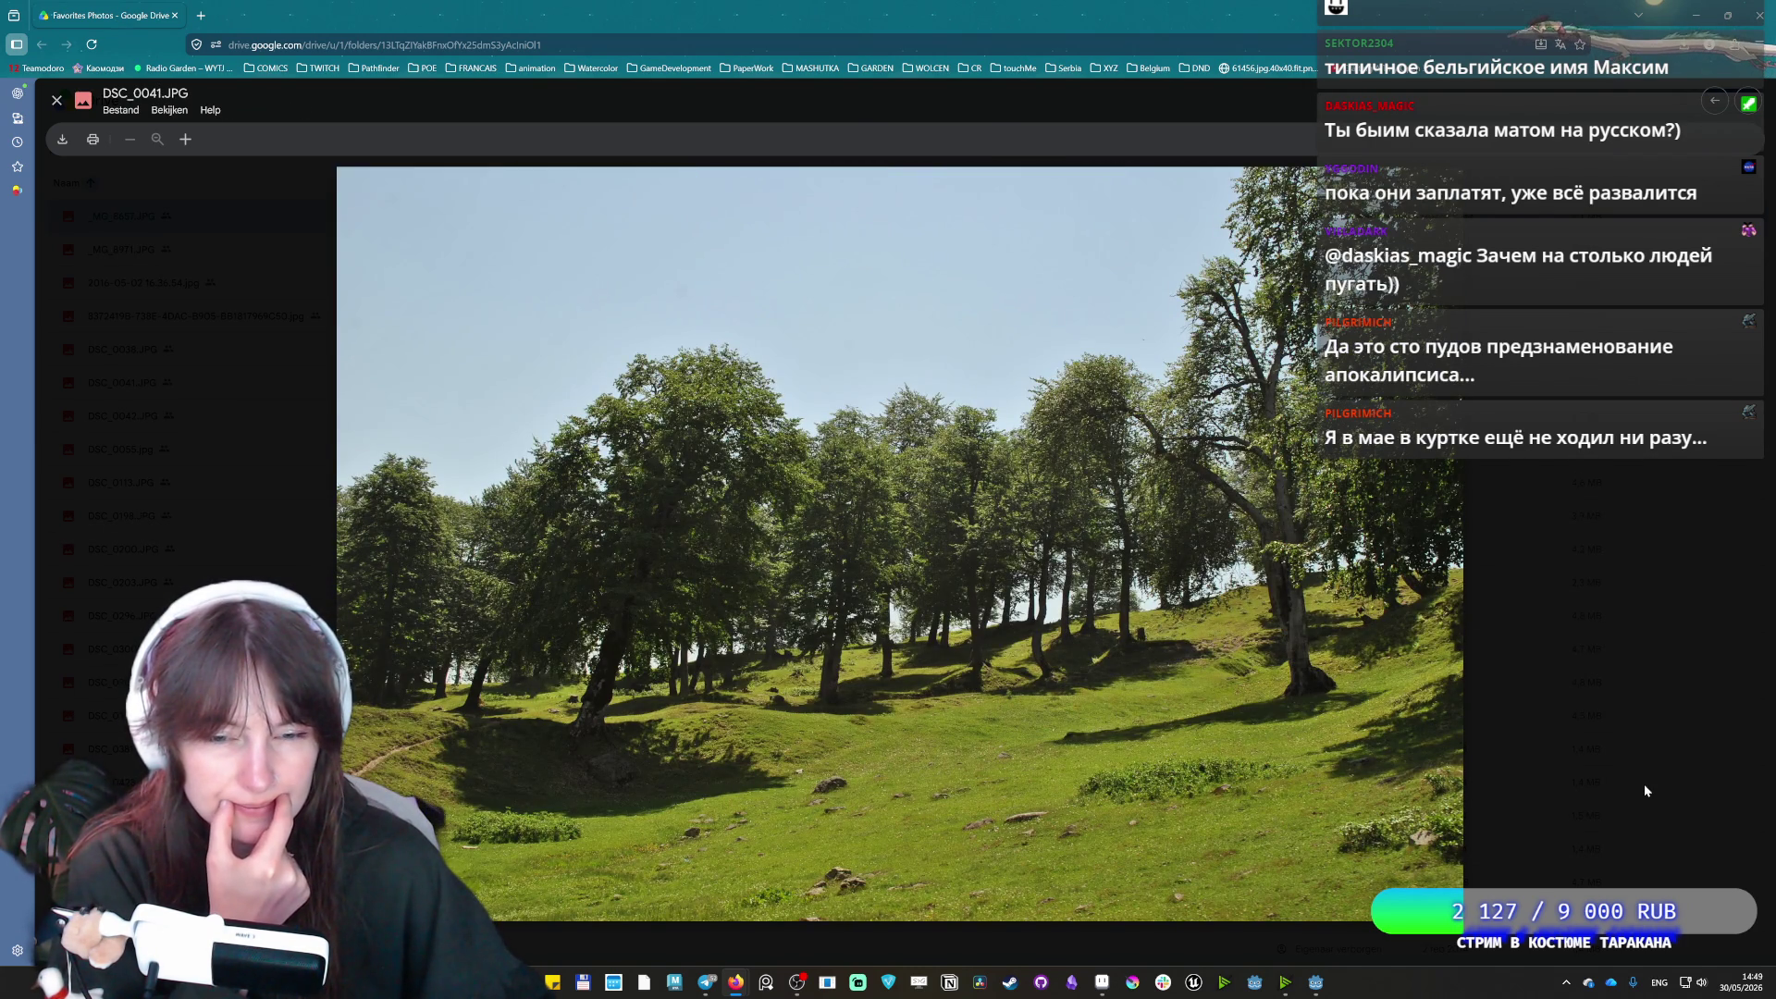
pyautogui.press('Right')
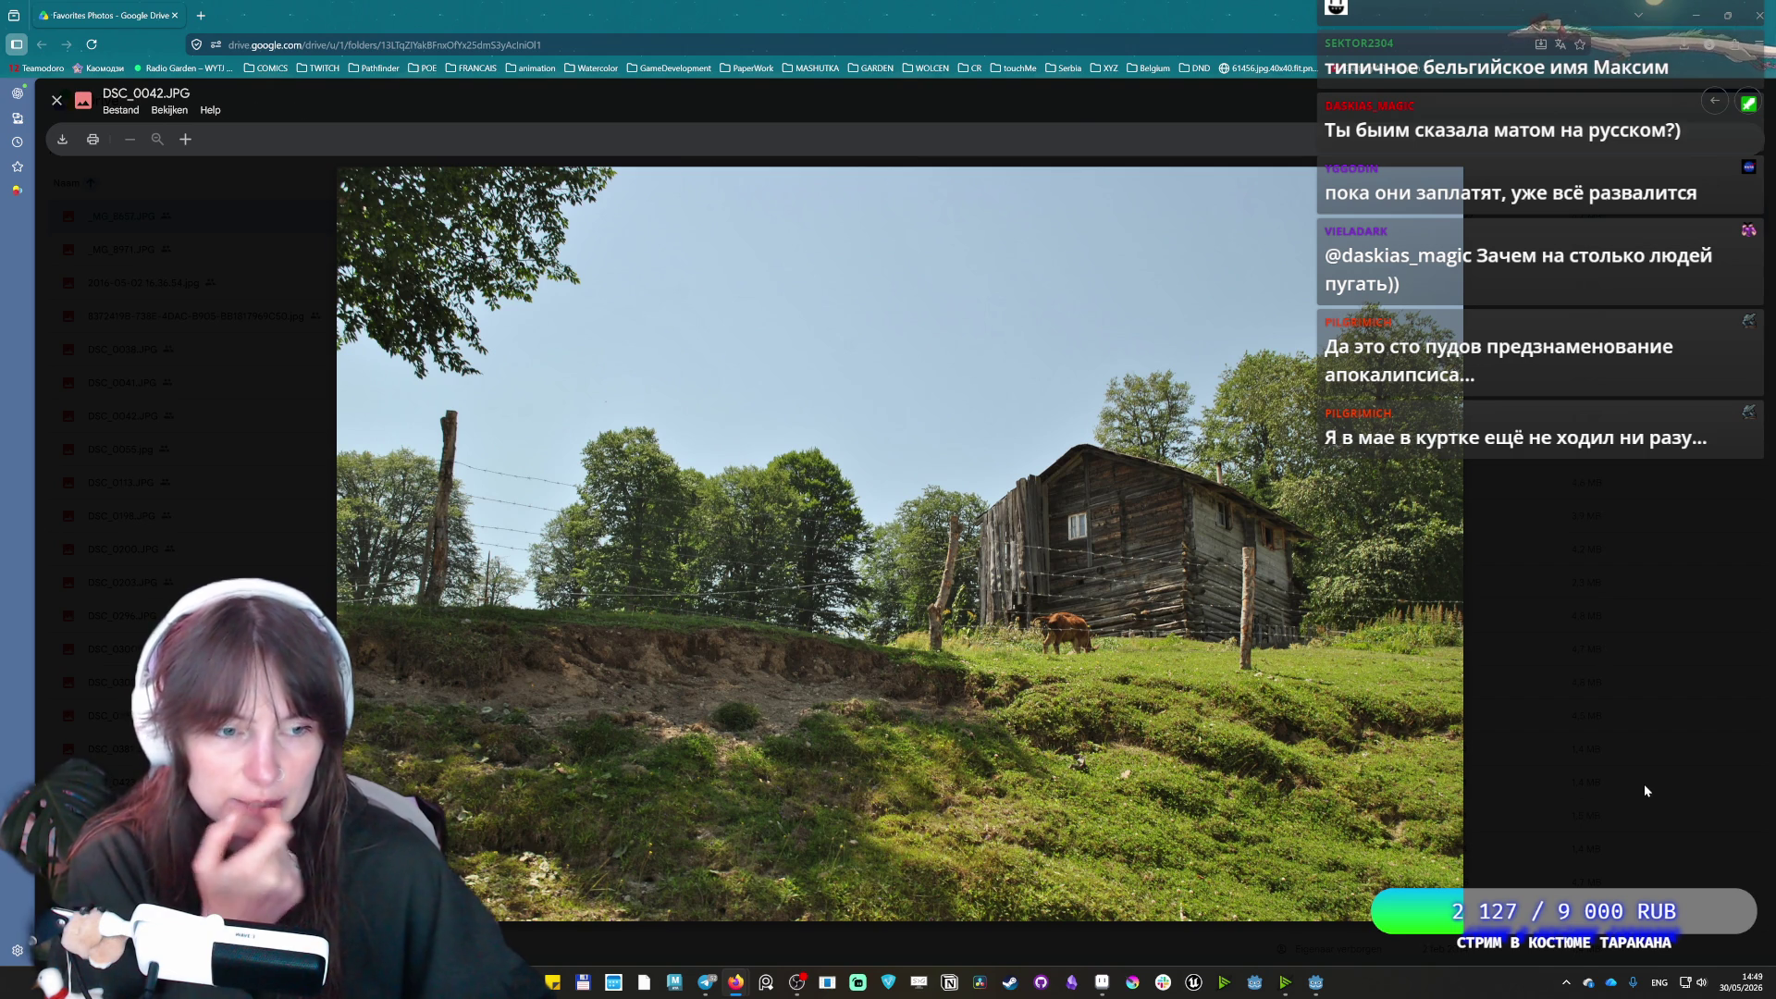
pyautogui.press('Right')
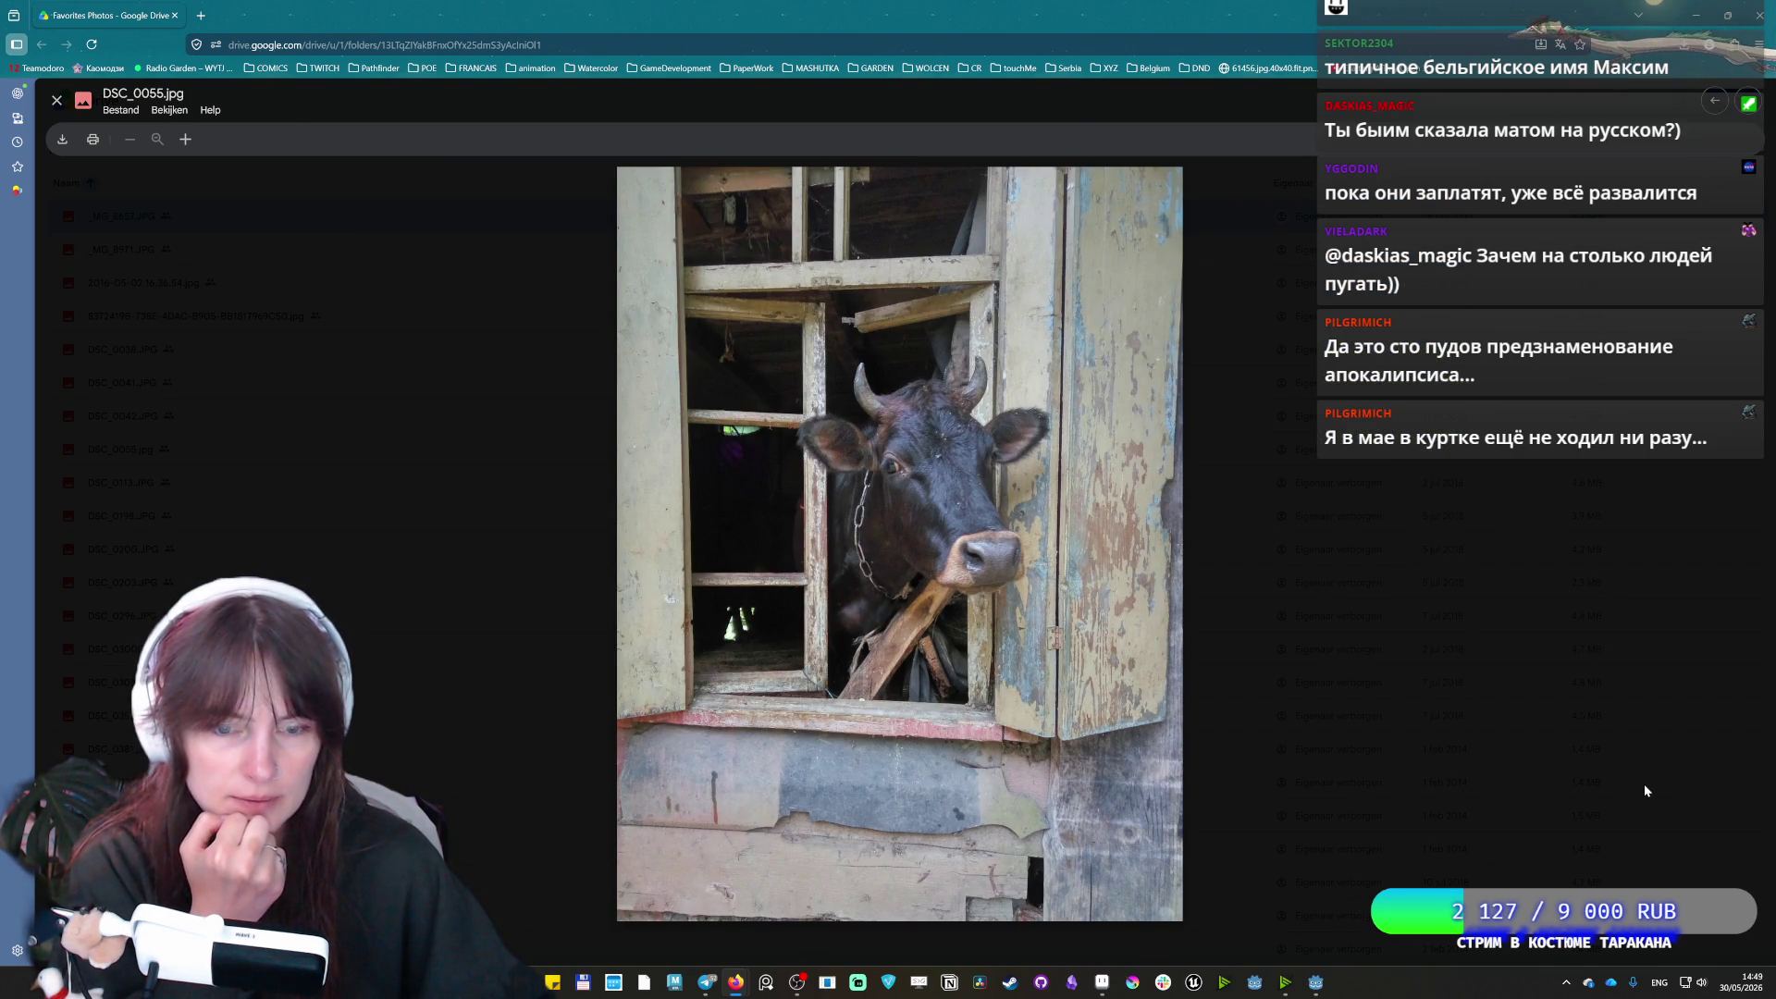
pyautogui.press('Right')
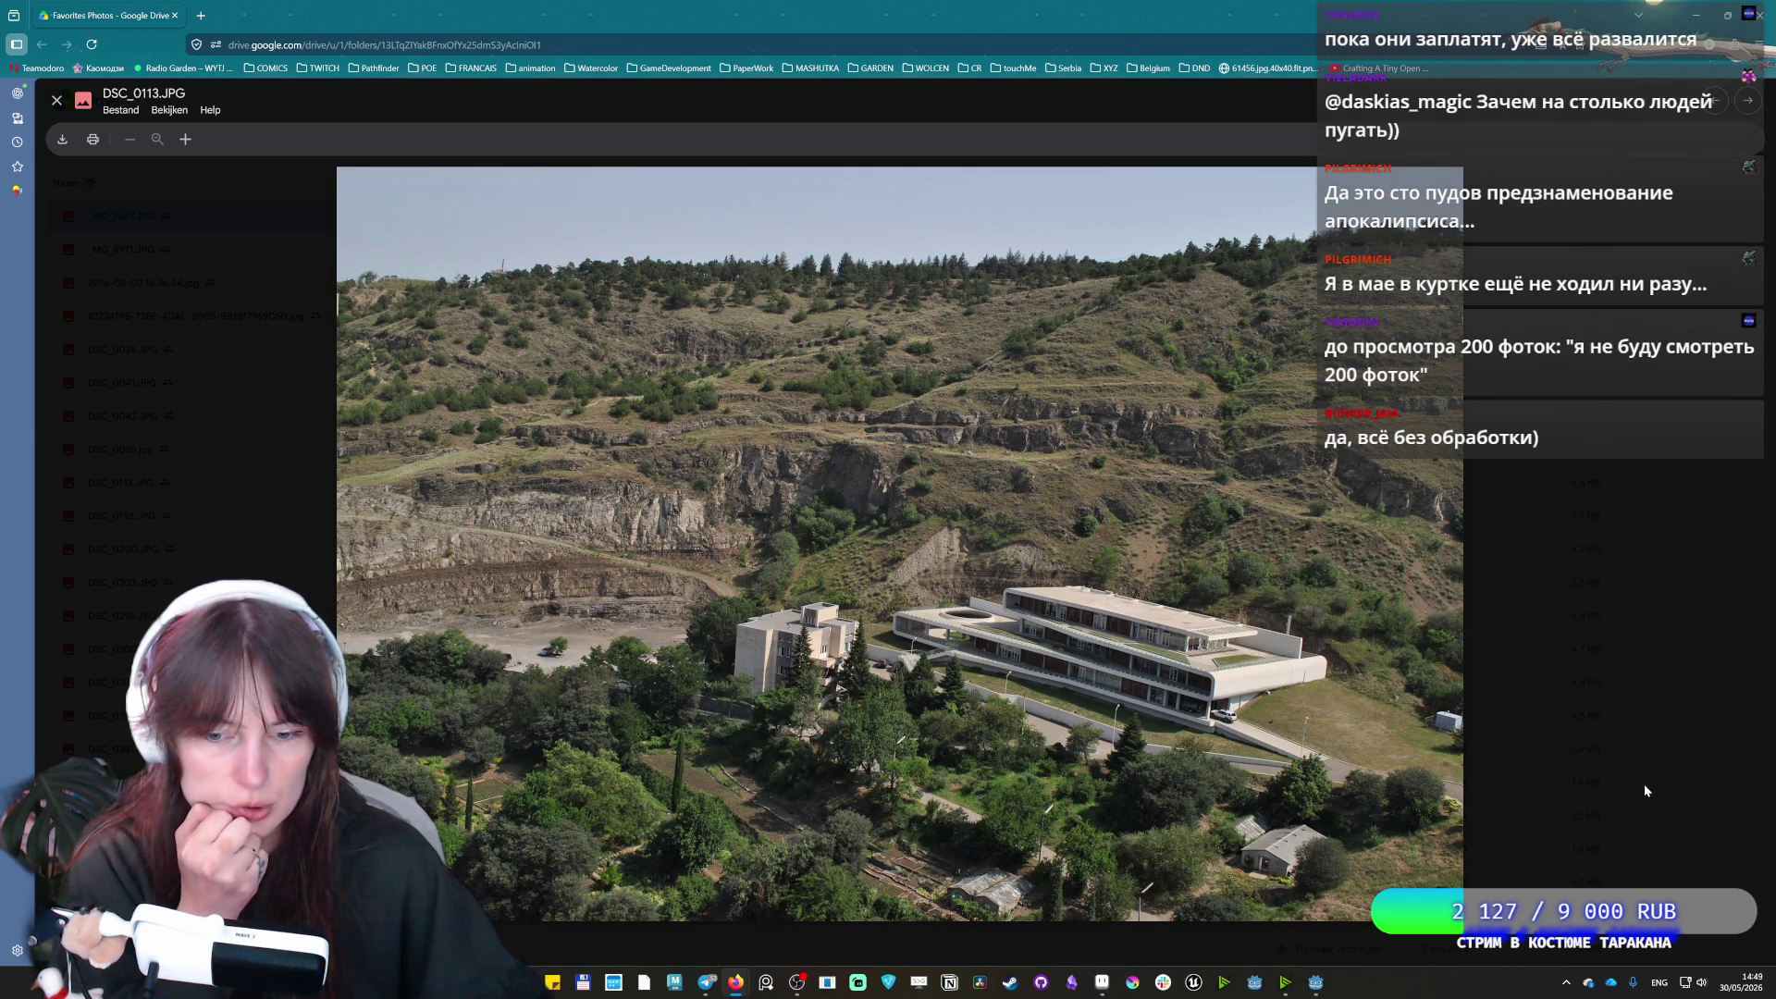
# Continue past the pier, old house and boat photos to DSC_0464.JPG
pyautogui.press('Right')
pyautogui.press('Left')
pyautogui.press('Right')
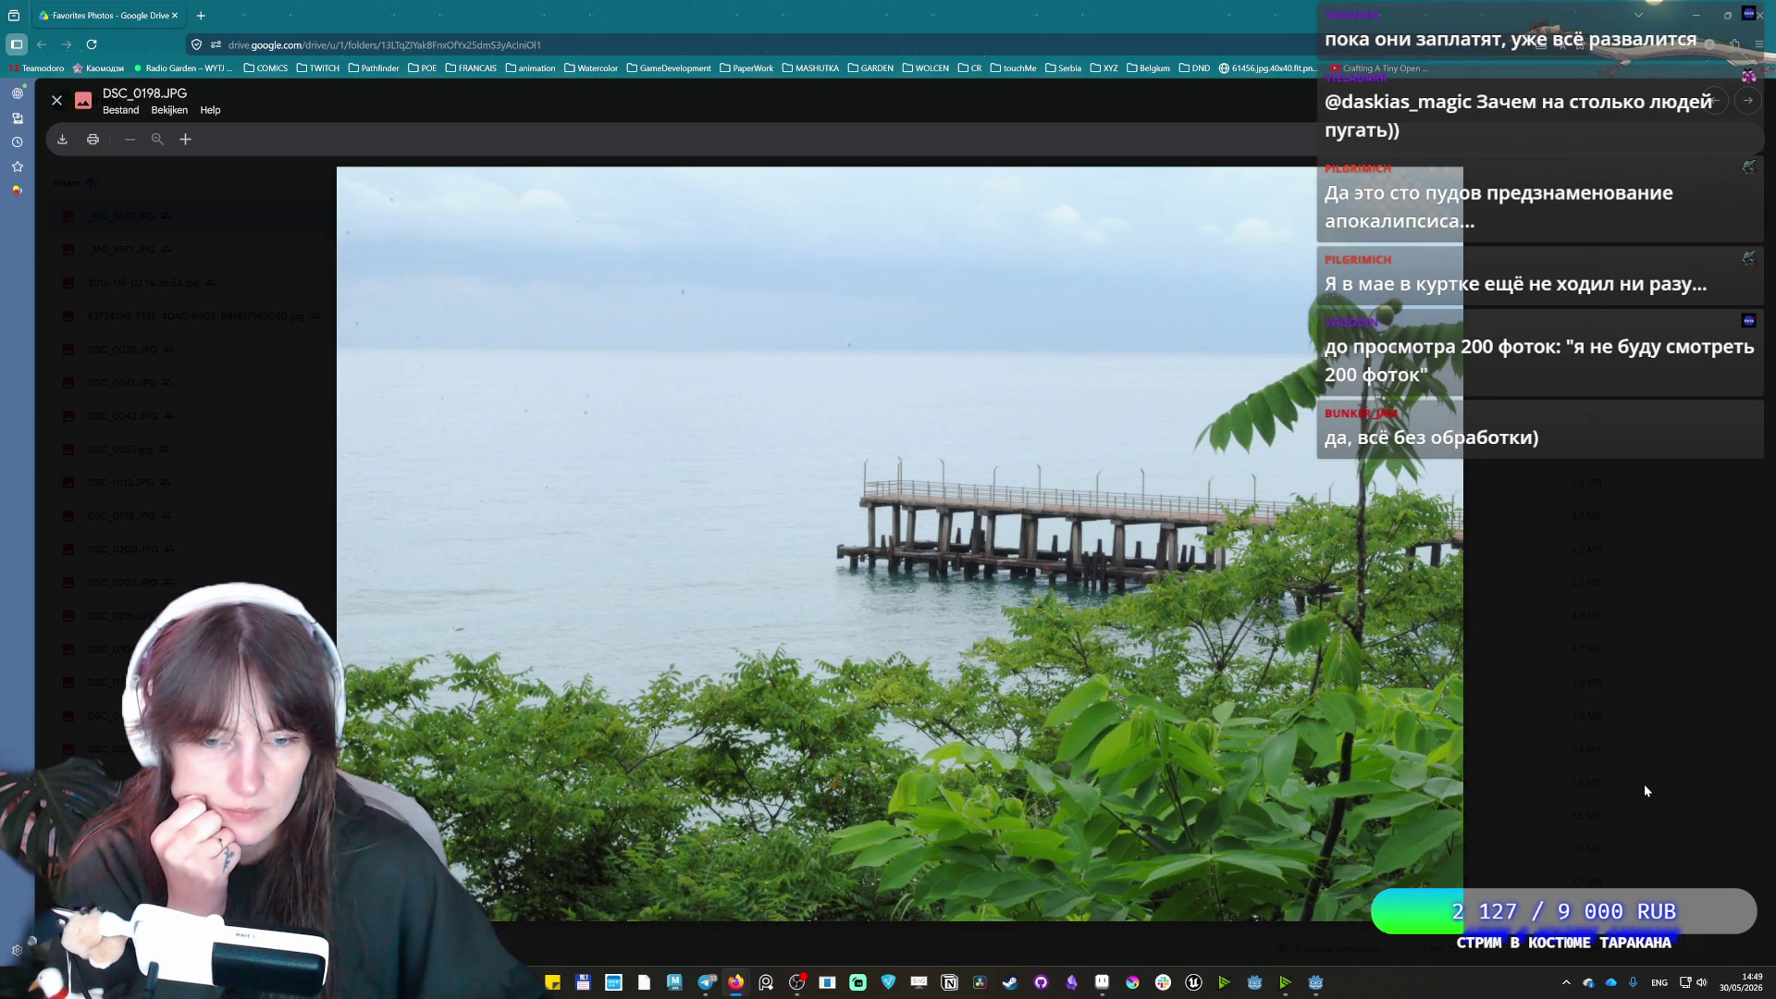
pyautogui.press('Right')
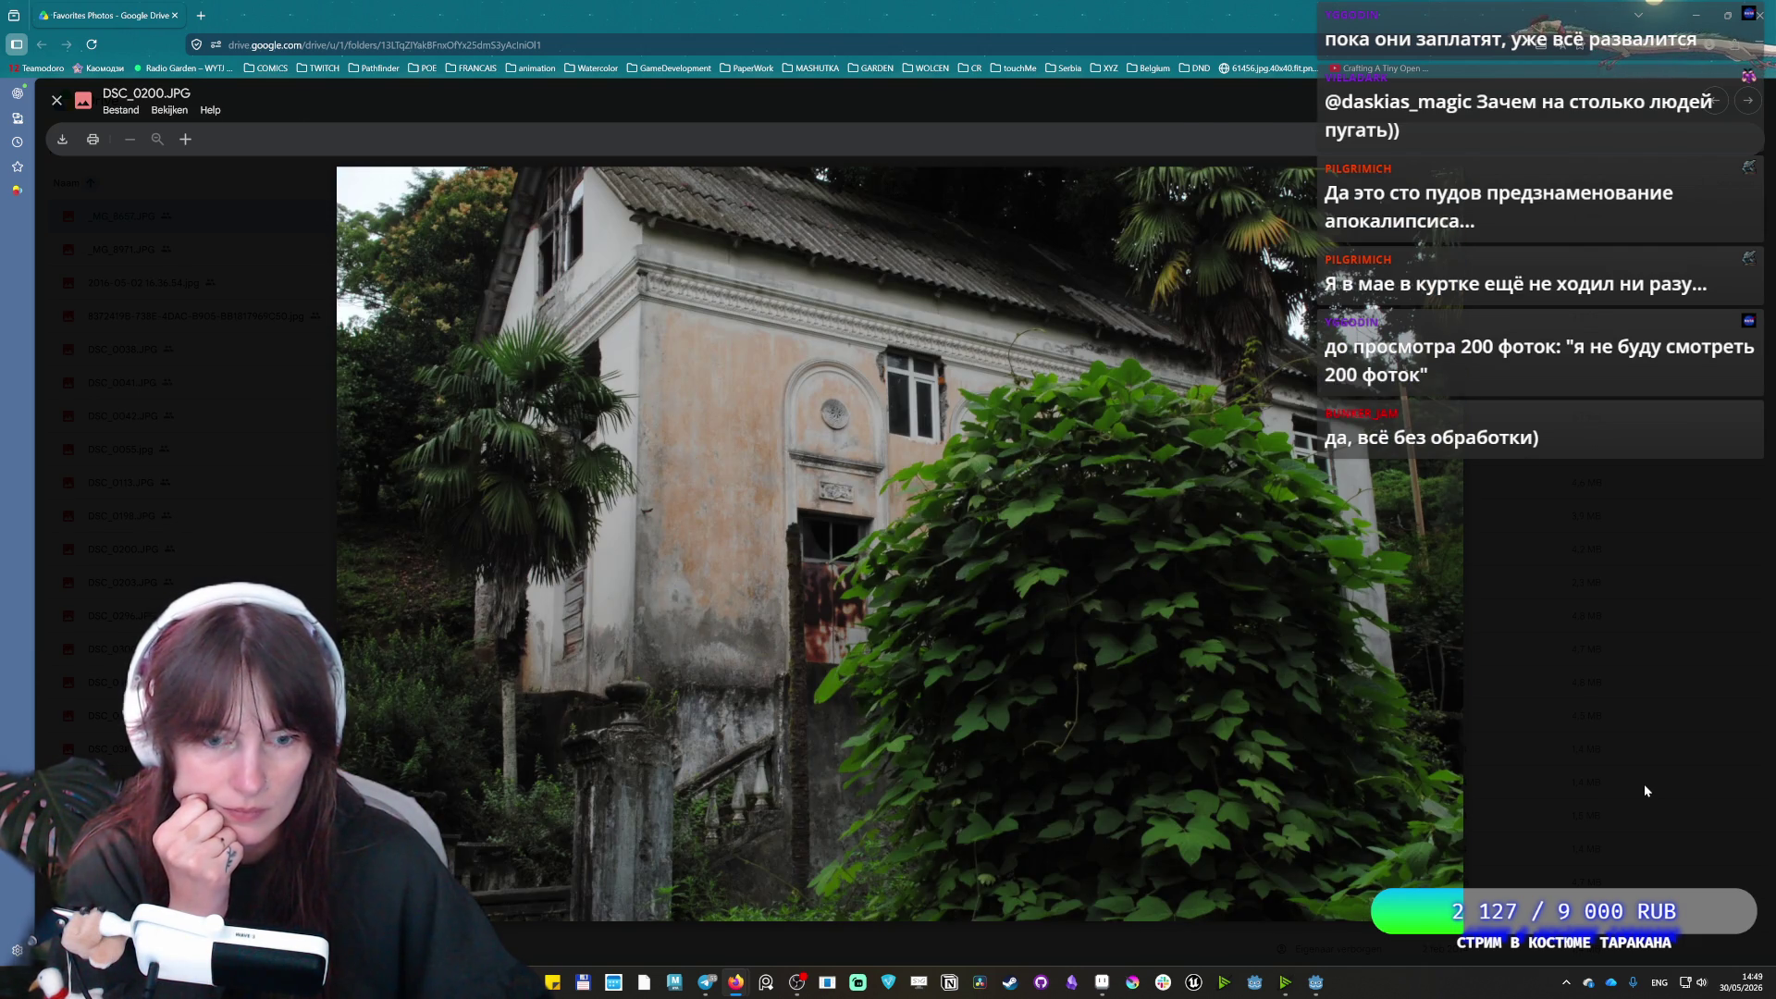
pyautogui.press('Right')
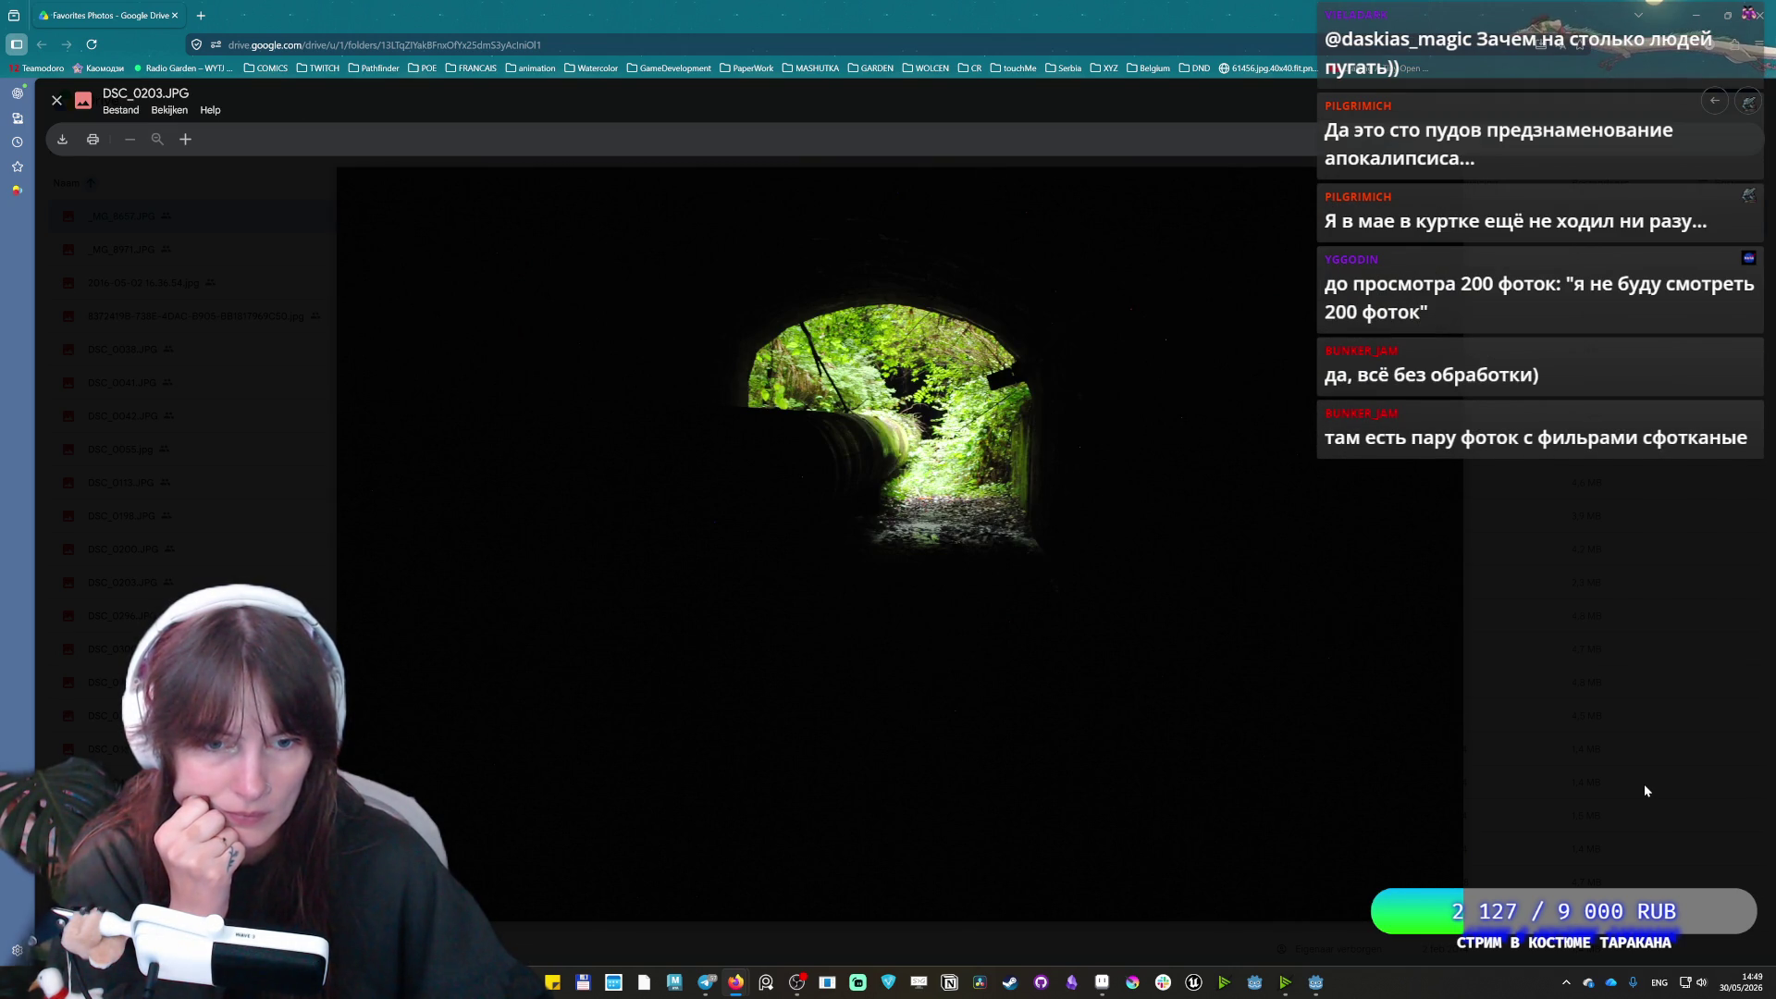
pyautogui.press('Right')
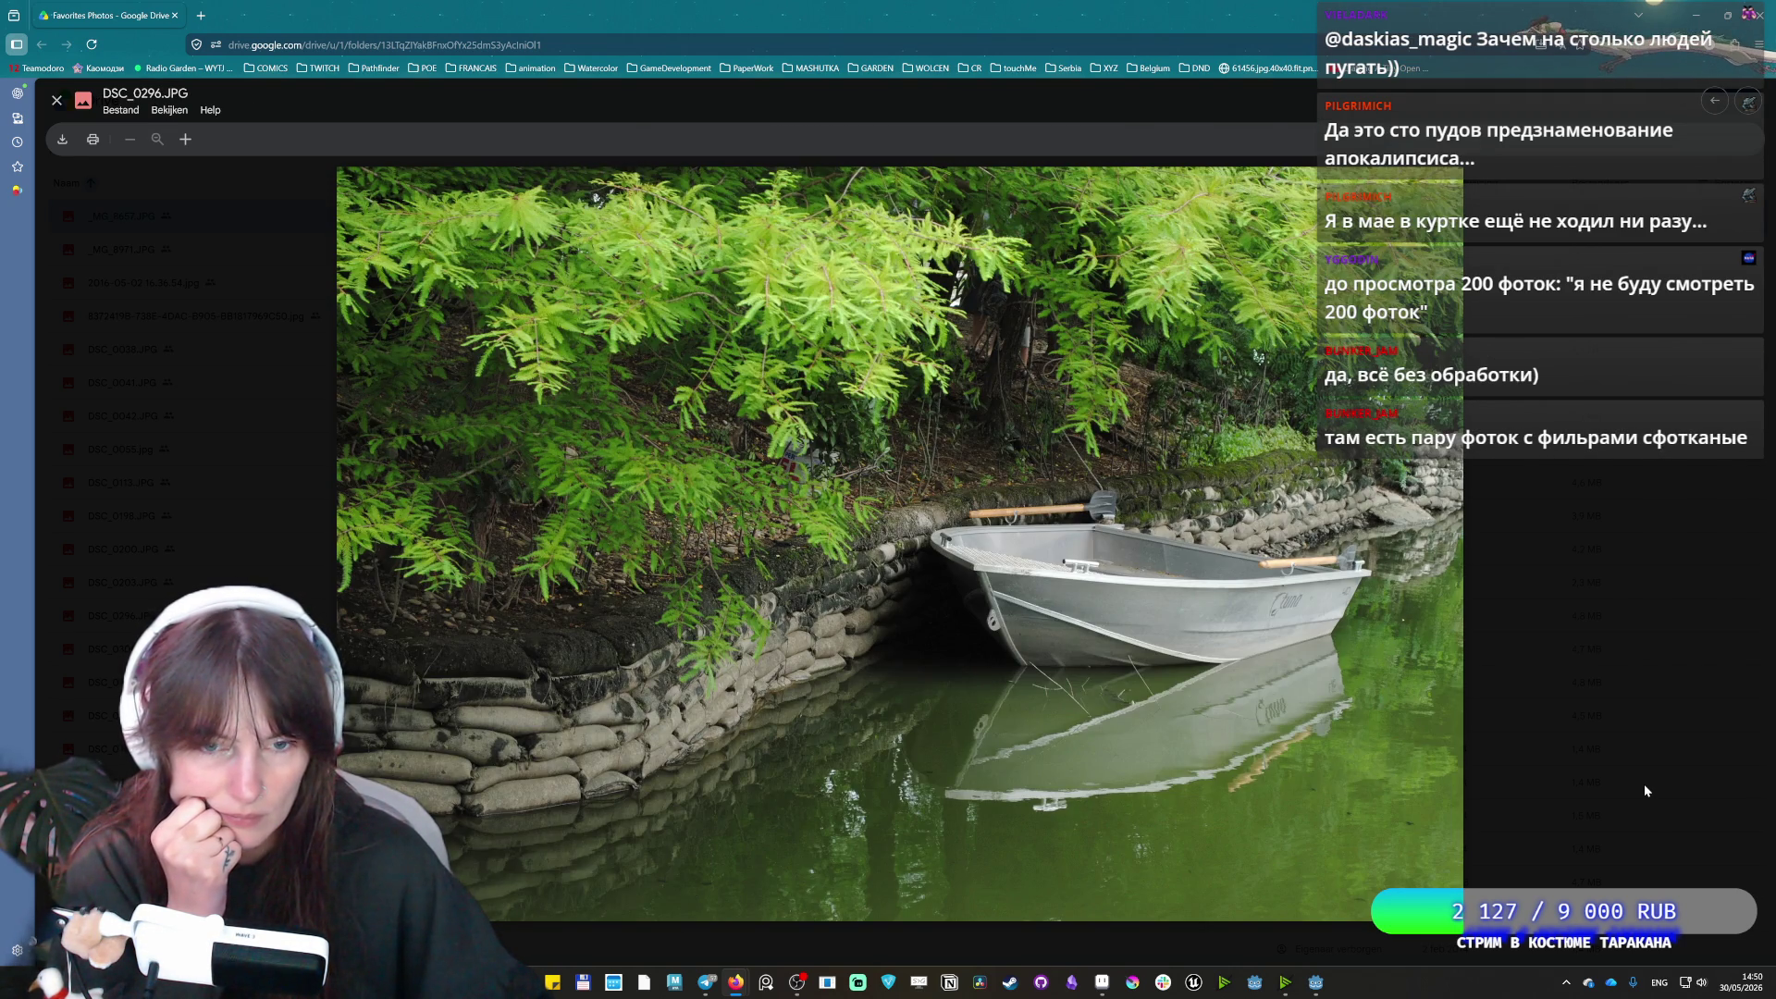
pyautogui.press('Right')
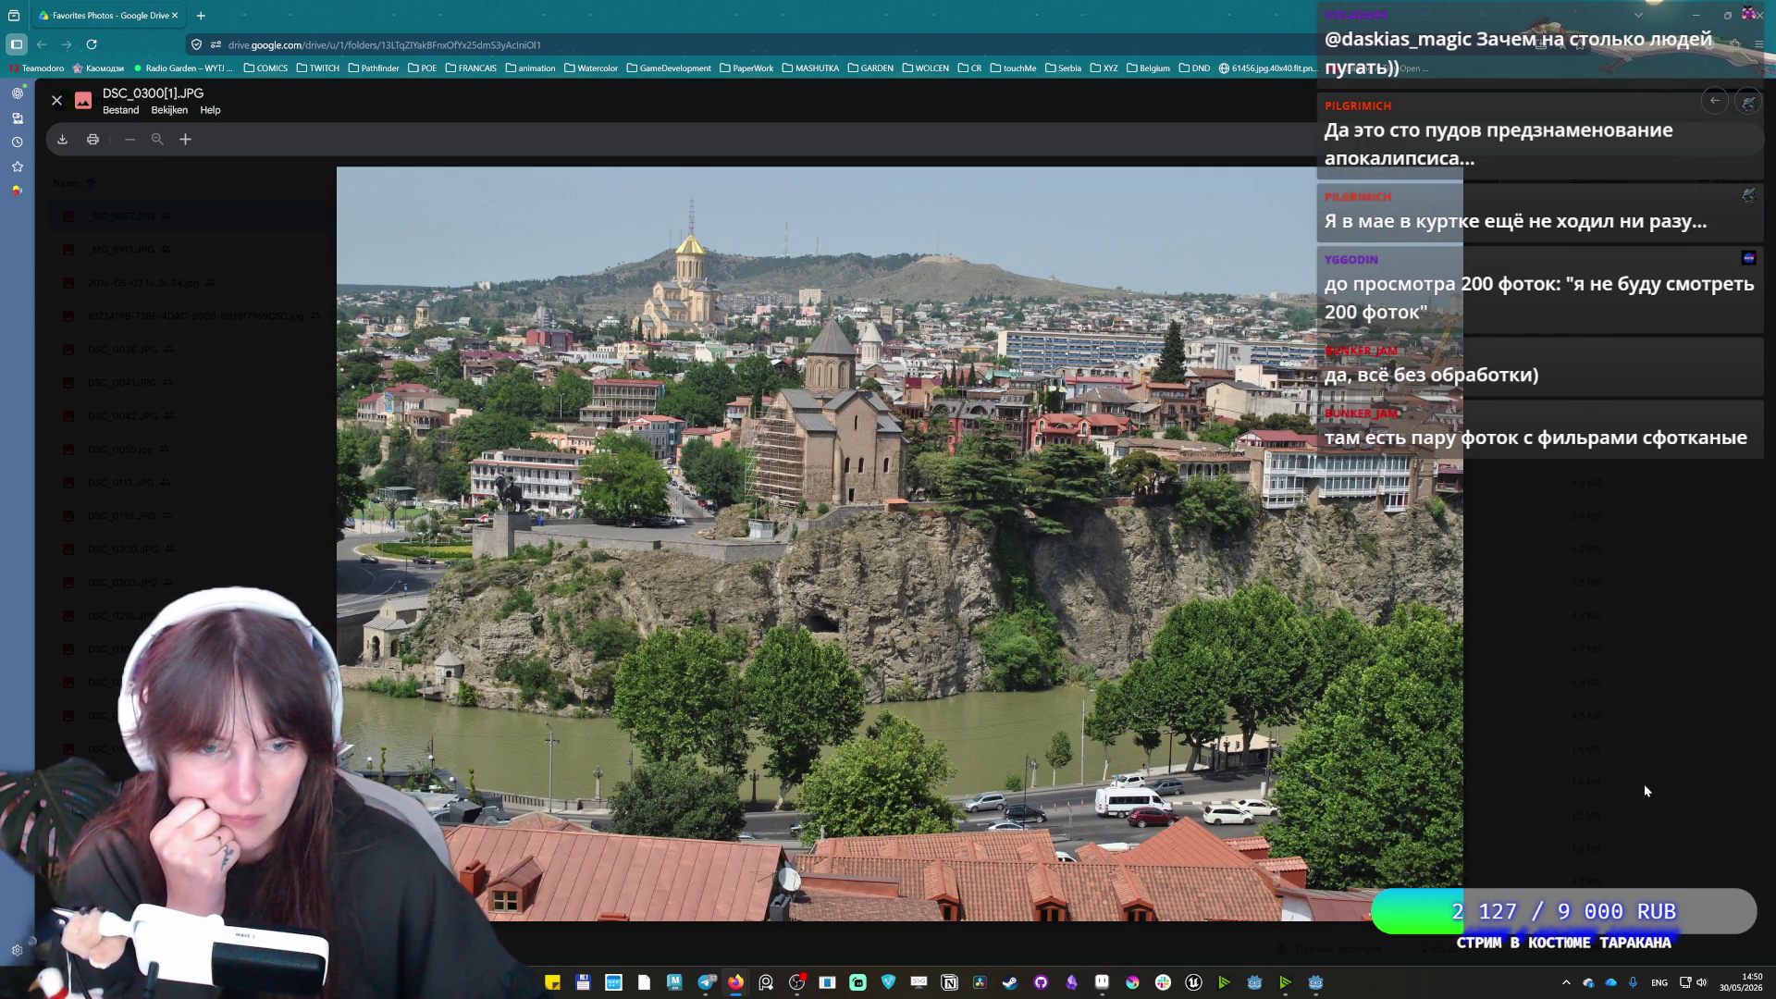
pyautogui.press('Right')
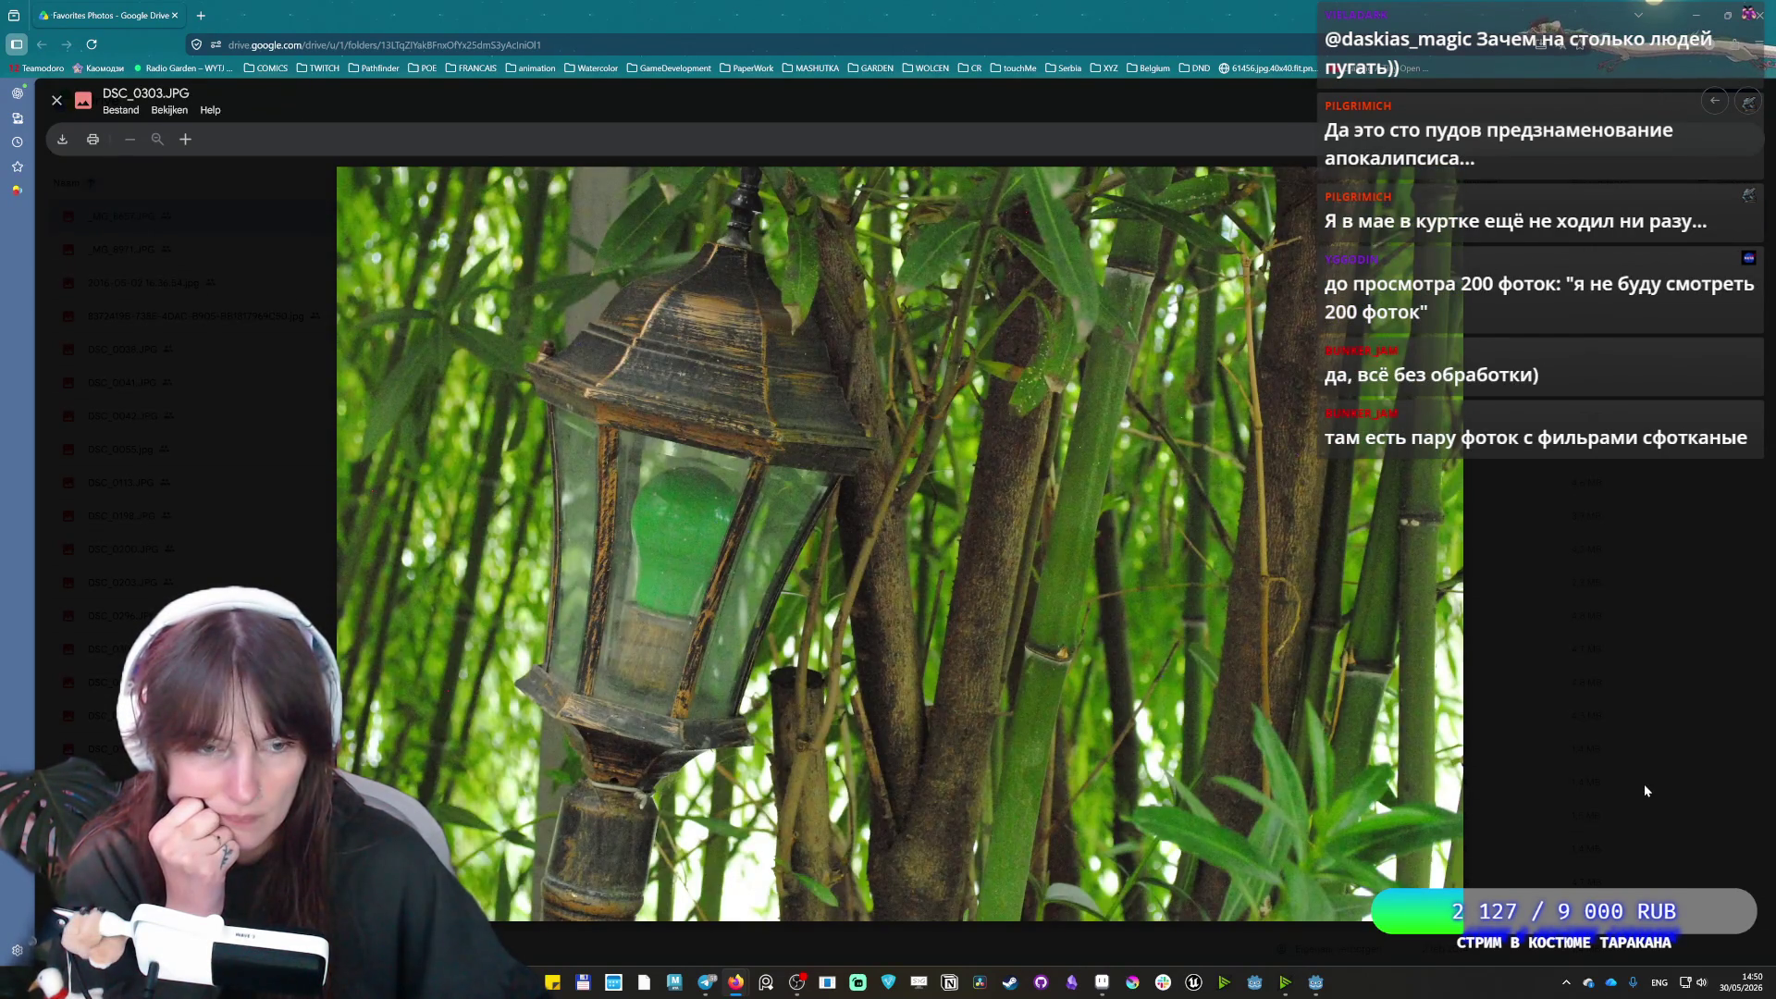
pyautogui.press('Right')
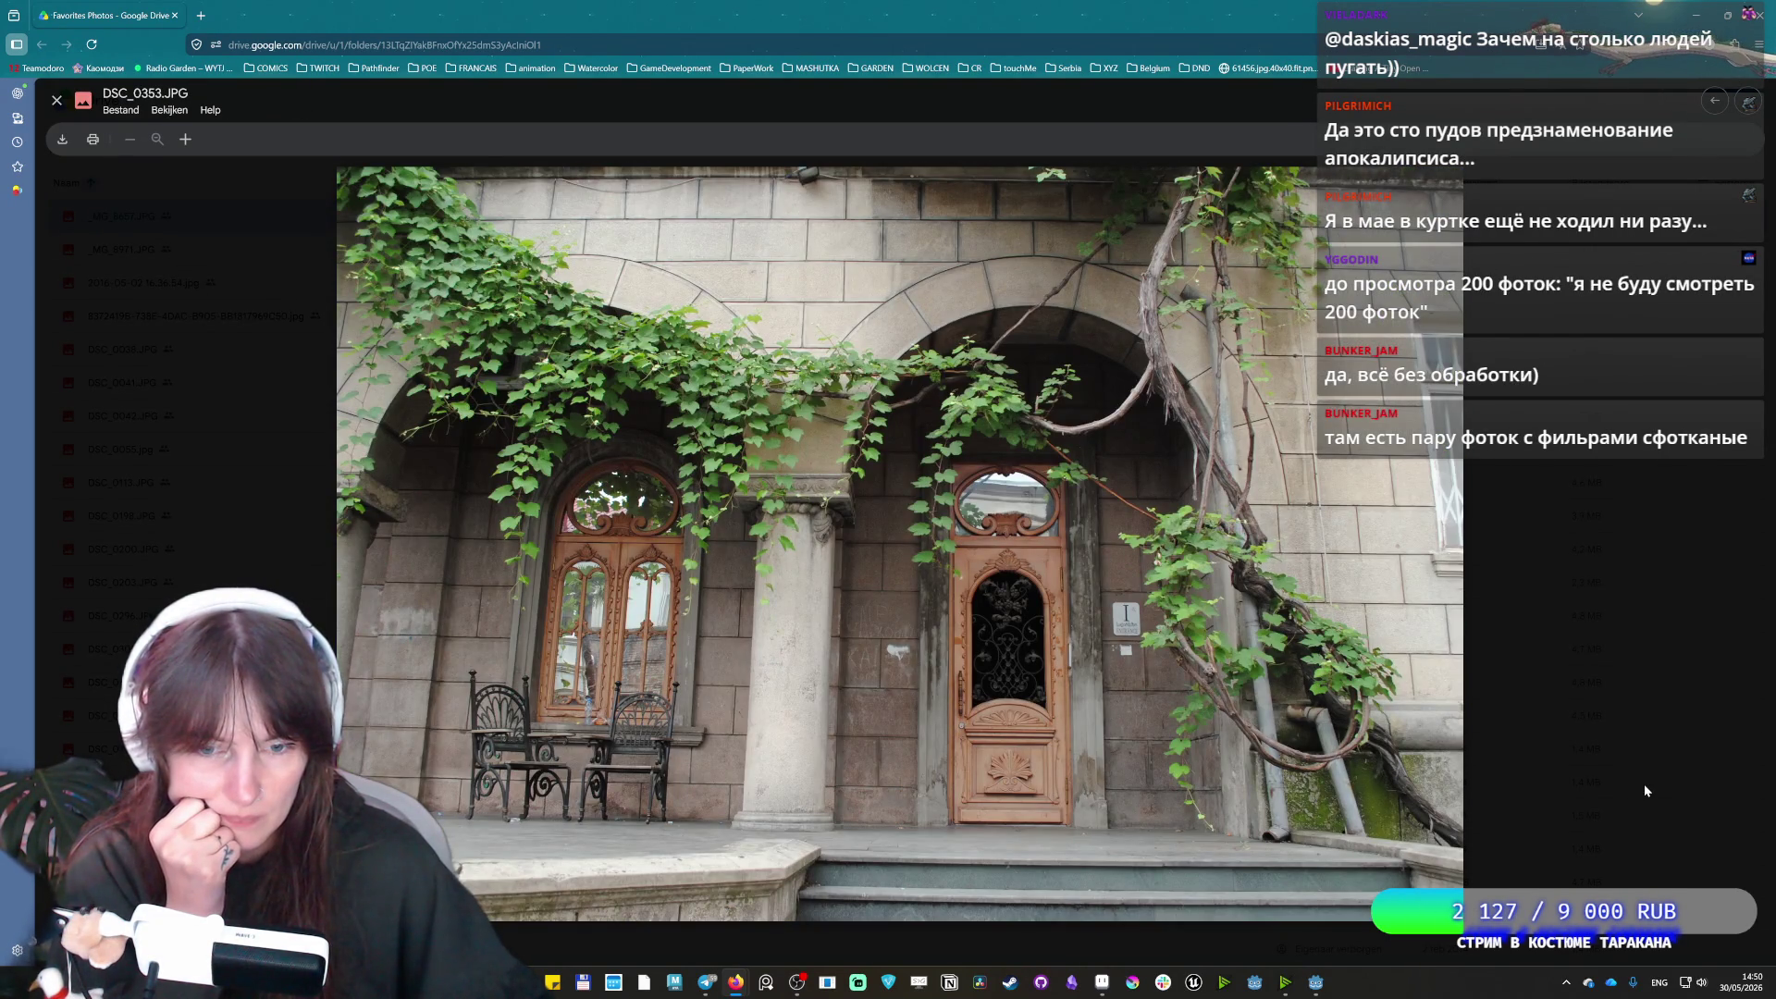
pyautogui.press('Right')
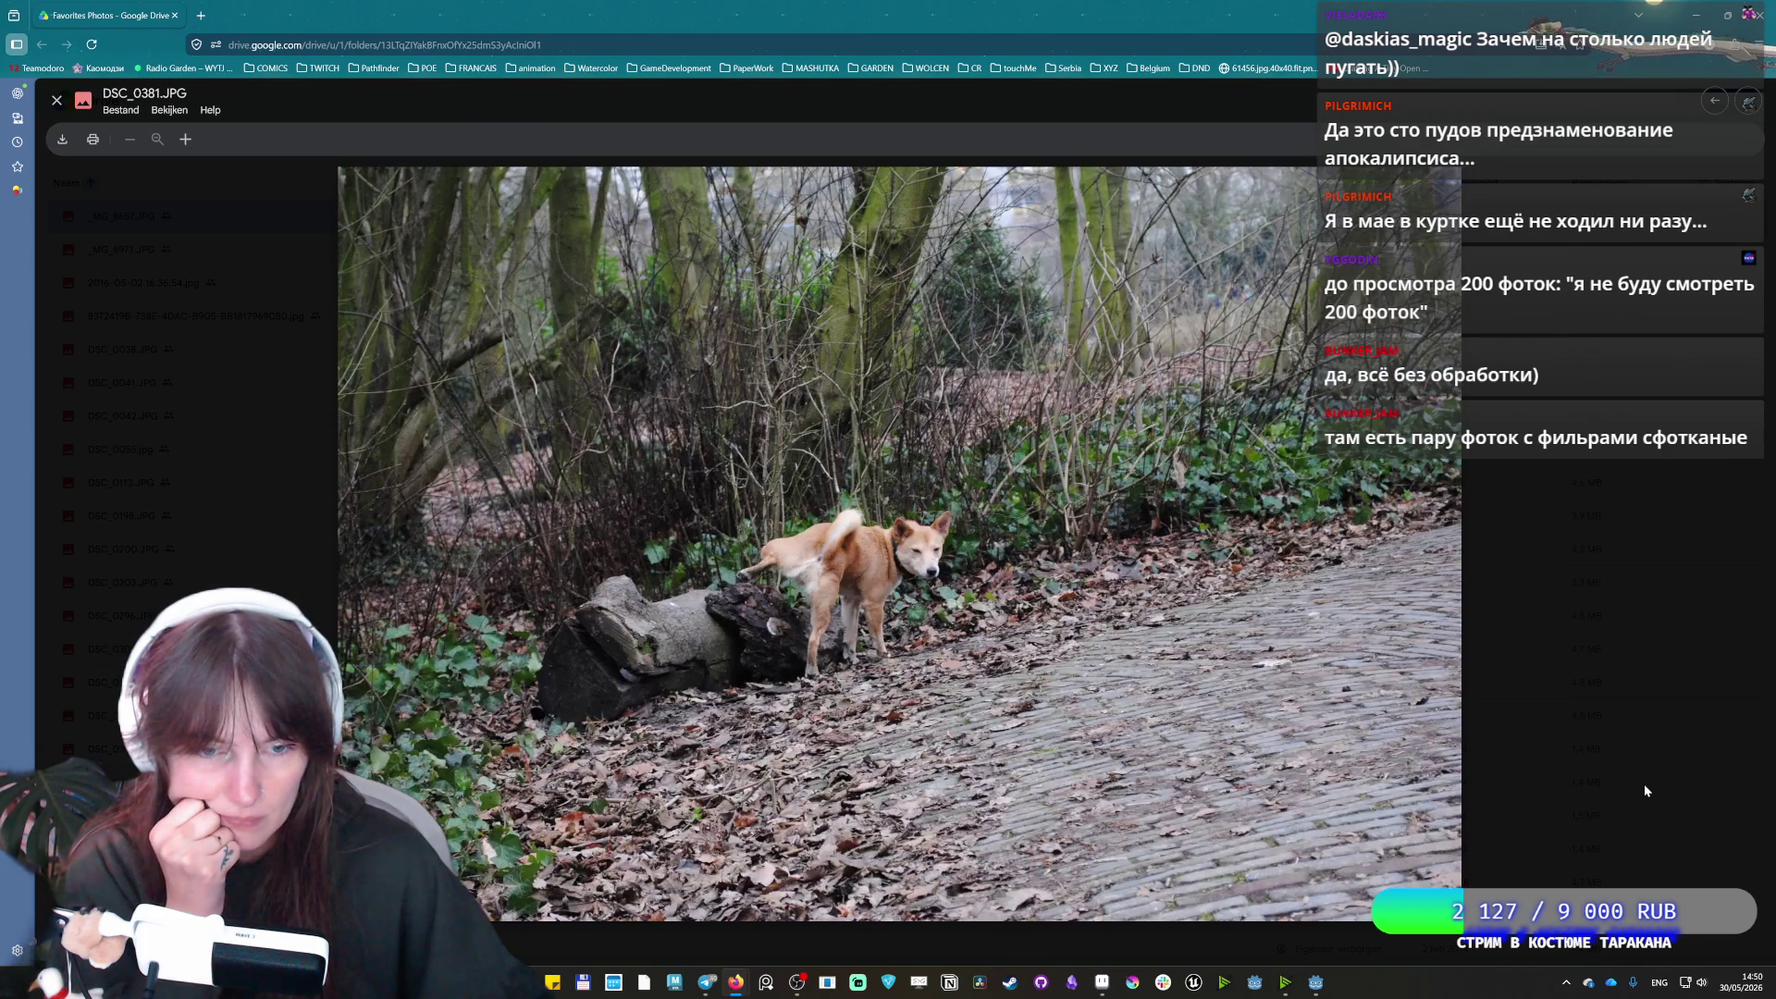
pyautogui.press('Right')
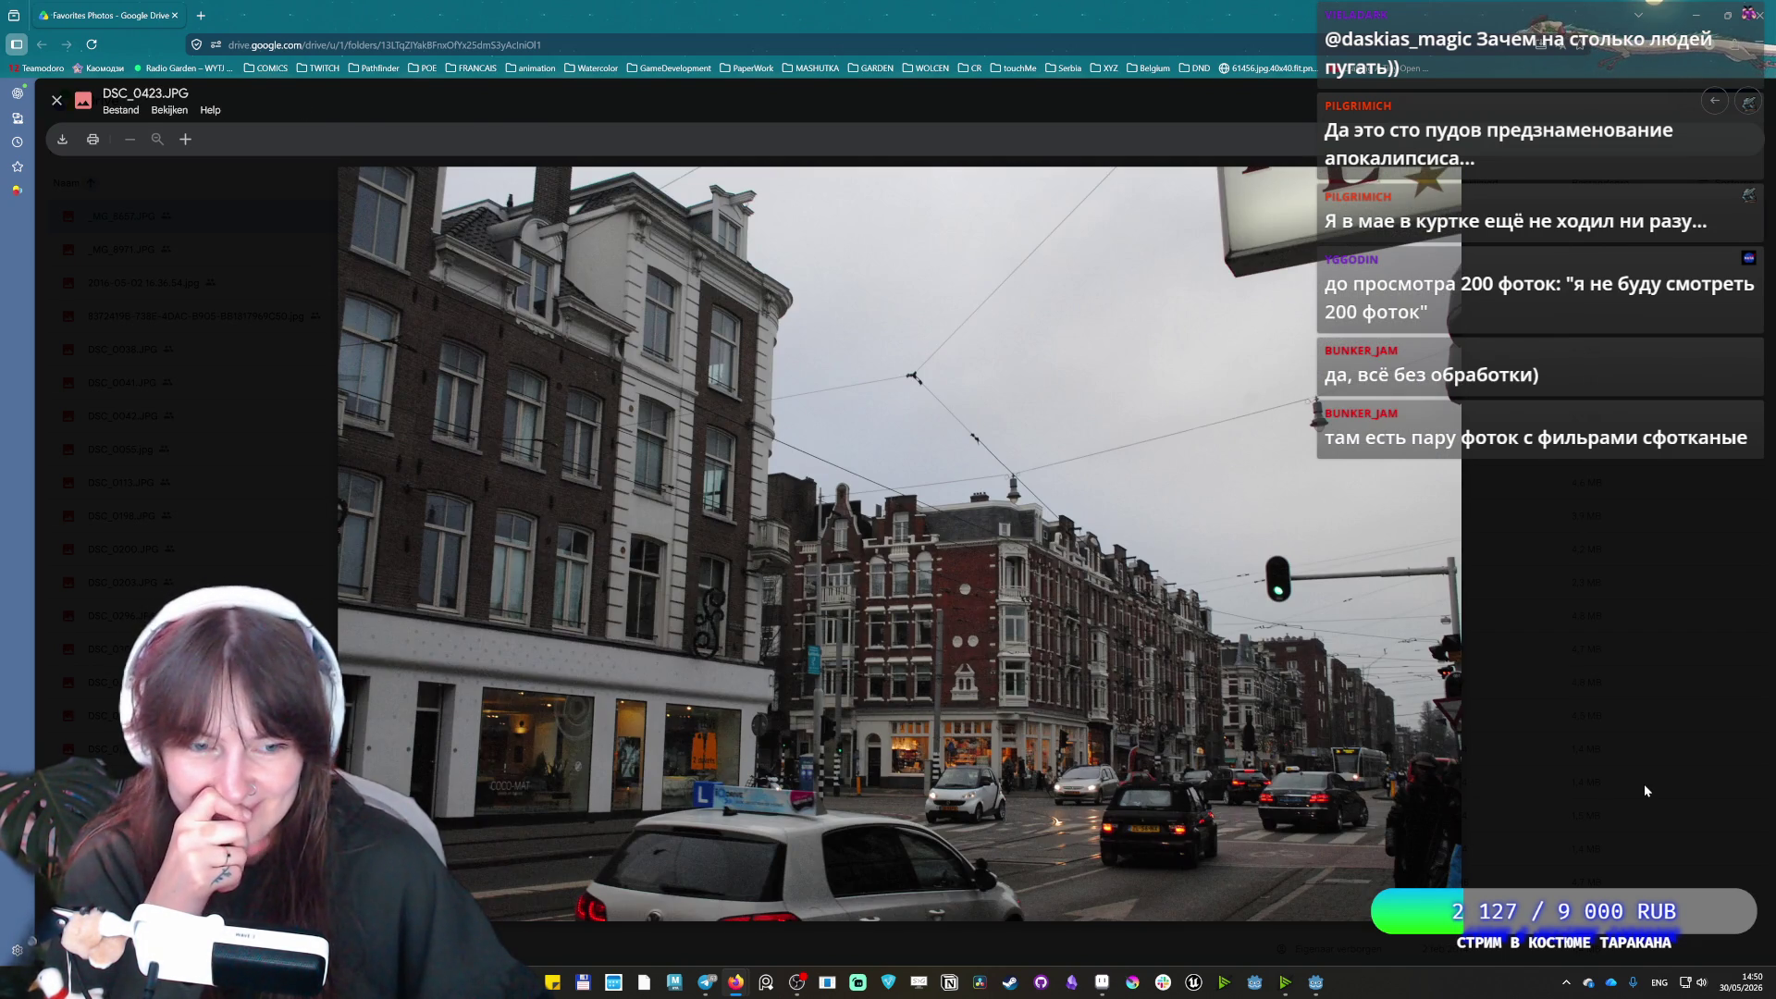
pyautogui.press('Right')
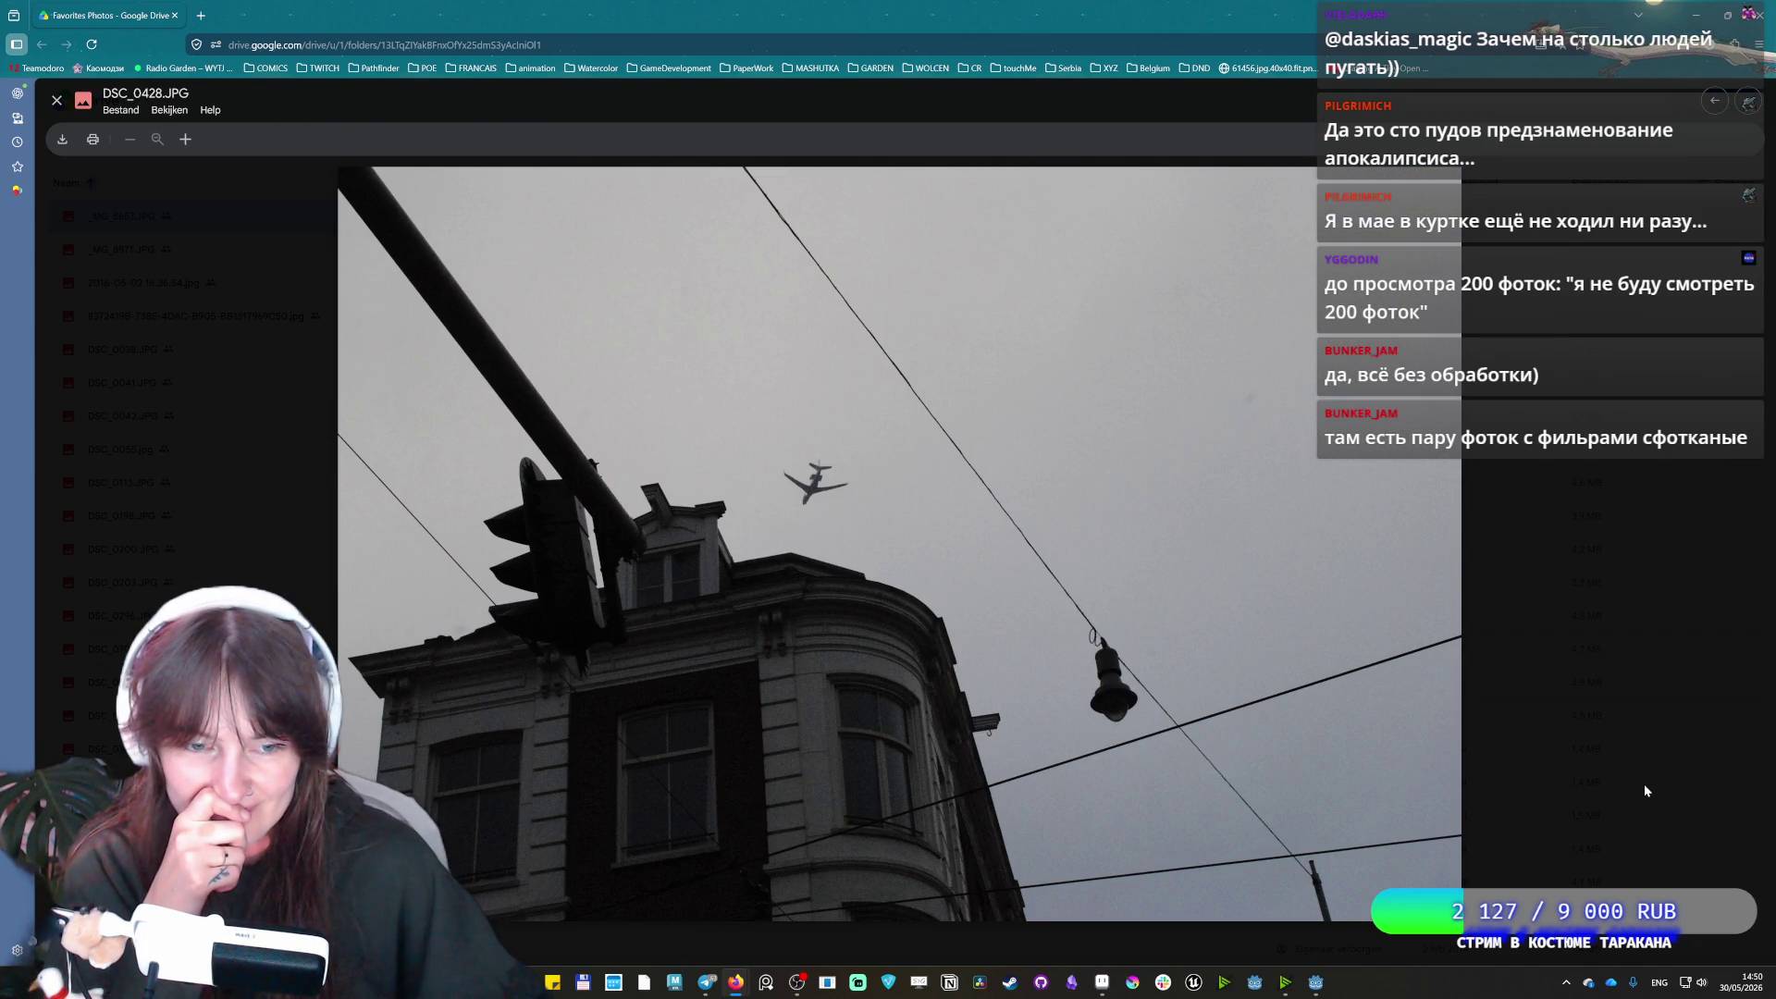
pyautogui.press('Right')
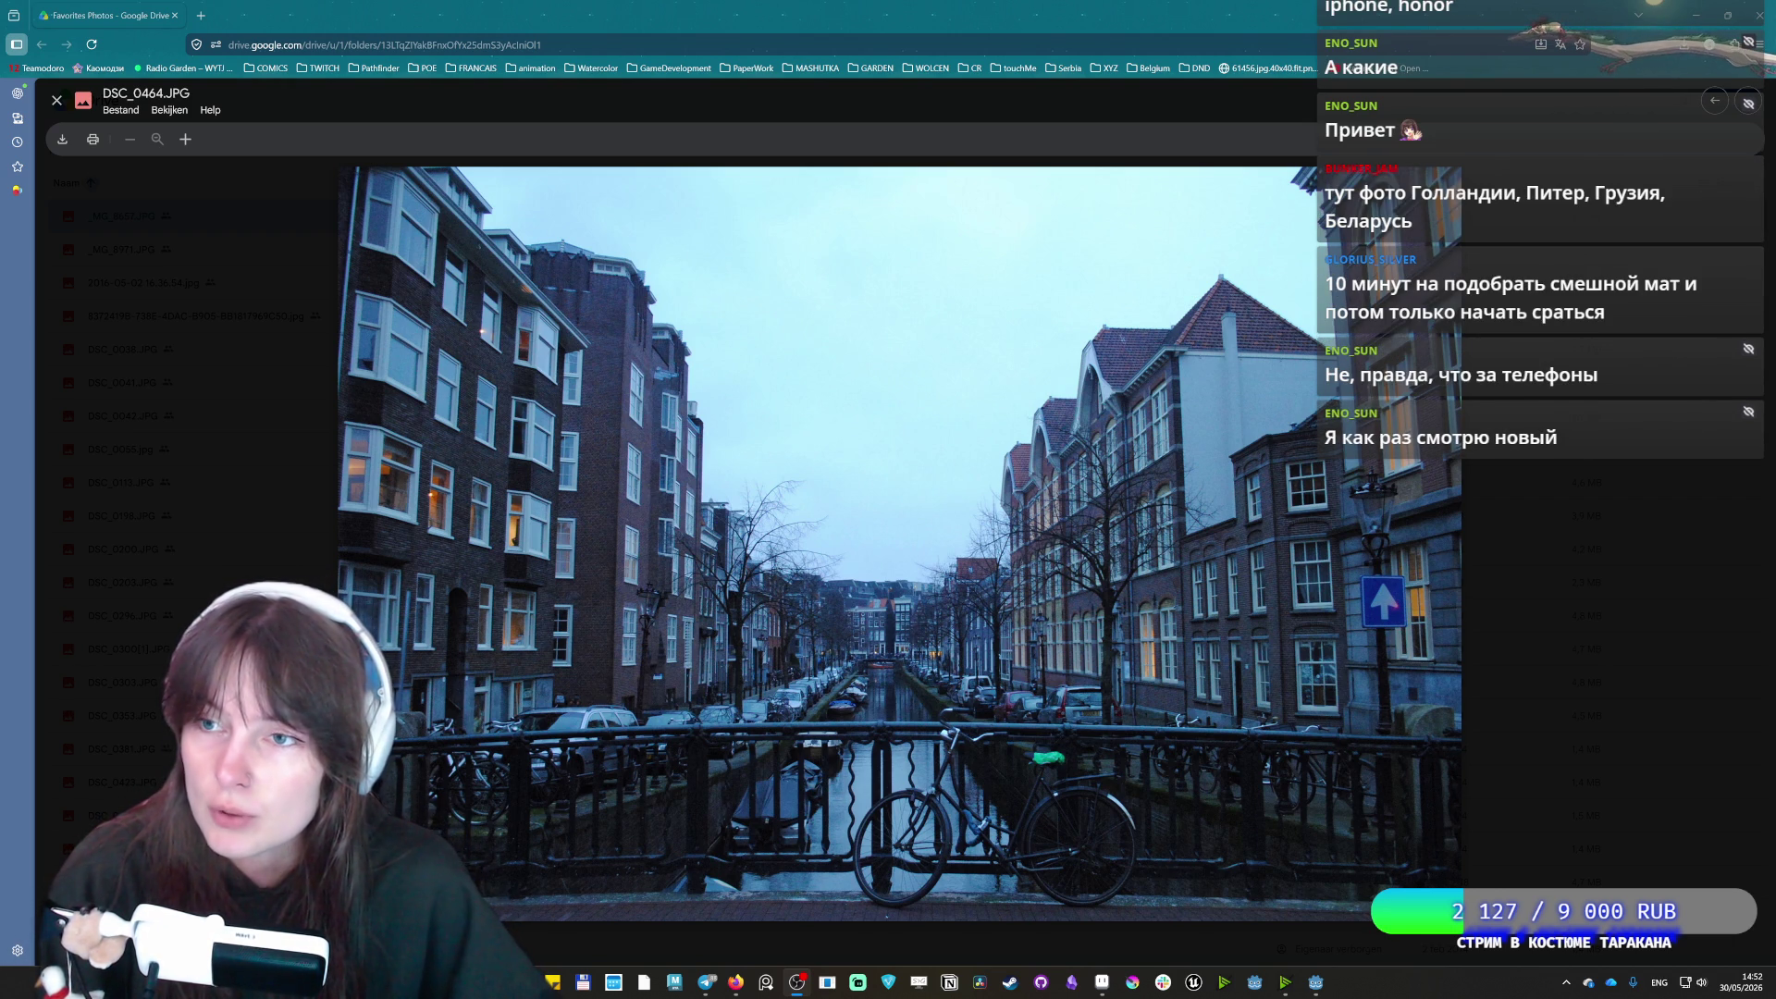
# Page from the mountains past cows and goat to church DSC_0876.JPG, then waterfall DSC_0892.JPG
pyautogui.press('Right')
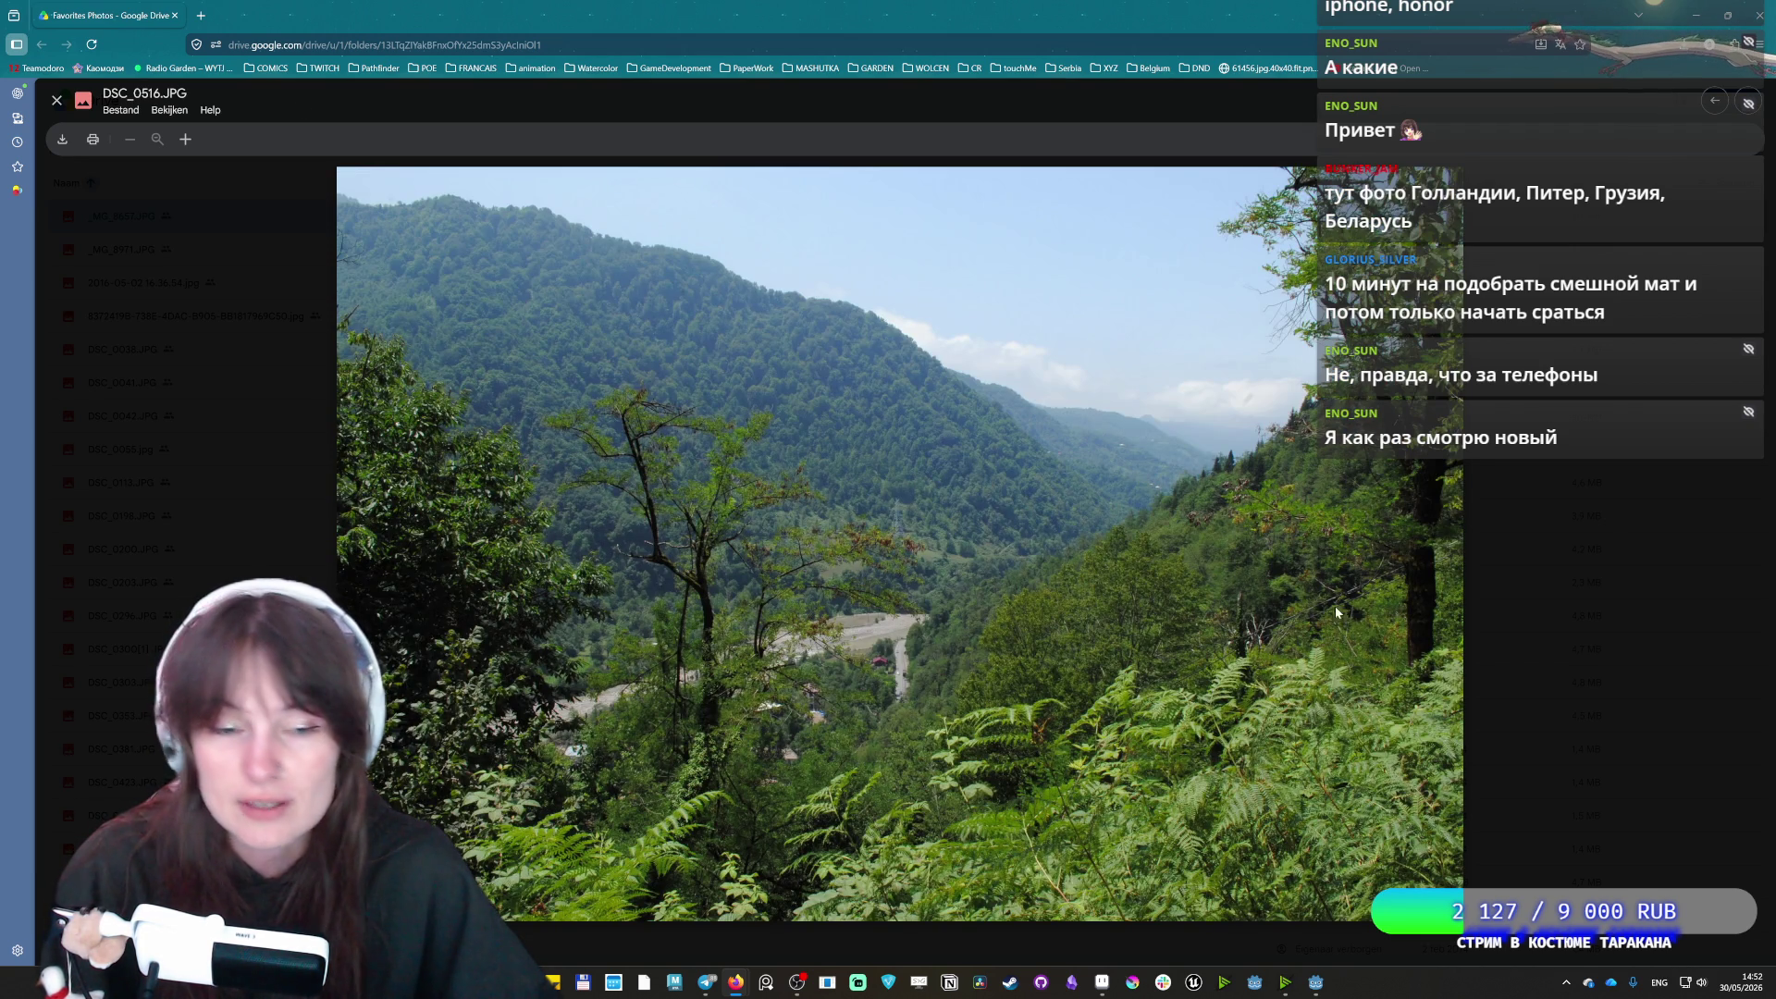
pyautogui.press('Right')
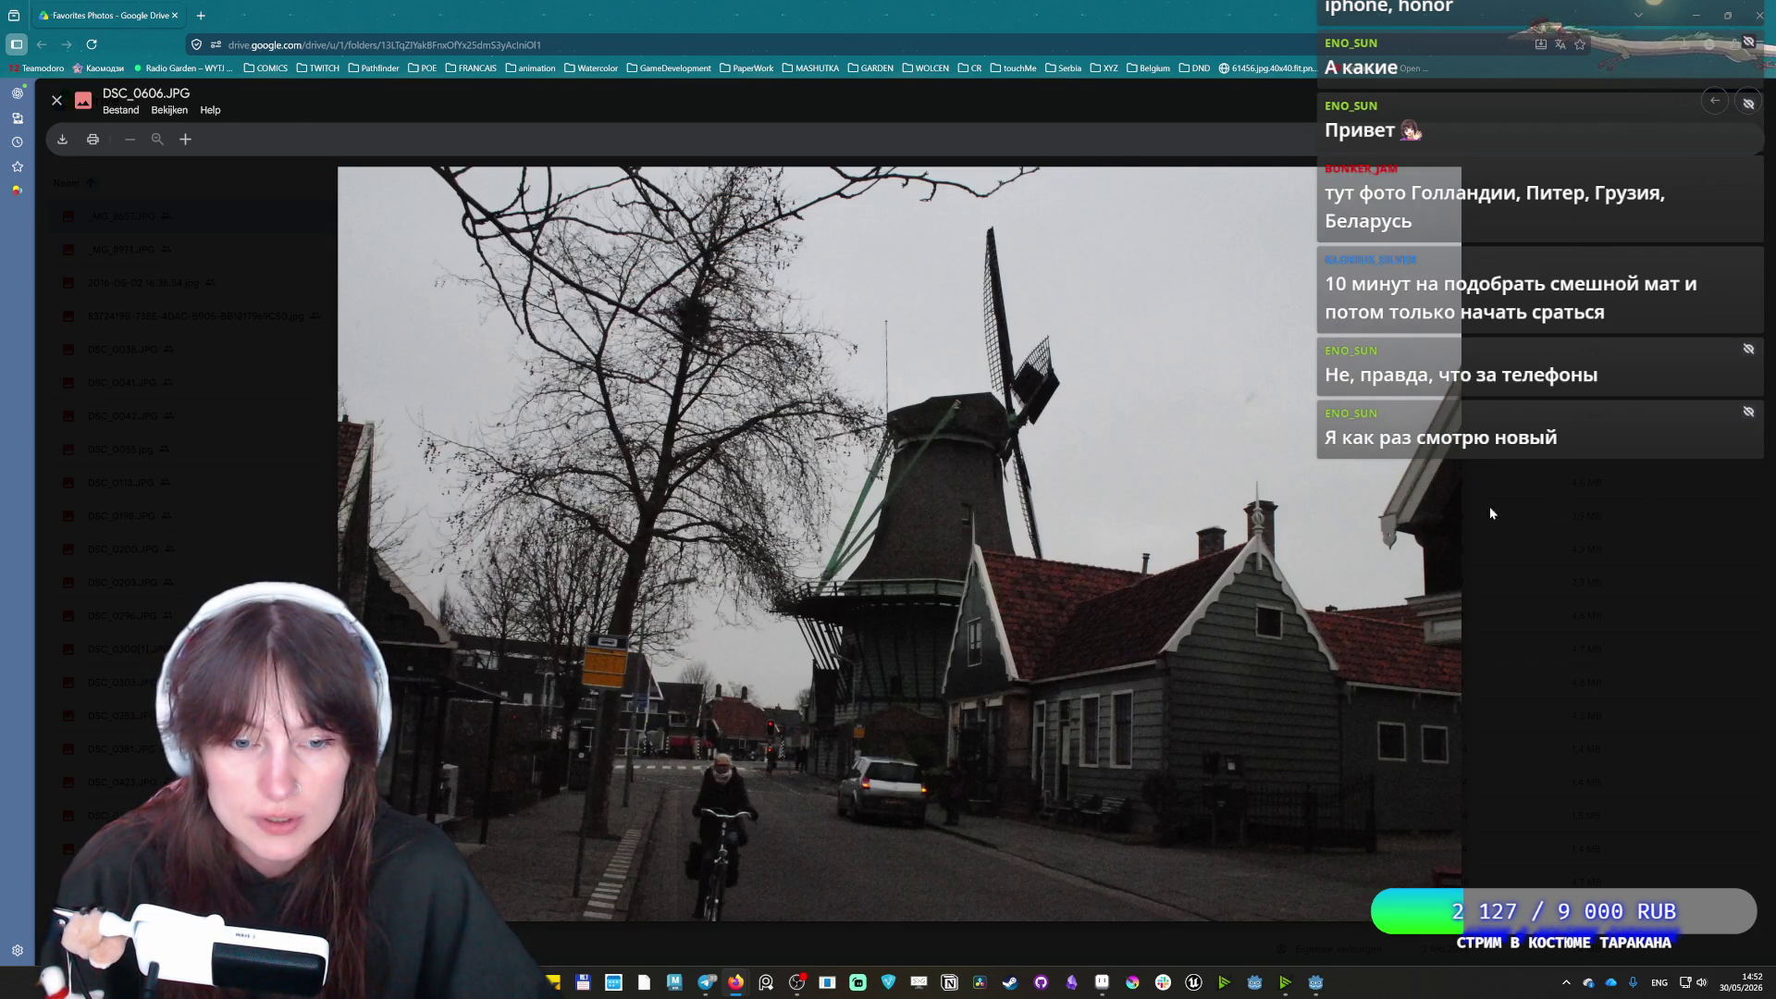
pyautogui.press('Right')
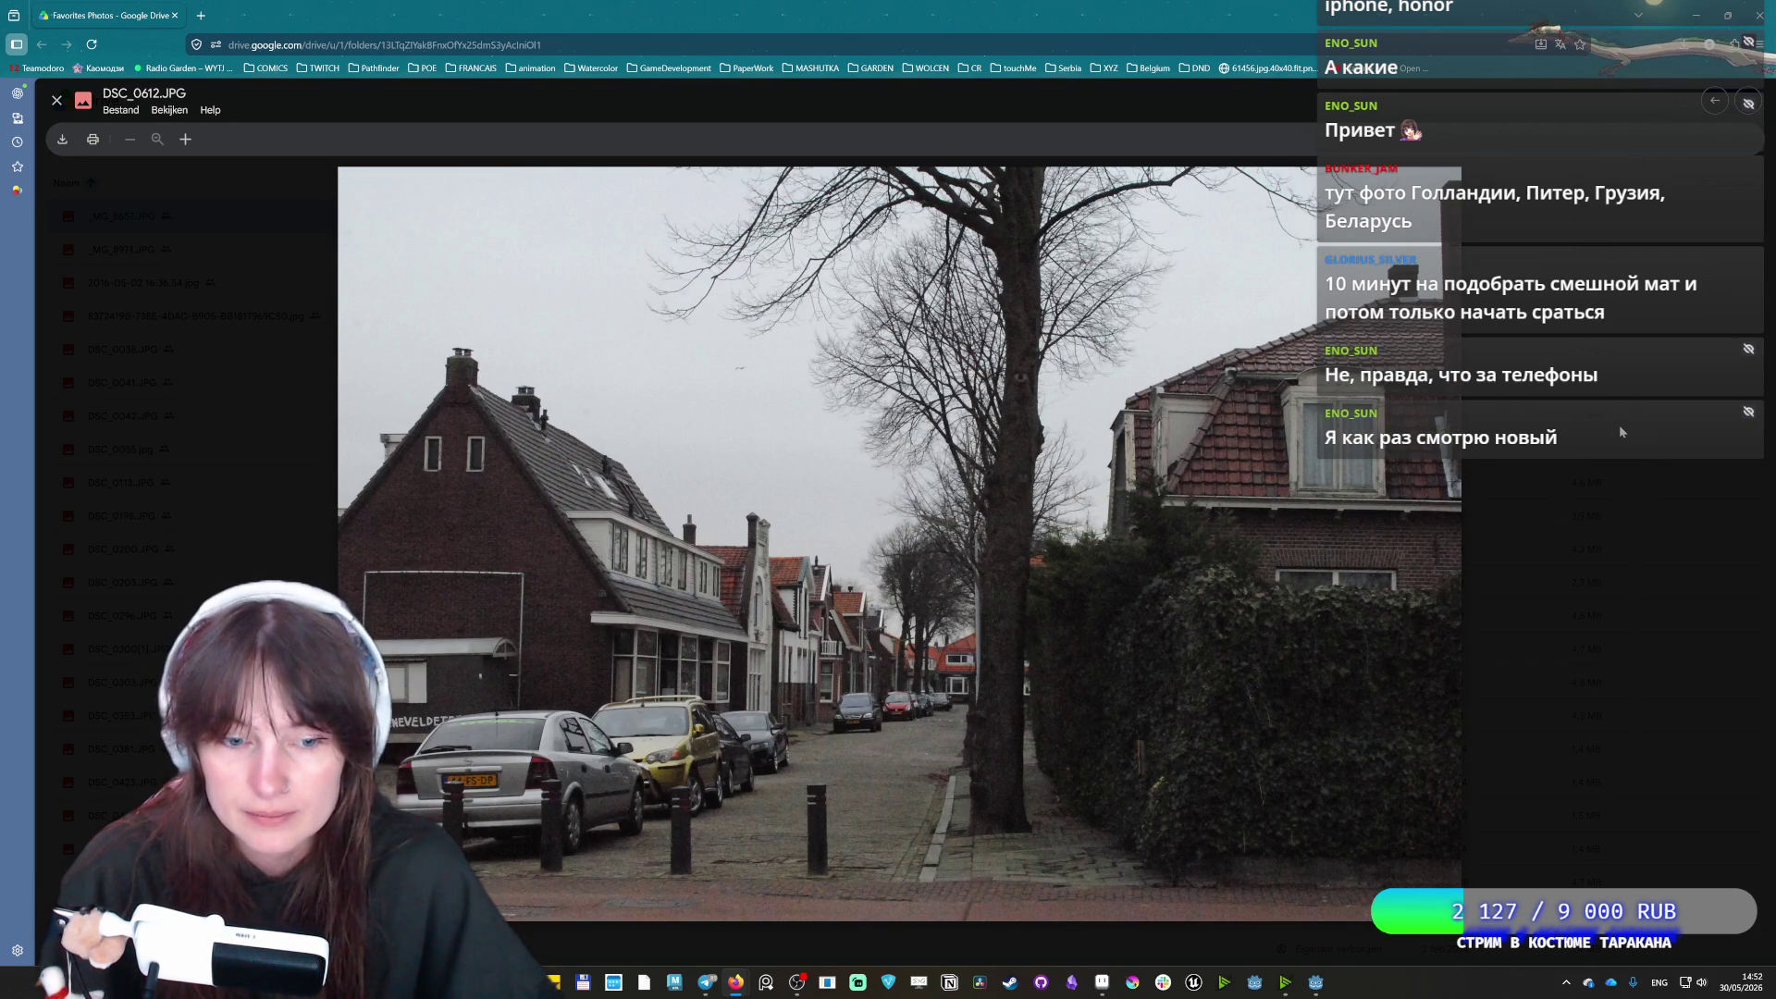
pyautogui.press('Right')
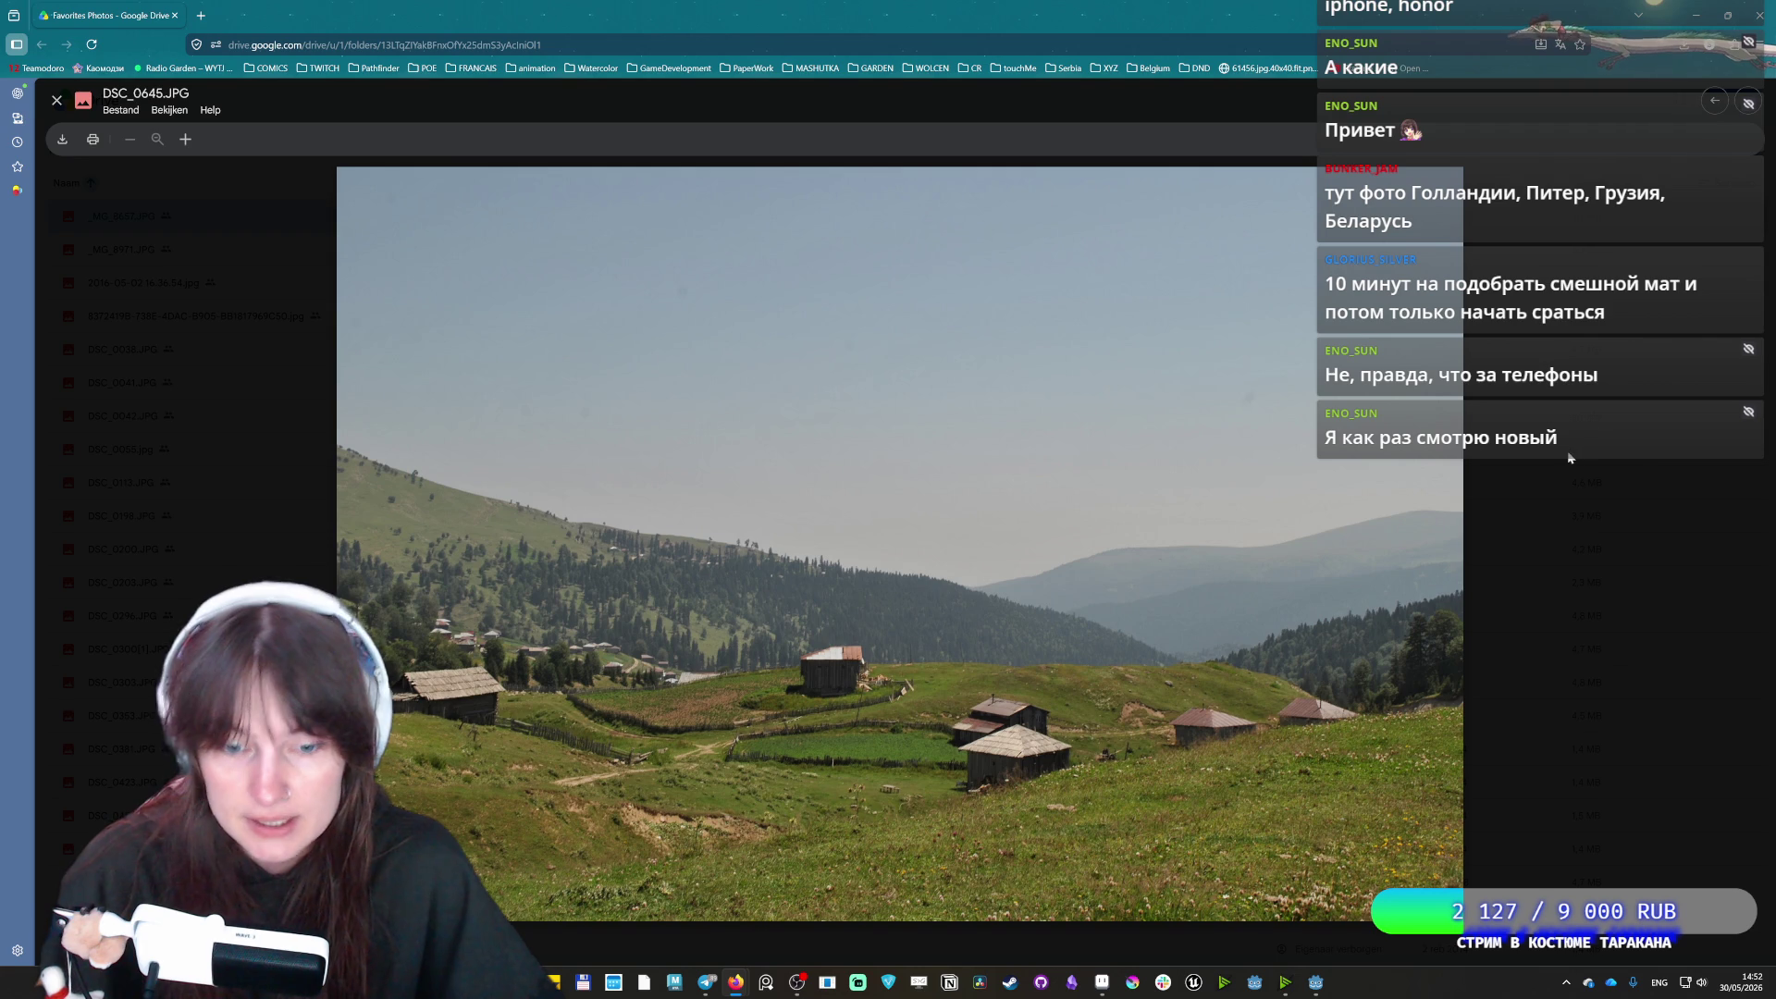
pyautogui.press('Right')
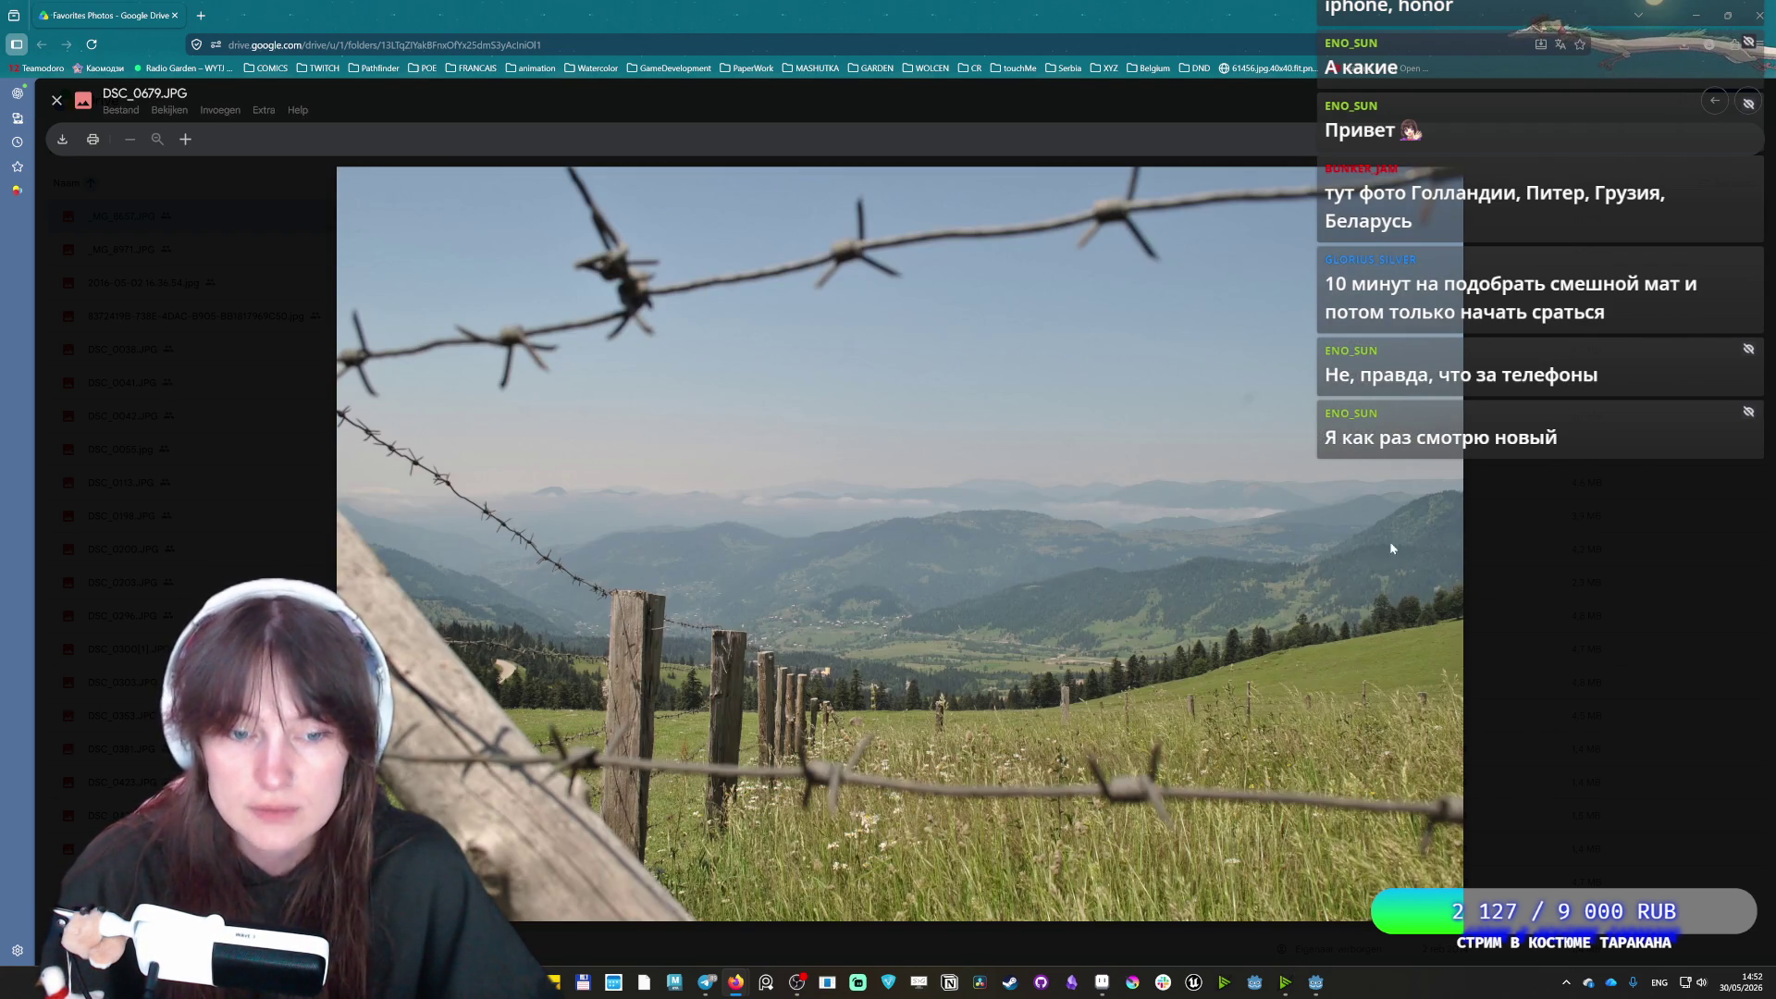
pyautogui.press('Right')
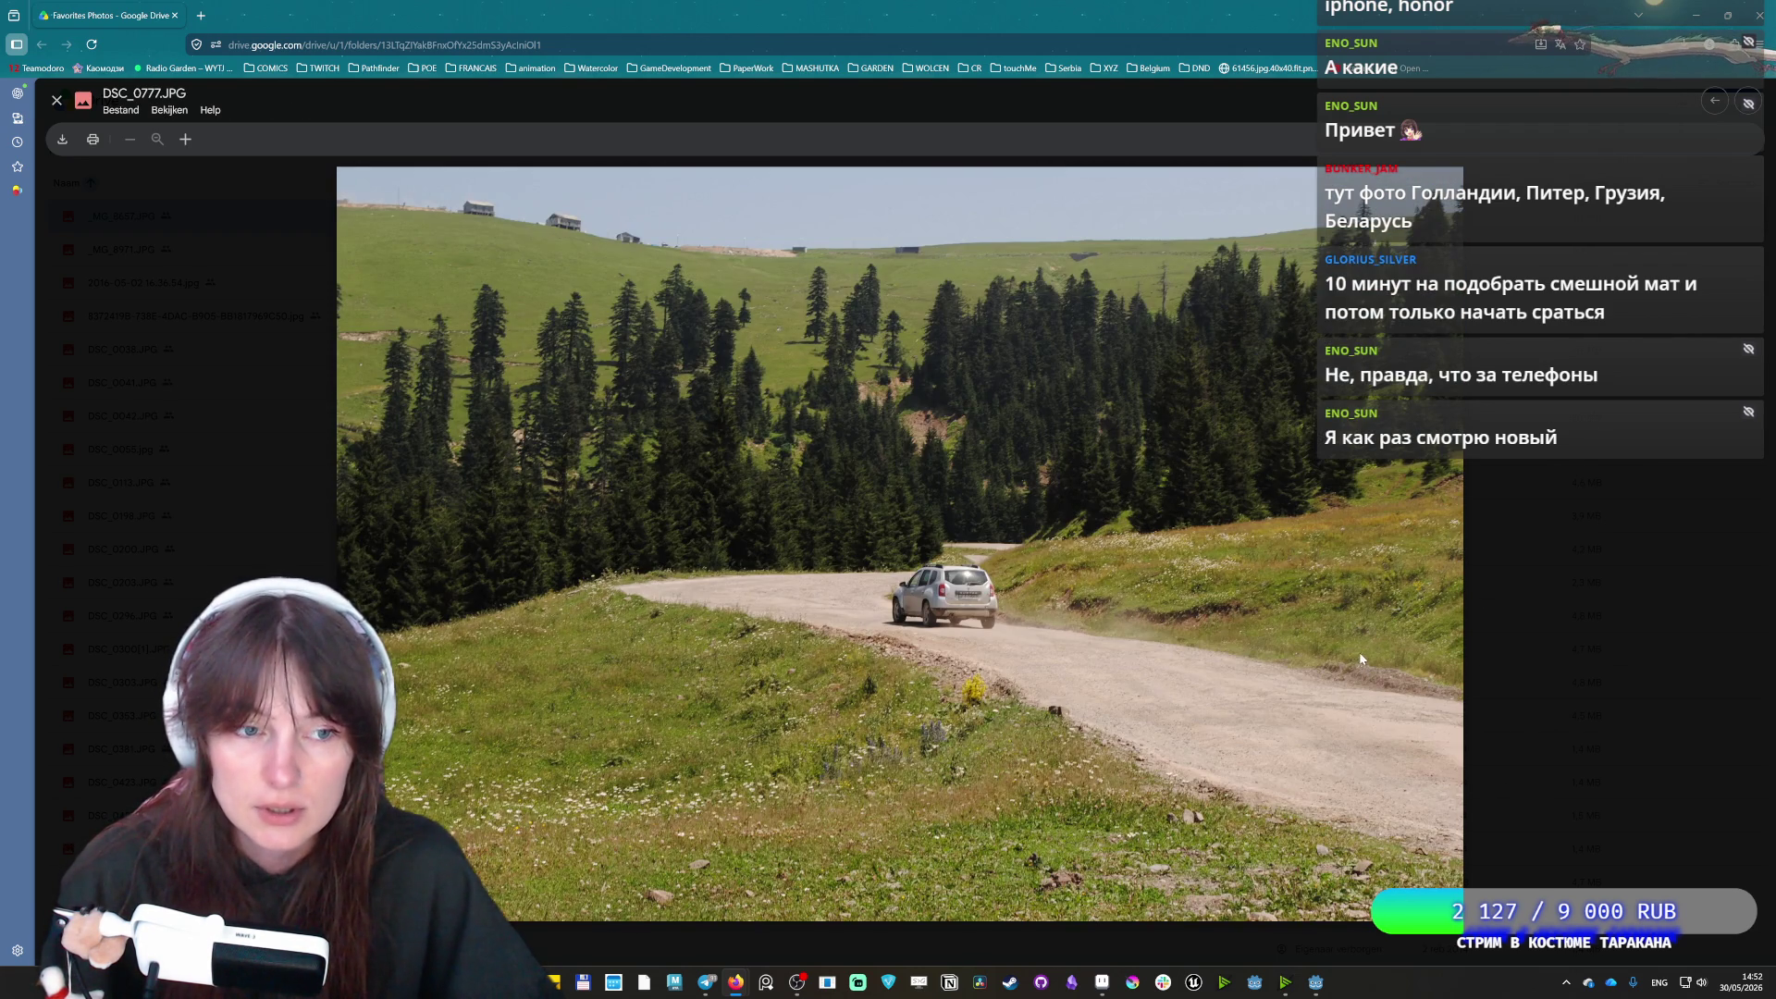
pyautogui.press('Right')
pyautogui.press('Right')
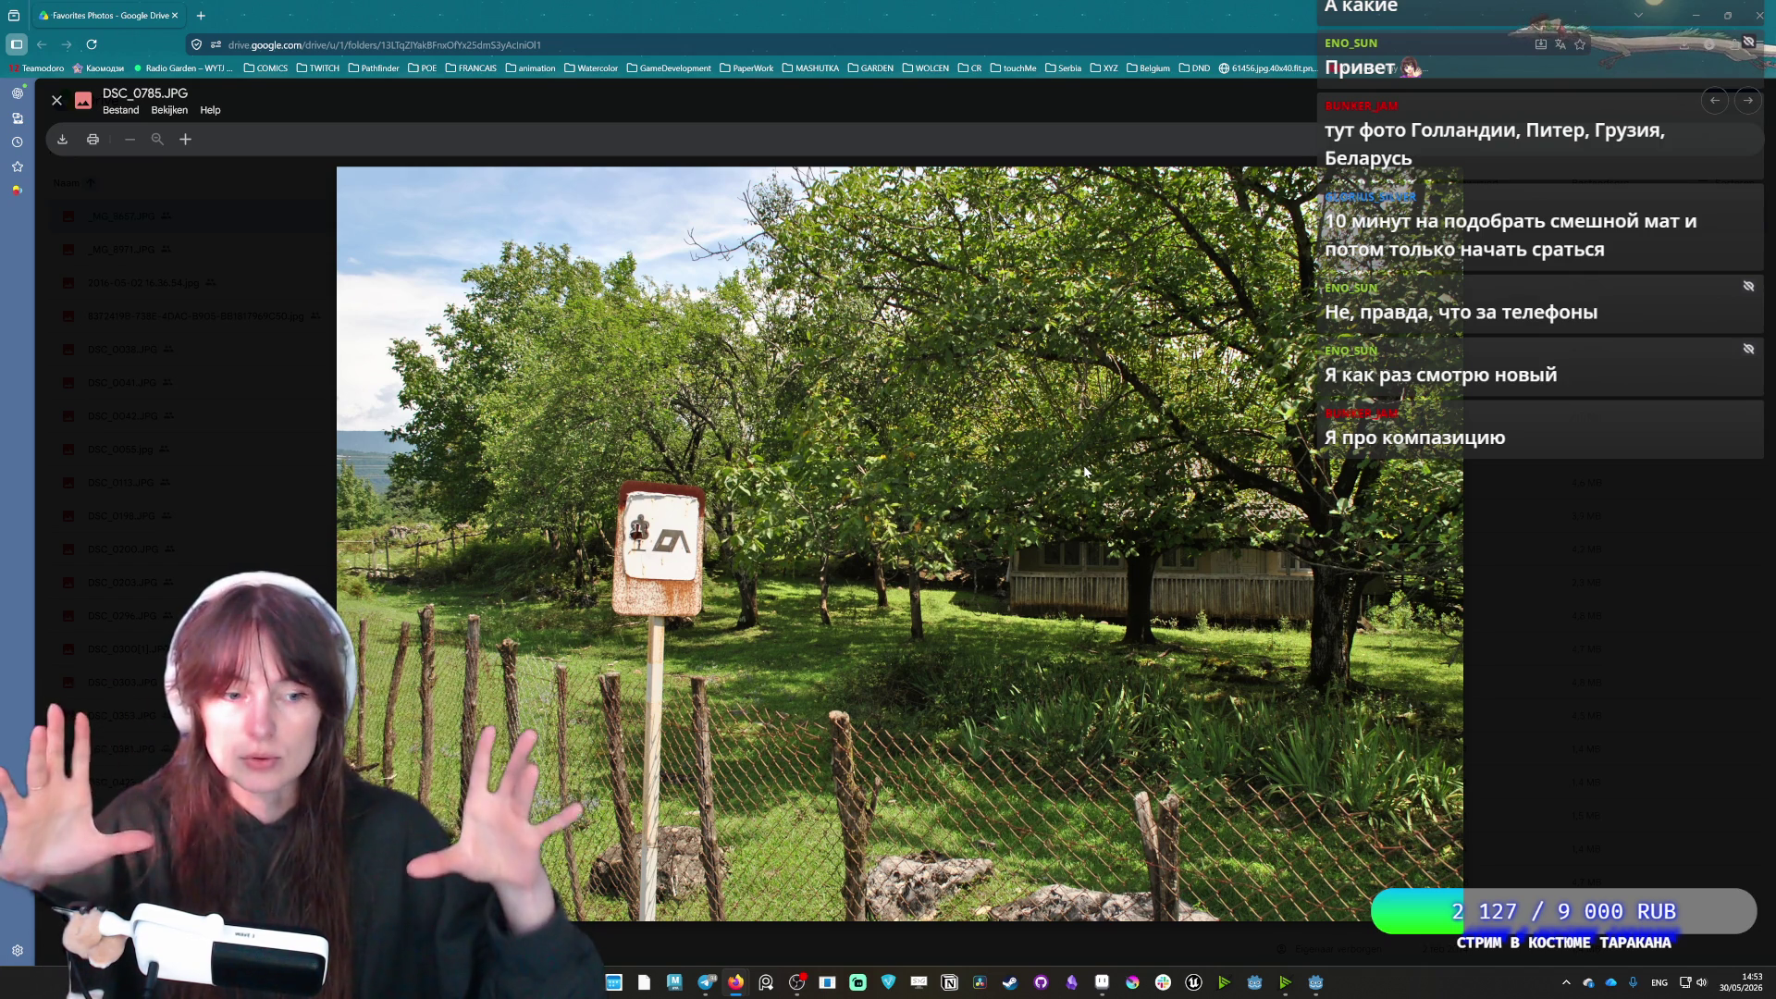
pyautogui.press('Right')
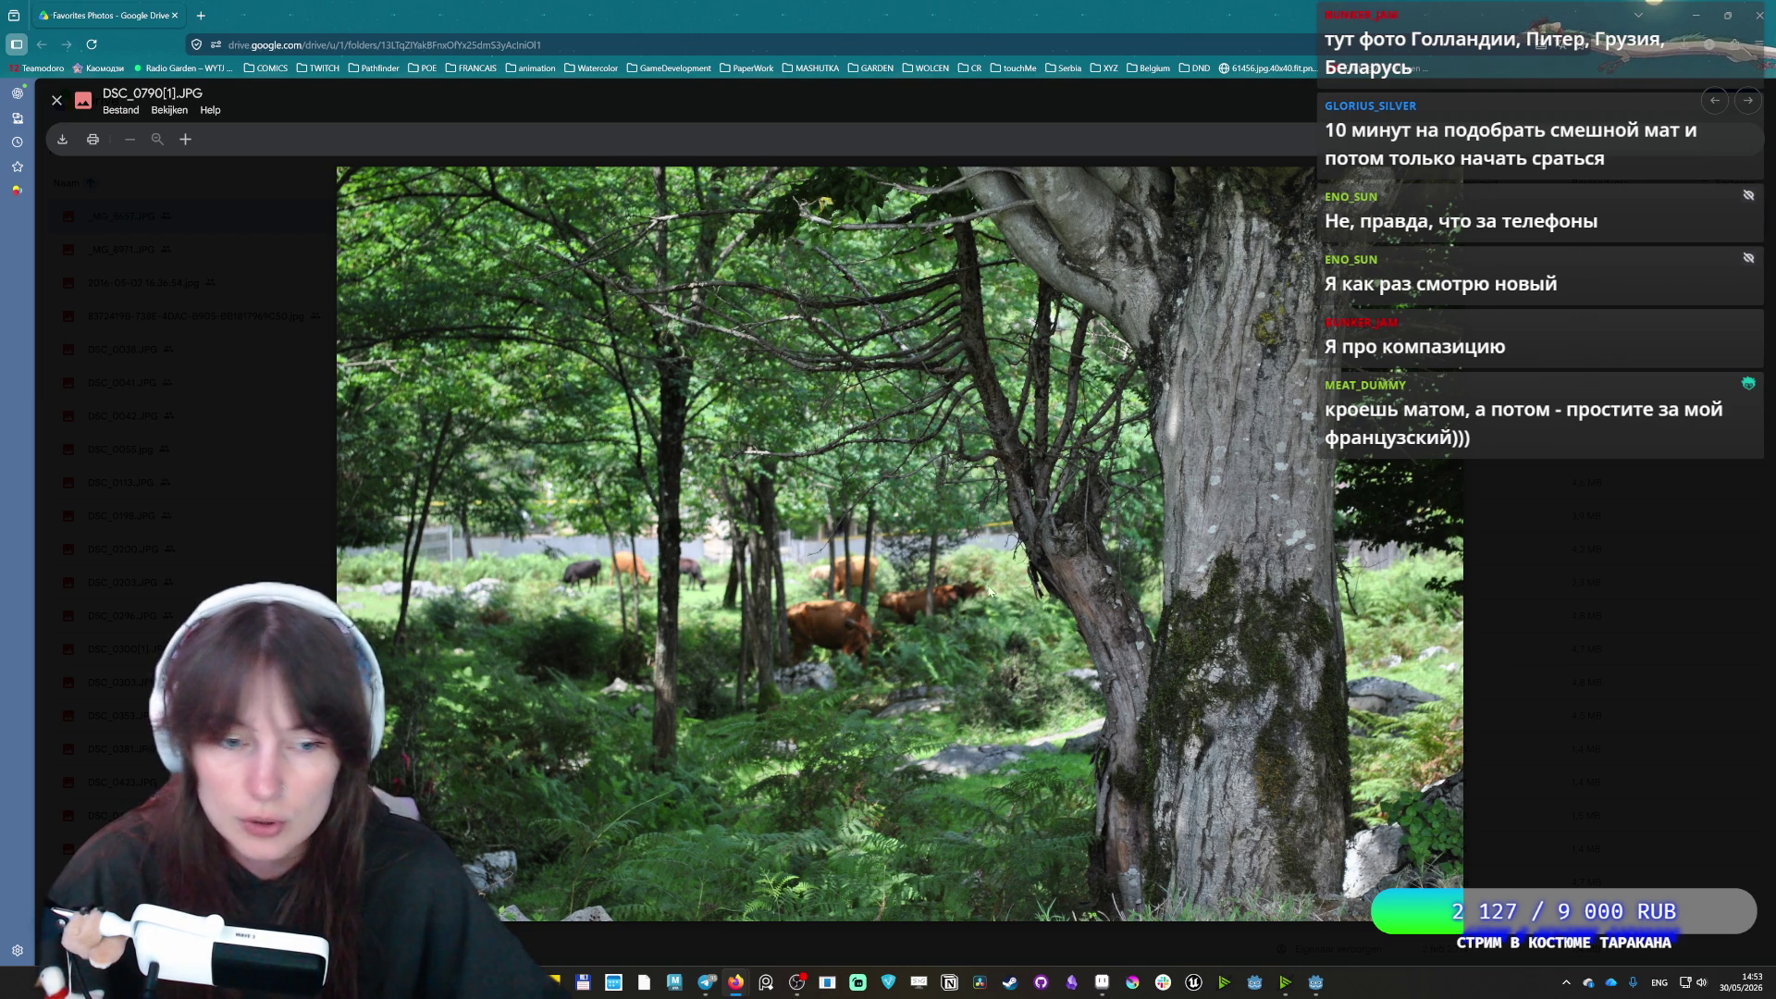
pyautogui.press('Right')
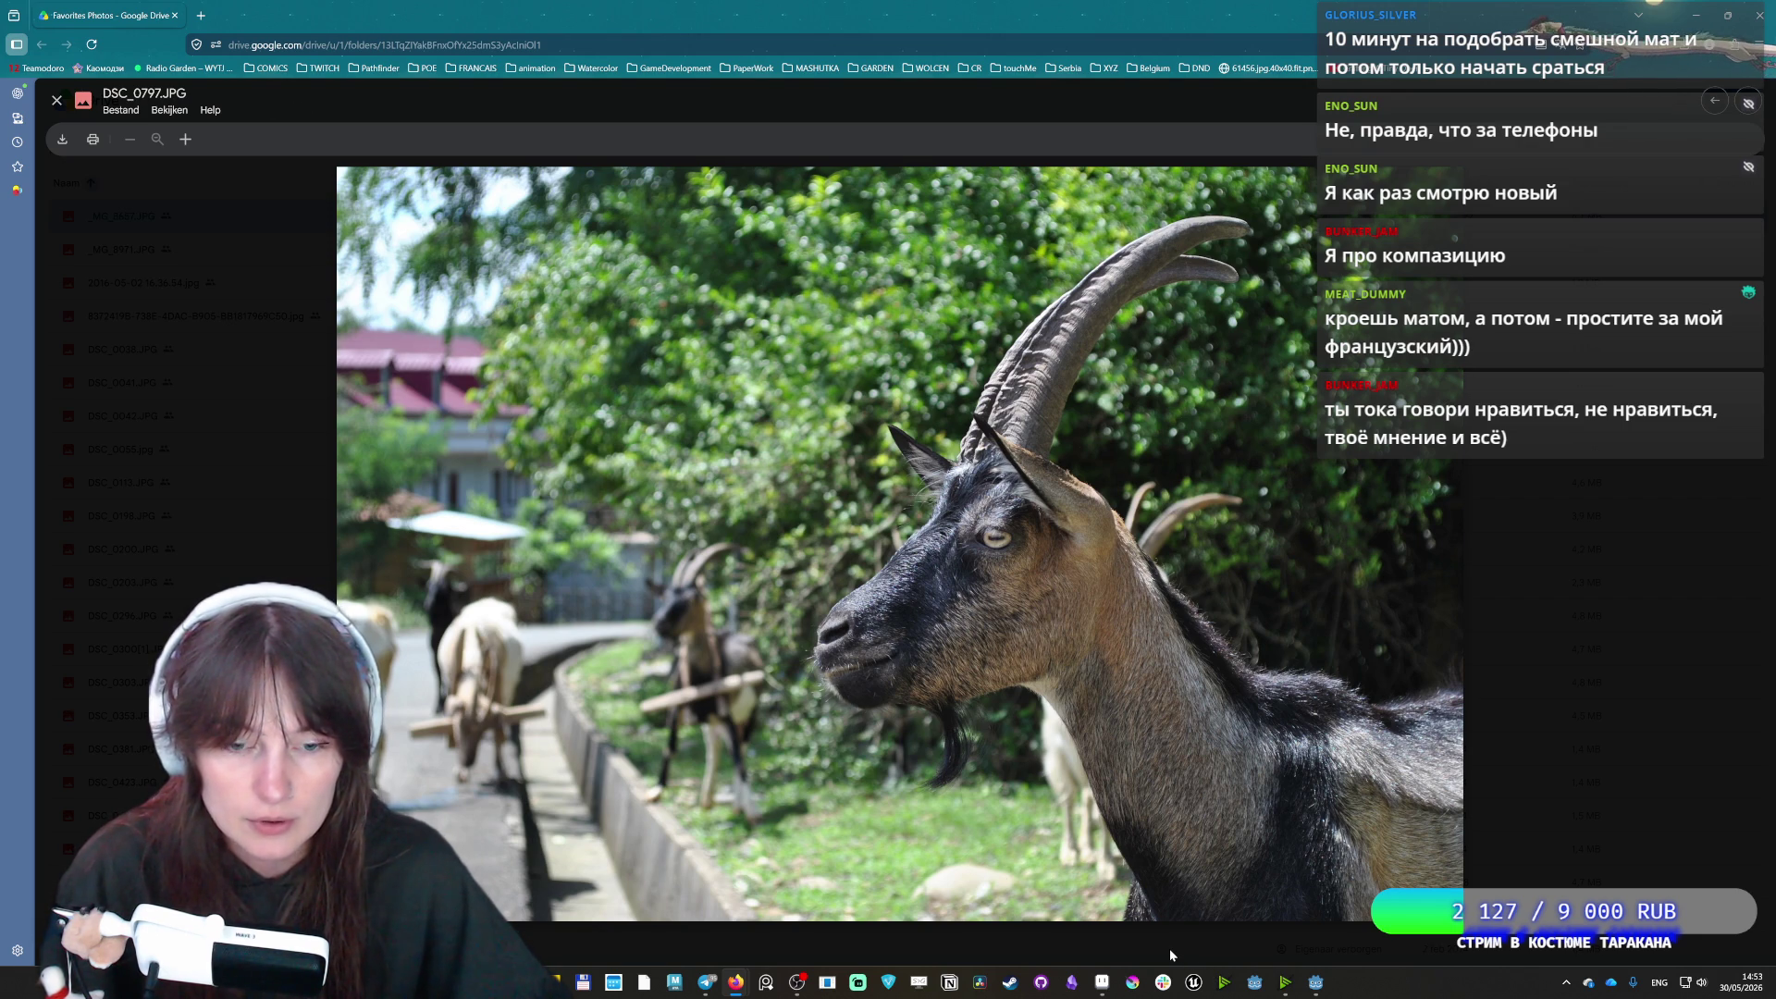
pyautogui.press('Right')
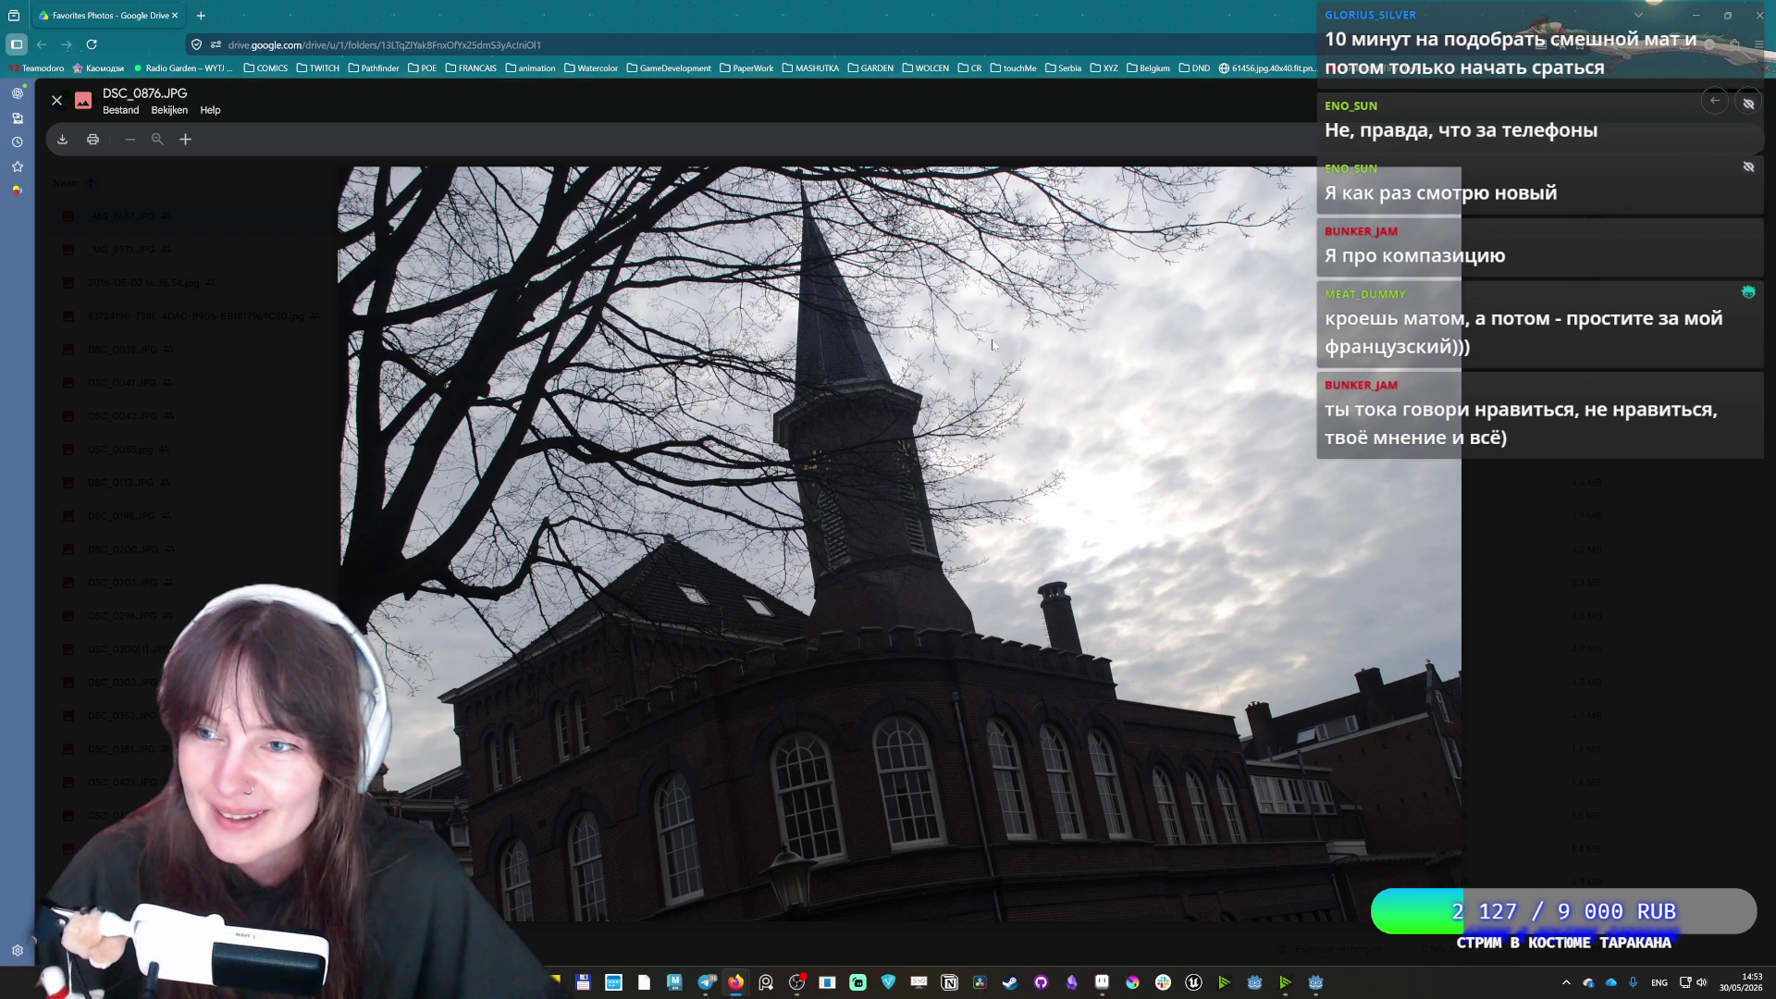
pyautogui.press('Right')
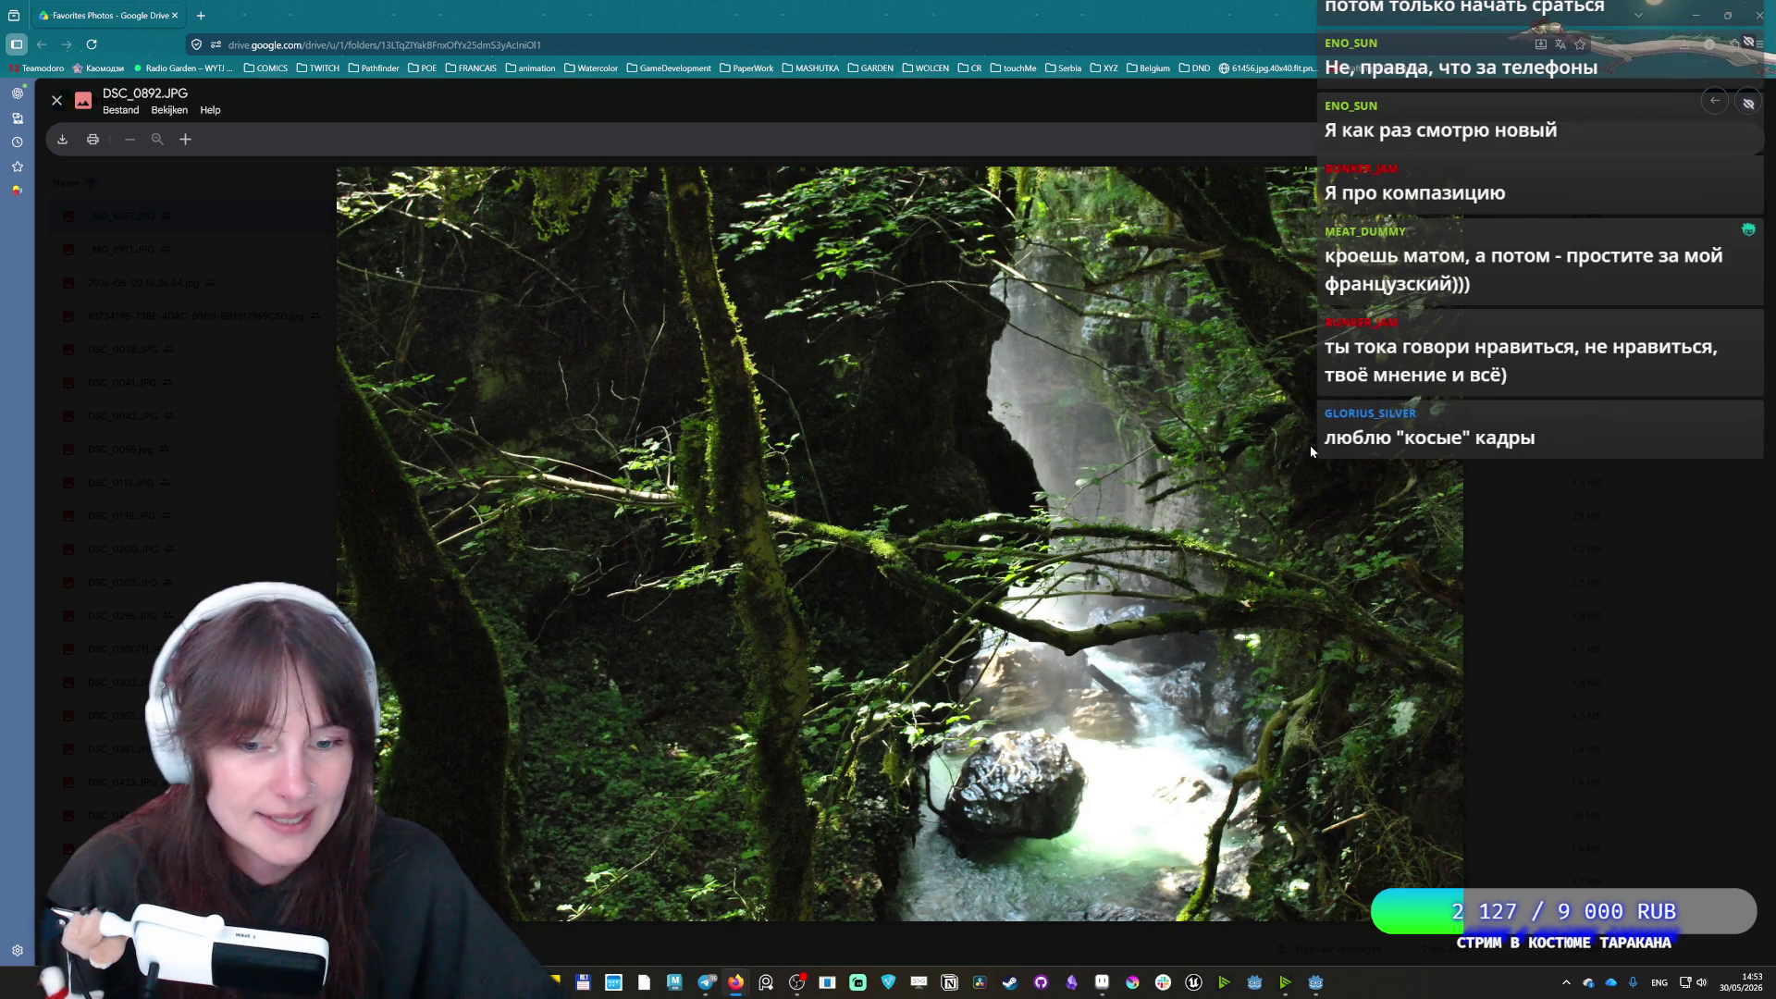
# Flip between the landscape waterfall and portrait waterfall DSC_0894.JPG to compare them
pyautogui.press('Right')
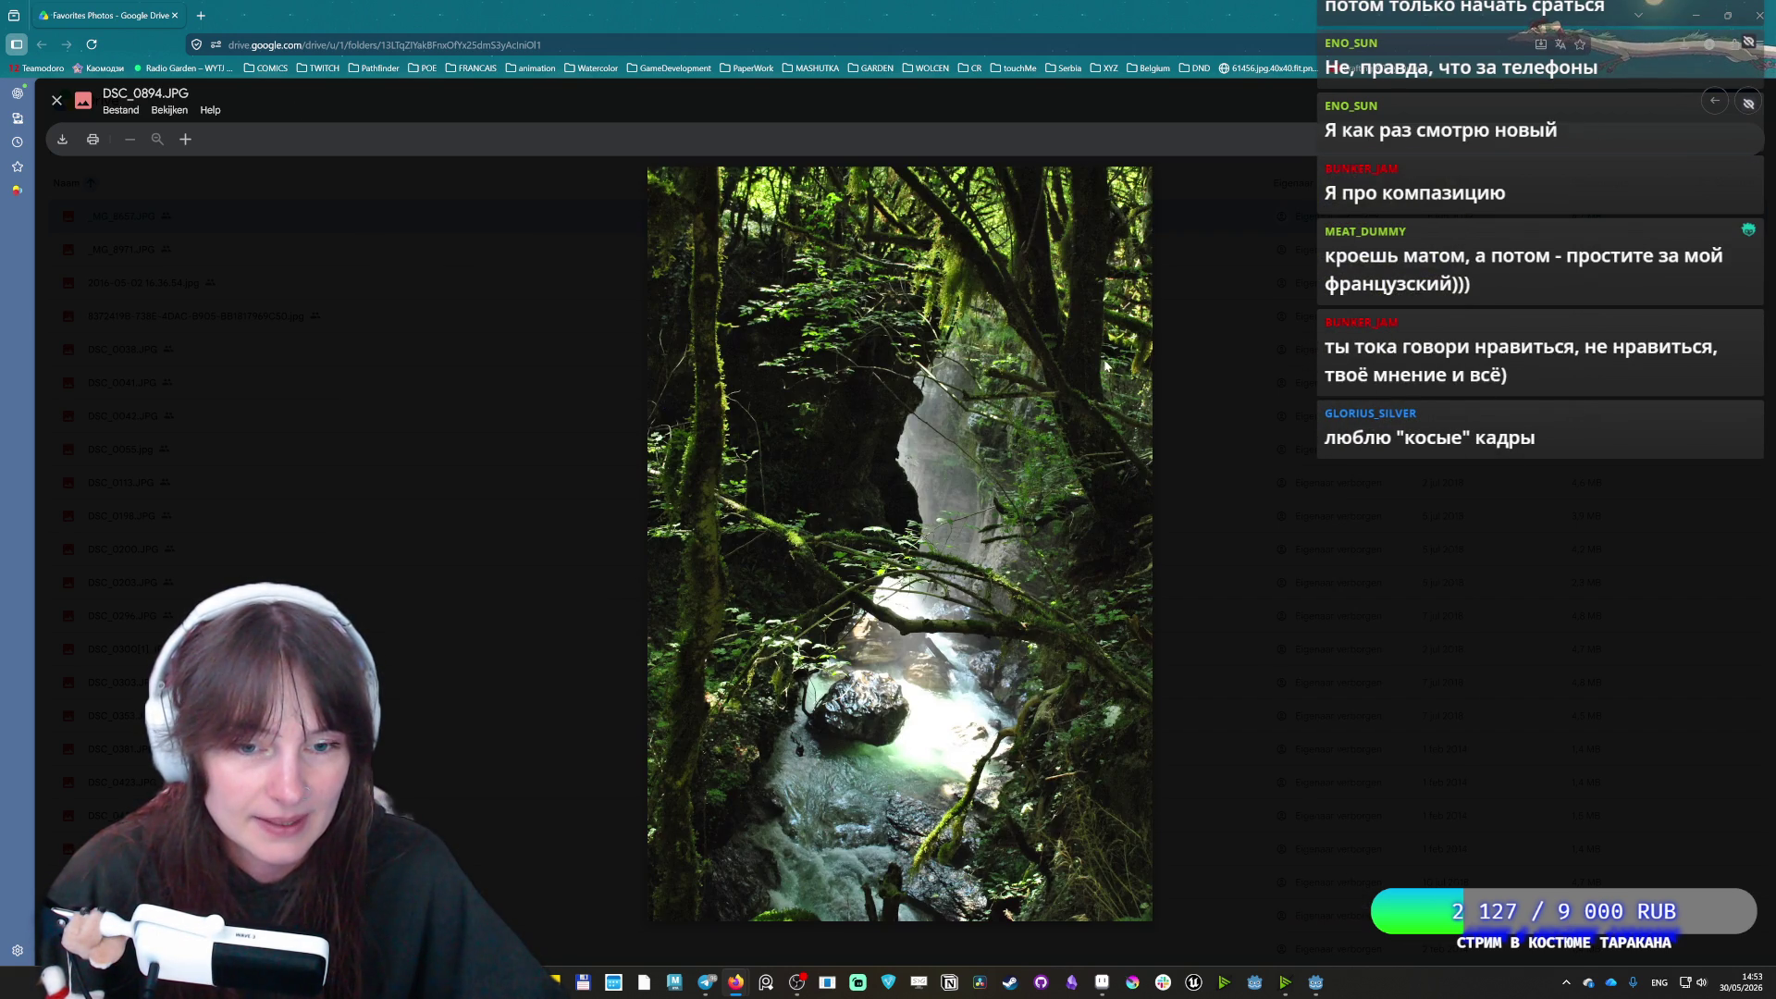
pyautogui.press('Left')
pyautogui.press('Right')
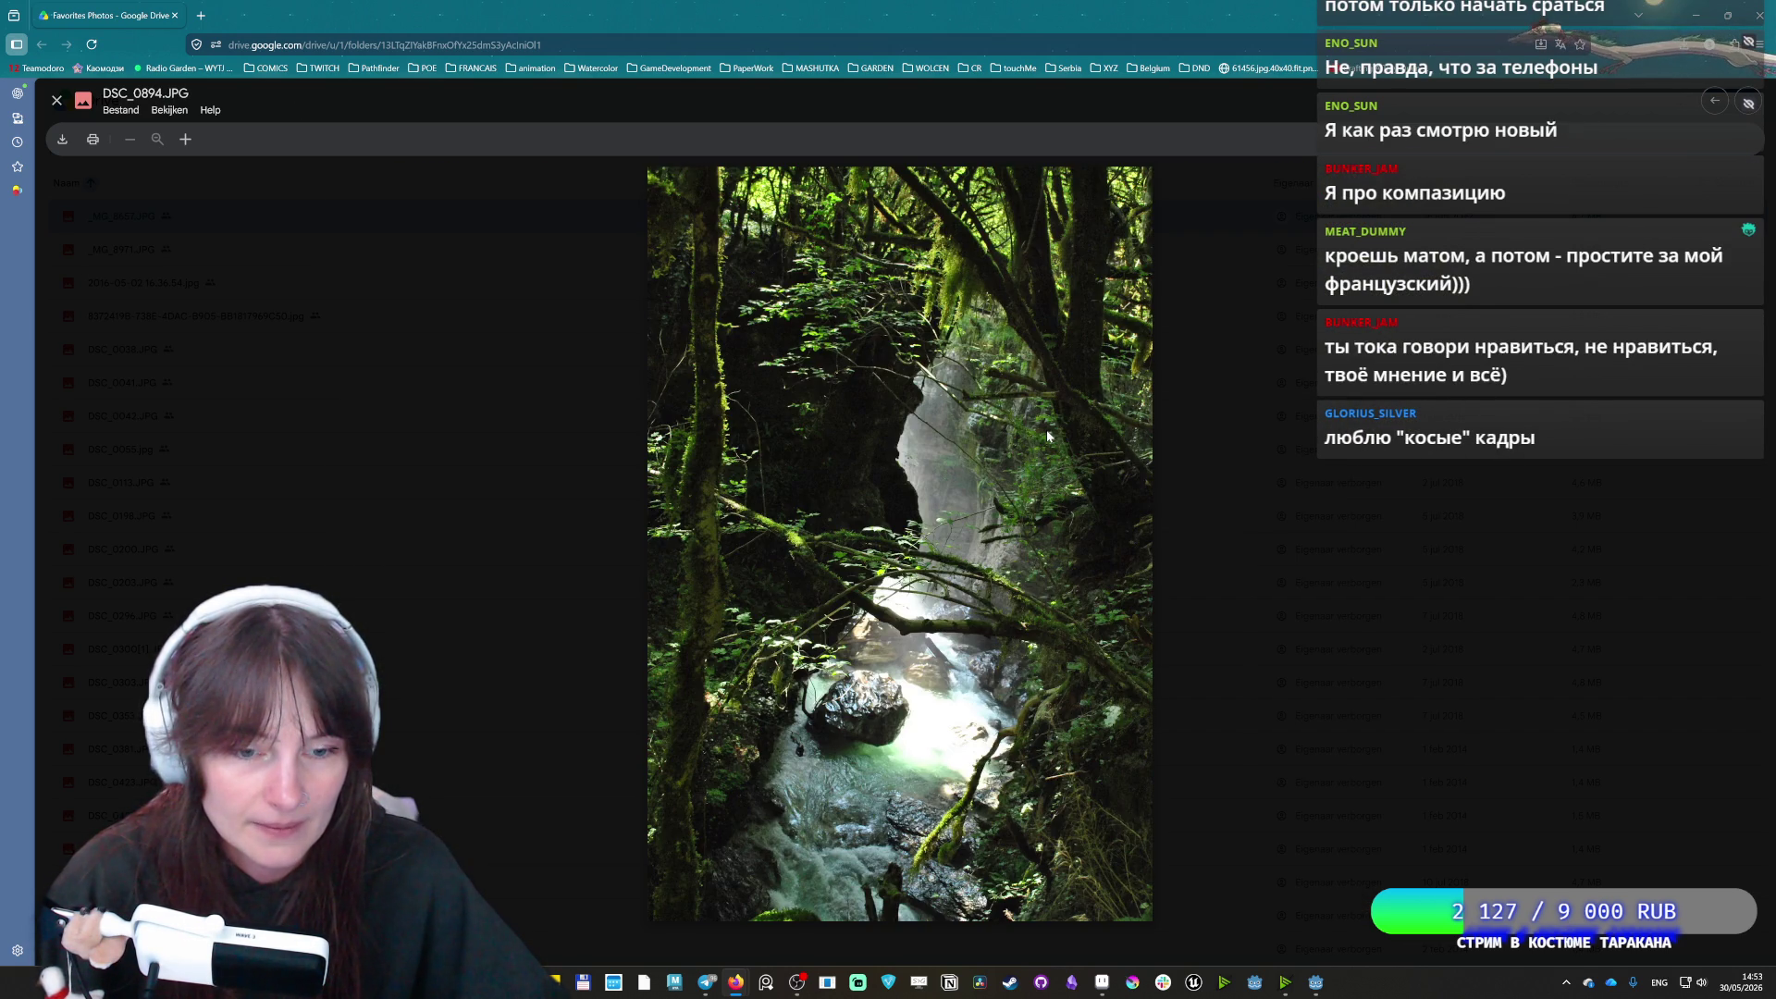
pyautogui.press('Left')
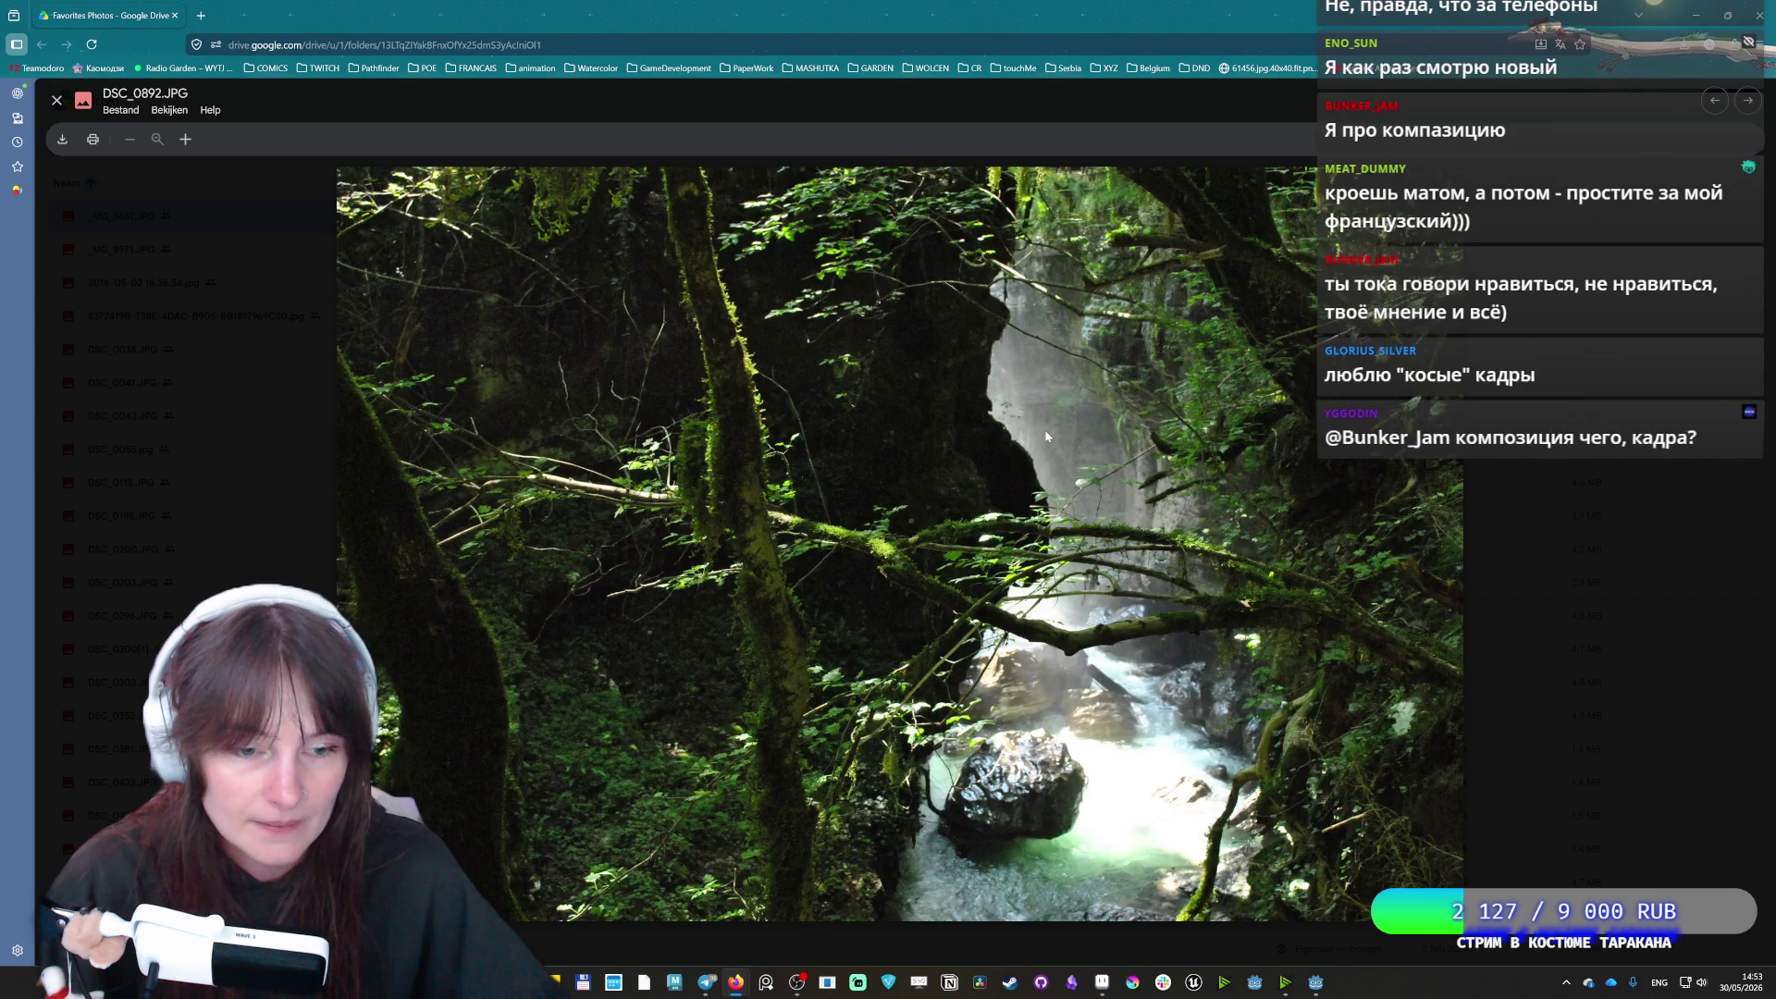
pyautogui.press('Right')
# Advance past the Amsterdam canal, forest river and valley photos to the cat IMG_0294.jpg
pyautogui.press('Right')
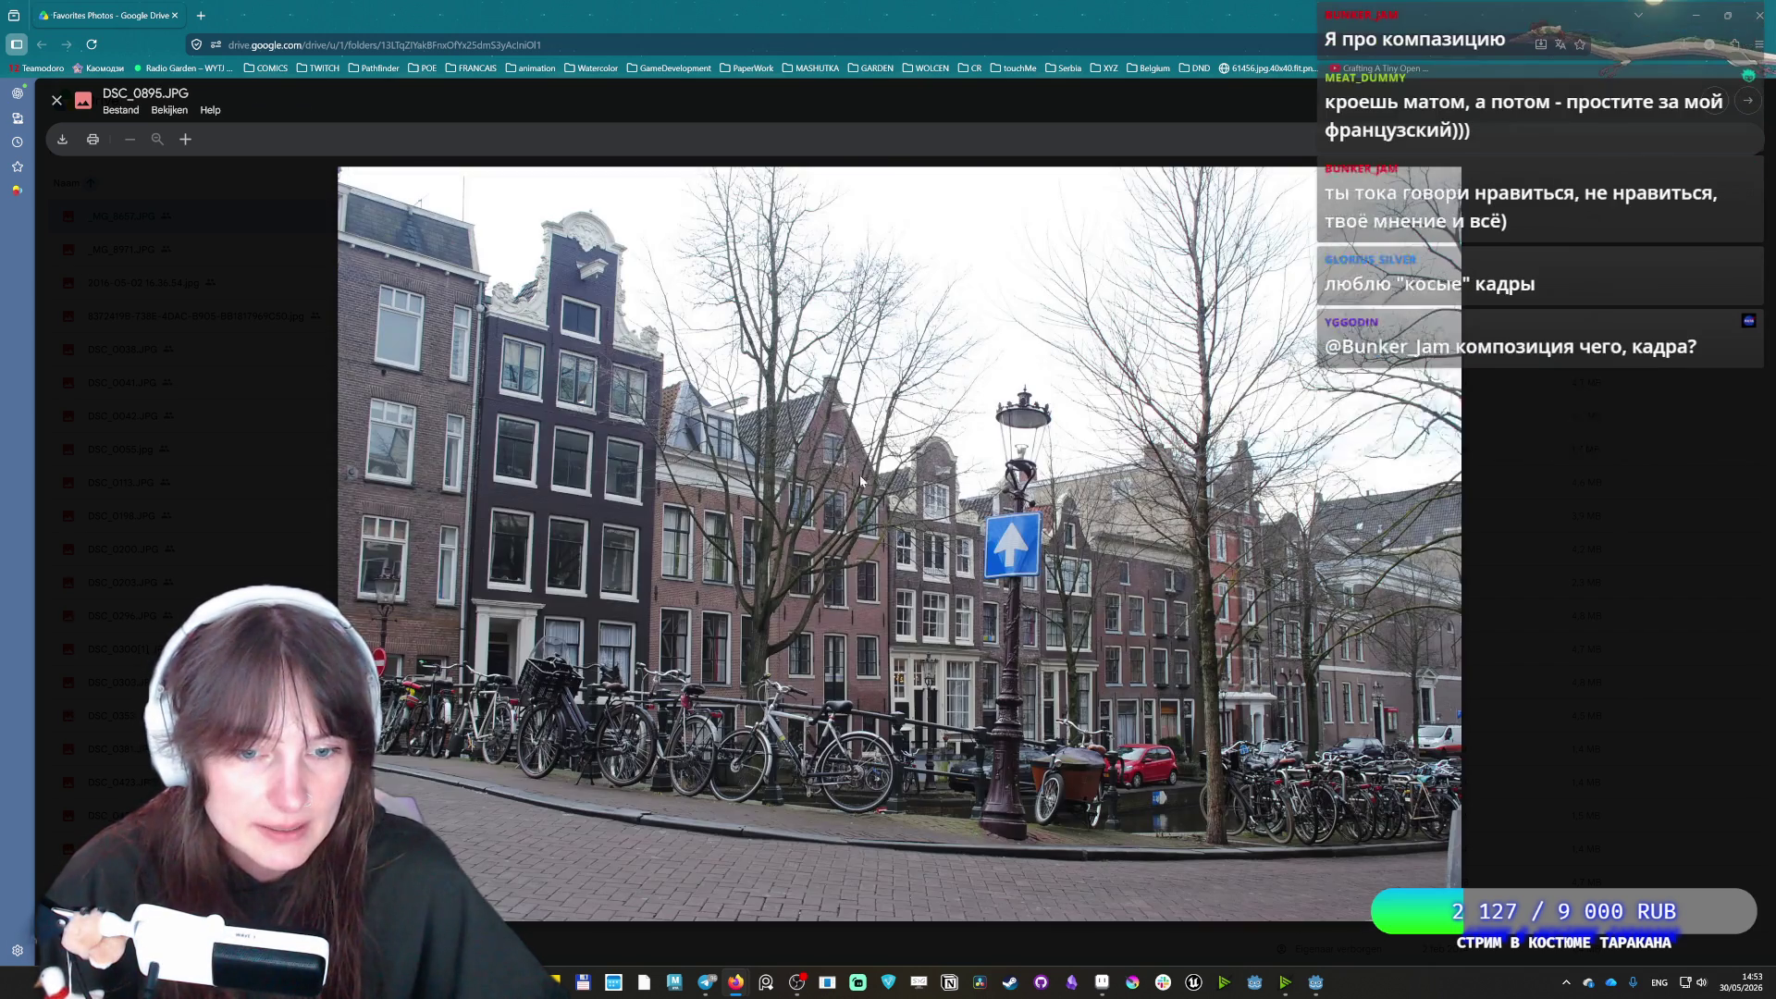
pyautogui.press('Left')
pyautogui.press('Right')
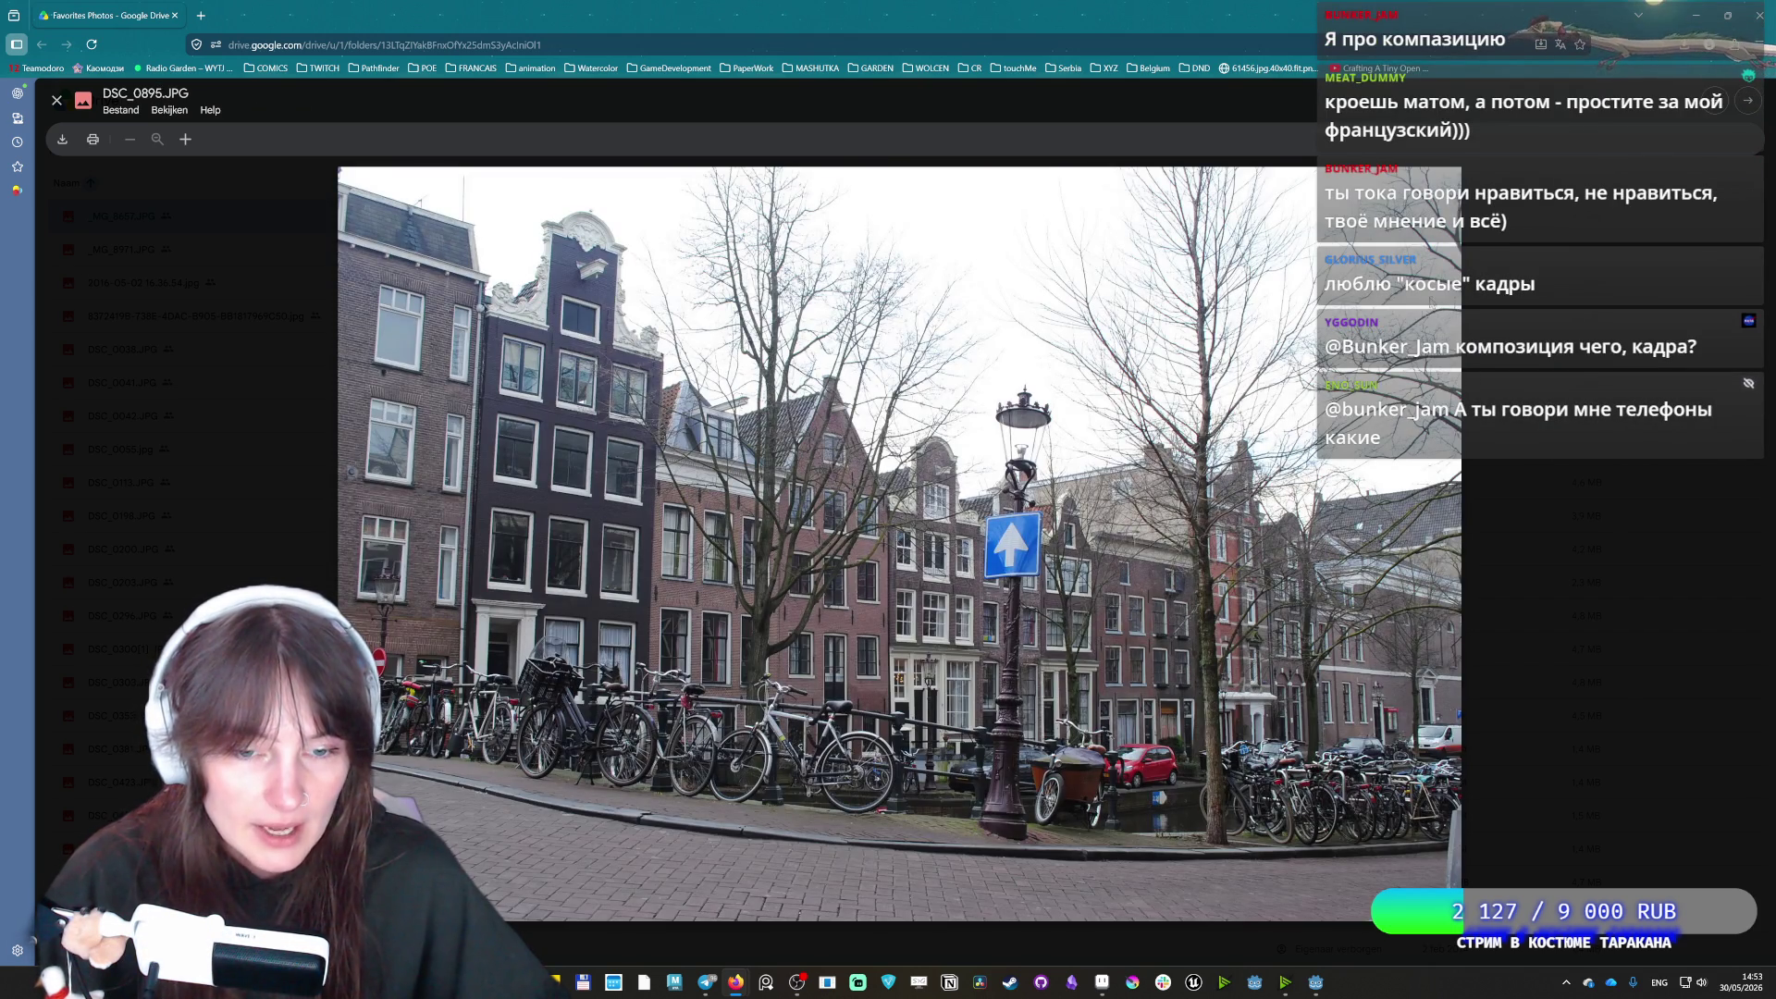
pyautogui.press('Right')
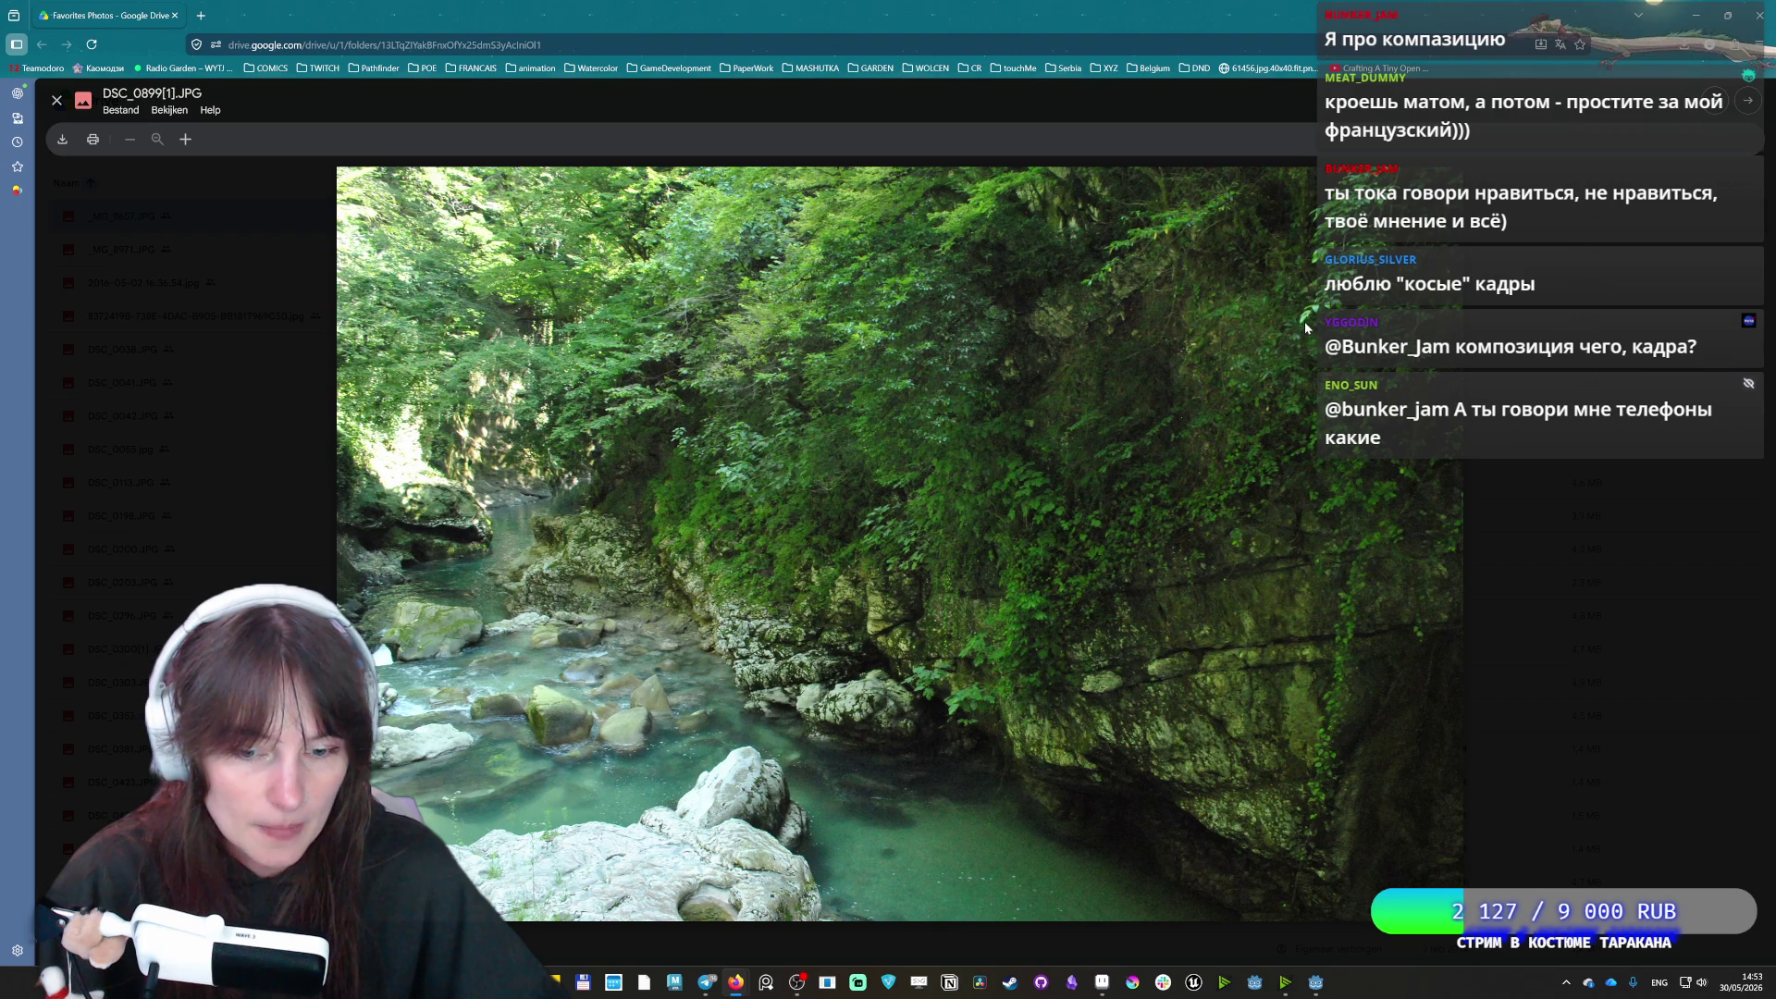
pyautogui.press('Right')
pyautogui.press('Right')
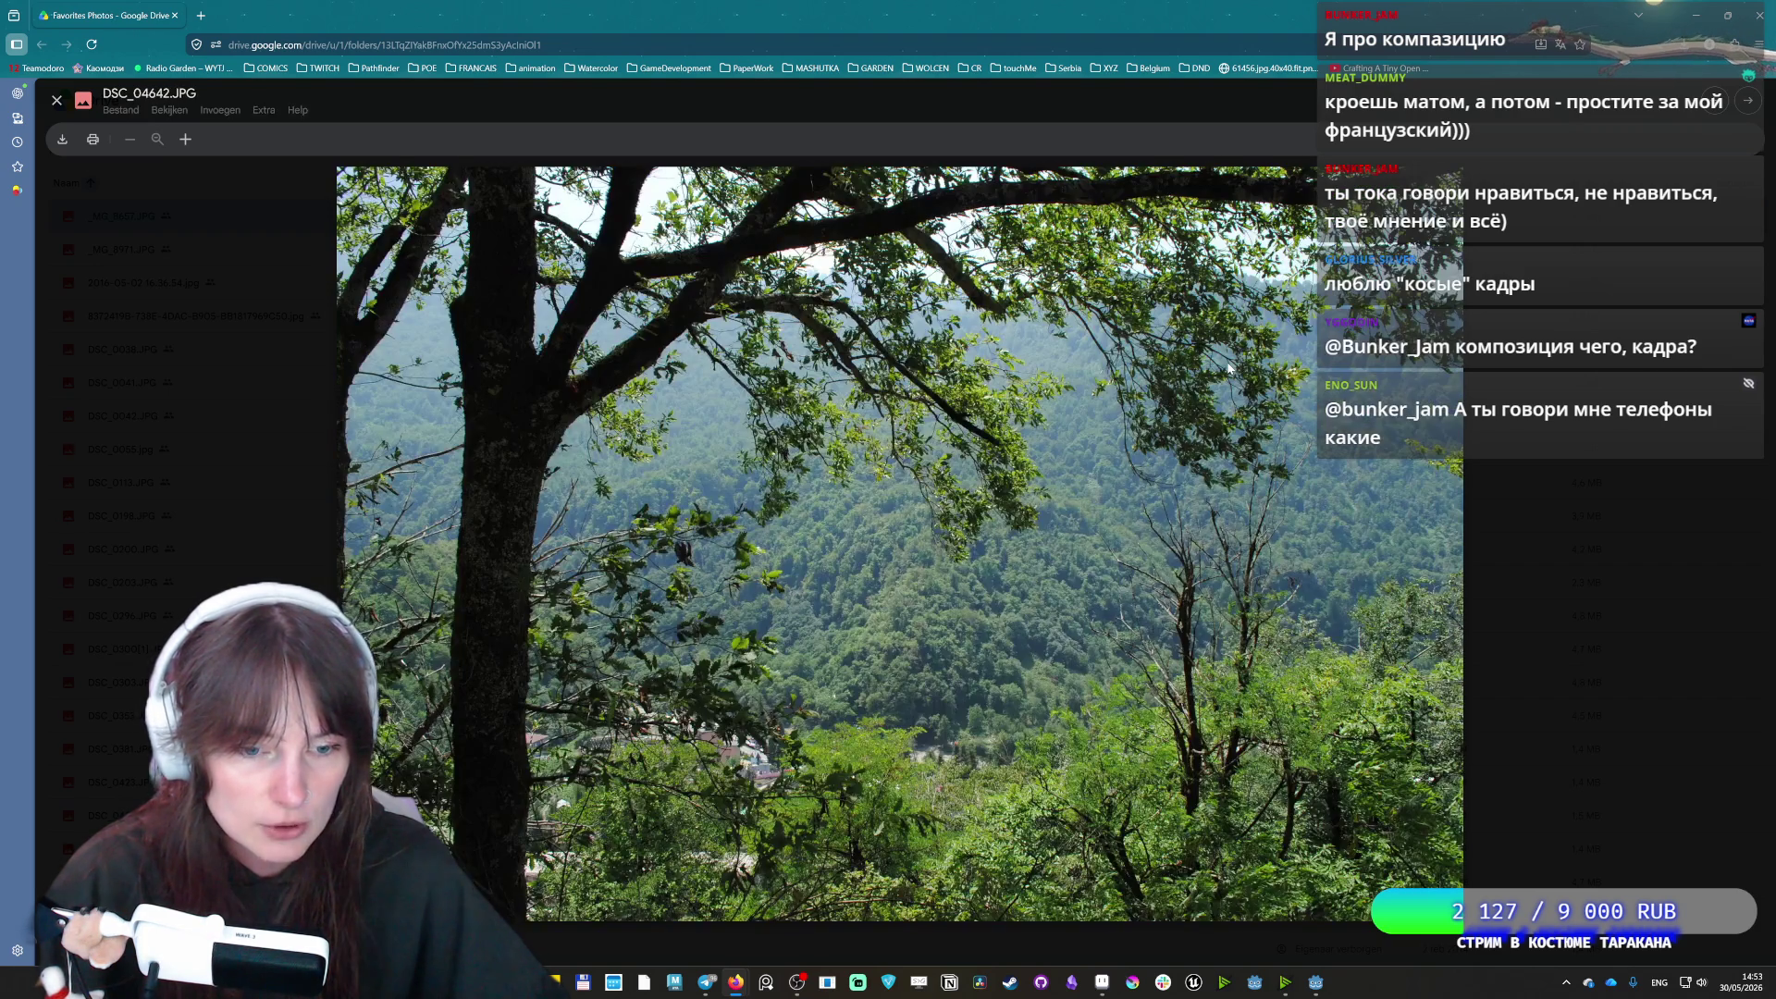
pyautogui.press('Right')
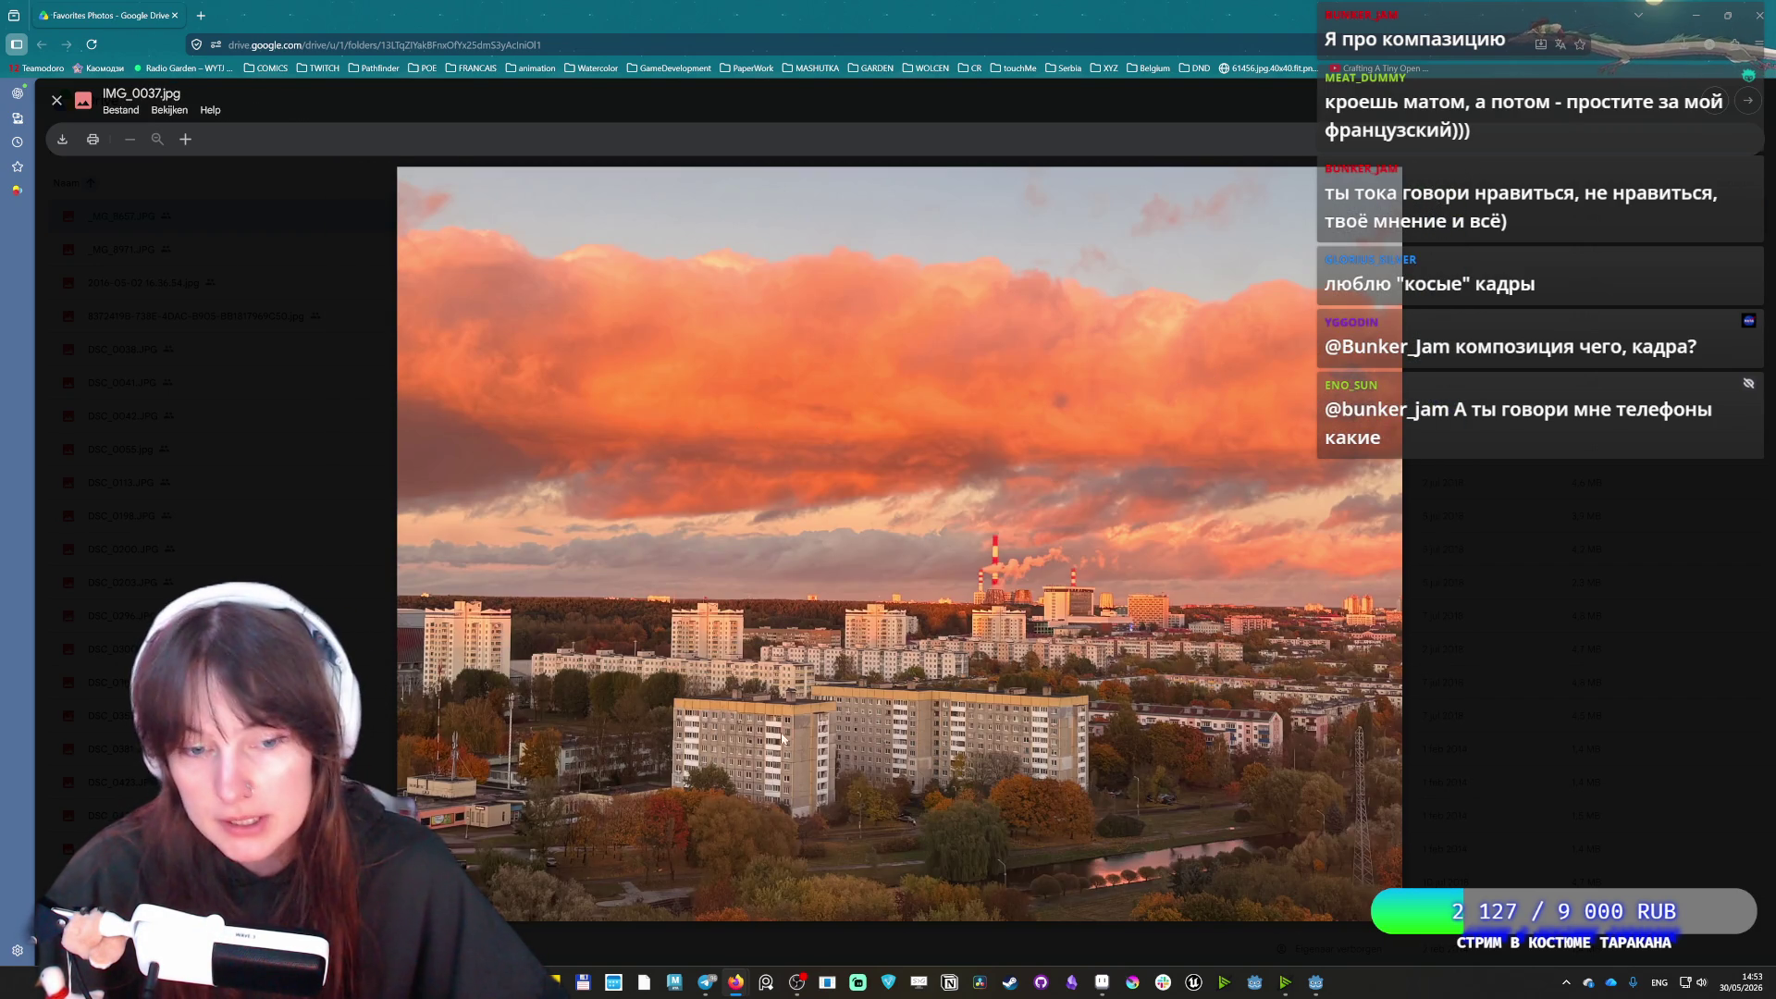
pyautogui.press('Right')
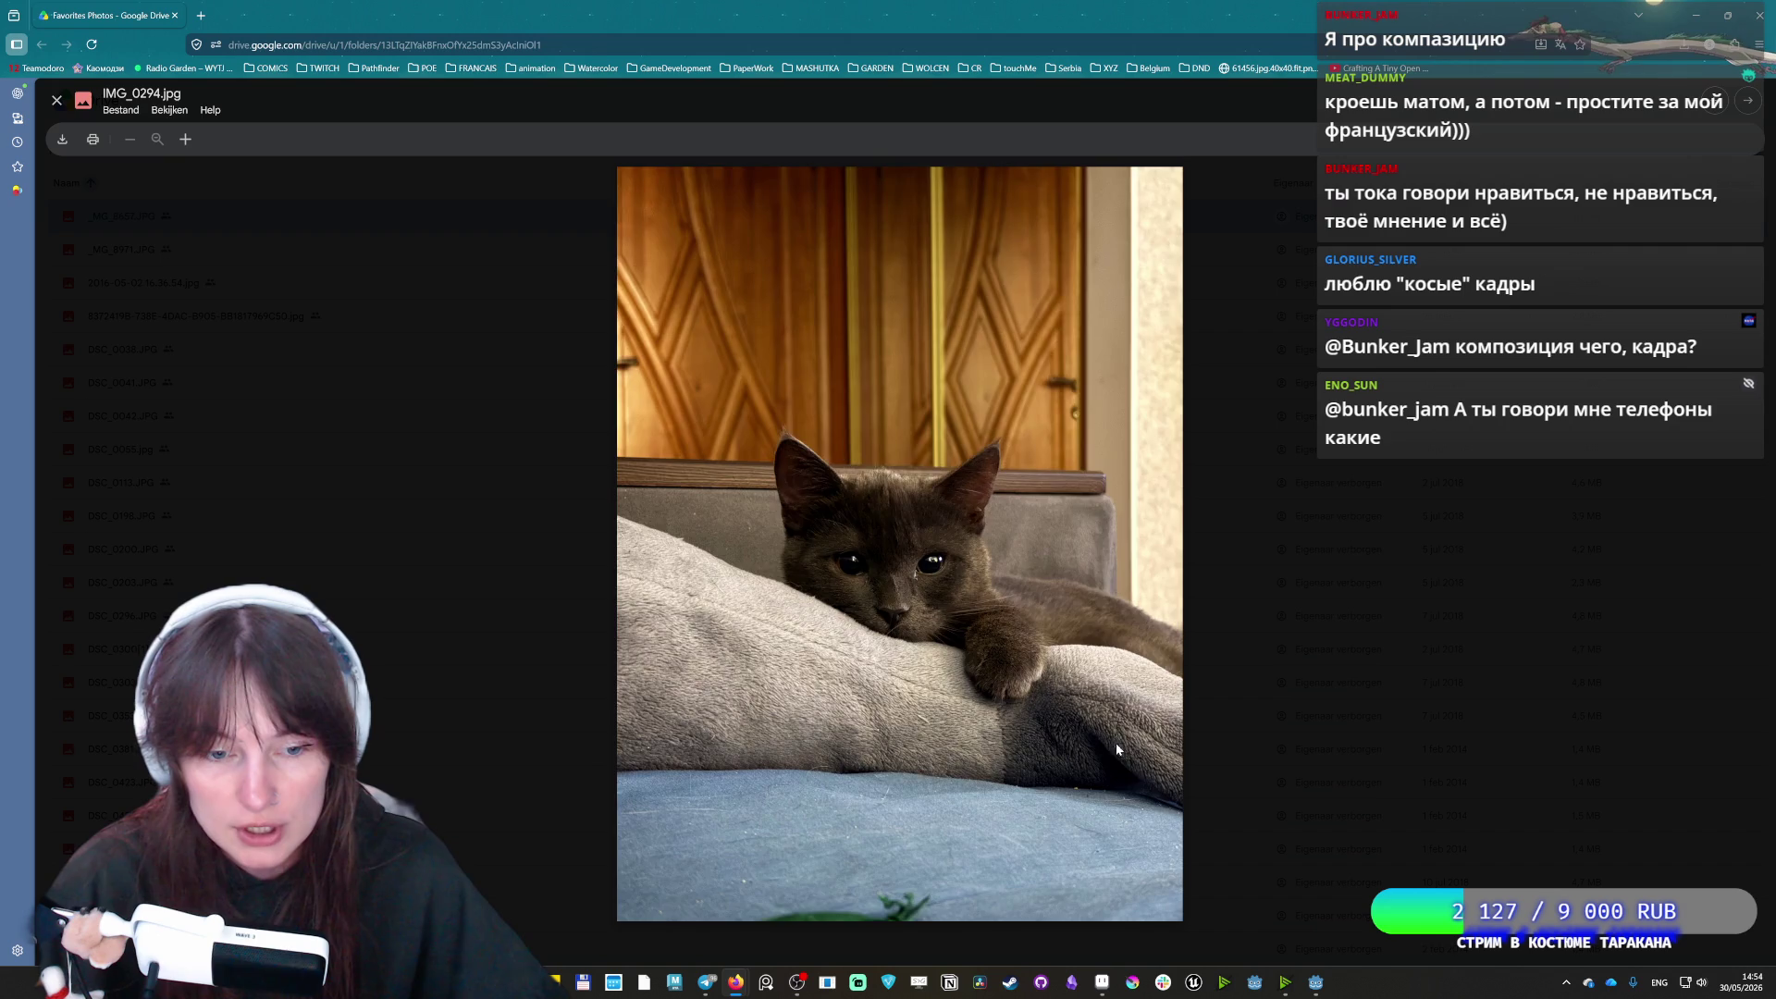
# Page past the brick building, street and courtyard photos to sunset panorama IMG_1426.jpg
pyautogui.press('Right')
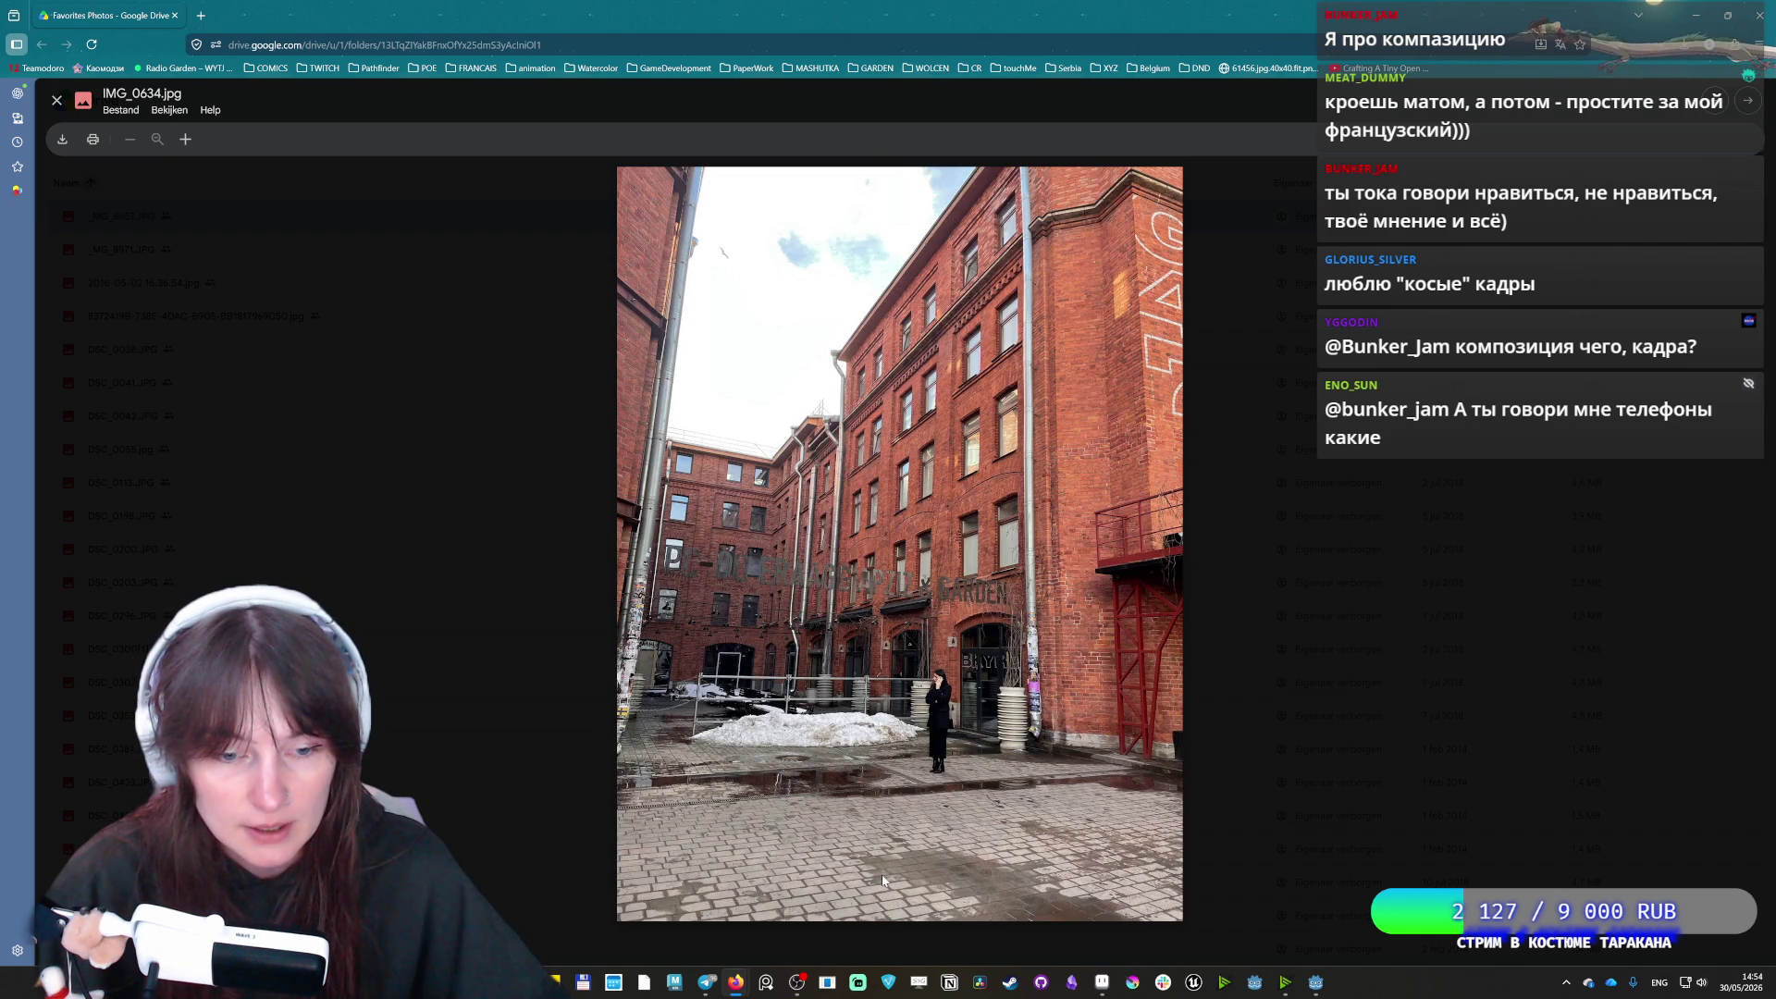
pyautogui.press('Right')
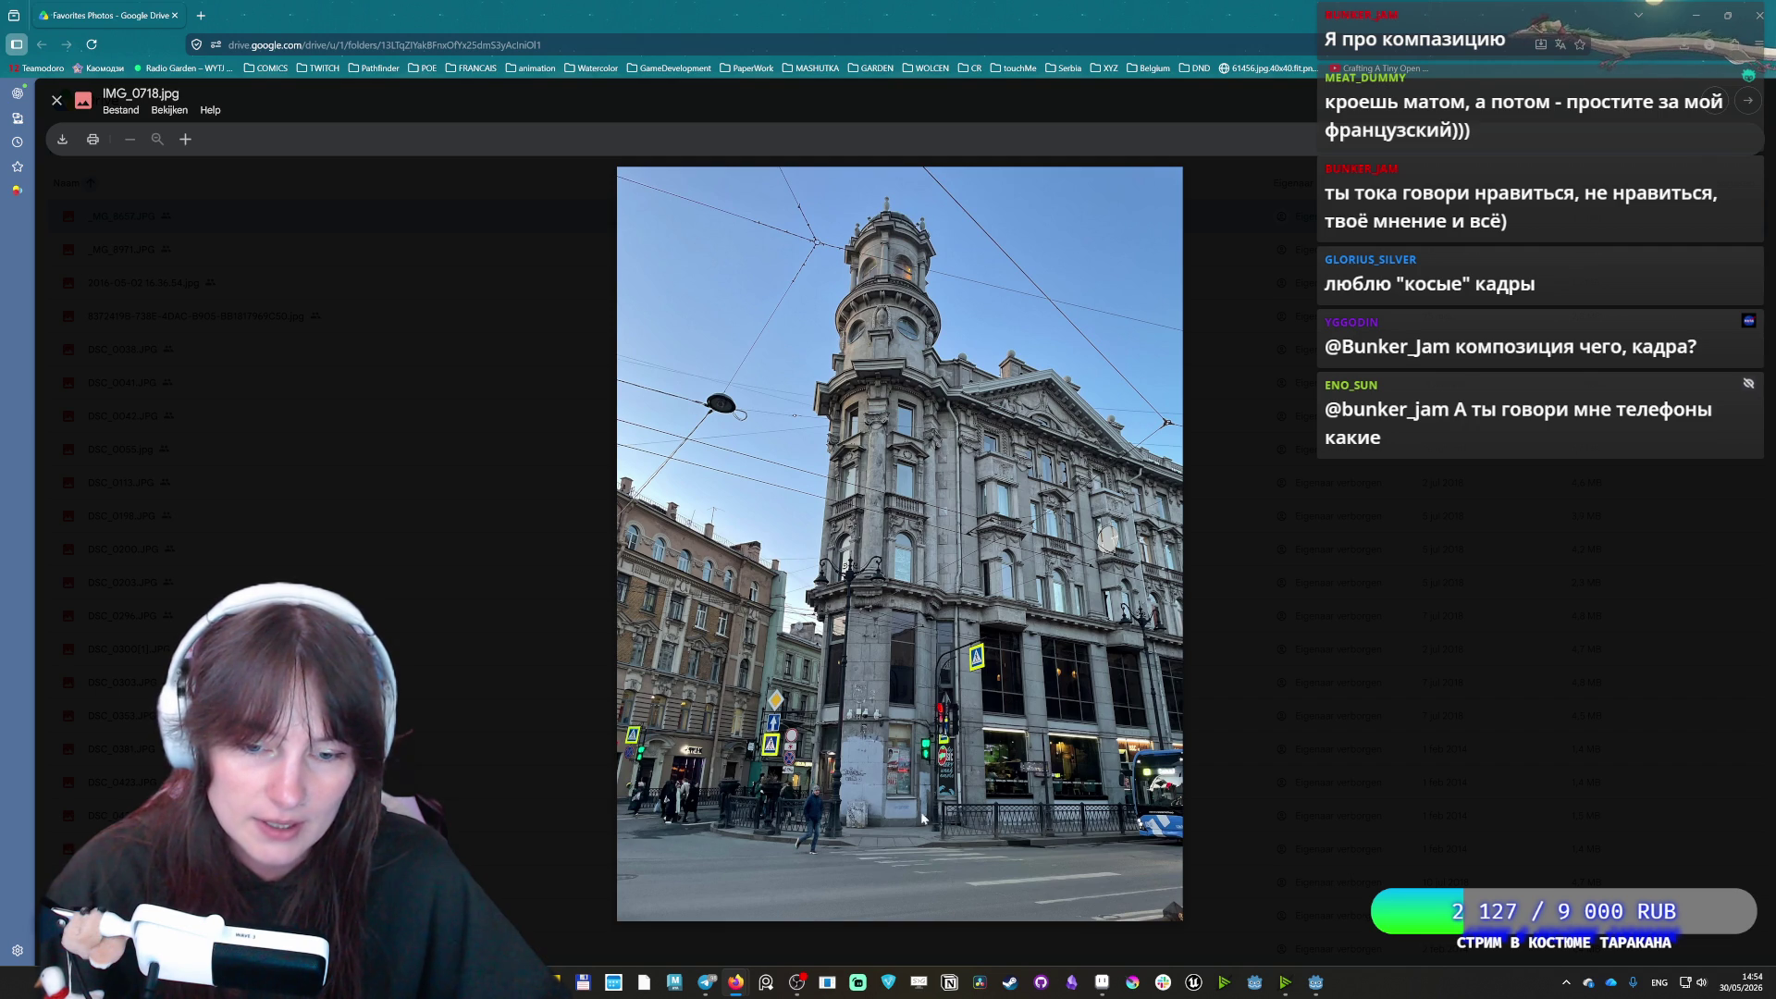
pyautogui.press('Right')
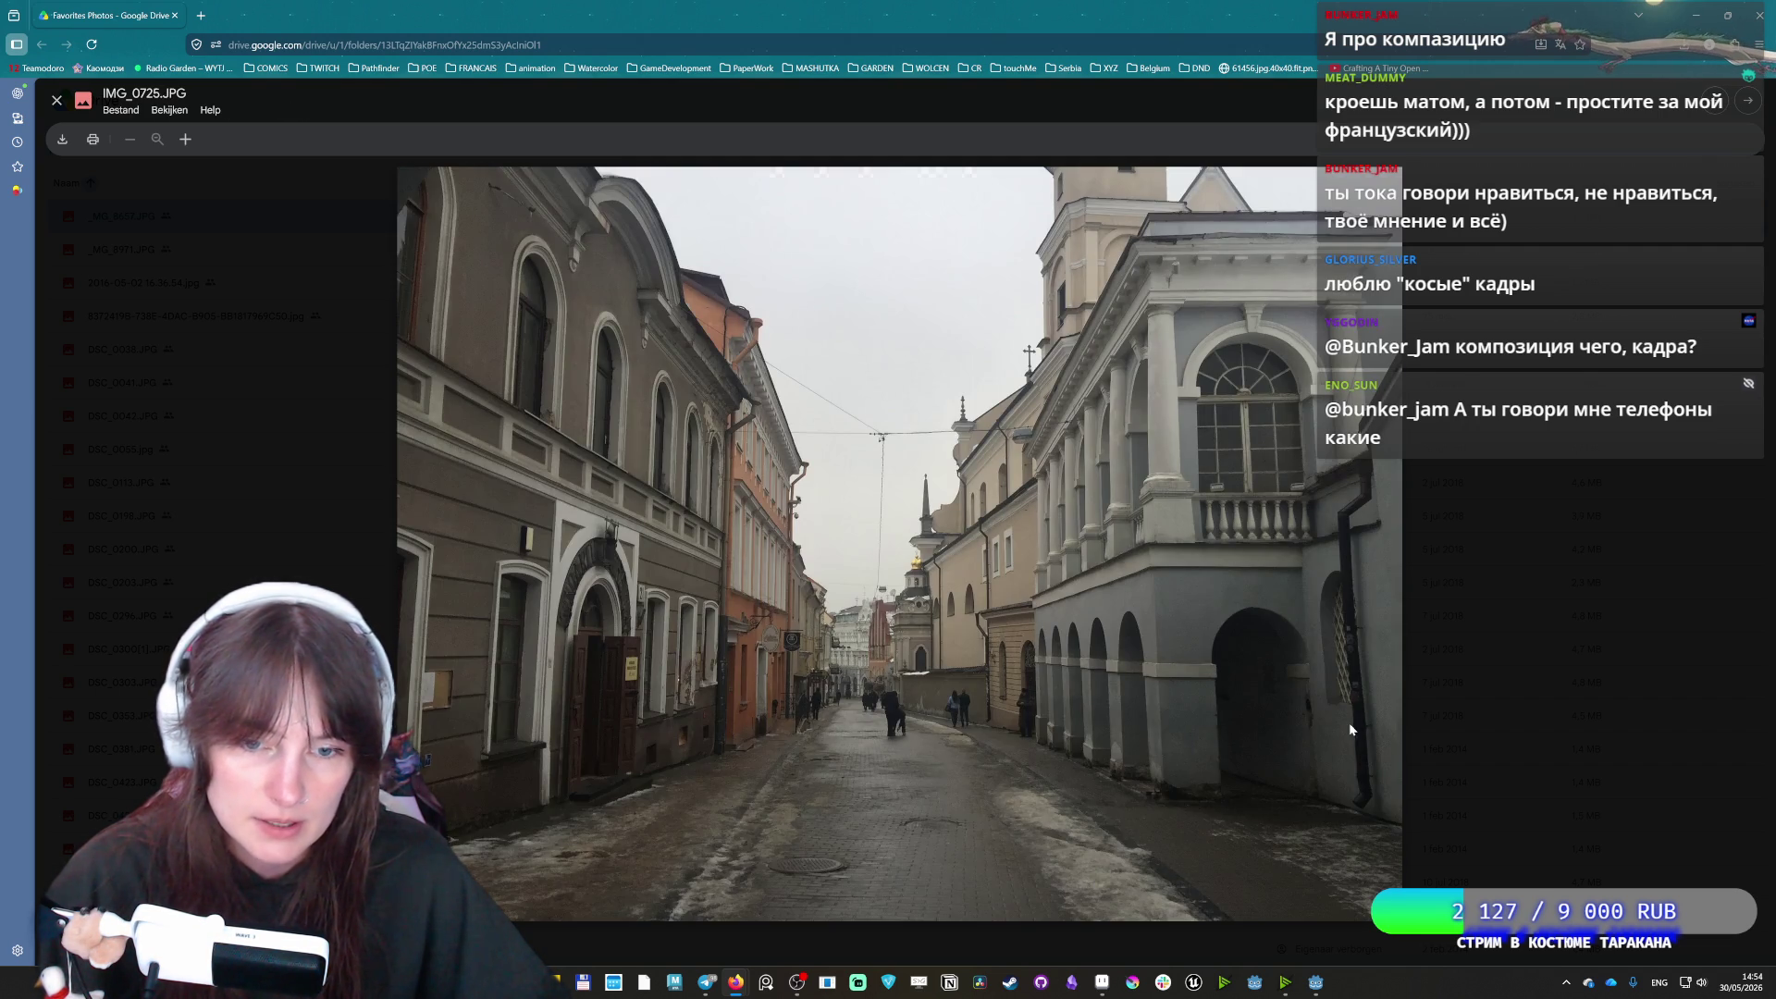
pyautogui.press('Right')
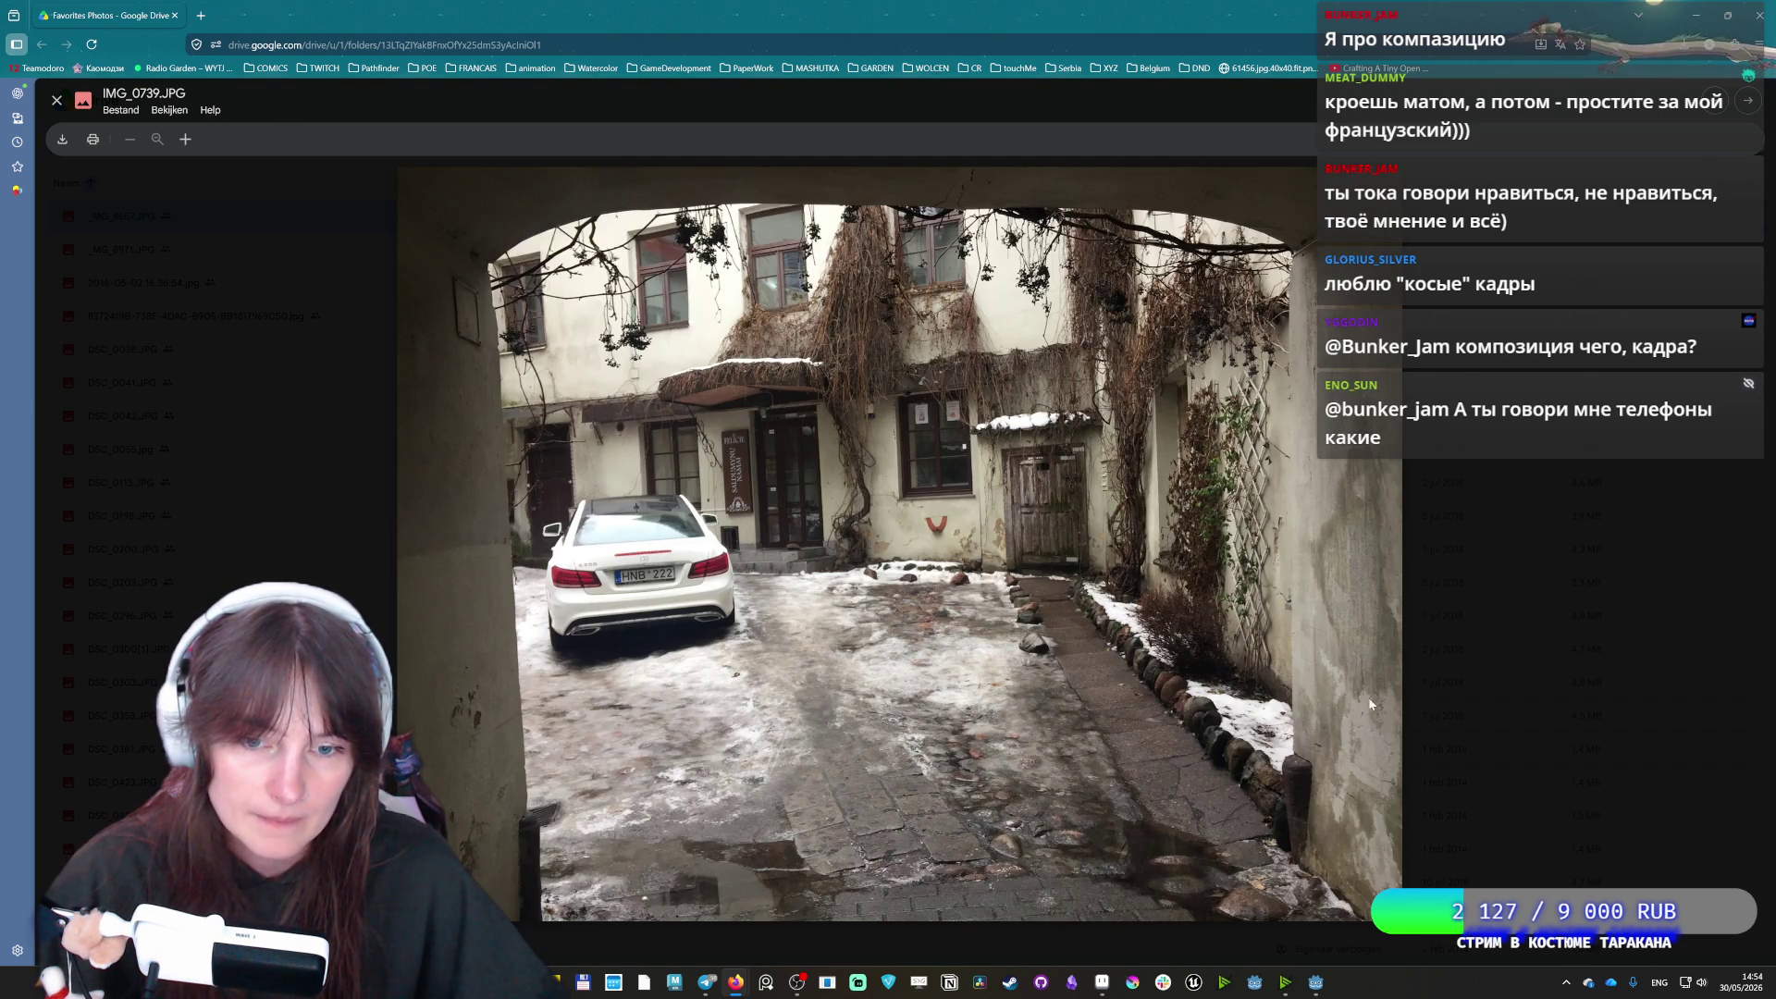
pyautogui.press('Right')
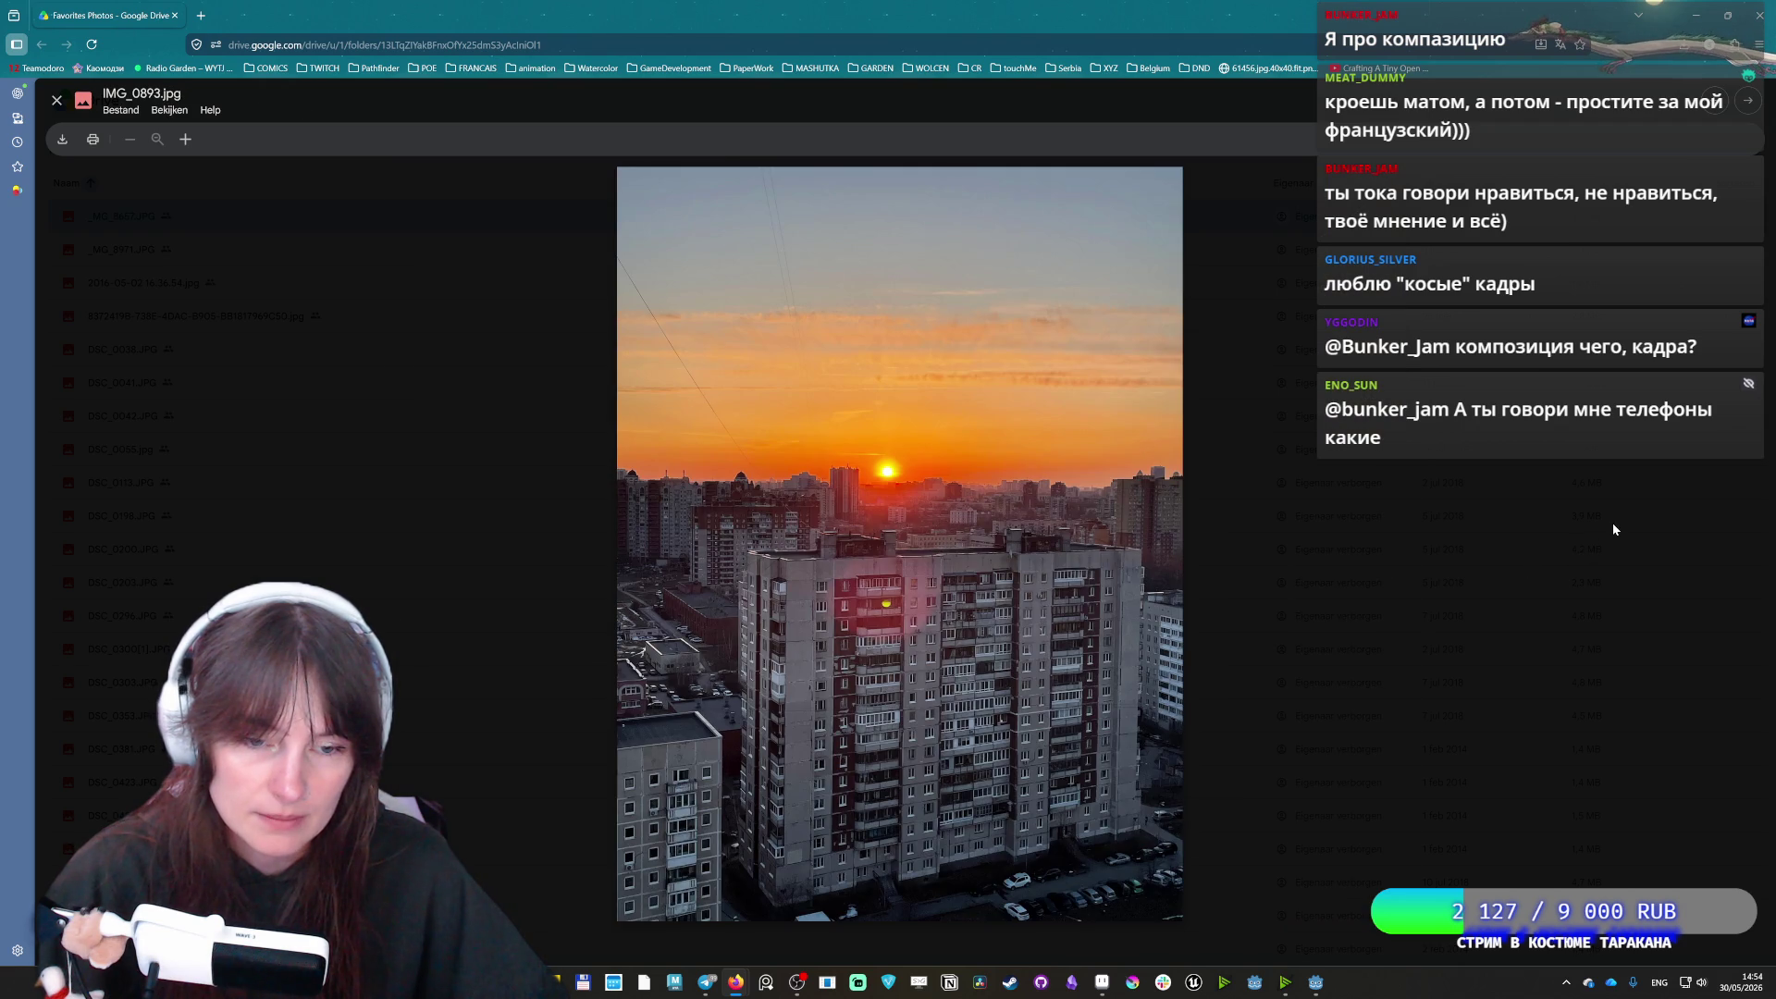
pyautogui.press('Right')
pyautogui.press('Right')
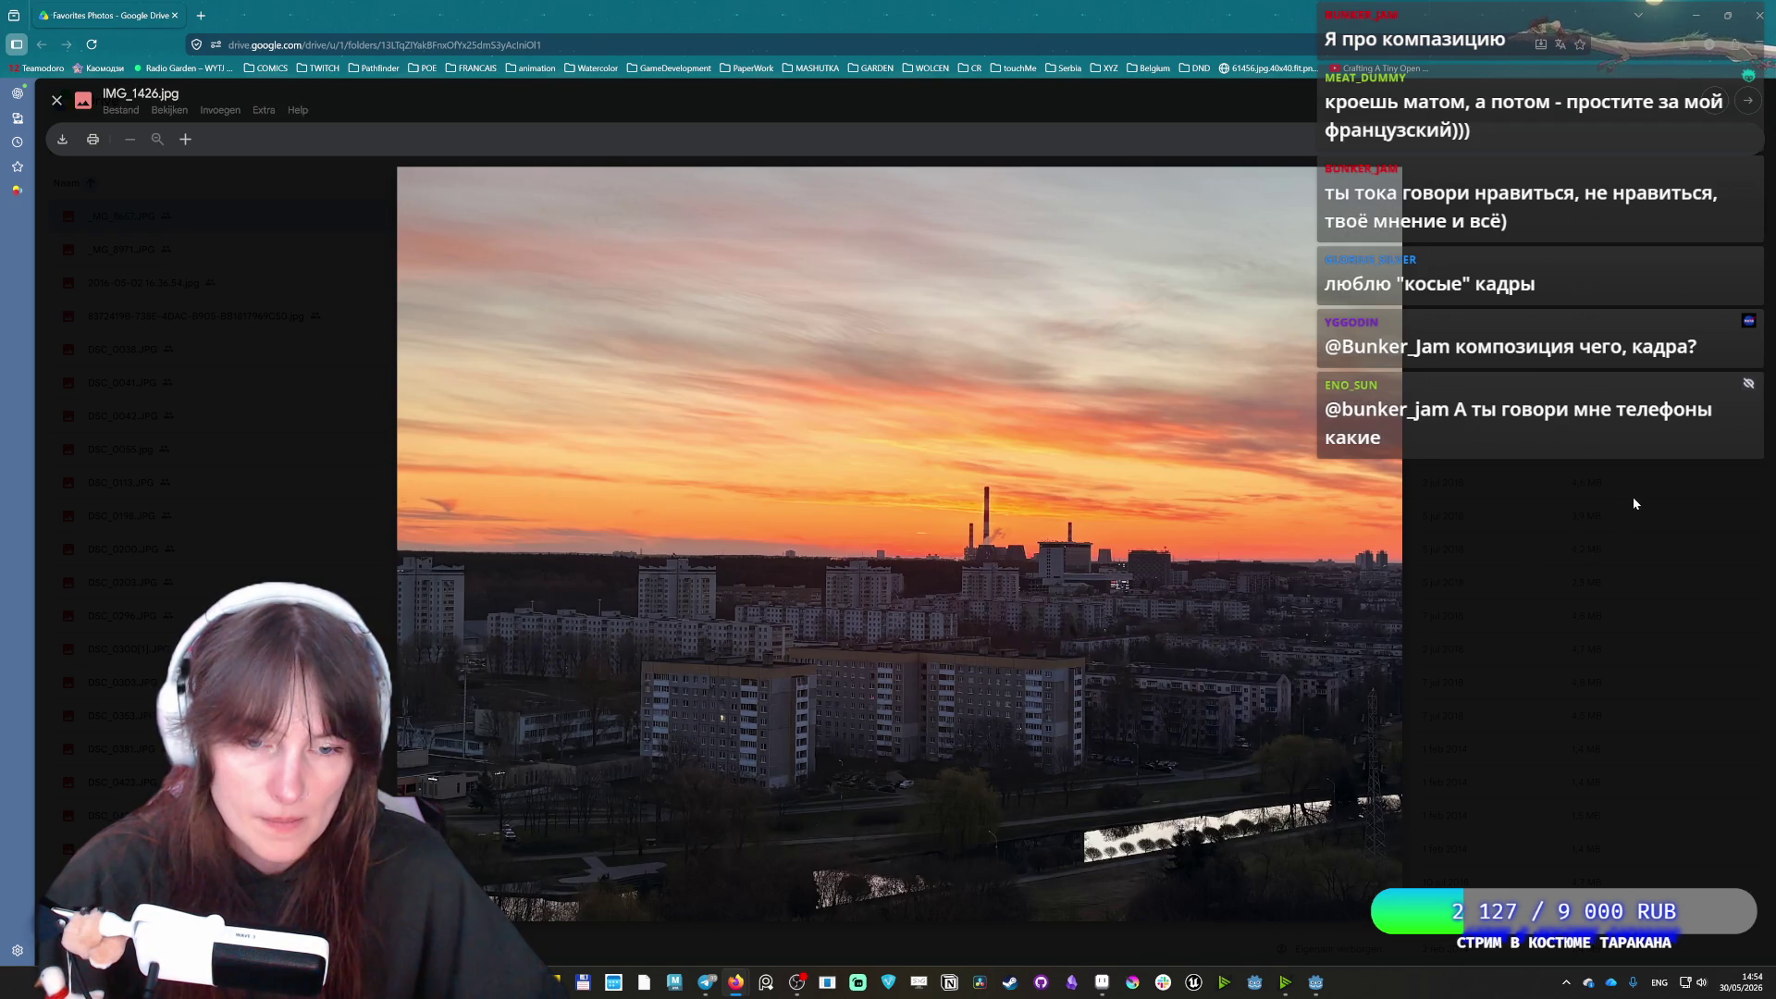
pyautogui.press('Right')
pyautogui.press('Right')
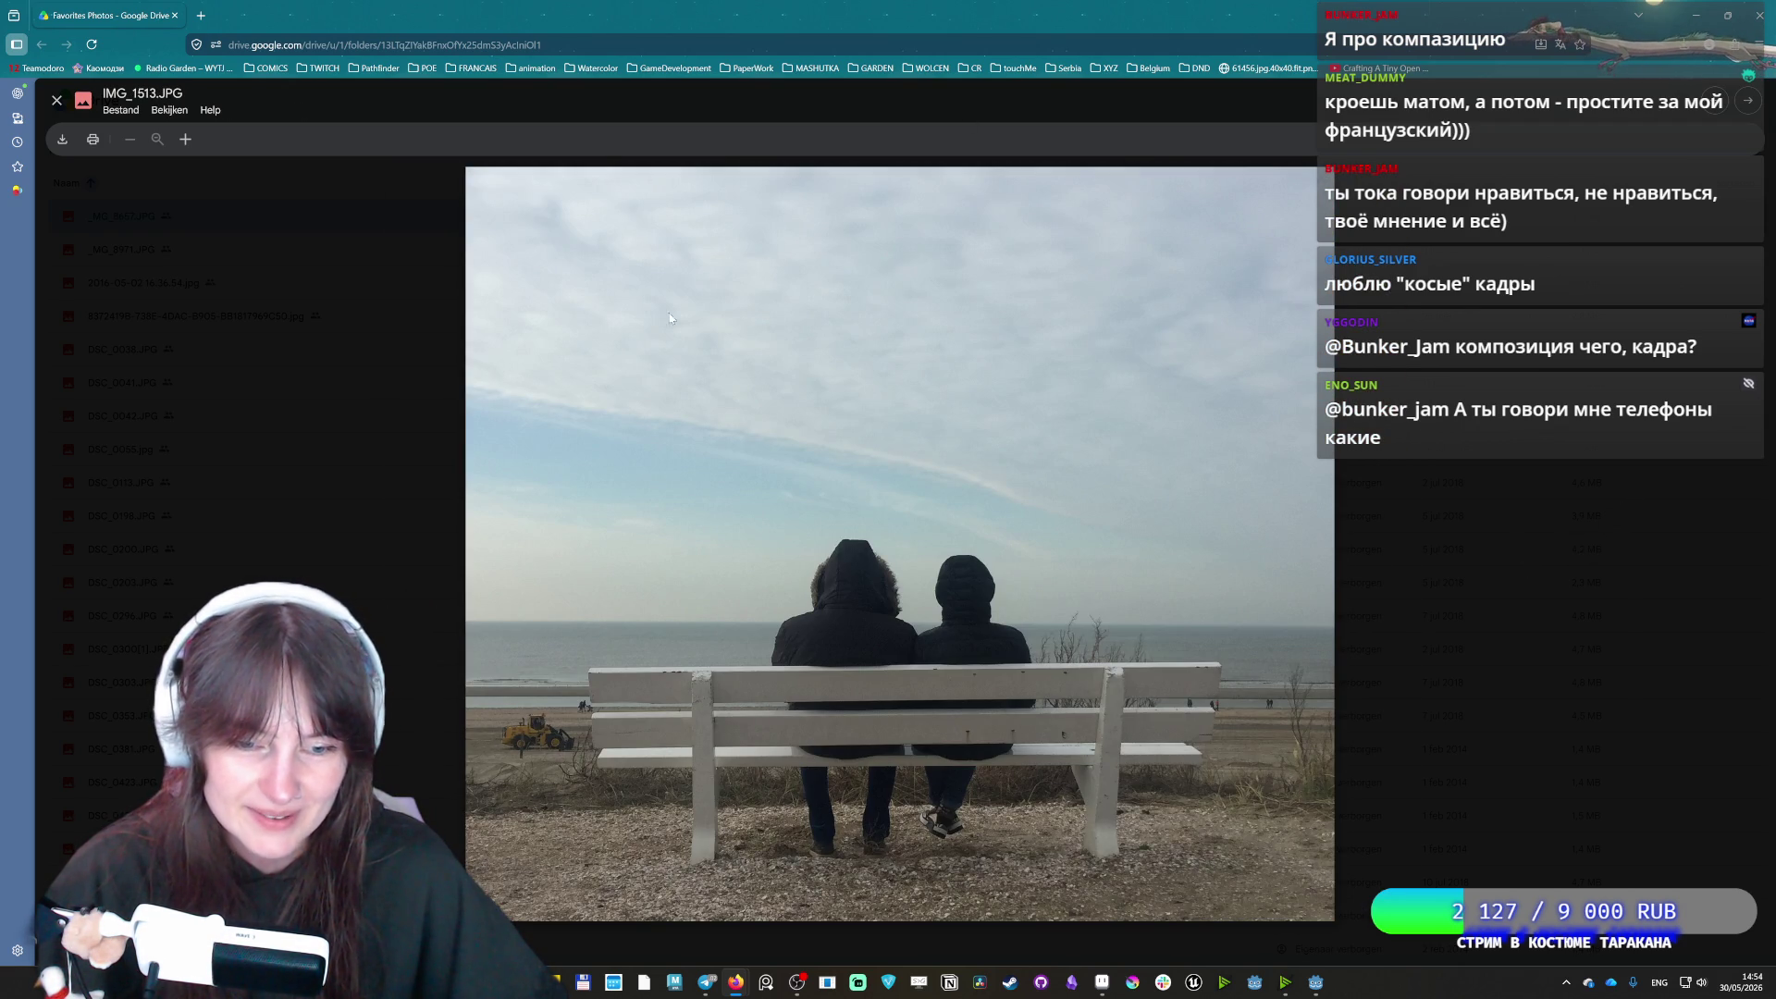
# Continue past the flower and tree-lined path photos to brick ruin arch IMG_1674.jpg
pyautogui.press('Right')
pyautogui.press('Right')
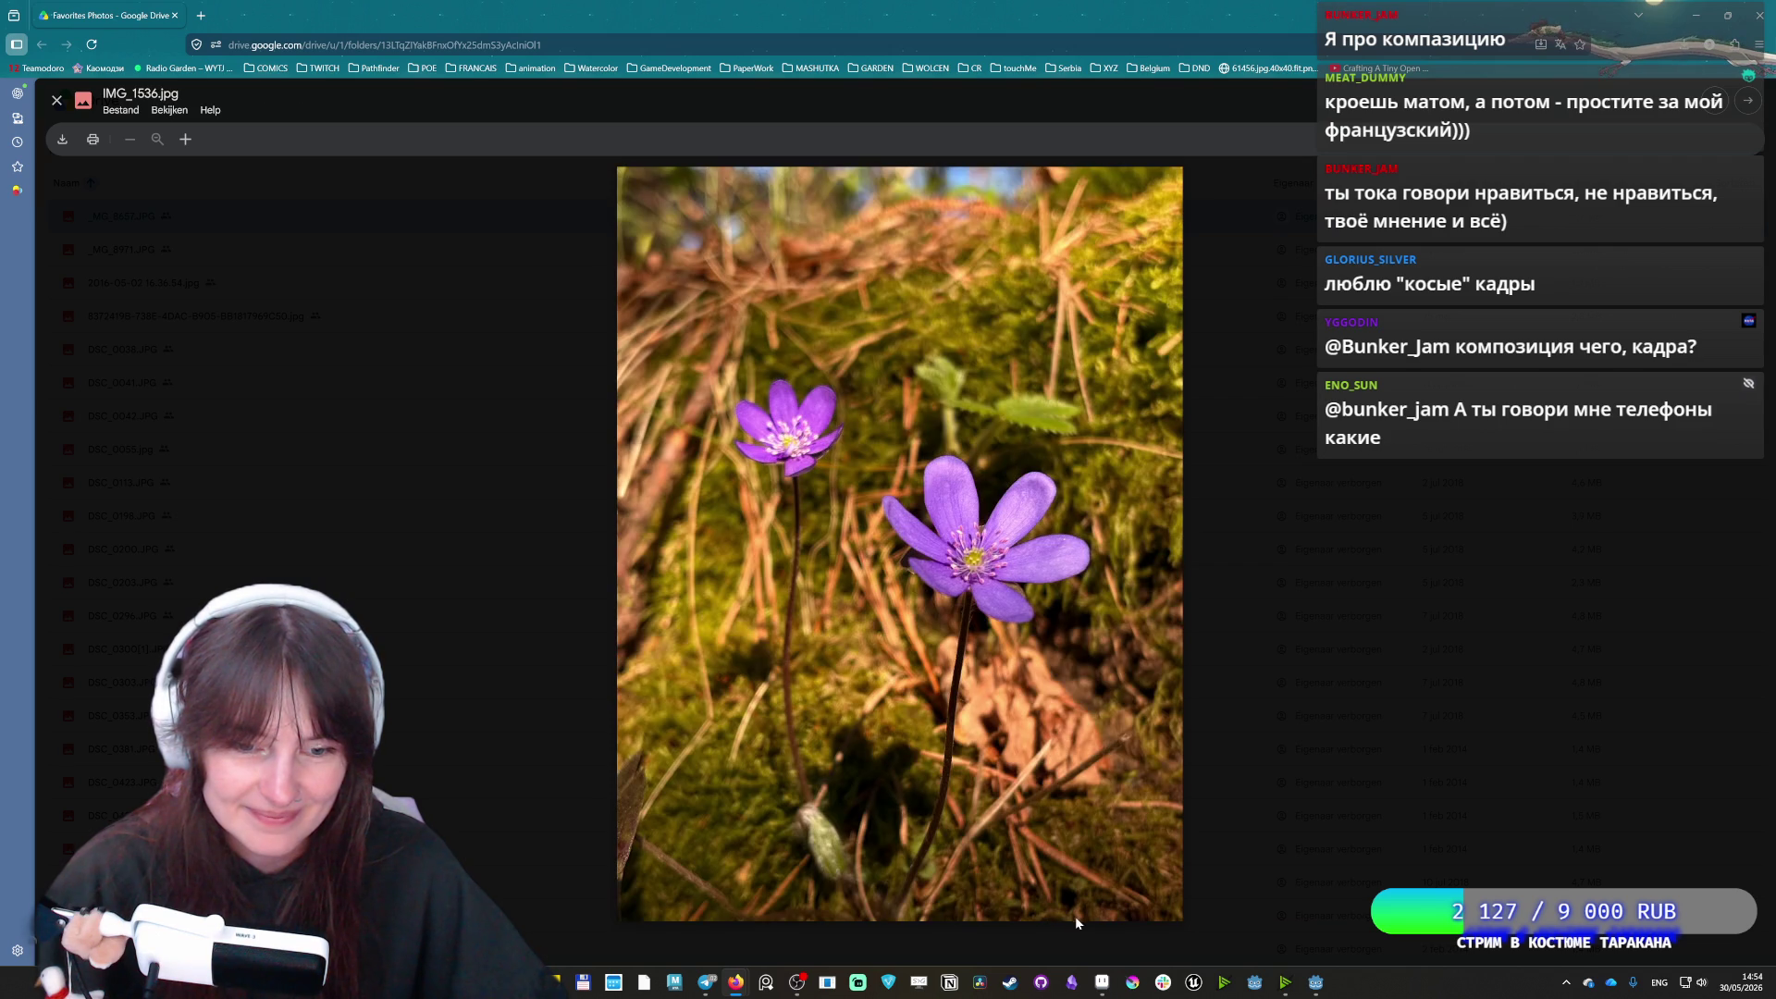
pyautogui.press('Right')
pyautogui.press('Right')
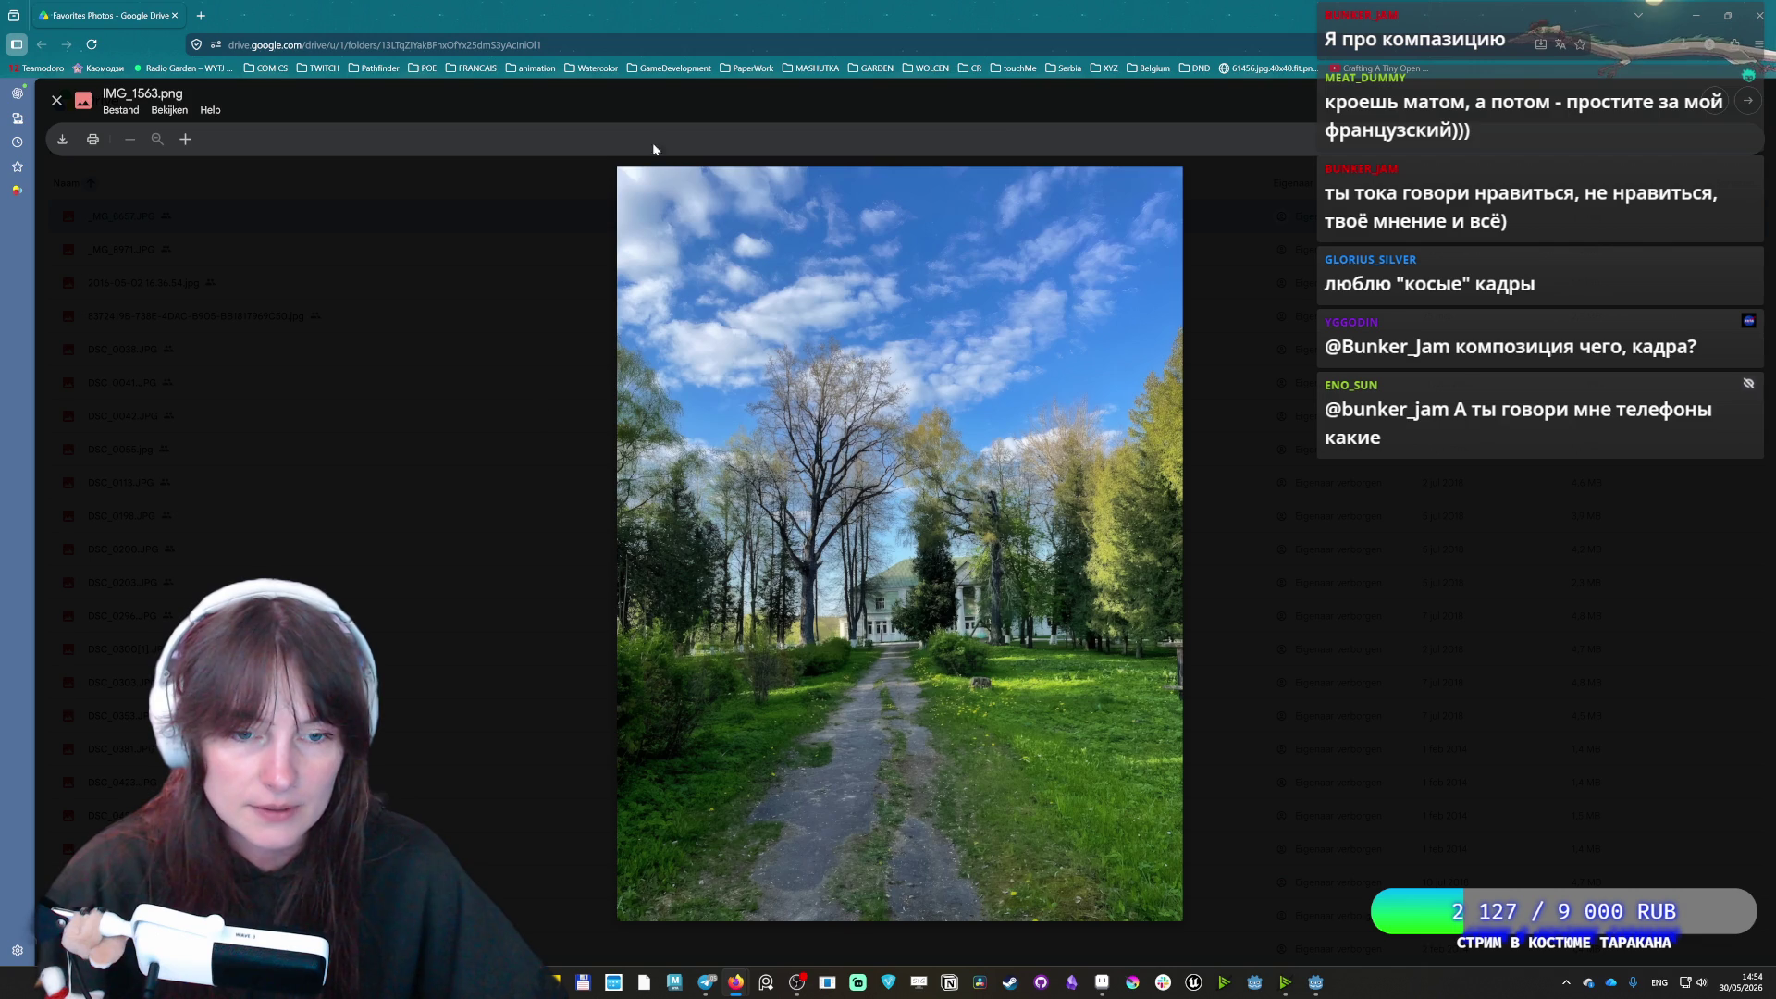
pyautogui.press('Right')
pyautogui.press('Right')
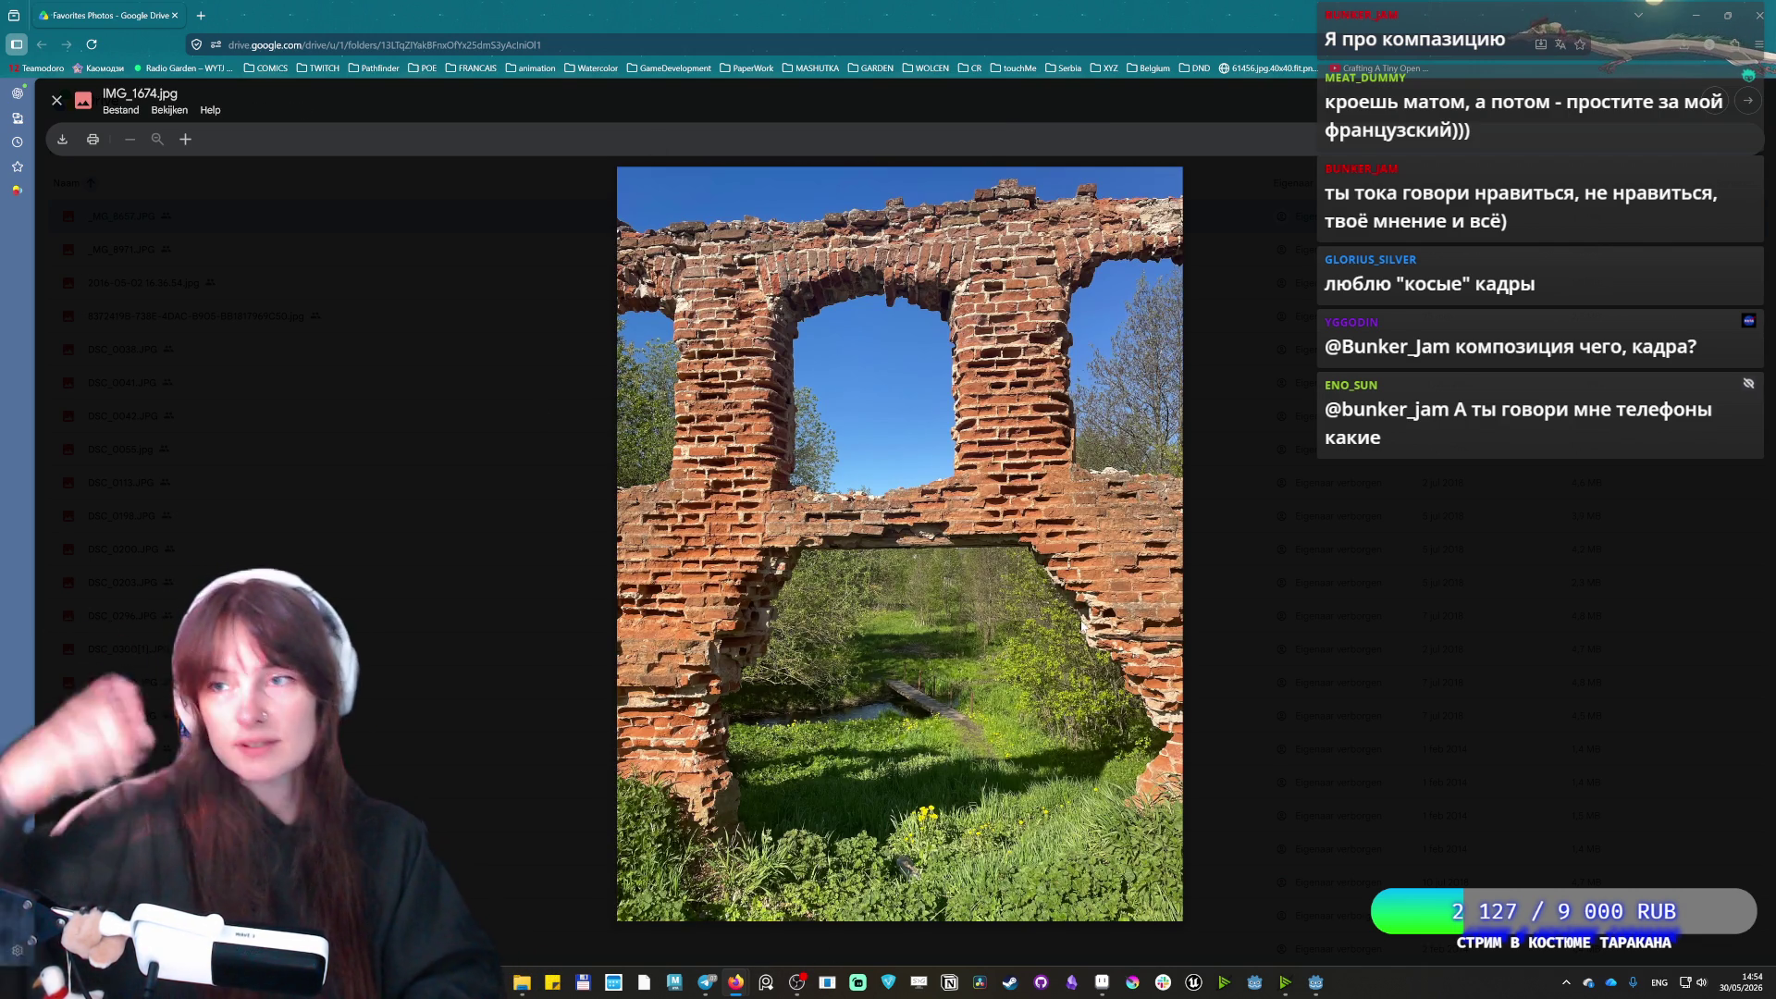
pyautogui.press('Right')
pyautogui.press('Left')
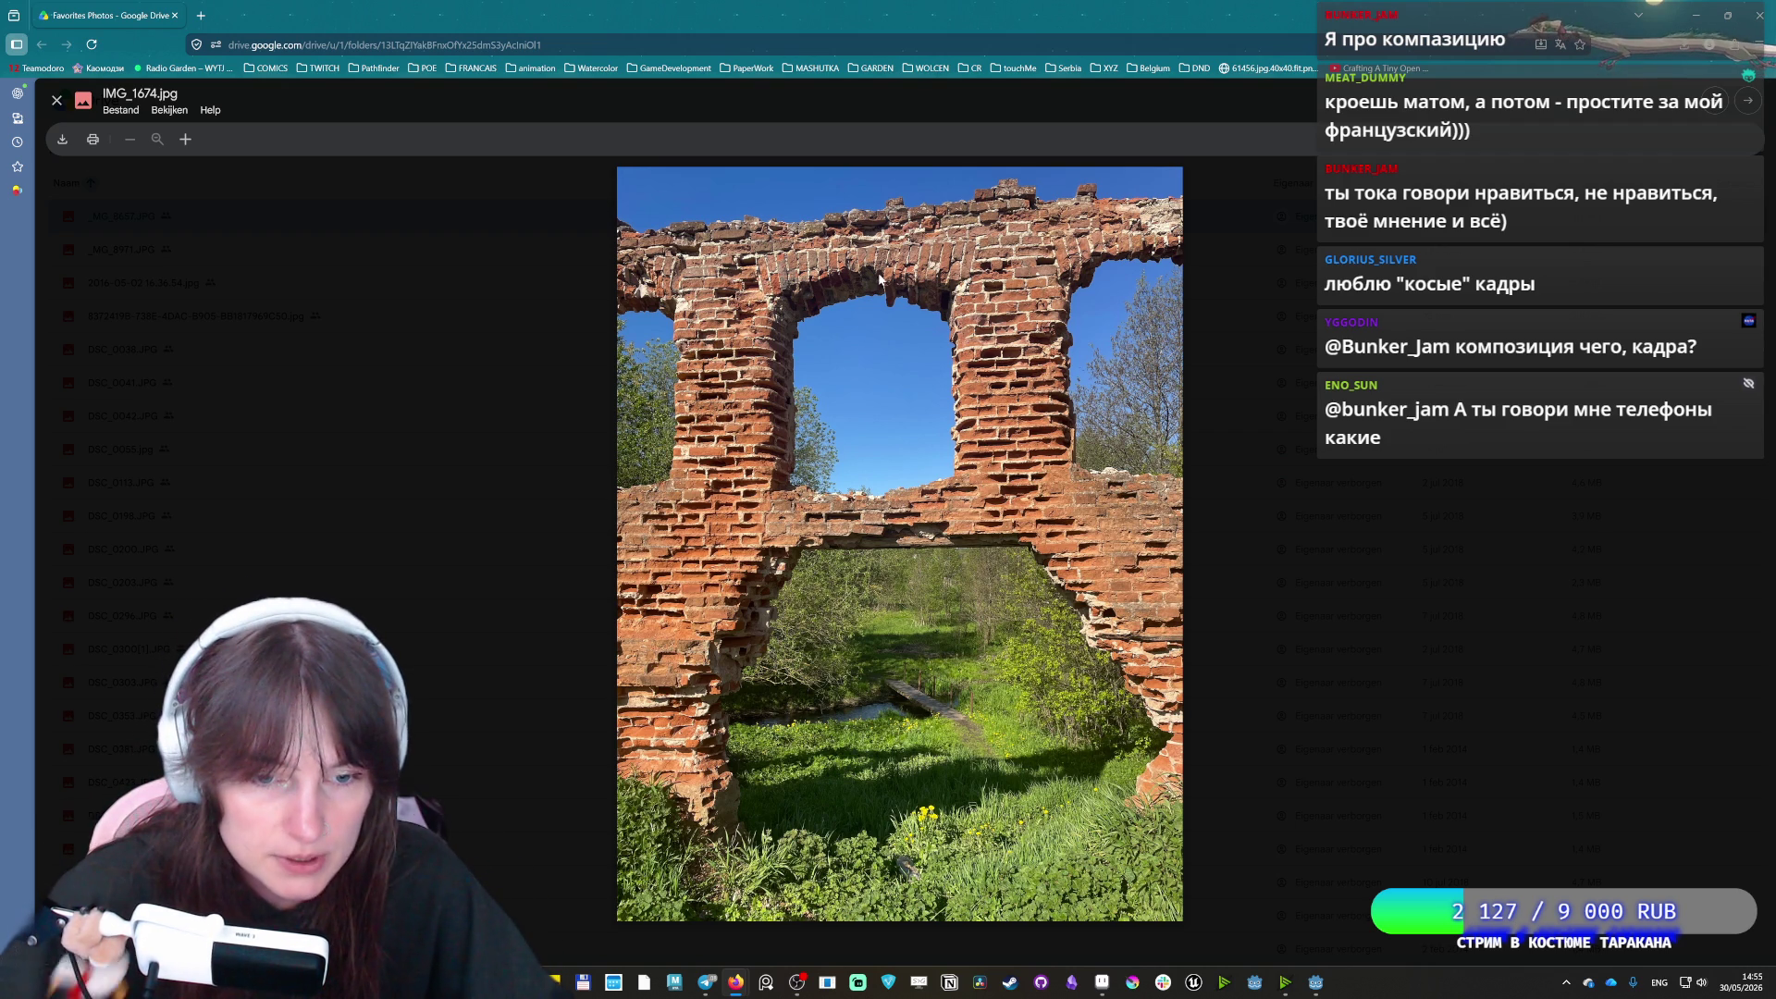
# Page past the cathedral, magnolia and knight relief, comparing arch IMG_1793.jpg and tree IMG_1838.jpg
pyautogui.press('Right')
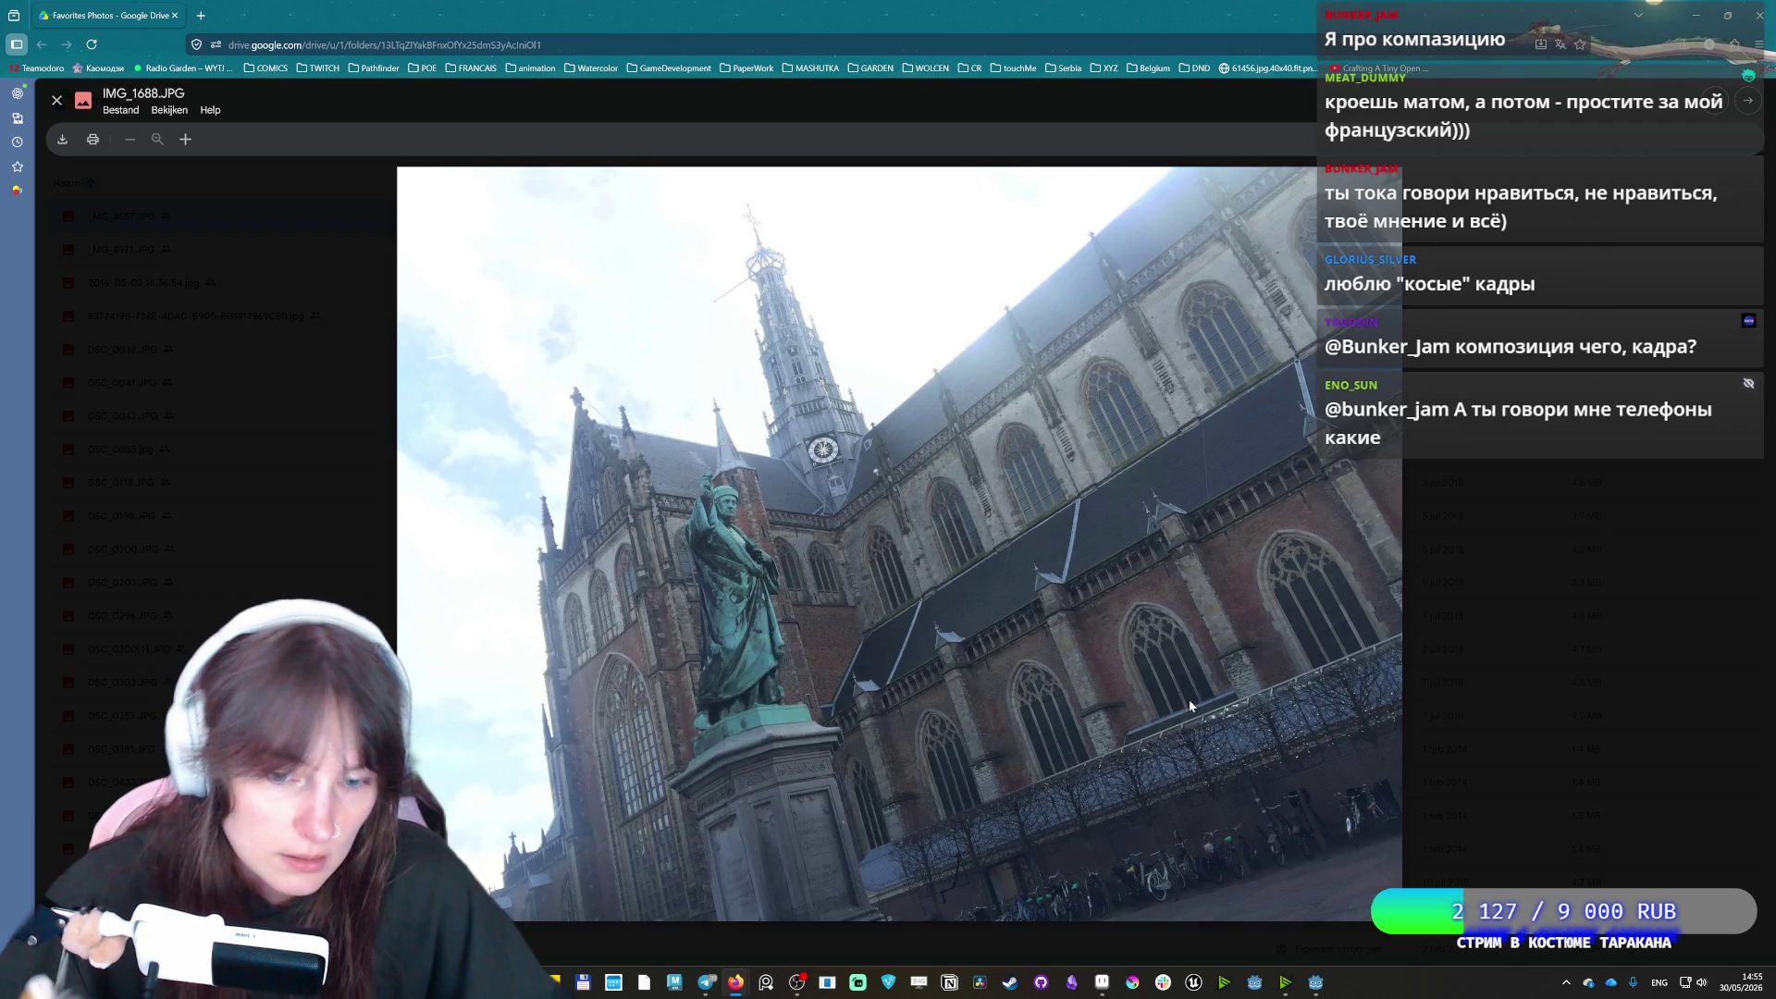
pyautogui.press('Right')
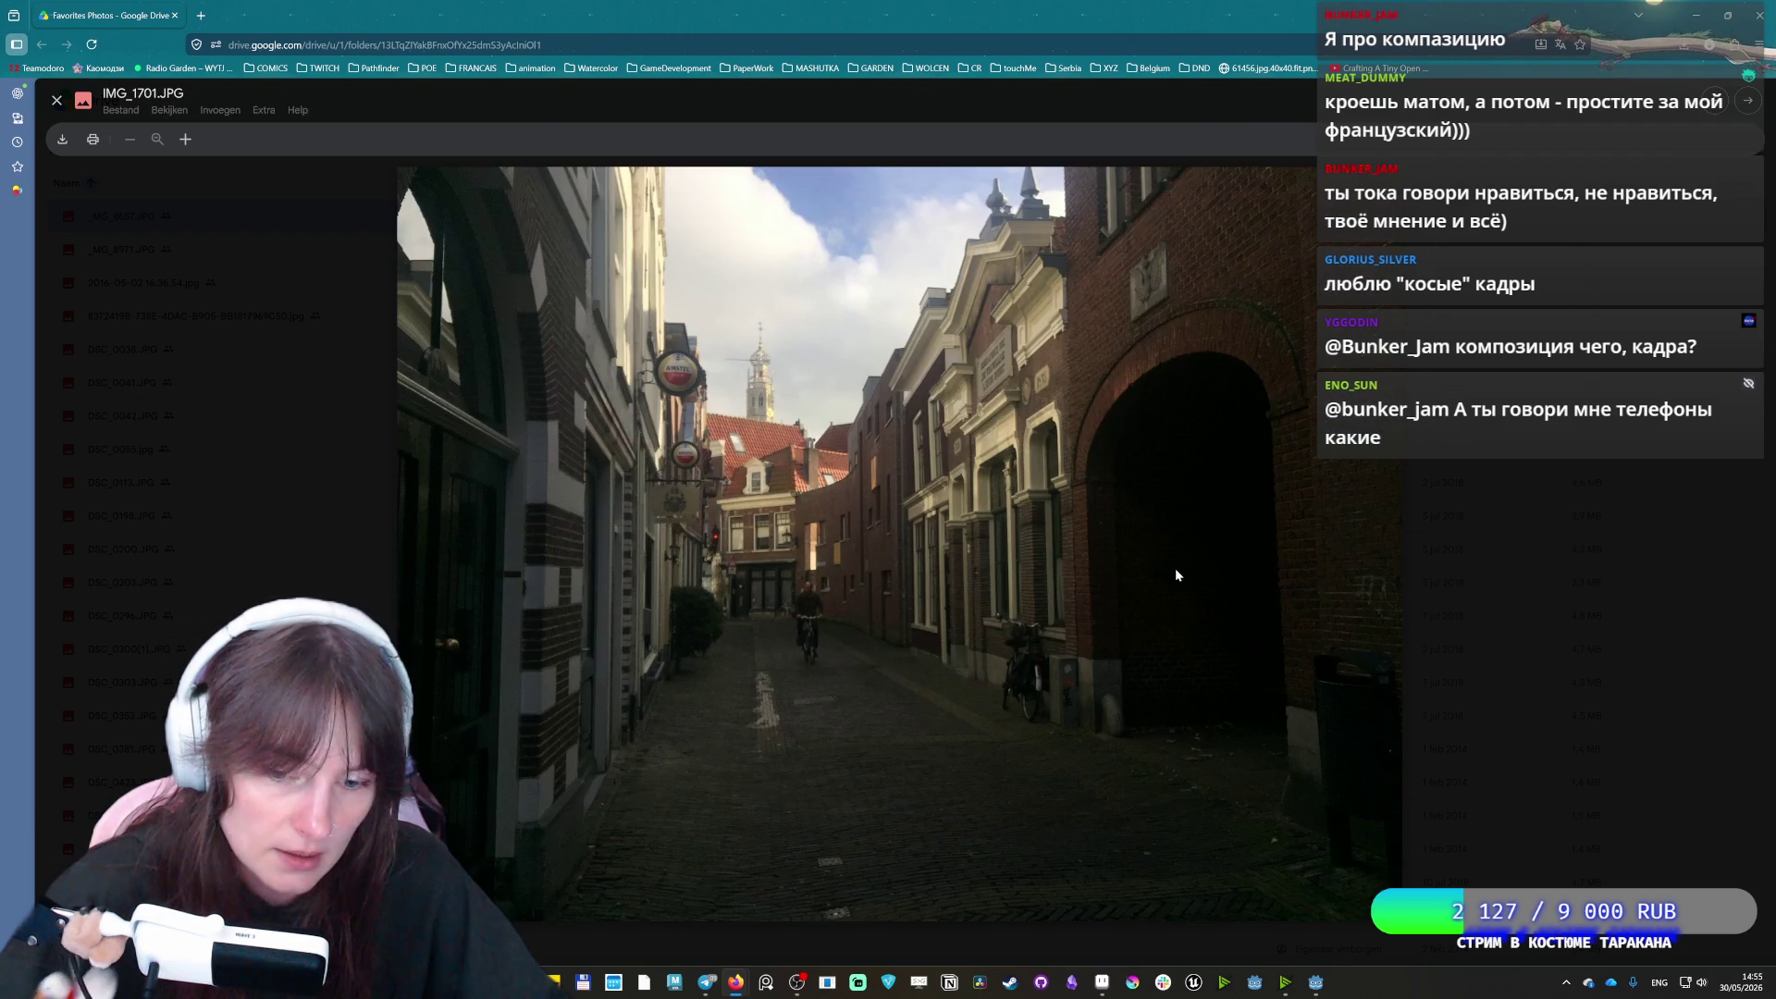
pyautogui.press('Right')
pyautogui.press('Right')
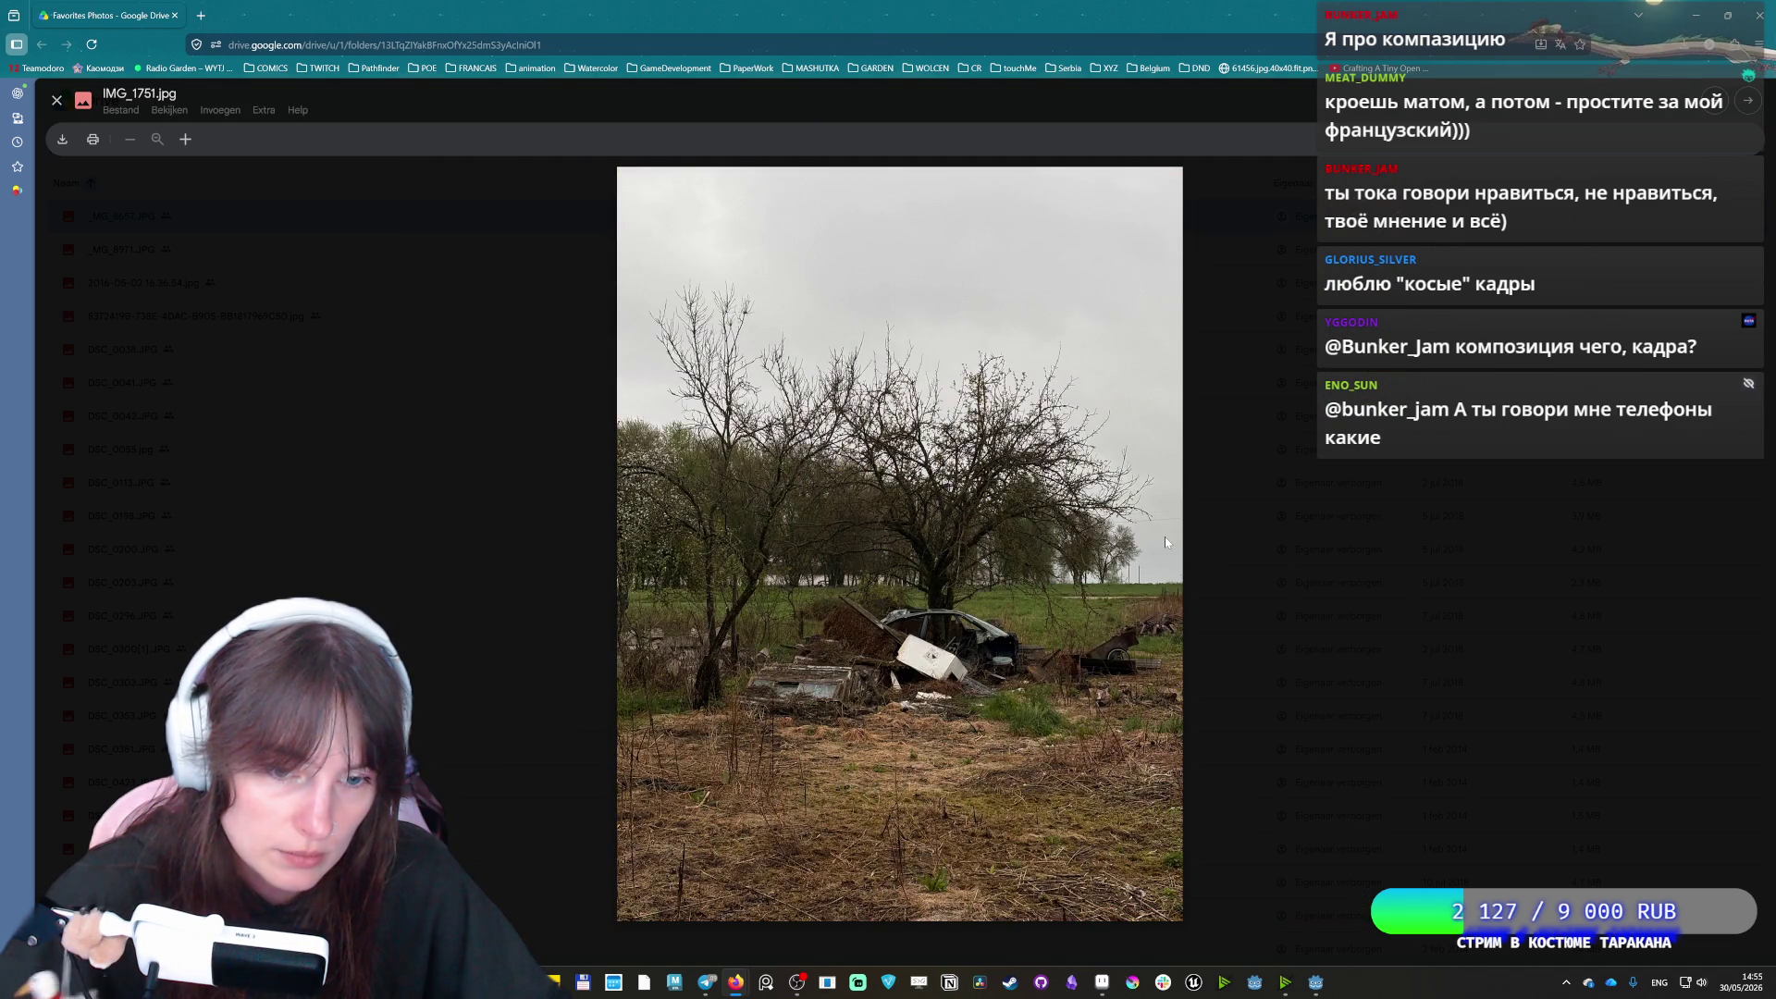
pyautogui.press('Right')
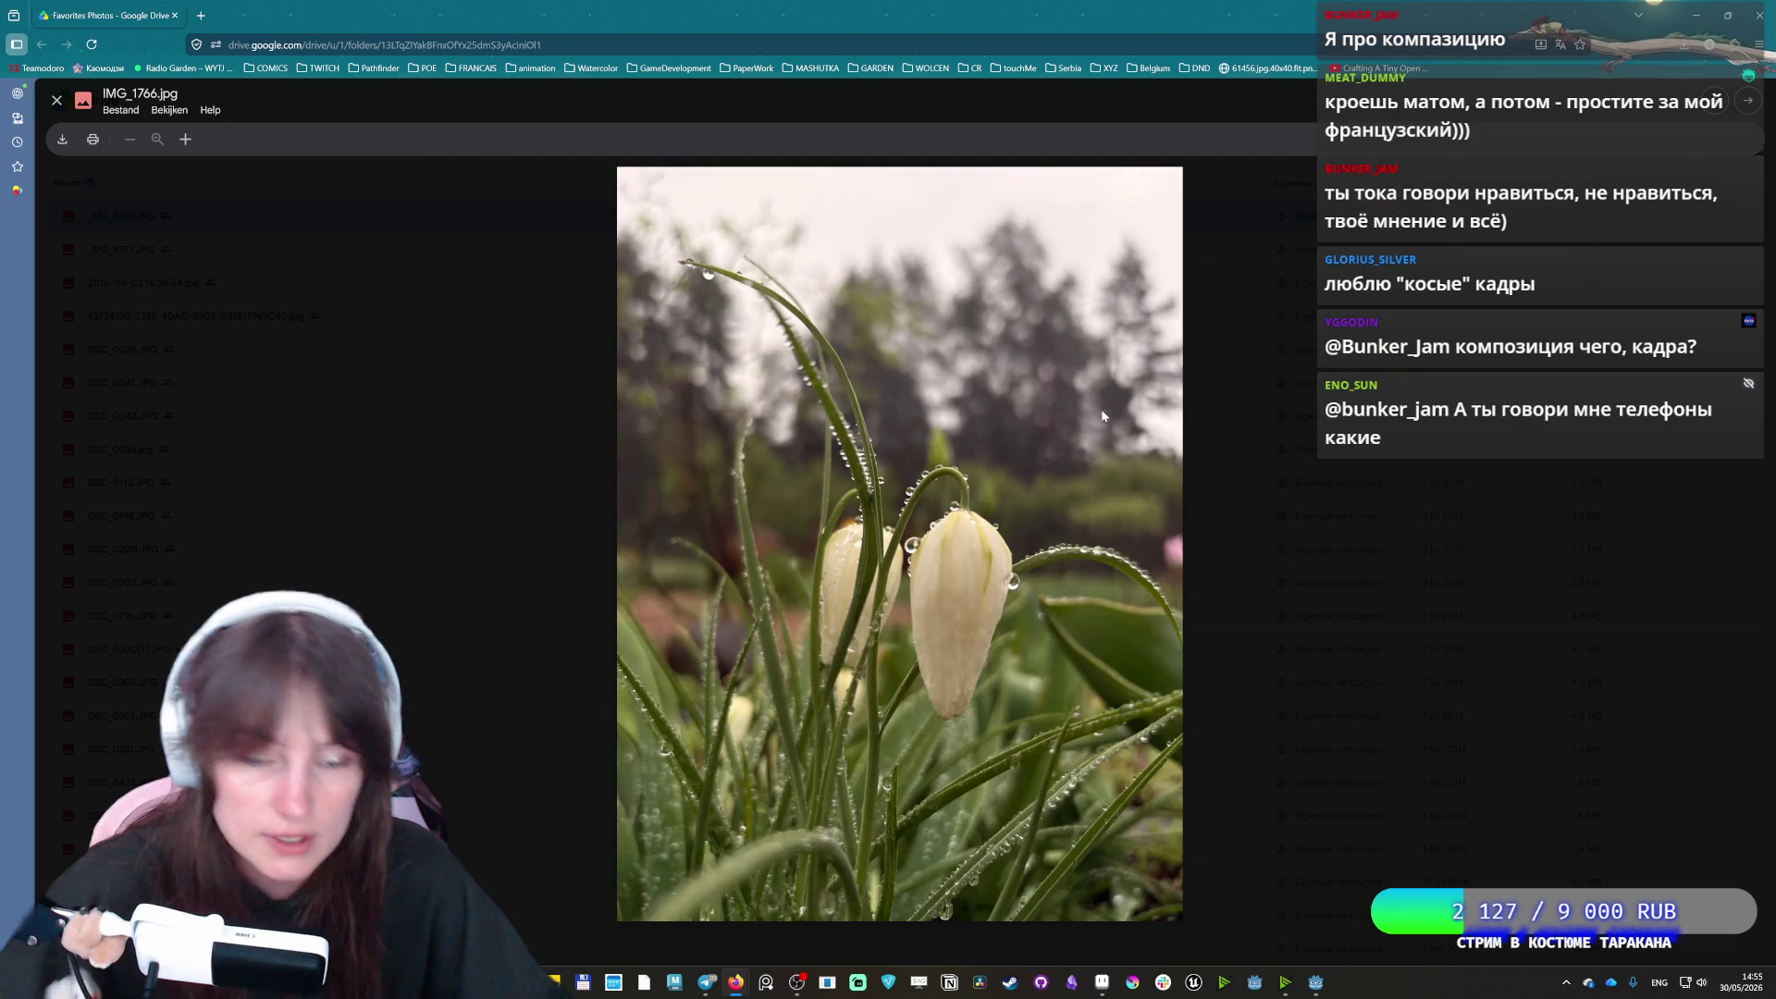
pyautogui.press('Right')
pyautogui.press('Right')
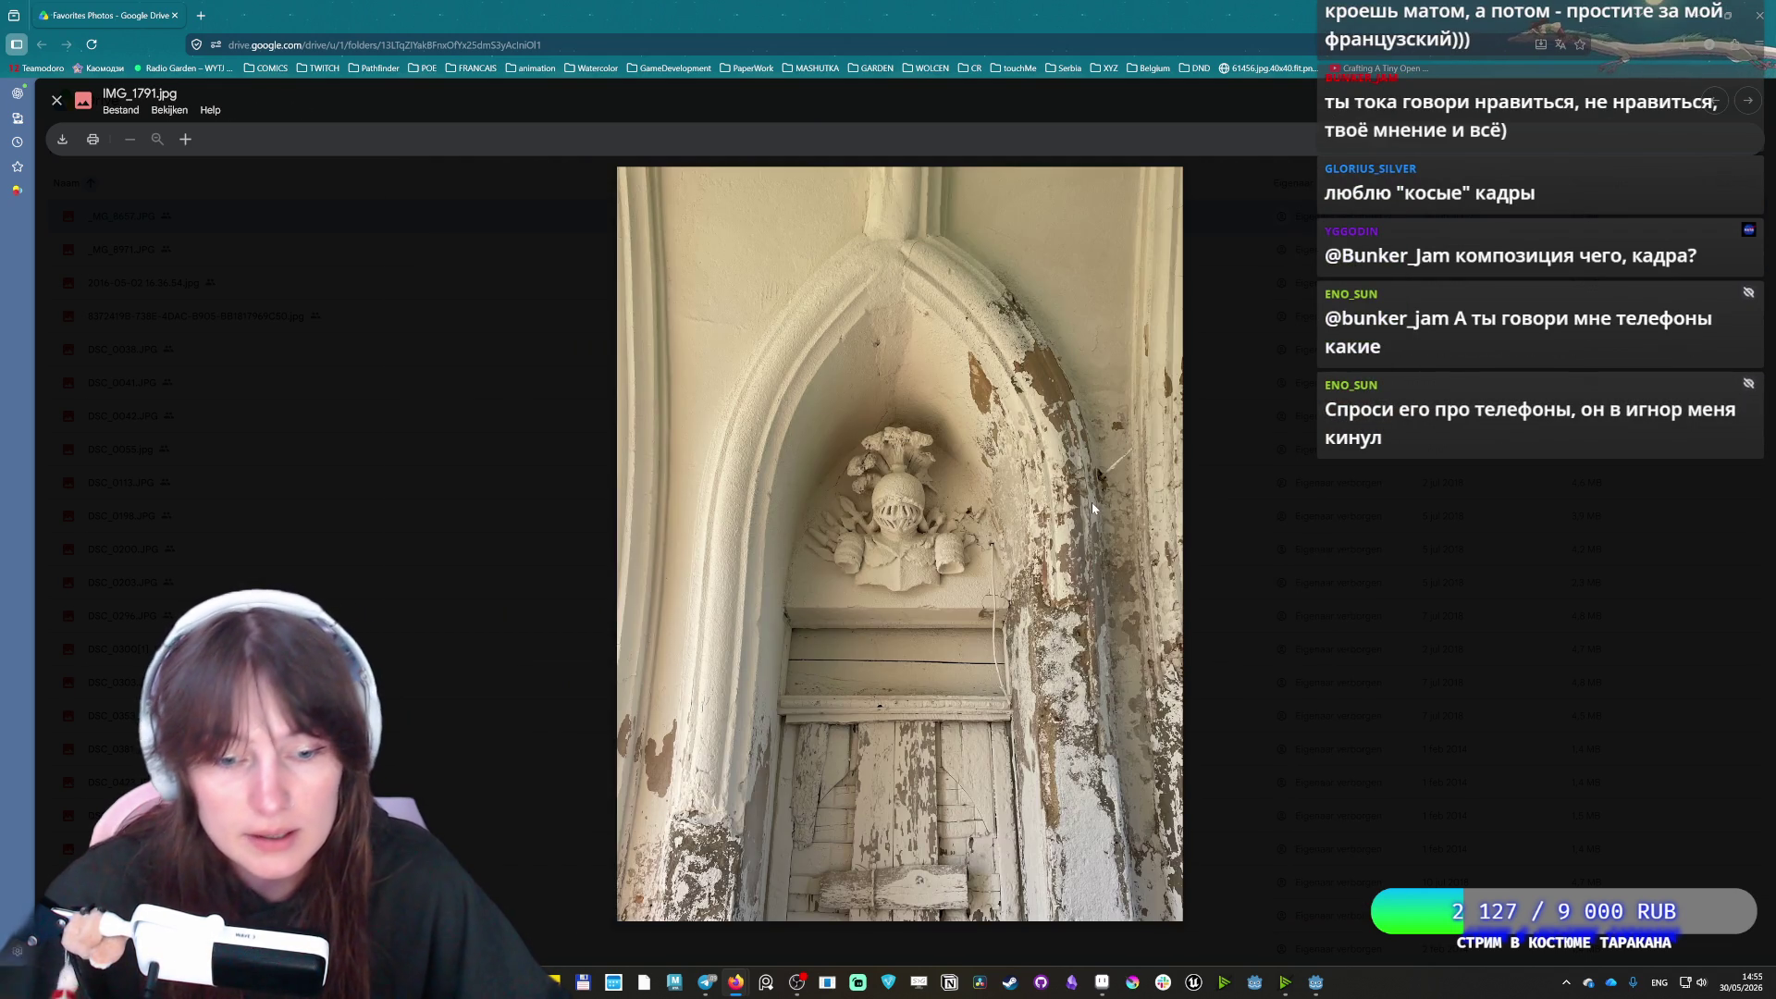
pyautogui.press('Right')
pyautogui.press('Right')
pyautogui.press('Left')
pyautogui.press('Right')
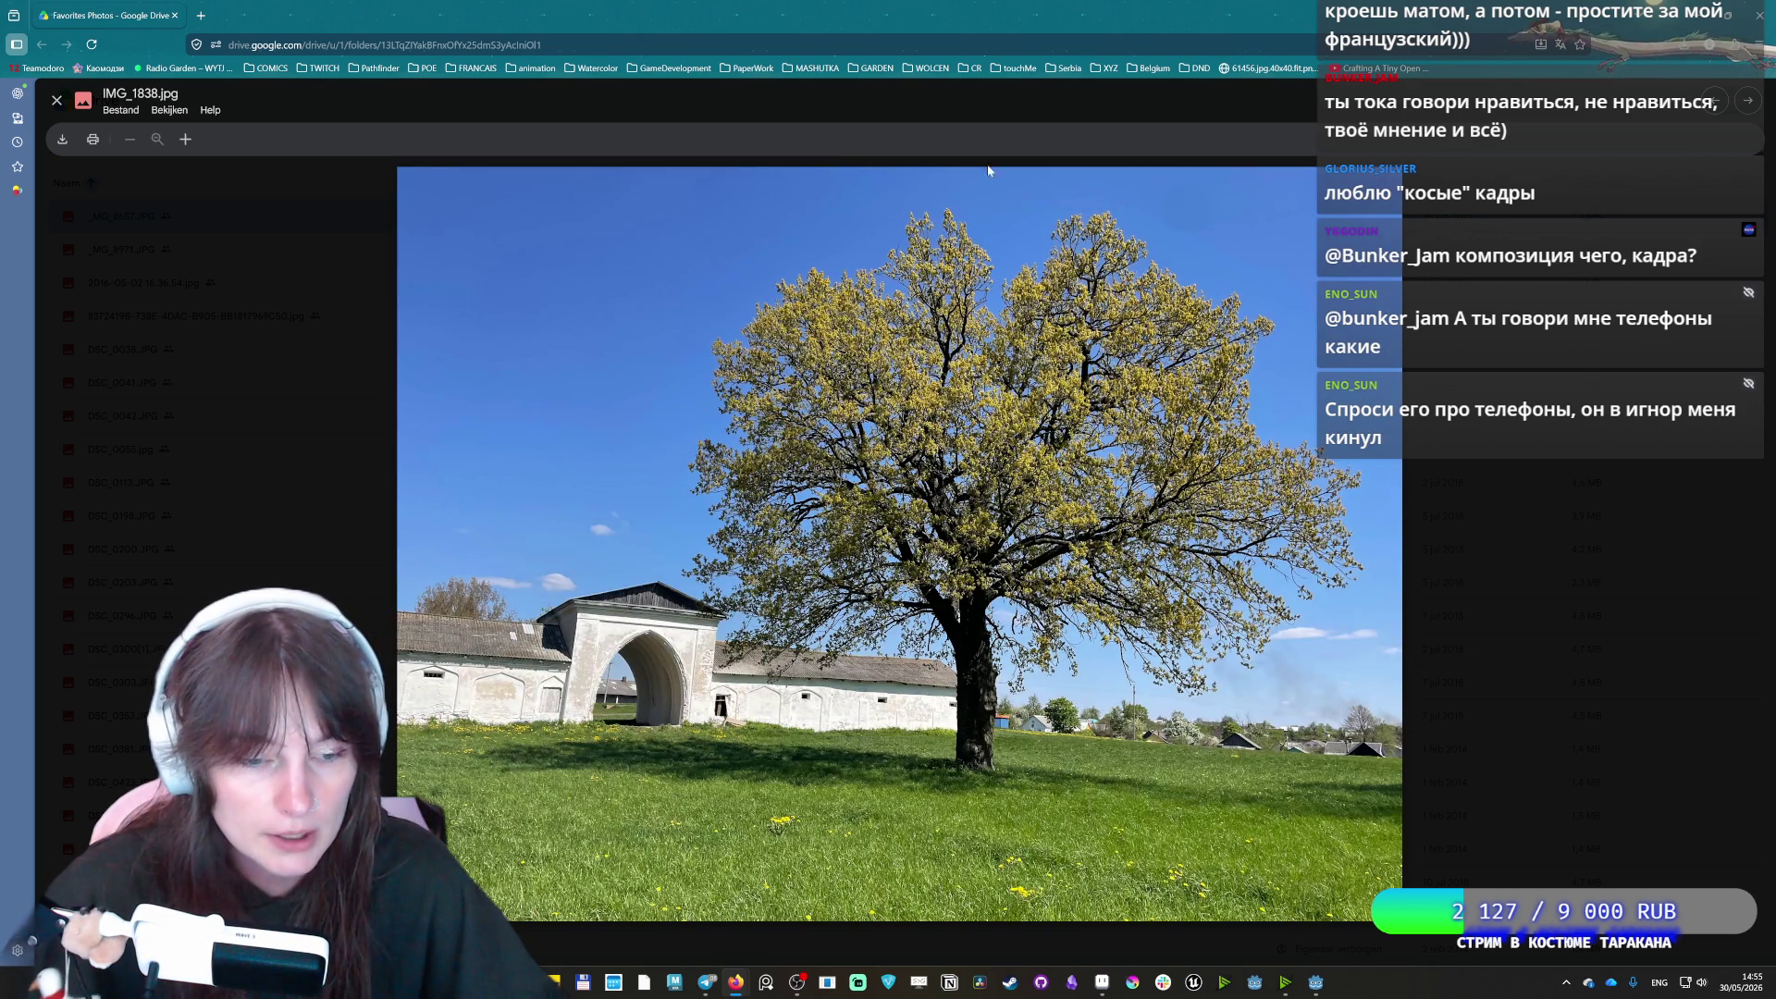
pyautogui.press('Left')
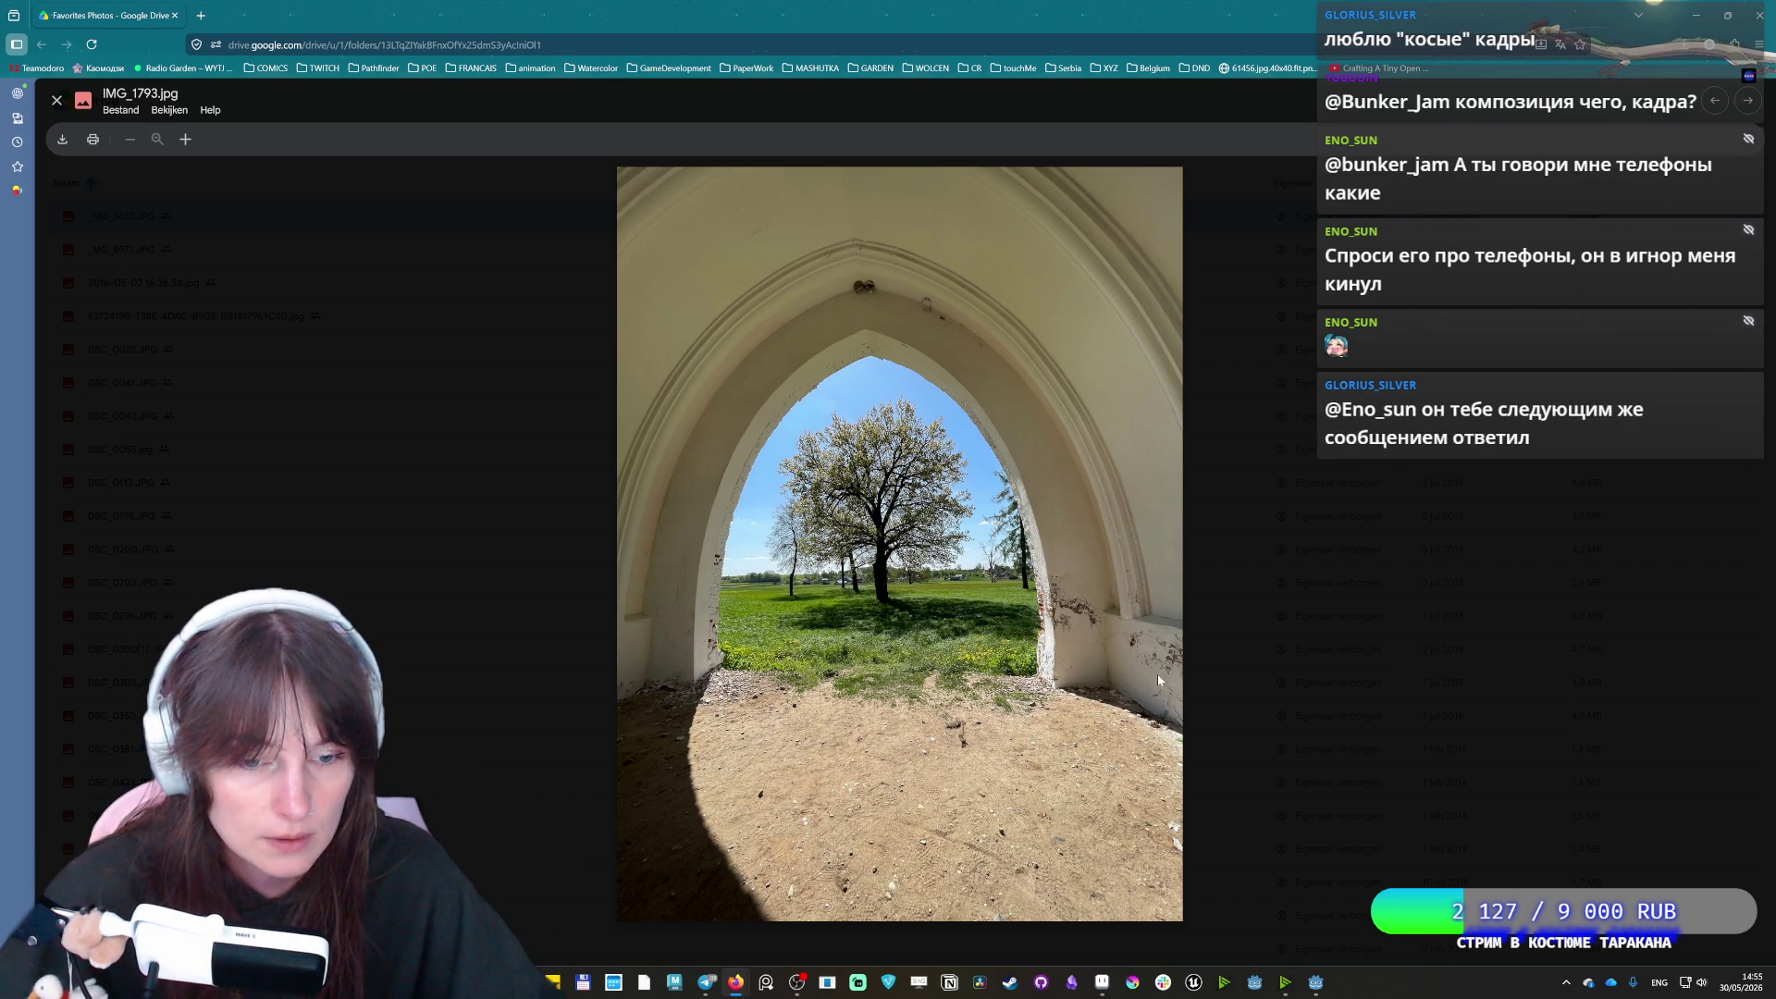
# Advance past the rusty structure, ruins and church interior to statue photo IMG_2103.jpg
pyautogui.press('Right')
pyautogui.press('Right')
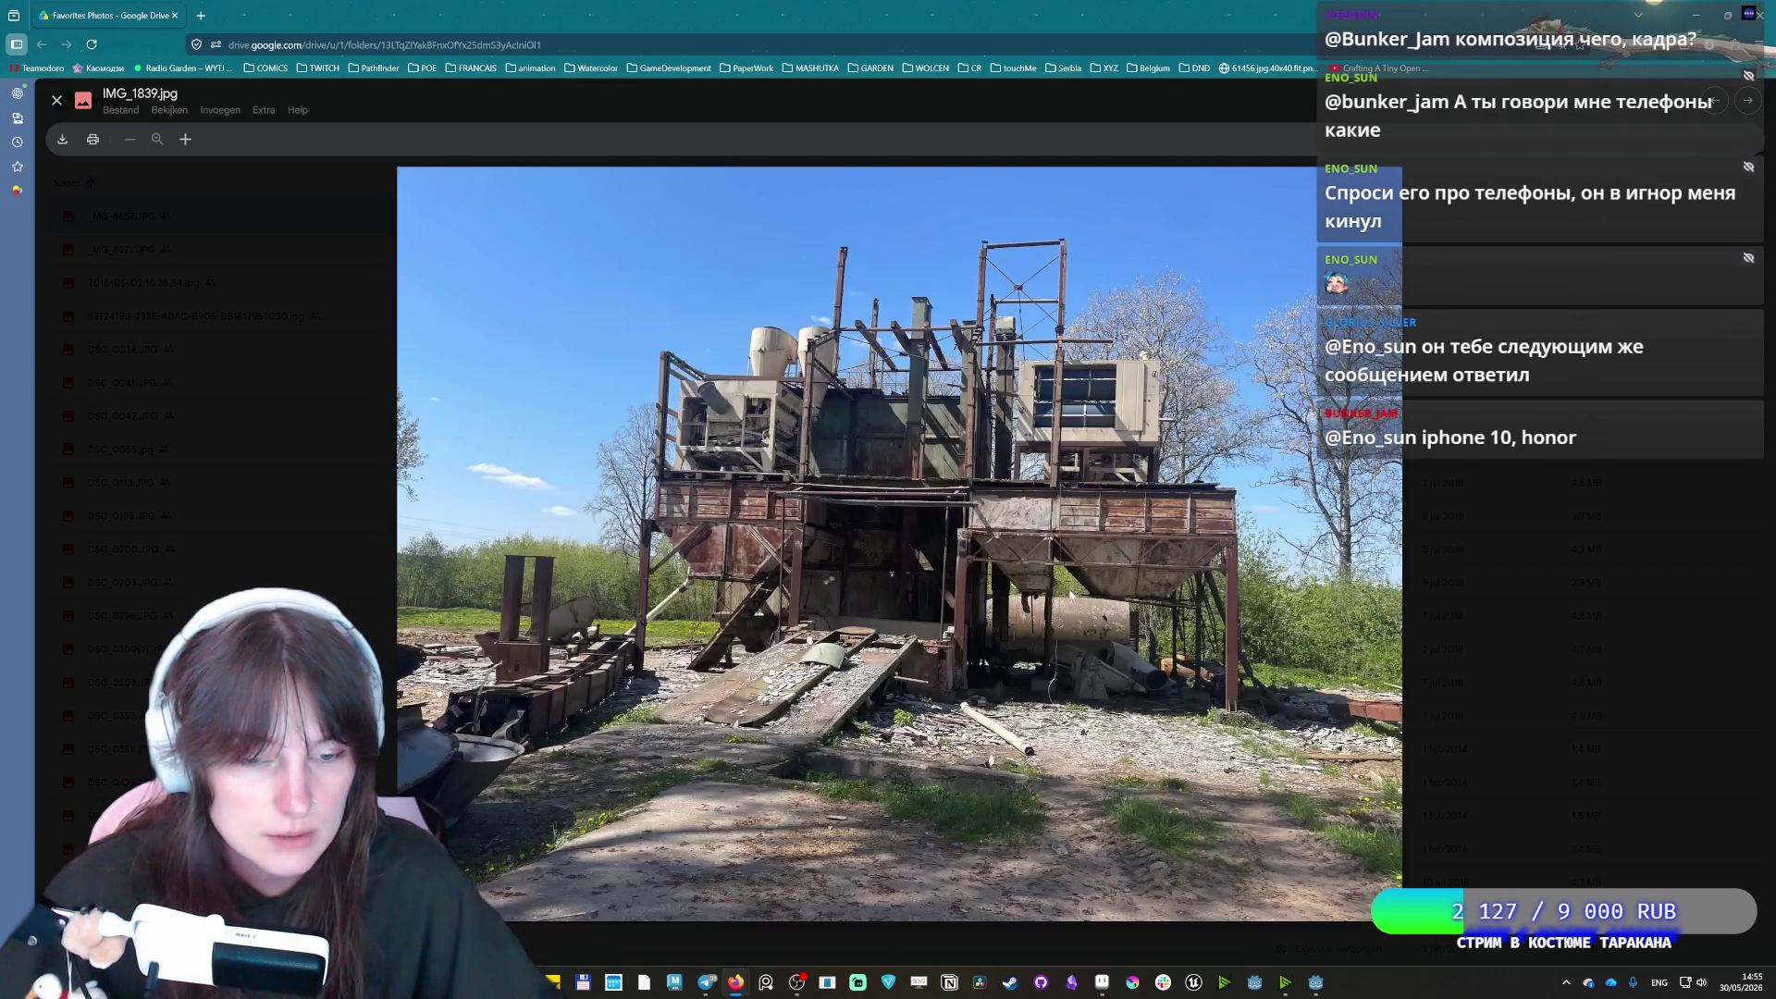
pyautogui.press('Right')
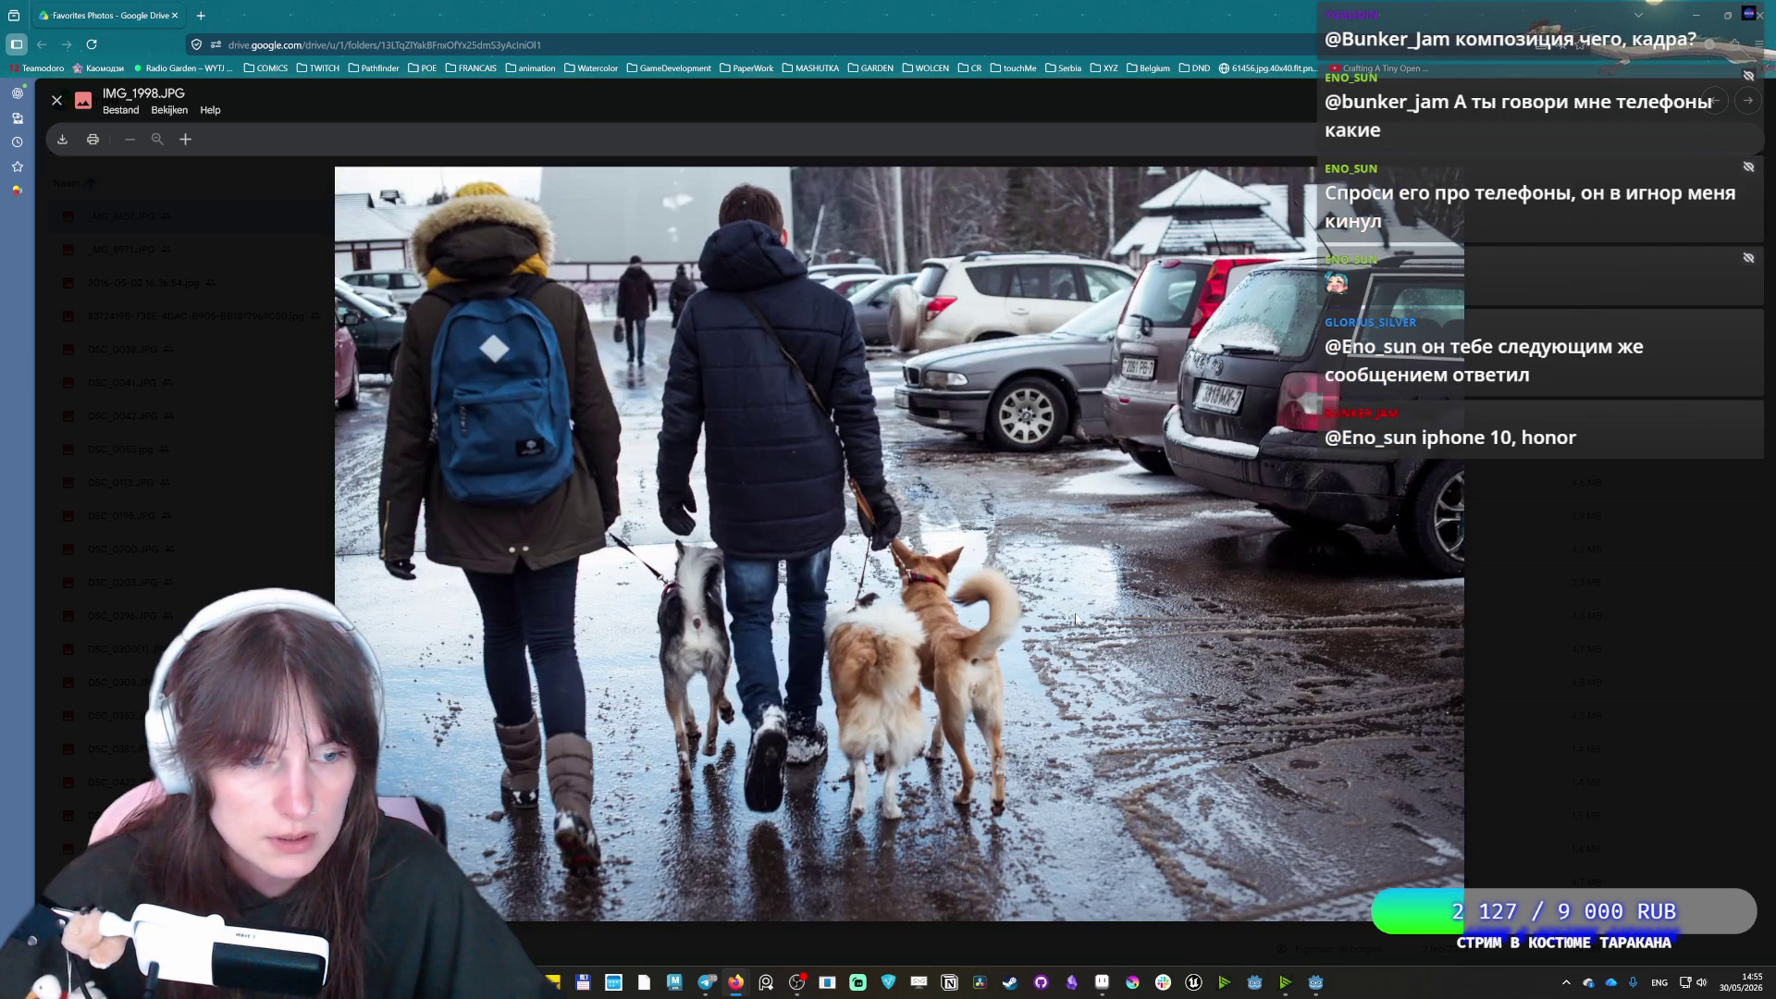
pyautogui.press('Right')
pyautogui.press('Right')
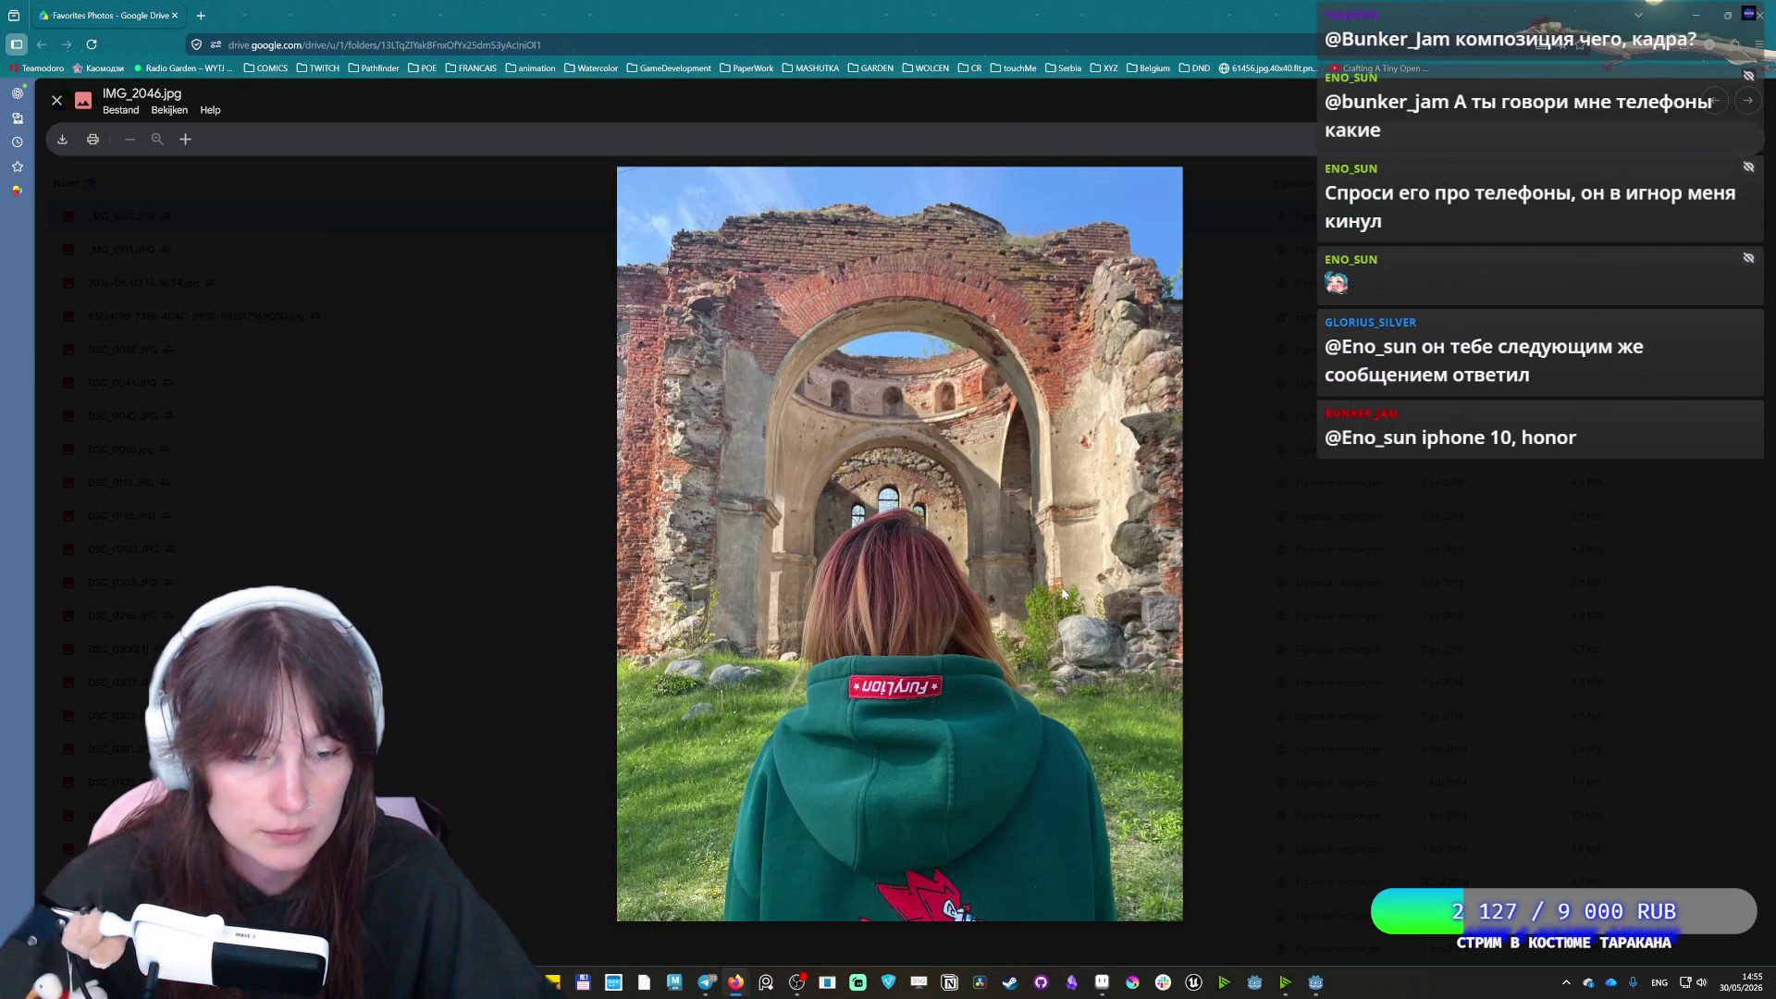
pyautogui.press('Right')
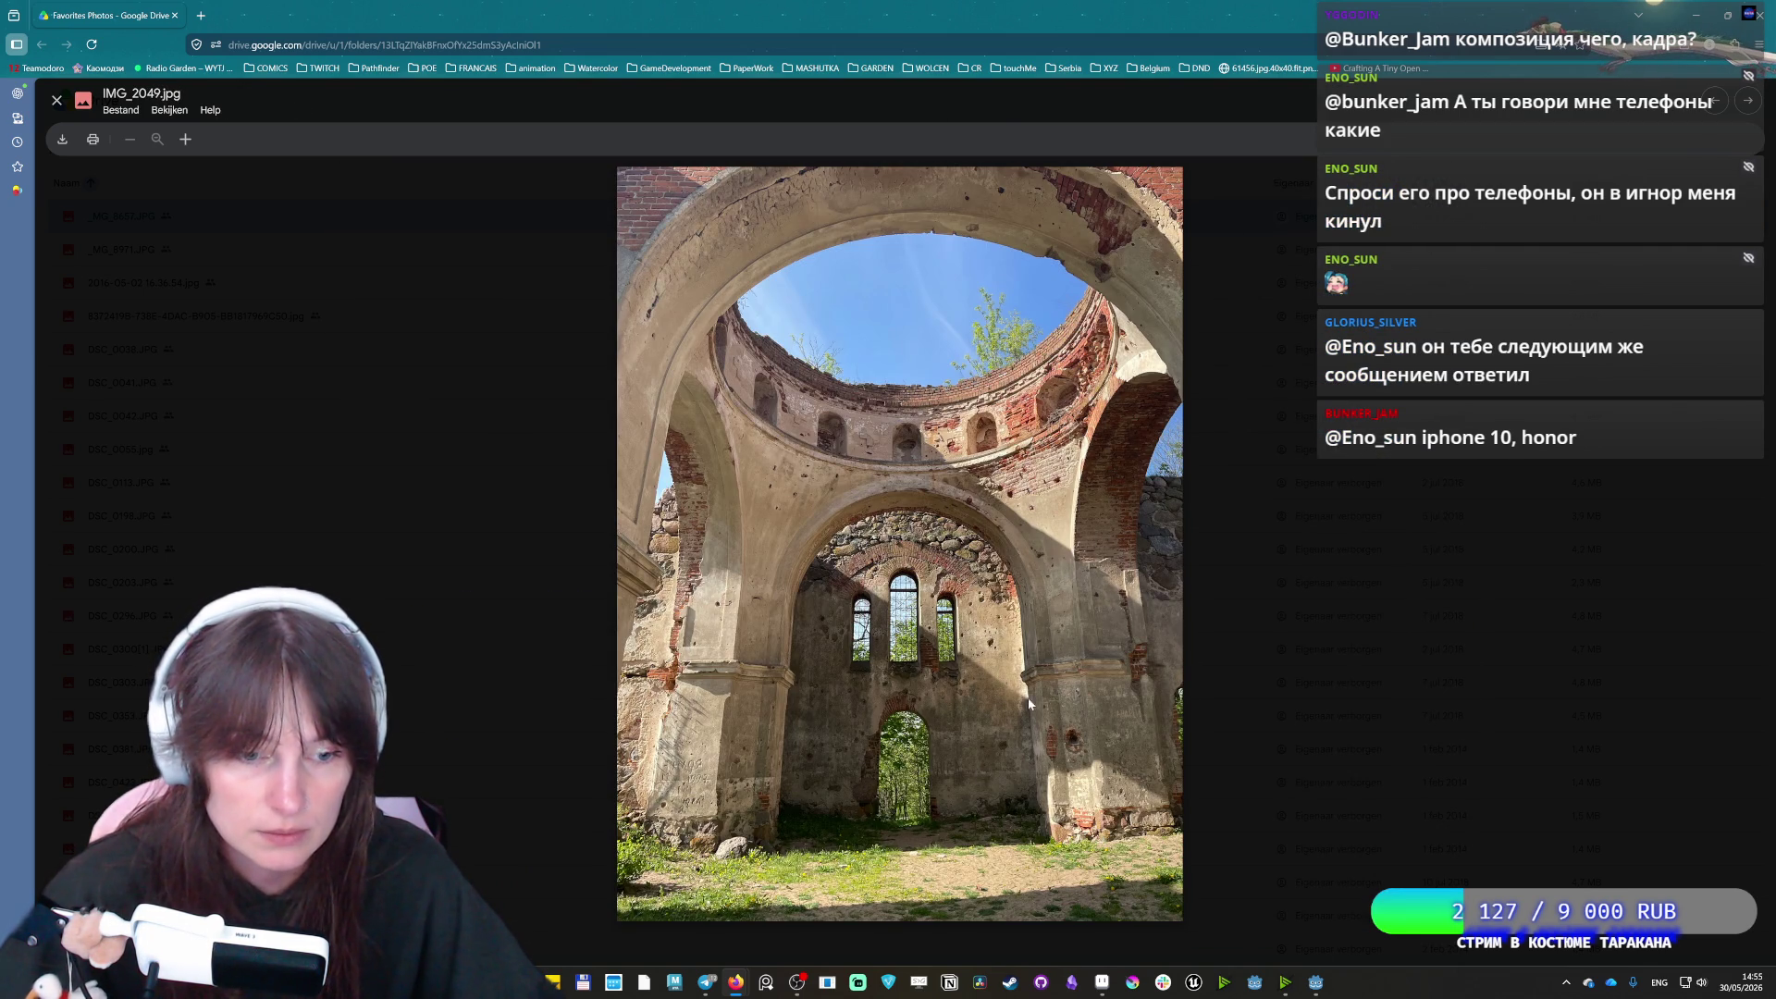
pyautogui.press('Right')
pyautogui.press('Right')
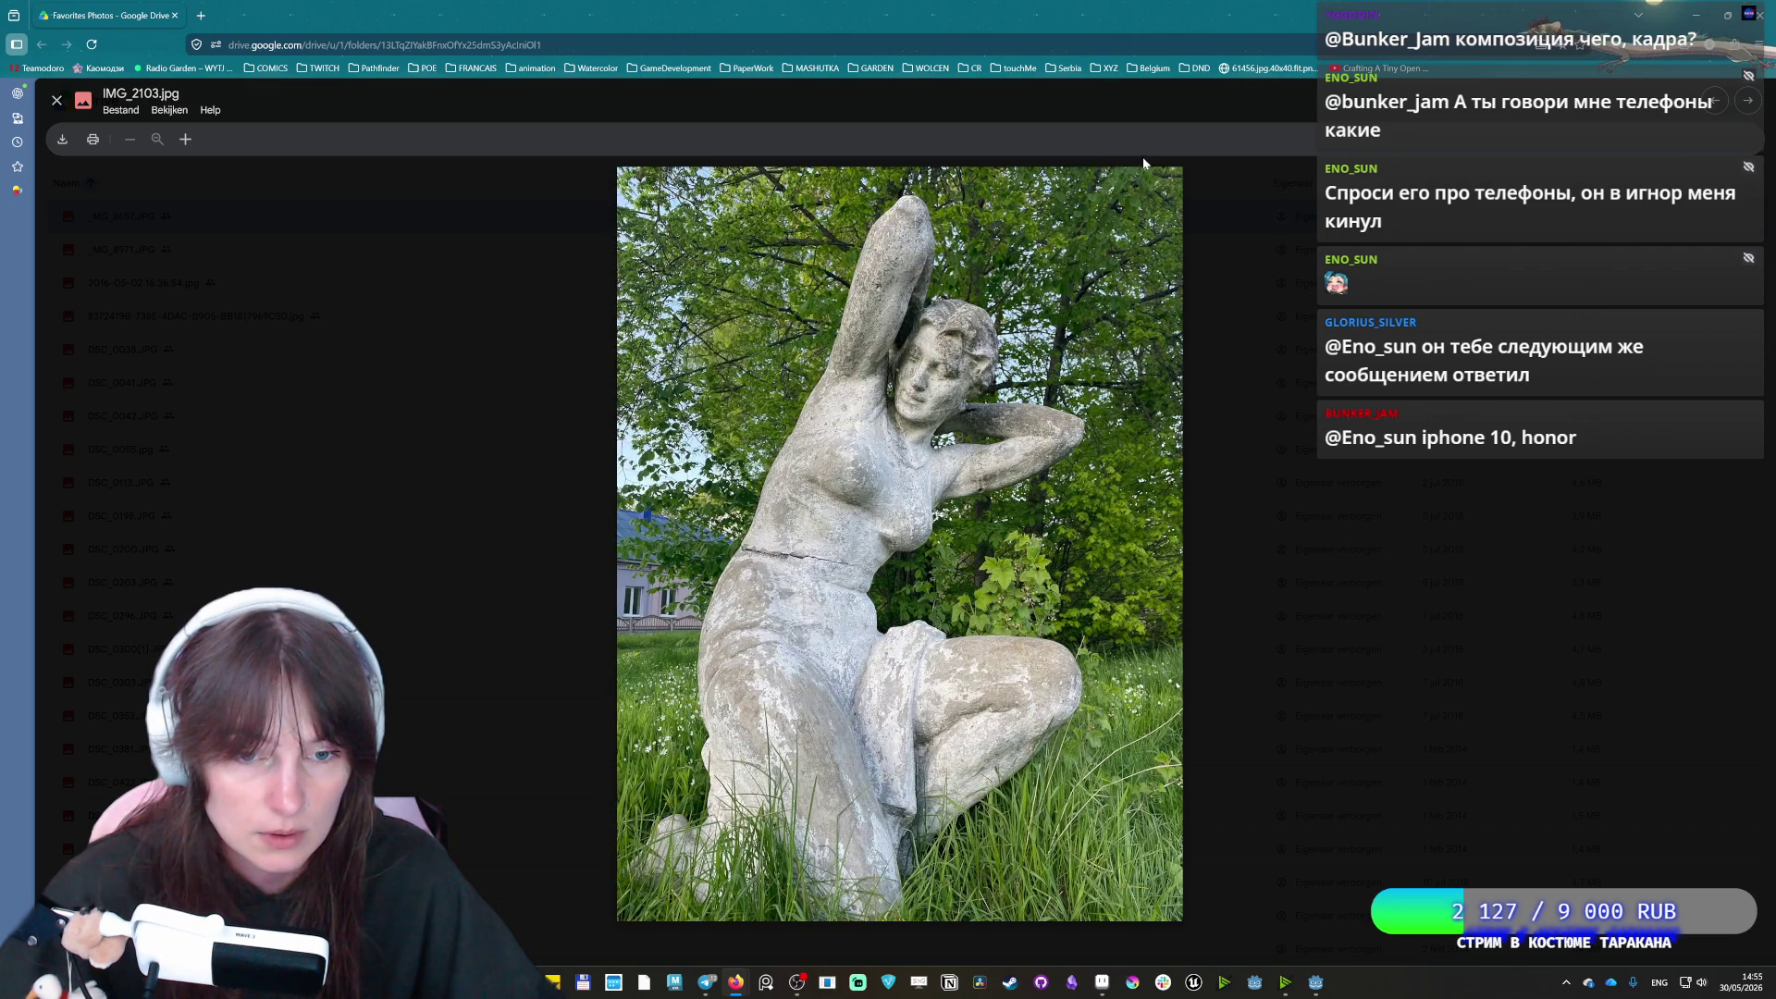
pyautogui.press('Right')
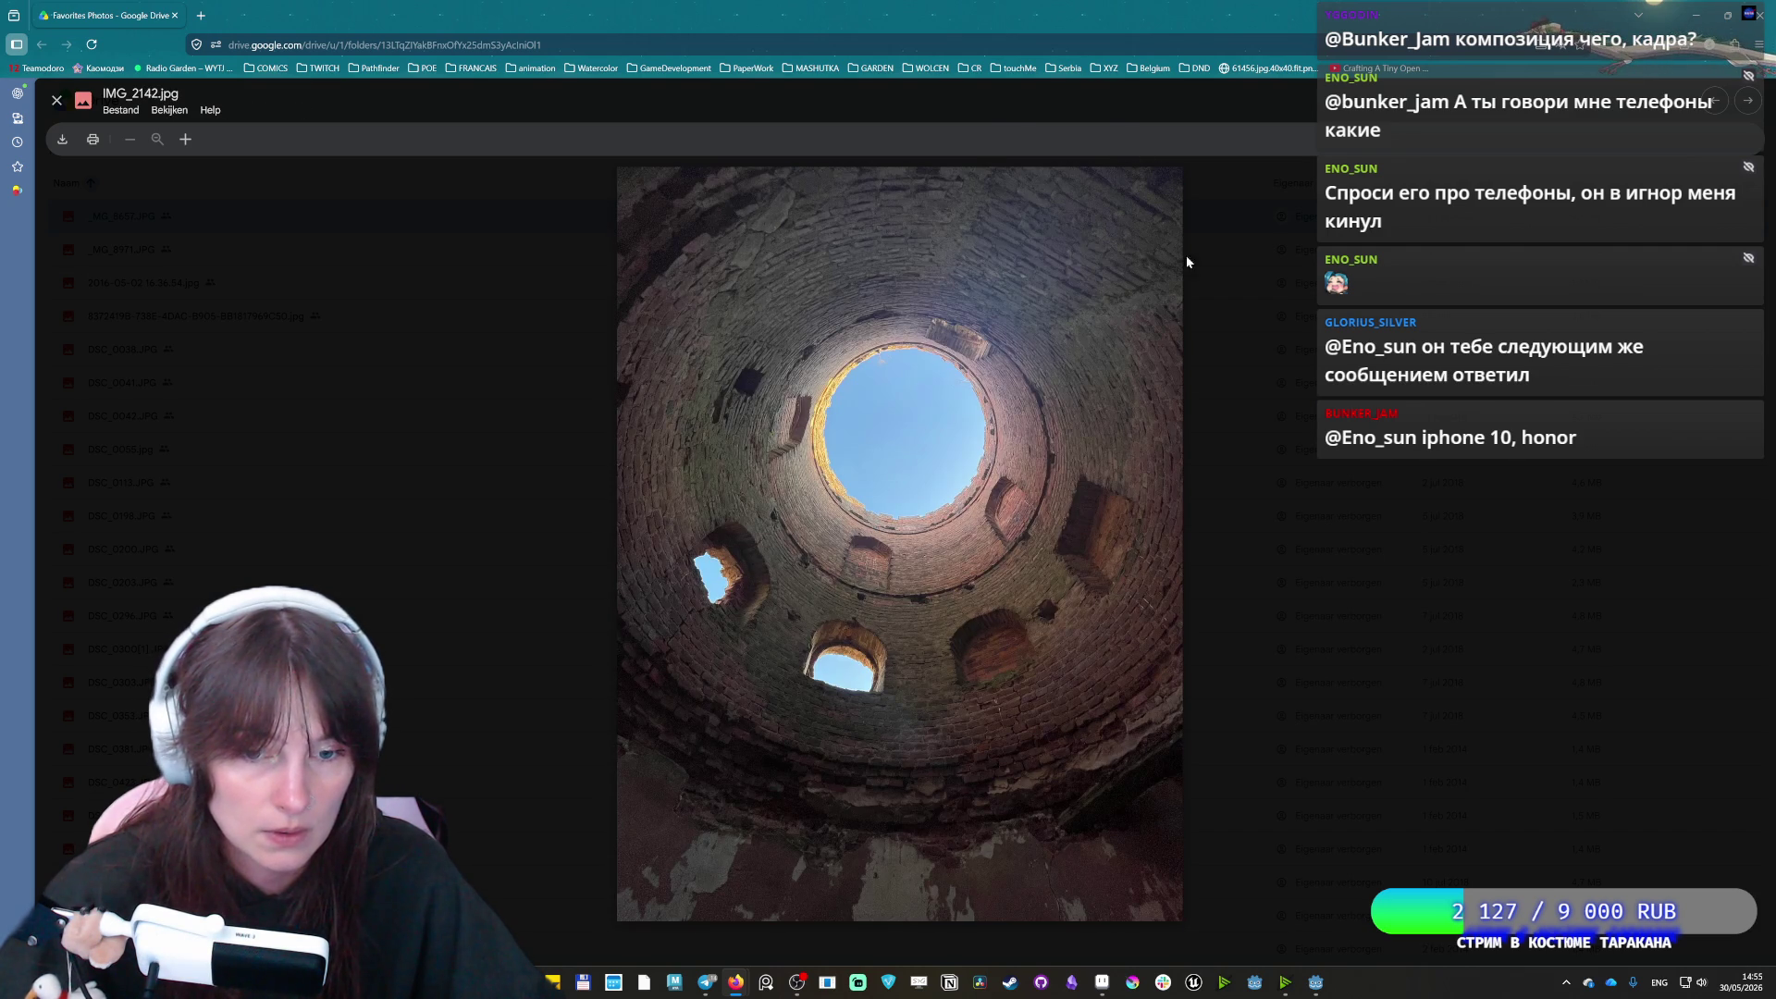
# Move on past train station IMG_2306.JPG, staircase and manor to IMG_3289.jpg
pyautogui.press('Right')
pyautogui.press('Left')
pyautogui.press('Right')
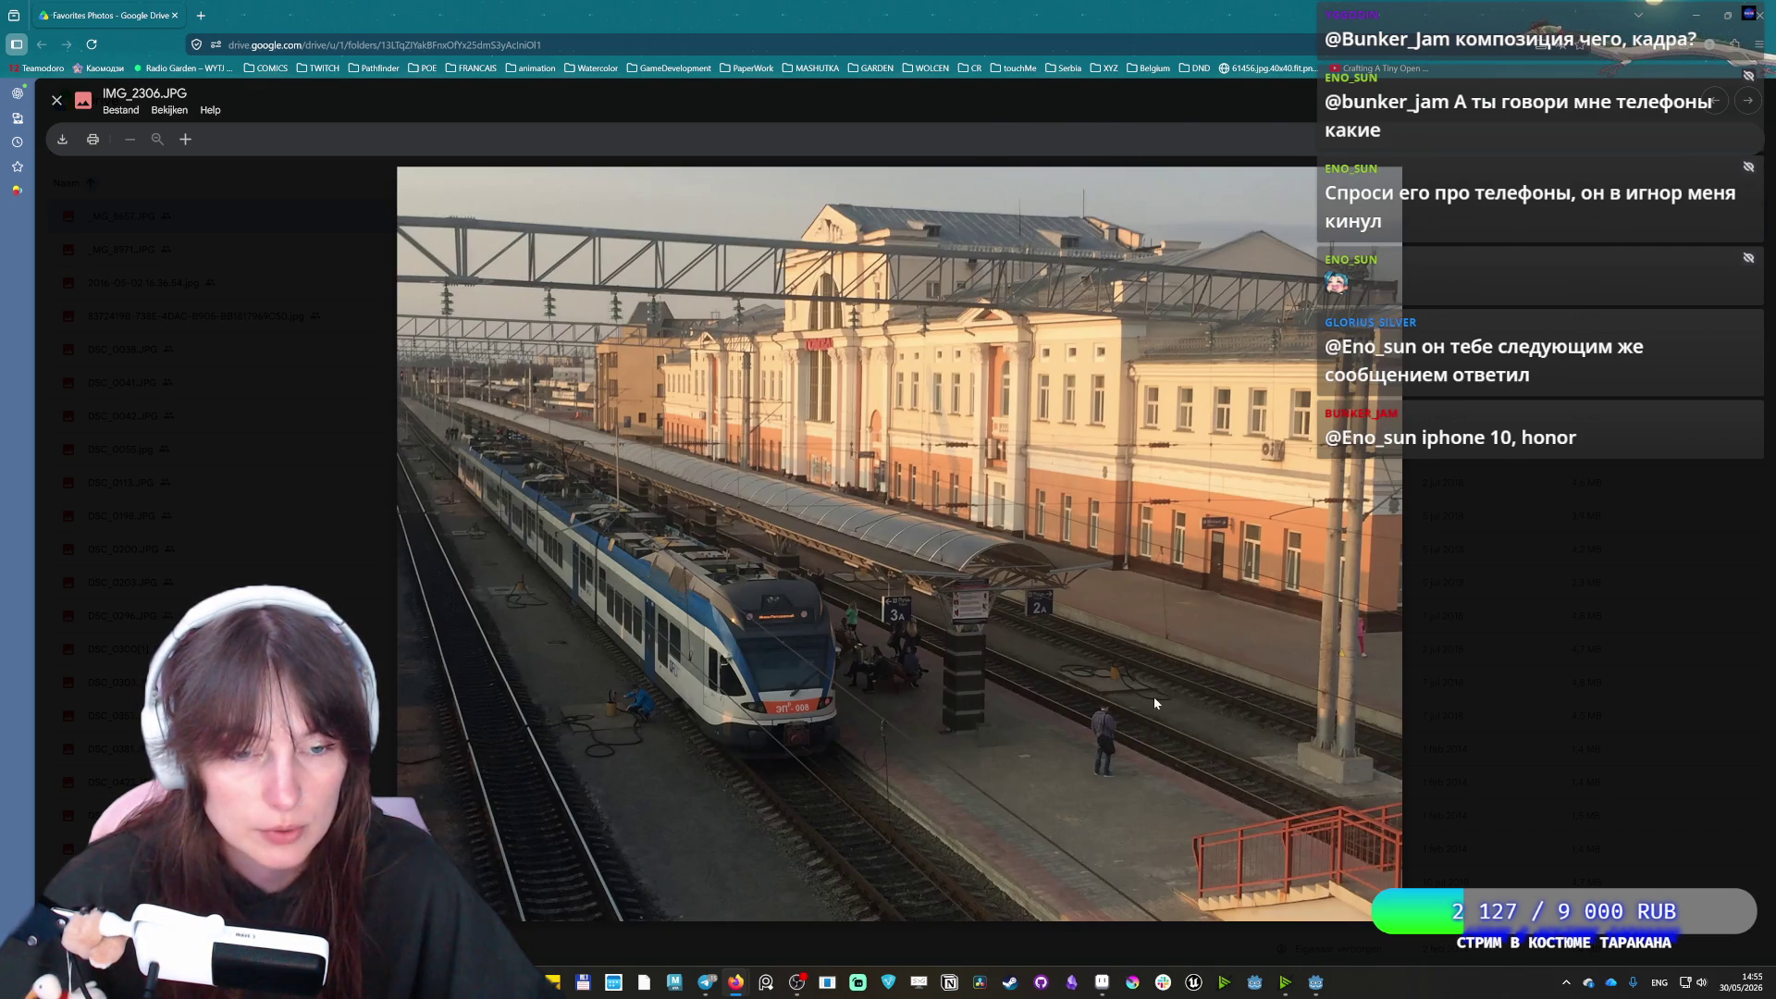
pyautogui.press('Right')
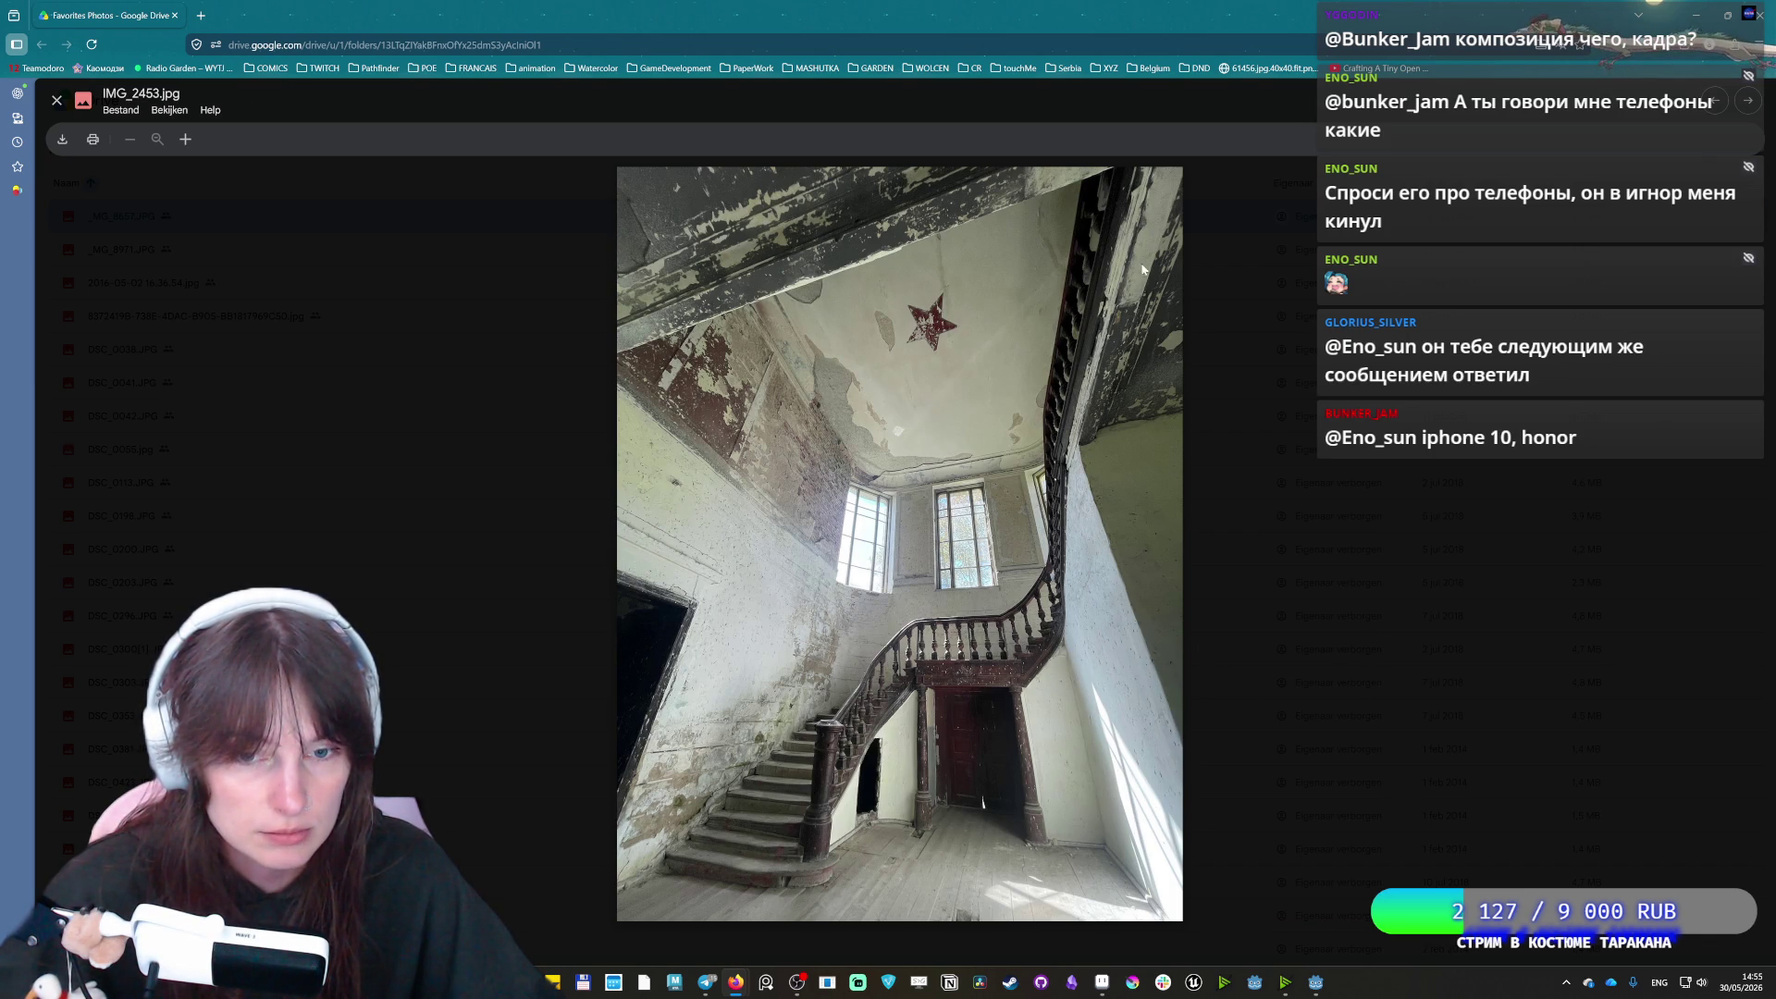
pyautogui.press('Right')
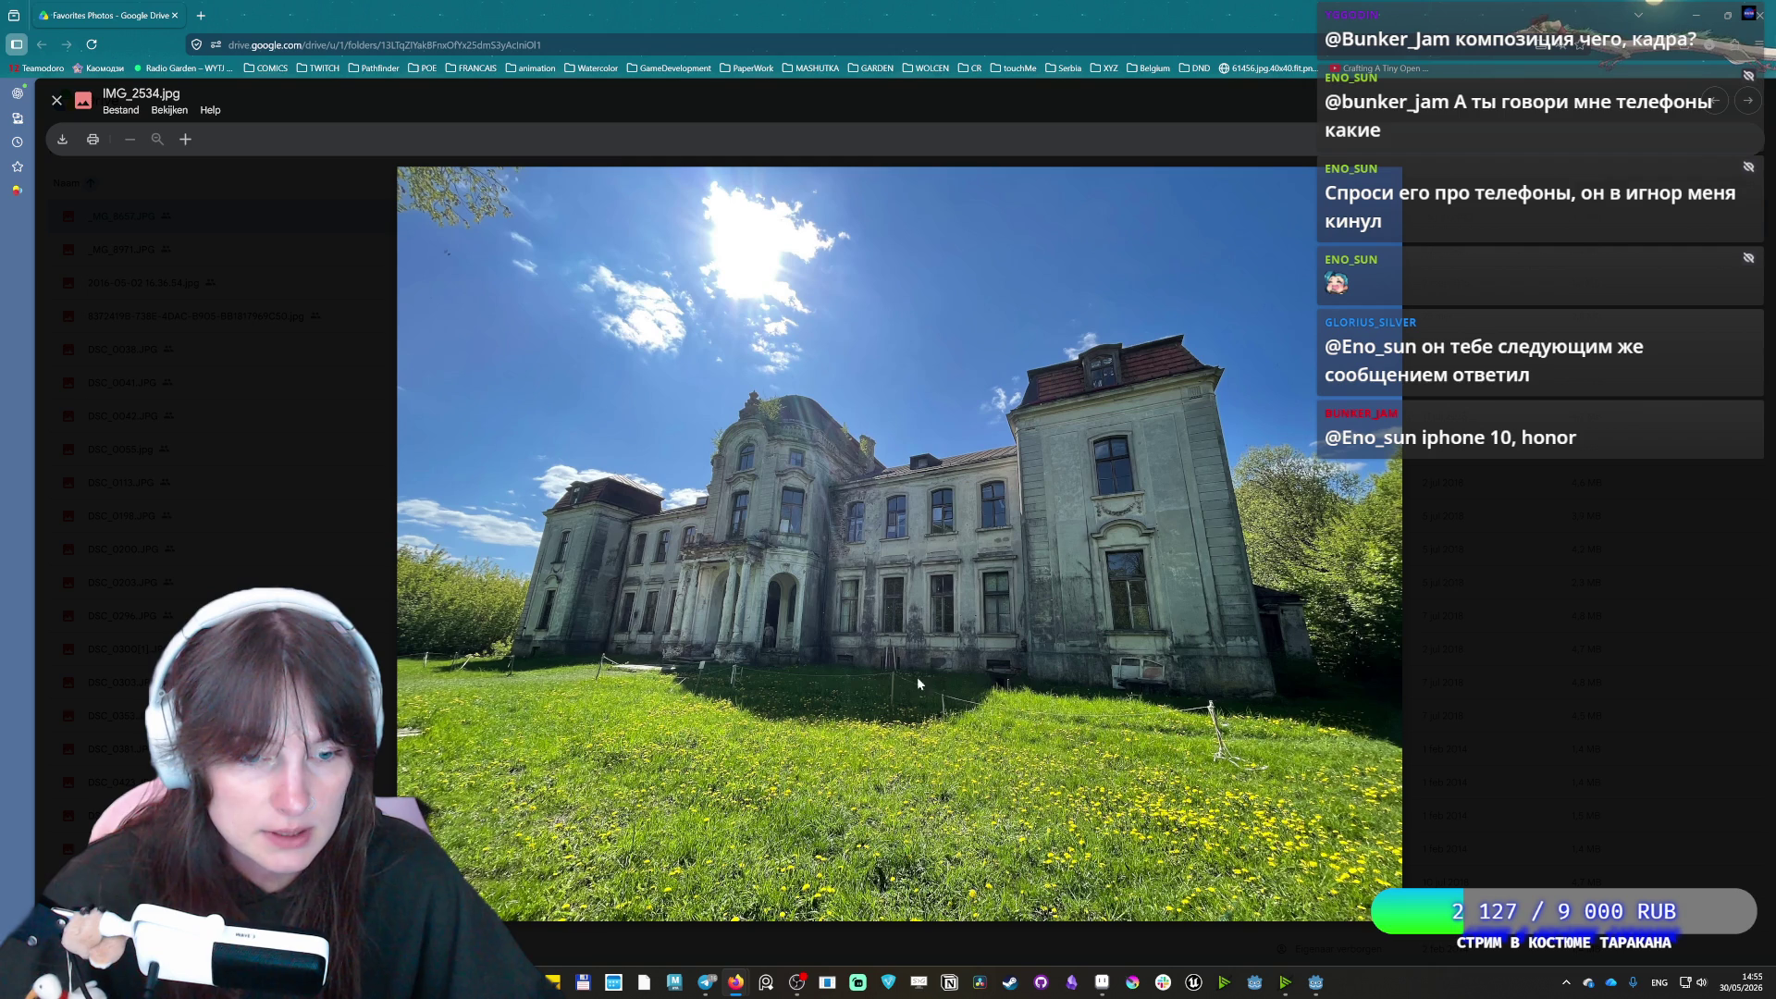
pyautogui.press('Right')
pyautogui.press('Left')
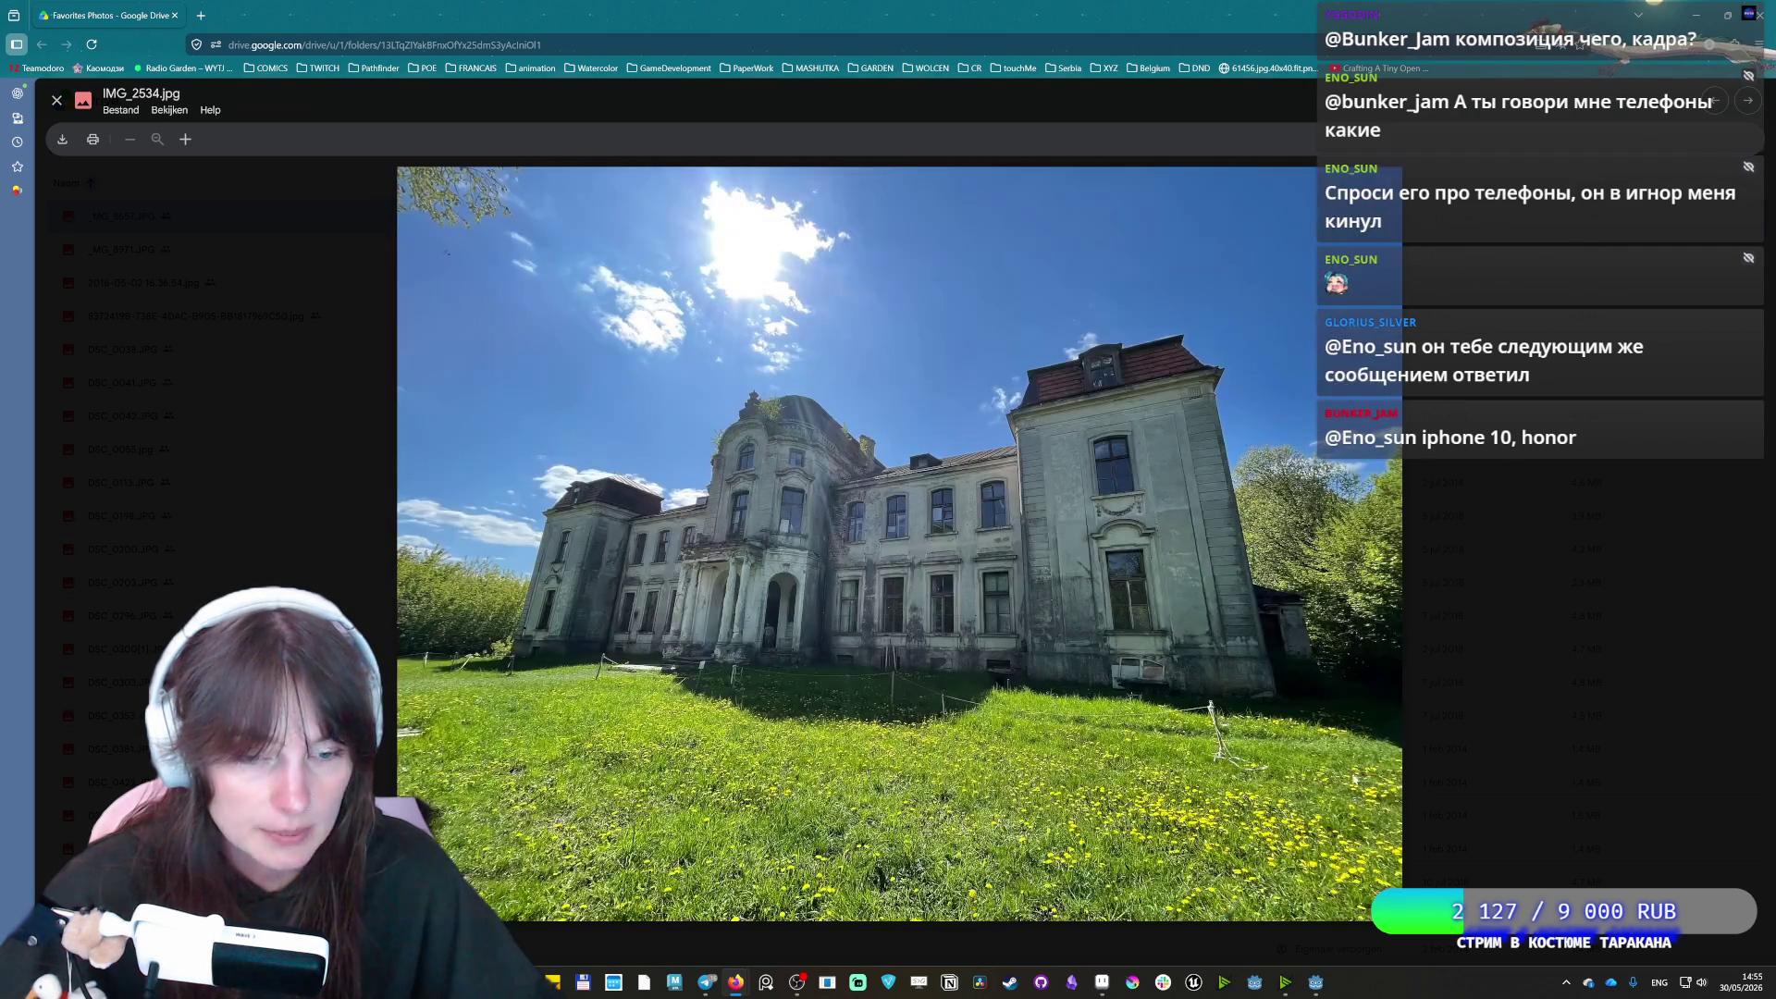
pyautogui.press('Right')
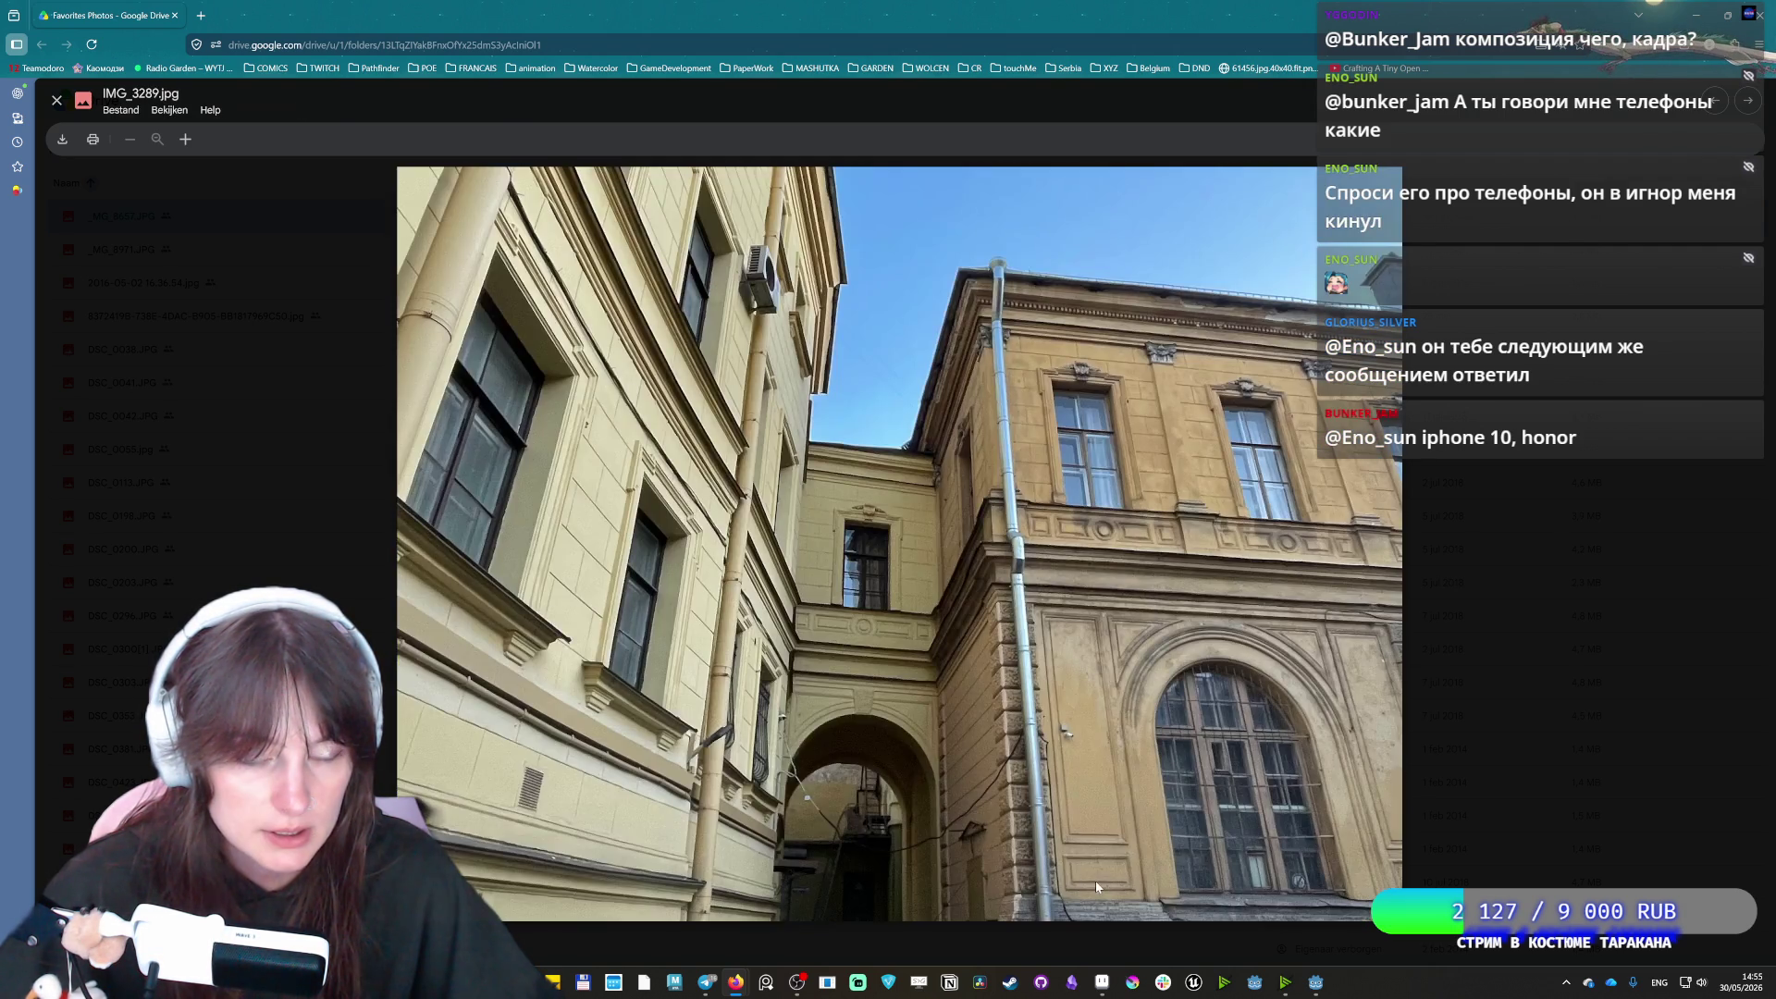
# Page past the rusty ship and quarry road photos to the mossy hills photo
pyautogui.press('Right')
pyautogui.press('Right')
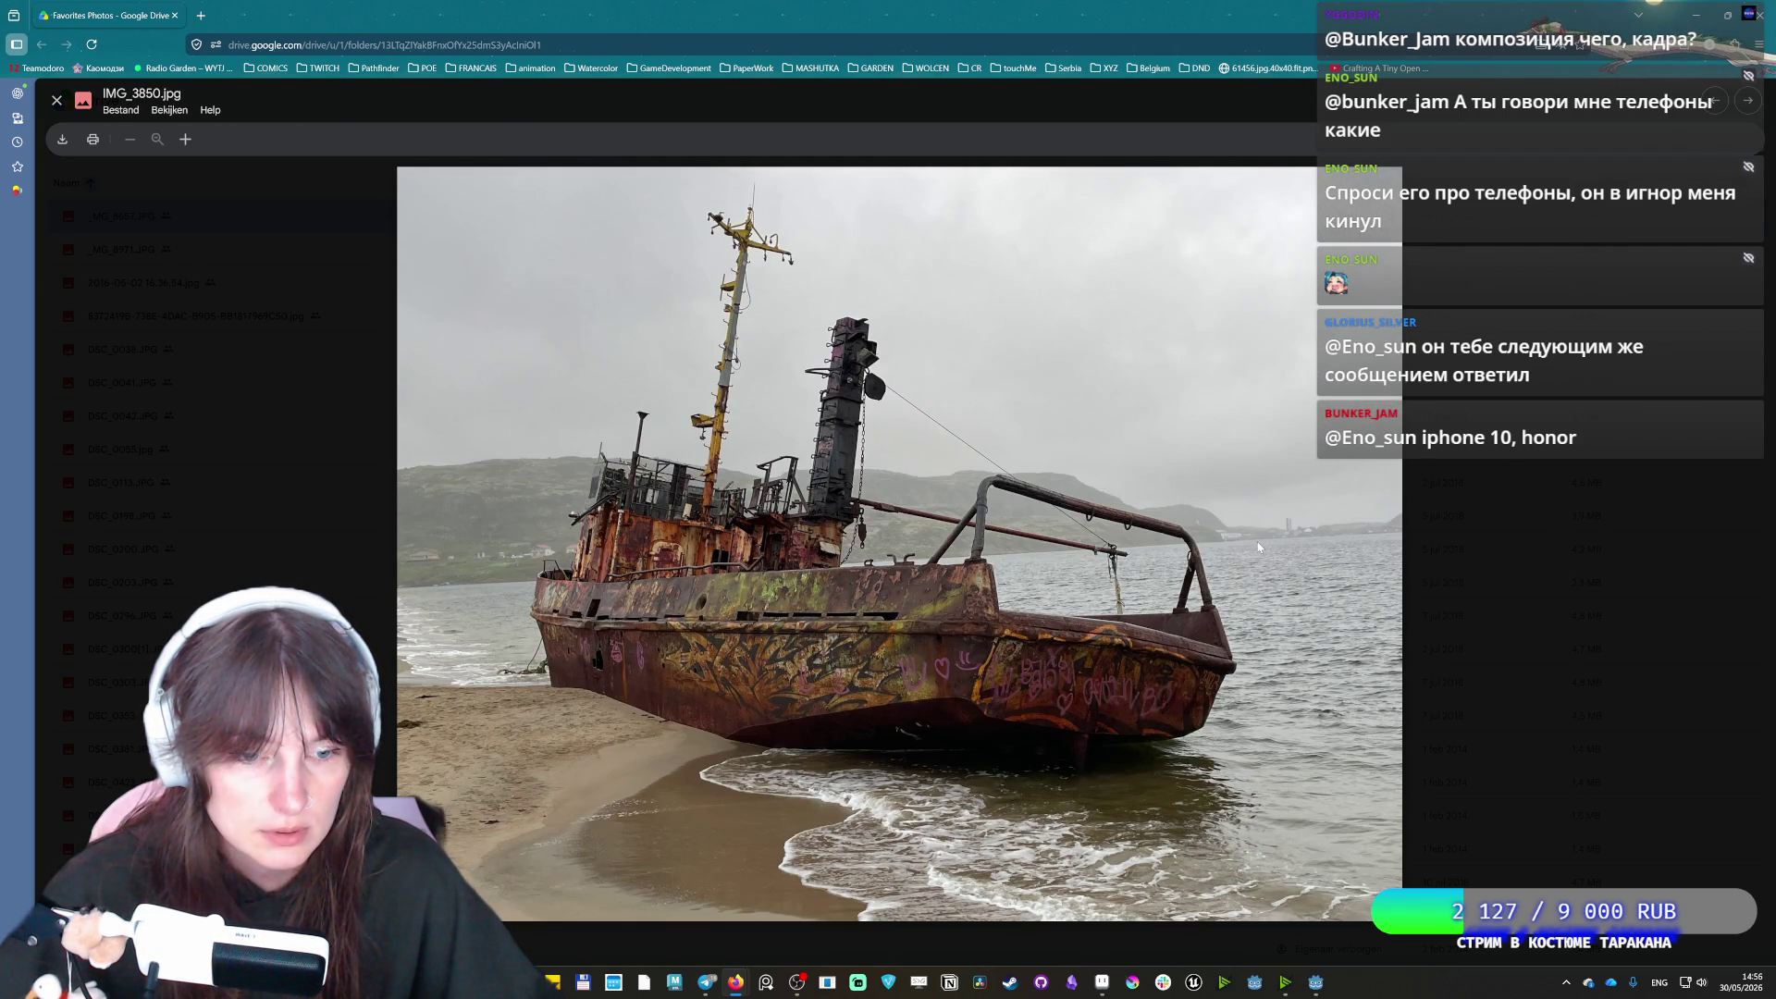
pyautogui.press('Right')
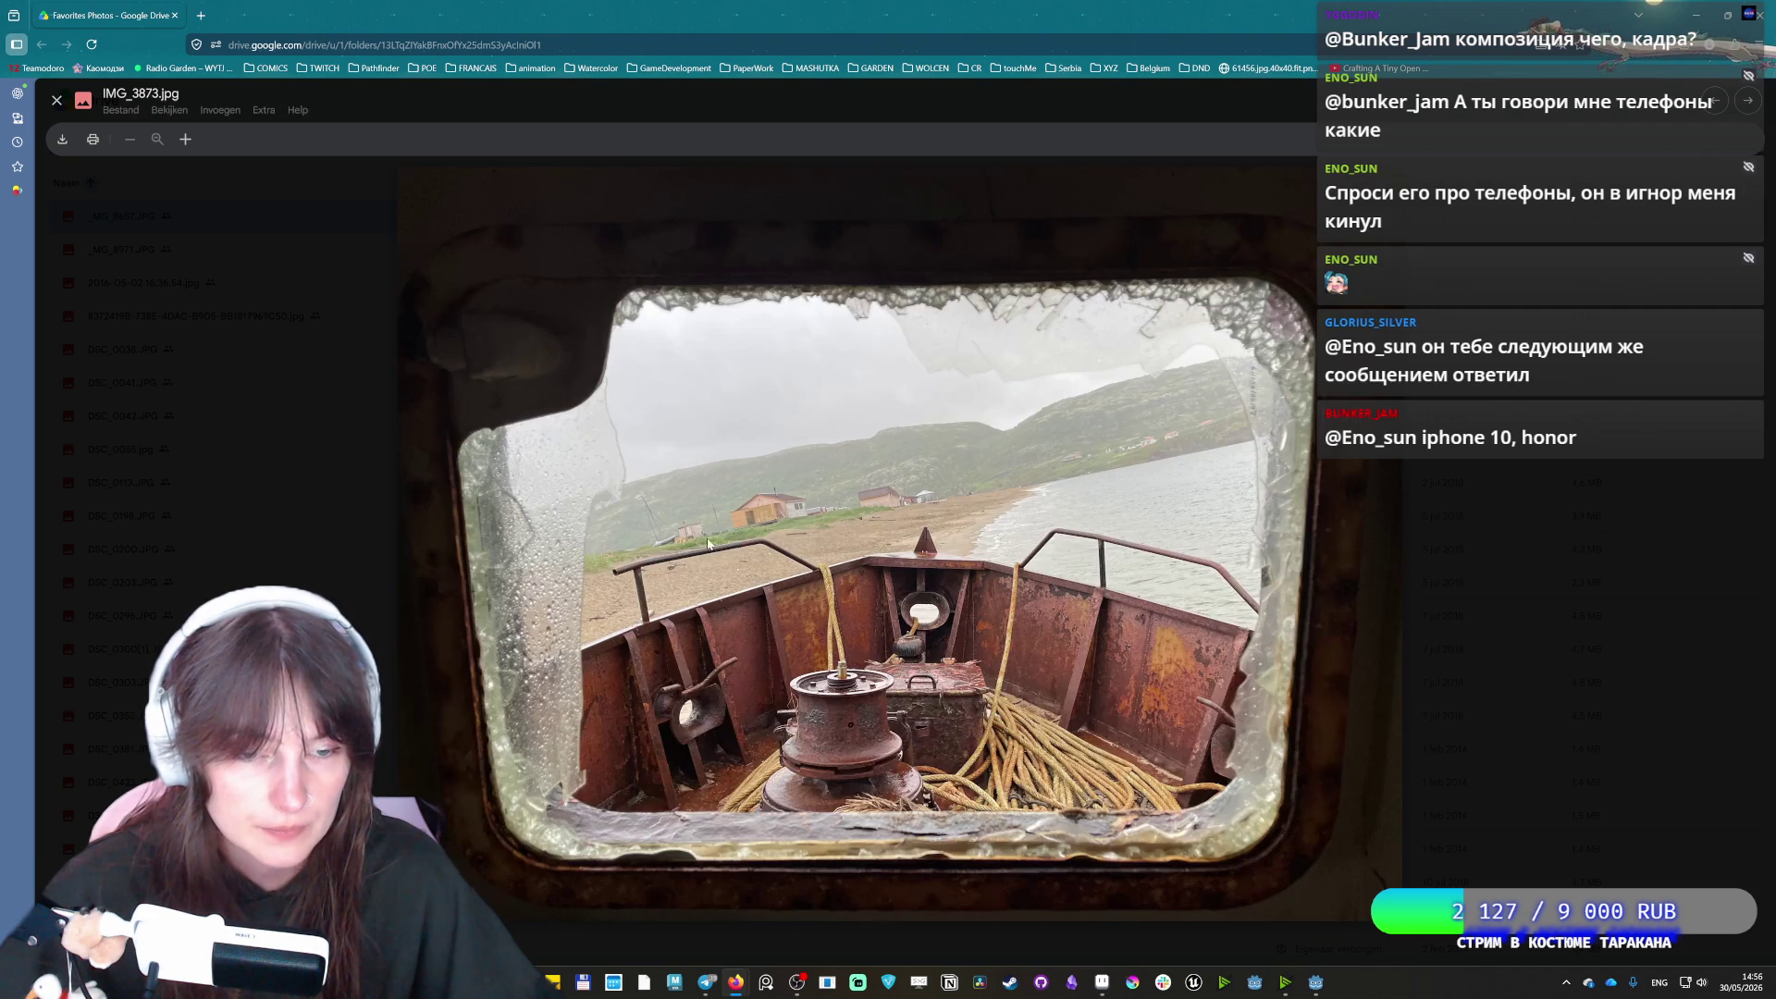
pyautogui.press('Right')
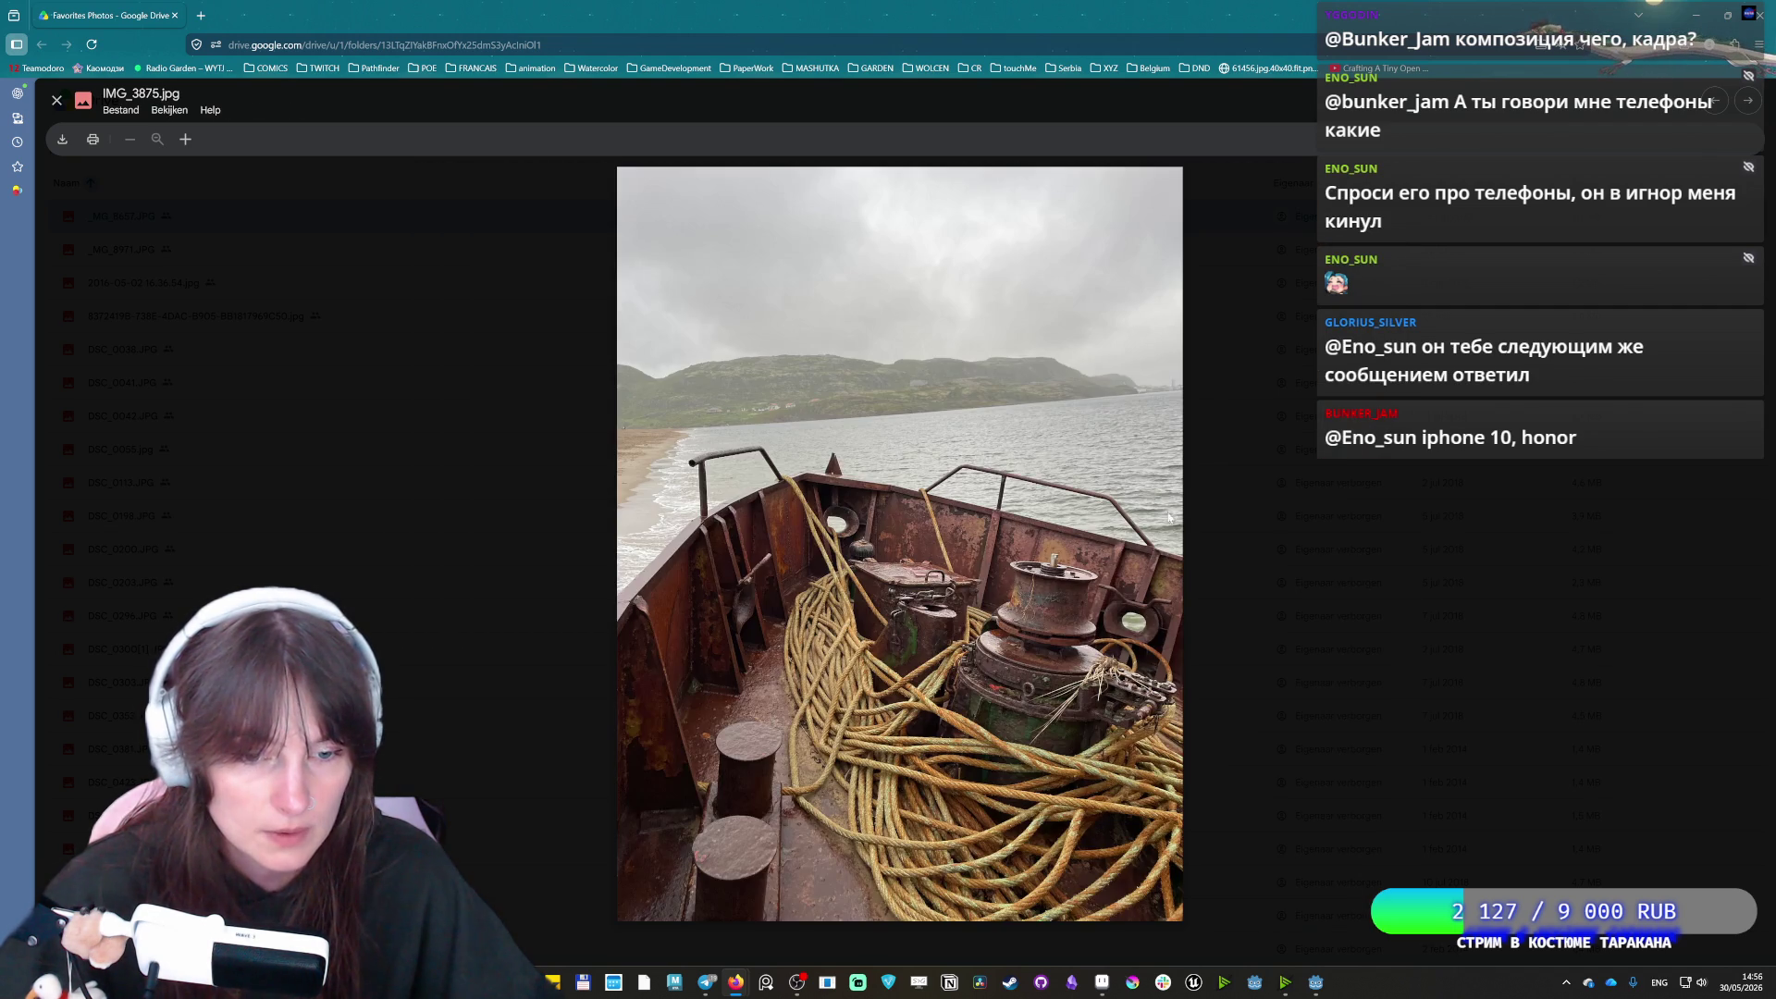
pyautogui.press('Right')
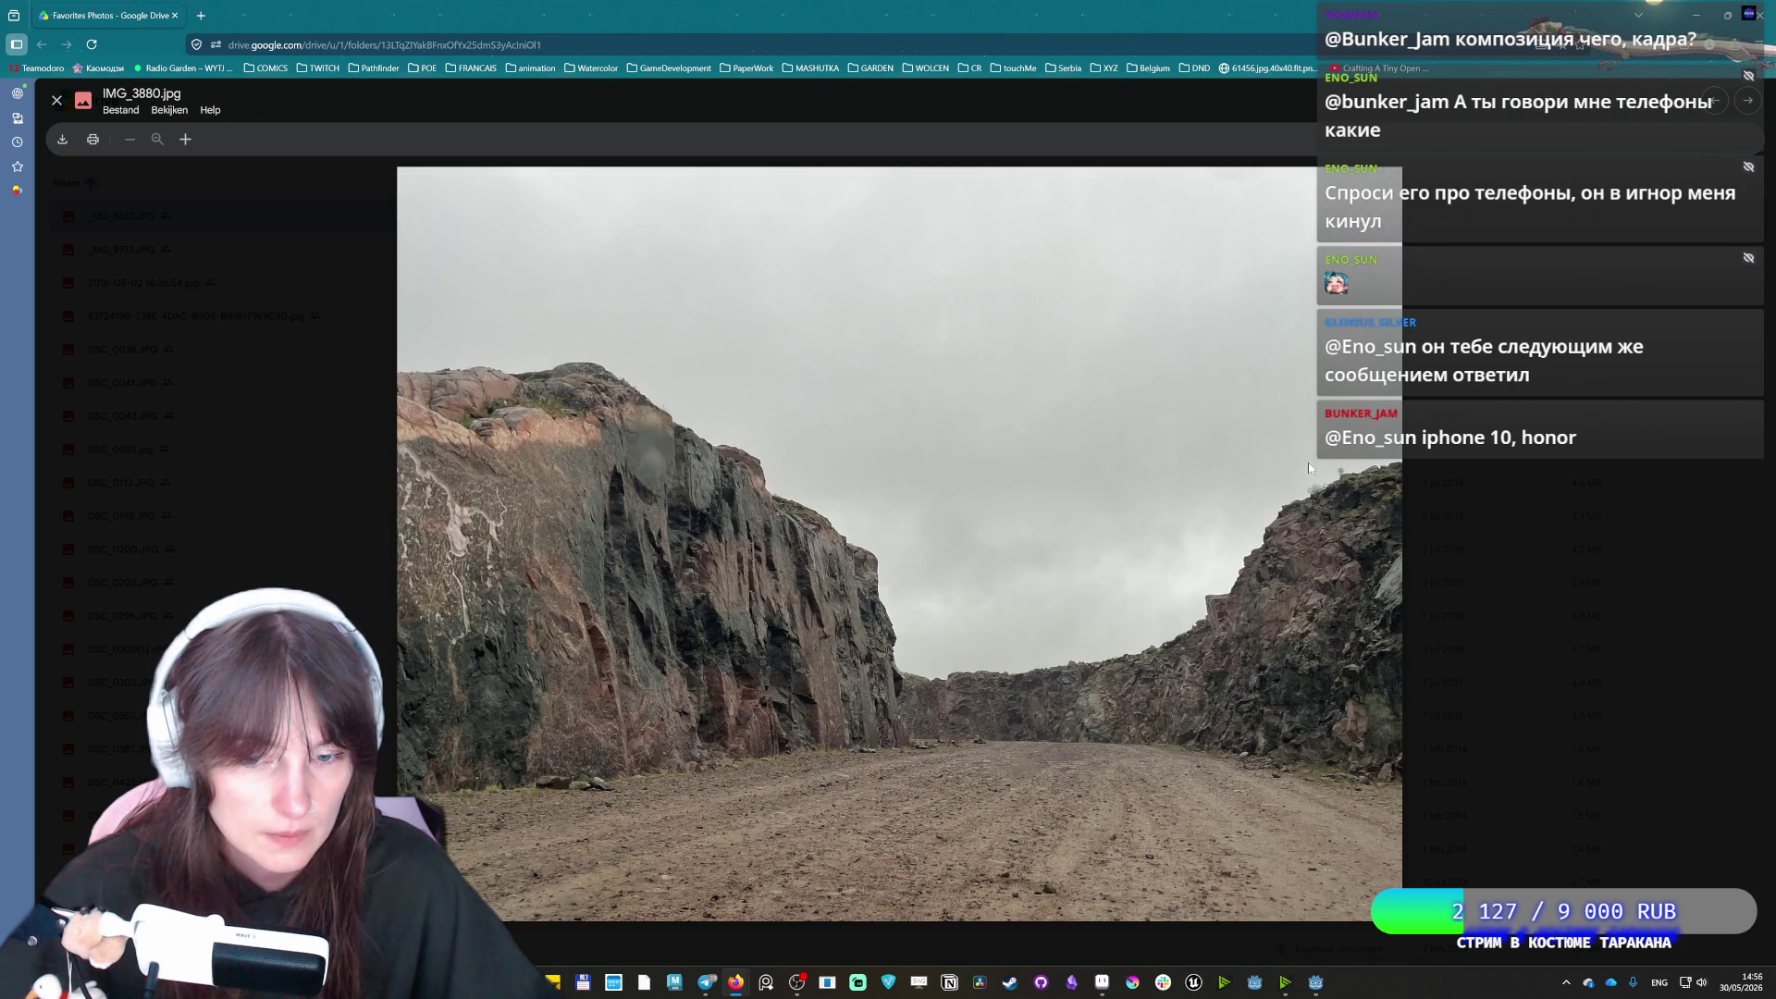
pyautogui.press('Right')
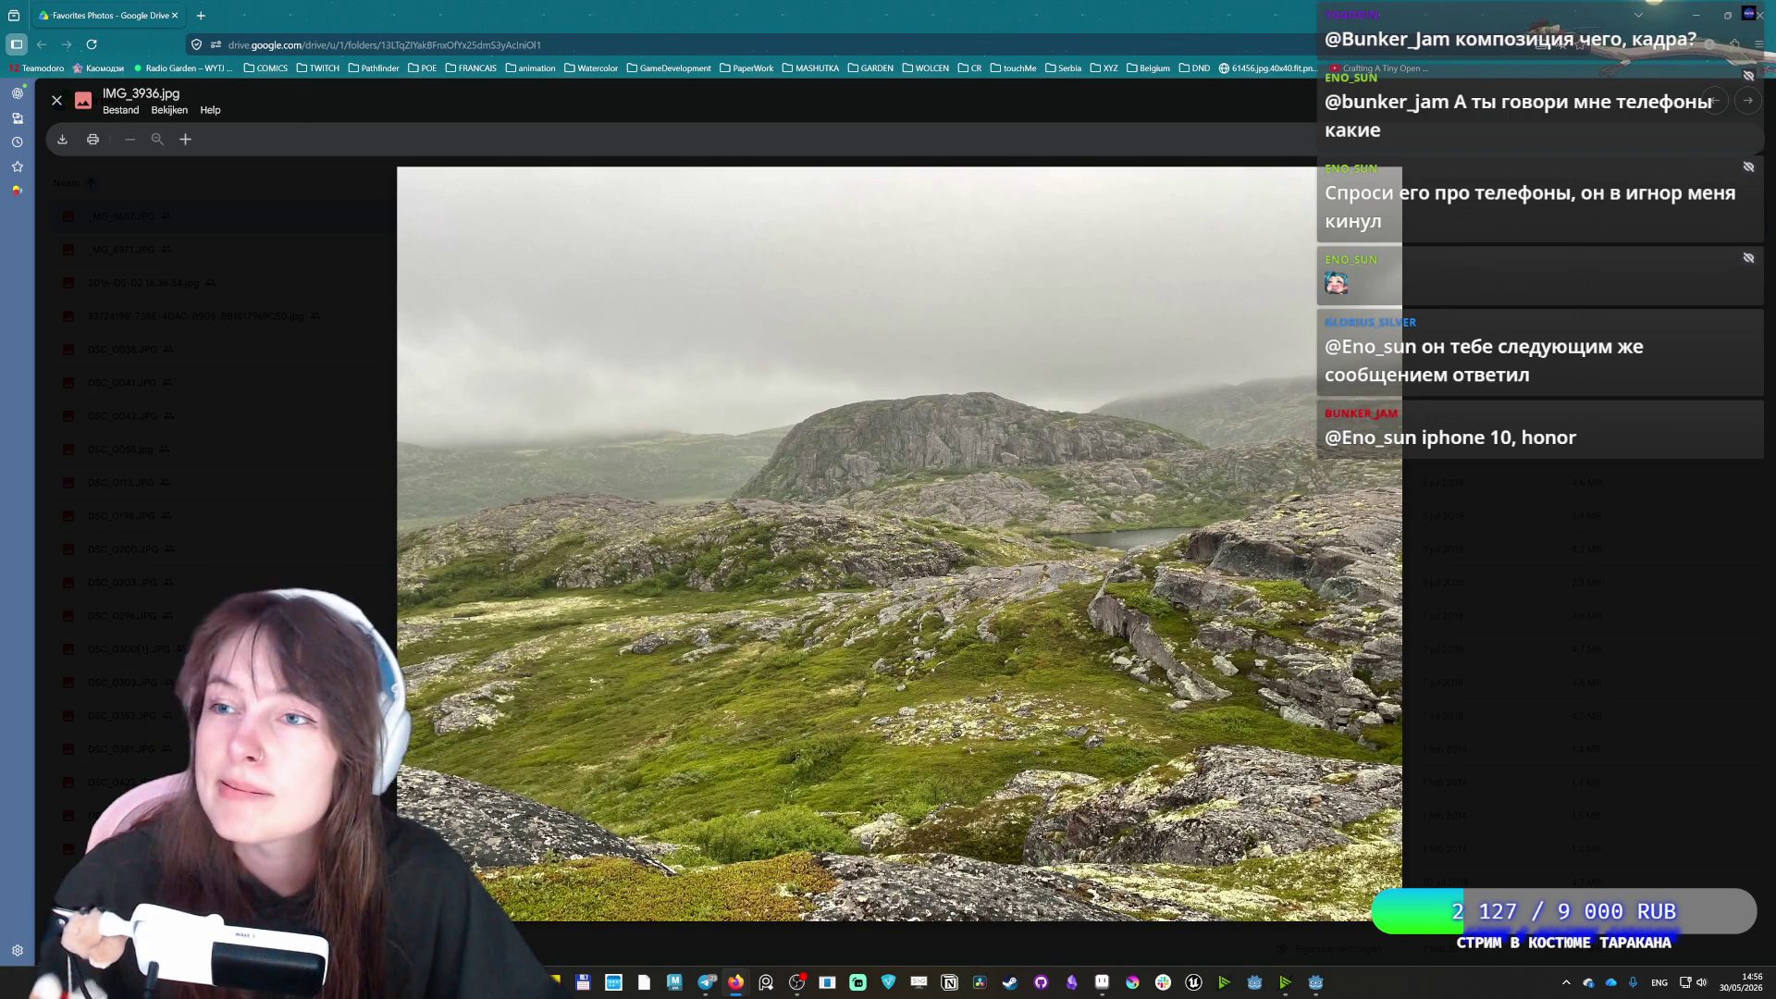
pyautogui.hotkey('alt', 'Tab')
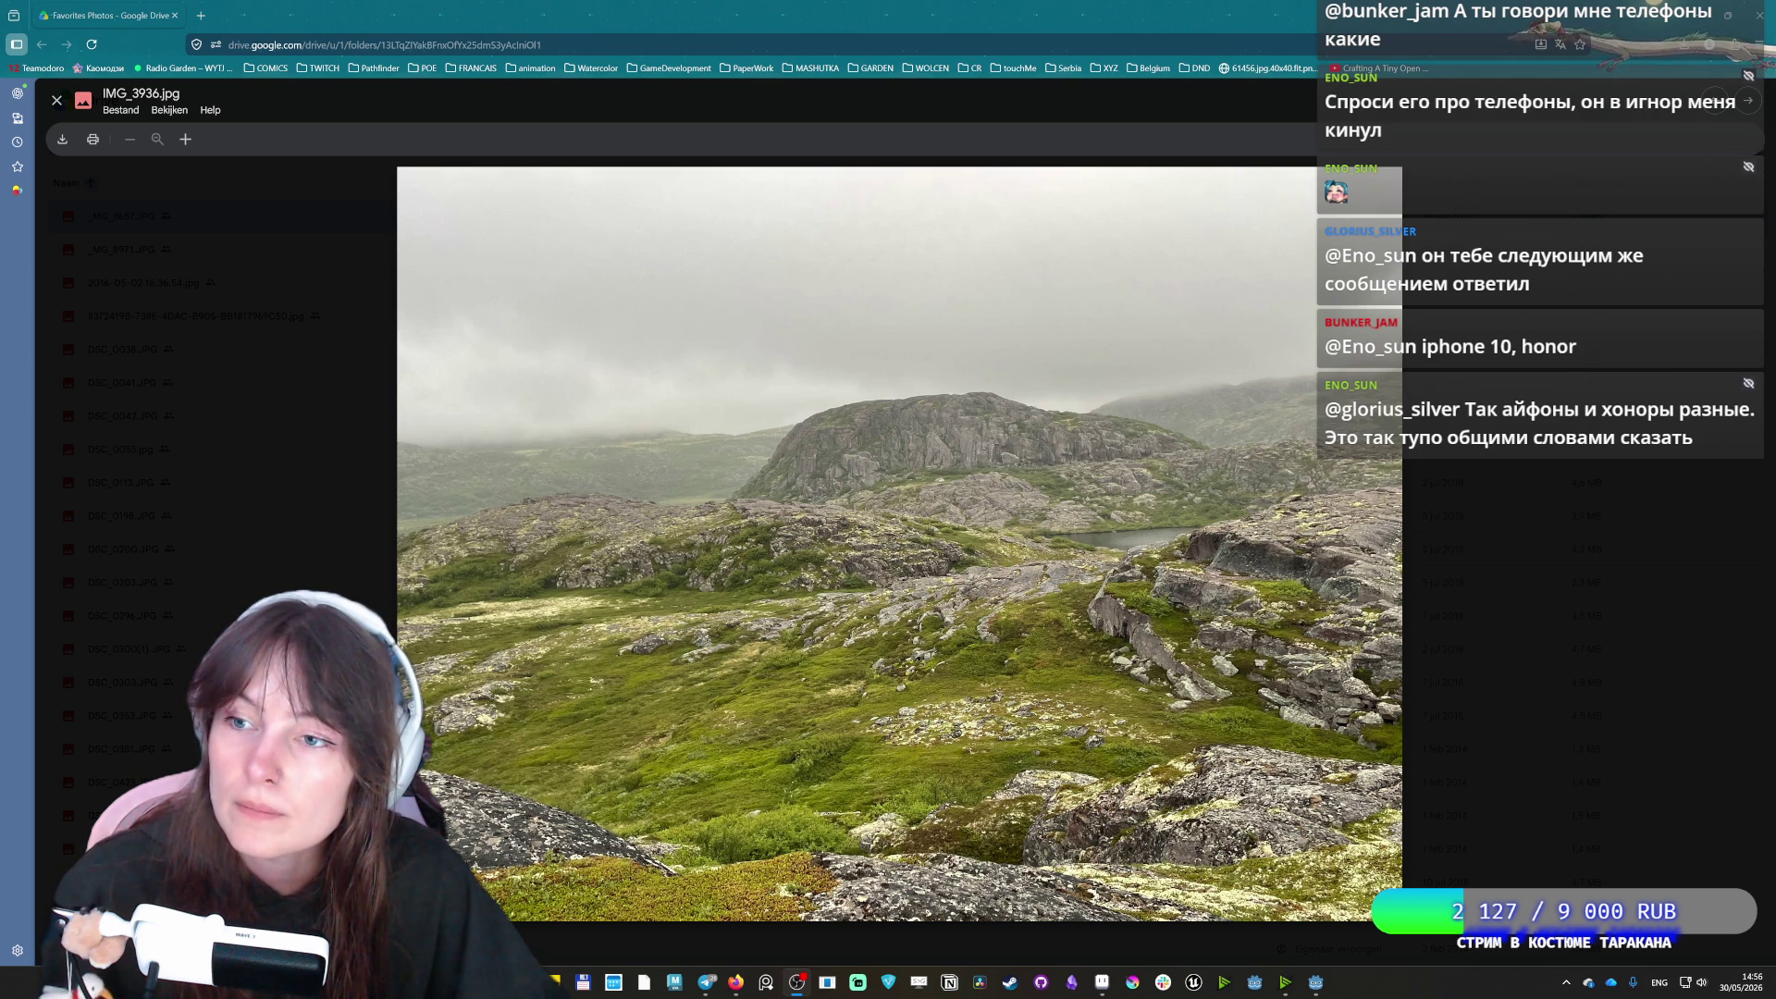
# Advance through the orange mushrooms, grapes, stone stairs and snail to the mushroom-on-log photo
pyautogui.press('Right')
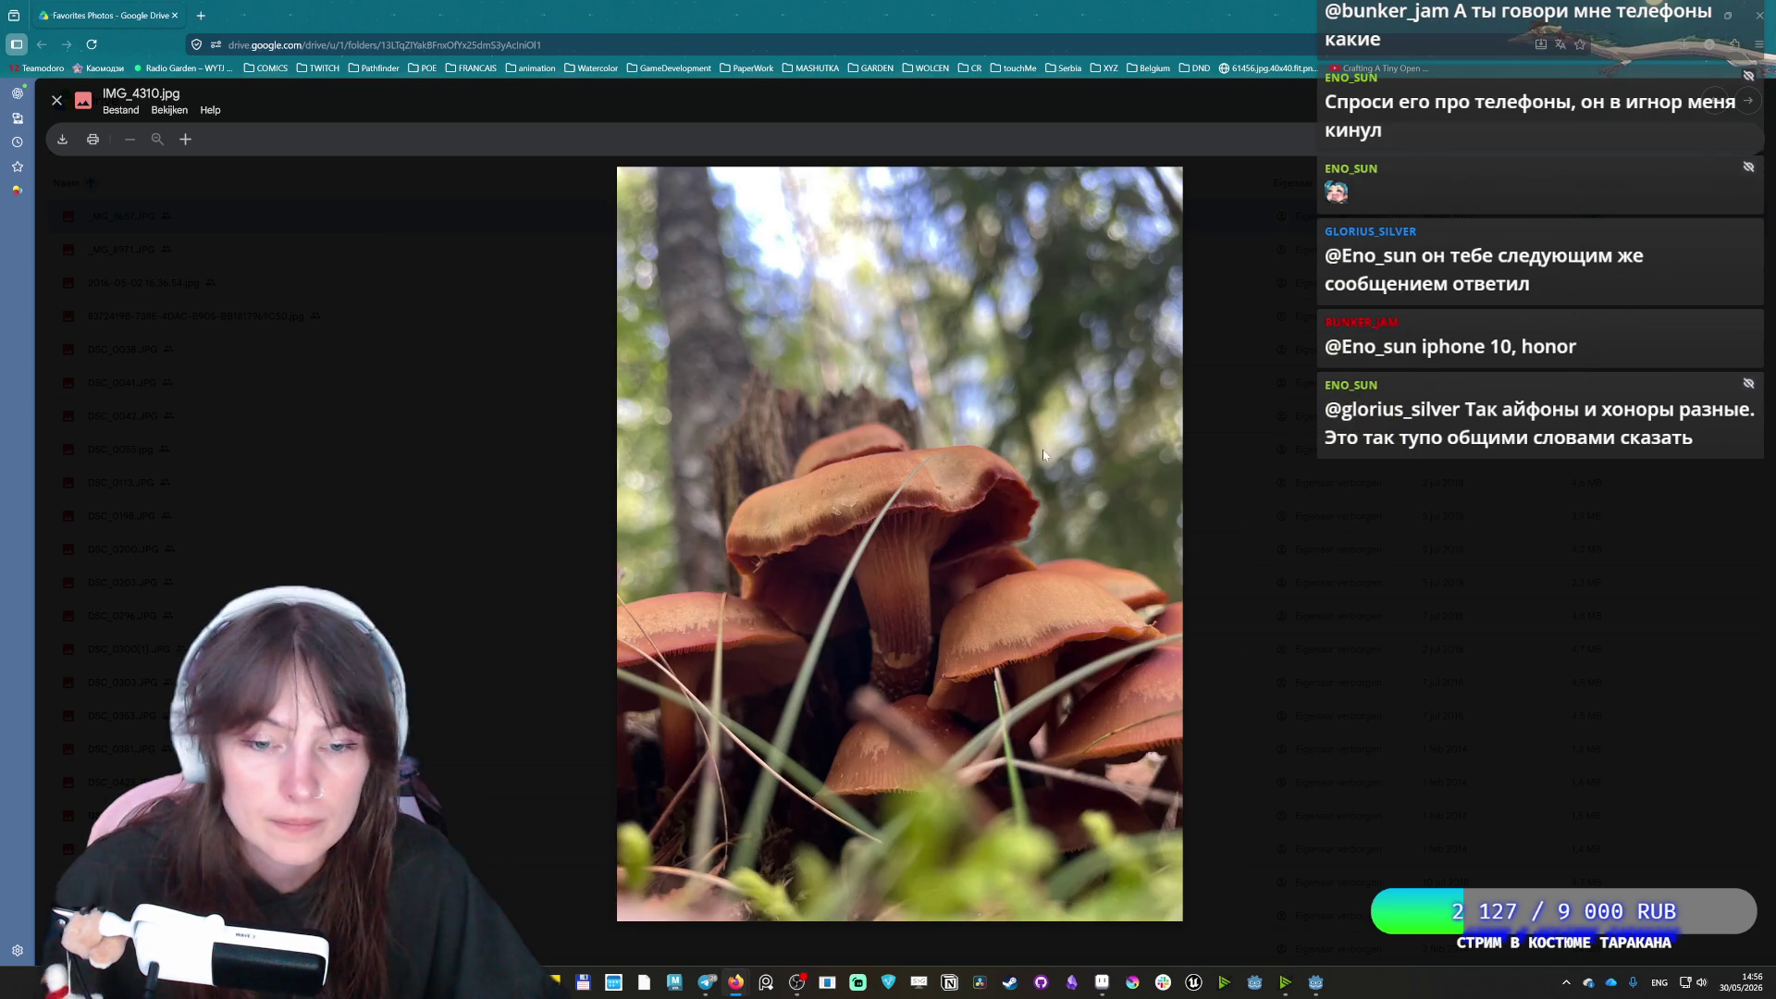
pyautogui.press('Right')
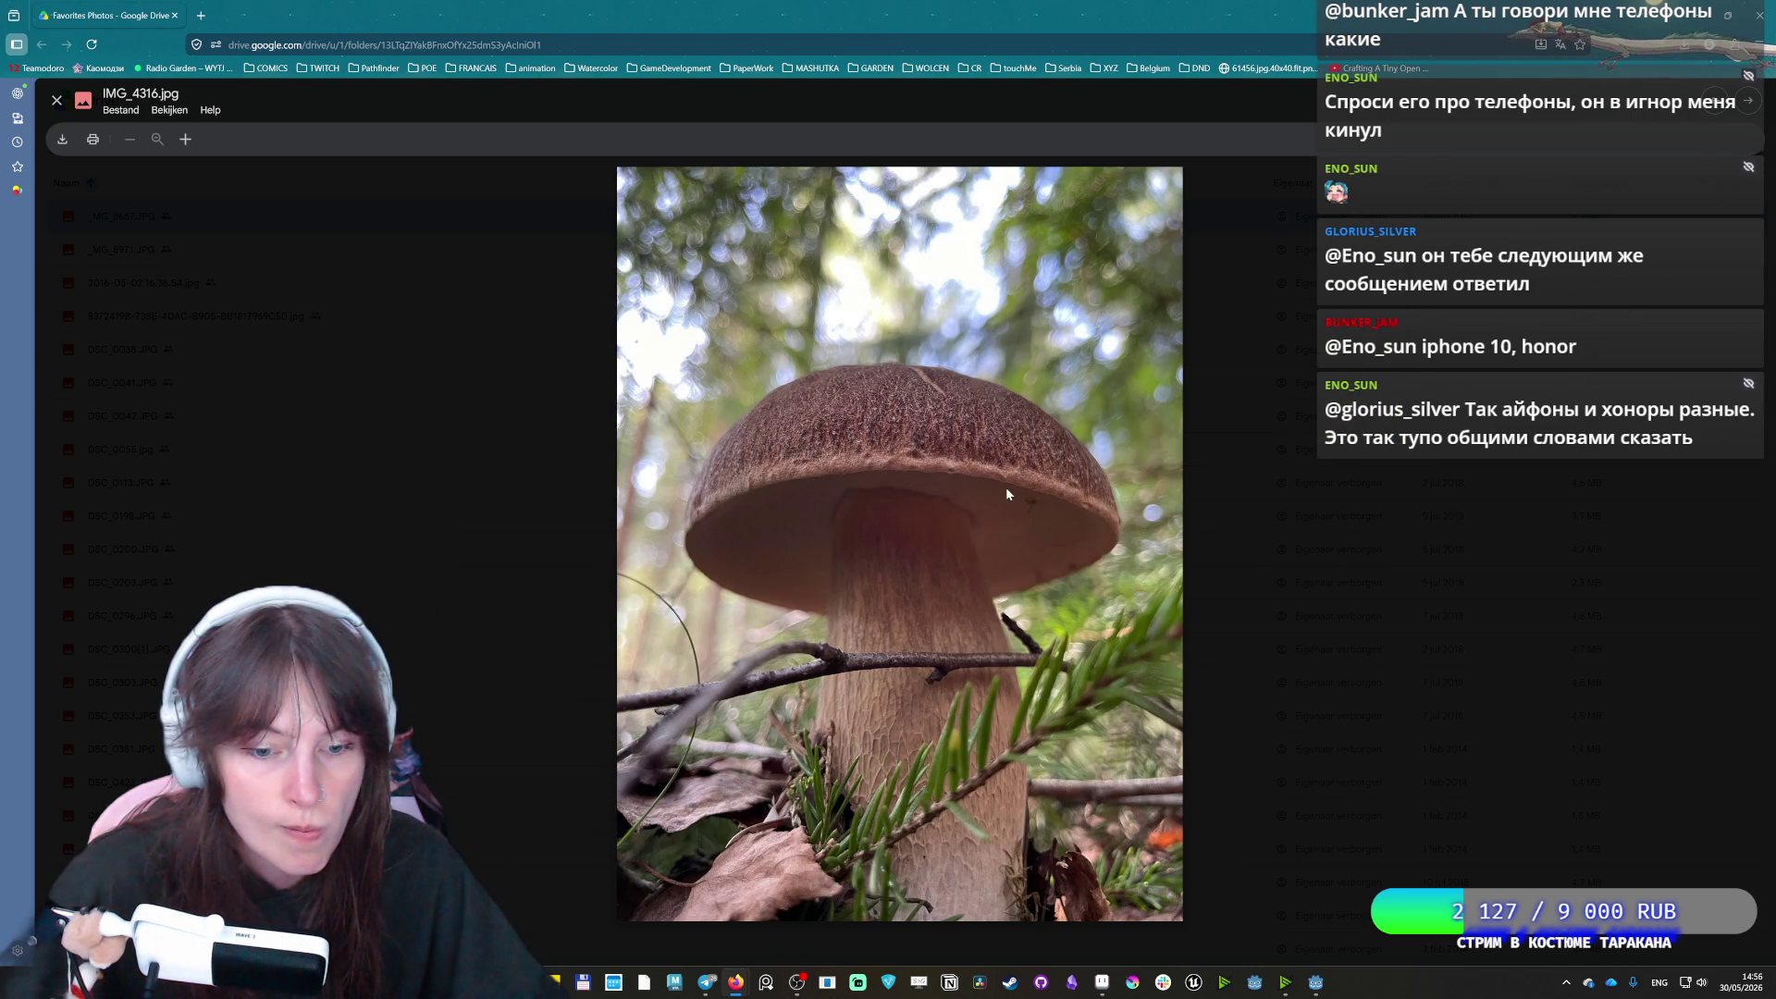
pyautogui.press('Right')
pyautogui.press('Right')
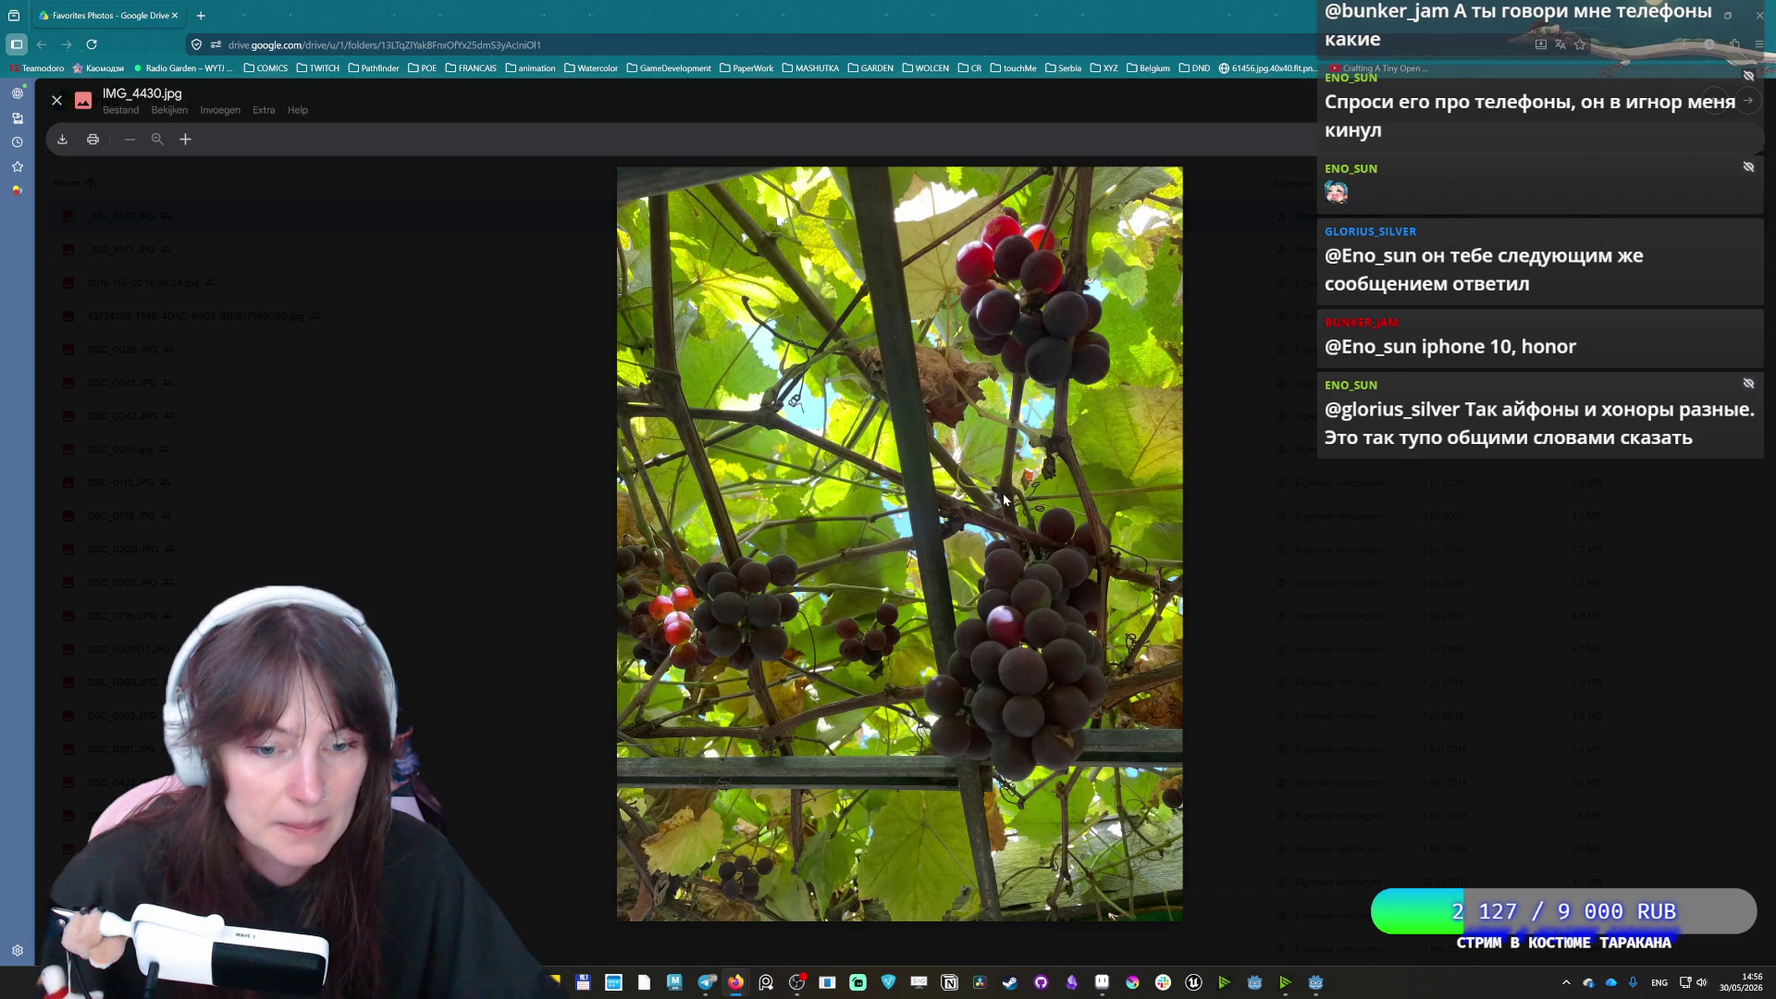
pyautogui.press('Right')
pyautogui.press('Right')
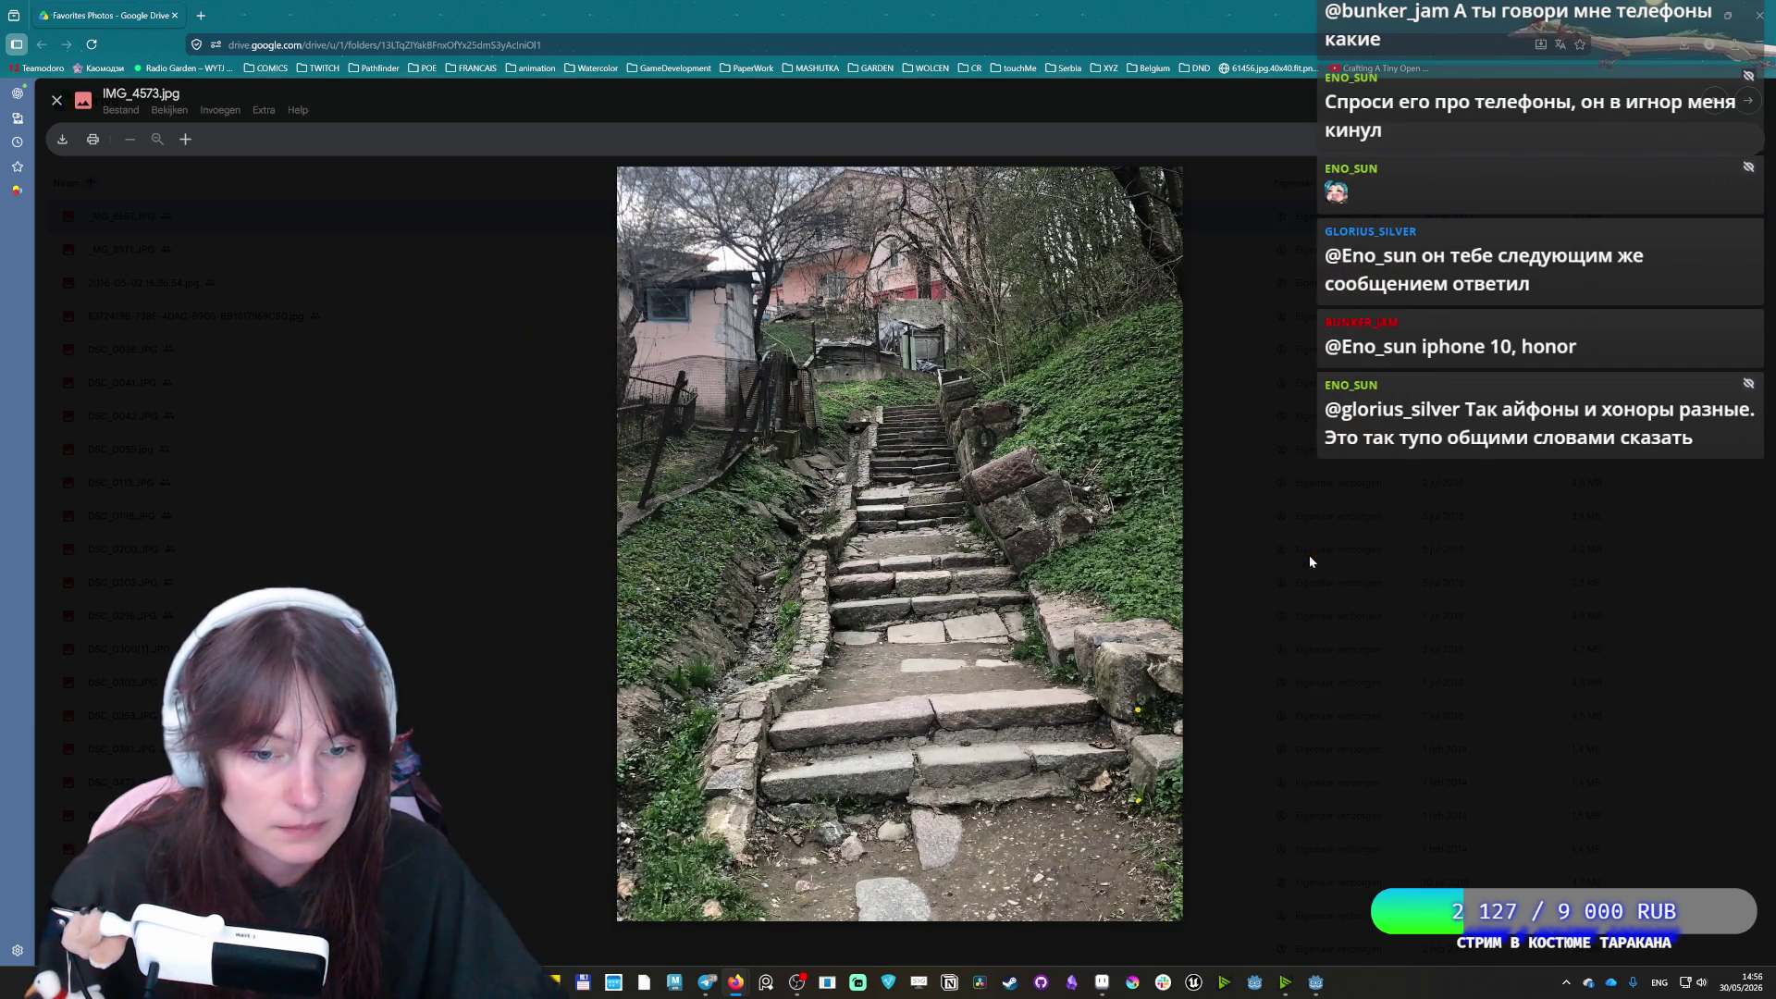
pyautogui.press('Right')
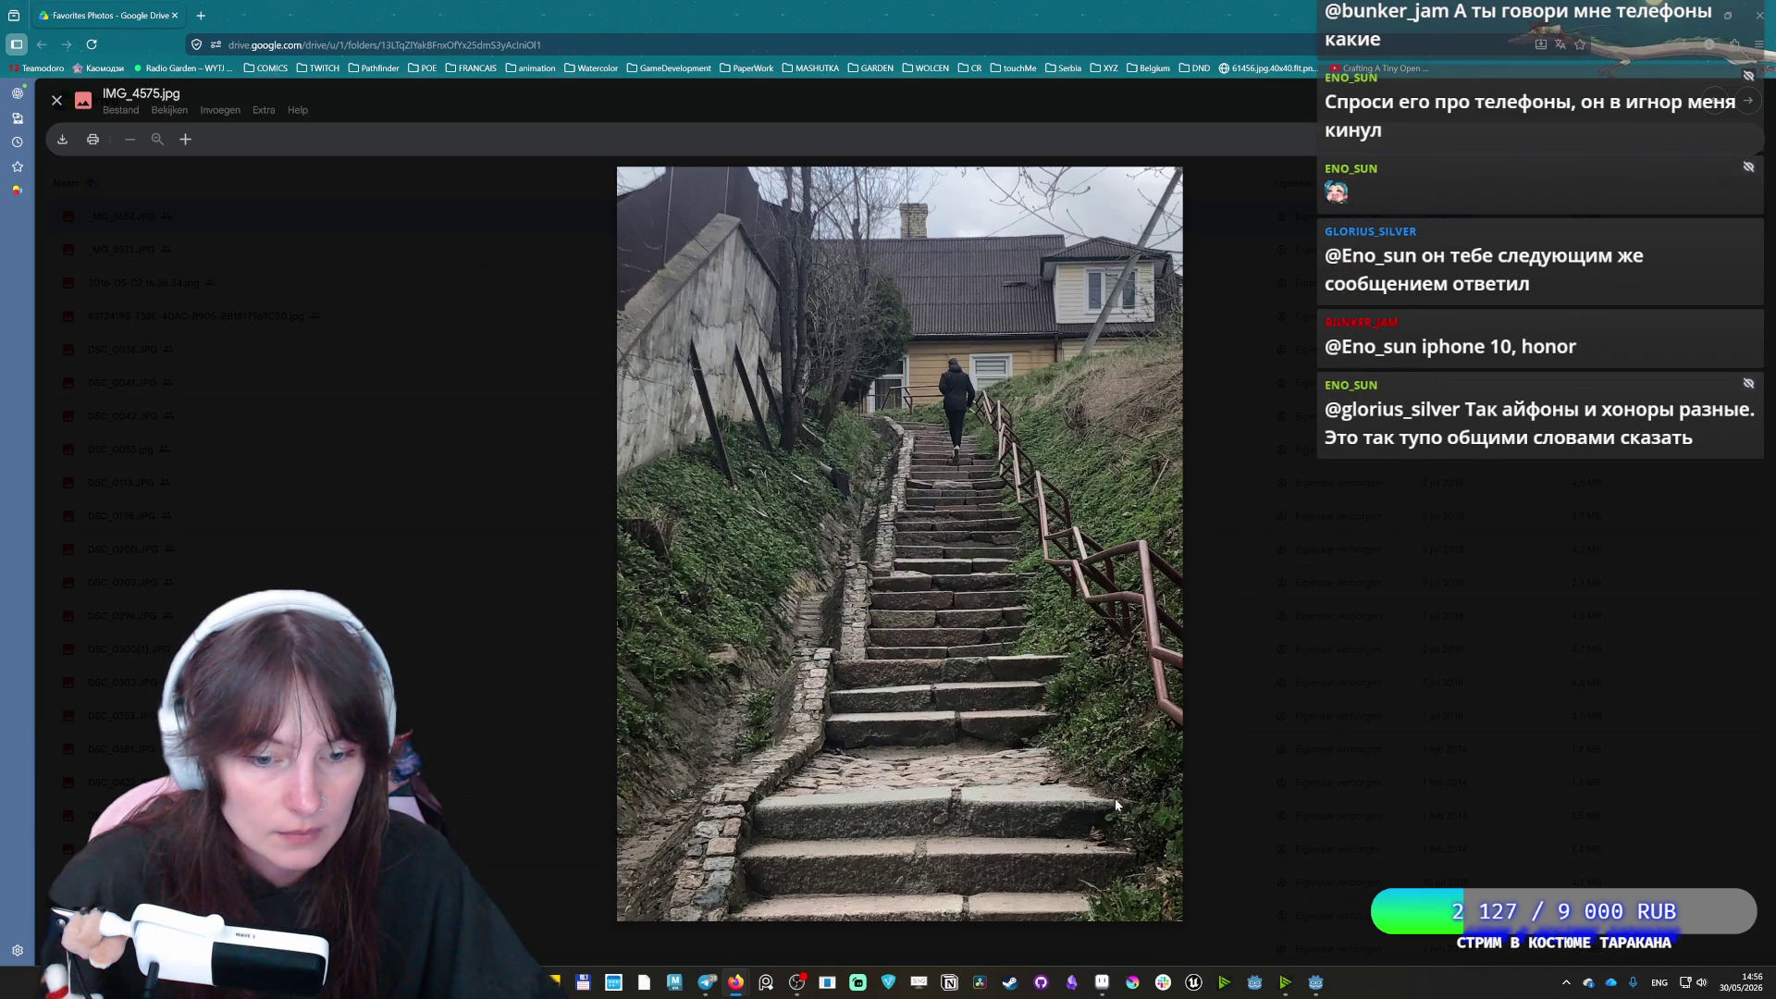
pyautogui.press('Right')
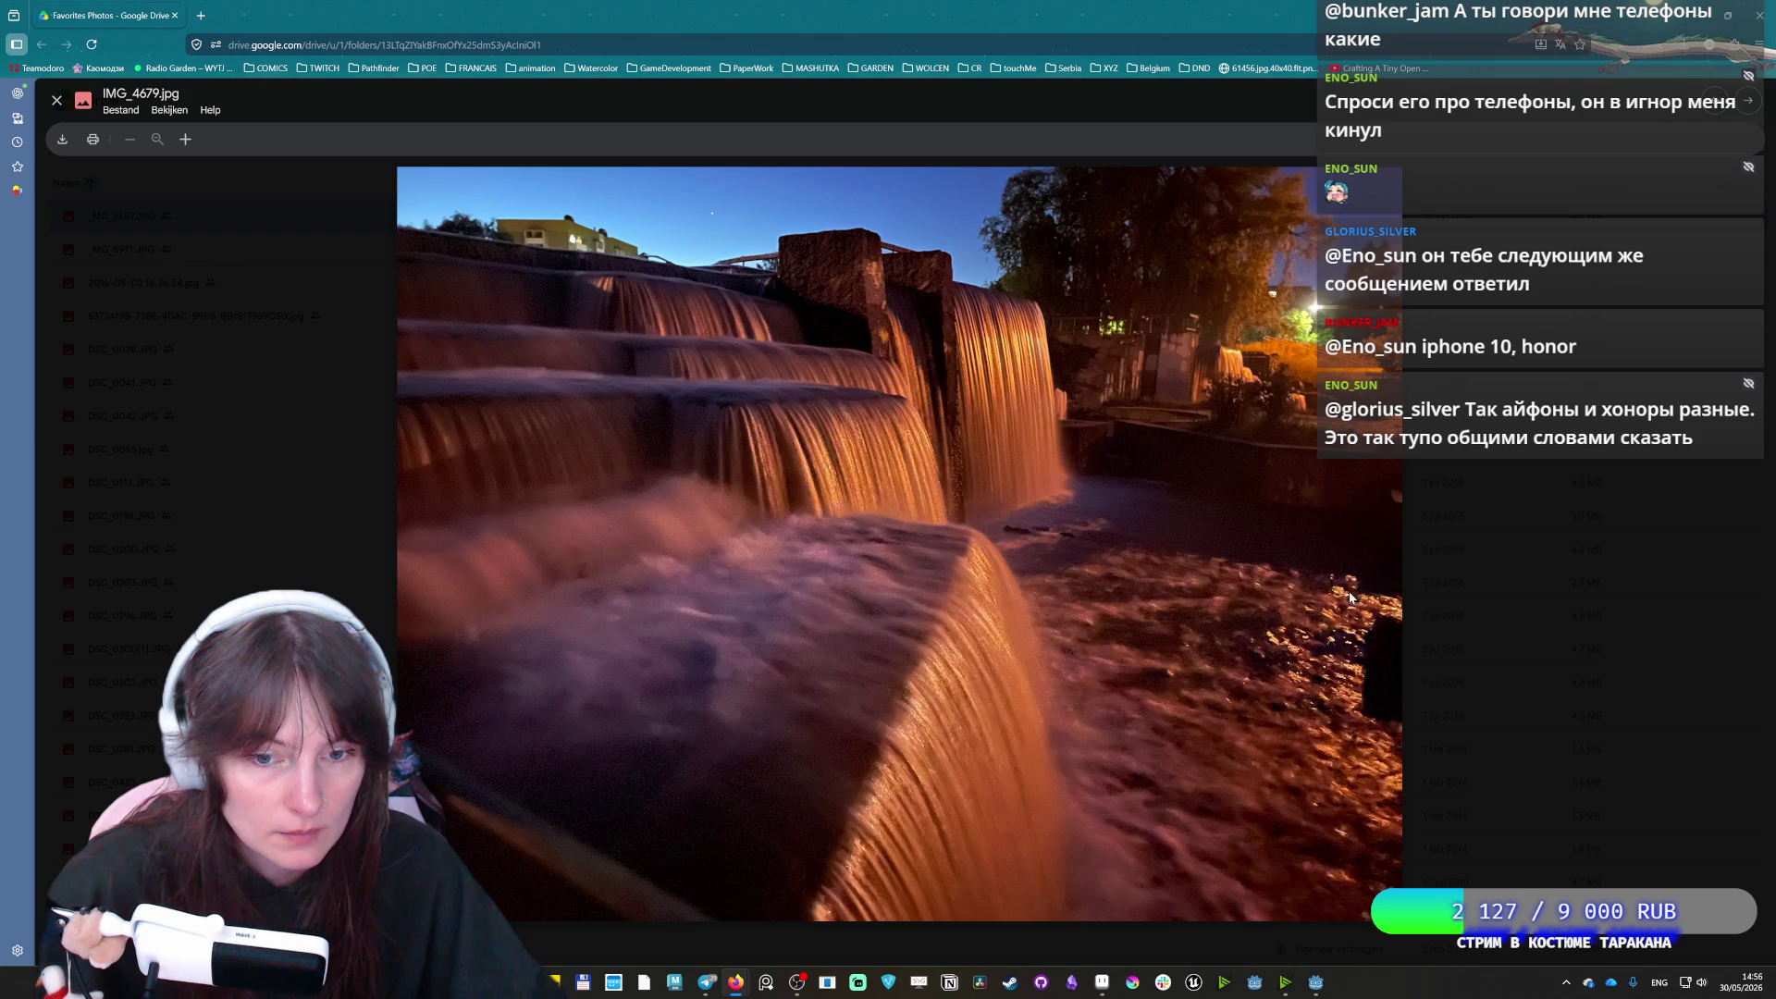
pyautogui.press('Right')
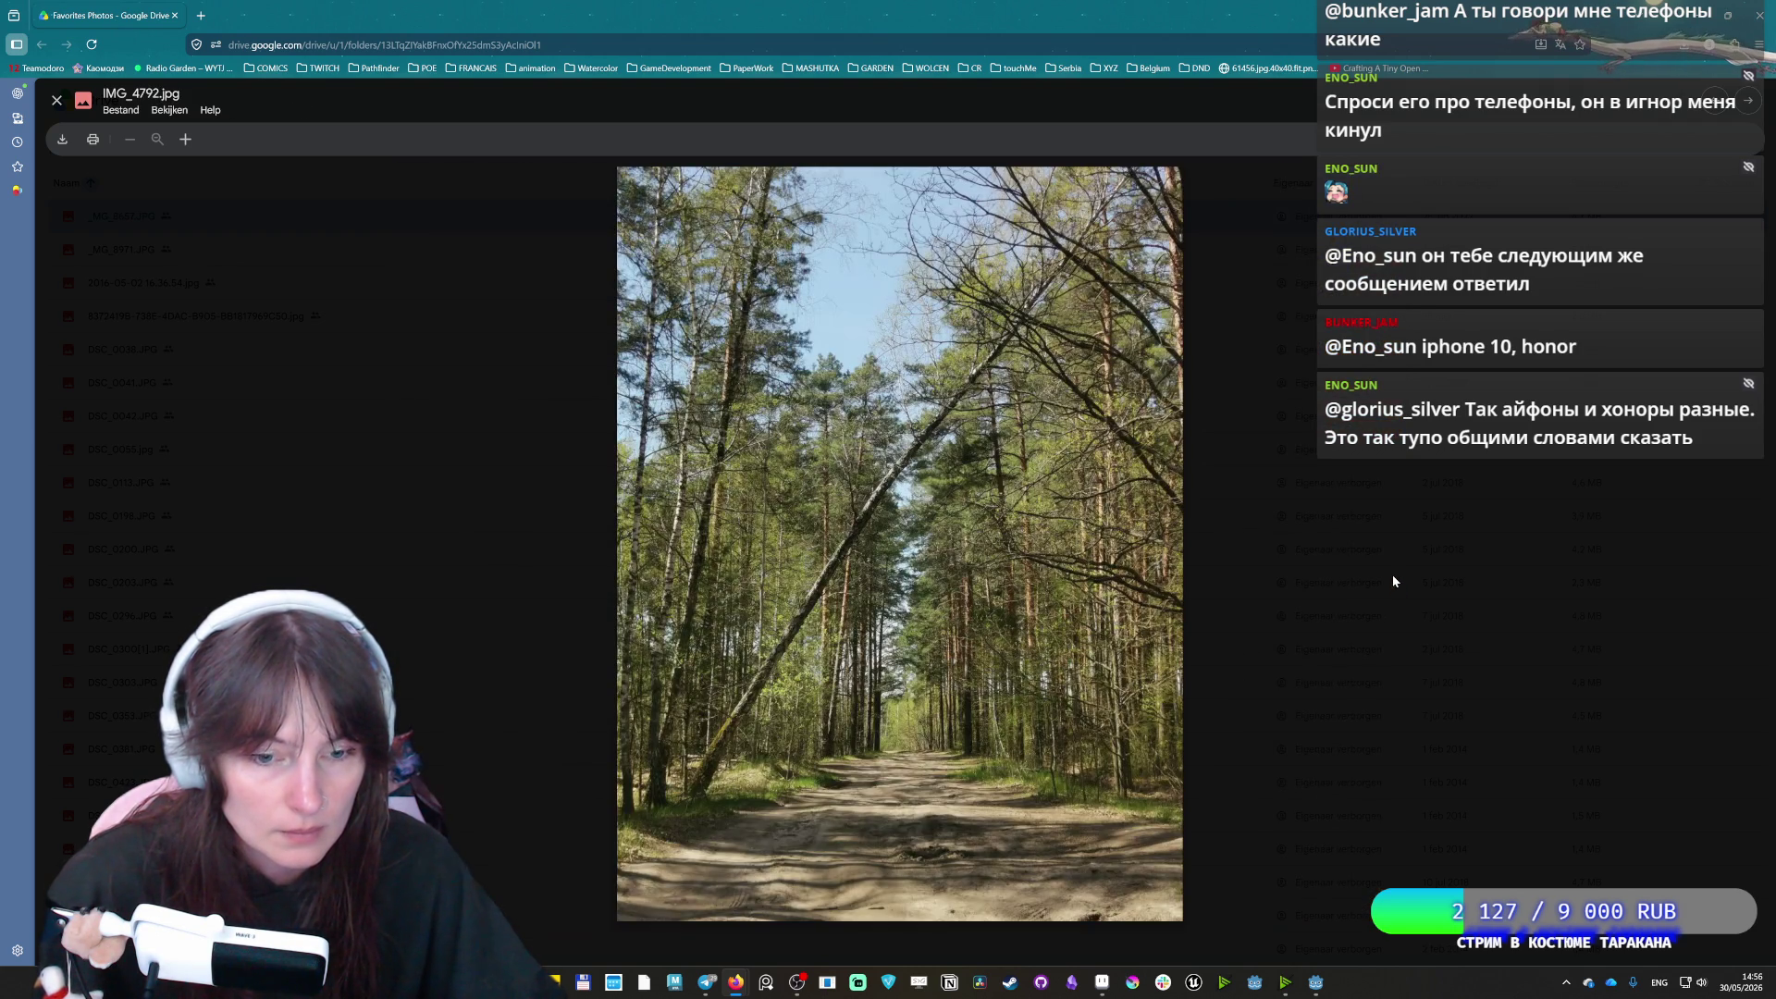
pyautogui.press('Right')
pyautogui.press('Left')
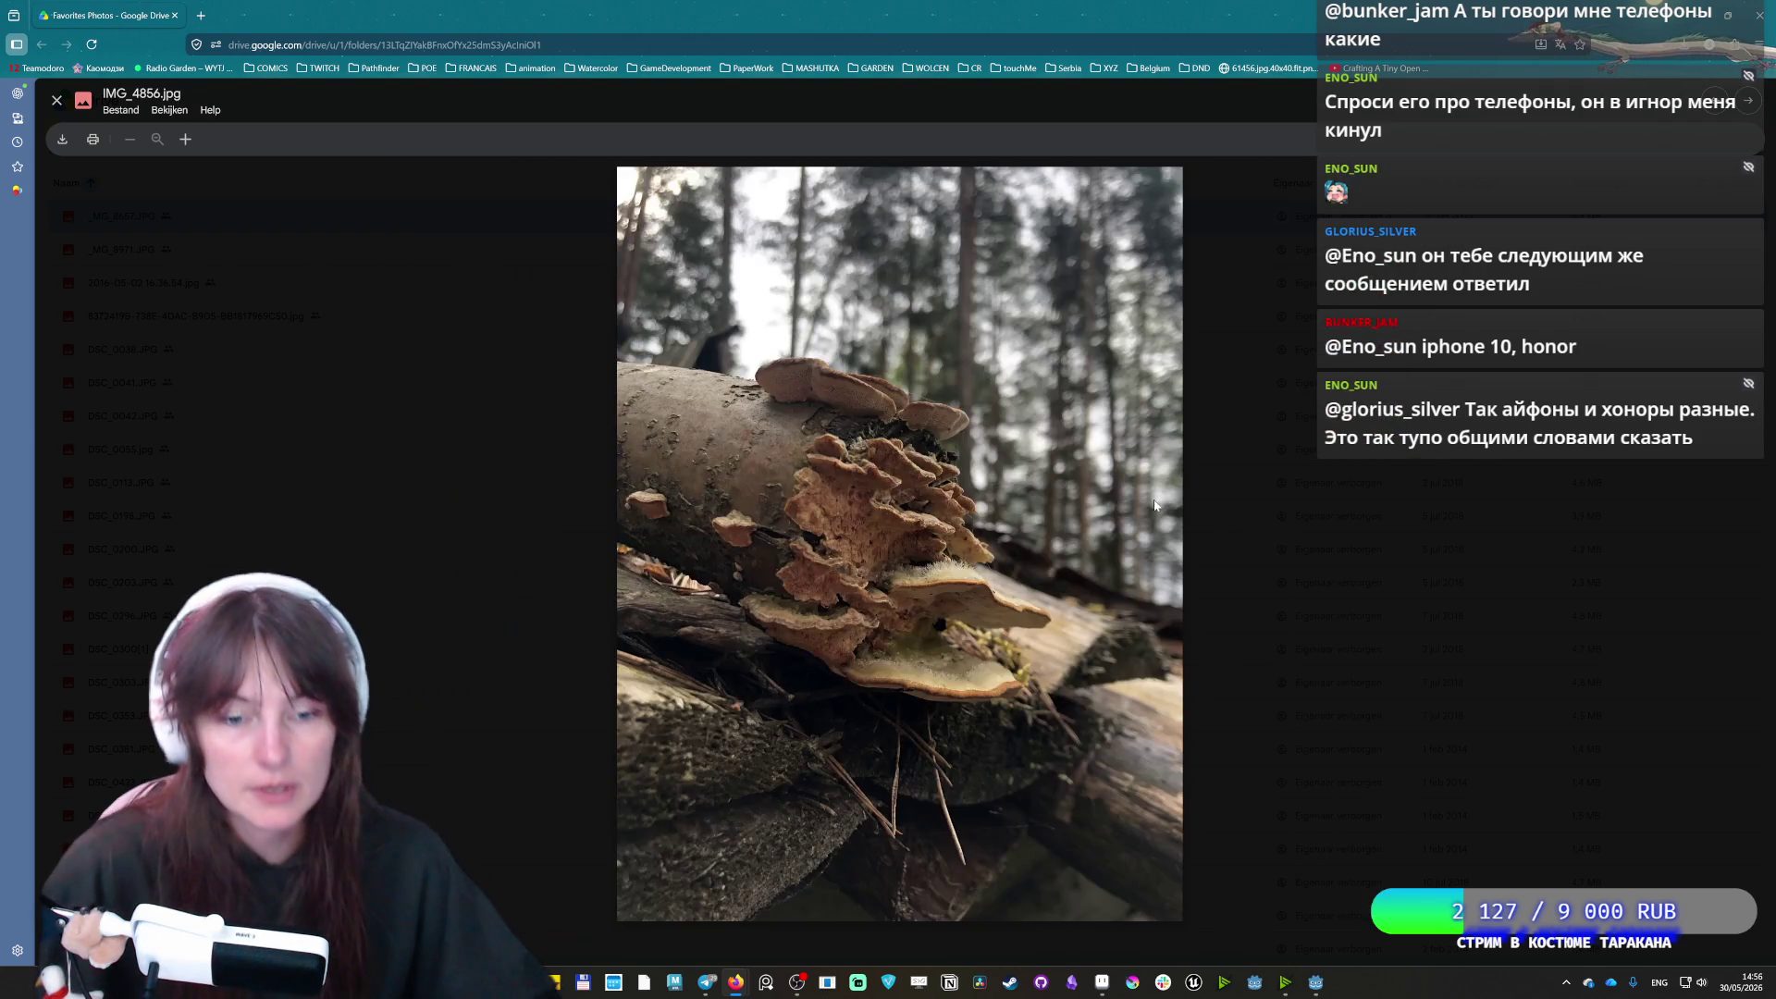
pyautogui.press('Right')
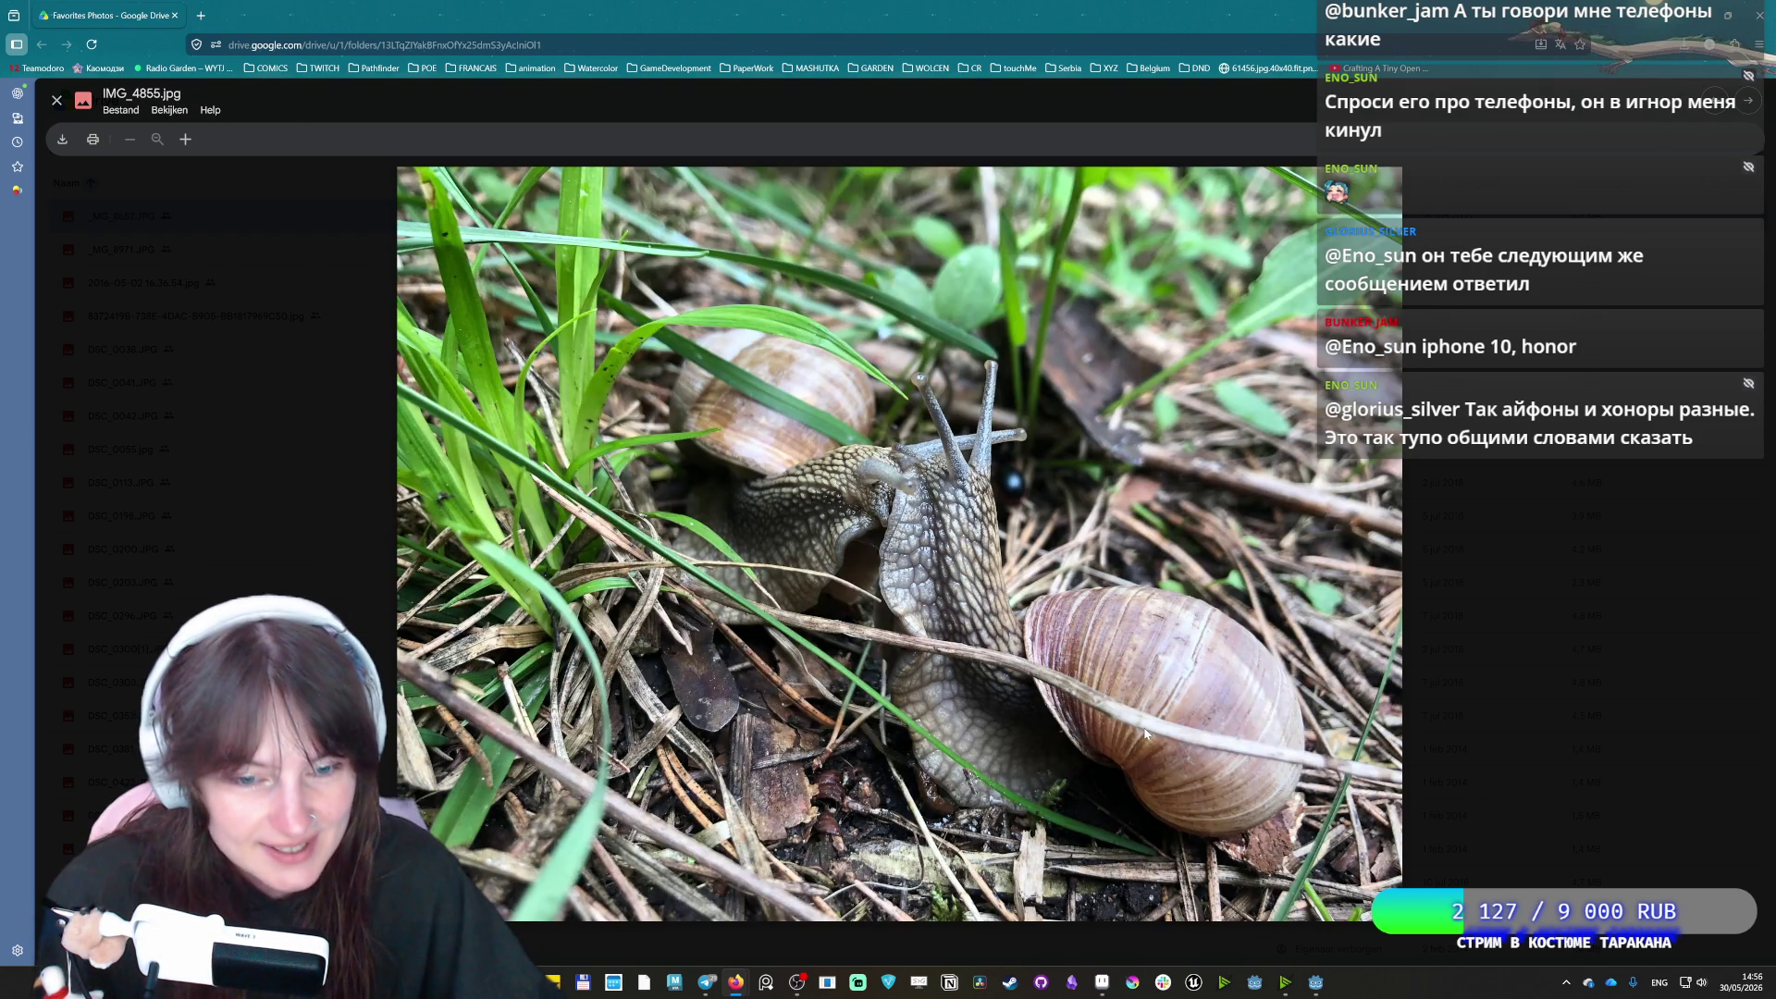
pyautogui.press('Right')
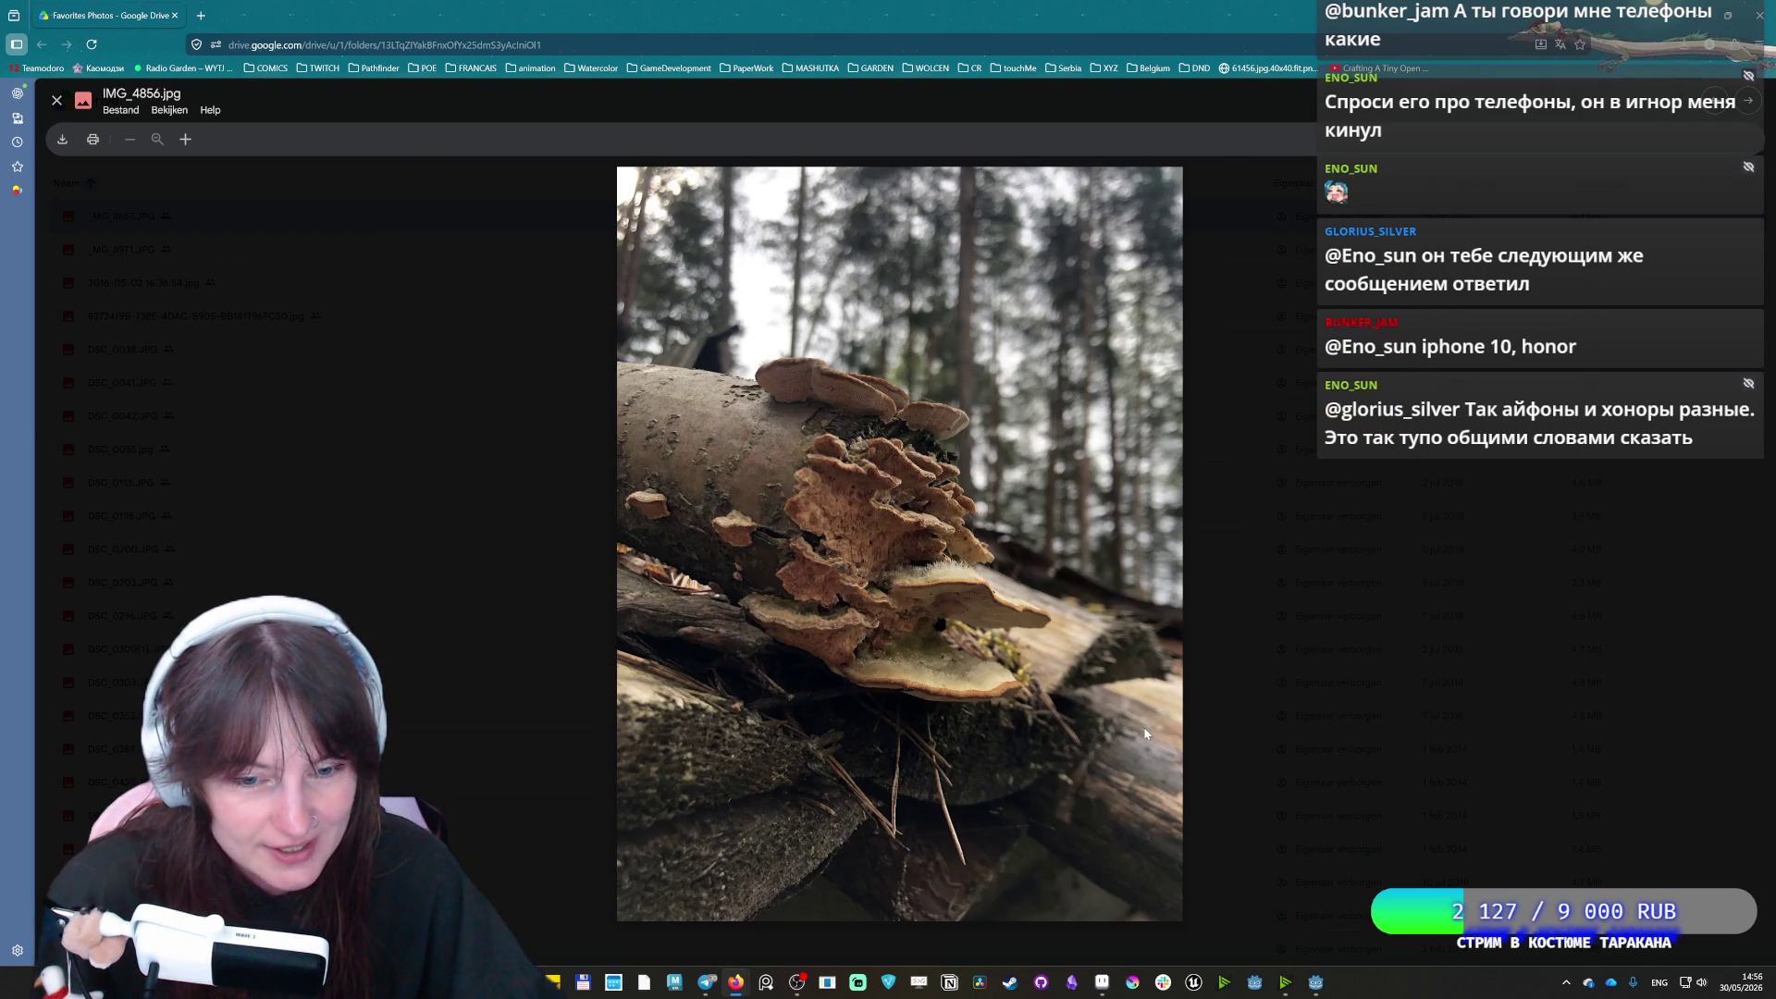
# Continue past the forest cabins and old lakeside house to the dock photo
pyautogui.press('Right')
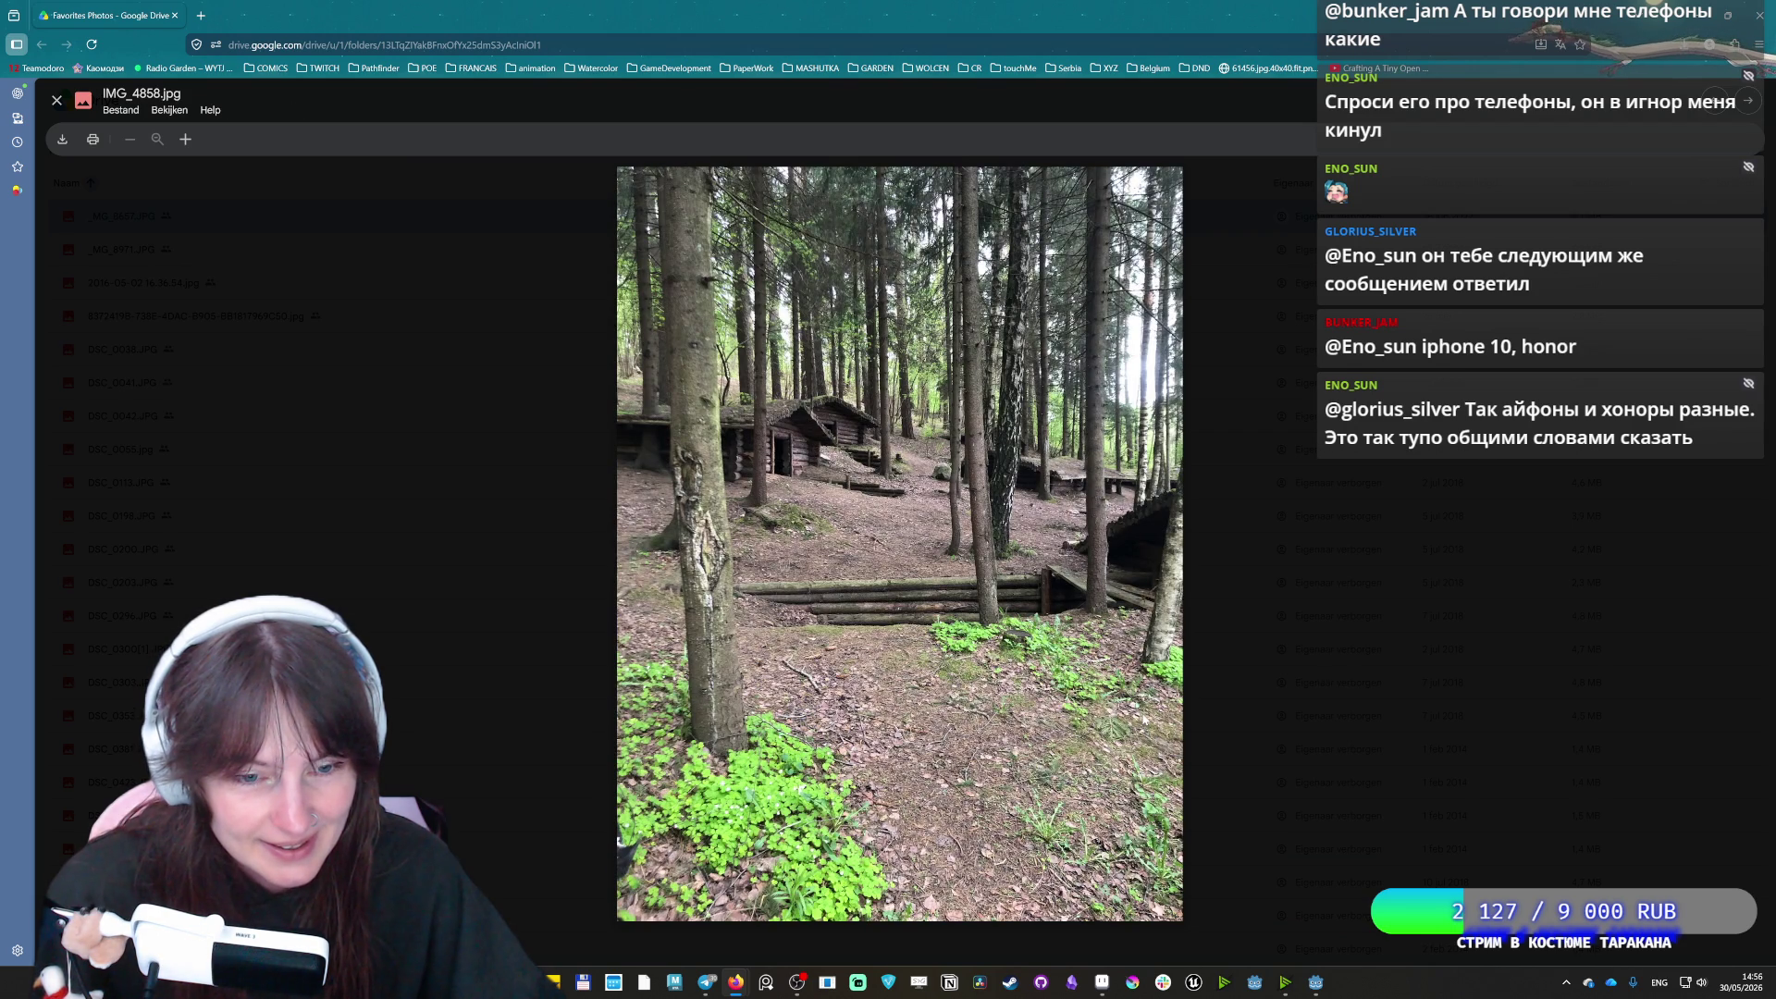
pyautogui.press('Right')
pyautogui.press('Left')
pyautogui.press('Right')
pyautogui.press('Left')
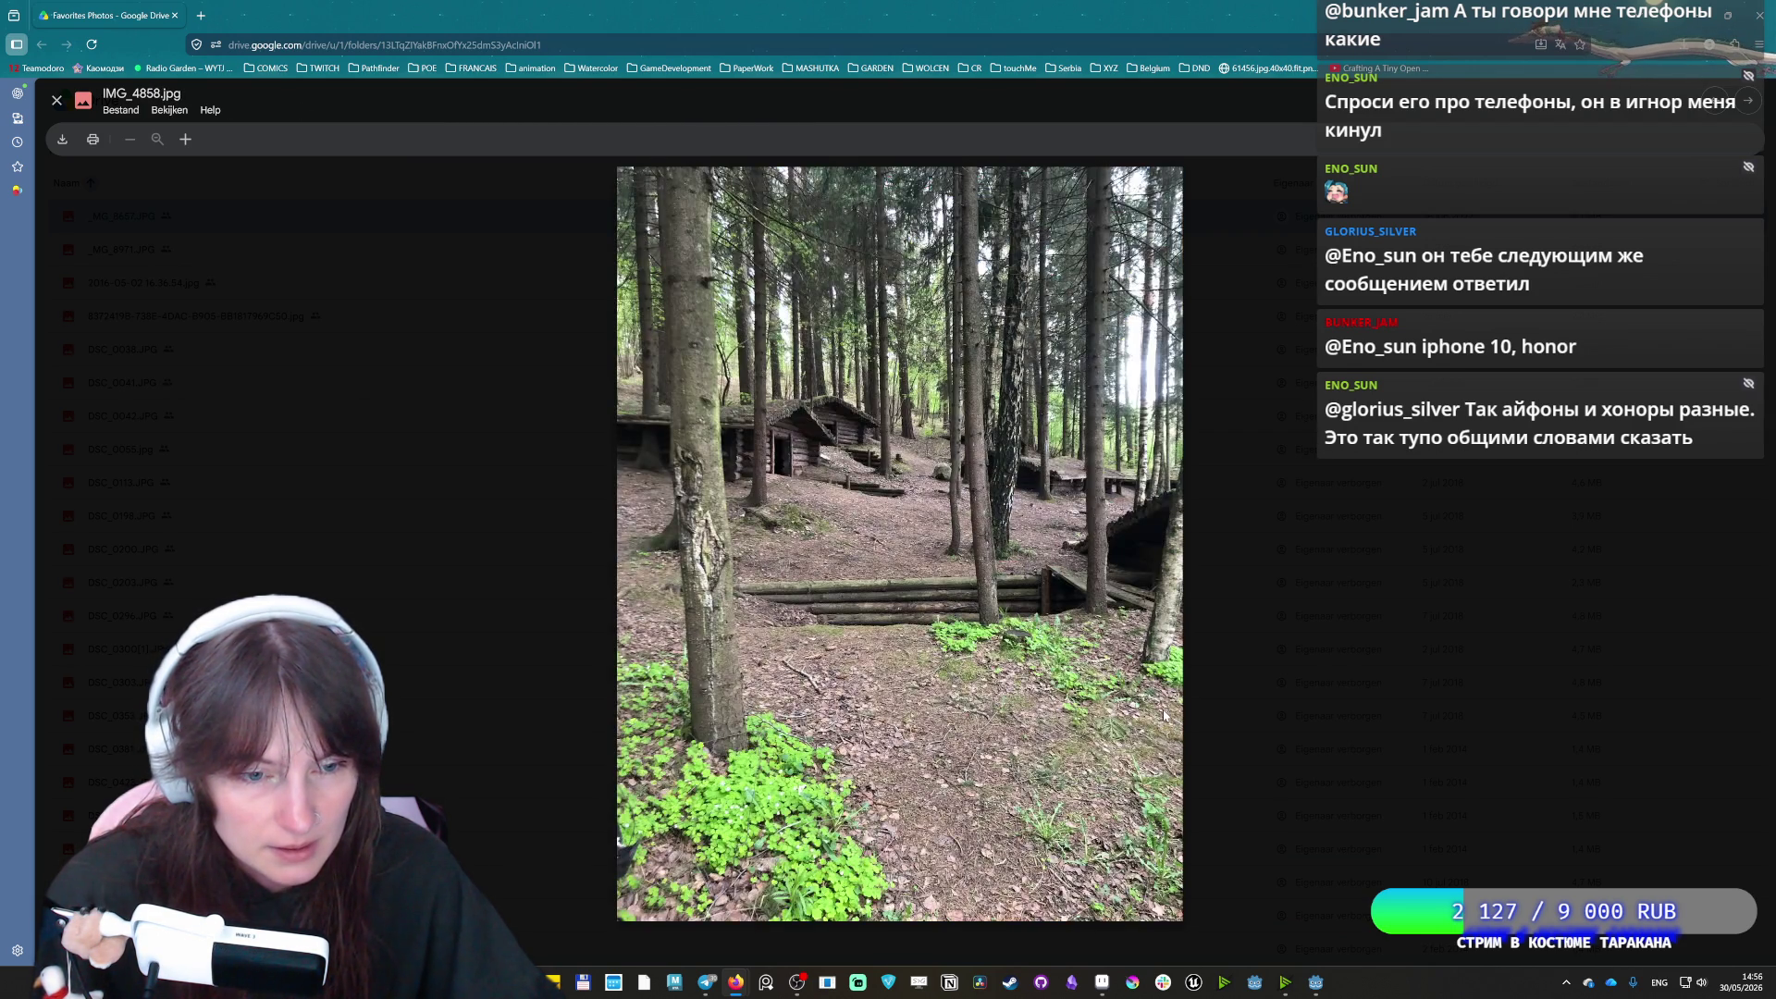
pyautogui.press('Right')
pyautogui.press('Right')
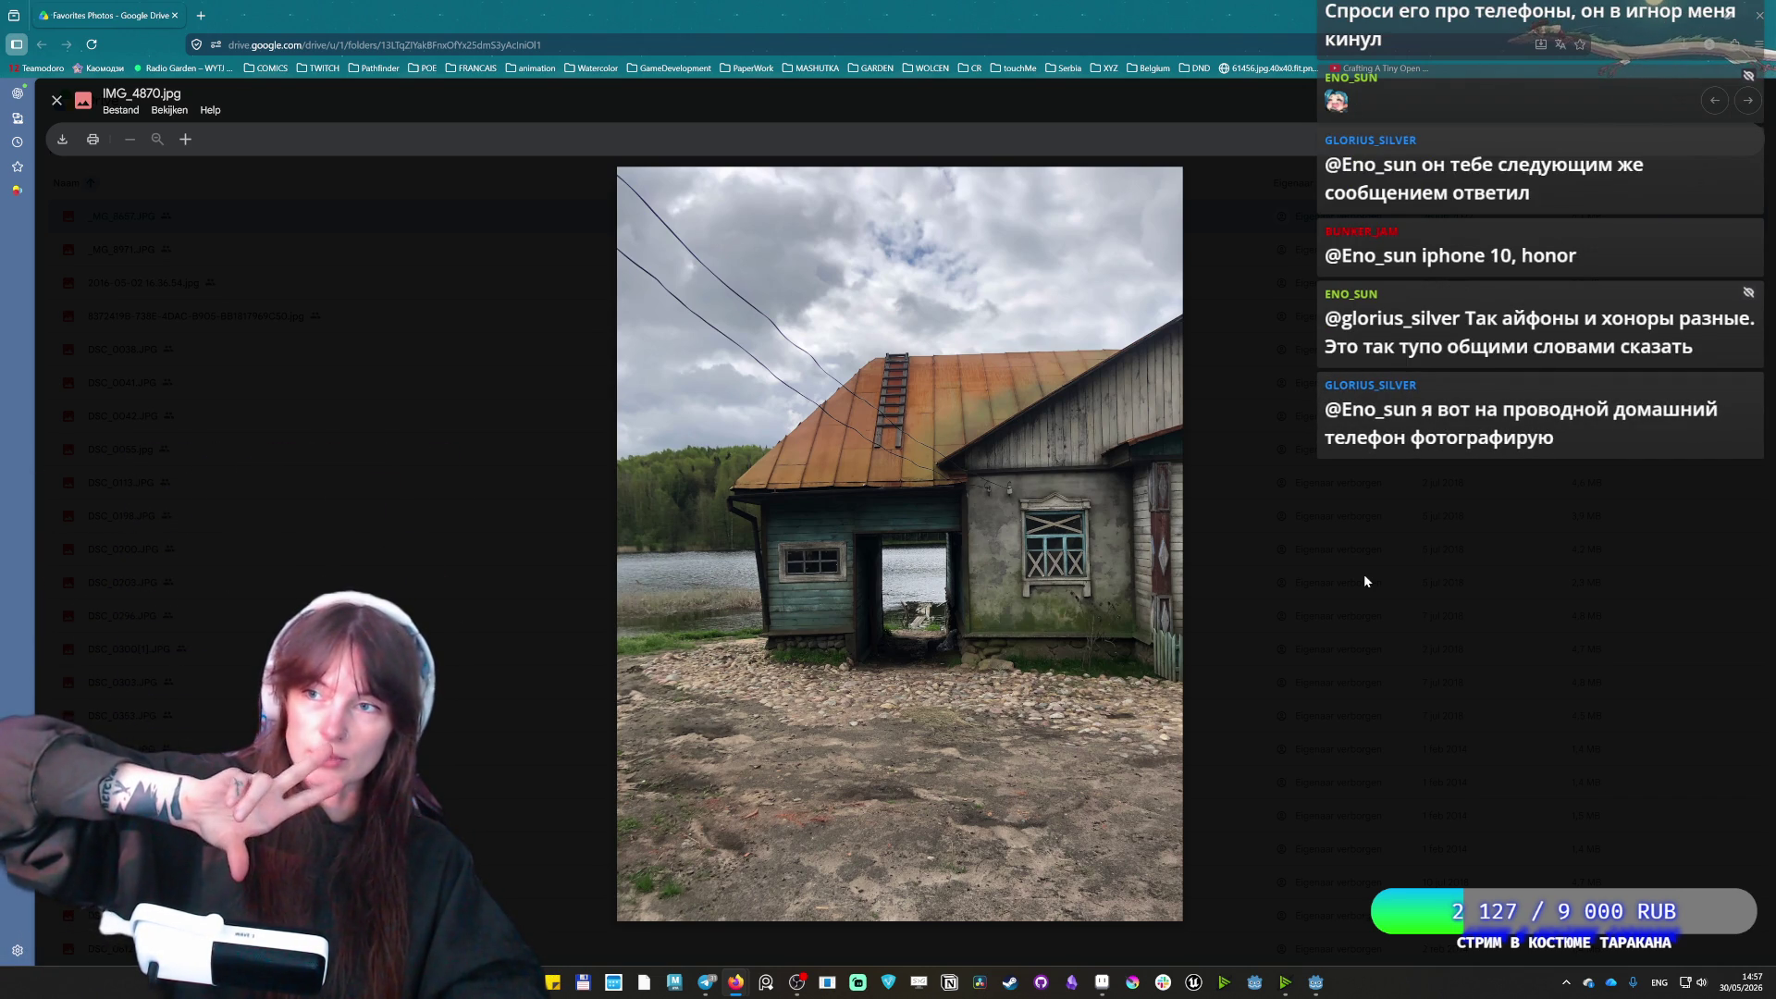
pyautogui.press('Right')
pyautogui.press('Right')
pyautogui.press('Left')
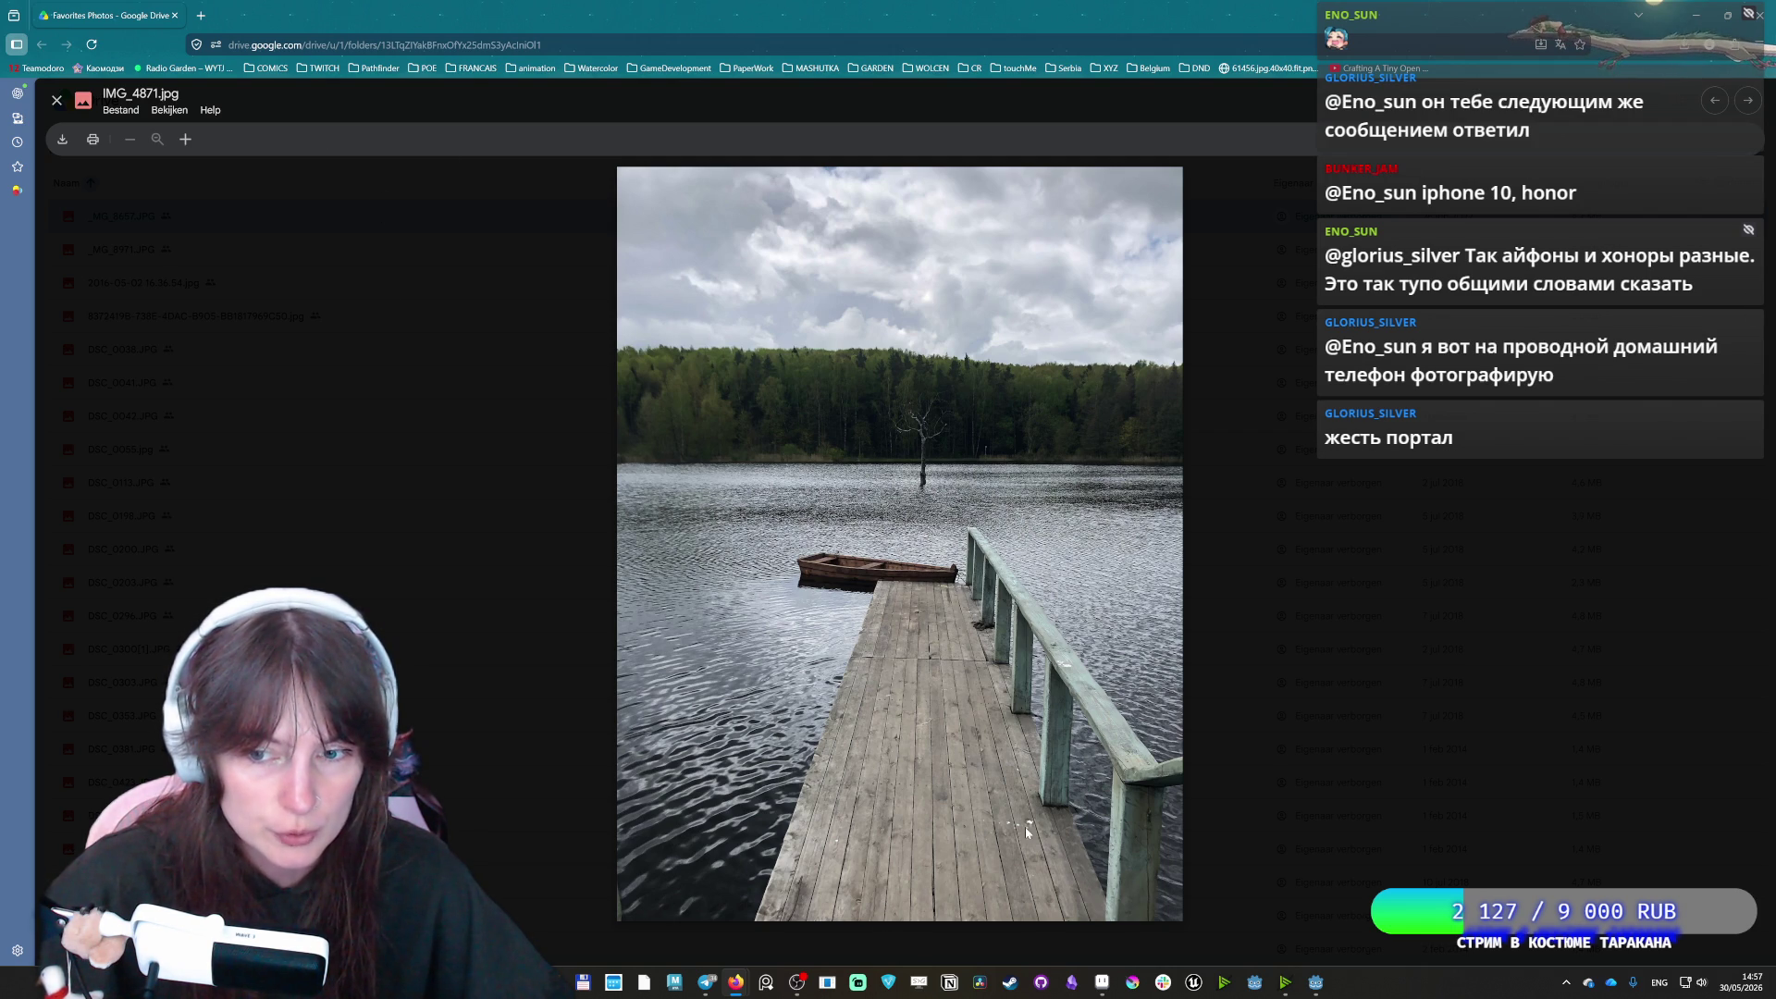
# Skip ahead through the rainbow, tunnel and mushroom photos, then close the viewer
pyautogui.press('Right')
pyautogui.press('Right')
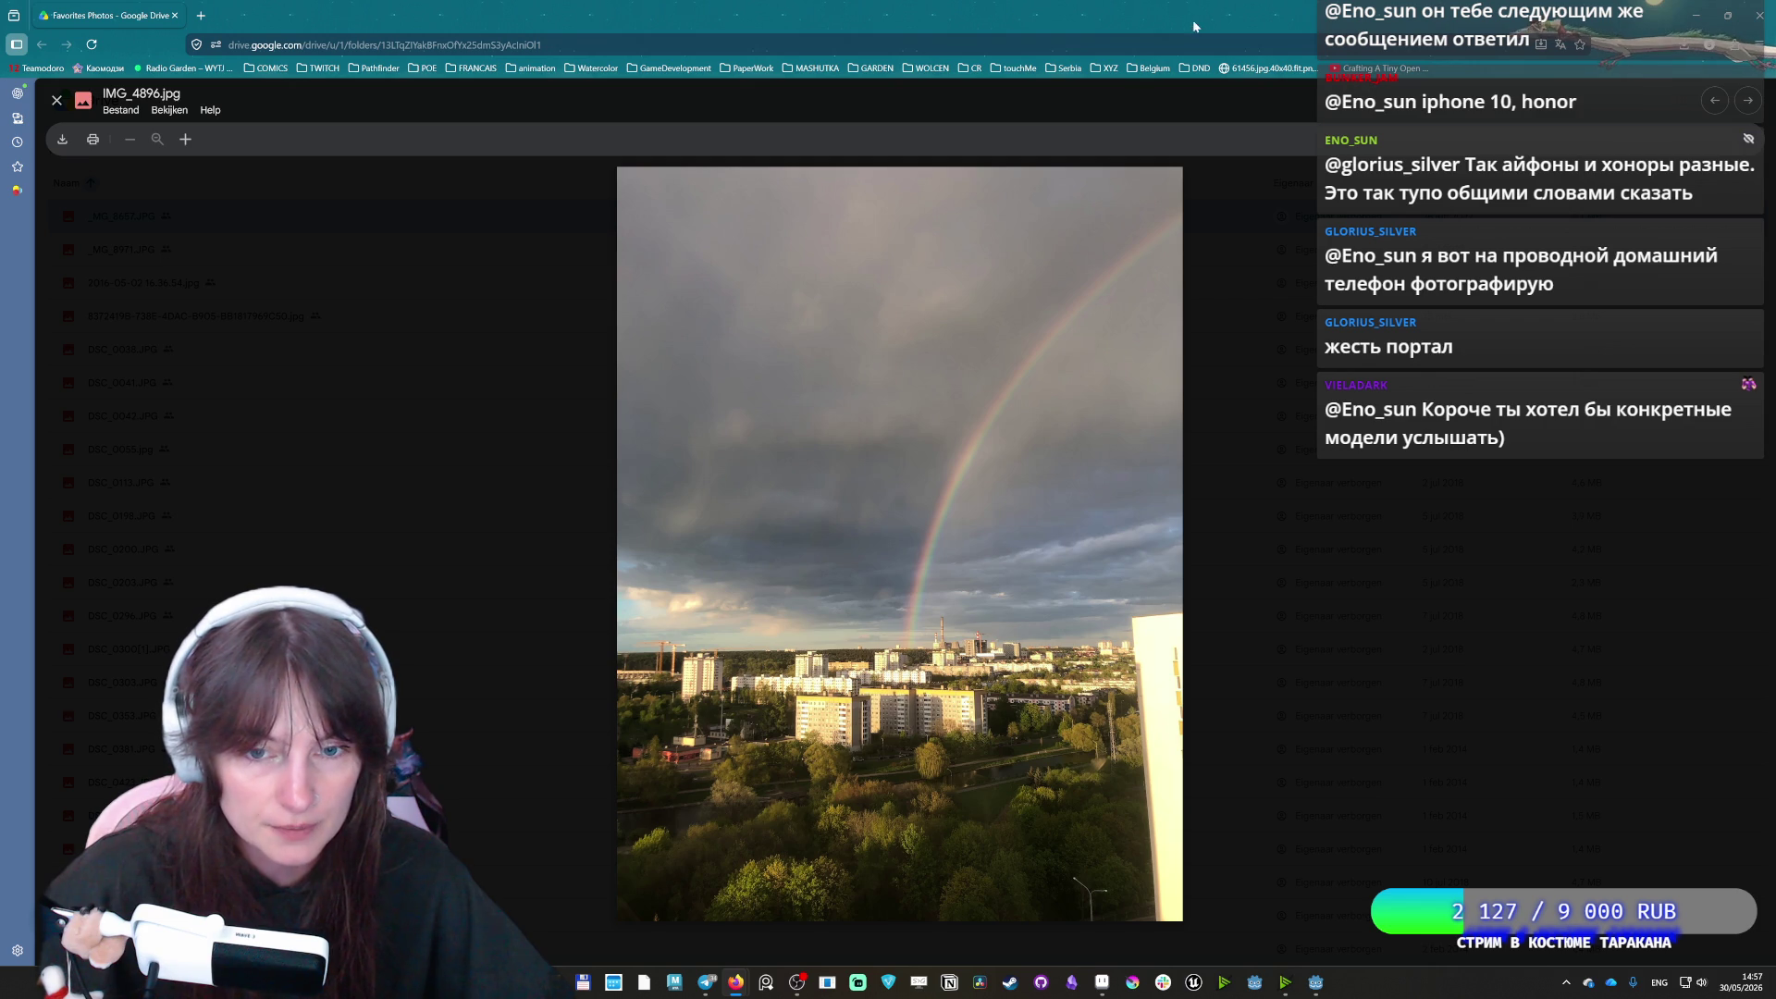
pyautogui.press('Right')
pyautogui.press('Right')
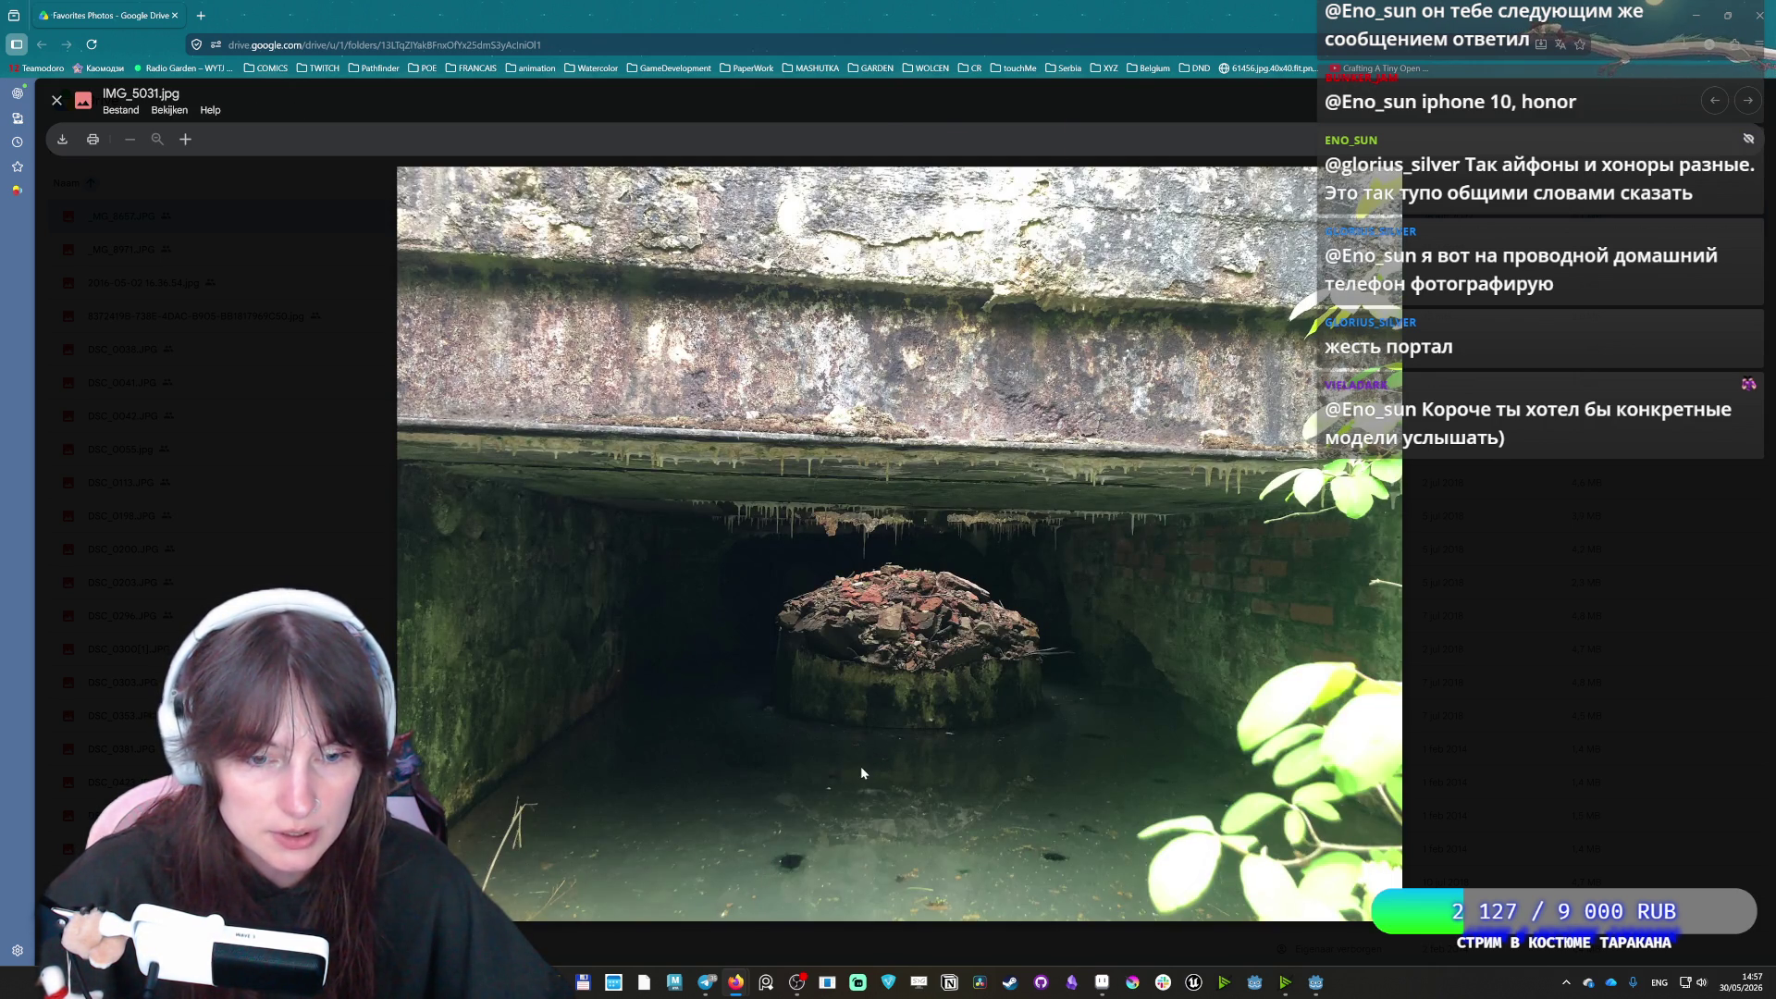
pyautogui.press('Right')
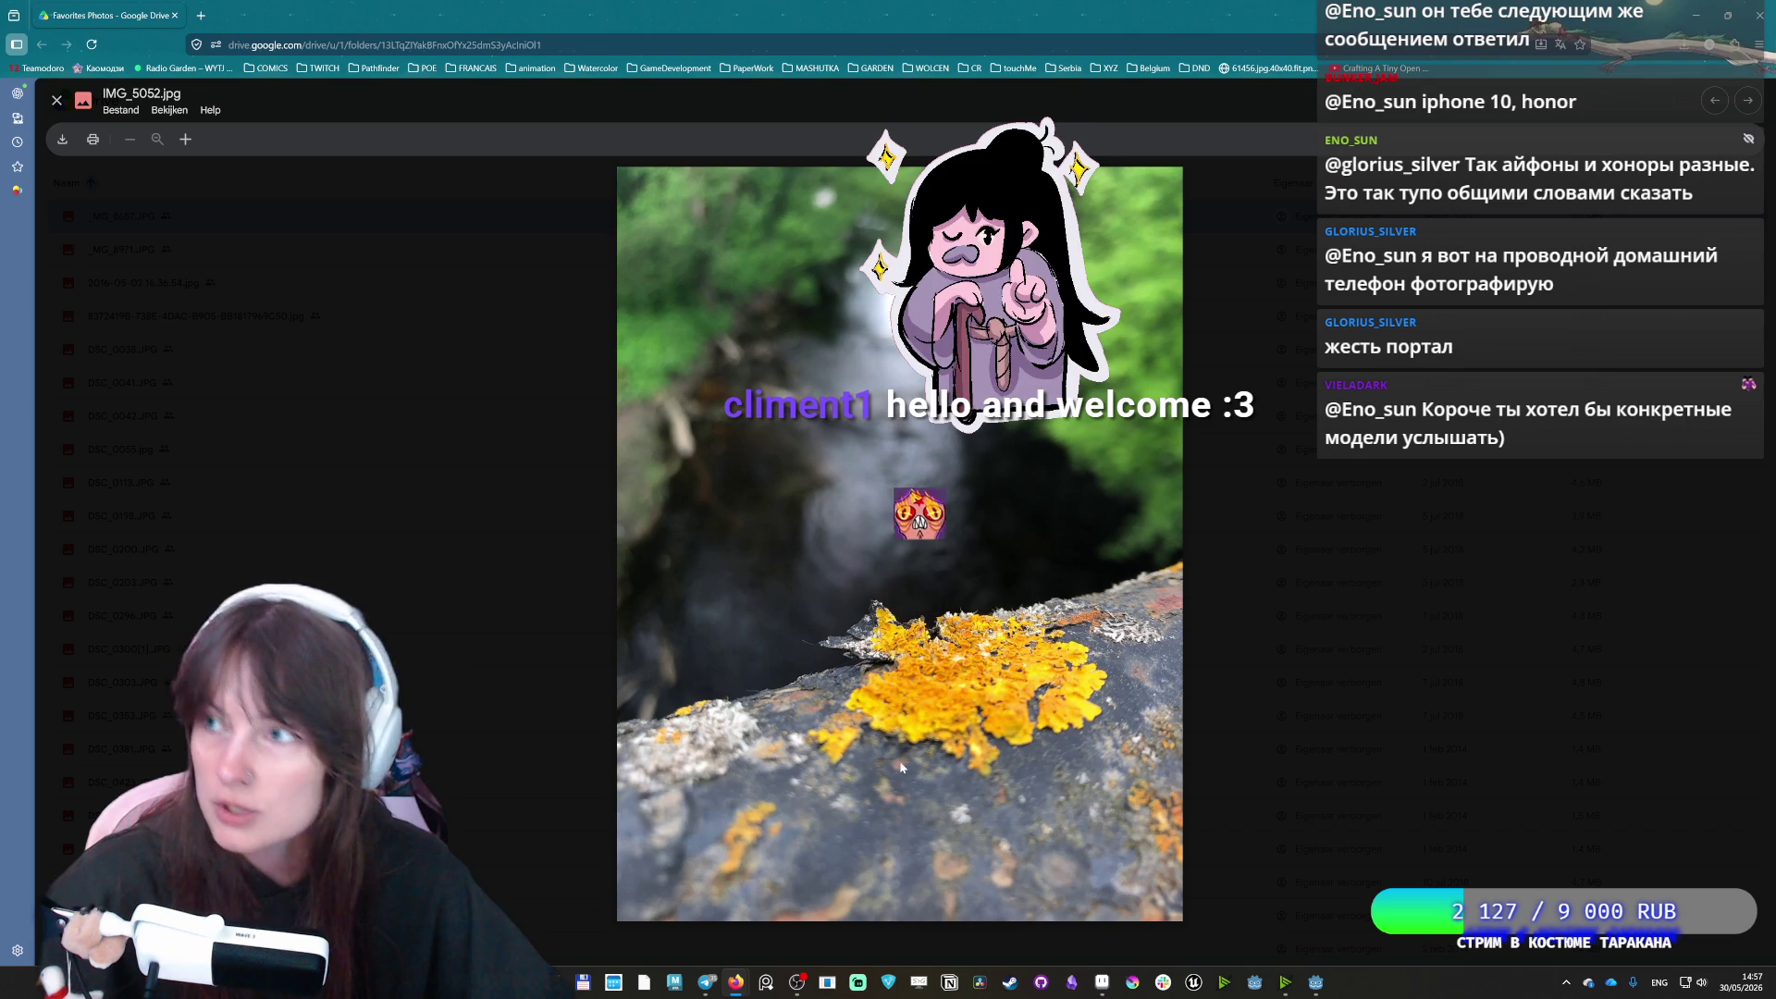
pyautogui.press('Right')
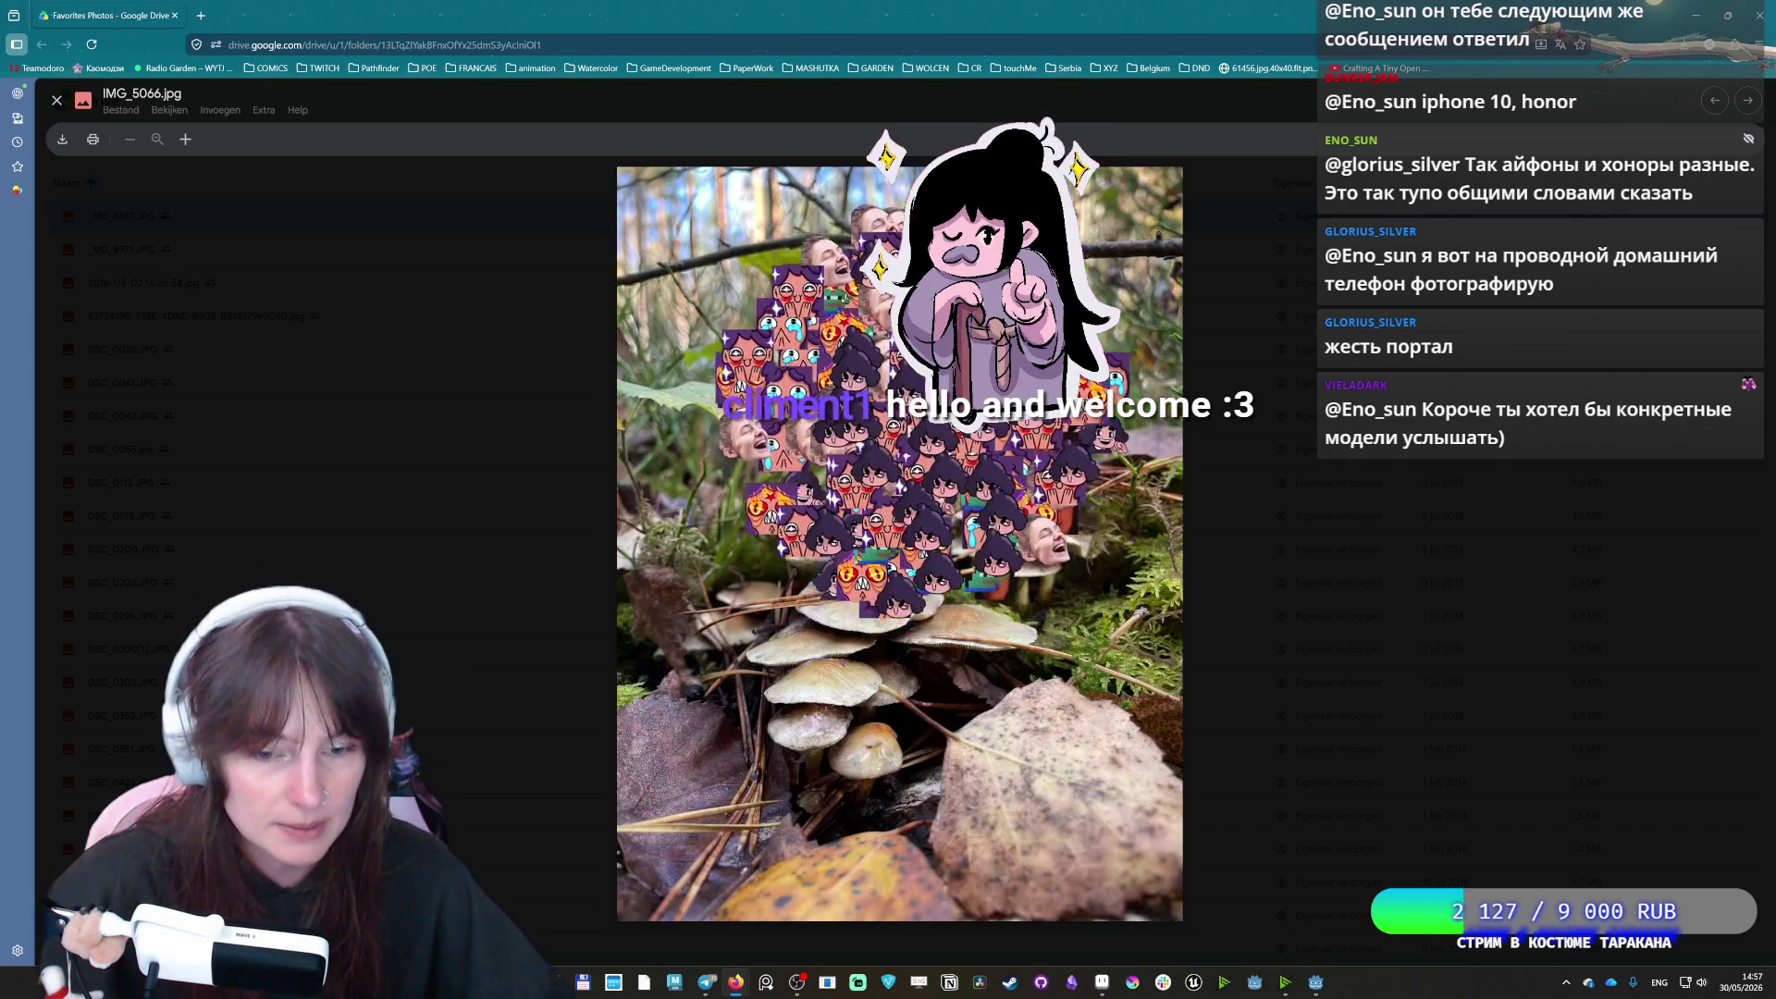
pyautogui.press('Escape')
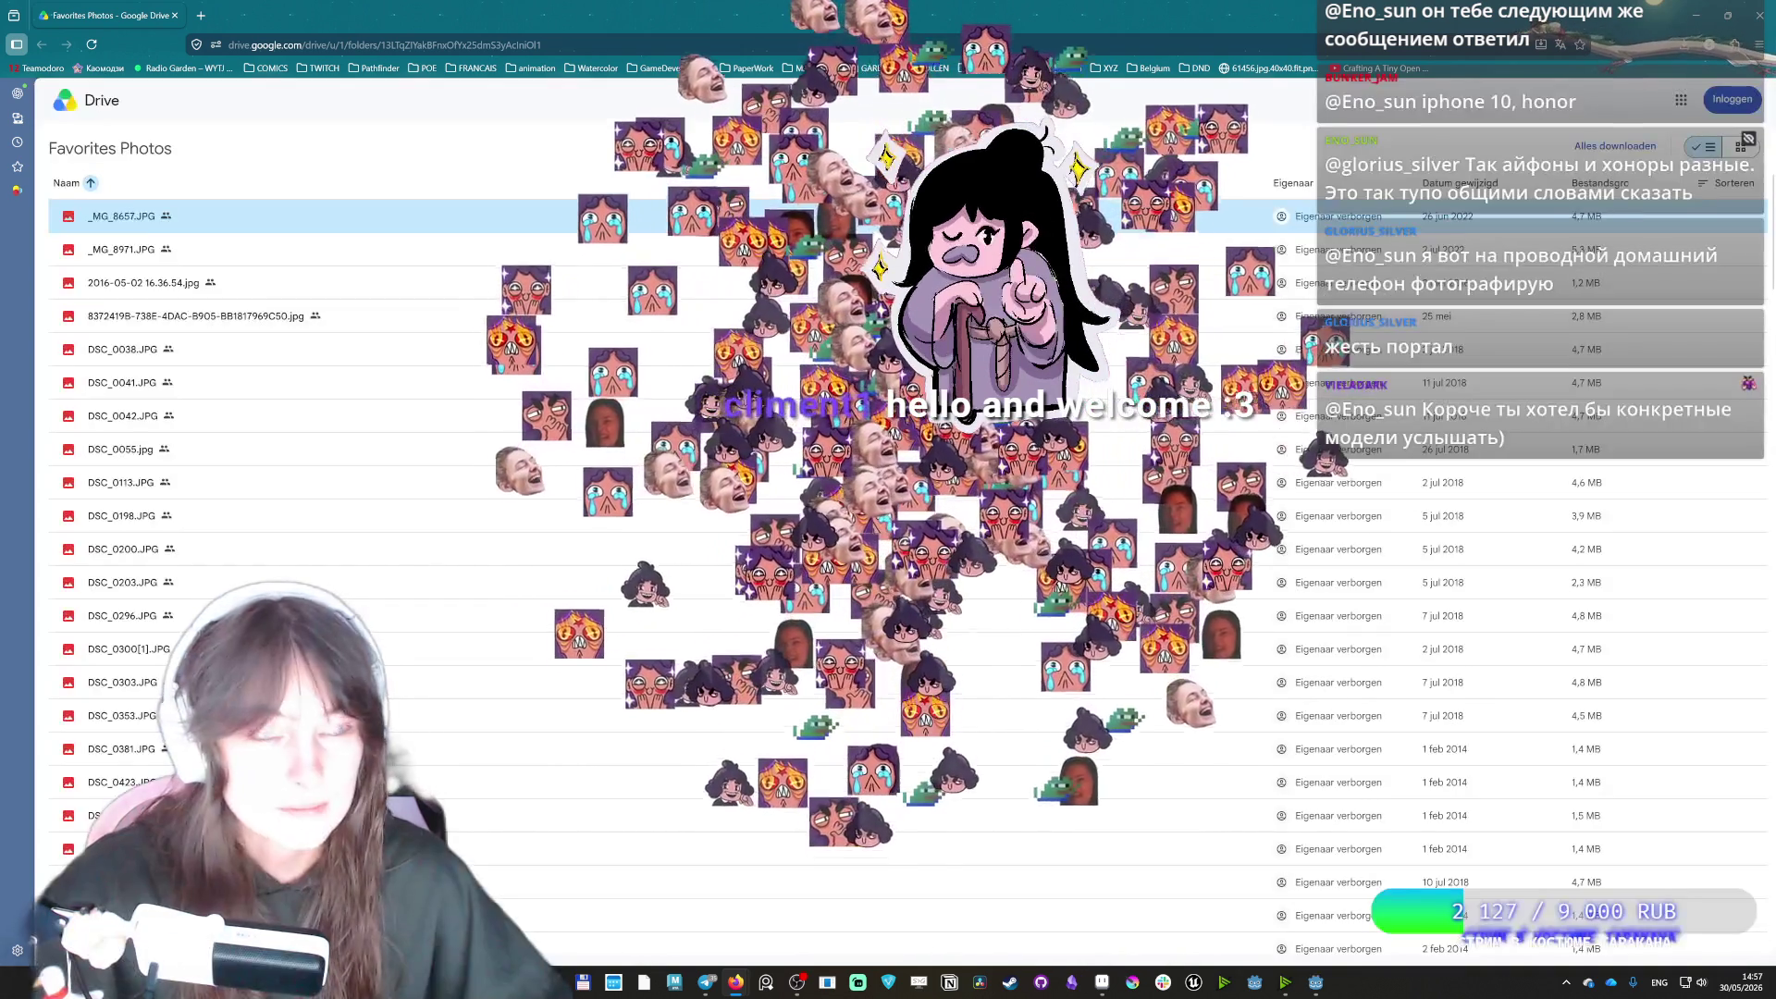
# Change create_timer(0.4) to 0.35 on line 49 of Lightning.gd, then save and run the project
pyautogui.hotkey('alt', 'Tab')
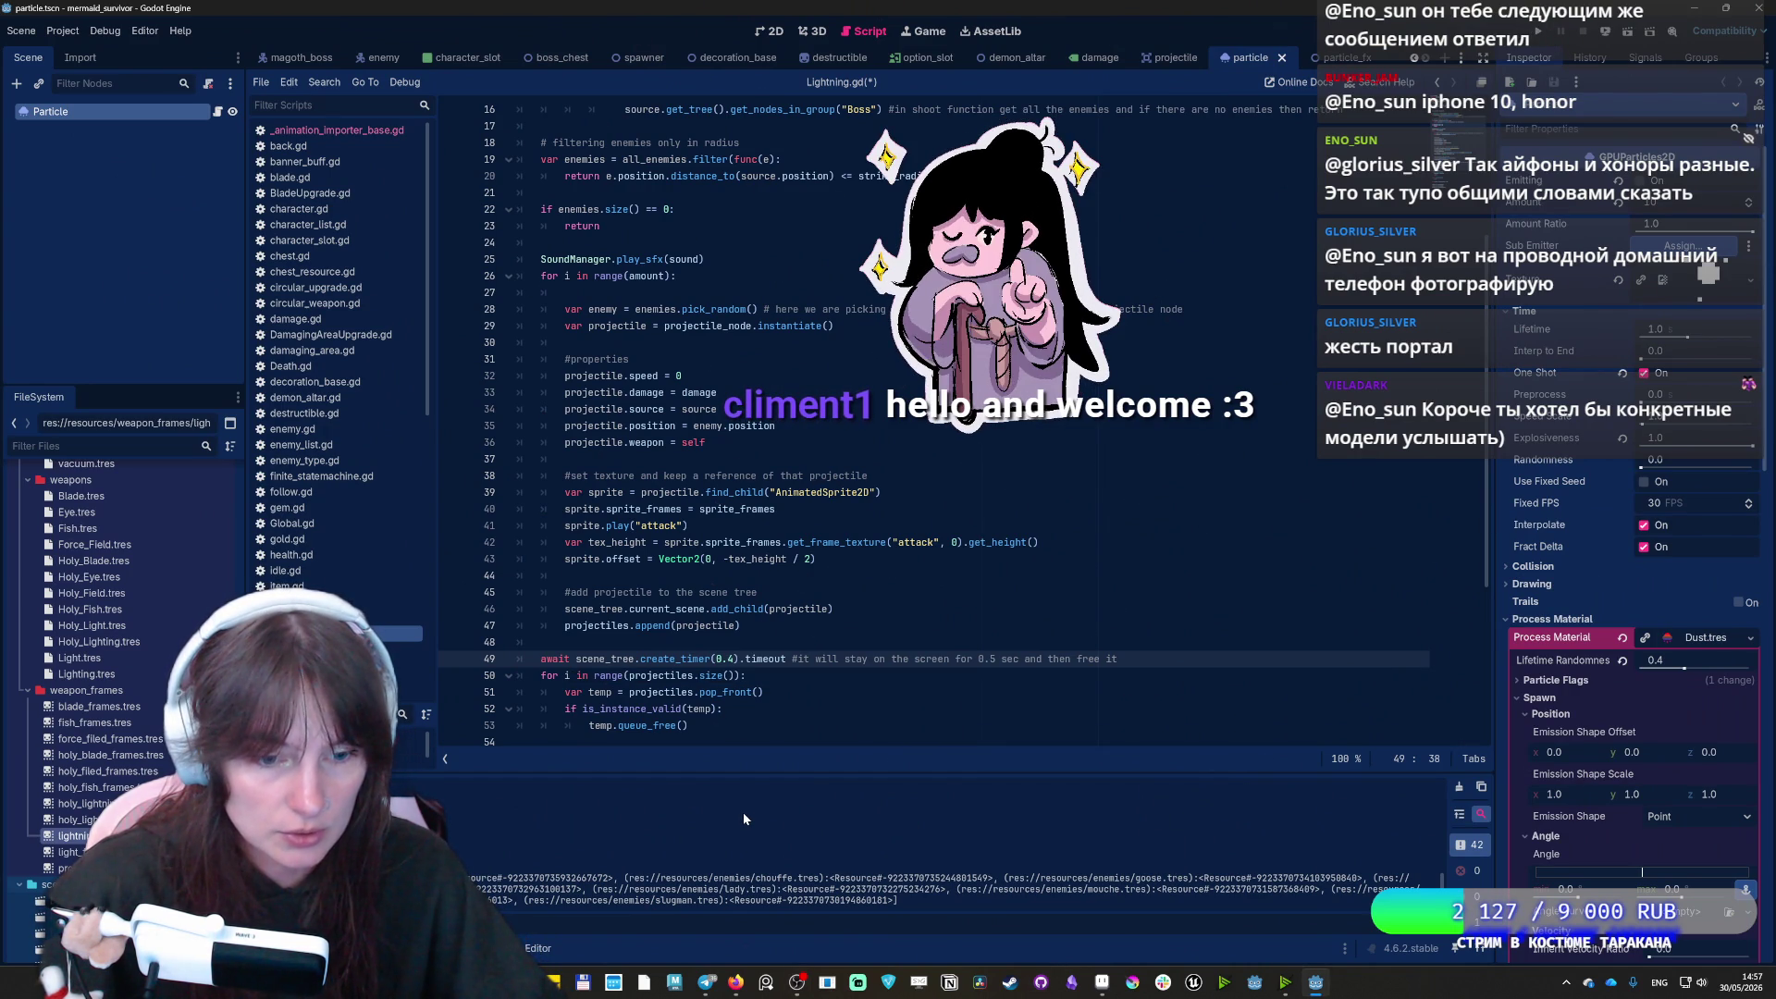
pyautogui.press('BackSpace')
pyautogui.write('35')
pyautogui.click(833, 608)
pyautogui.click(1543, 30)
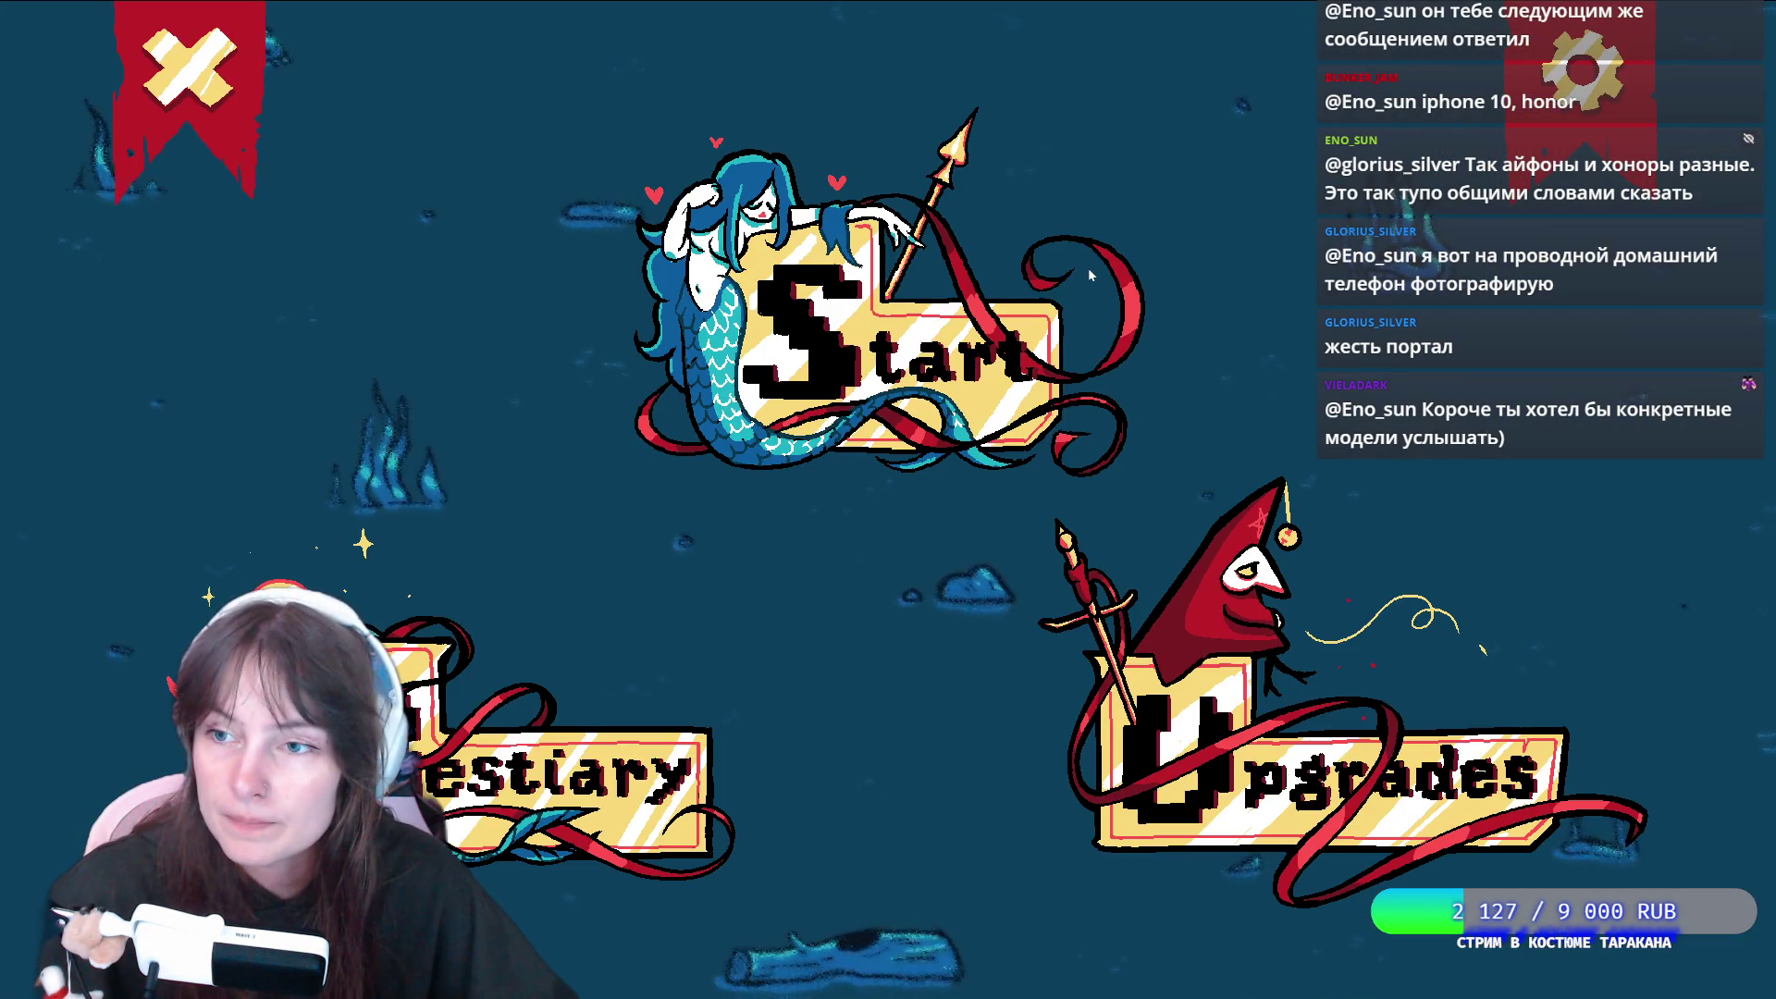
# Start a run with the mermaid, pause to check the settings screen, then resume
pyautogui.click(751, 343)
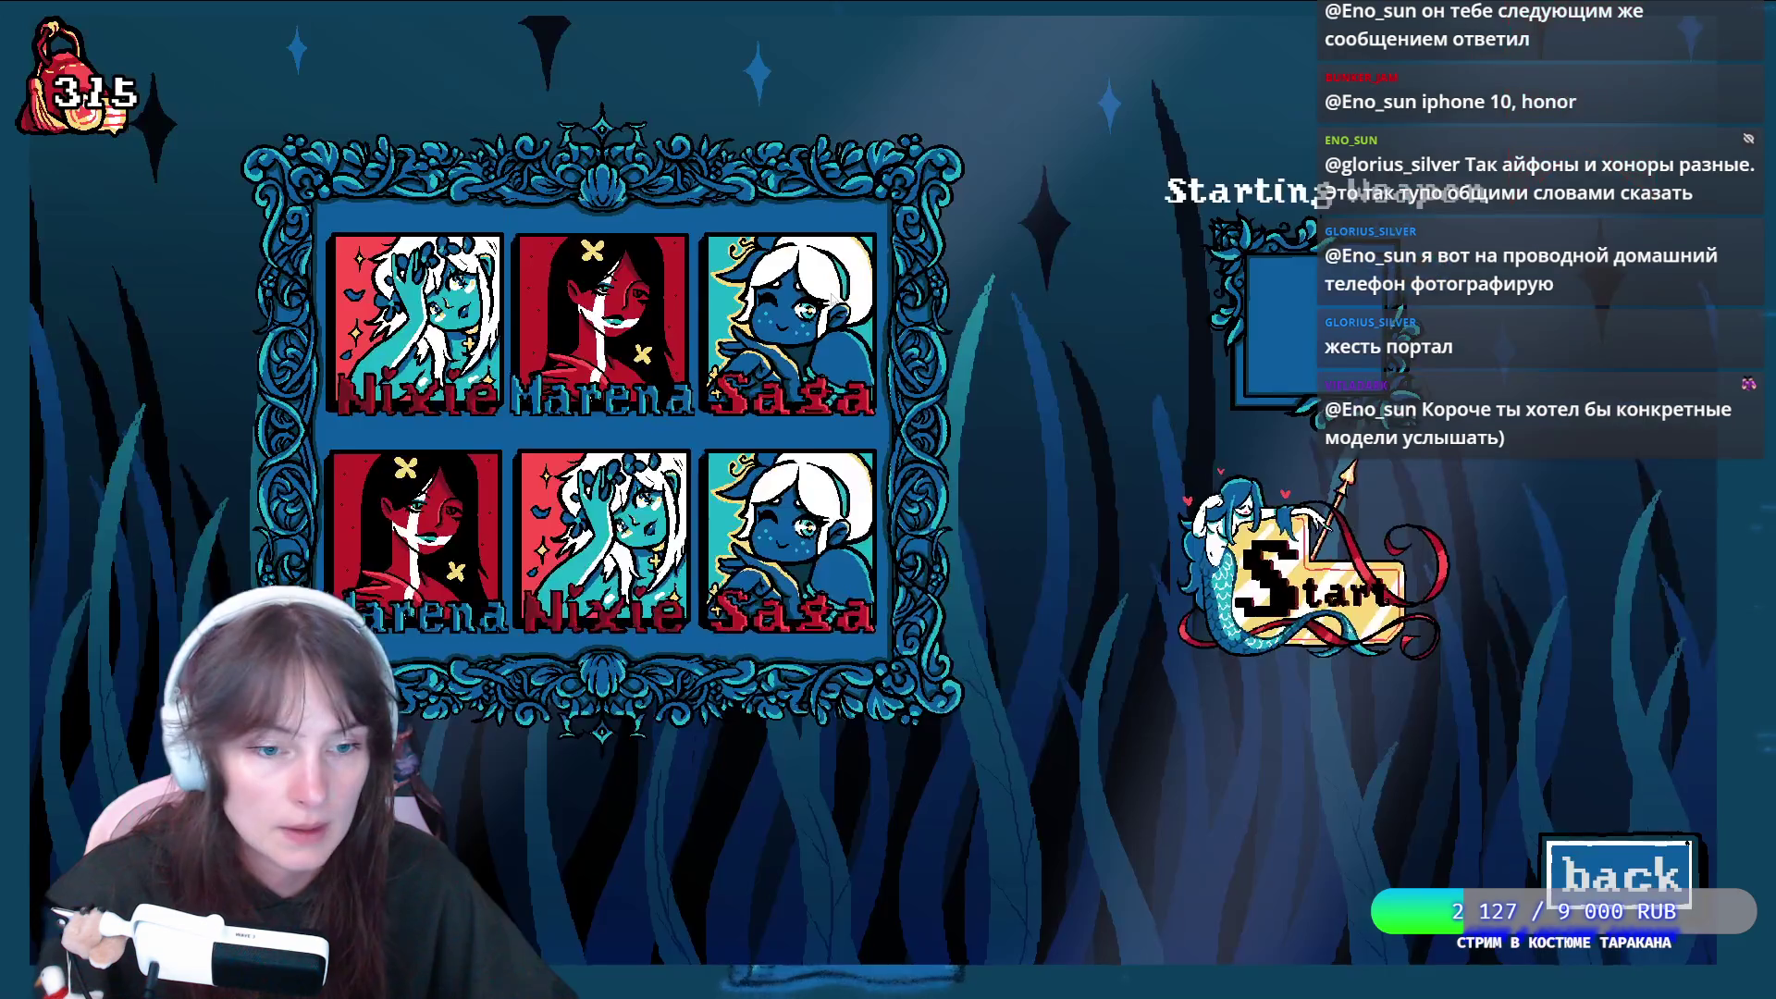
pyautogui.click(1451, 674)
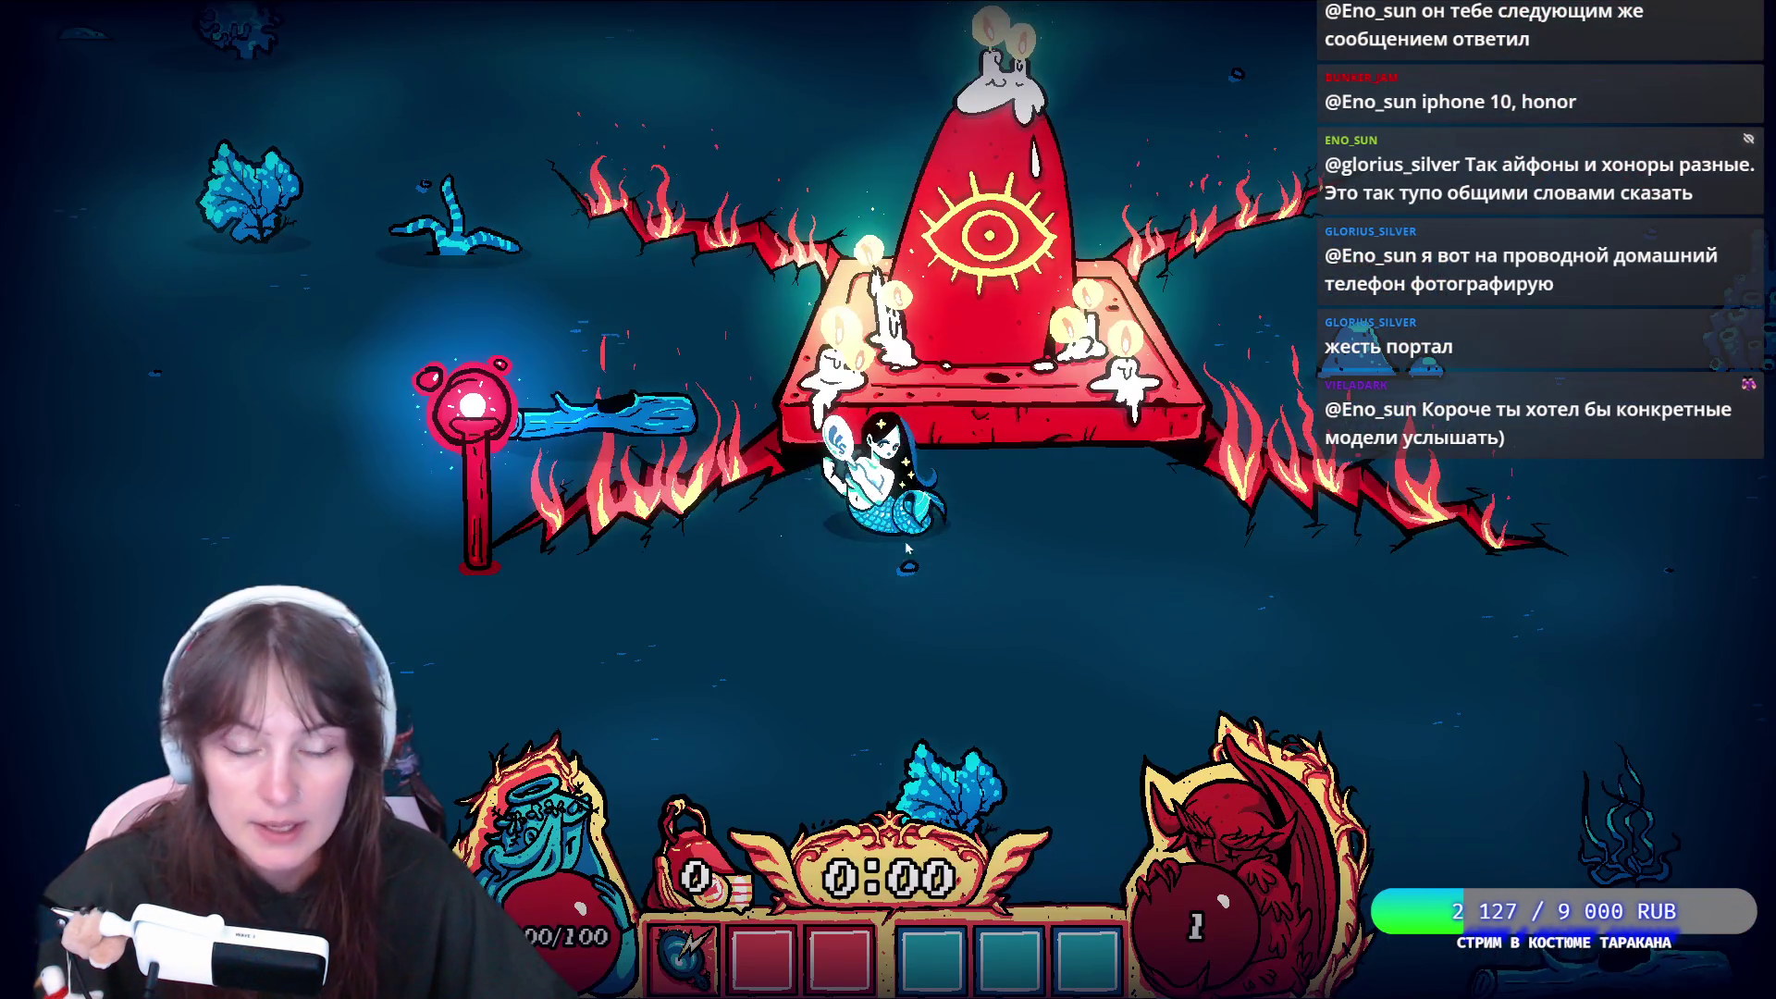
pyautogui.press('Escape')
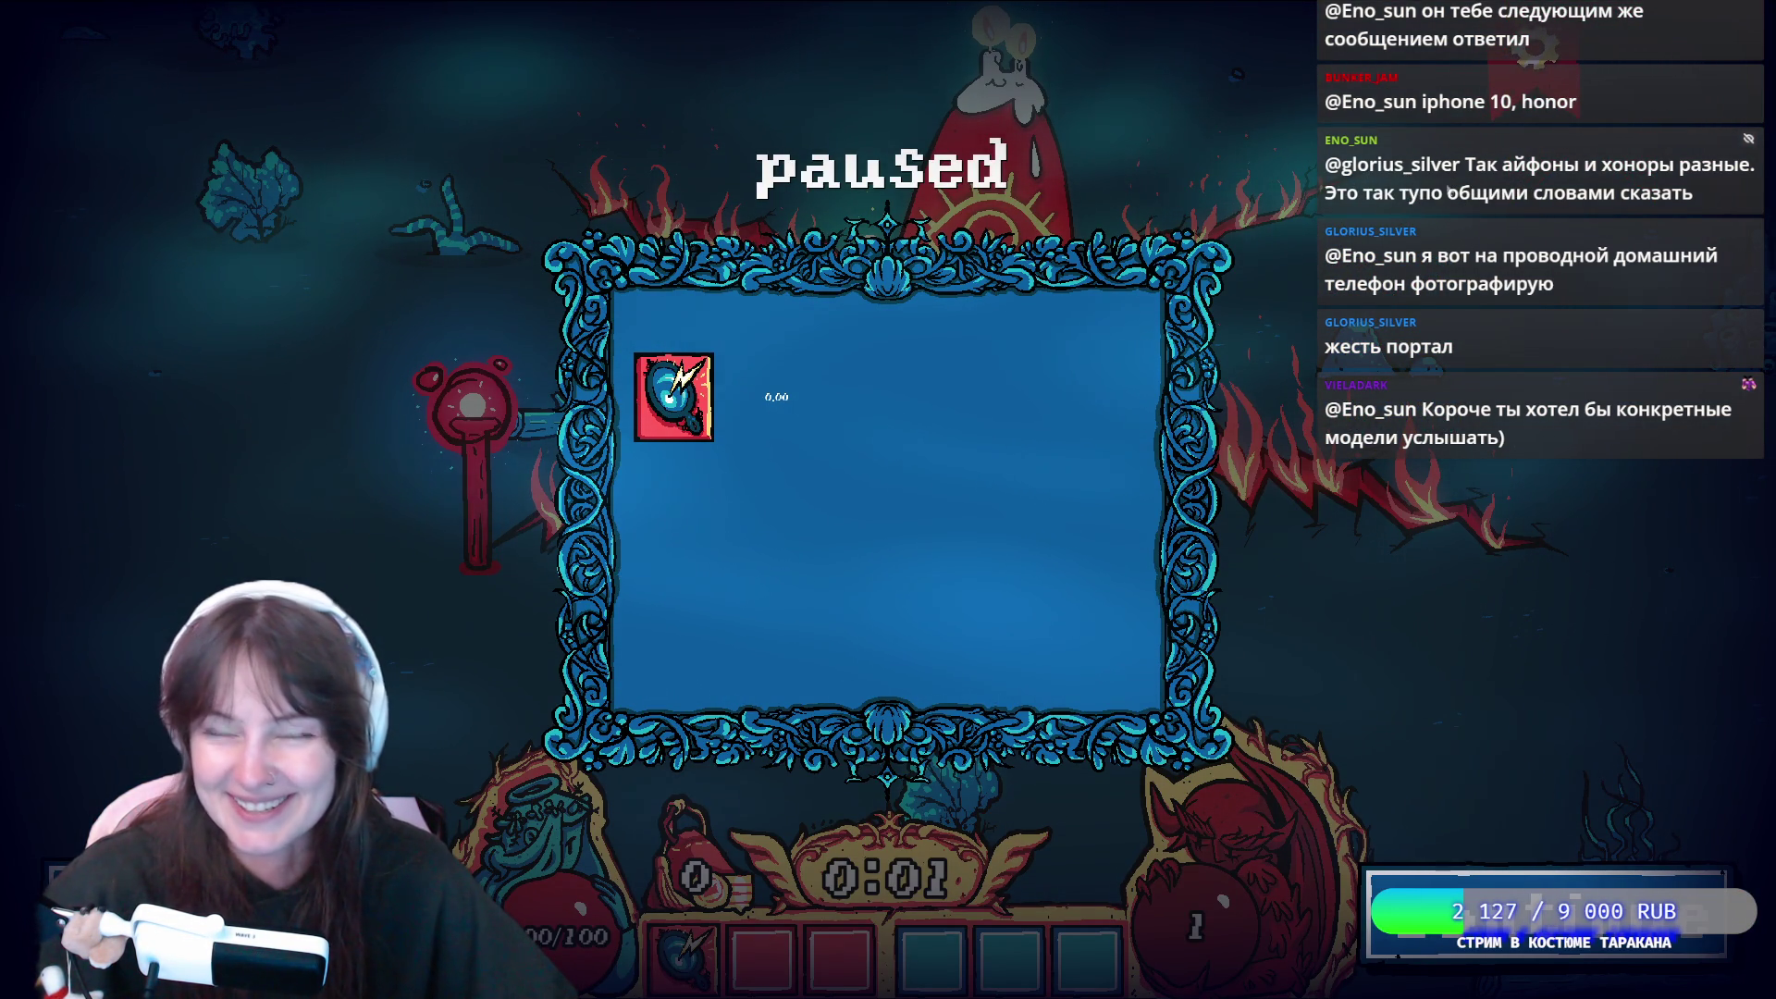
pyautogui.press('Escape')
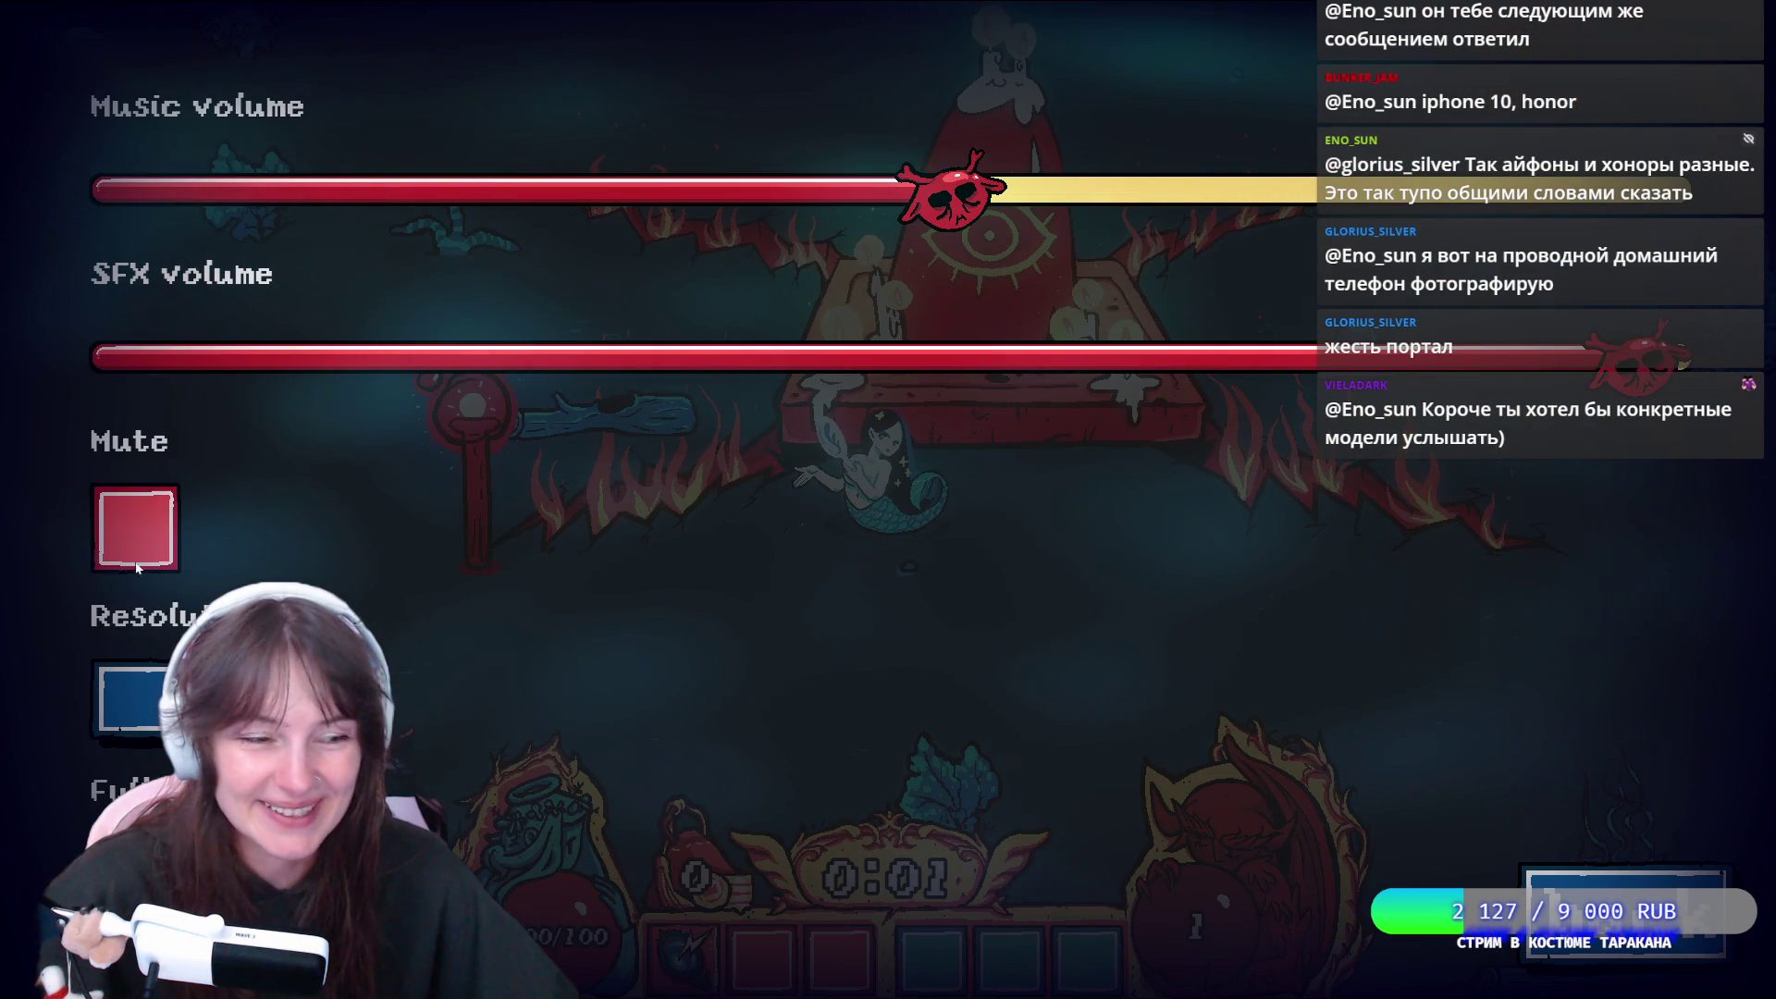
pyautogui.press('Escape')
pyautogui.press('Escape')
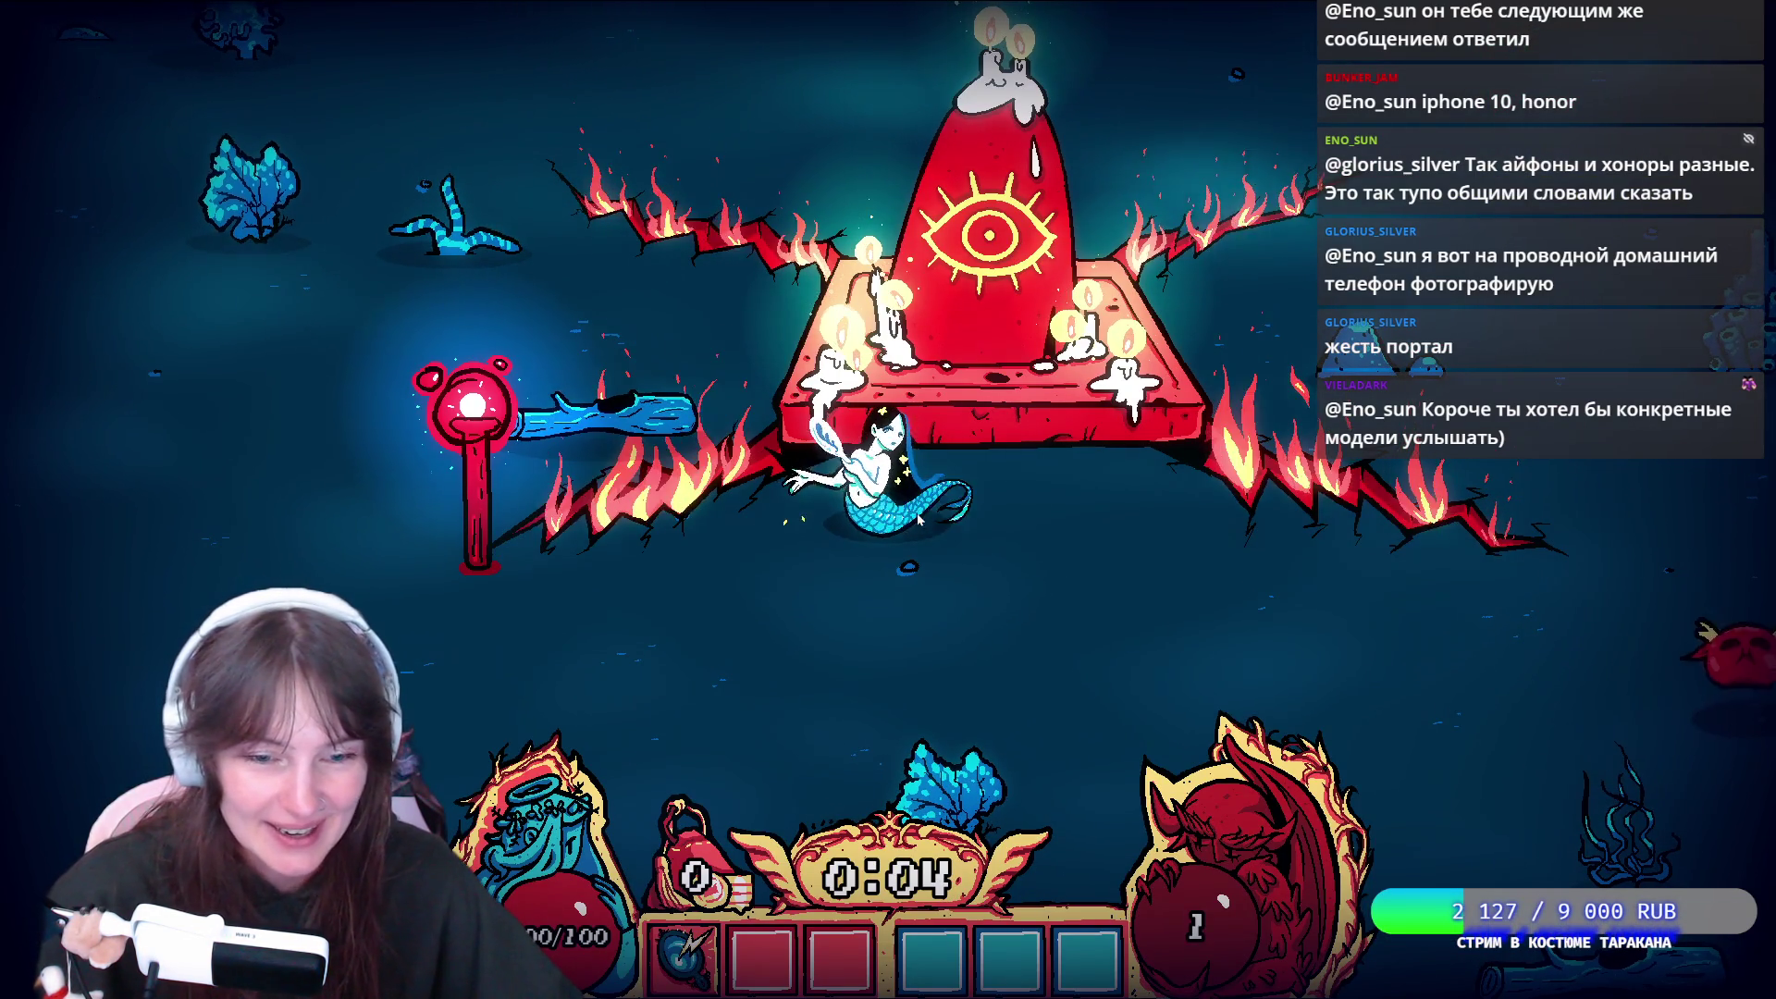
# Swim the mermaid around the arena with WASD, fighting the red demons
pyautogui.press('s')
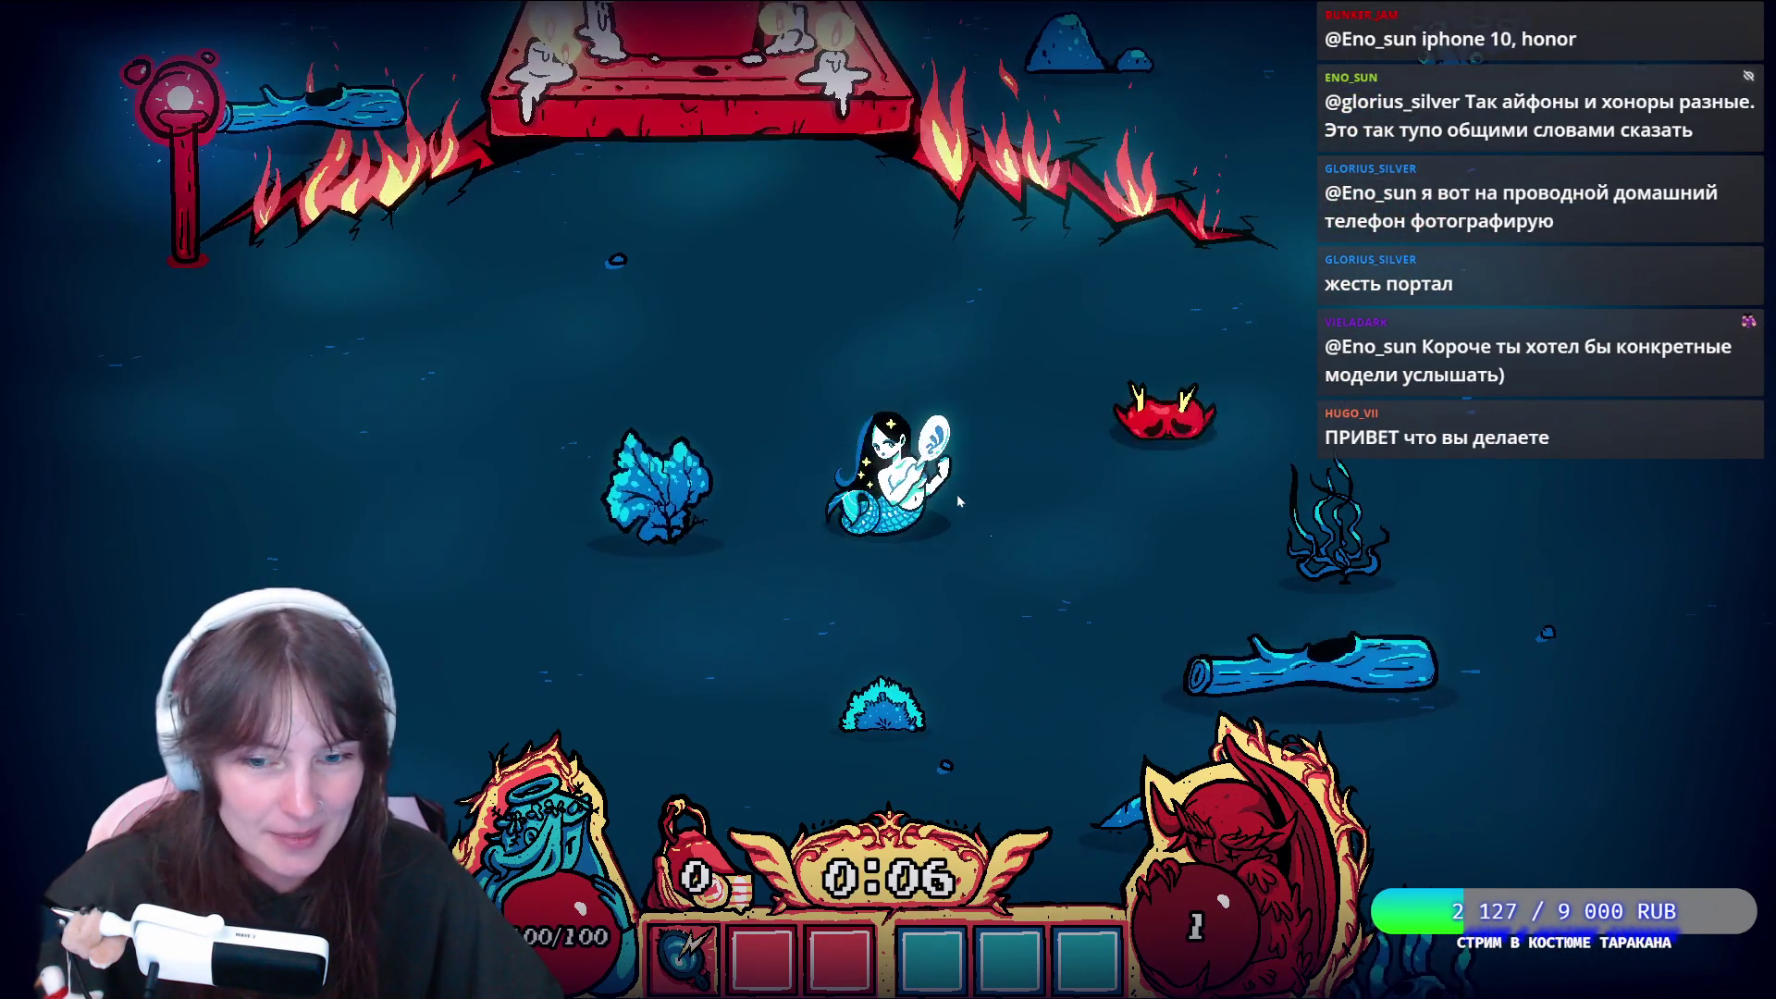
pyautogui.press('d')
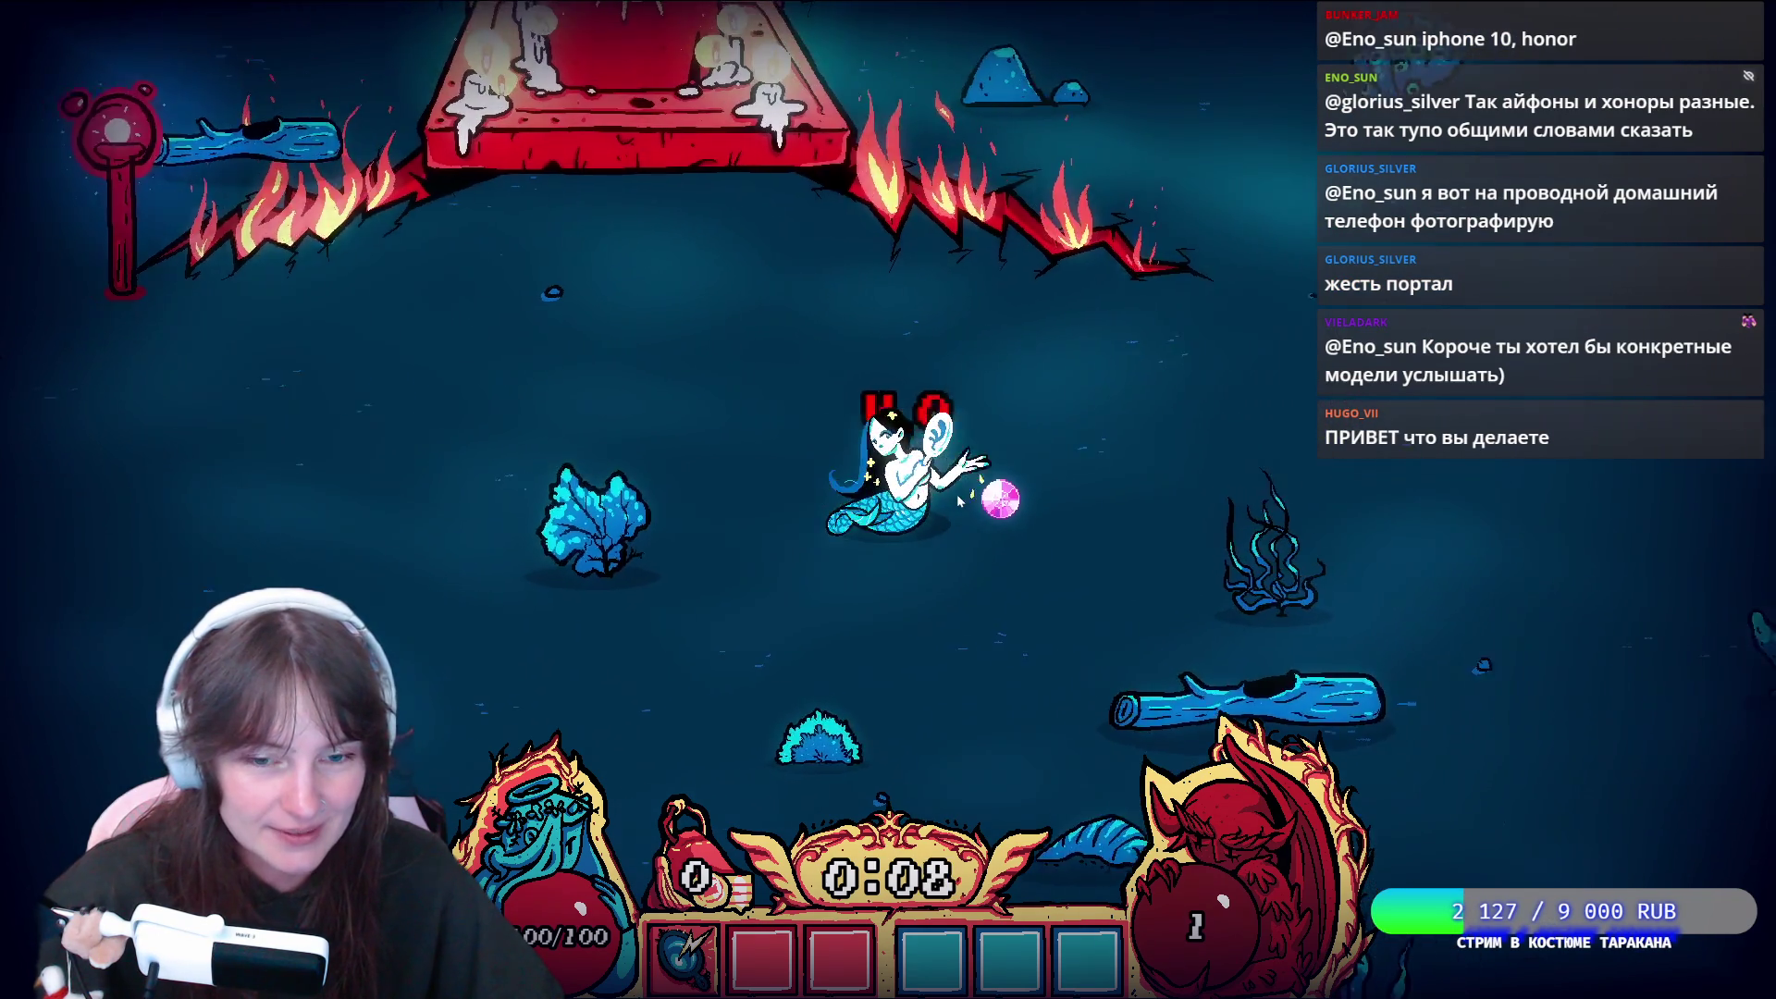
pyautogui.press('a')
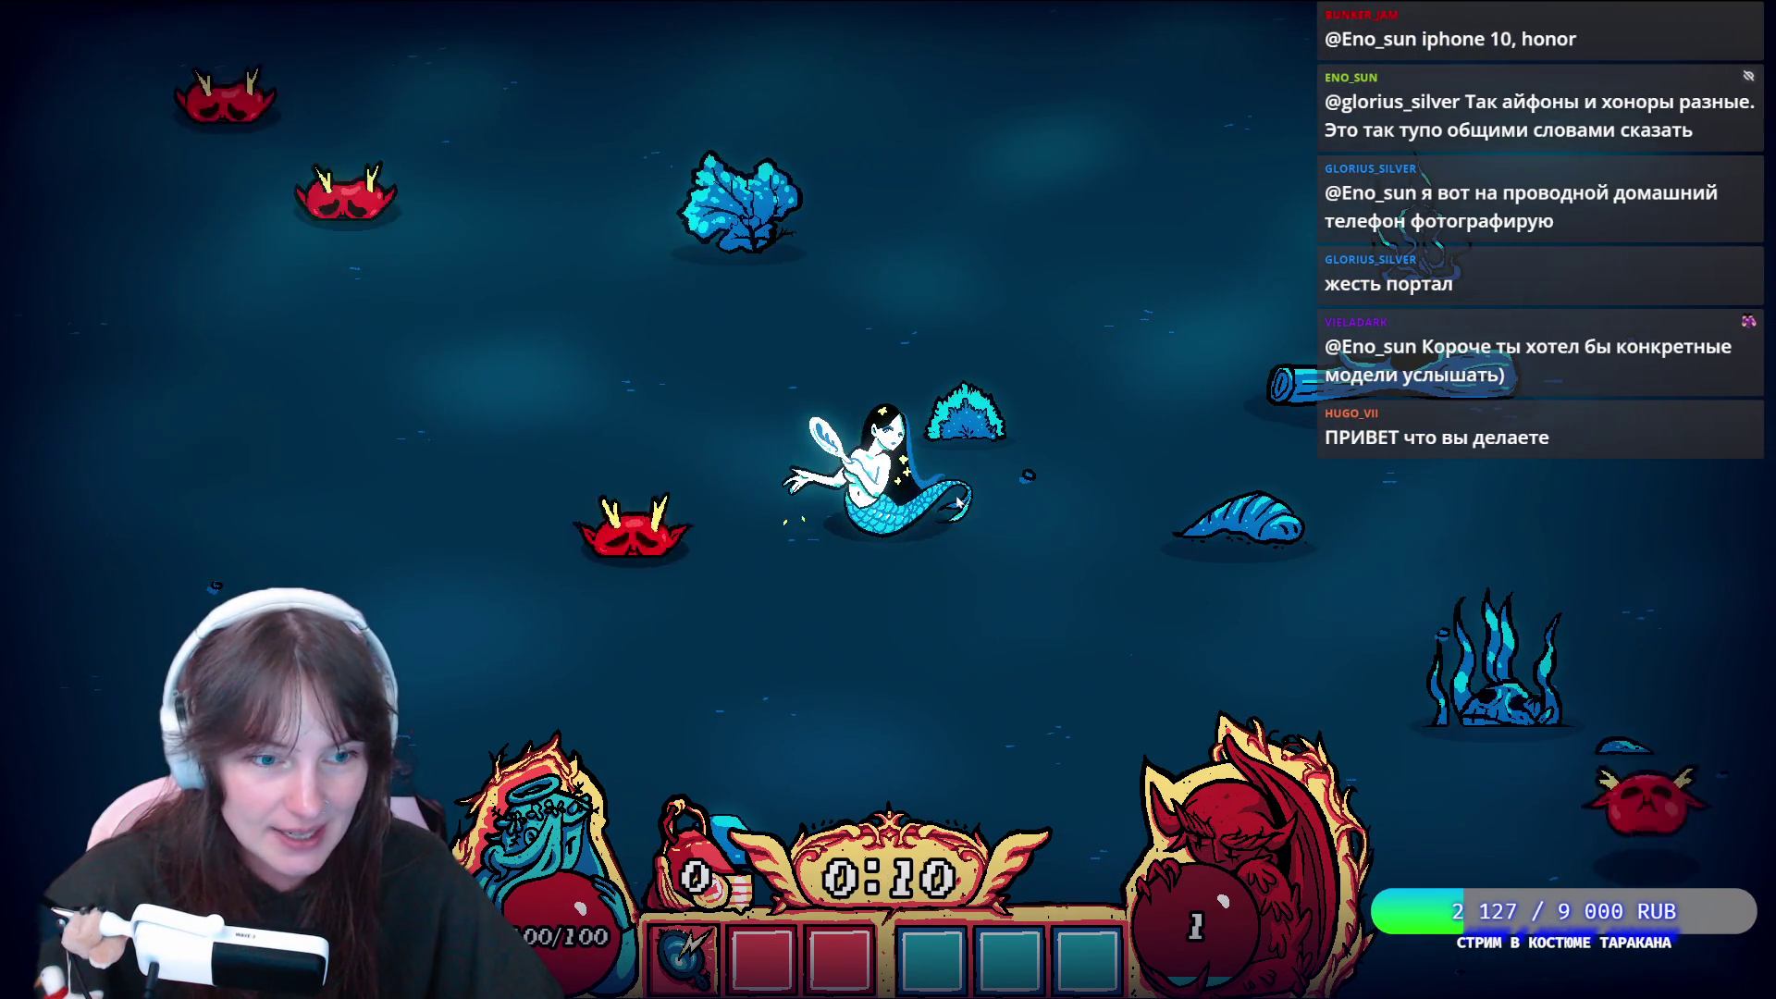
pyautogui.press('a')
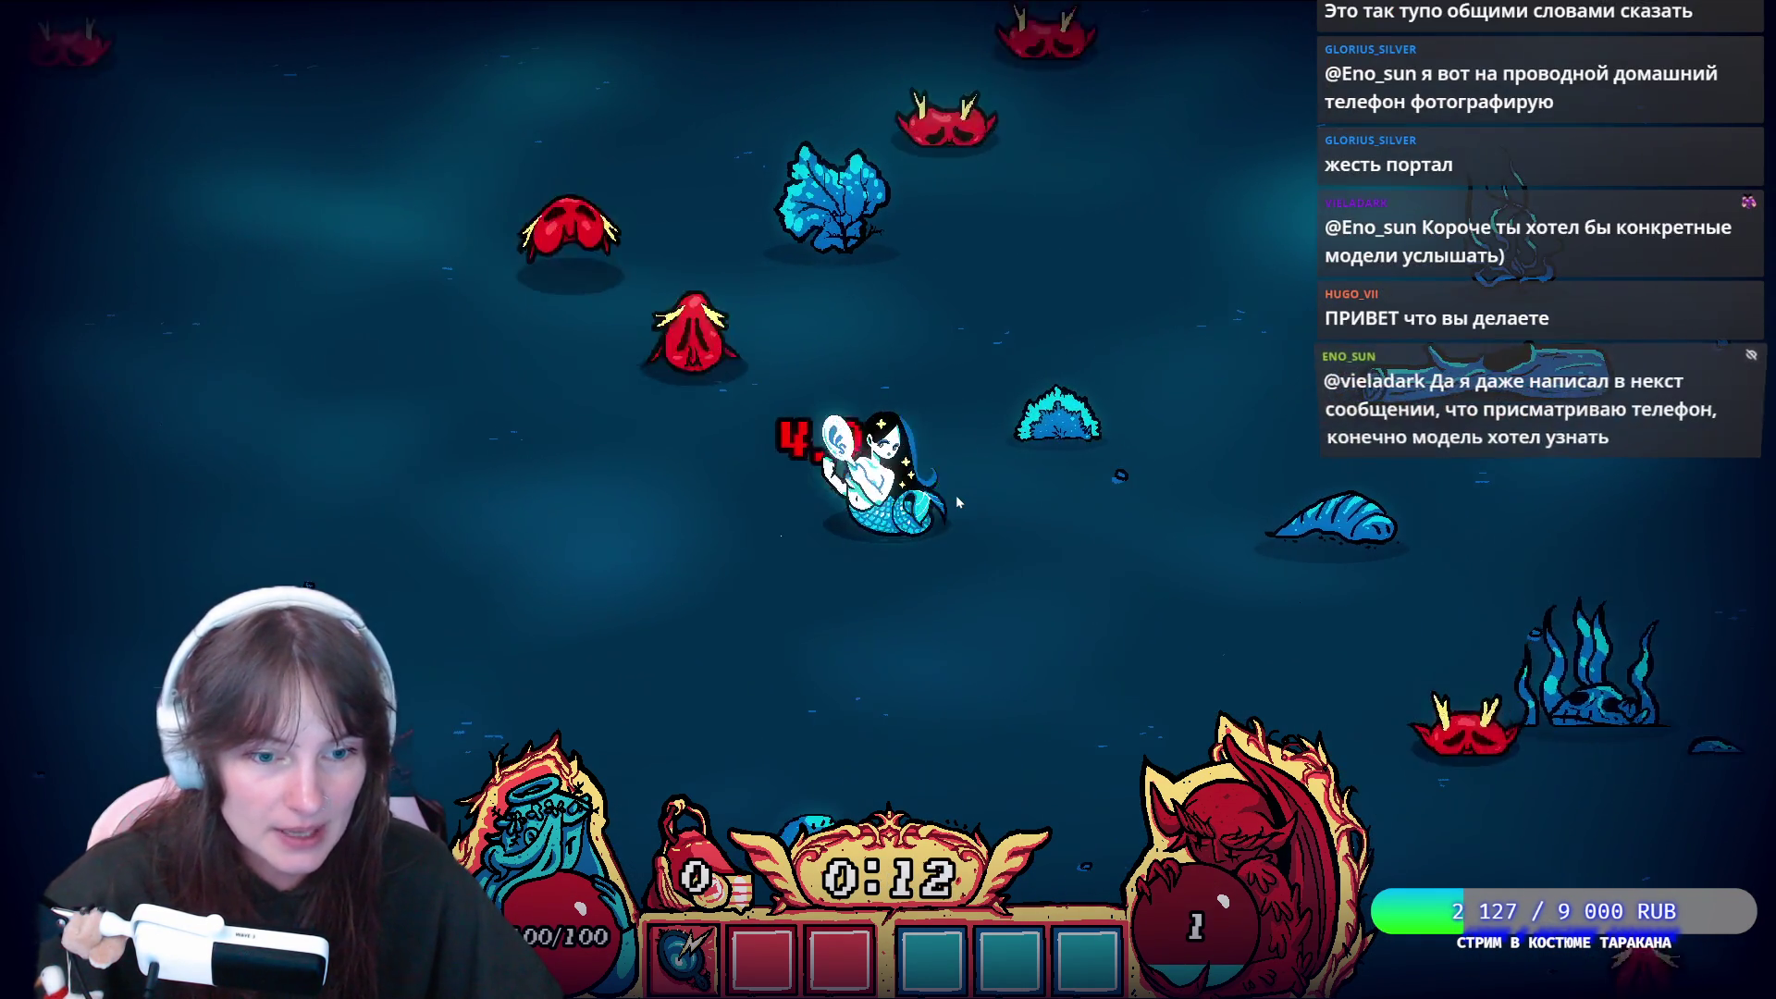
pyautogui.press('w')
pyautogui.press('d')
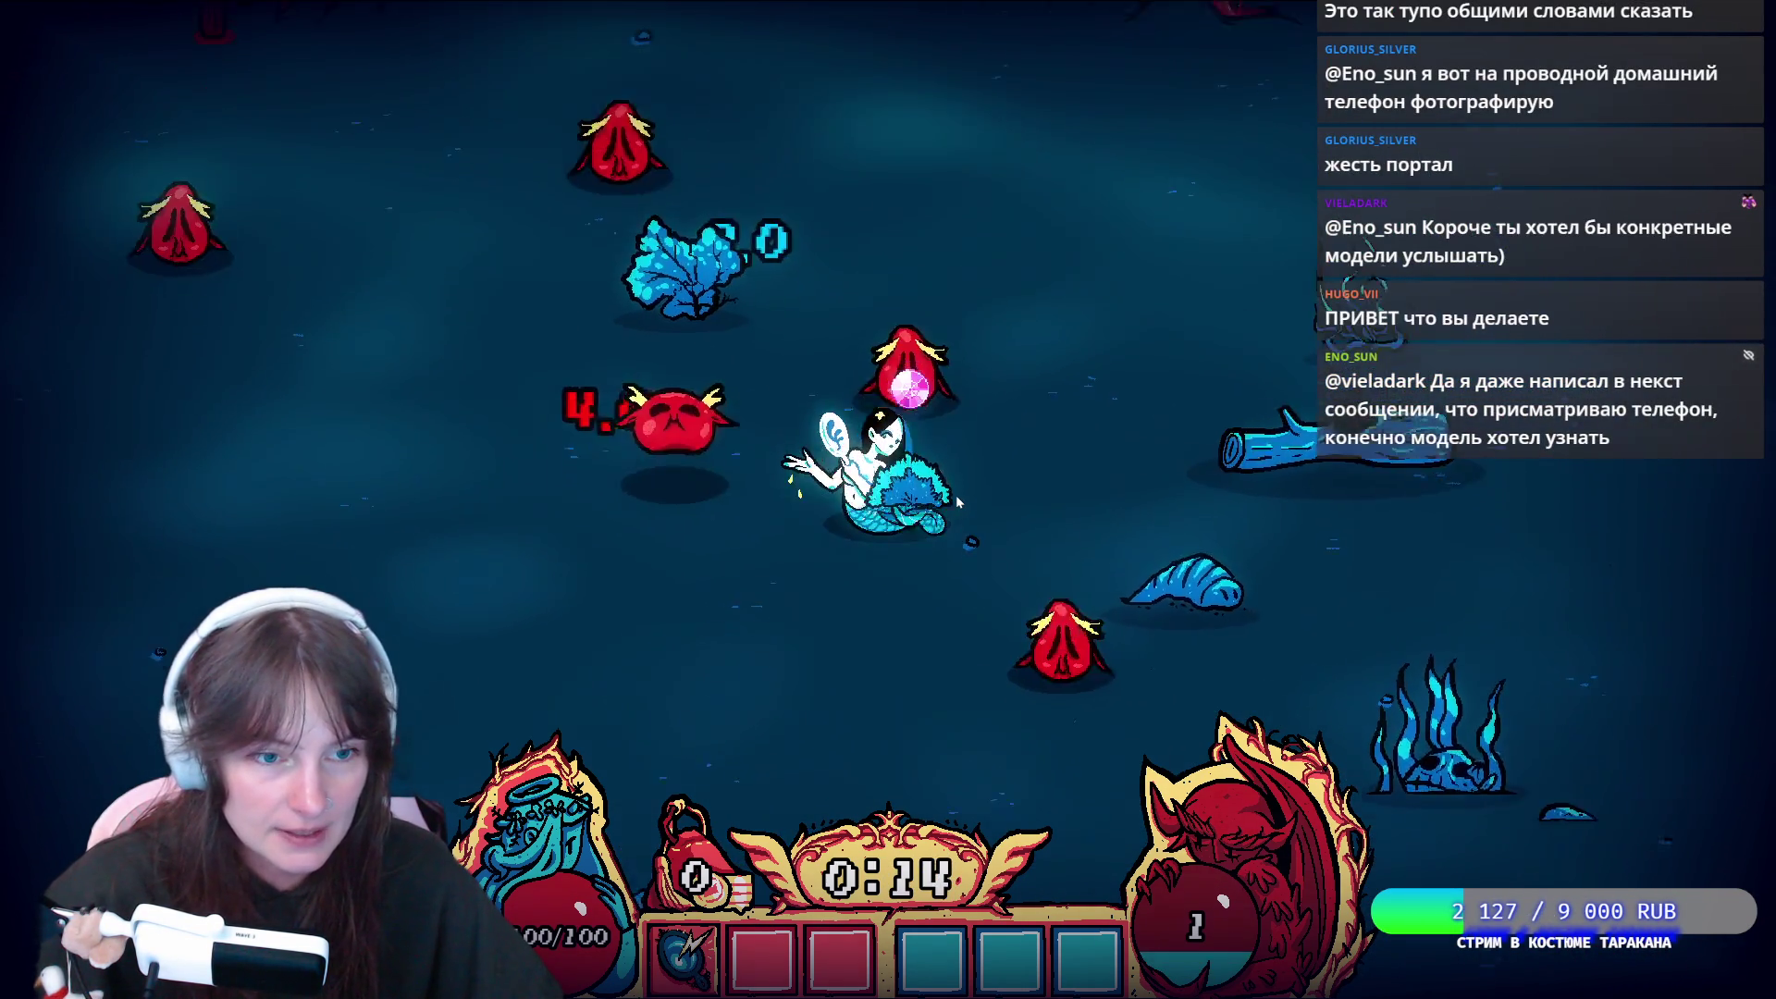
pyautogui.press('w')
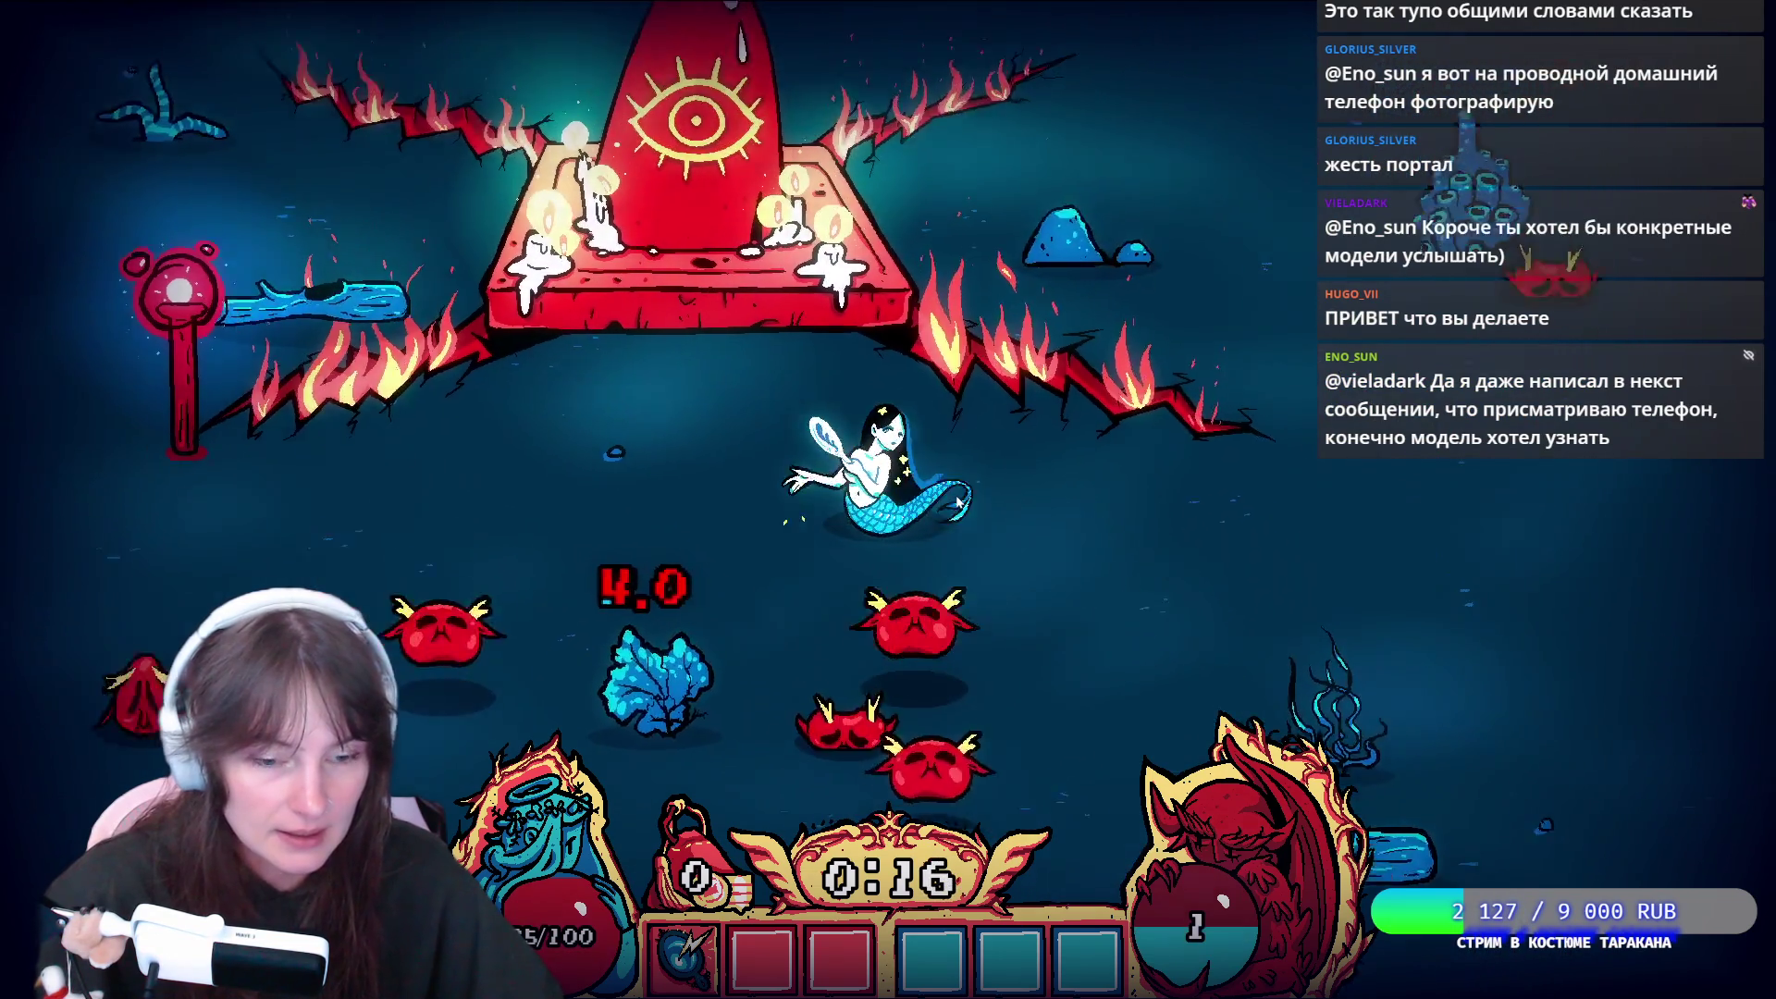
pyautogui.press('s')
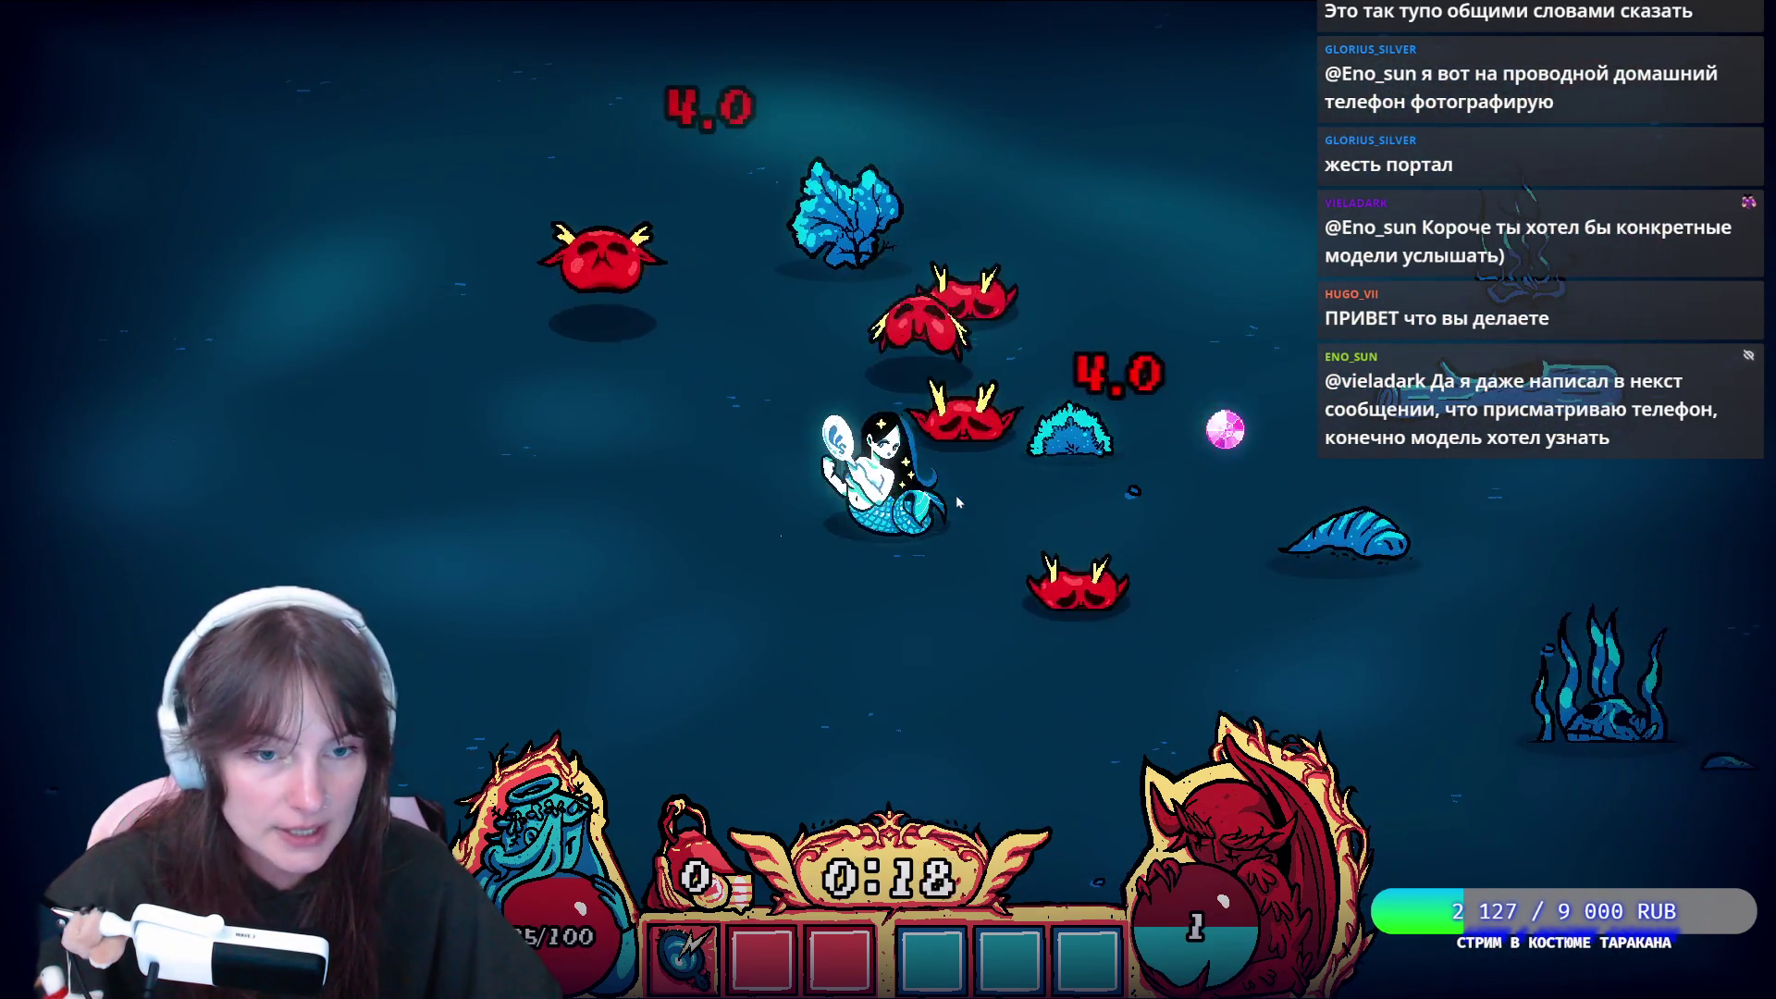
# Pause the run, quit to the main menu and close the game window
pyautogui.press('Escape')
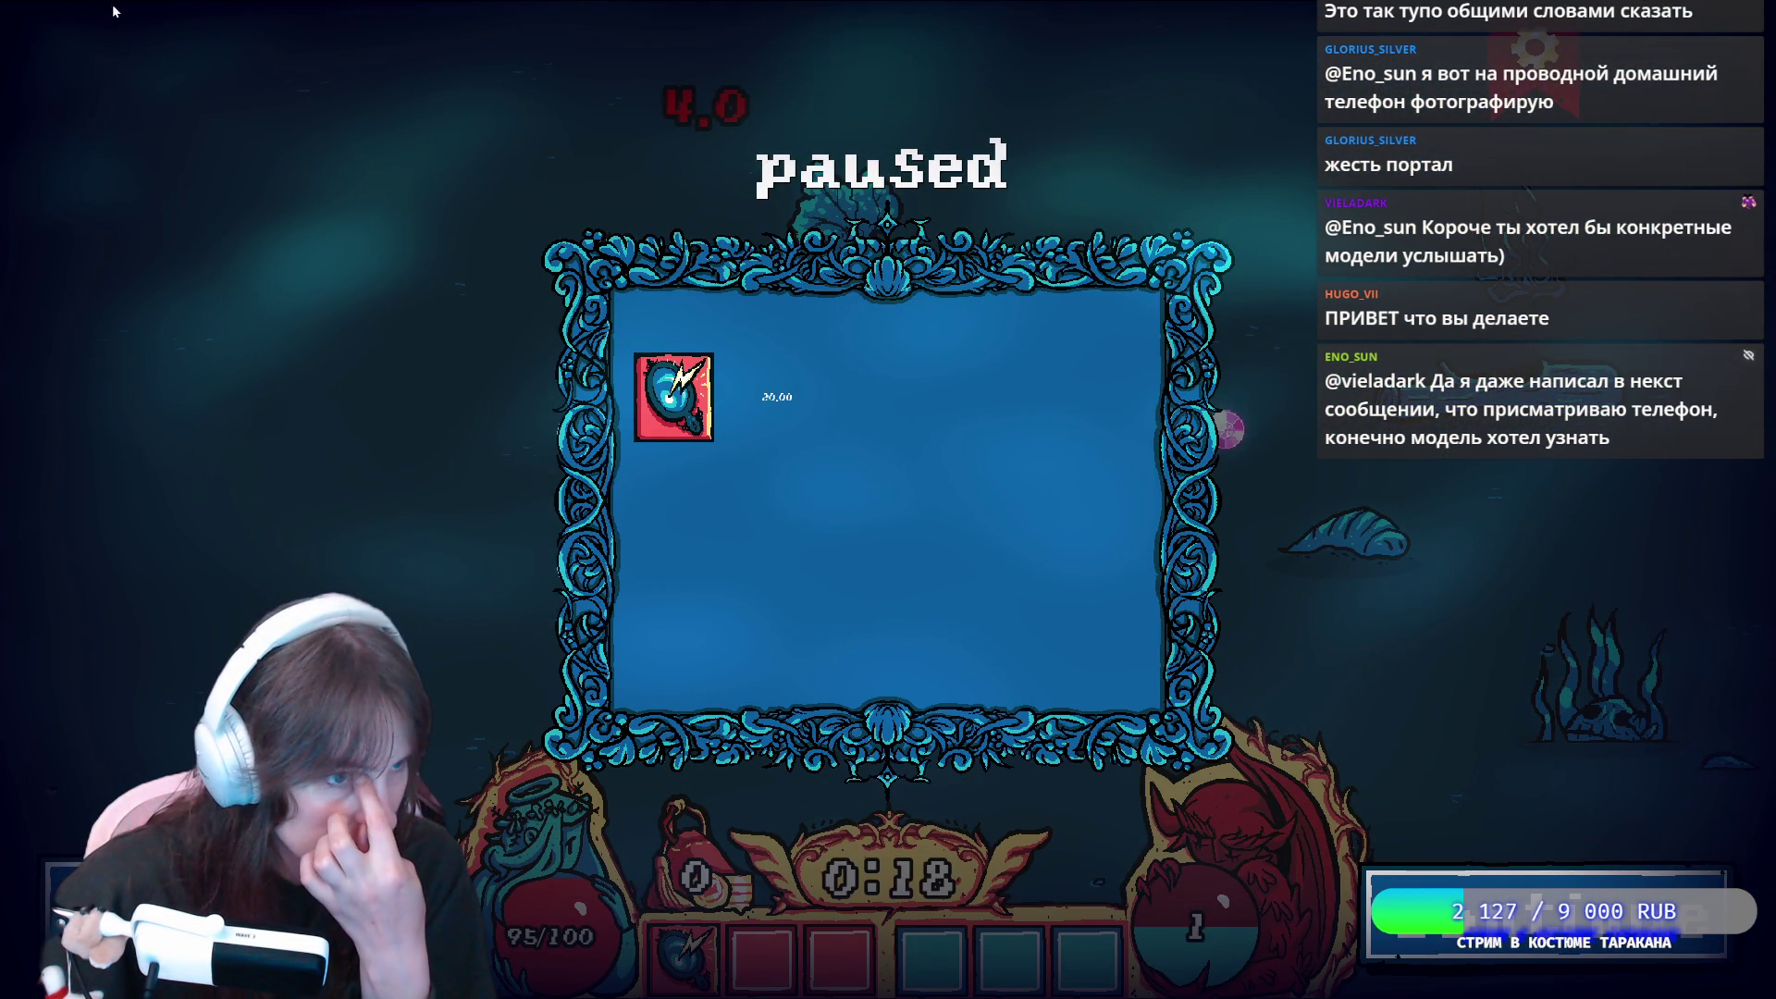
pyautogui.press('Escape')
pyautogui.click(72, 51)
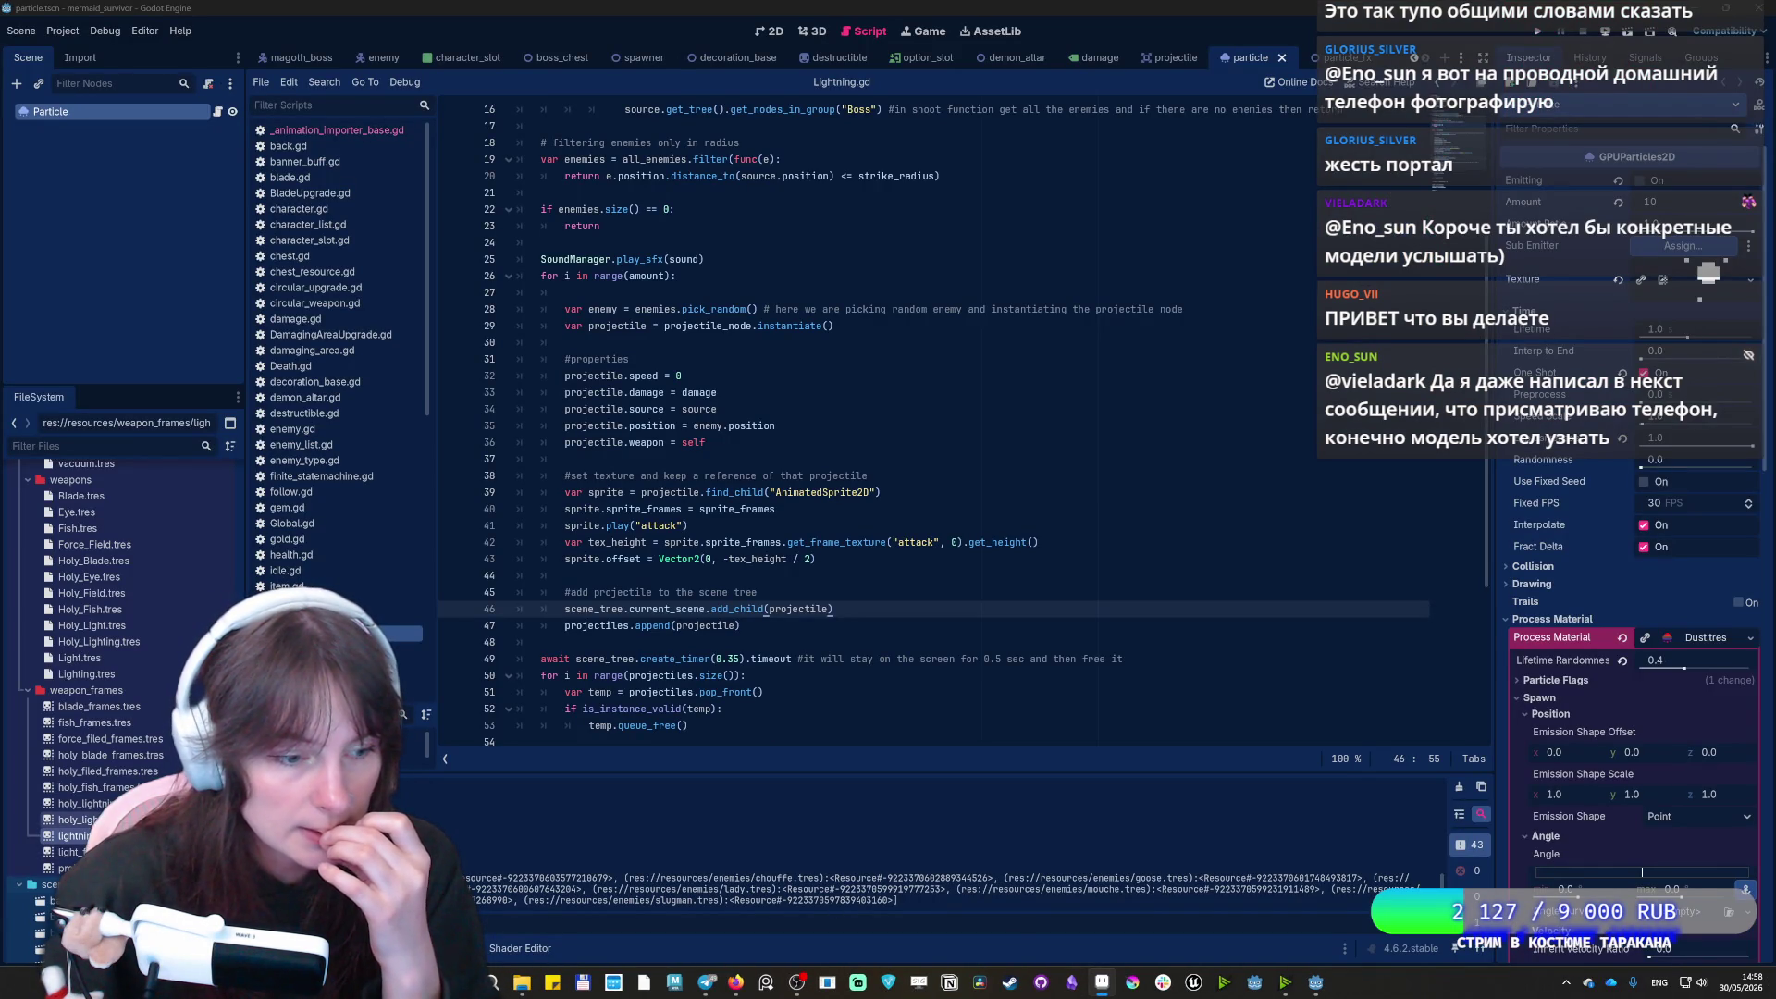
# Revert the Lightning.gd timer to 0.4 seconds and save the script
pyautogui.doubleClick(79, 835)
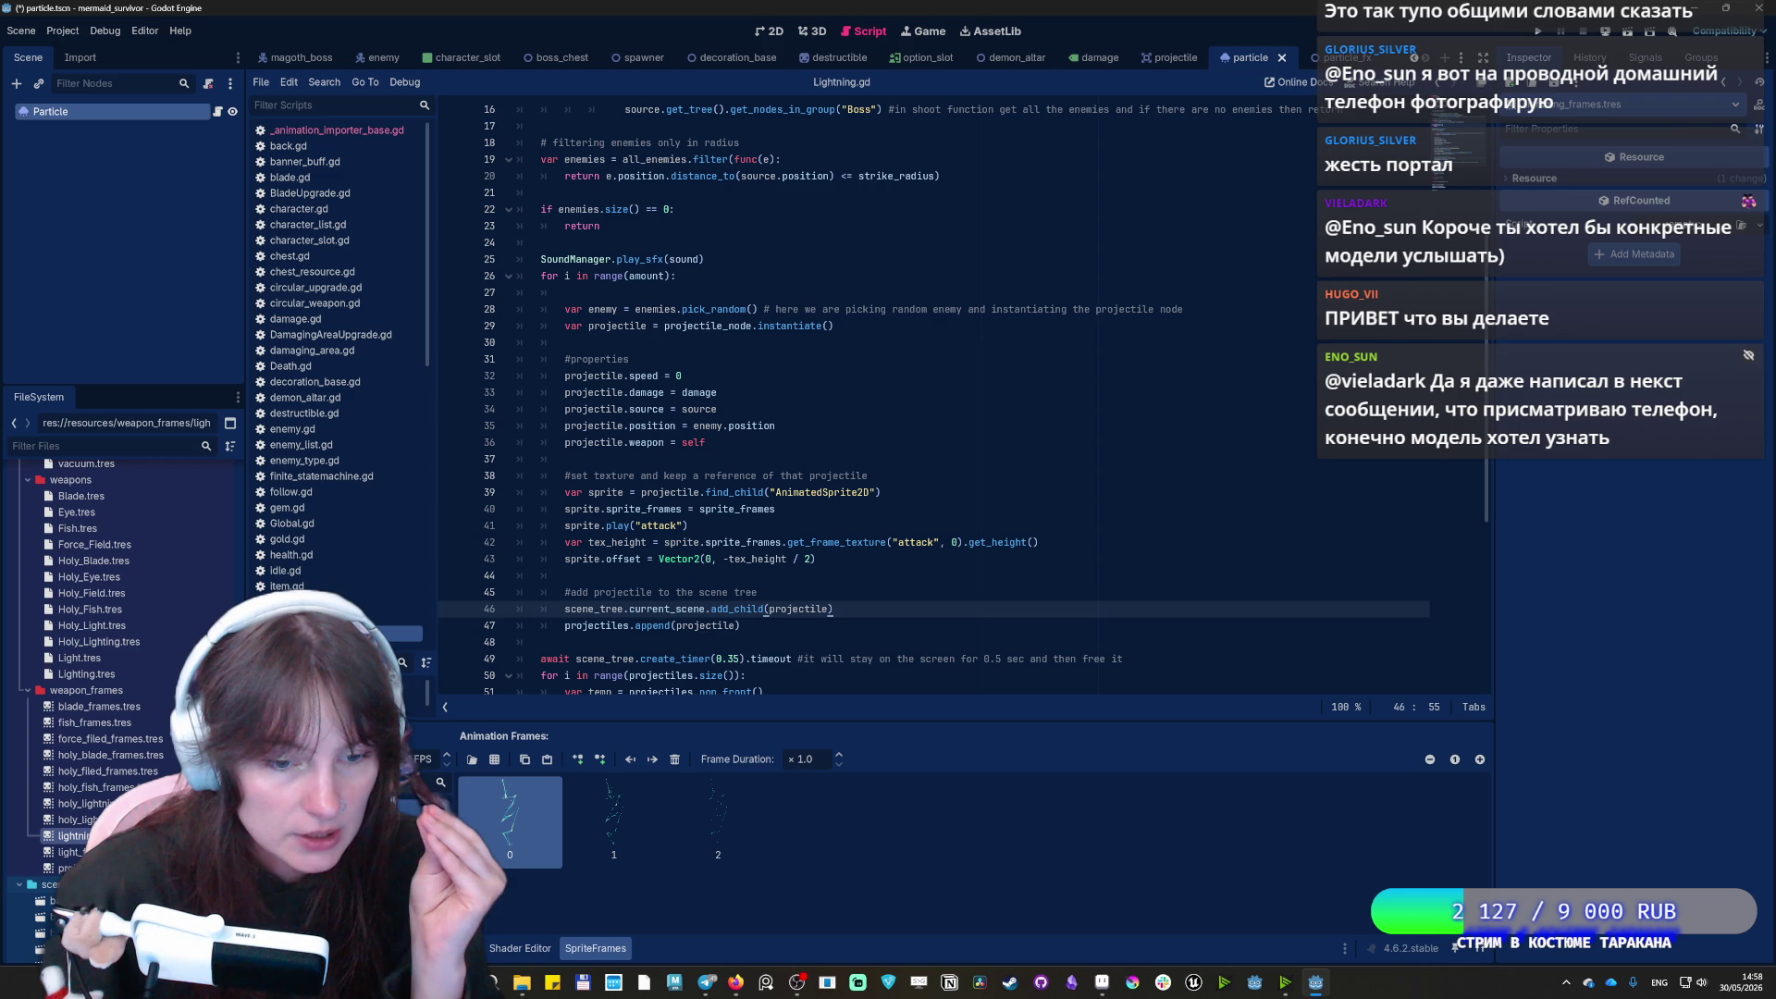
pyautogui.hotkey('ctrl', 'z')
pyautogui.hotkey('ctrl', 'z')
pyautogui.hotkey('ctrl', 'z')
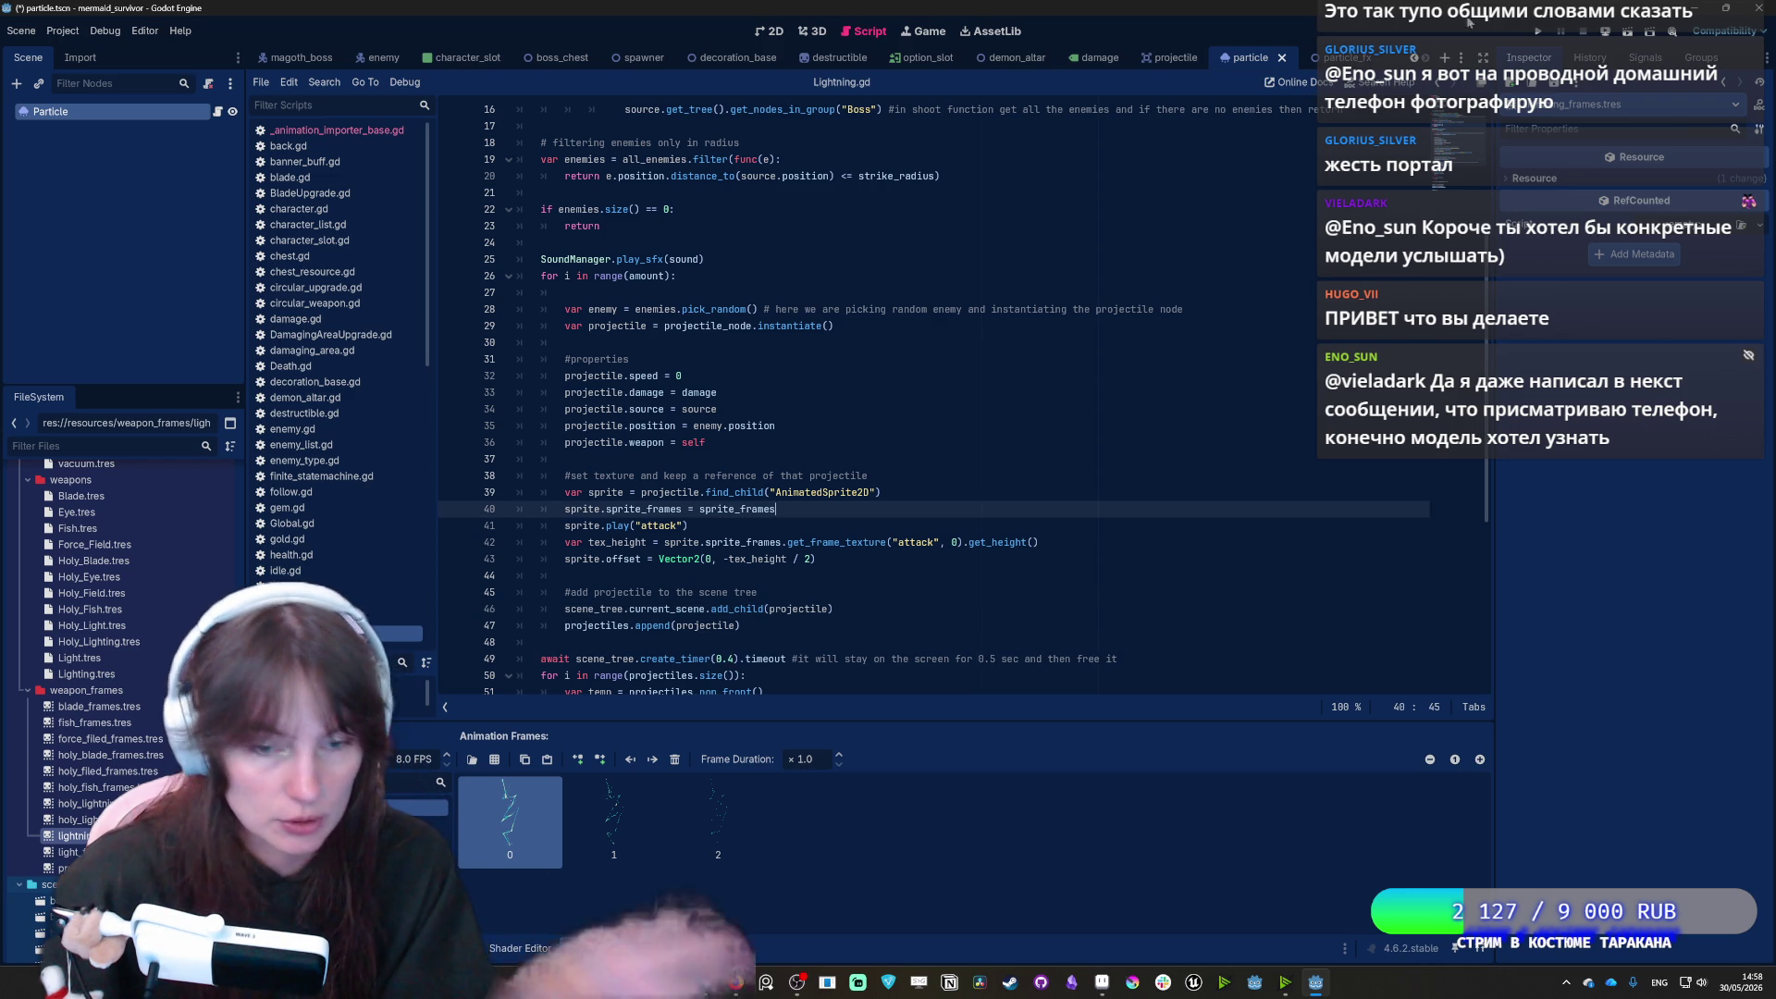
pyautogui.hotkey('ctrl', 's')
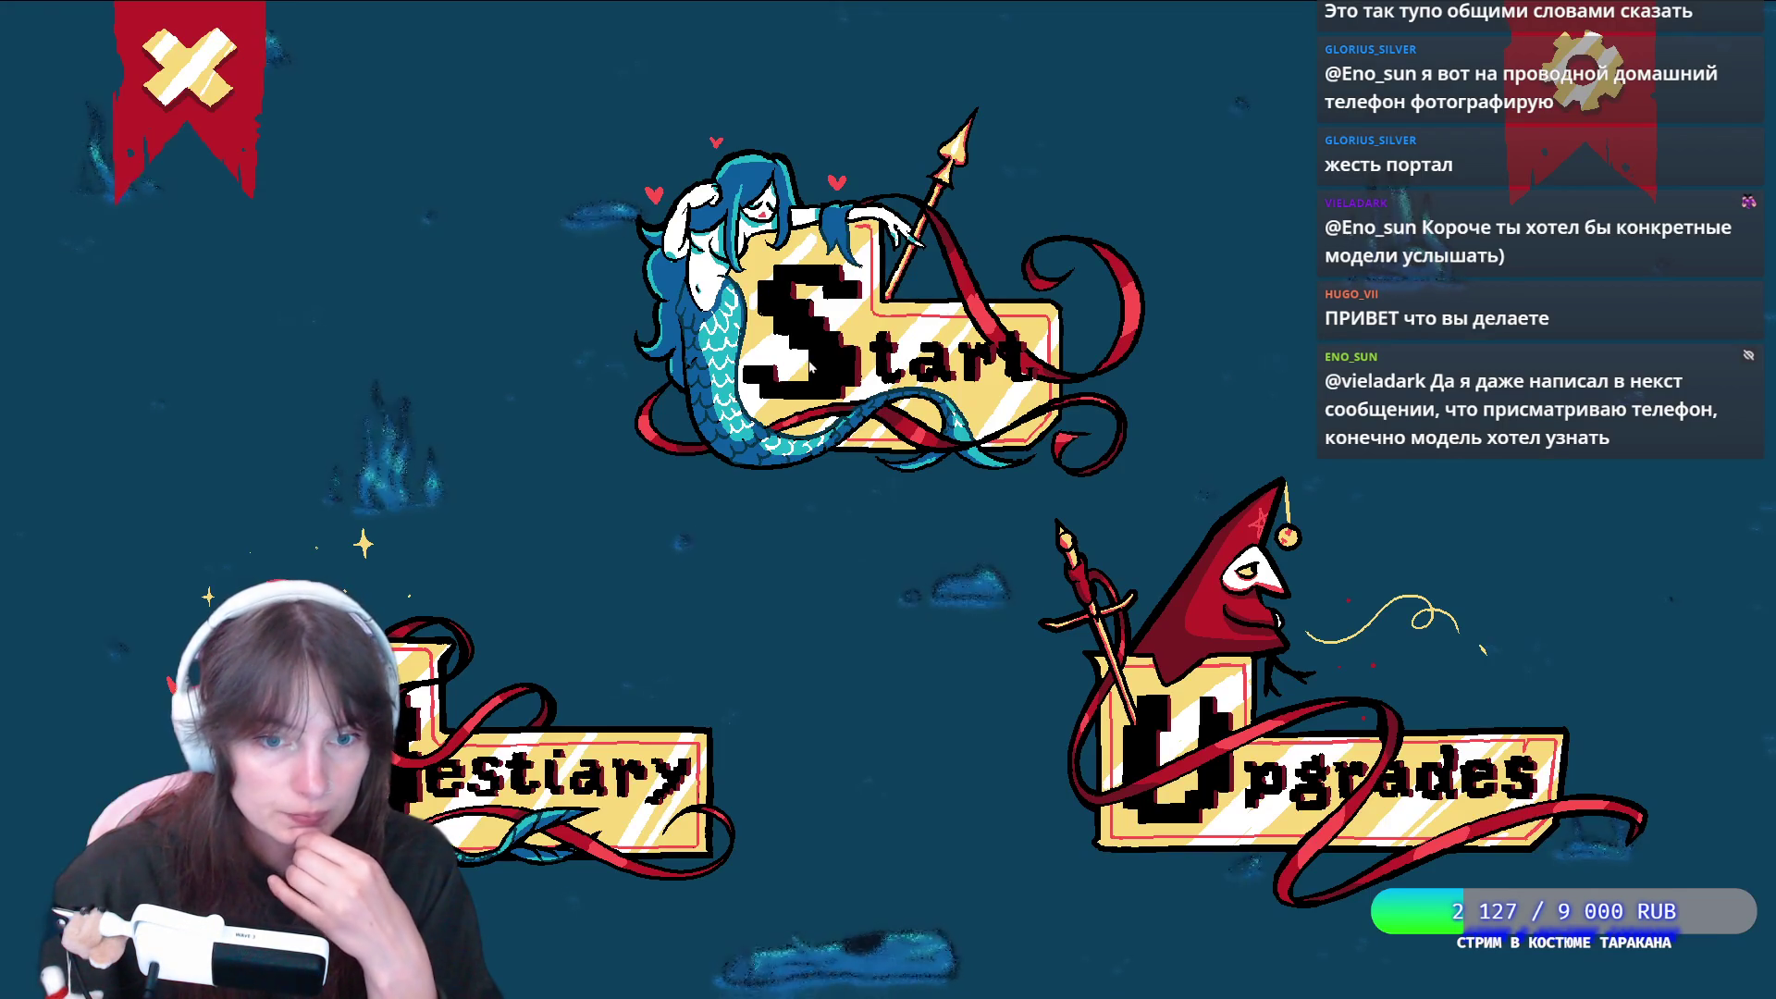
# Start a new run from the main menu and bring up the pause settings screen
pyautogui.click(963, 247)
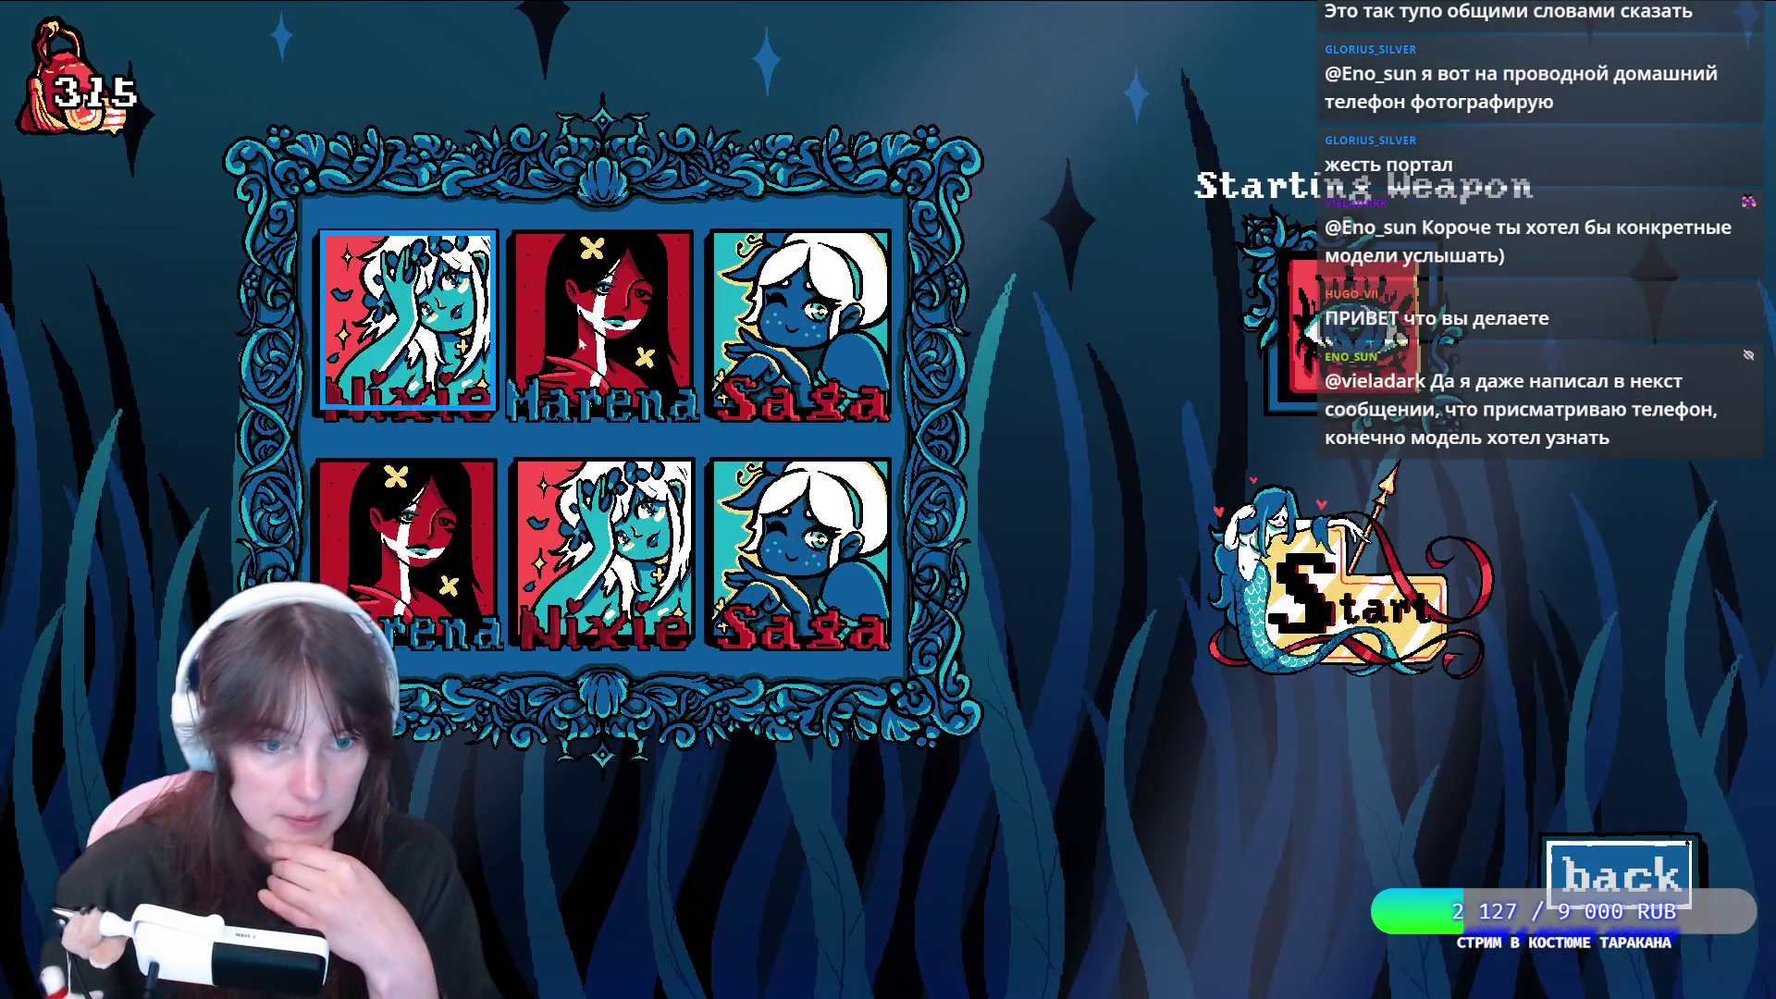
pyautogui.click(1352, 603)
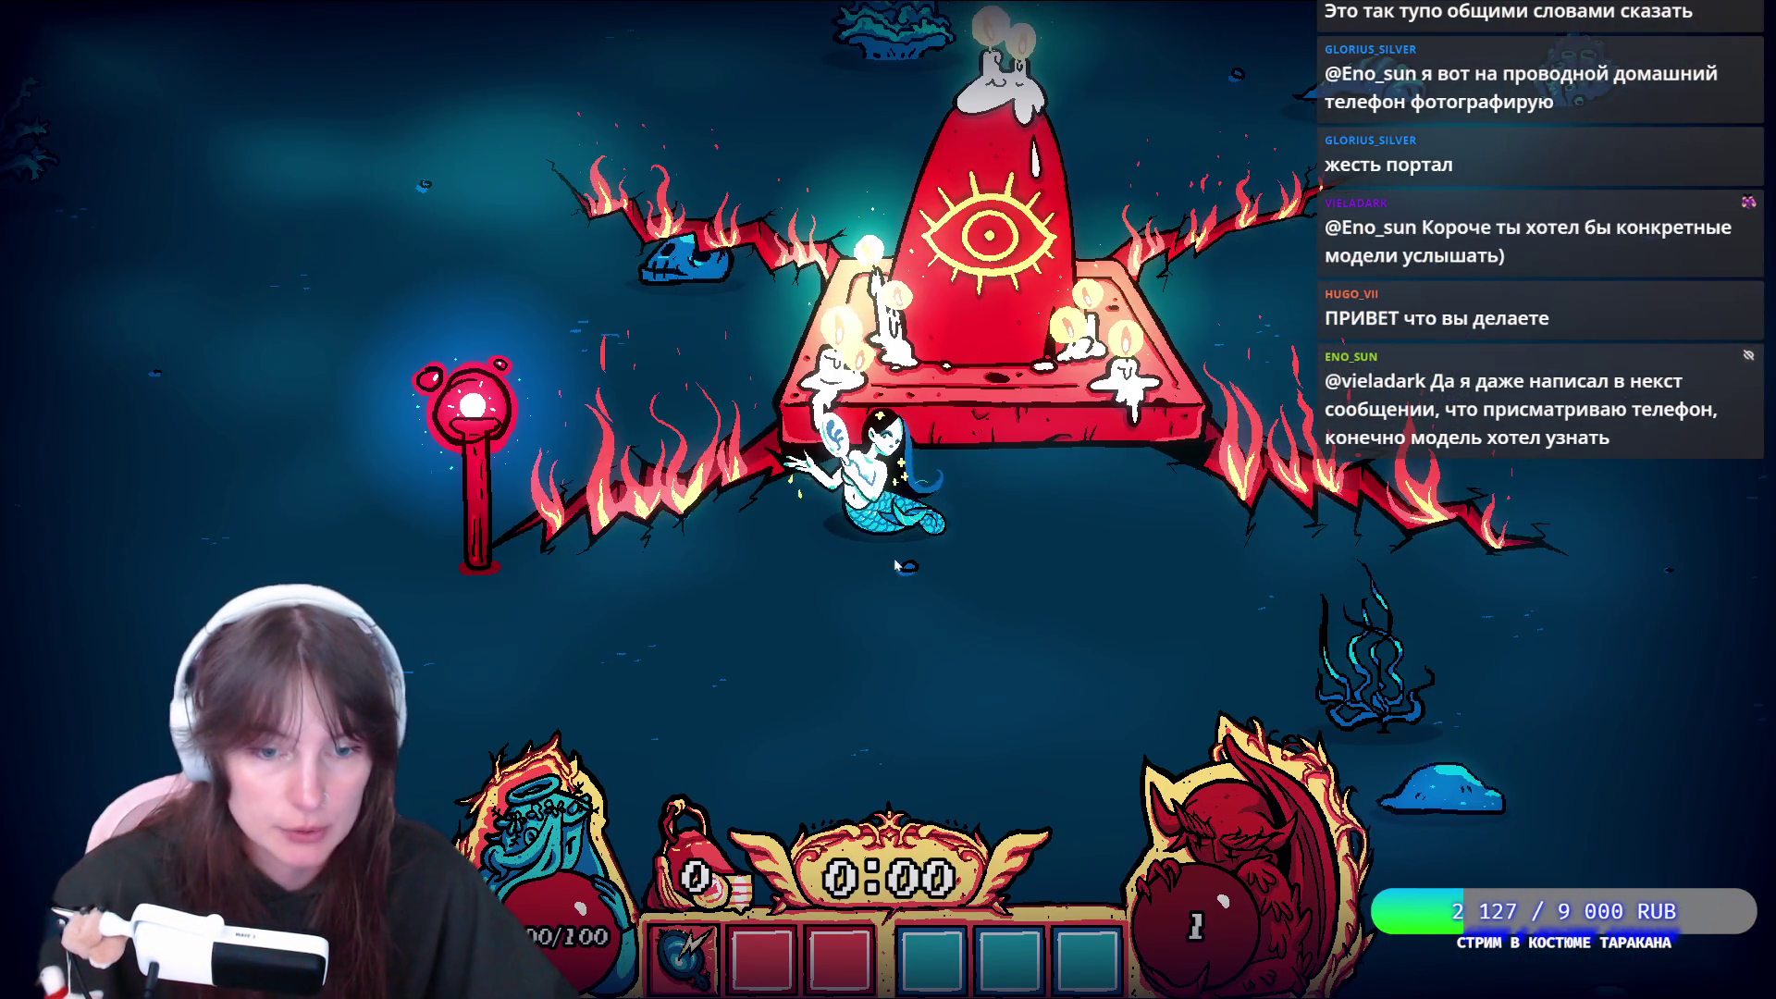
pyautogui.press('Escape')
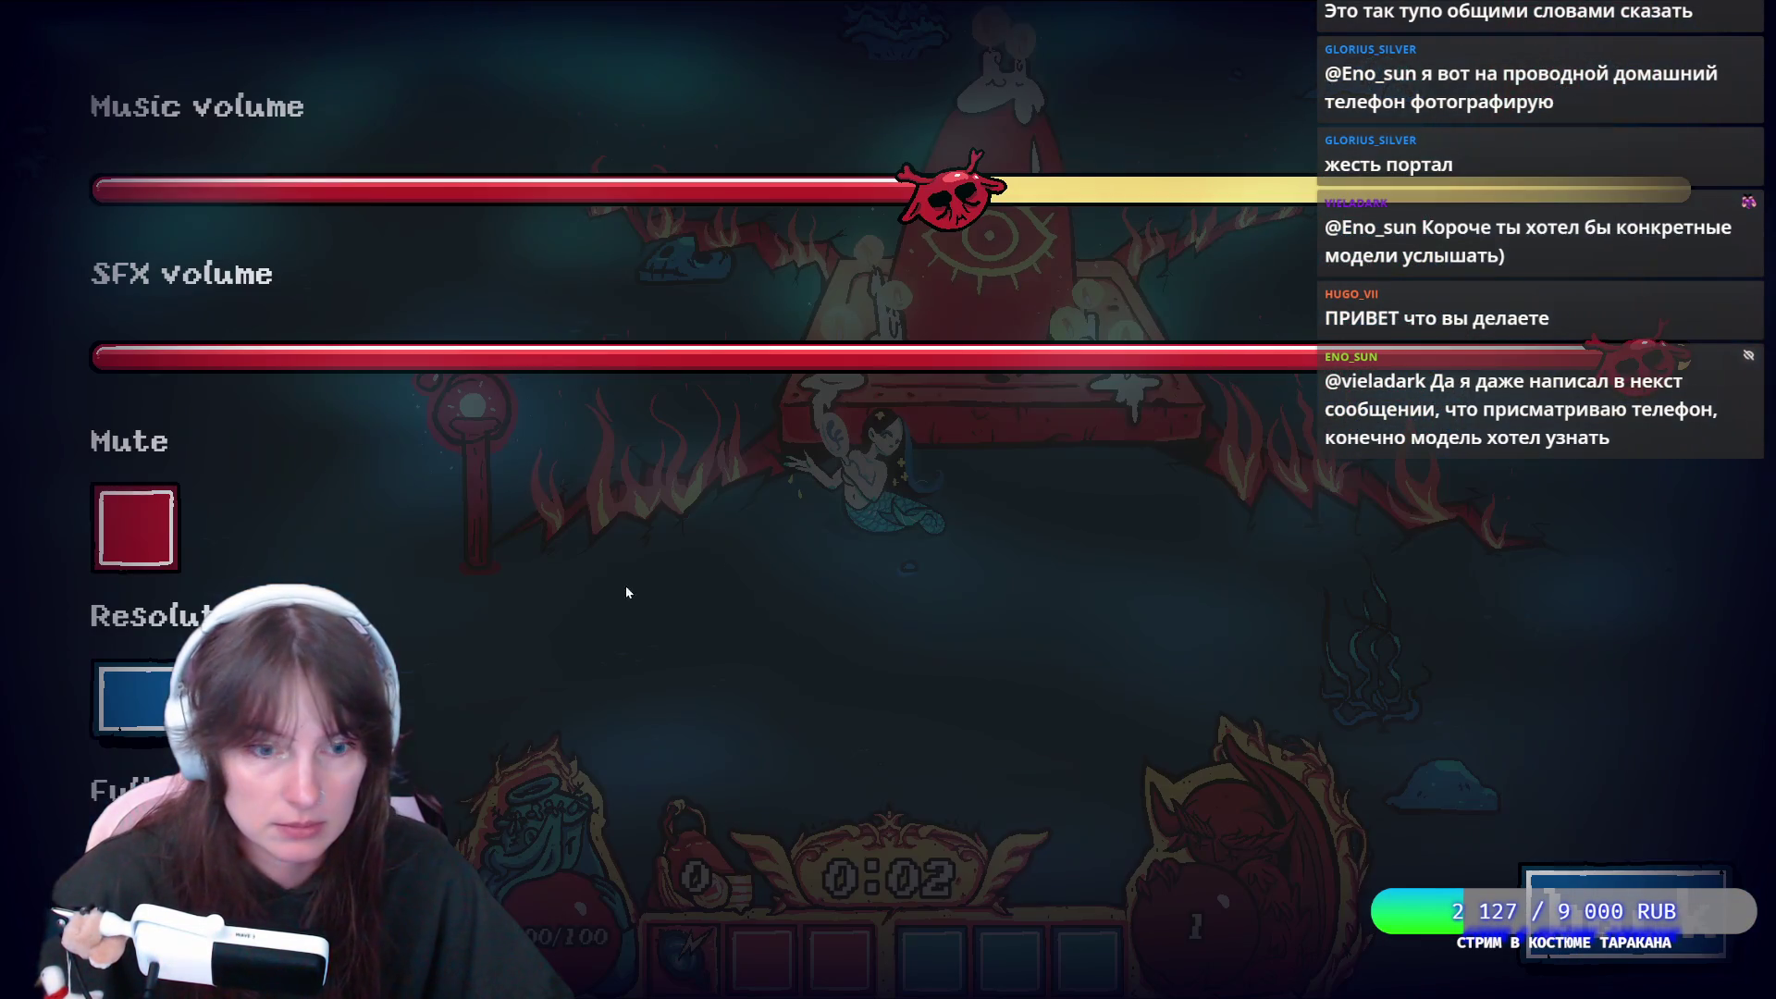
# Close settings, resume the run and swim the mermaid down and to the right
pyautogui.press('Escape')
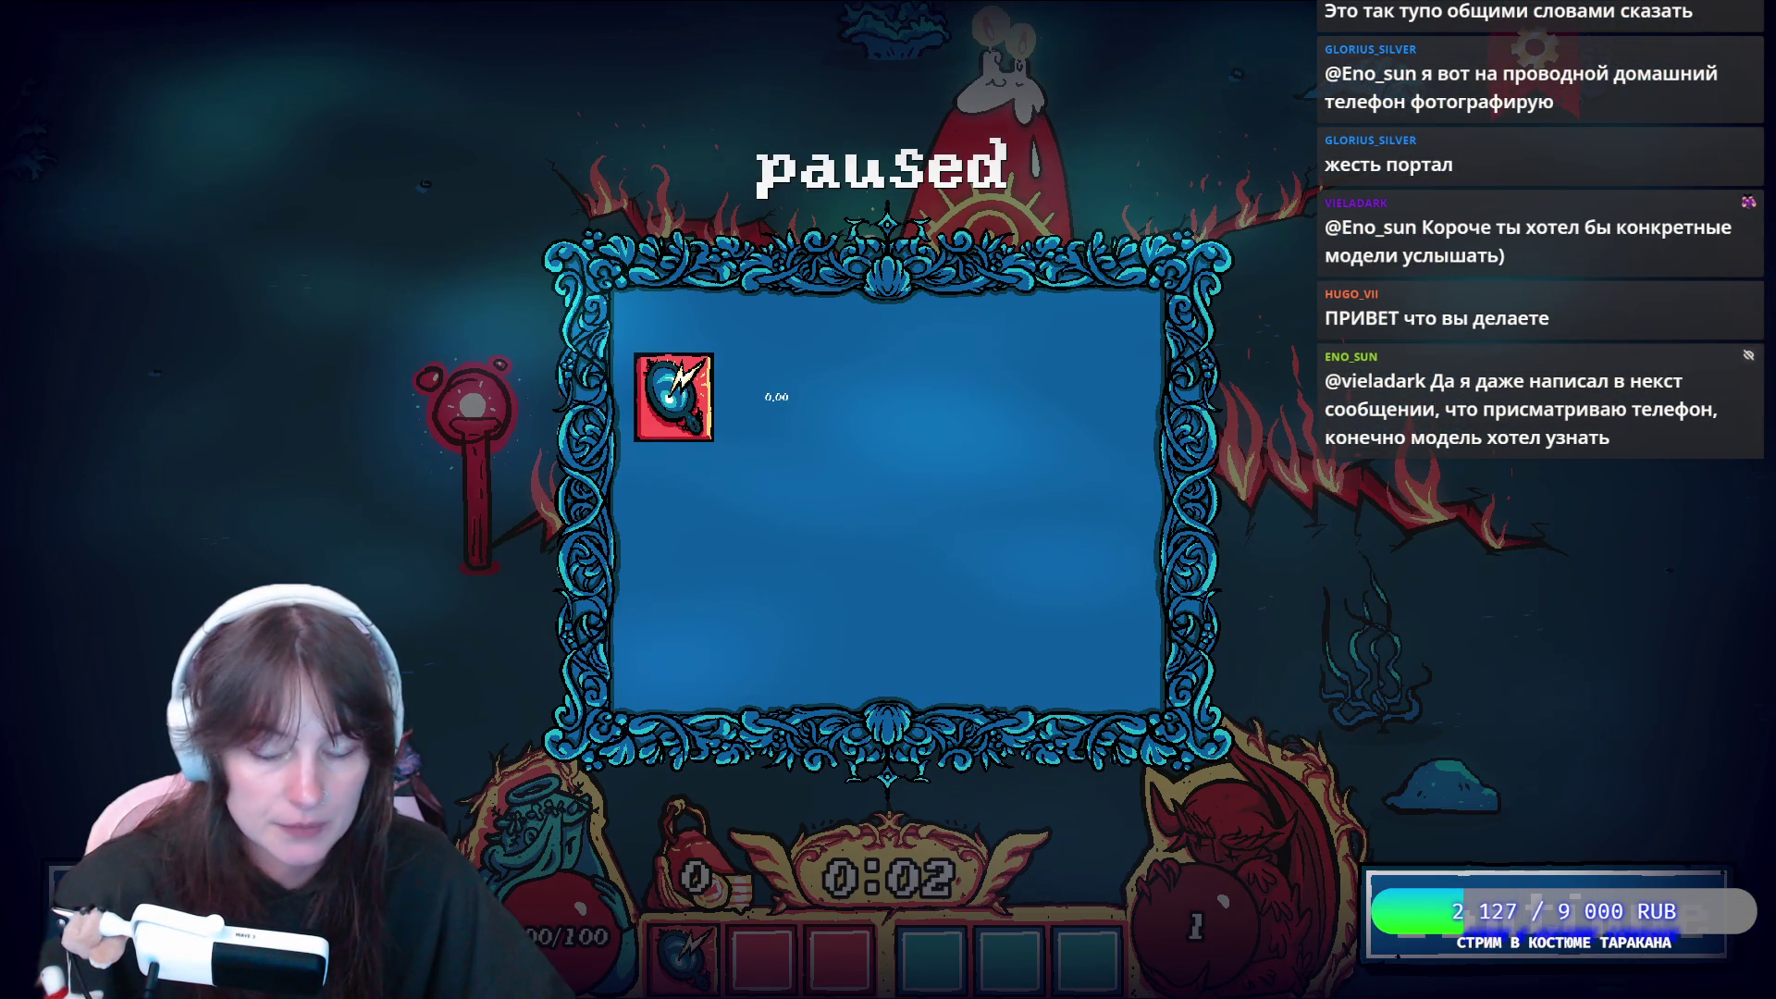
pyautogui.press('Escape')
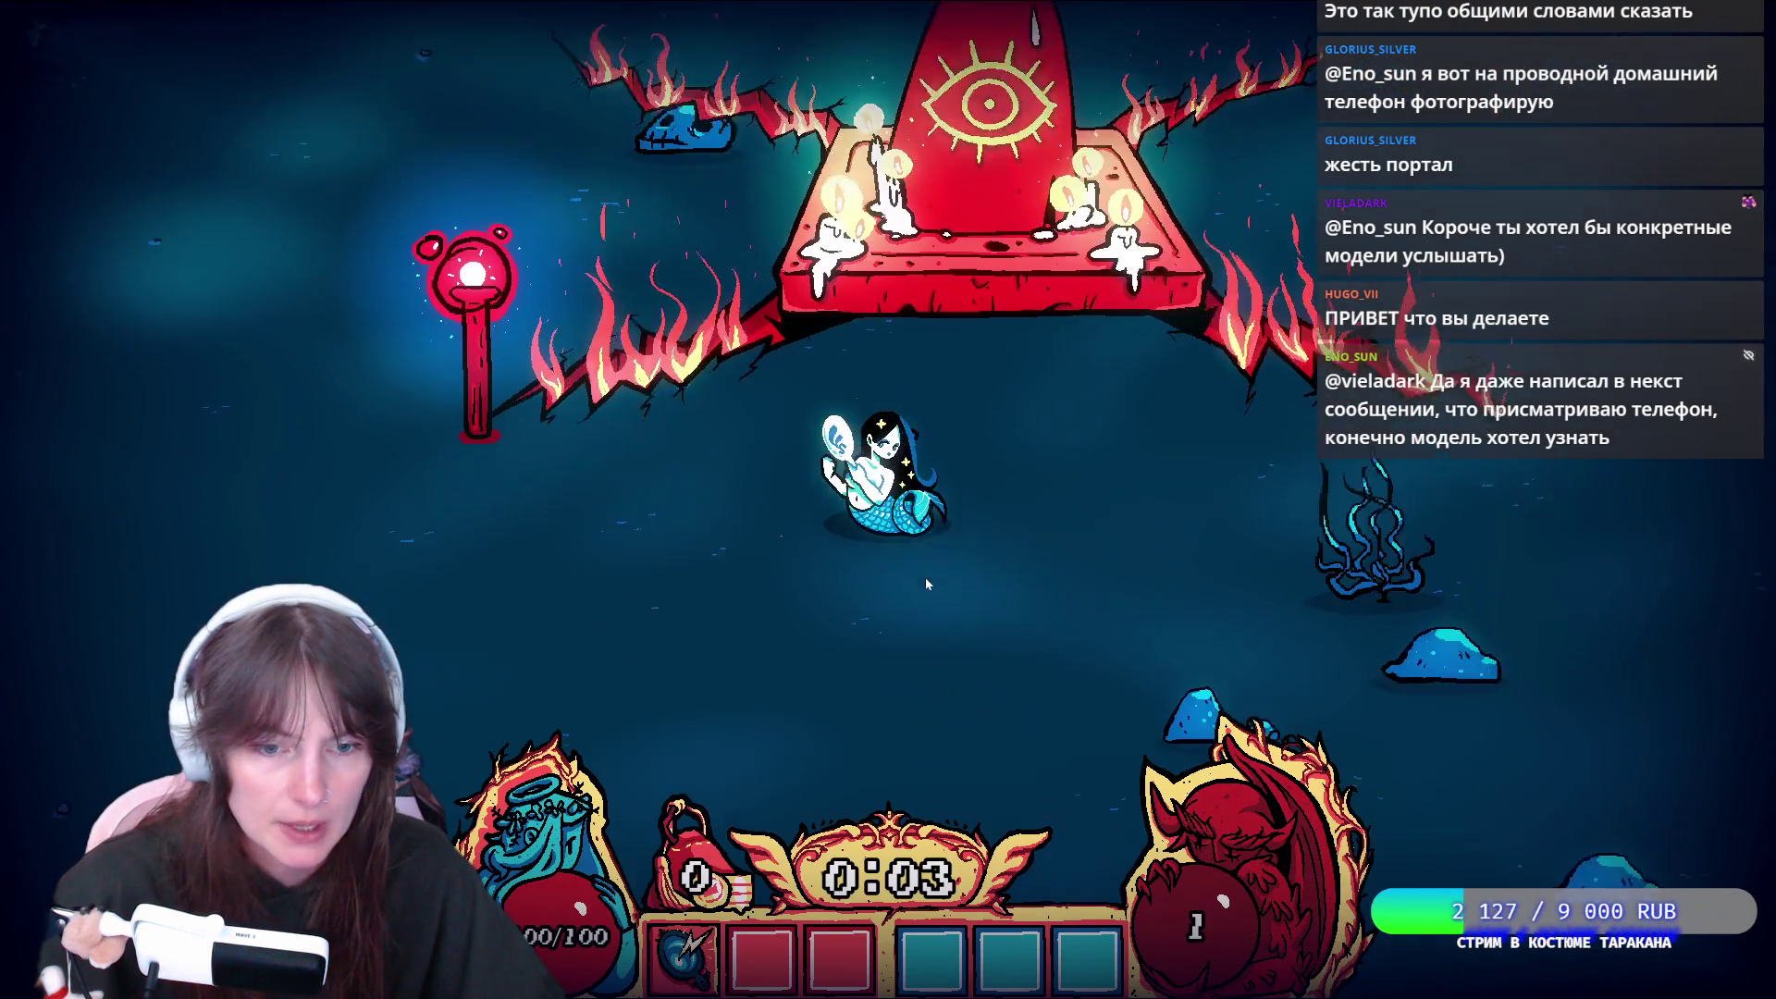
pyautogui.press('s')
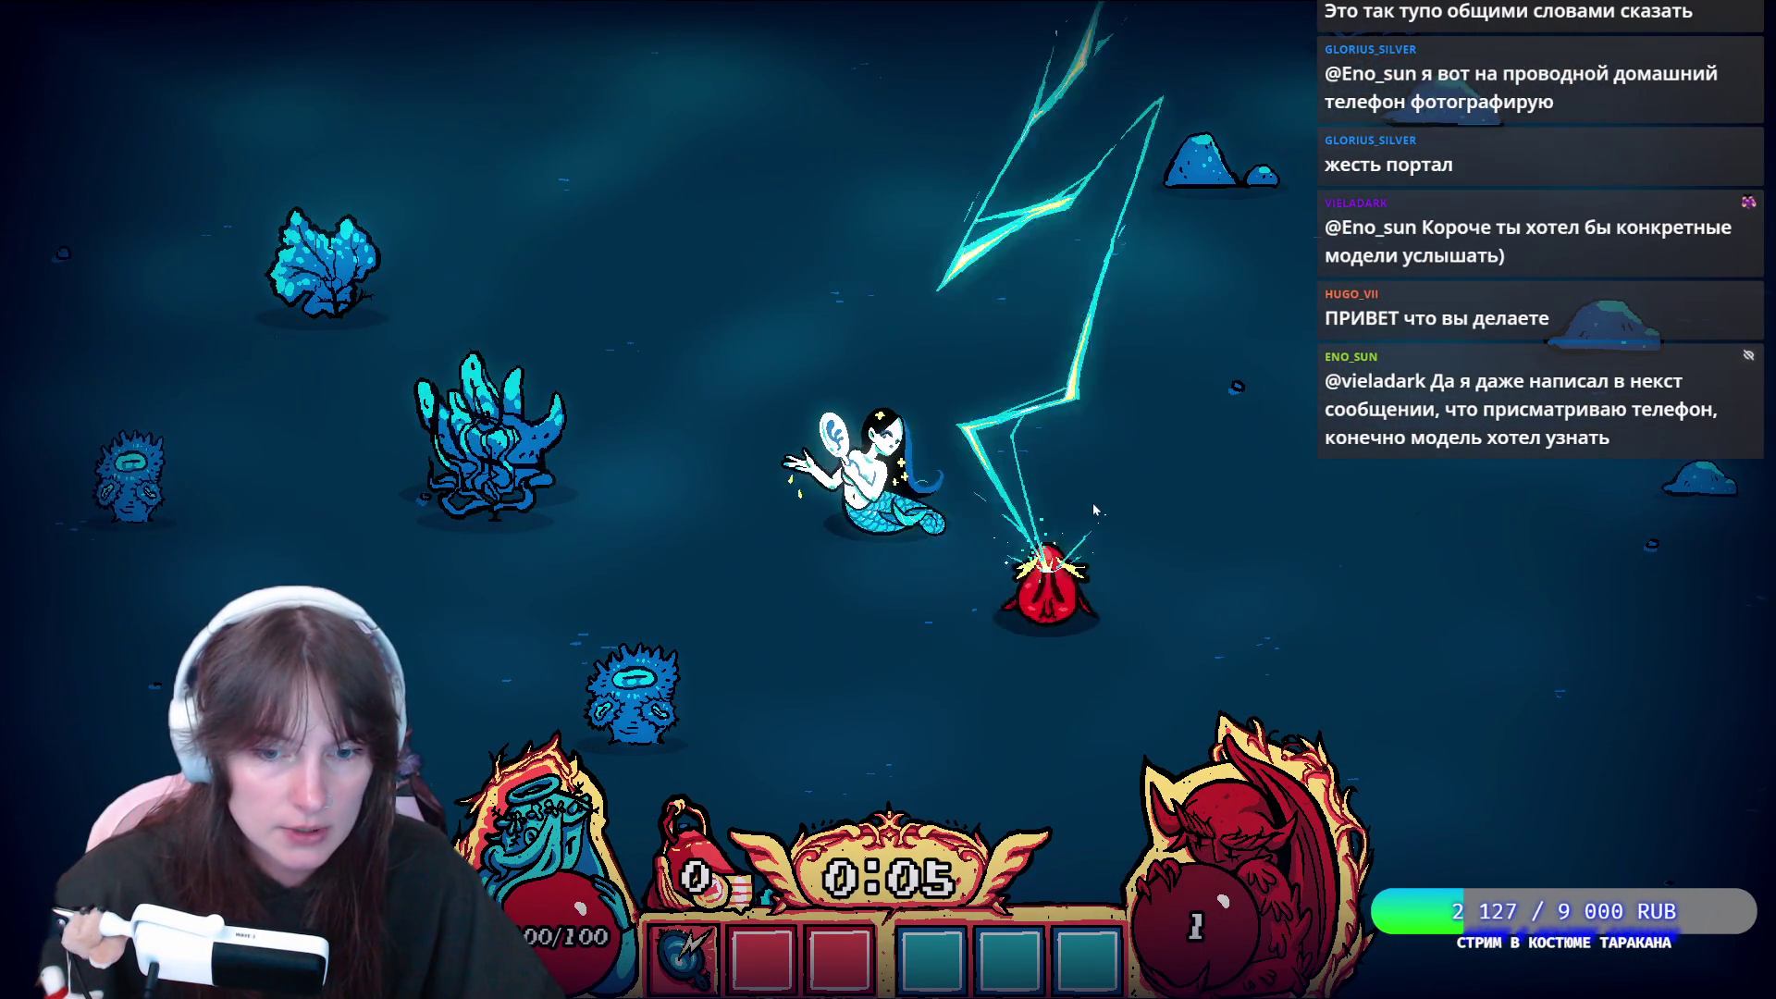
pyautogui.press('d')
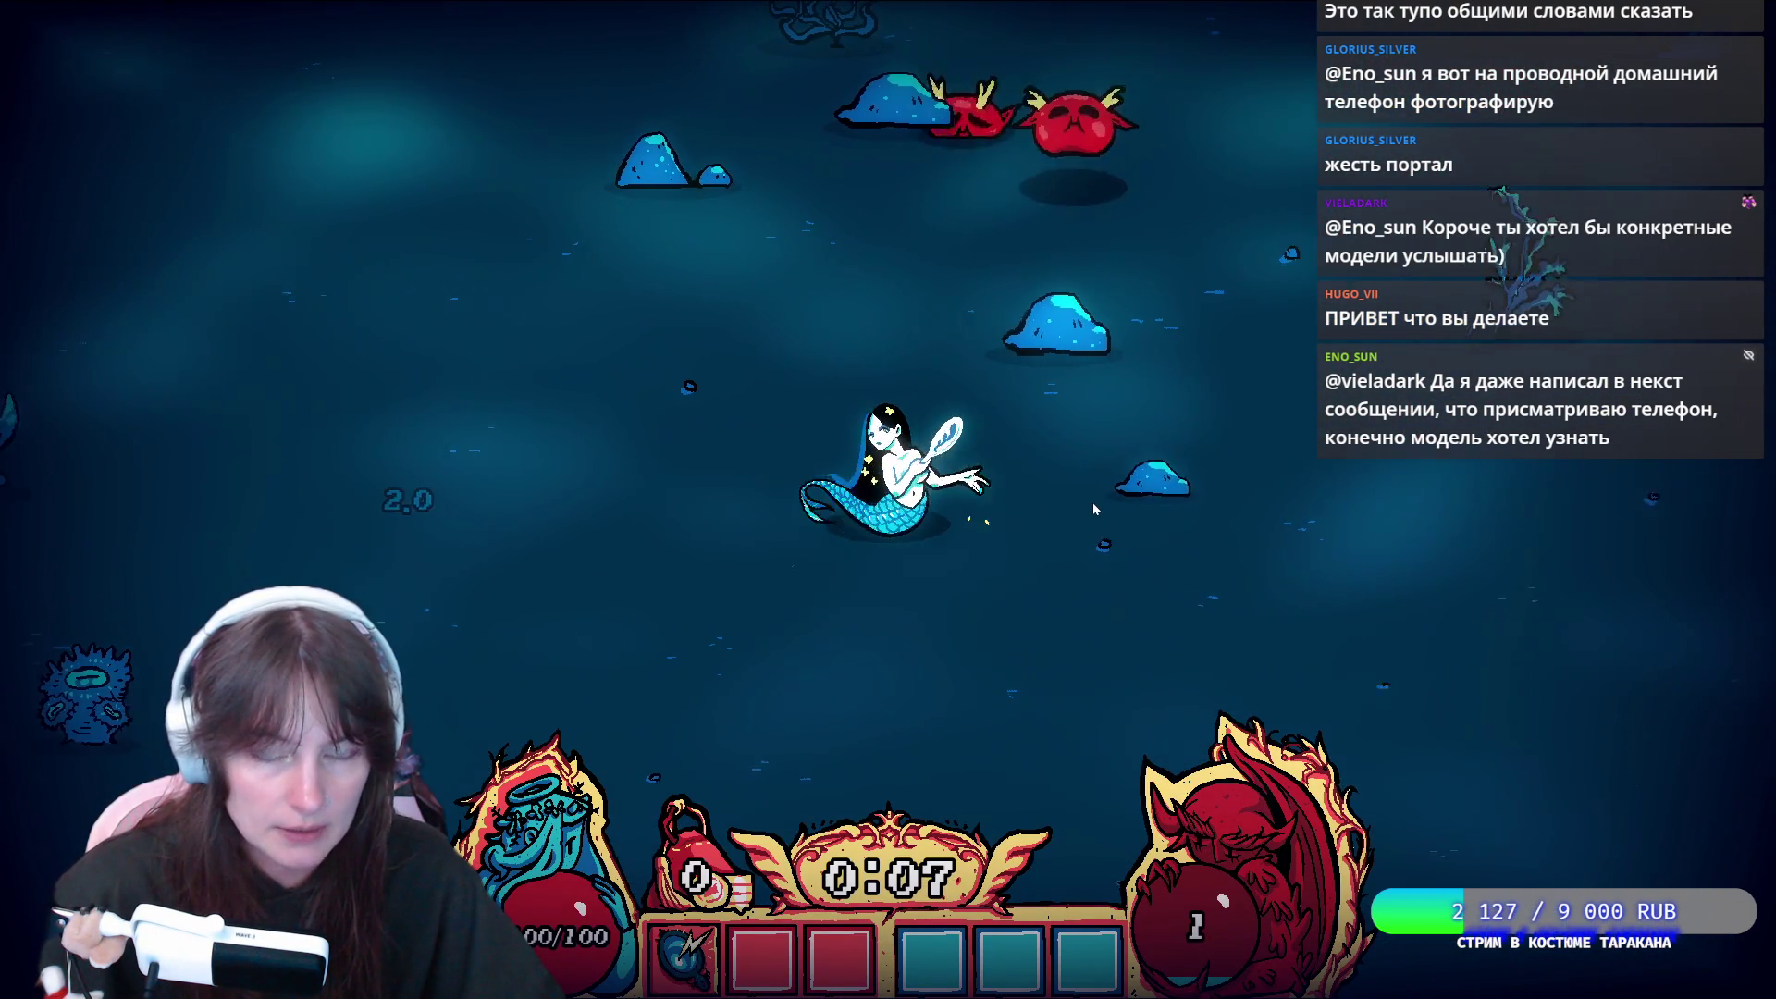
pyautogui.press('s')
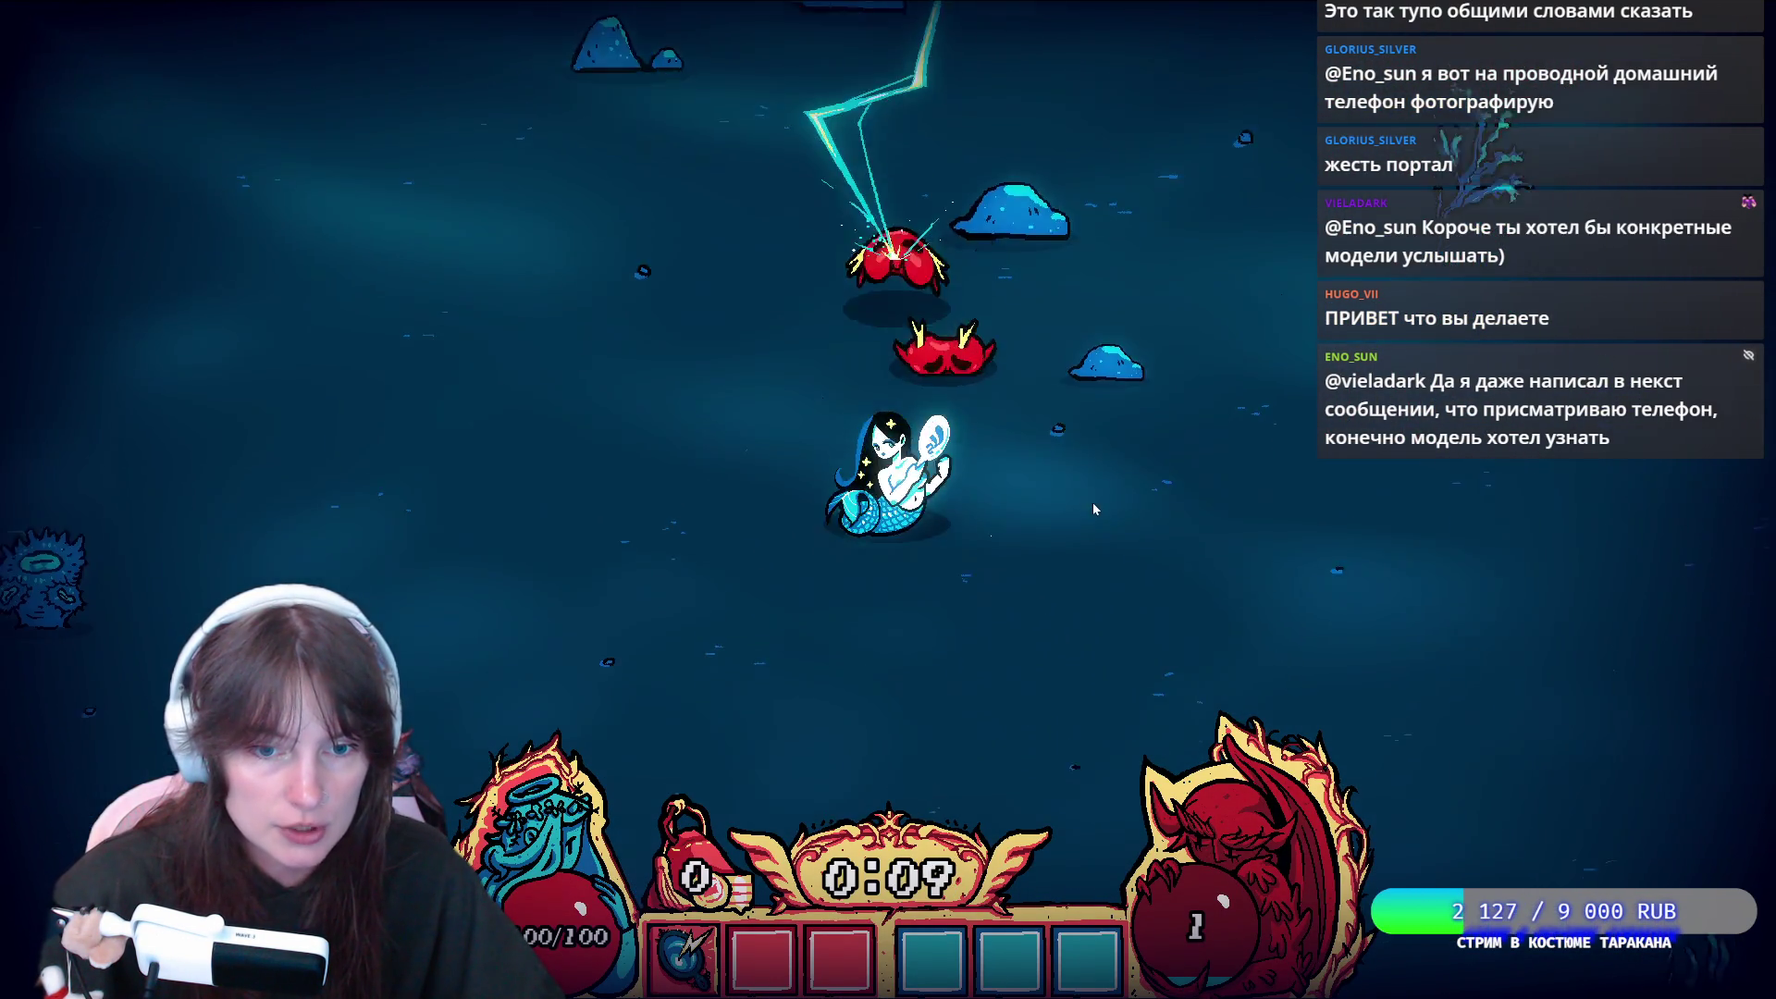
pyautogui.press('s')
pyautogui.press('d')
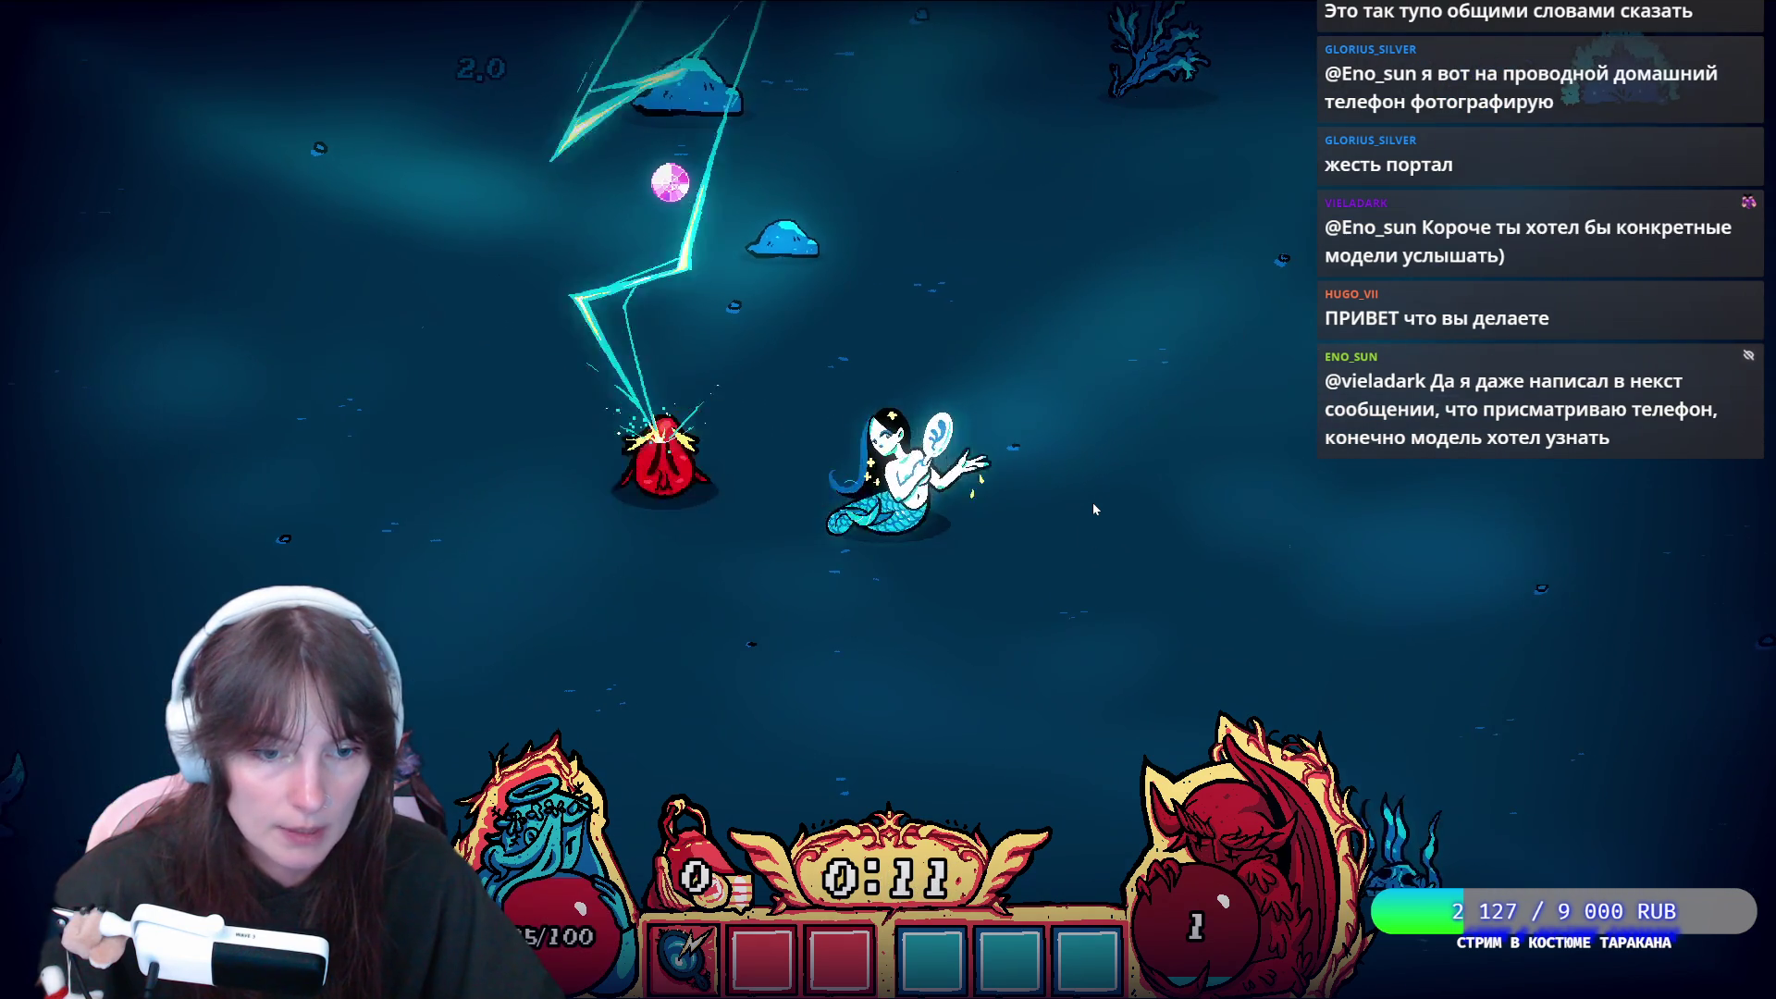
# Keep steering the mermaid around the arena until the Serdce, Spark and Storm upgrades appear
pyautogui.press('a')
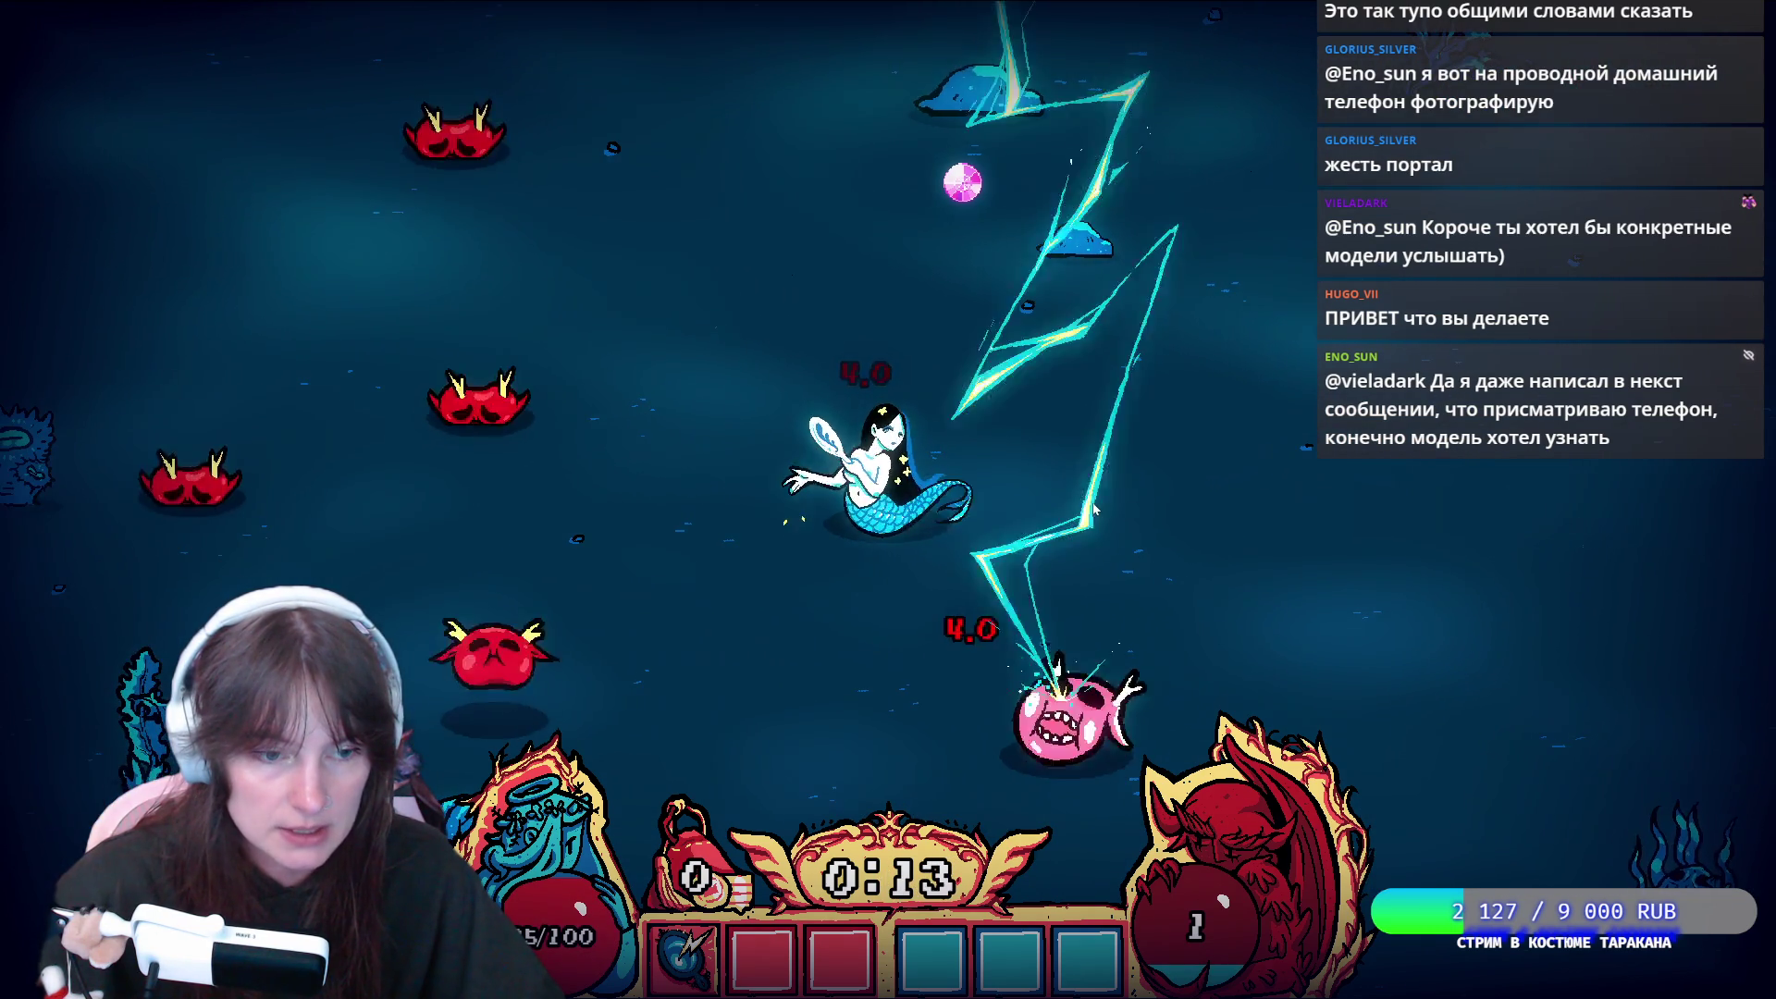
pyautogui.press('d')
pyautogui.press('w')
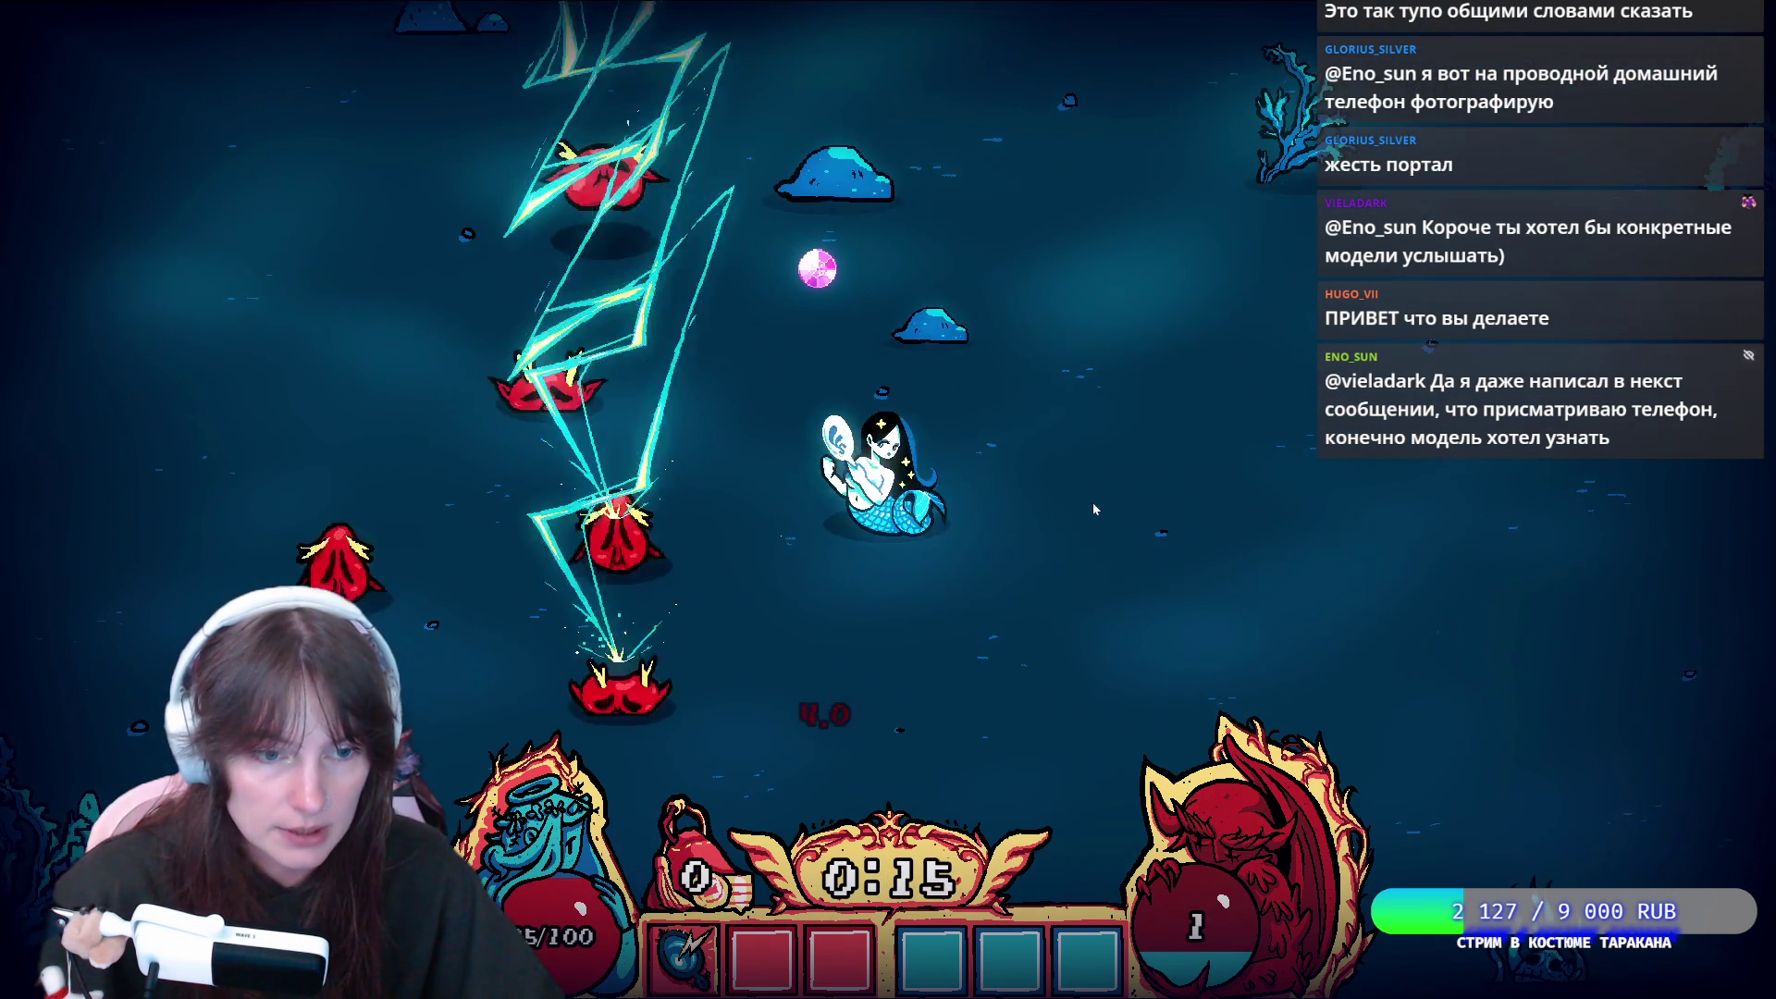
pyautogui.press('d')
pyautogui.press('s')
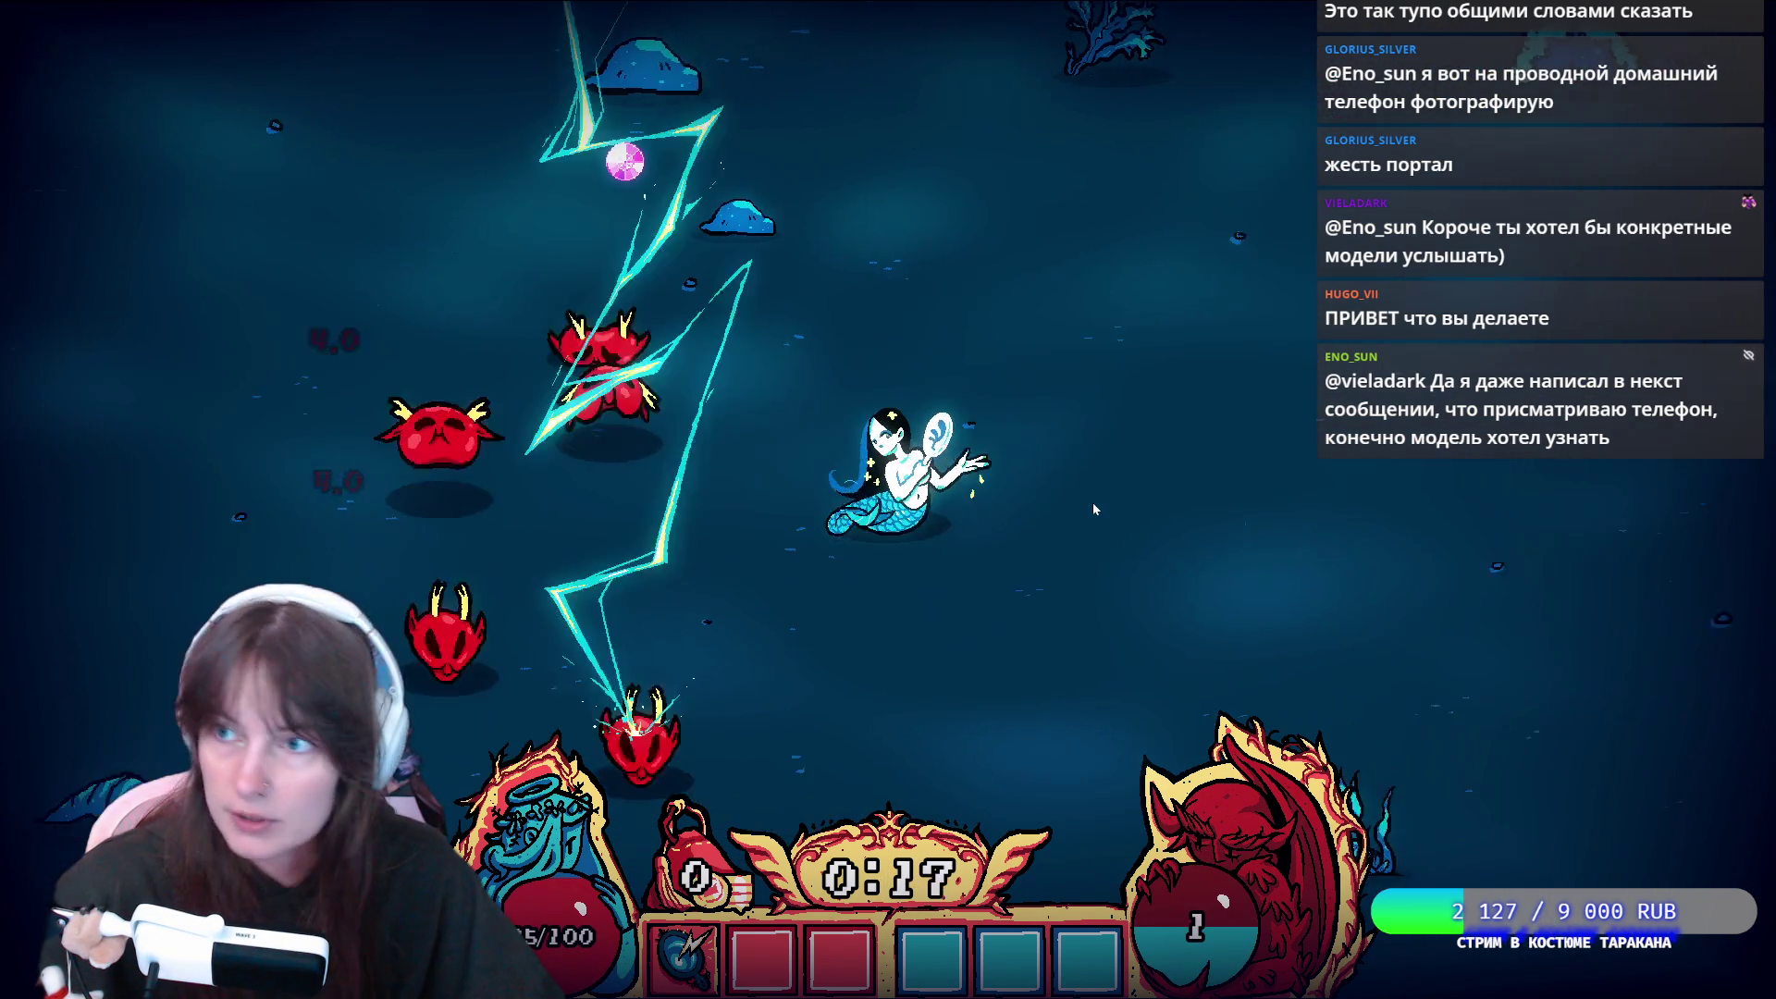
pyautogui.press('s')
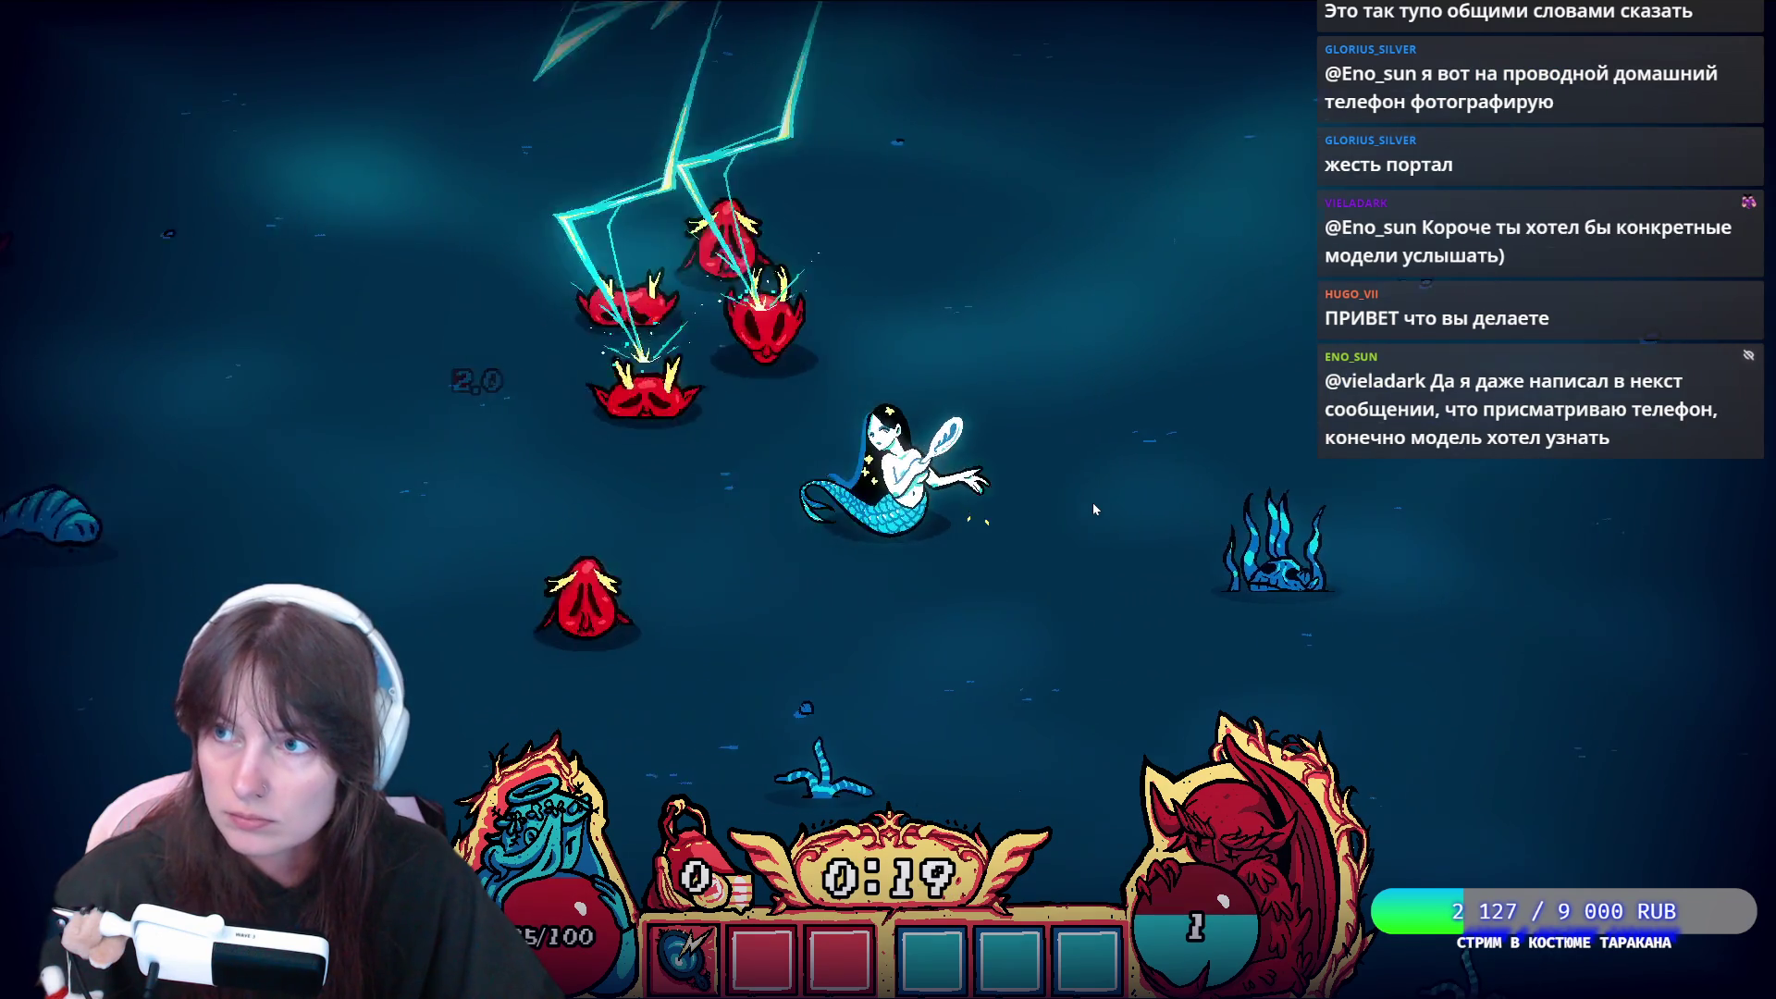
pyautogui.press('a')
pyautogui.press('w')
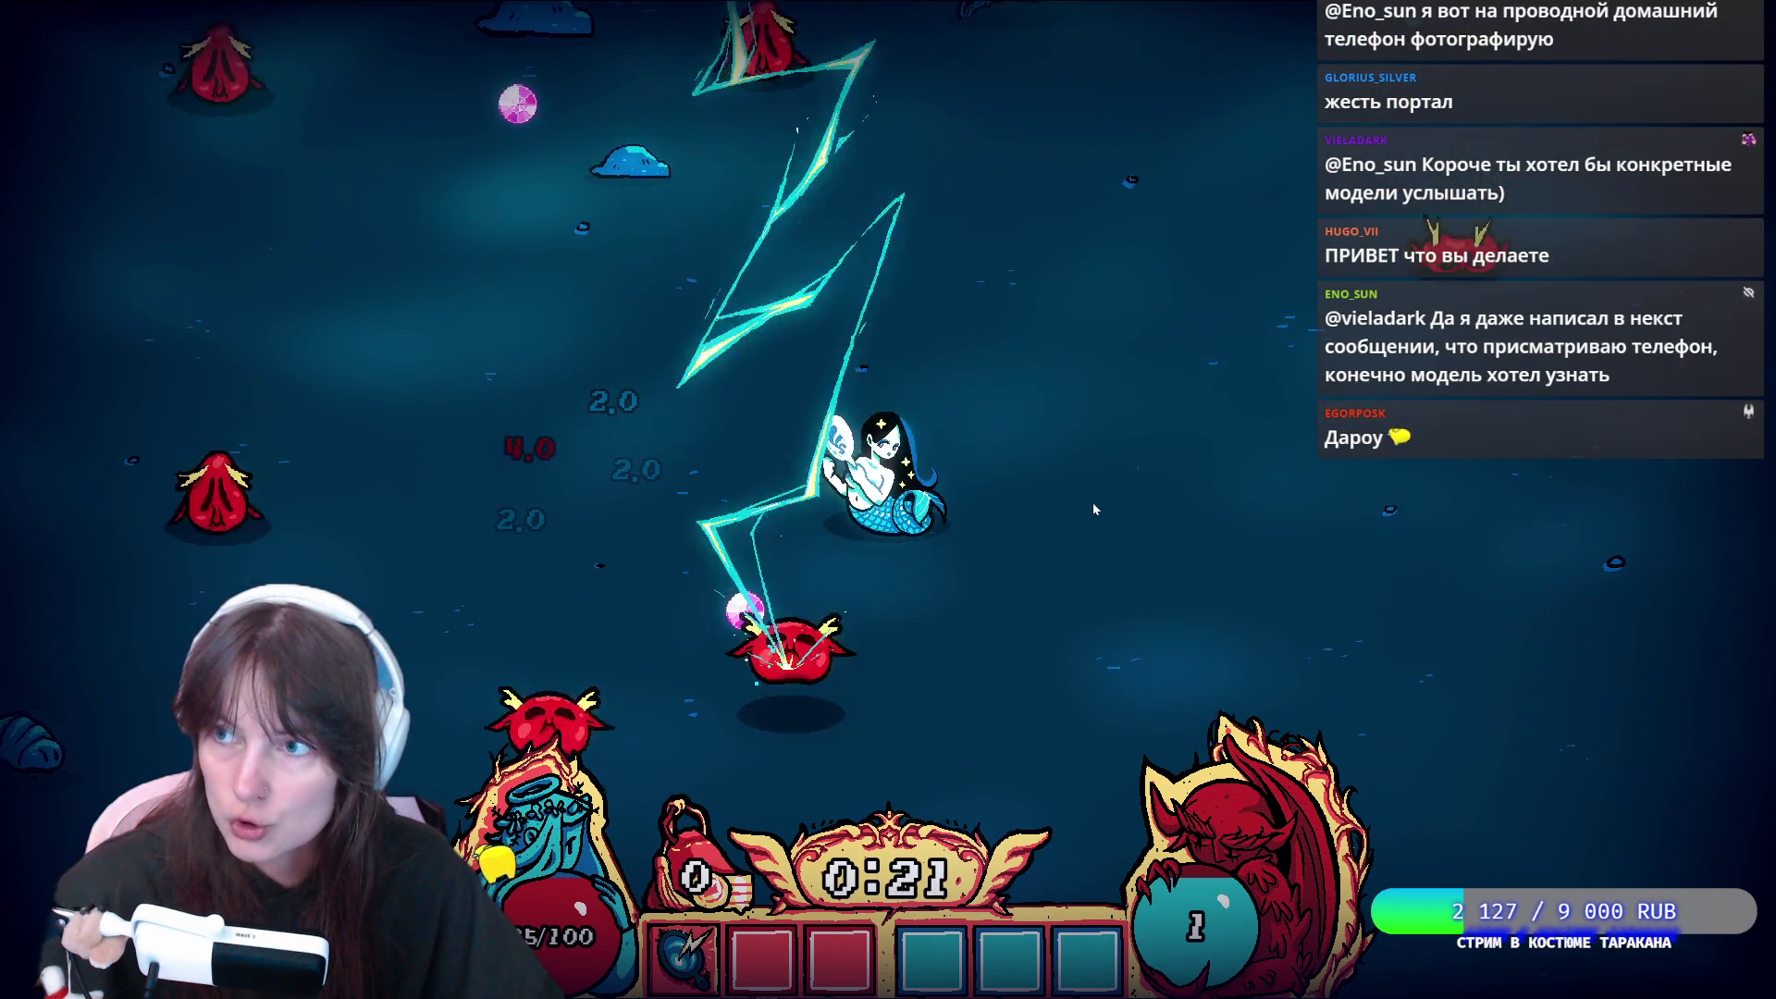
pyautogui.press('d')
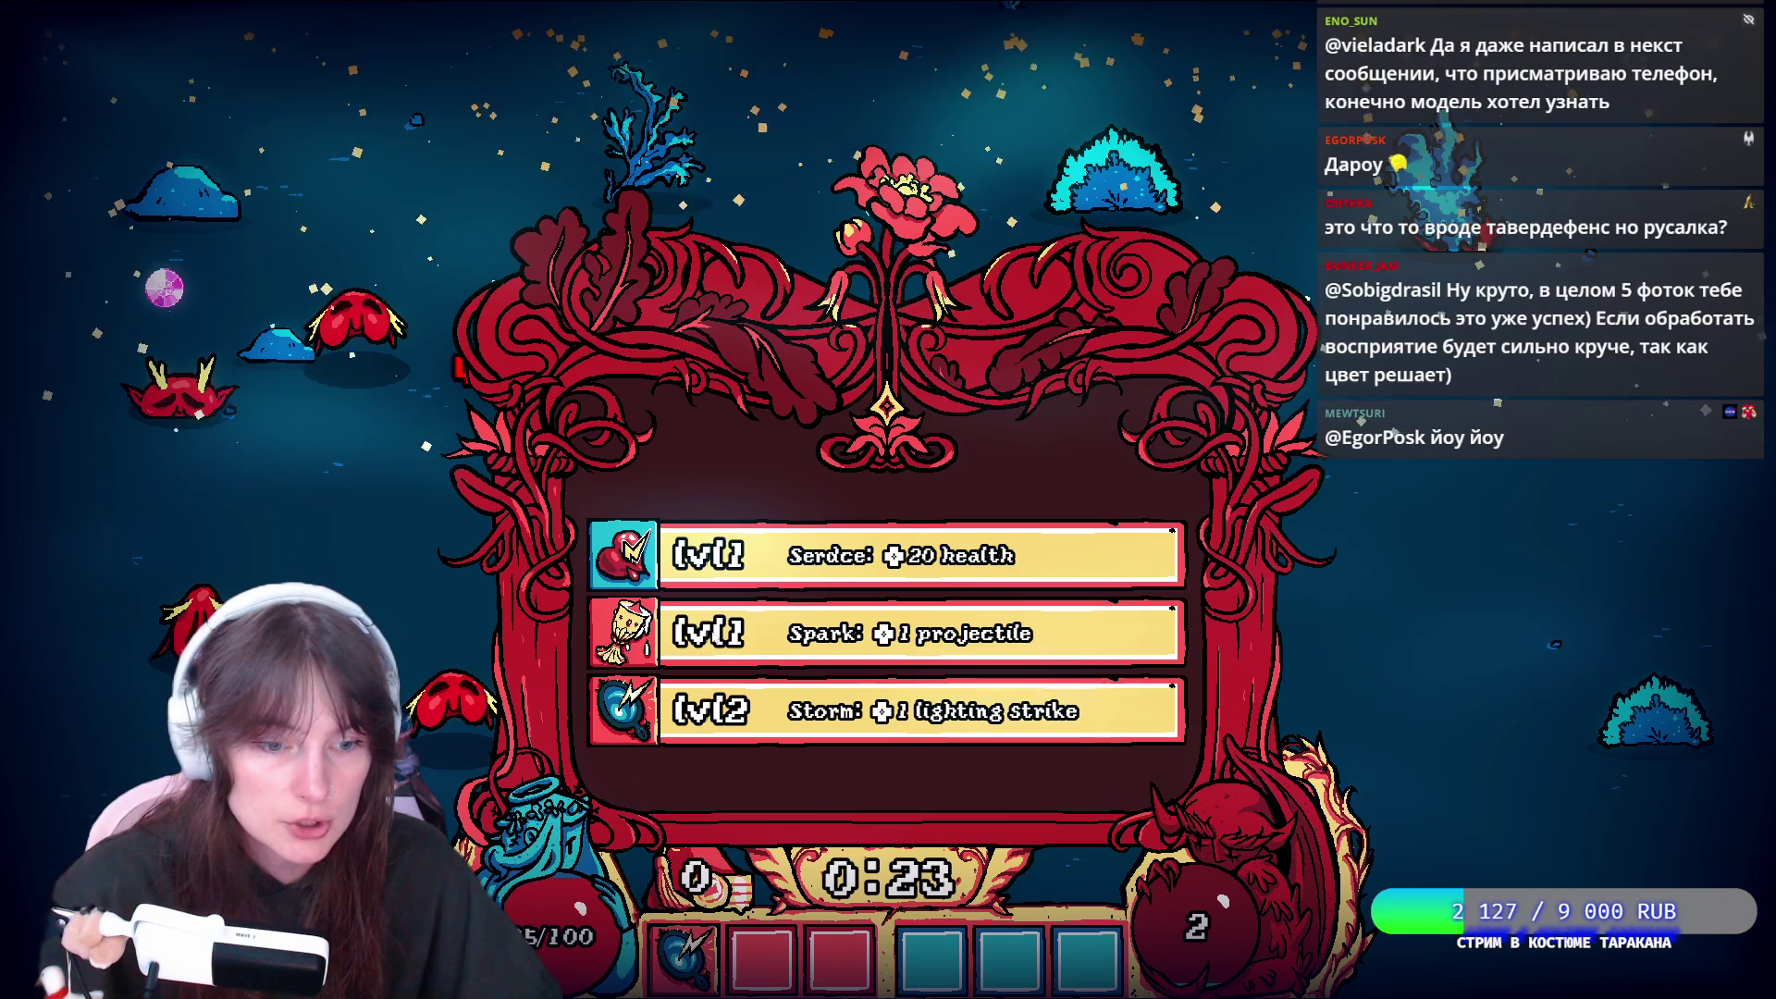
# Pause the test run, quit to its title screen and close the game window
pyautogui.press('Escape')
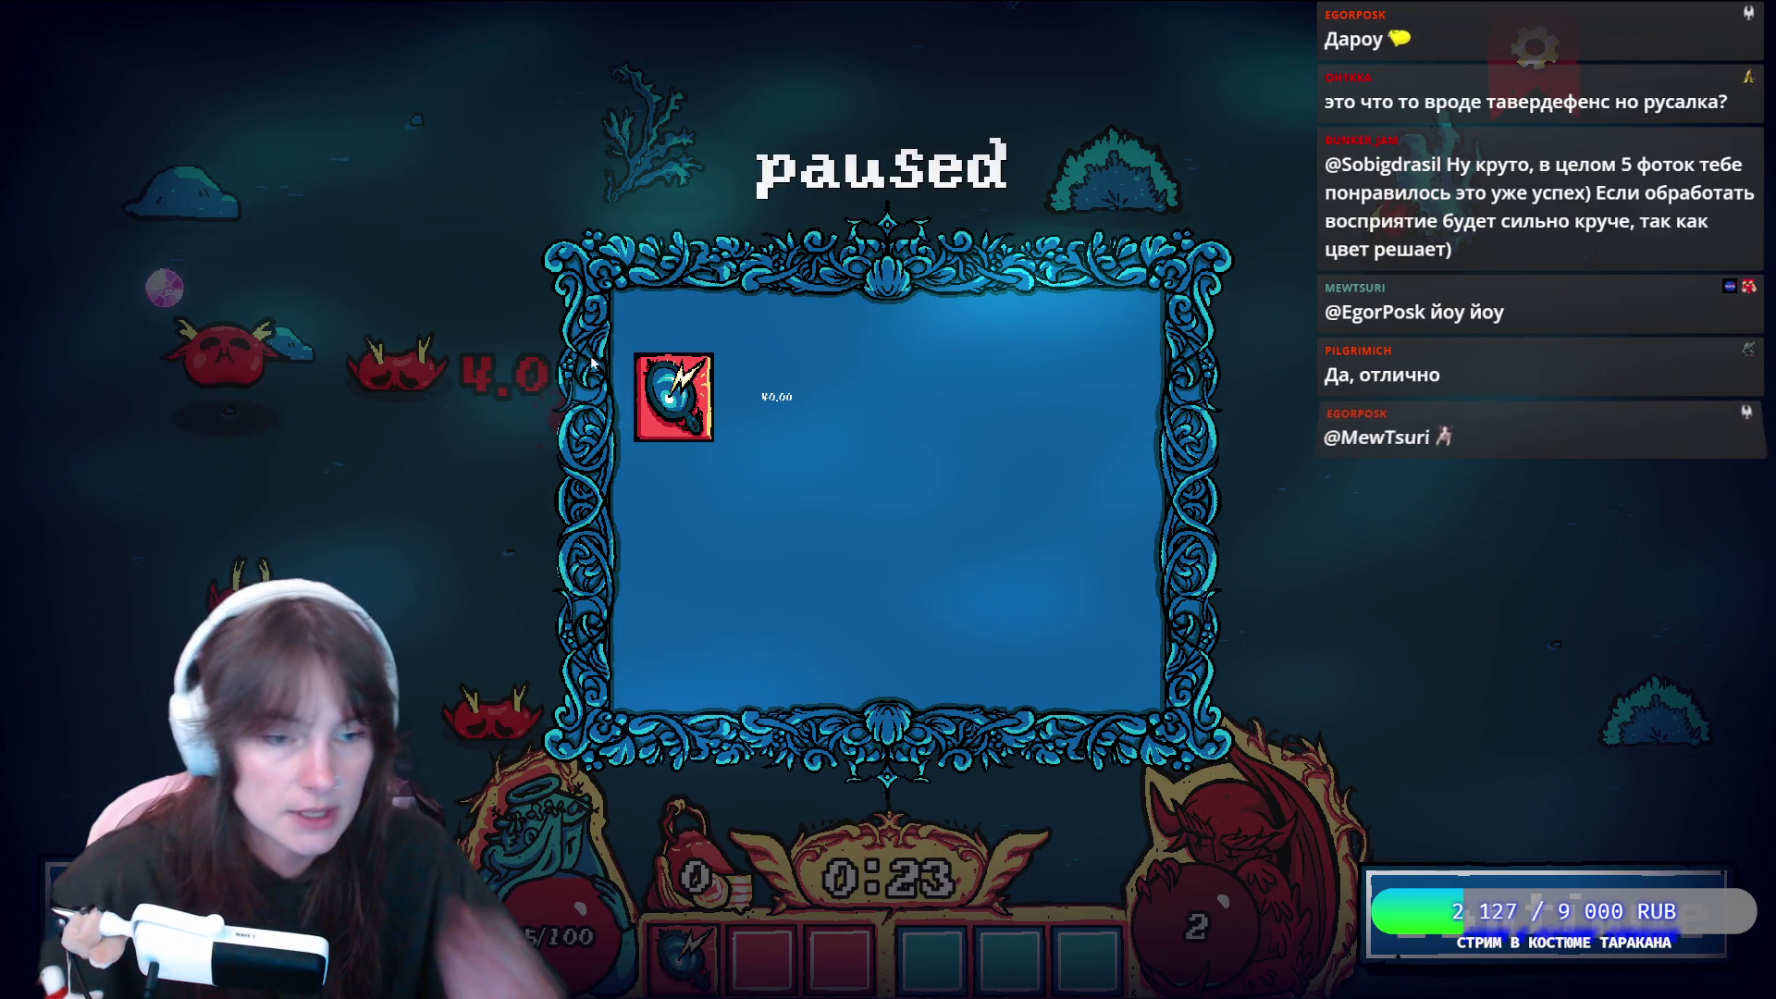
pyautogui.press('Escape')
pyautogui.click(159, 103)
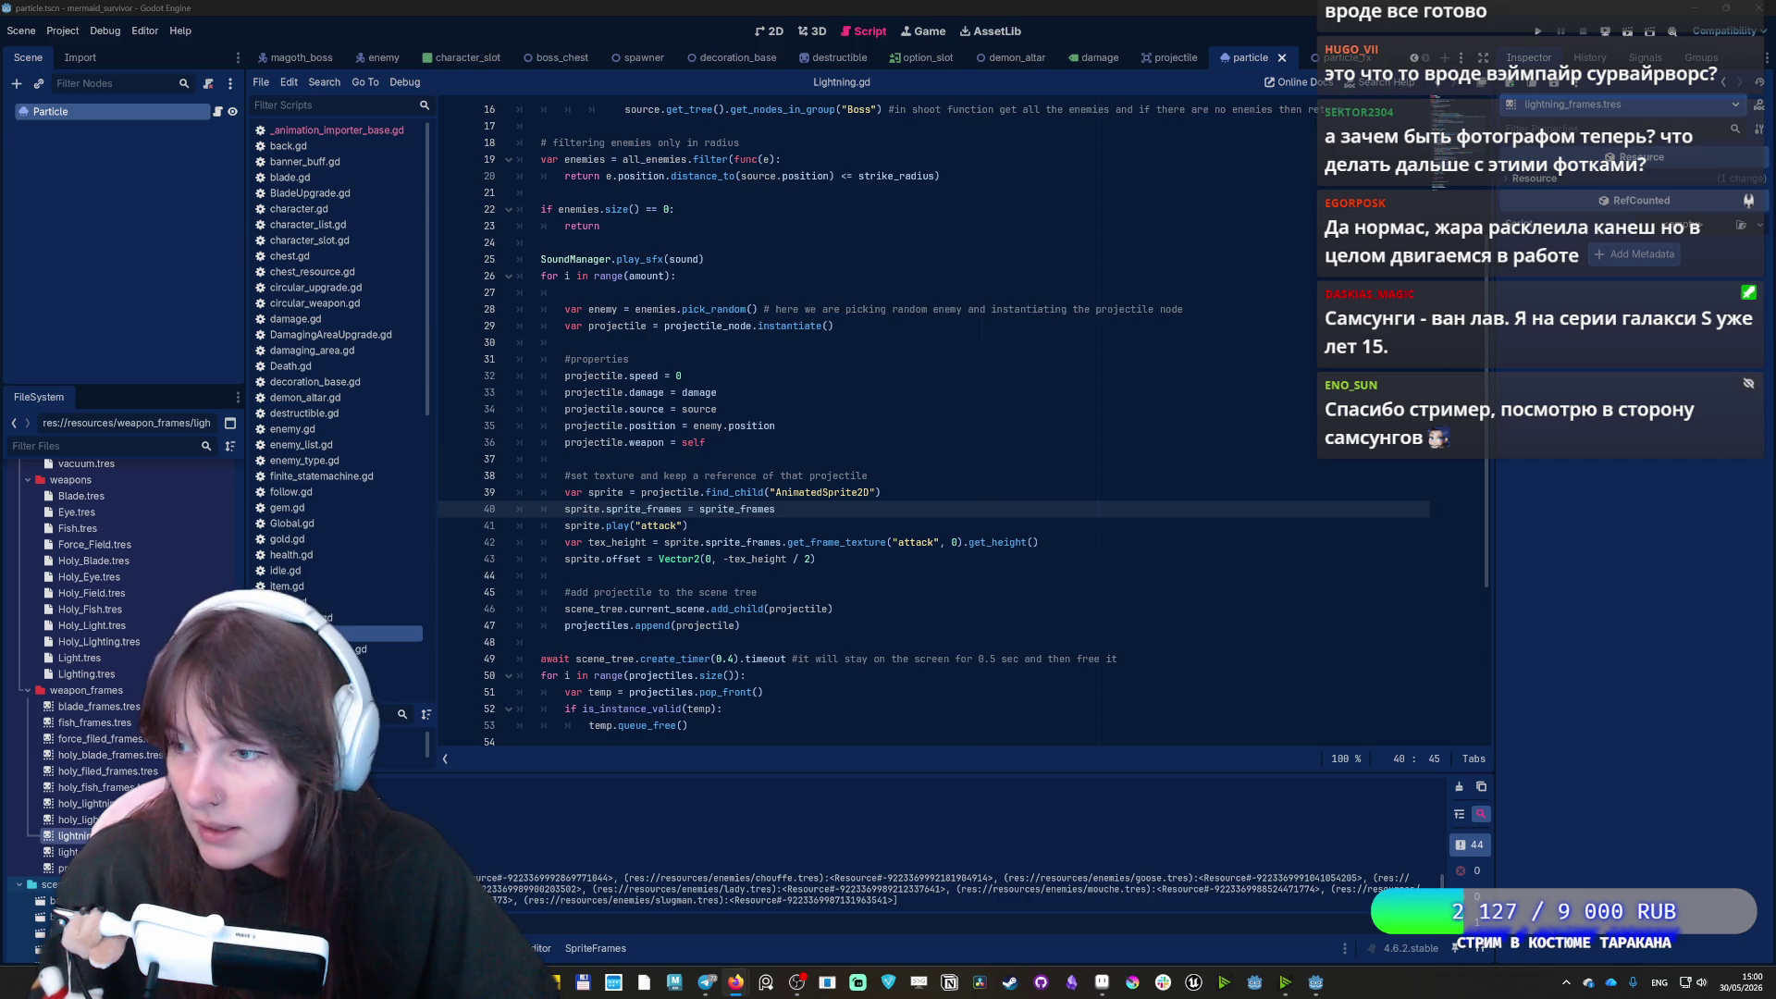
pyautogui.hotkey('alt', 'Tab')
pyautogui.click(129, 215)
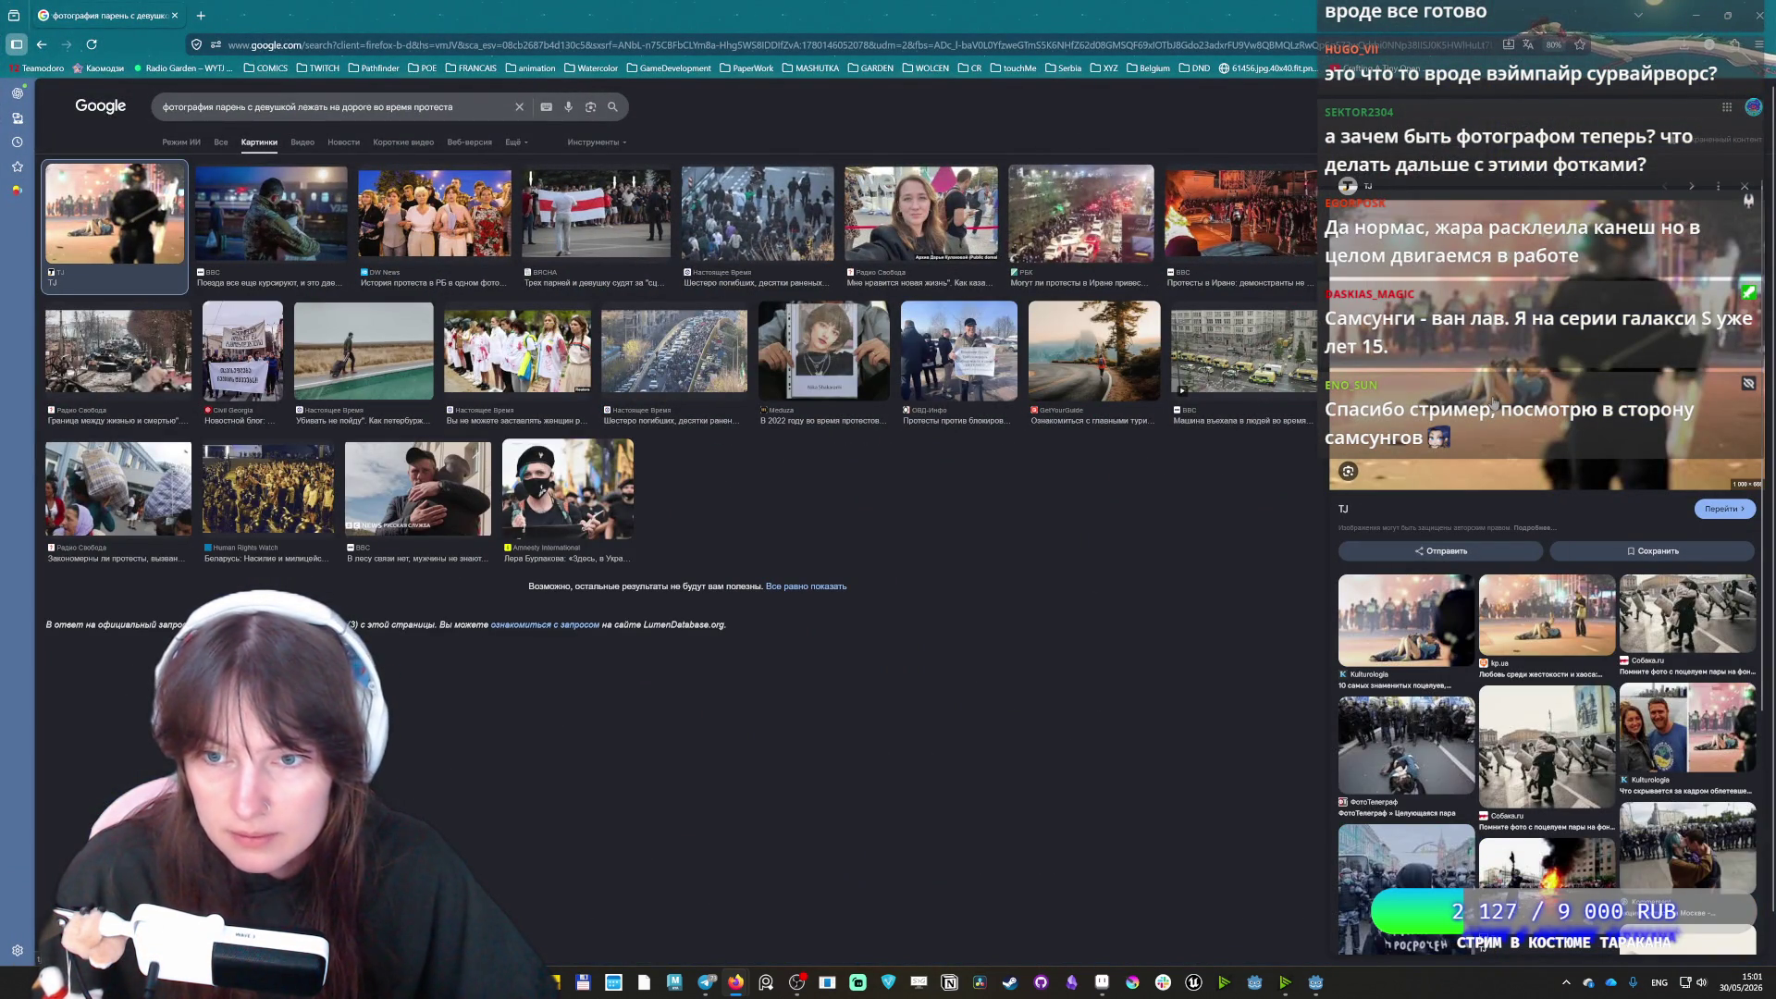
pyautogui.moveTo(1096, 13); pyautogui.dragTo(880, 45)
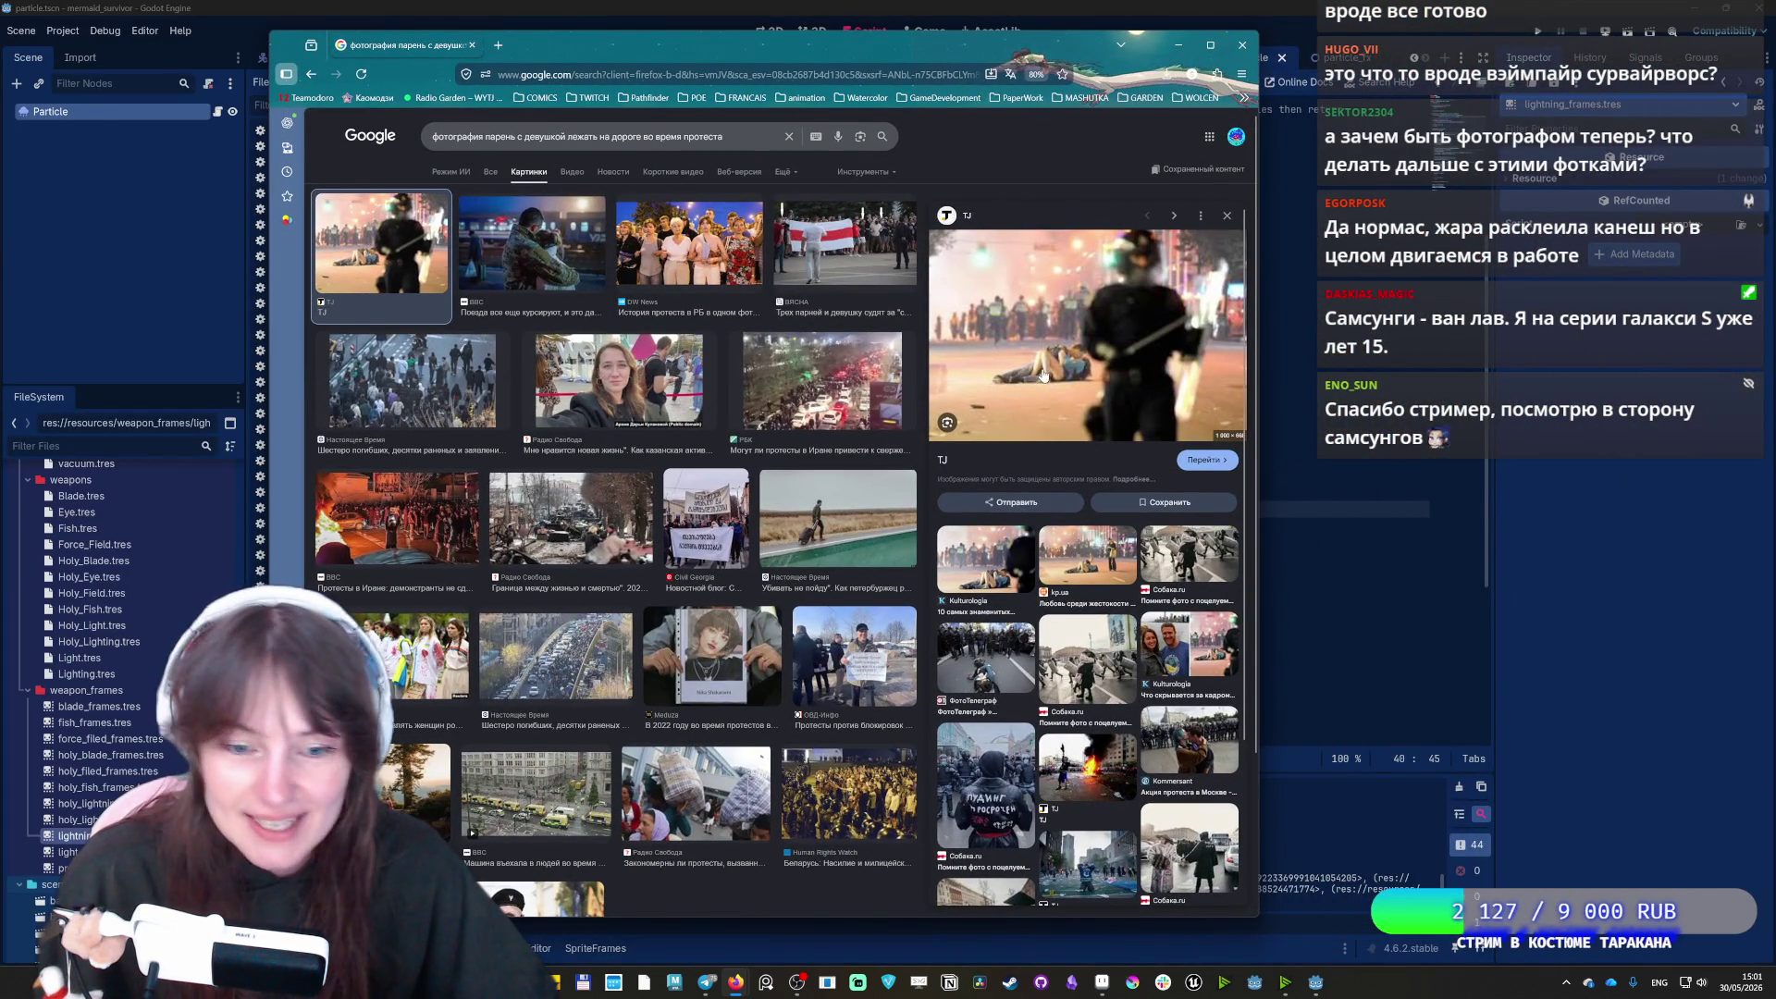
pyautogui.click(987, 658)
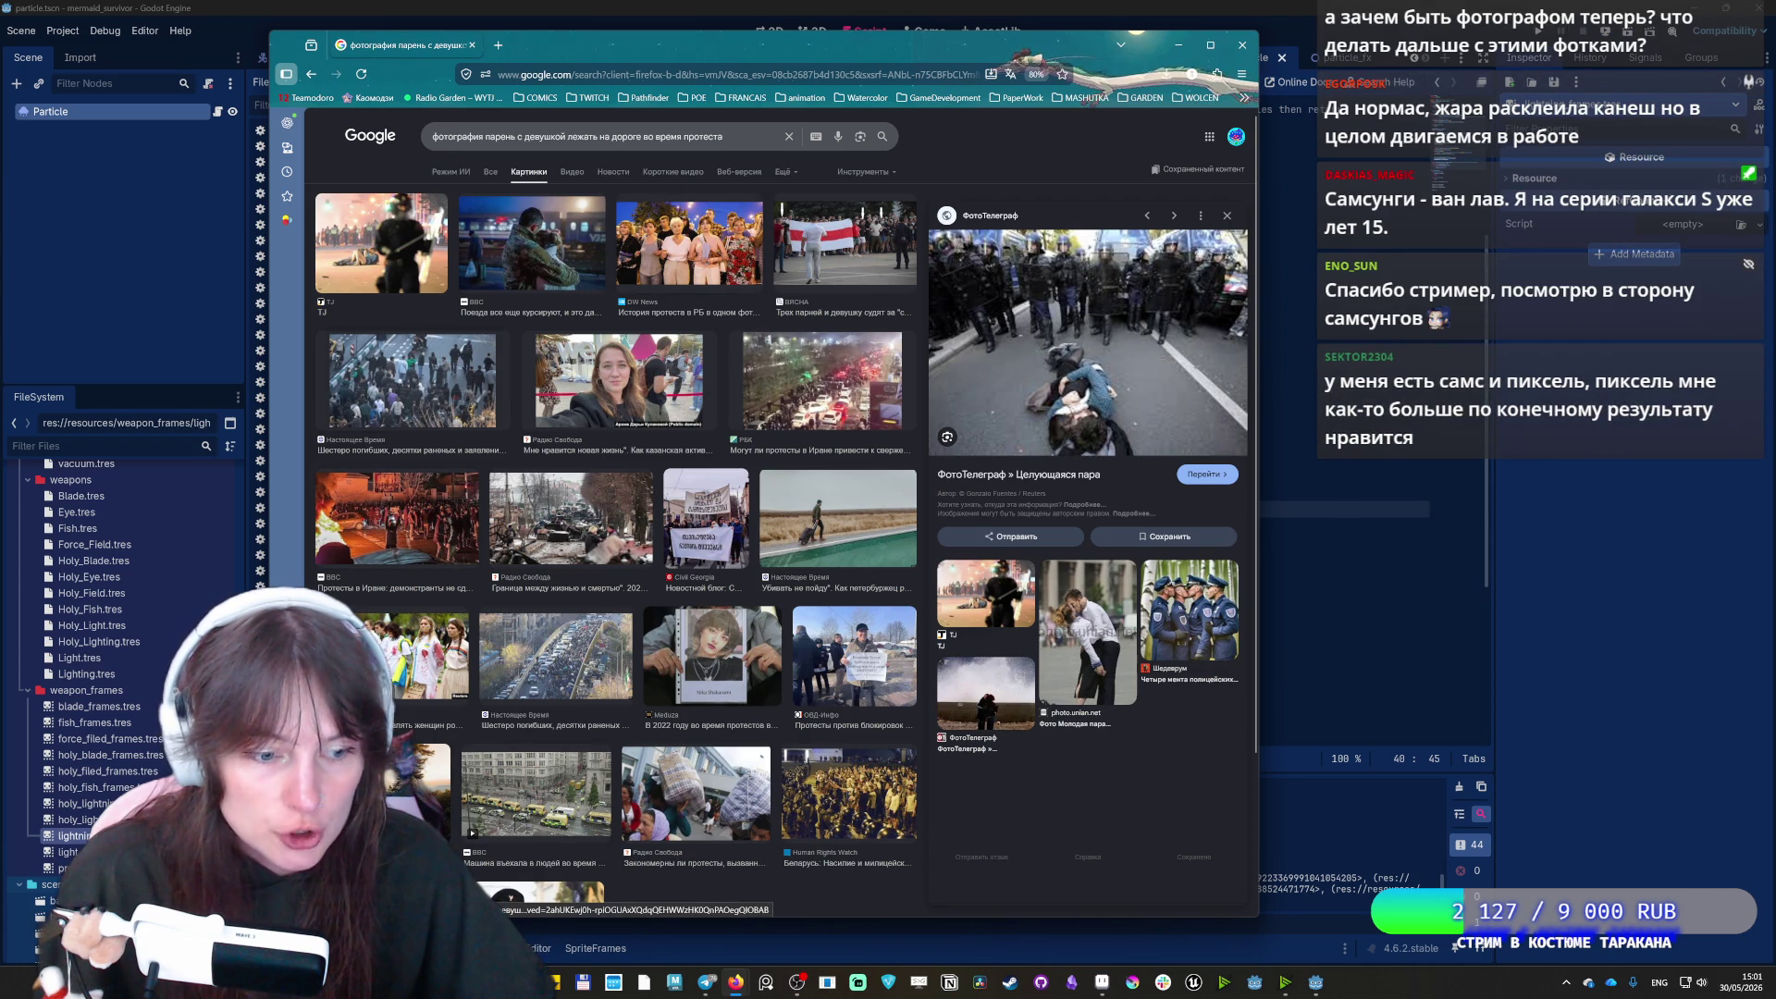
pyautogui.click(1101, 647)
pyautogui.scroll(-3, 1125, 682)
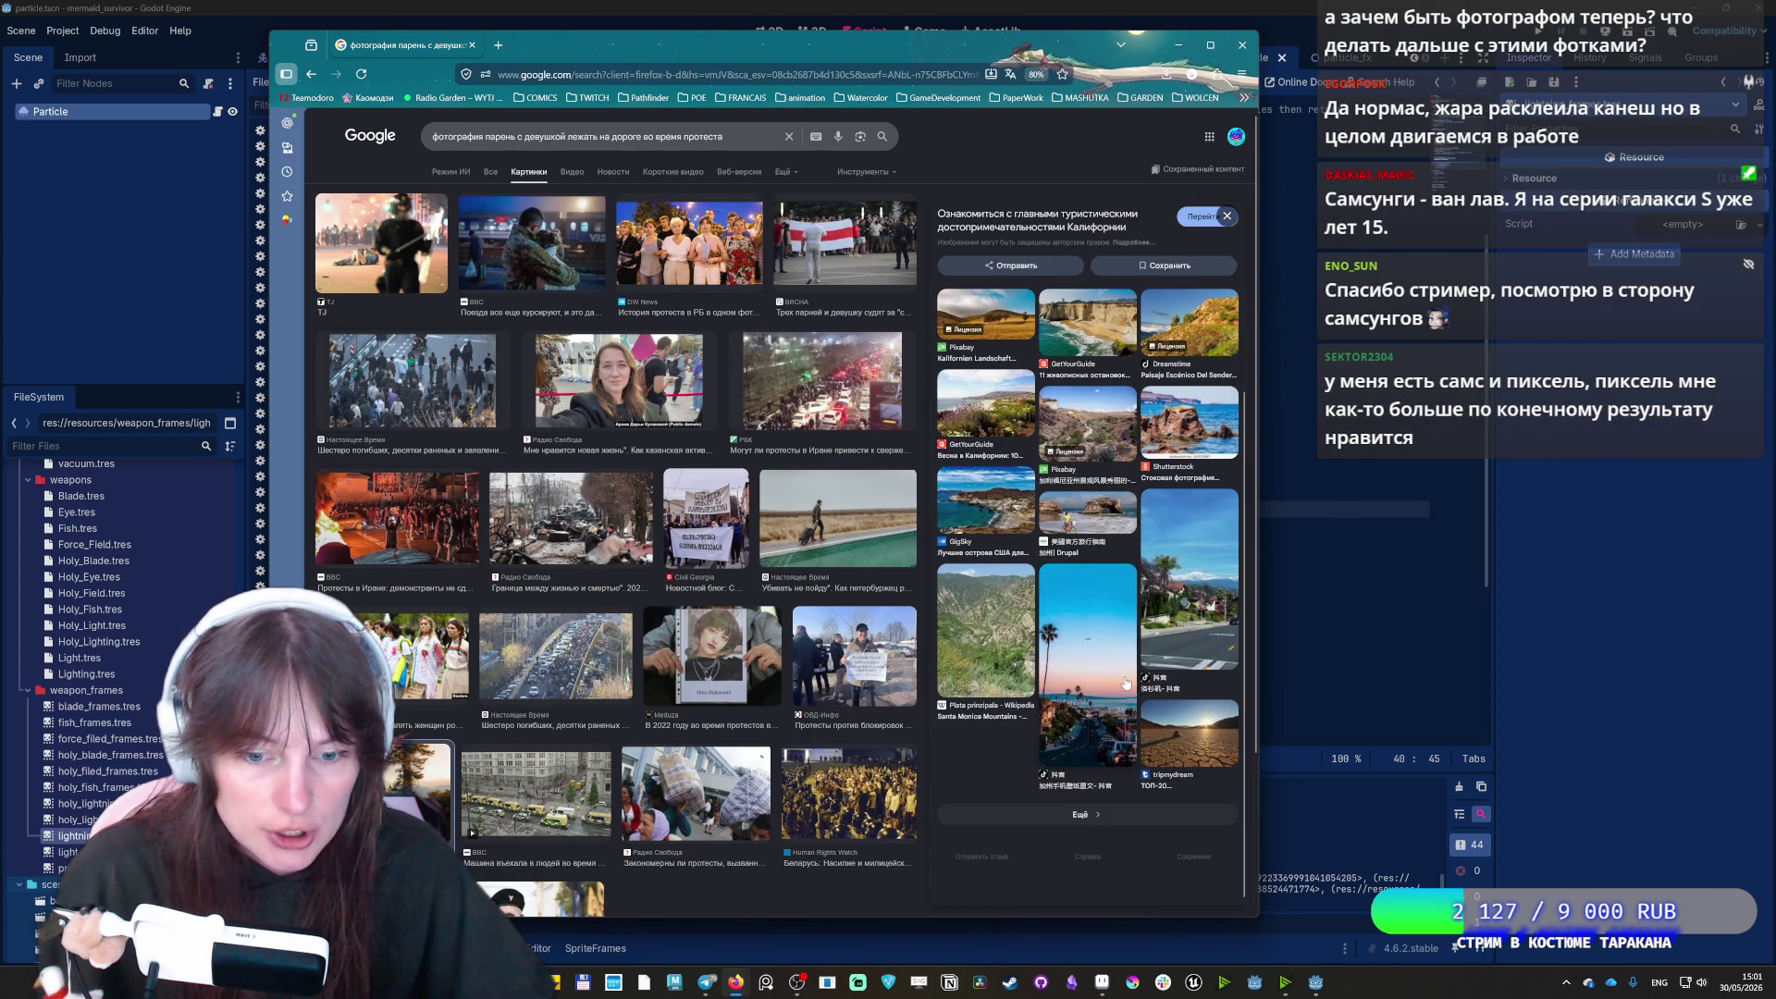
pyautogui.scroll(-2, 832, 703)
pyautogui.scroll(2, 574, 731)
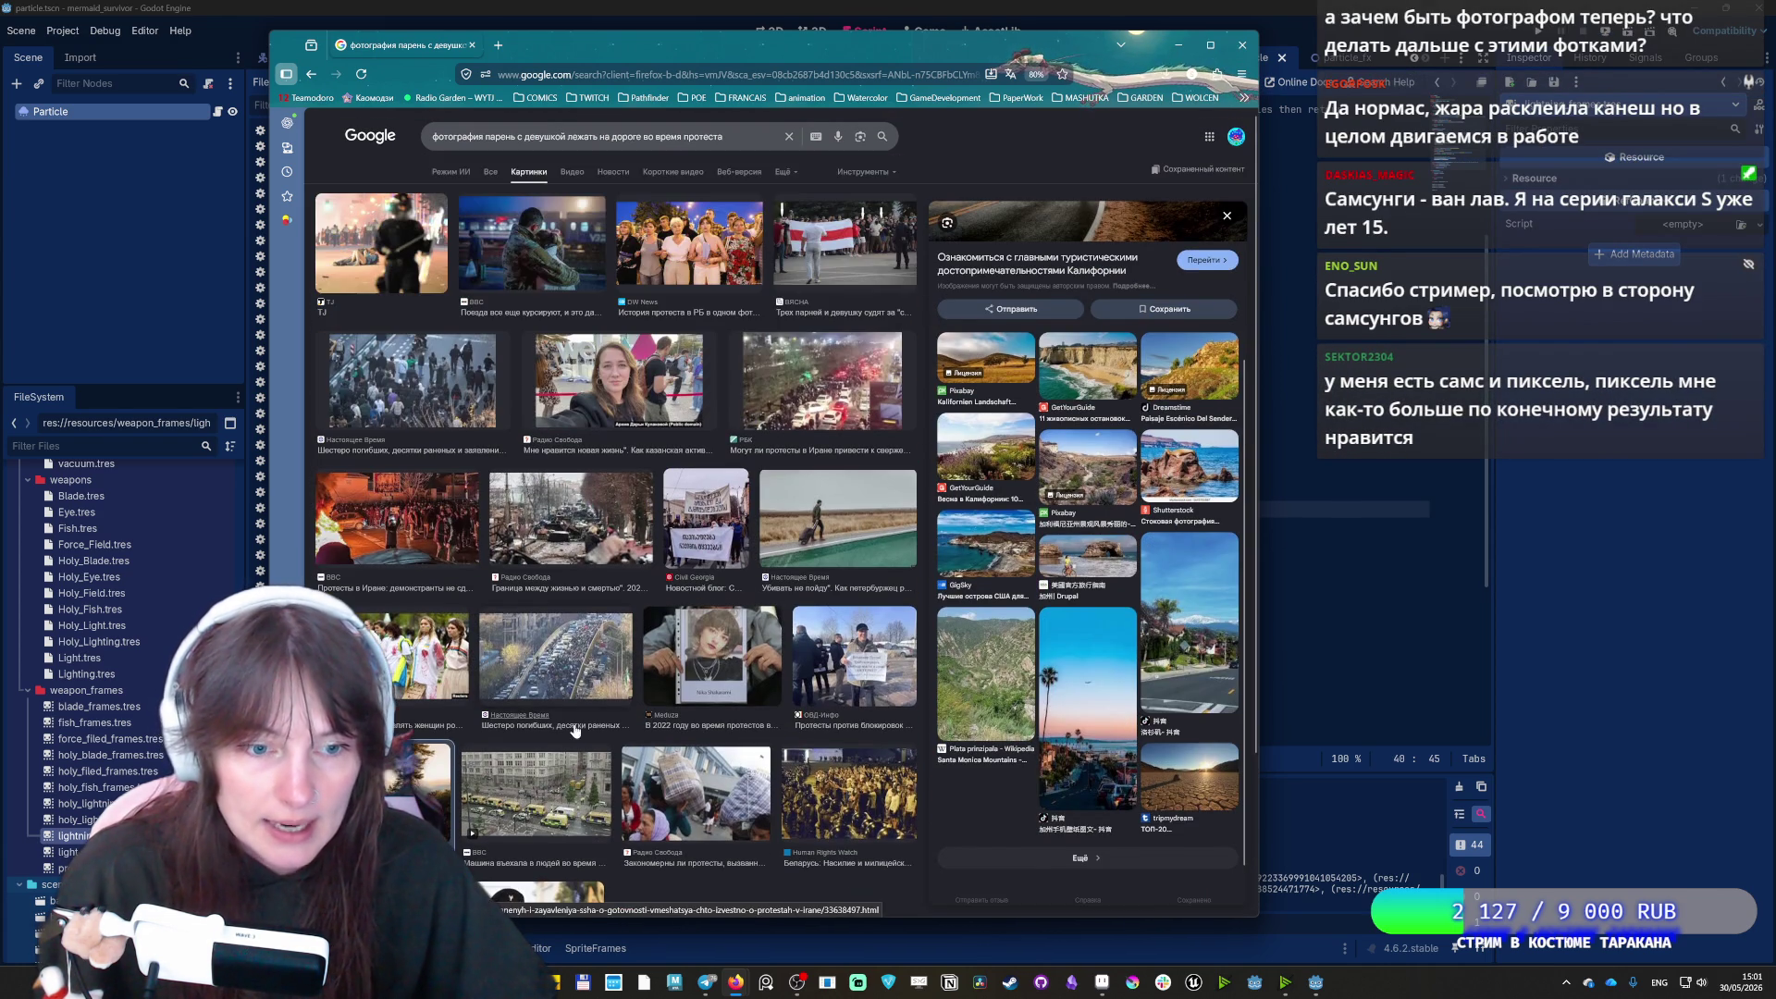
pyautogui.click(786, 137)
pyautogui.click(472, 46)
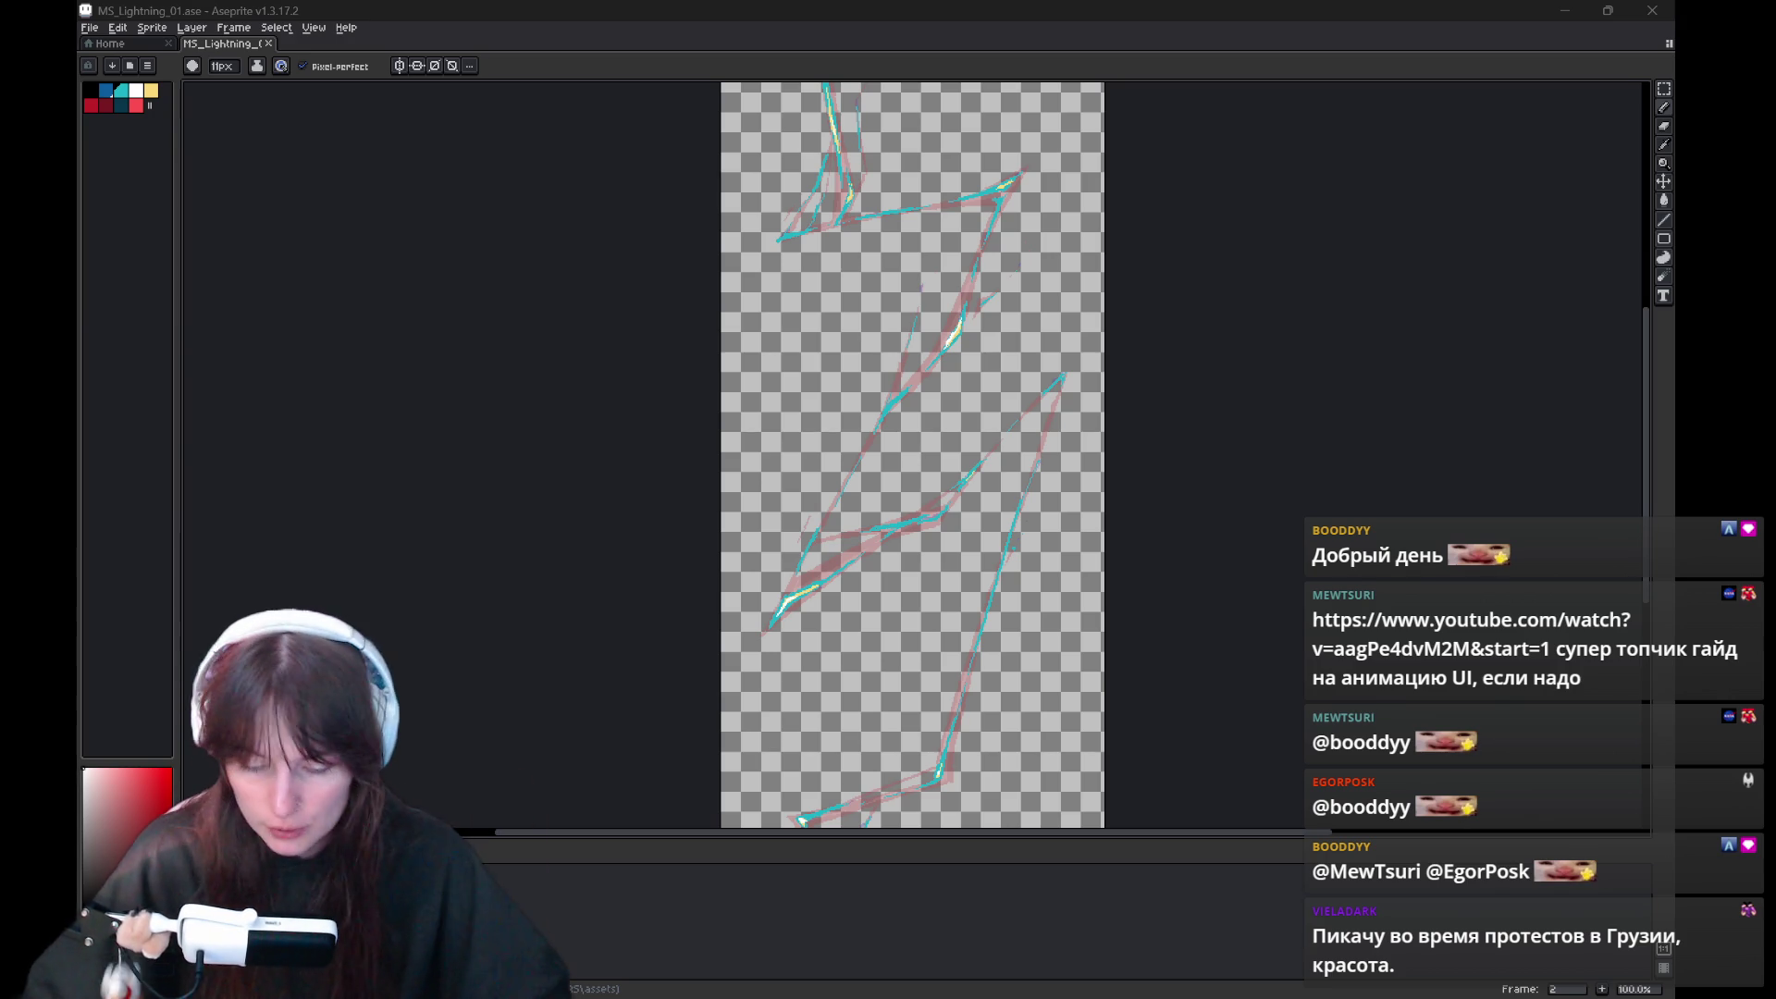
# With MS_Lightning_01.ase showing in Aseprite, bring up the File menu
pyautogui.click(90, 28)
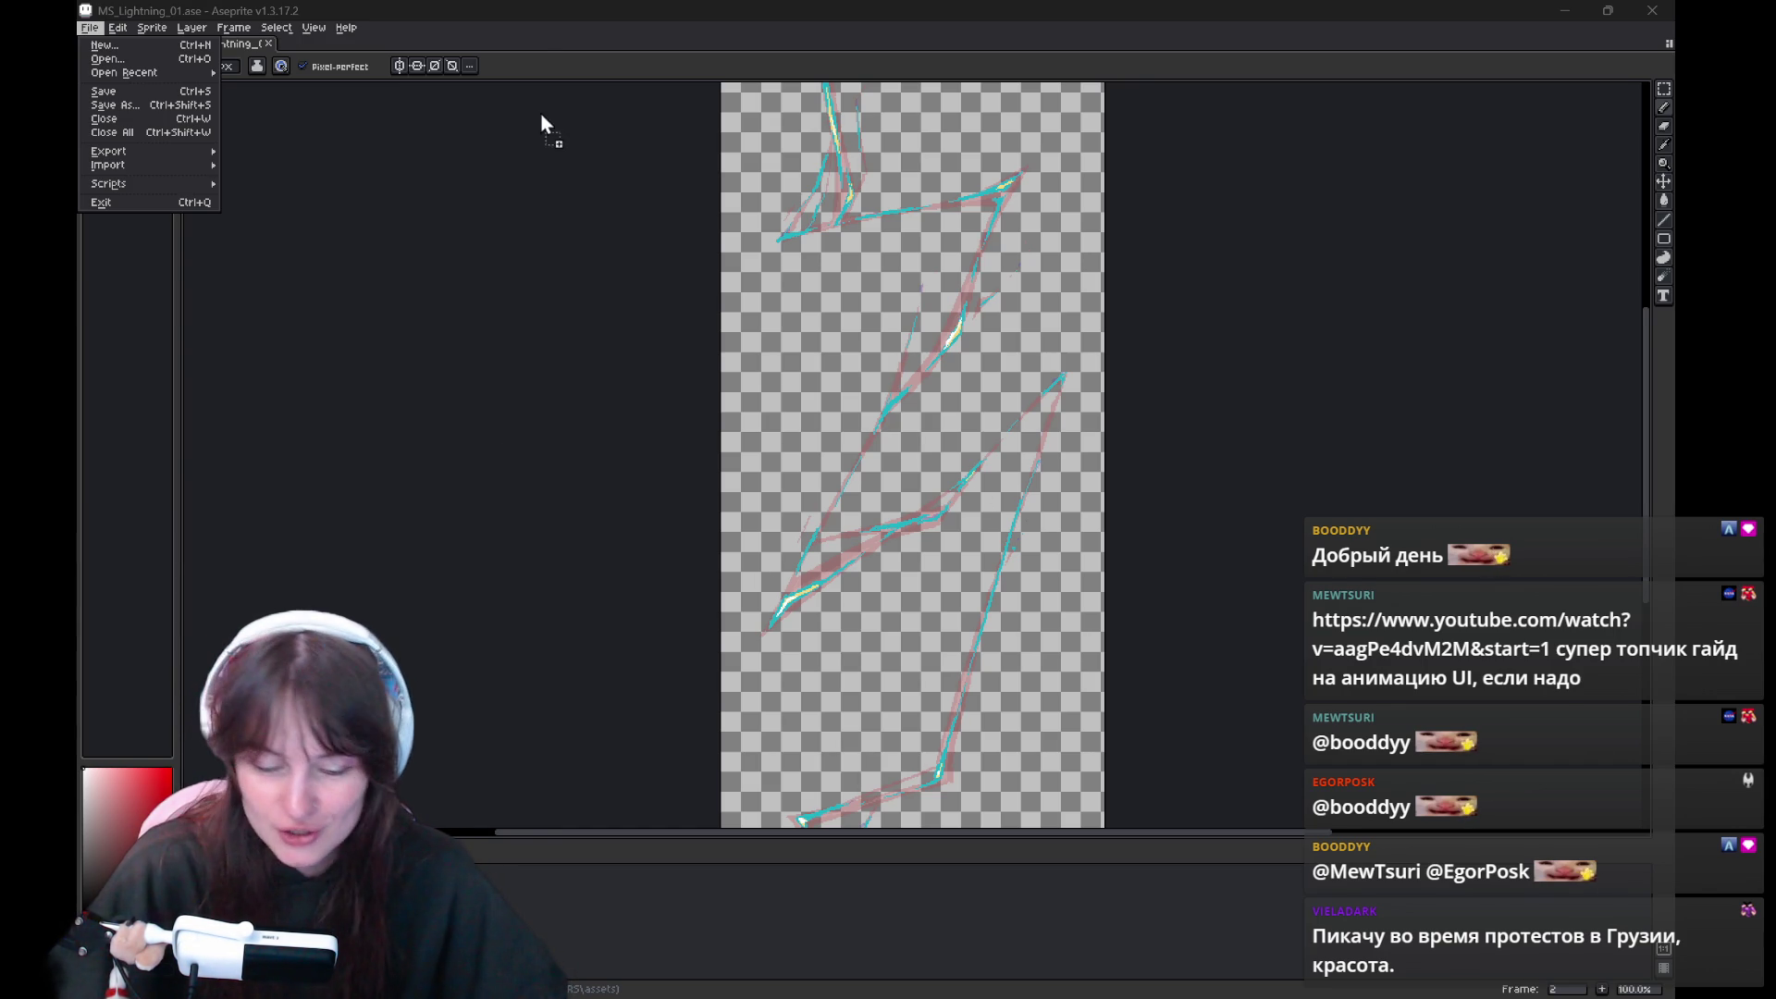
# Open the MS_MagicPistol_01 star sprite in a new tab and pan it left on the canvas
pyautogui.moveTo(536, 37); pyautogui.dragTo(543, 33)
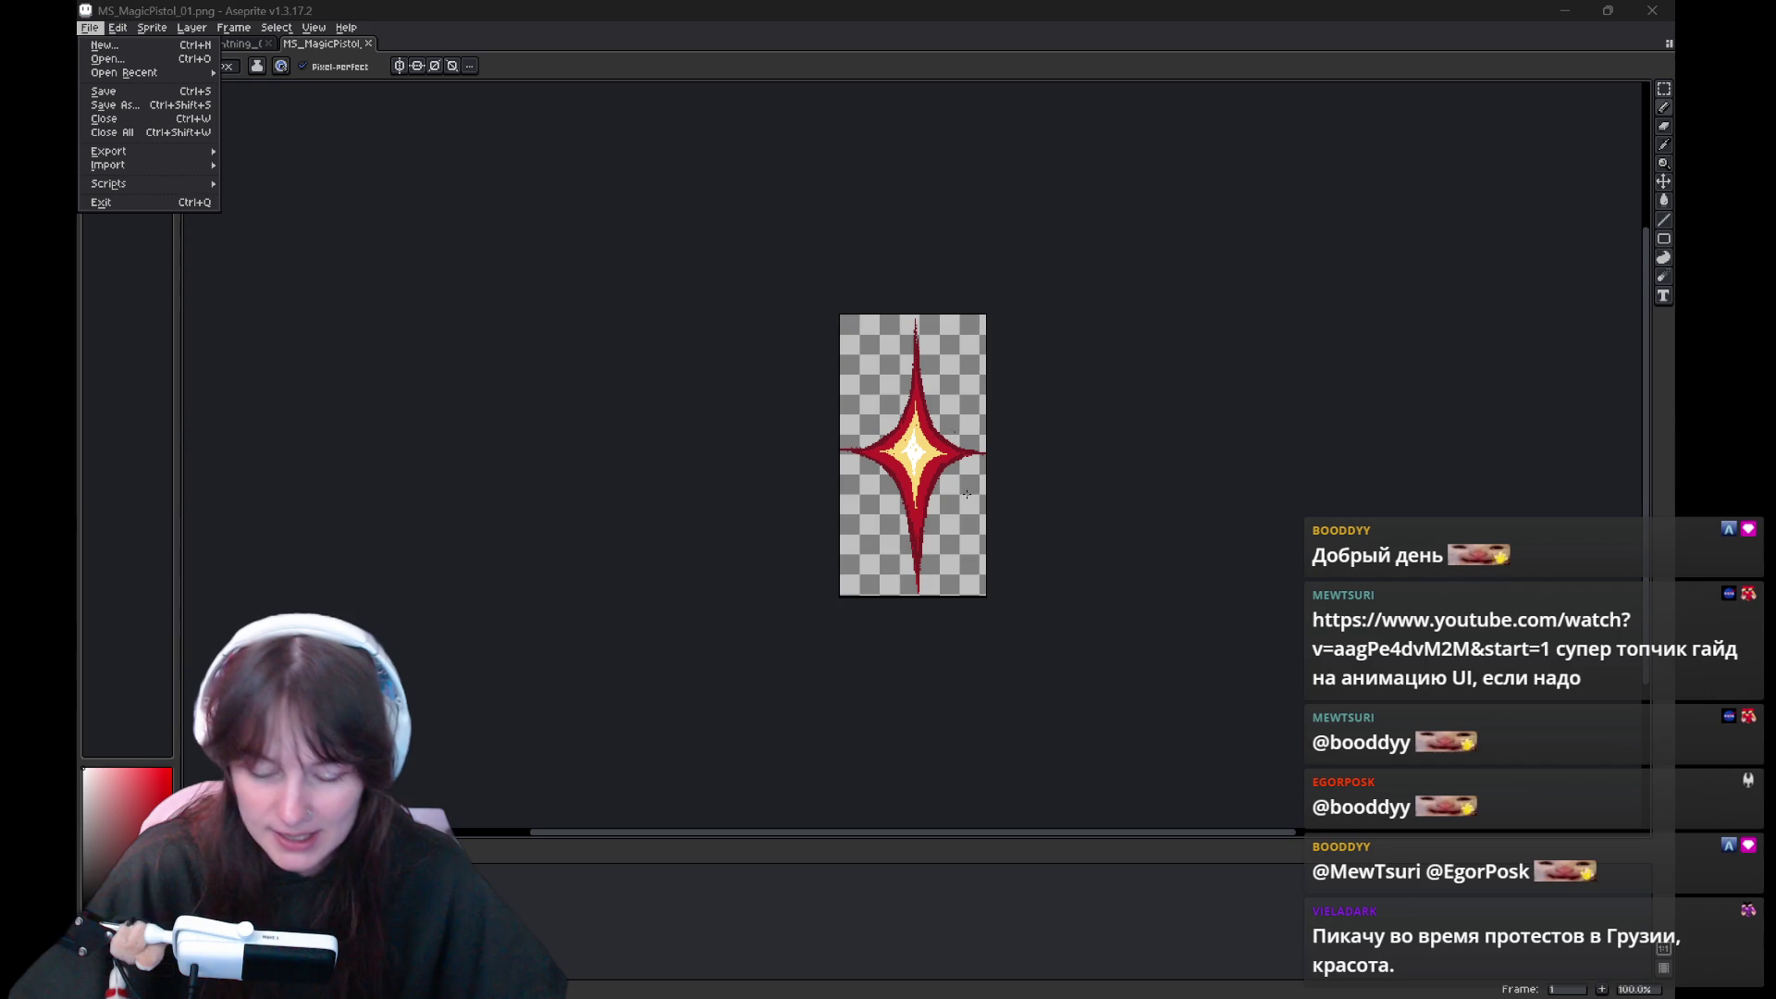
pyautogui.click(1037, 492)
pyautogui.moveTo(1114, 456); pyautogui.dragTo(978, 473)
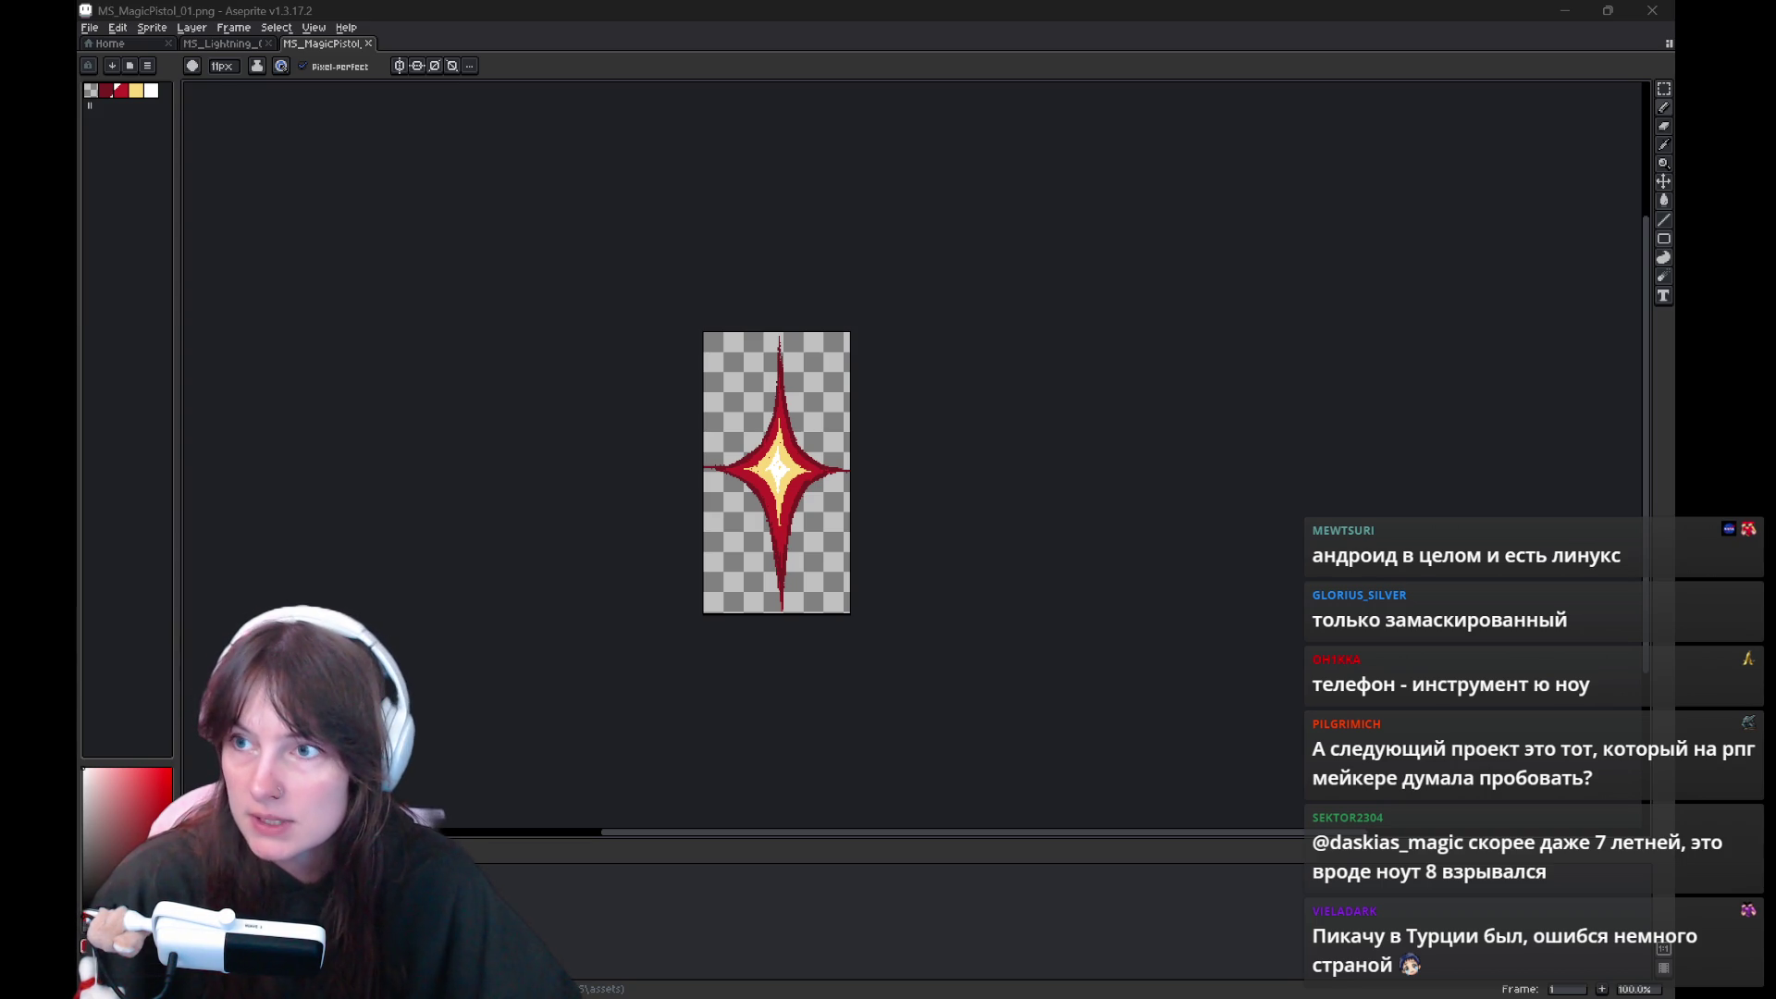
# Add a new empty layer to the MagicPistol star sprite
pyautogui.hotkey('alt', 'Tab')
pyautogui.hotkey('shift', 'n')
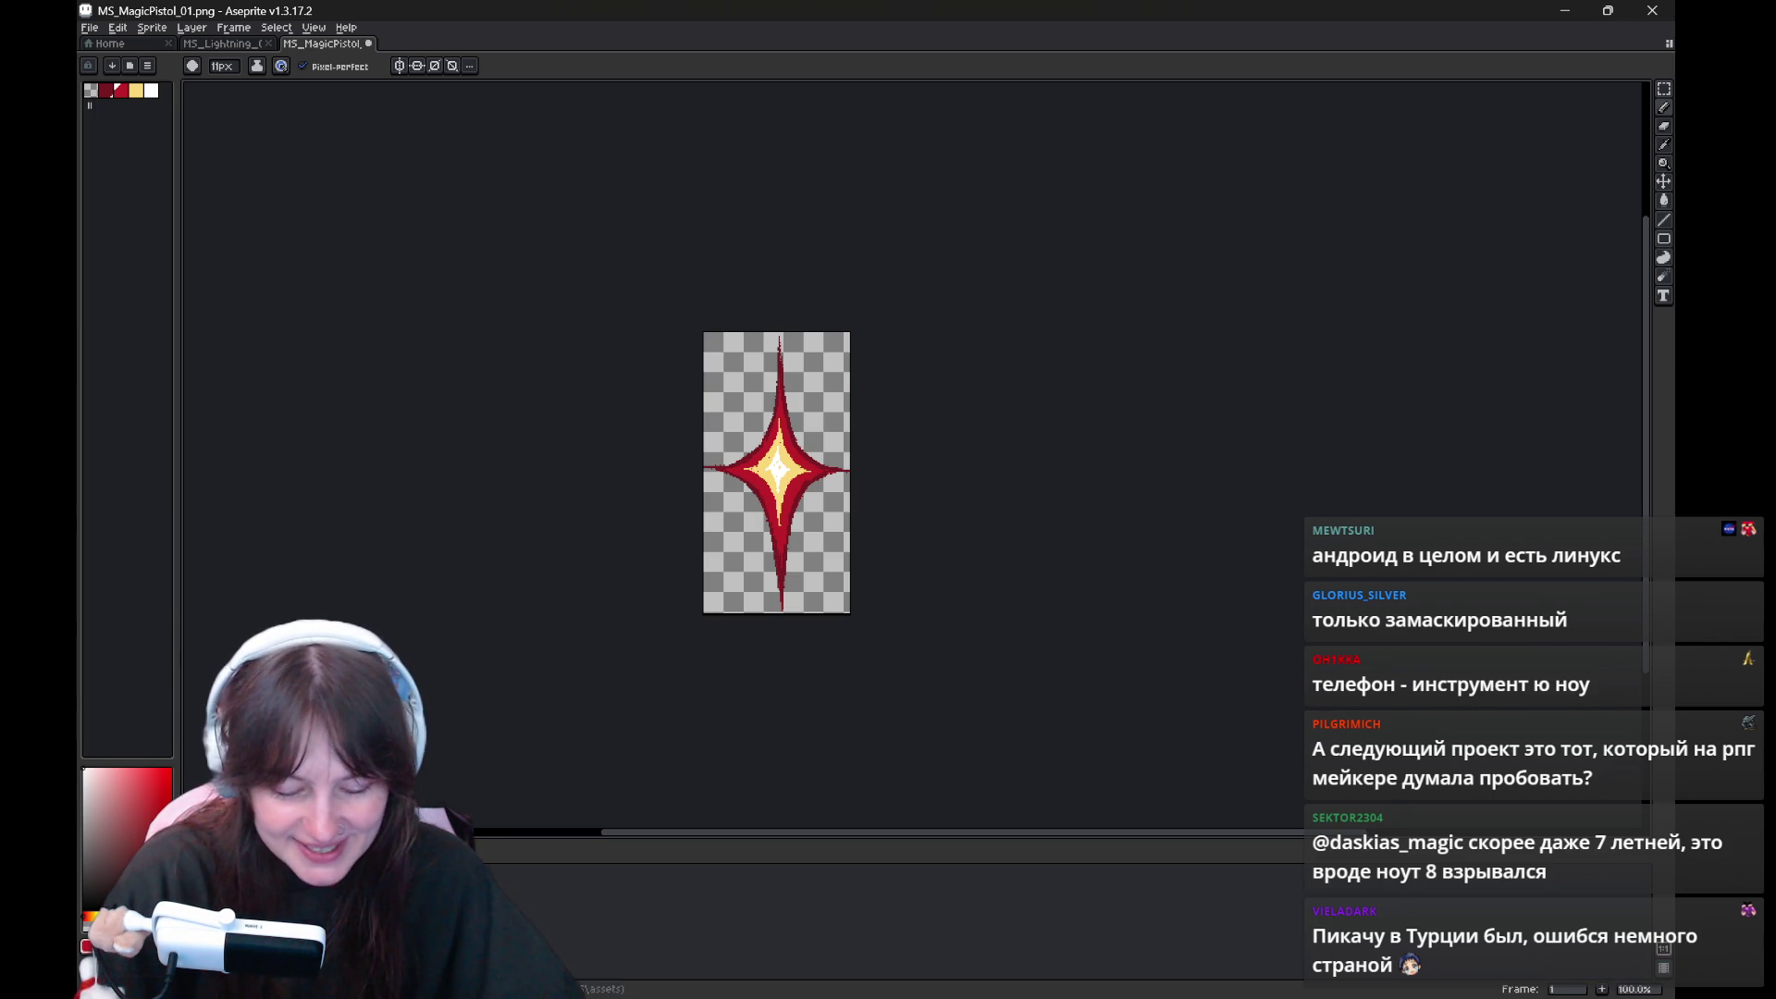
pyautogui.moveTo(904, 345); pyautogui.dragTo(810, 428)
# Enlarge the canvas to about 269×302 so the star has wide margins on every side
pyautogui.hotkey('ctrl', 'alt', 'c')
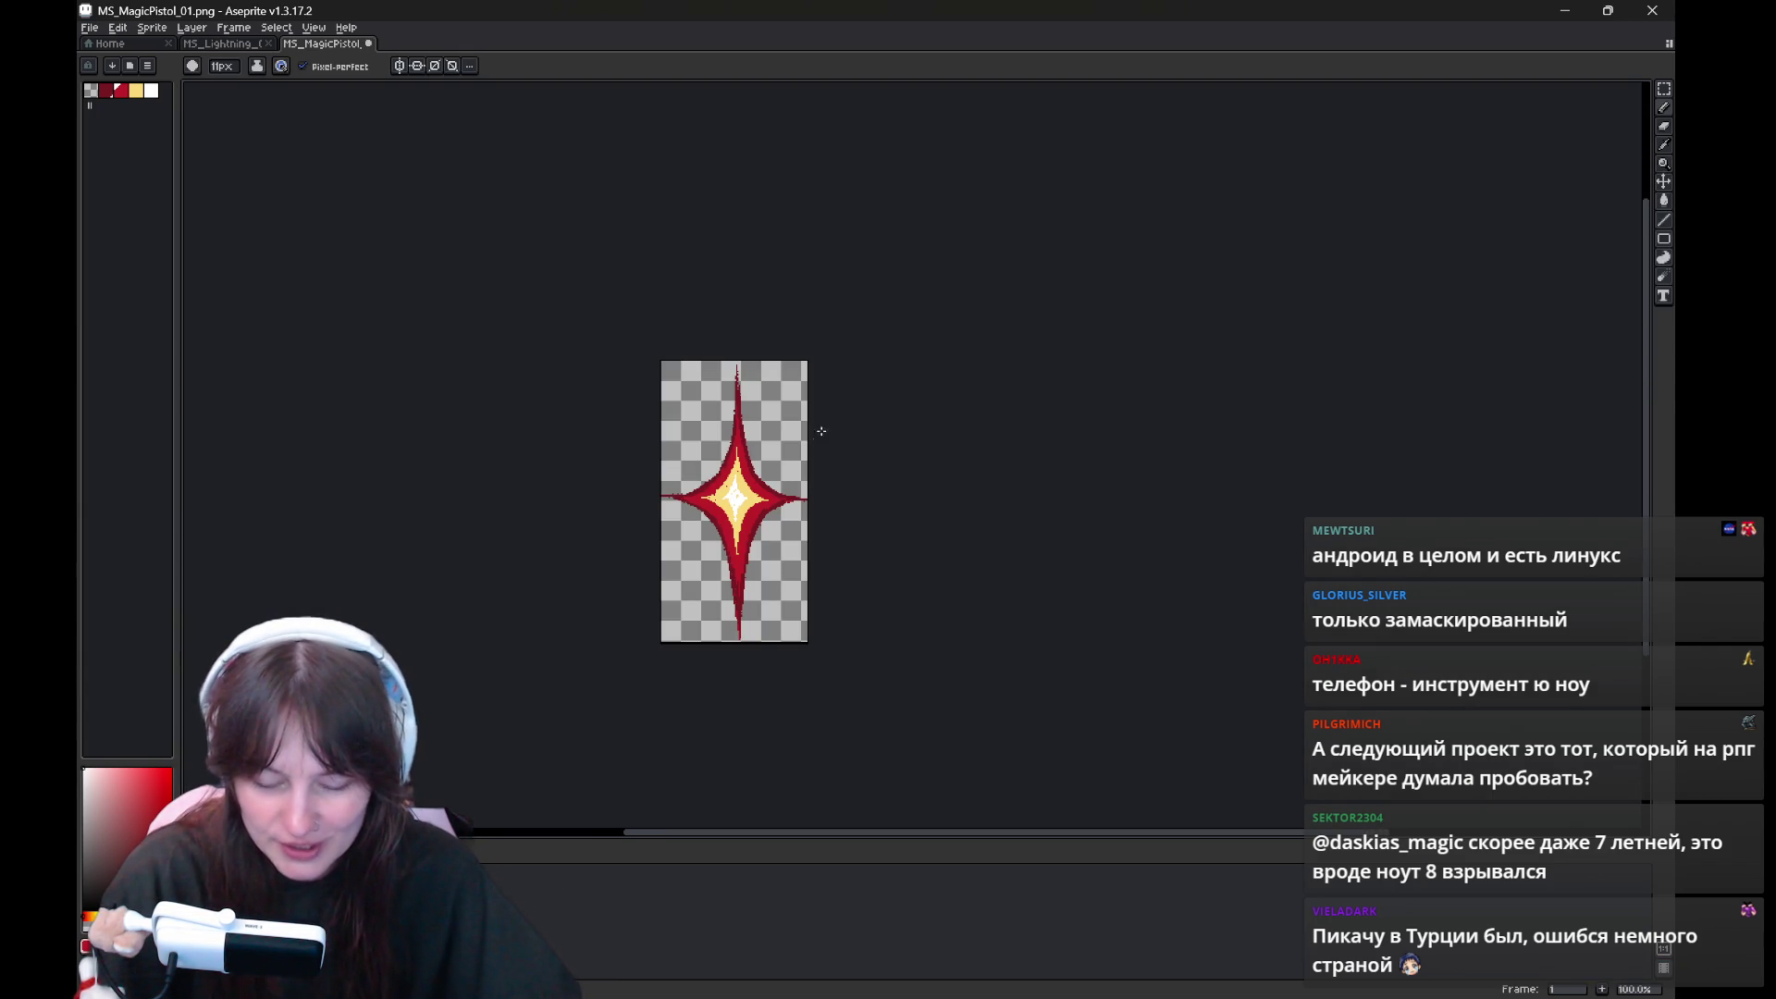
pyautogui.moveTo(810, 359); pyautogui.dragTo(907, 305)
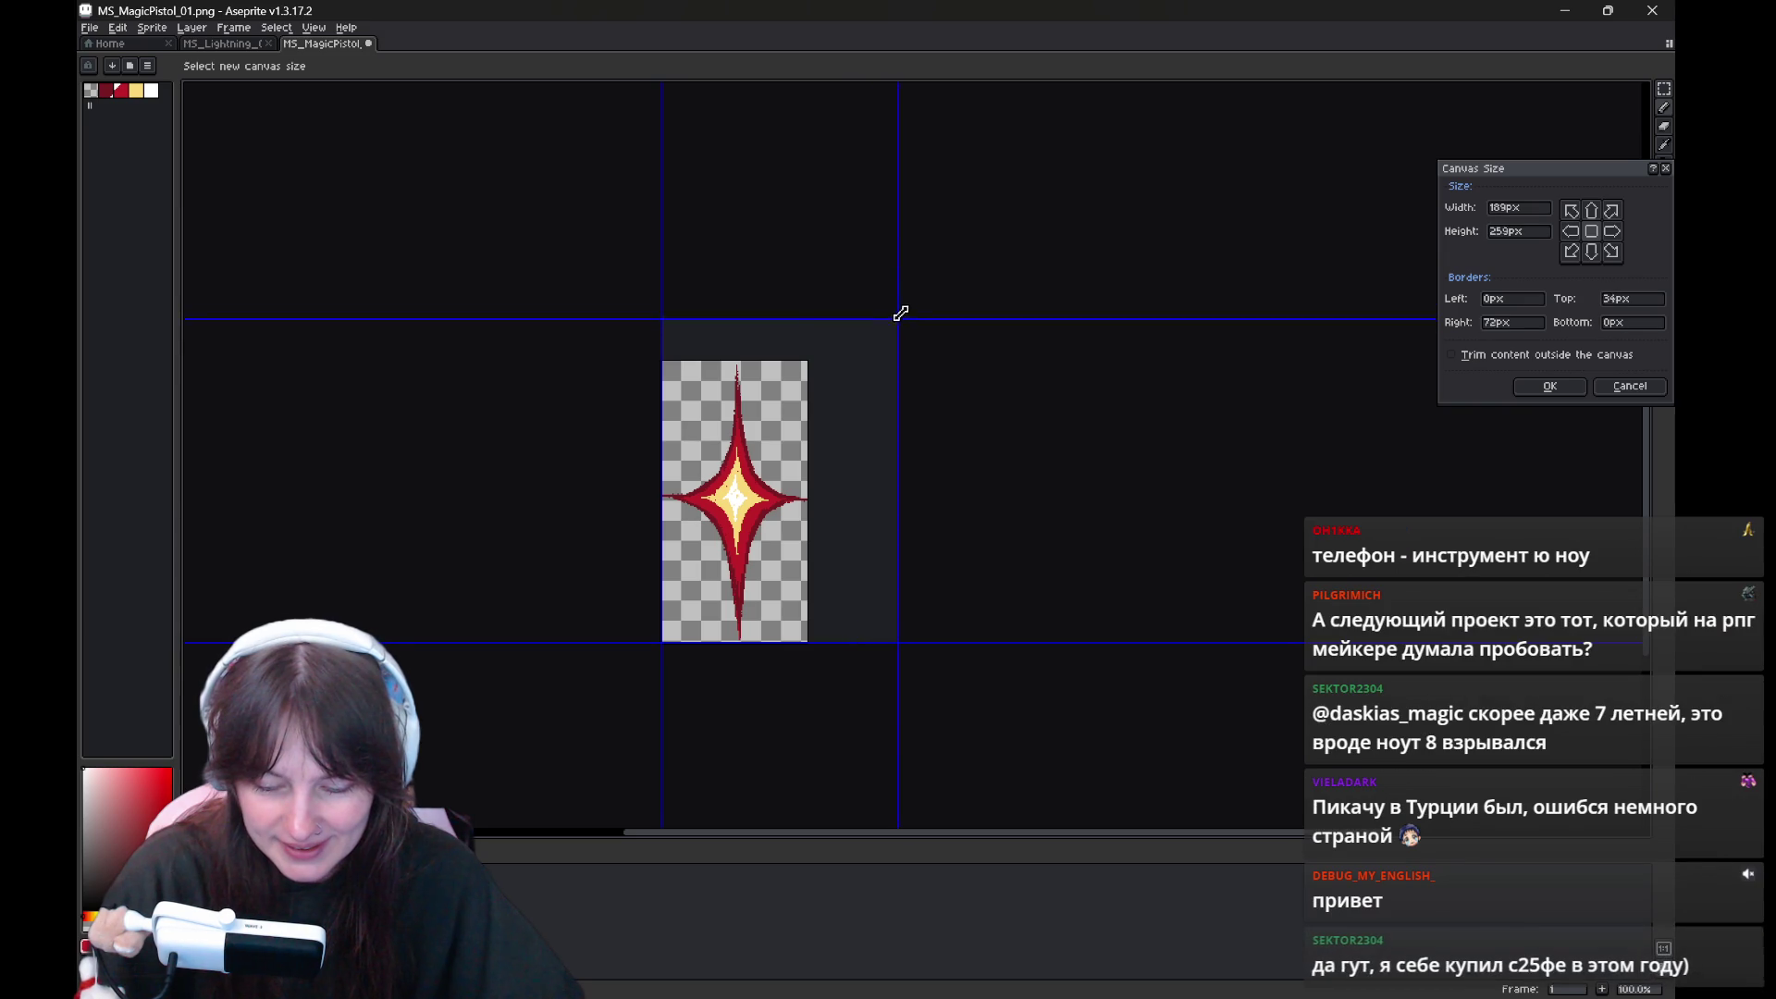
pyautogui.moveTo(661, 642); pyautogui.dragTo(570, 684)
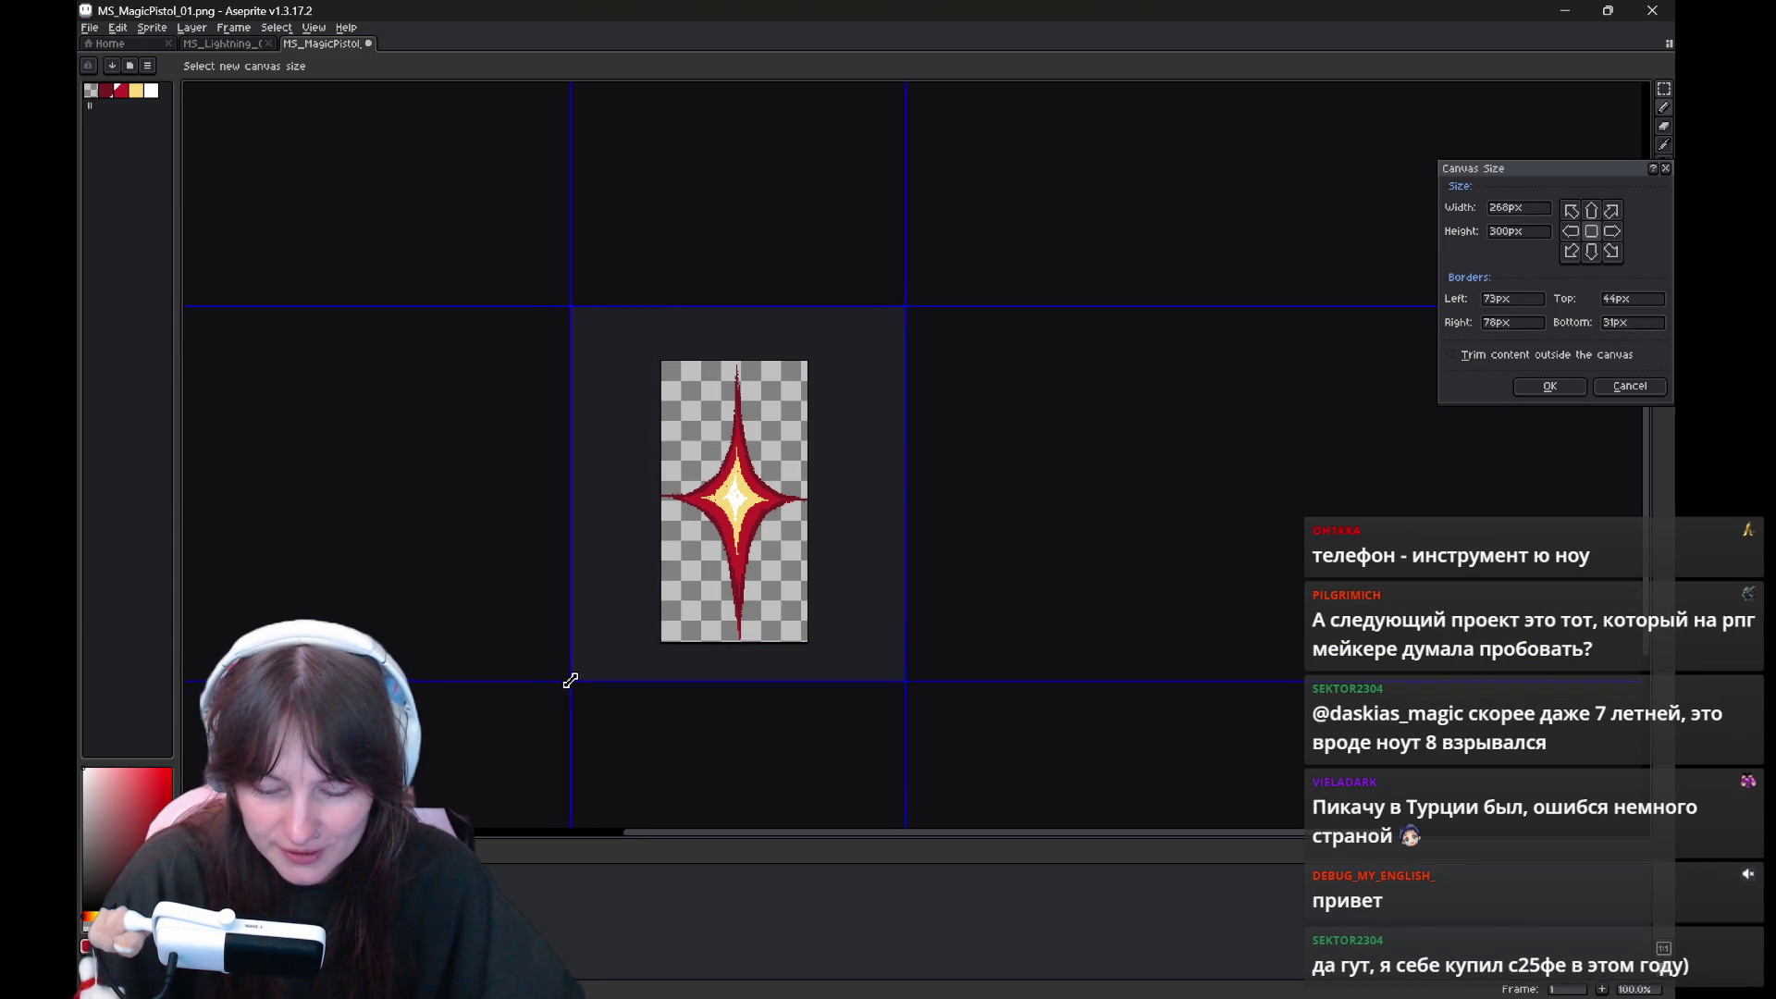
pyautogui.press('Return')
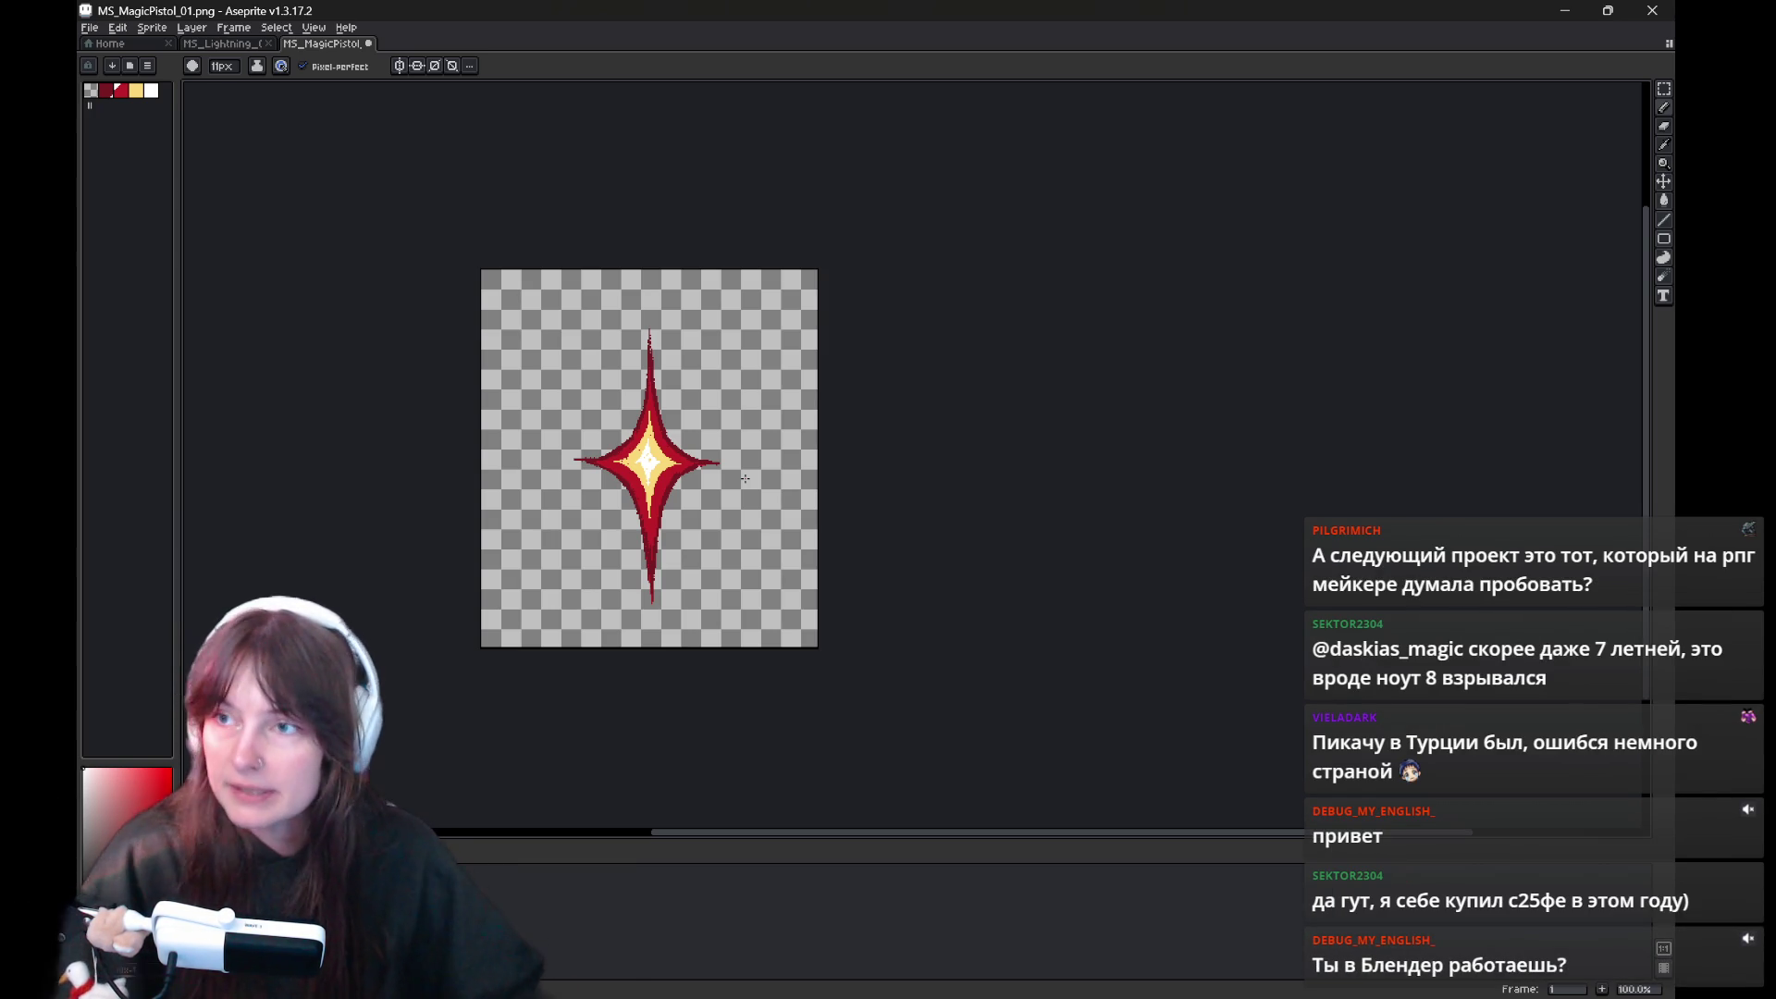
pyautogui.press('v')
pyautogui.moveTo(768, 411); pyautogui.dragTo(830, 412)
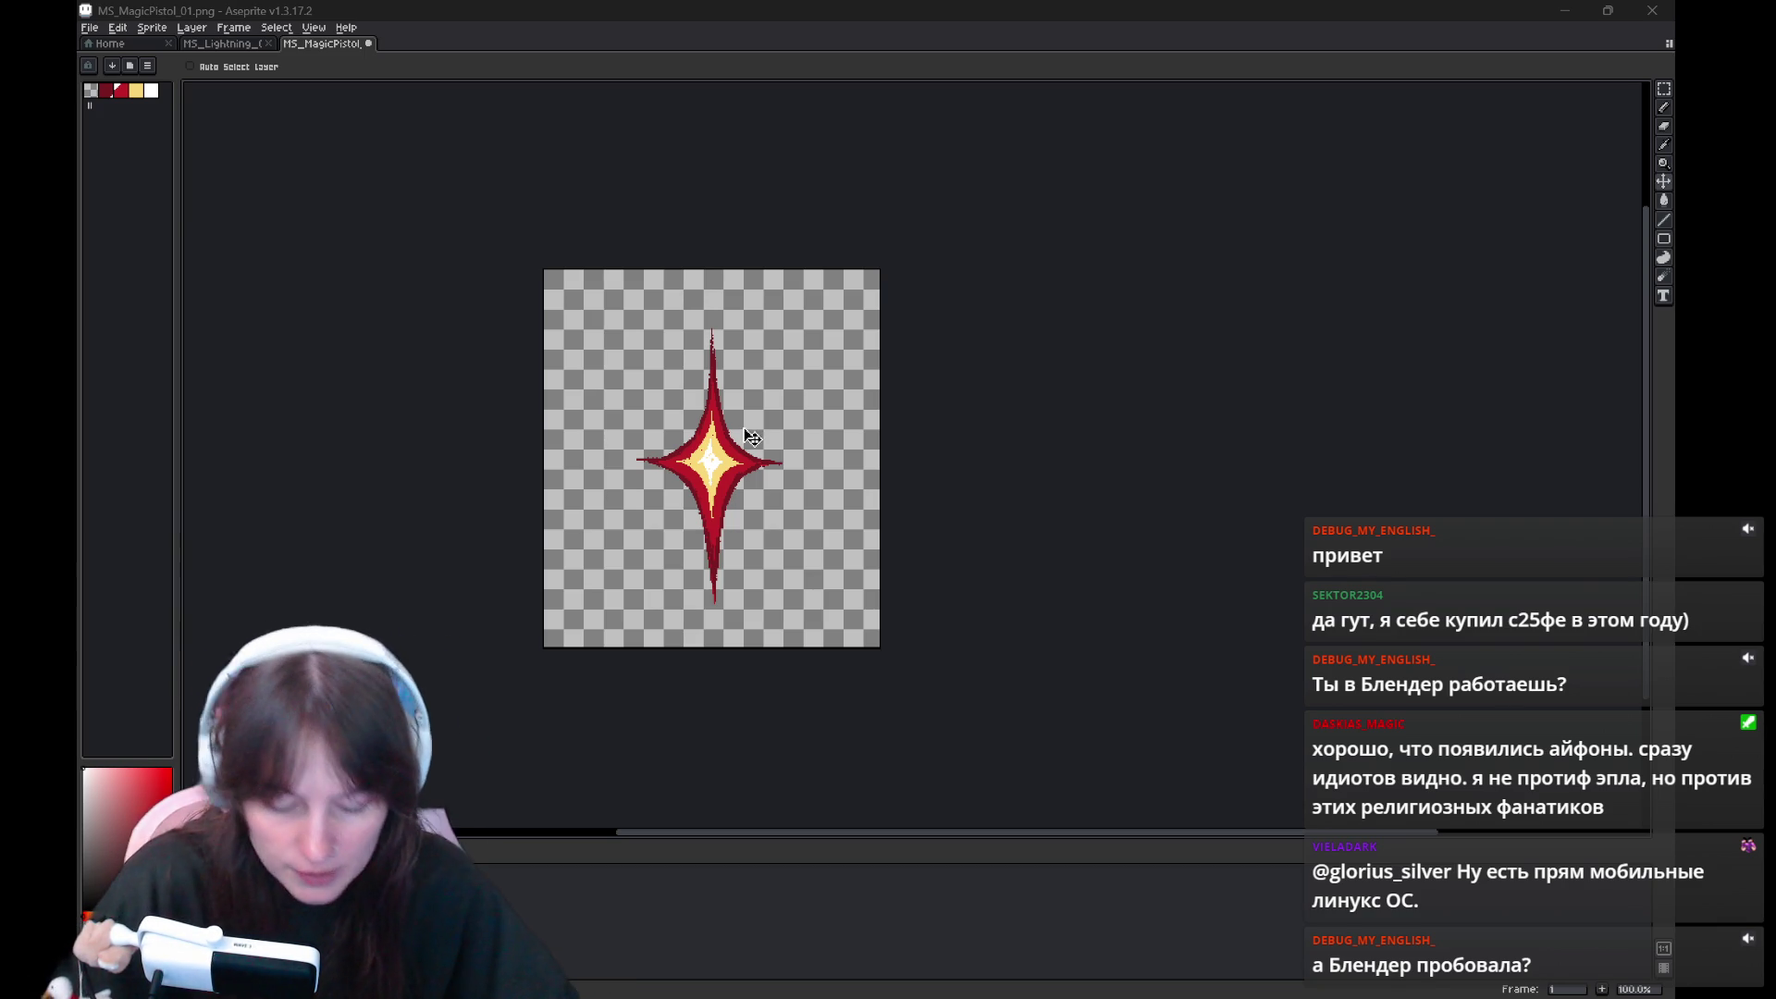
pyautogui.hotkey('ctrl', 'z')
pyautogui.hotkey('ctrl', 'y')
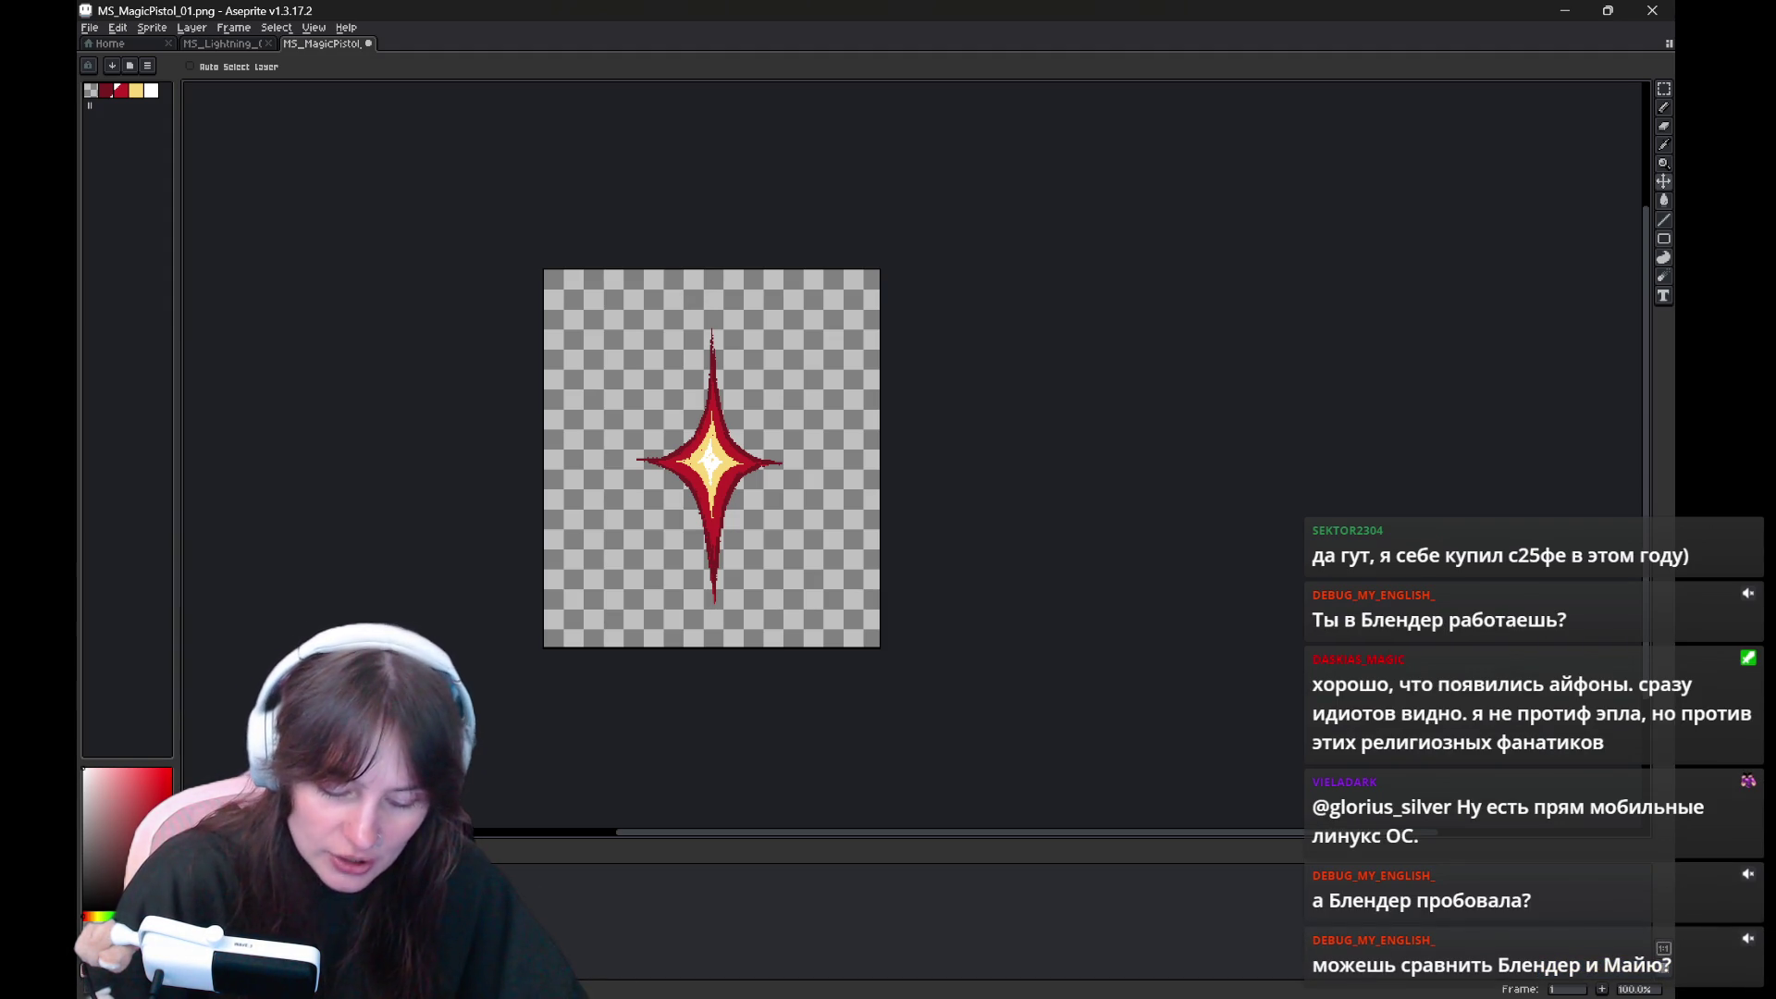
# Choose Load Palette from the palette options and scroll to the game's assets folder
pyautogui.click(147, 65)
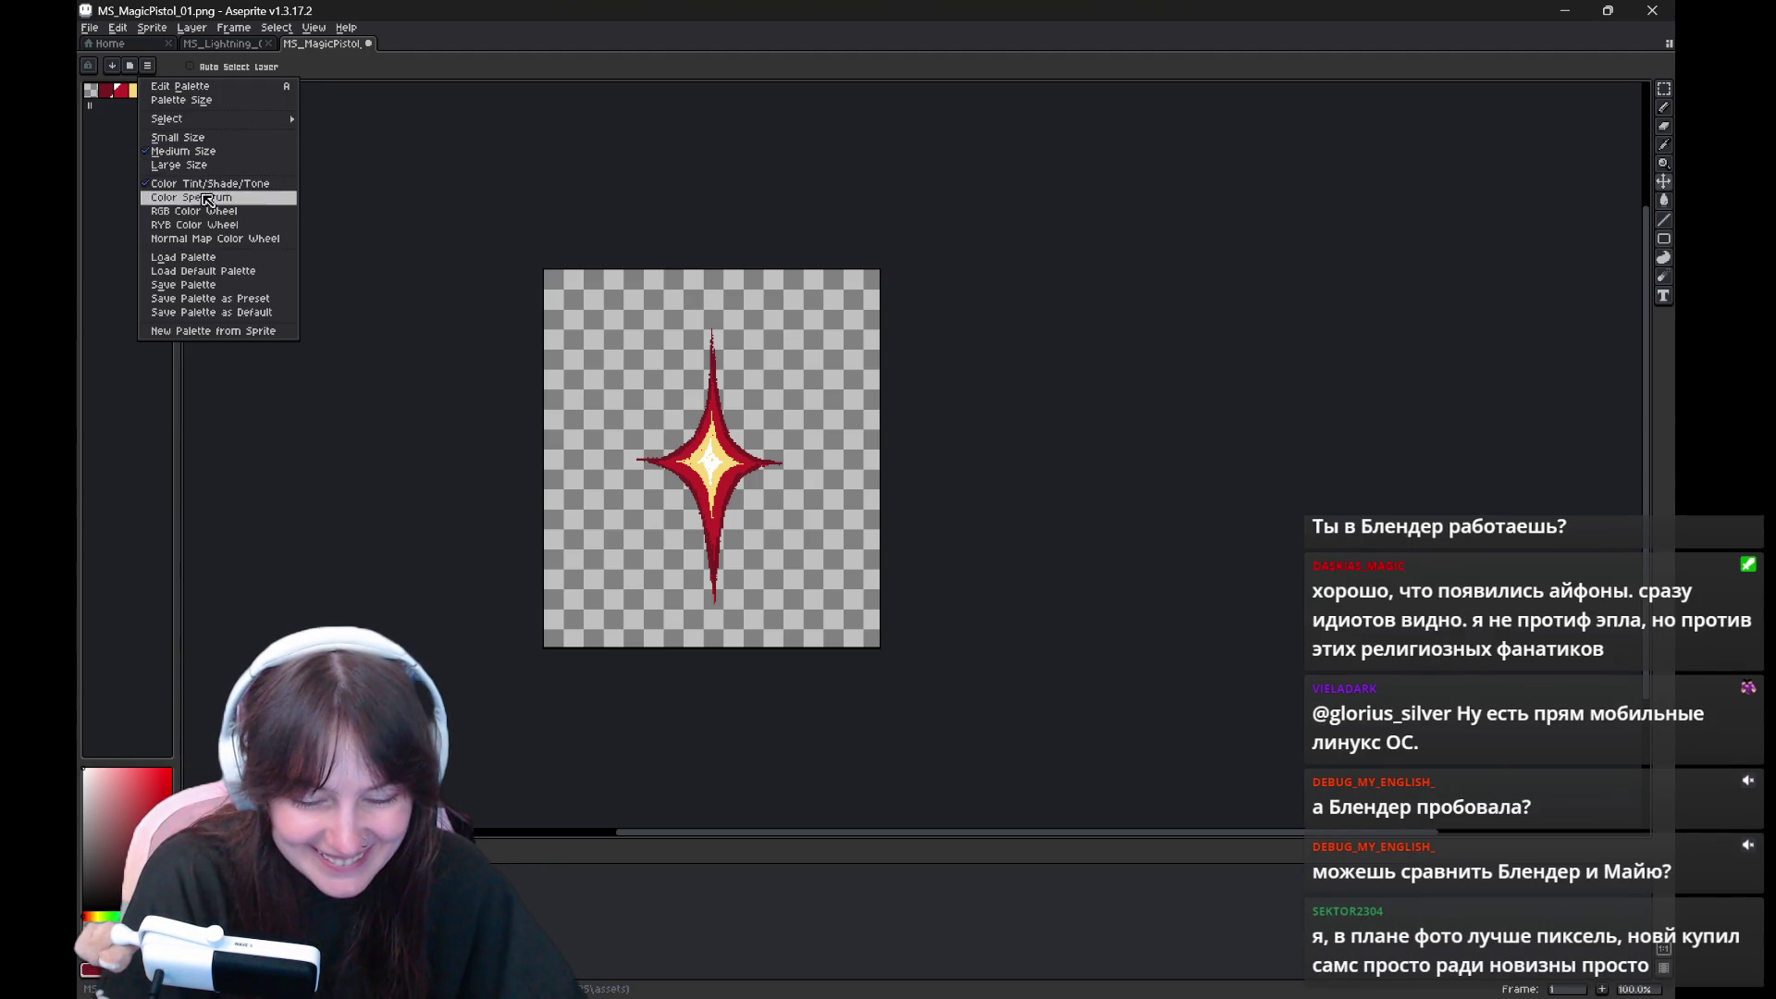
pyautogui.click(217, 257)
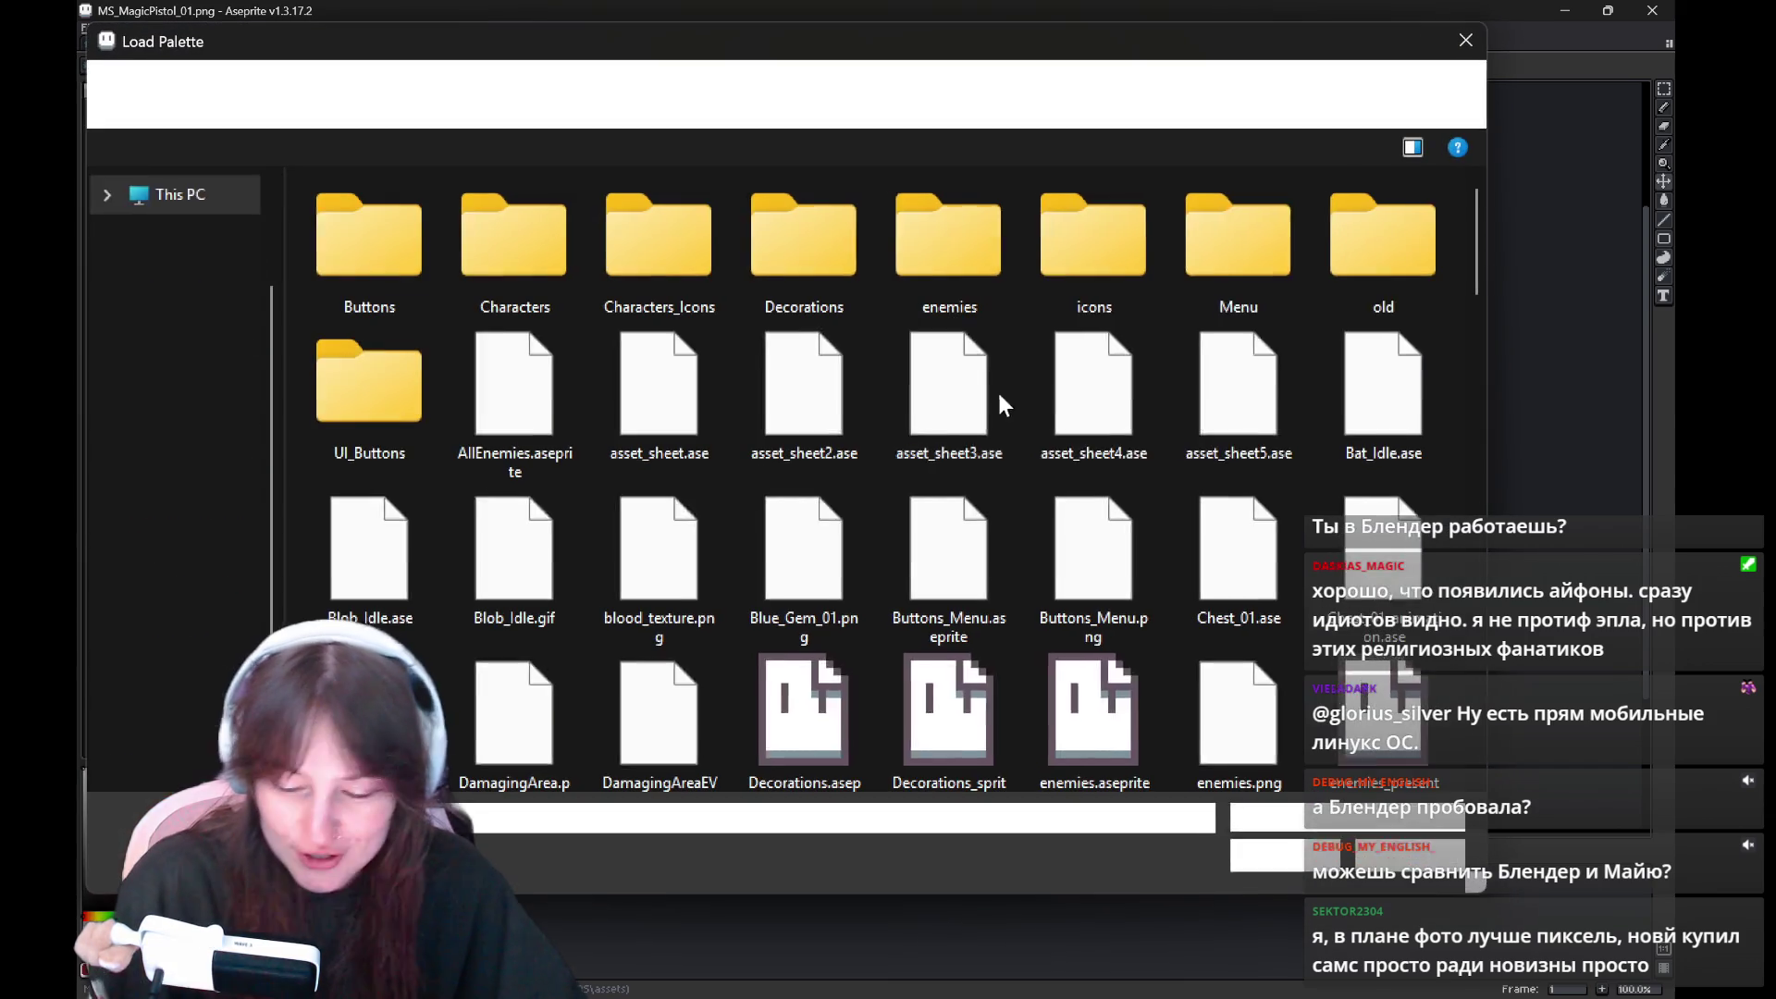
pyautogui.moveTo(1472, 226)
pyautogui.mouseDown()
pyautogui.moveTo(1473, 298)
pyautogui.moveTo(1496, 207)
pyautogui.moveTo(1463, 412)
pyautogui.mouseUp()
# Load the MS_Arrow file's colours as the palette and fill the background dark teal
pyautogui.doubleClick(1096, 421)
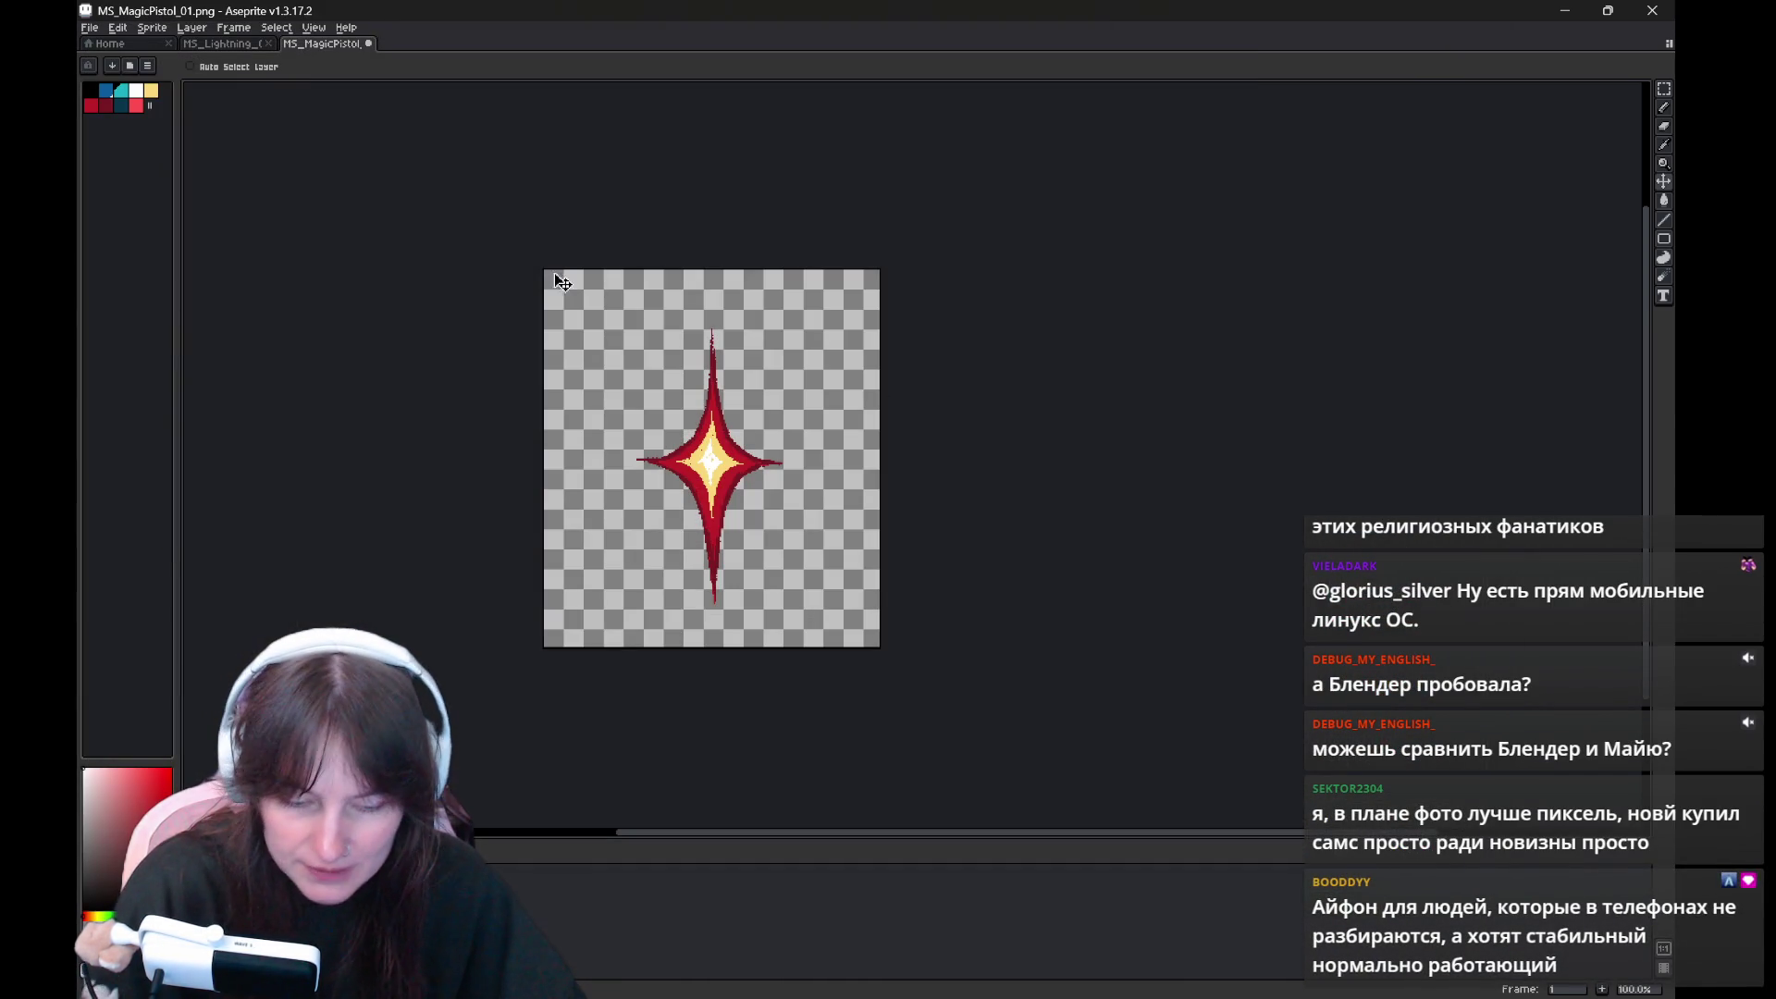
pyautogui.click(122, 105)
pyautogui.press('g')
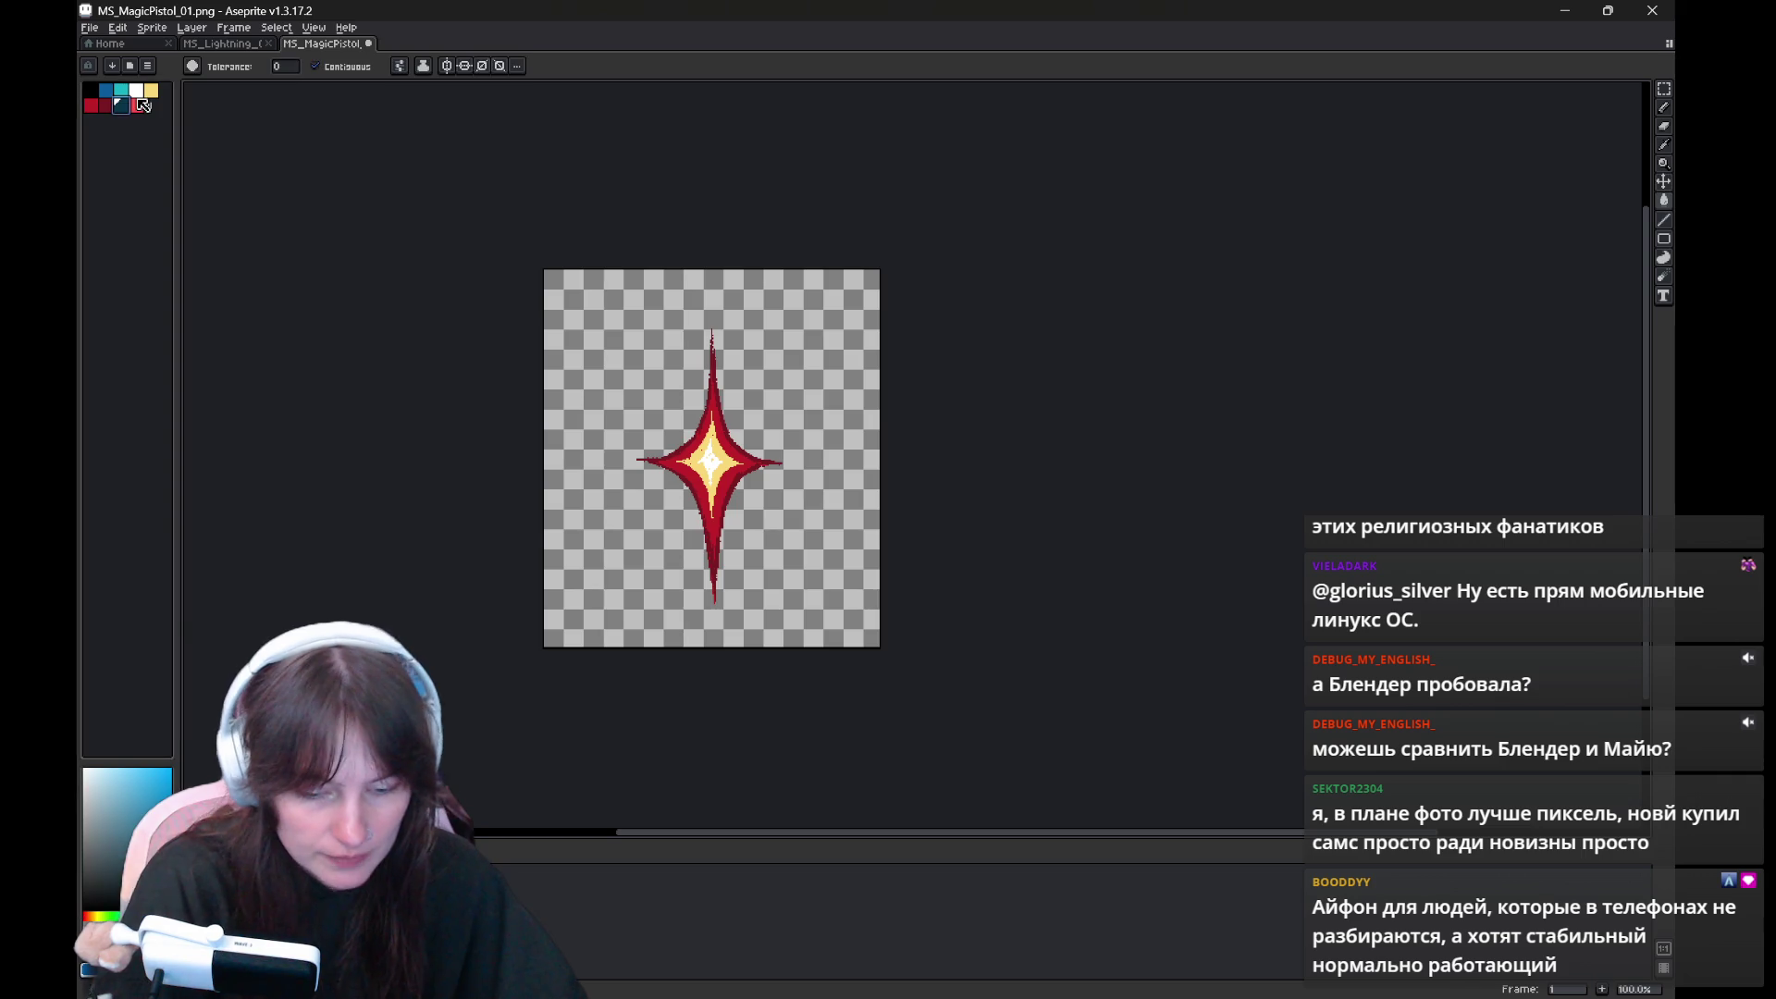
pyautogui.click(852, 388)
# Lower the current layer's opacity in its layer properties
pyautogui.press('b')
pyautogui.hotkey('shift', 'p')
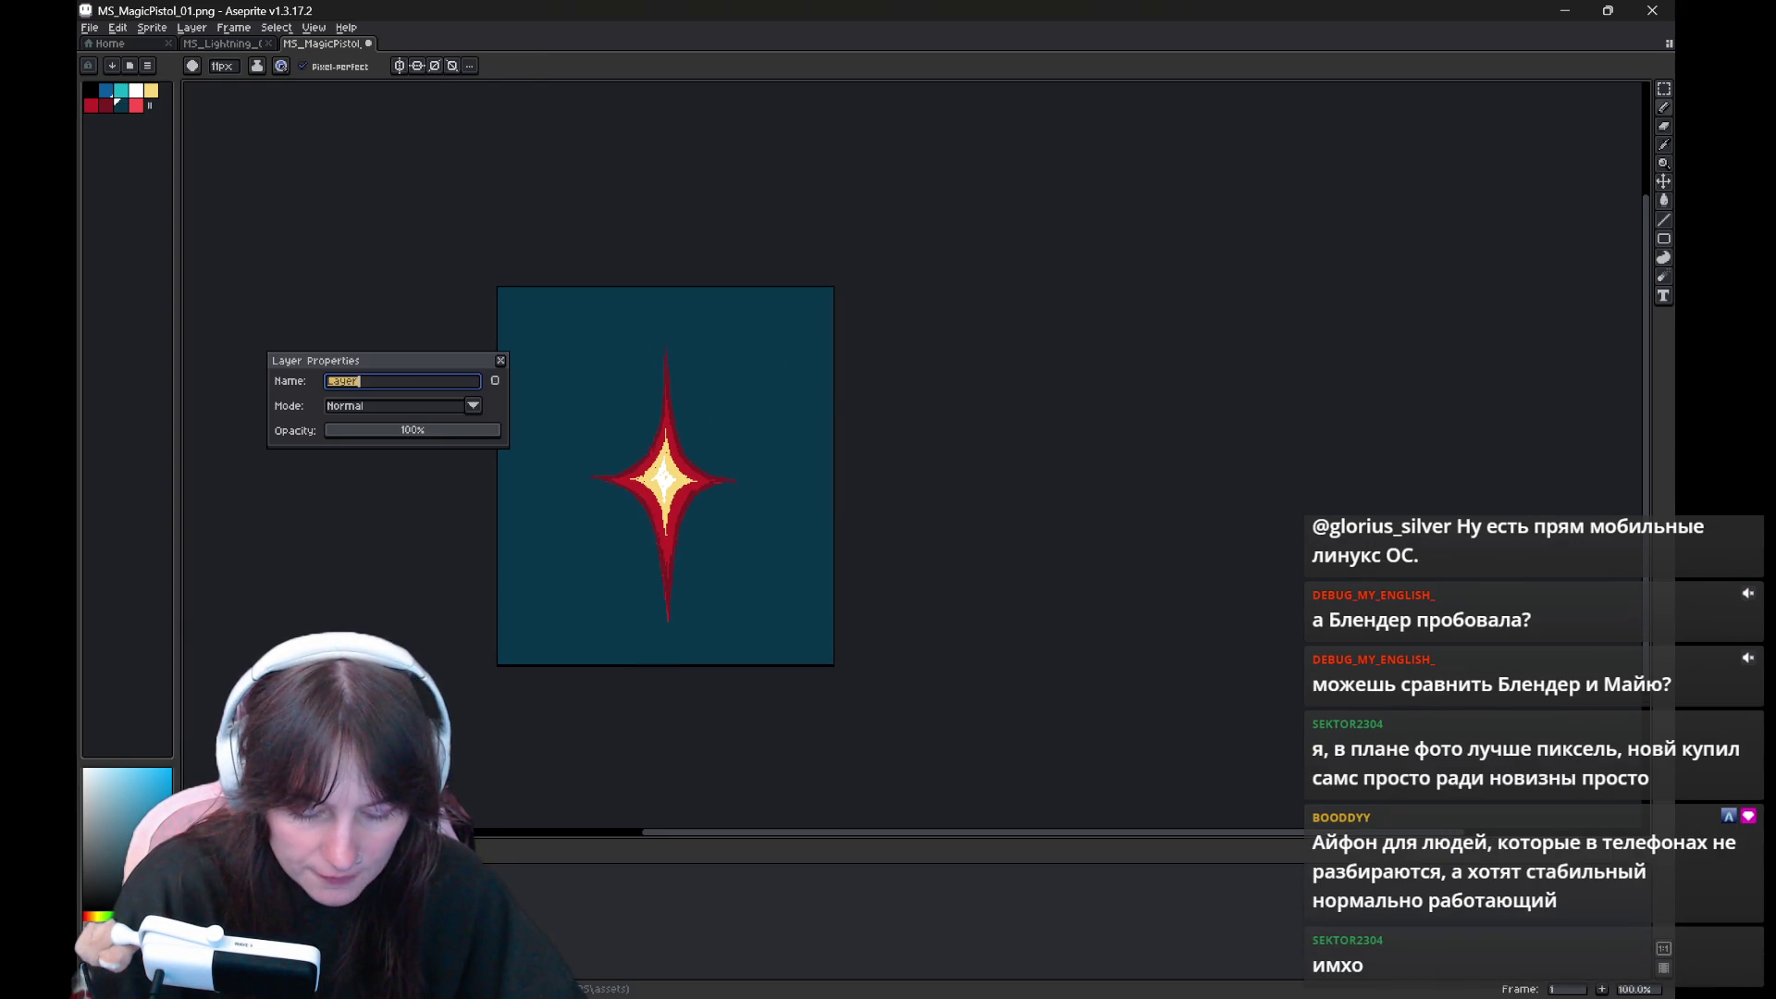
pyautogui.moveTo(407, 430); pyautogui.dragTo(370, 430)
pyautogui.click(500, 360)
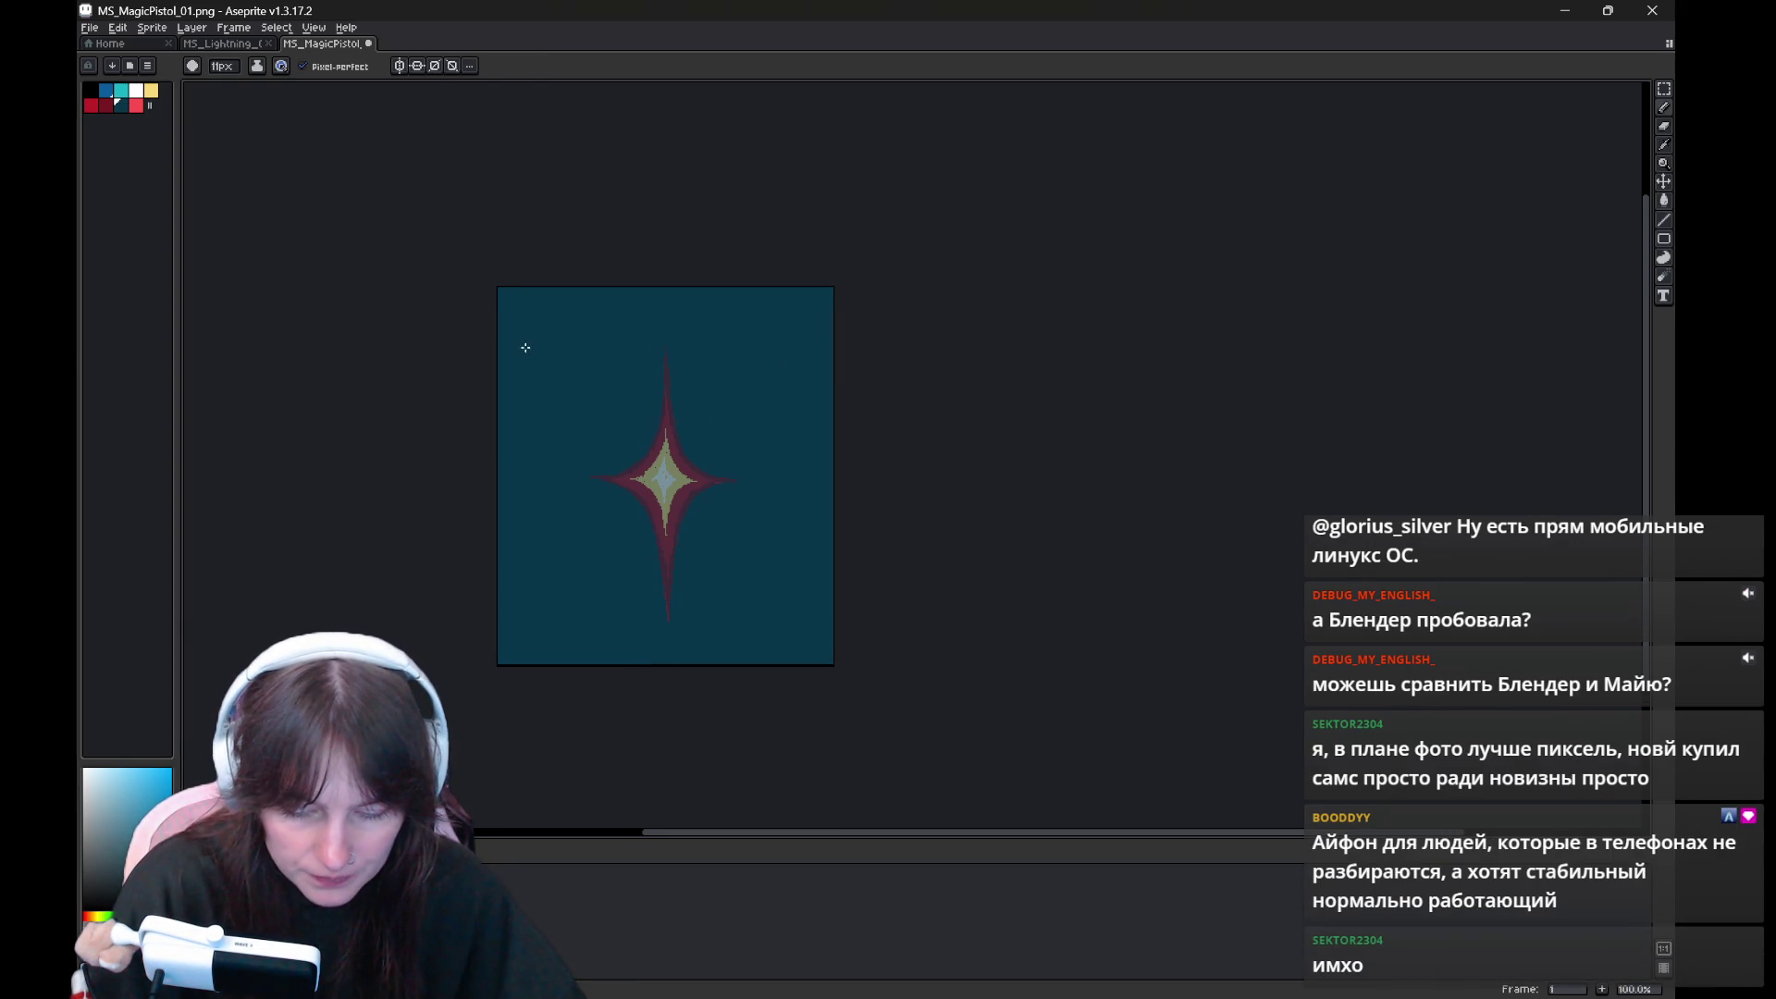
# Draw a red circle around the star centre, fill it solid red, and add a new frame
pyautogui.click(90, 105)
pyautogui.press('v')
pyautogui.hotkey('ctrl', 'z')
pyautogui.hotkey('ctrl', 'z')
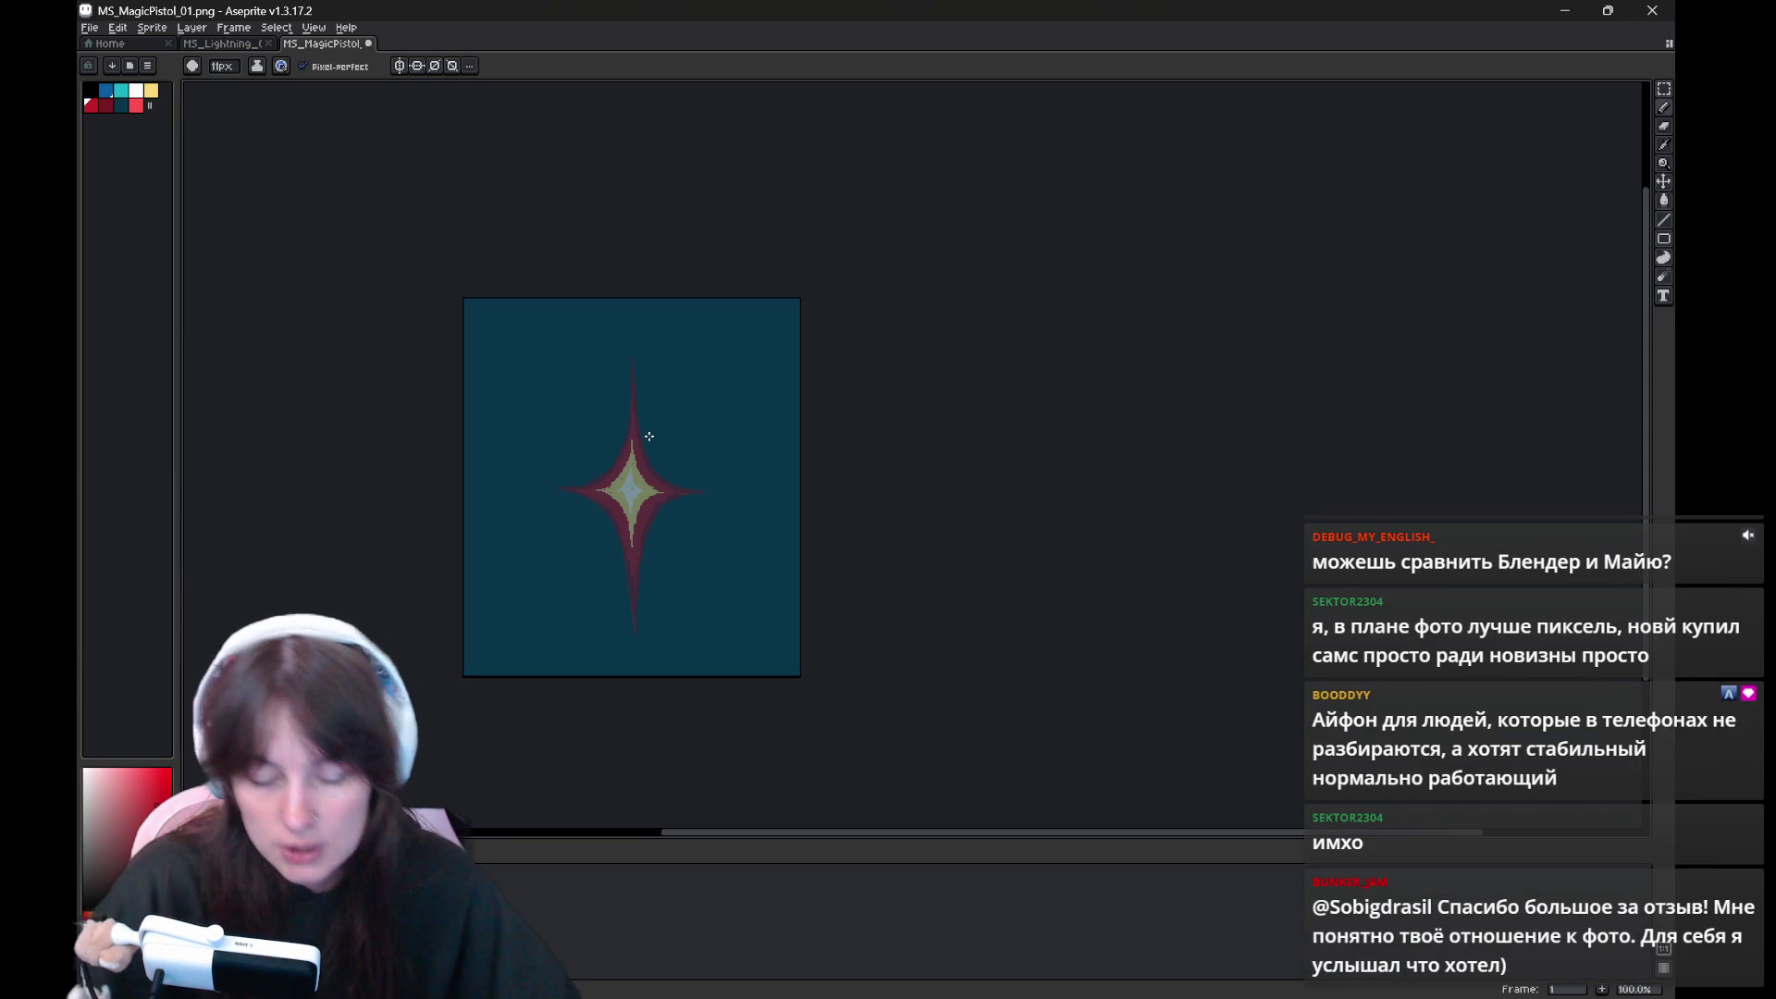
pyautogui.hotkey('ctrl', 'z')
pyautogui.hotkey('ctrl', 'z')
pyautogui.hotkey('ctrl', 'z')
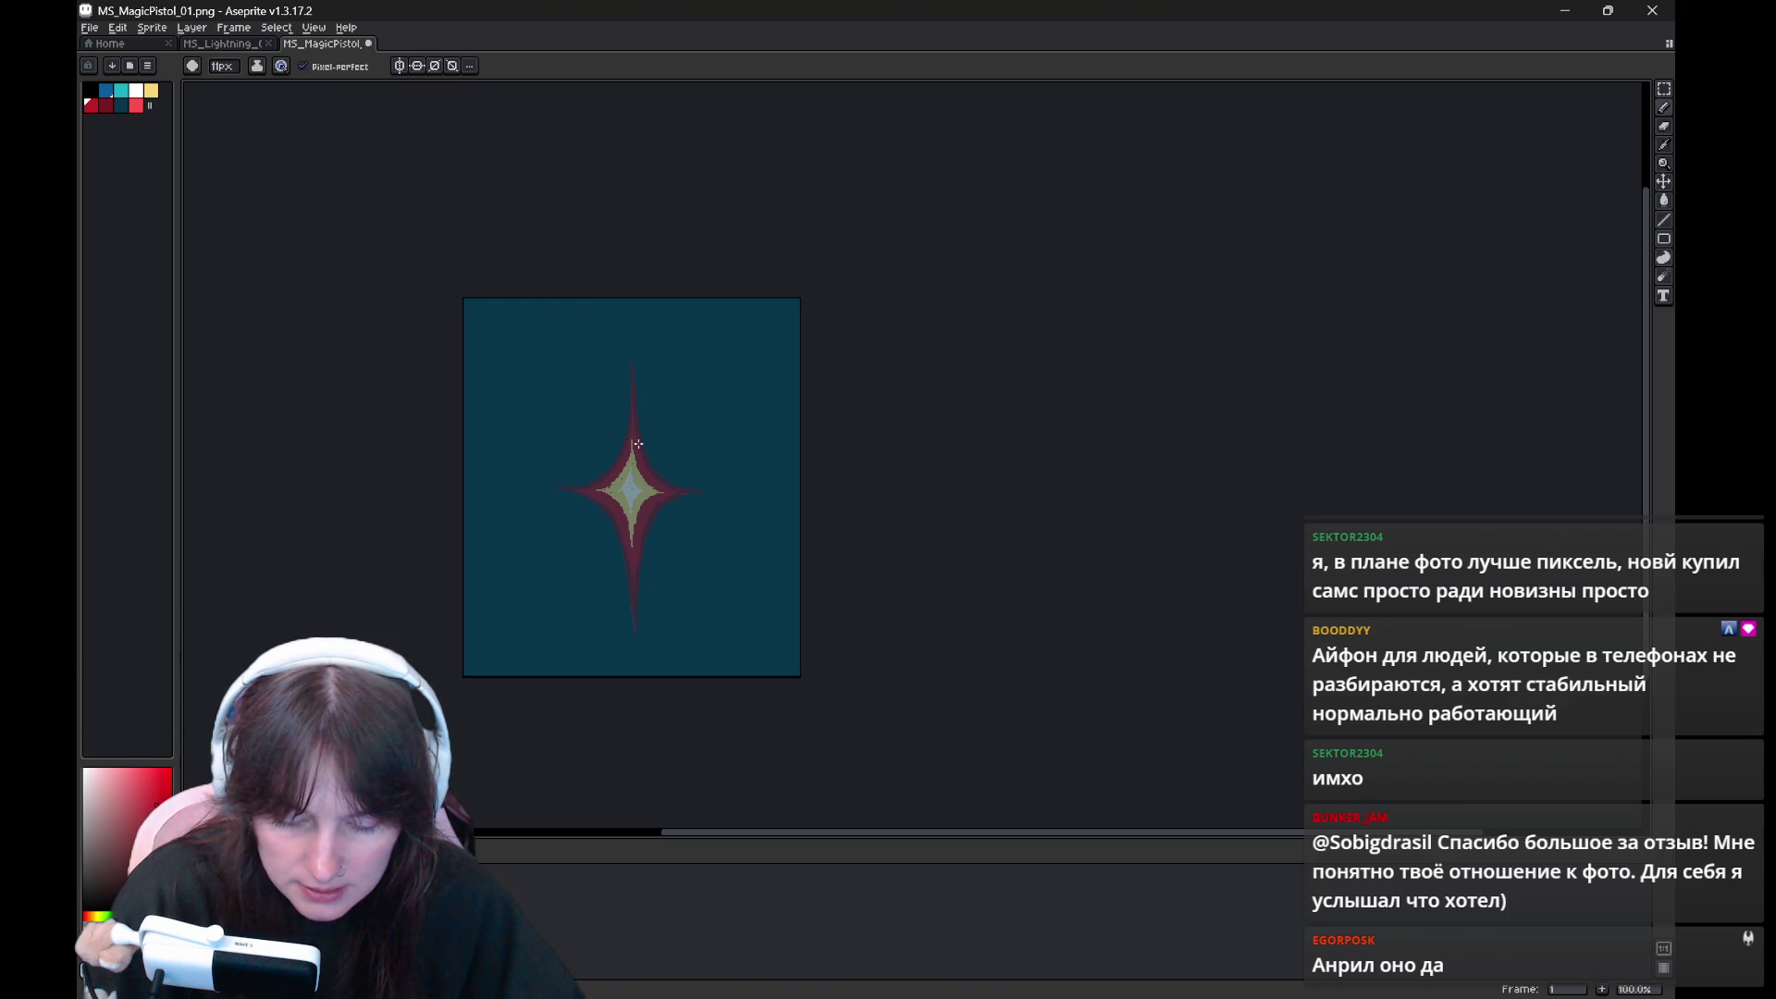
pyautogui.moveTo(651, 455); pyautogui.dragTo(596, 475)
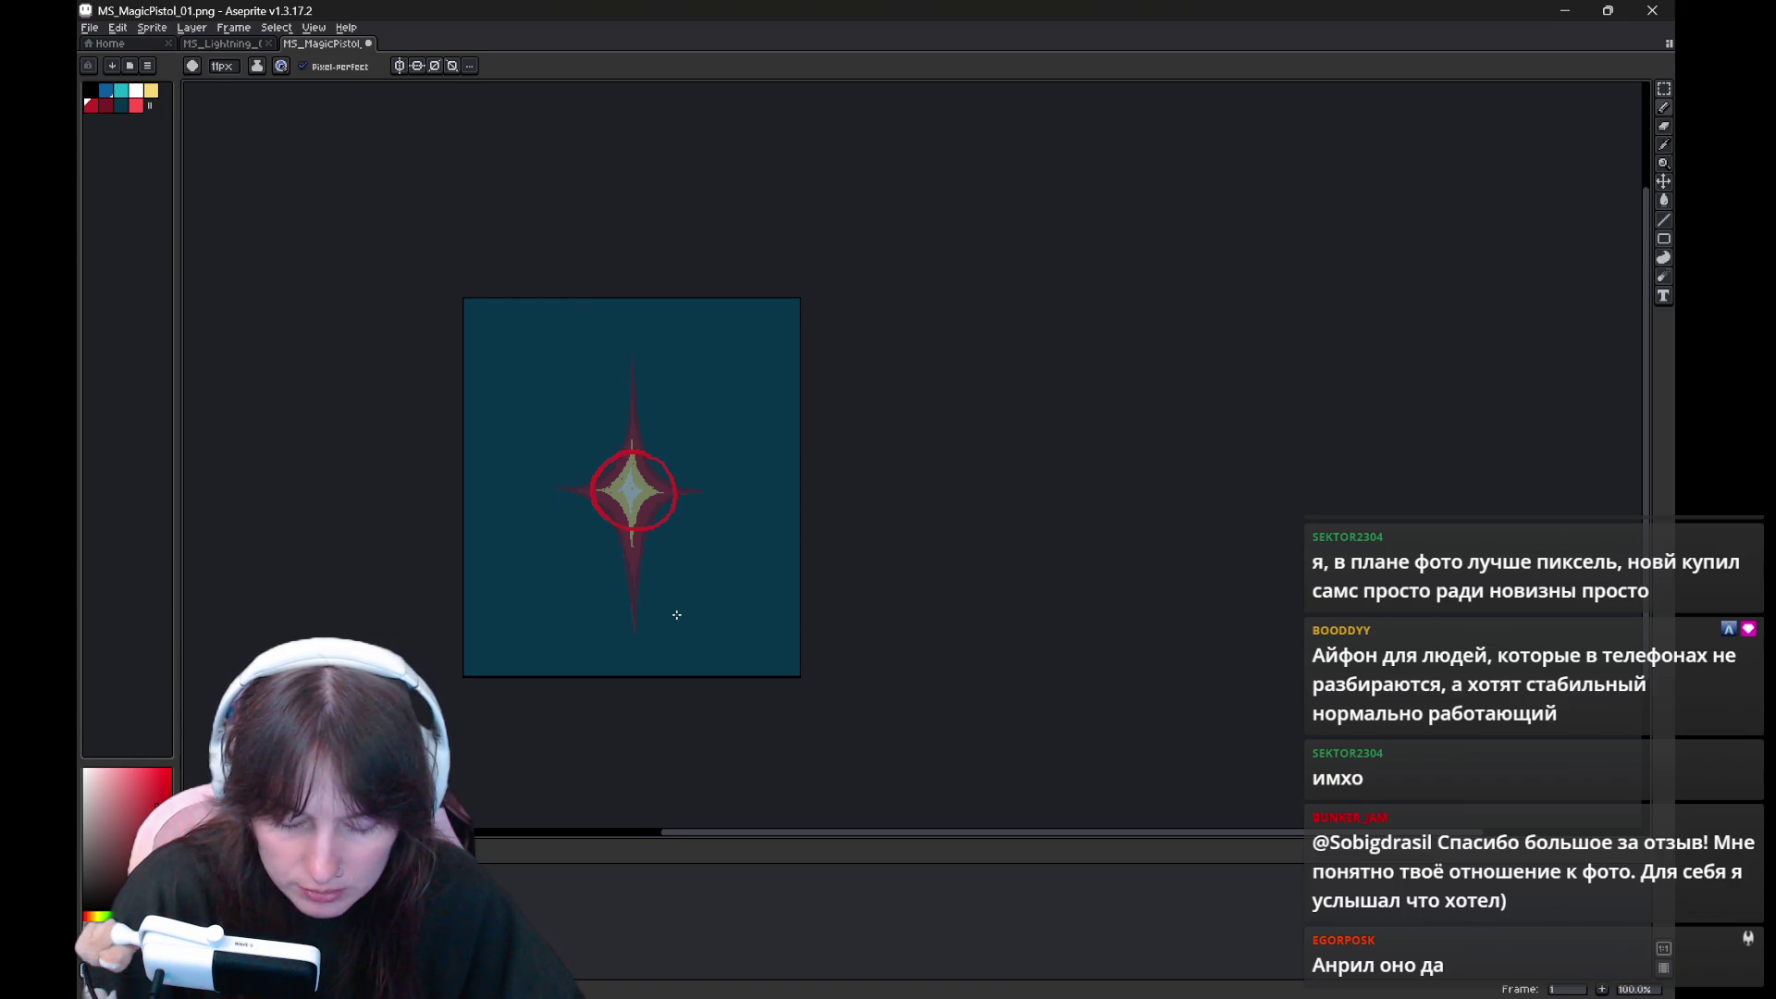
pyautogui.press('g')
pyautogui.click(634, 490)
pyautogui.press('b')
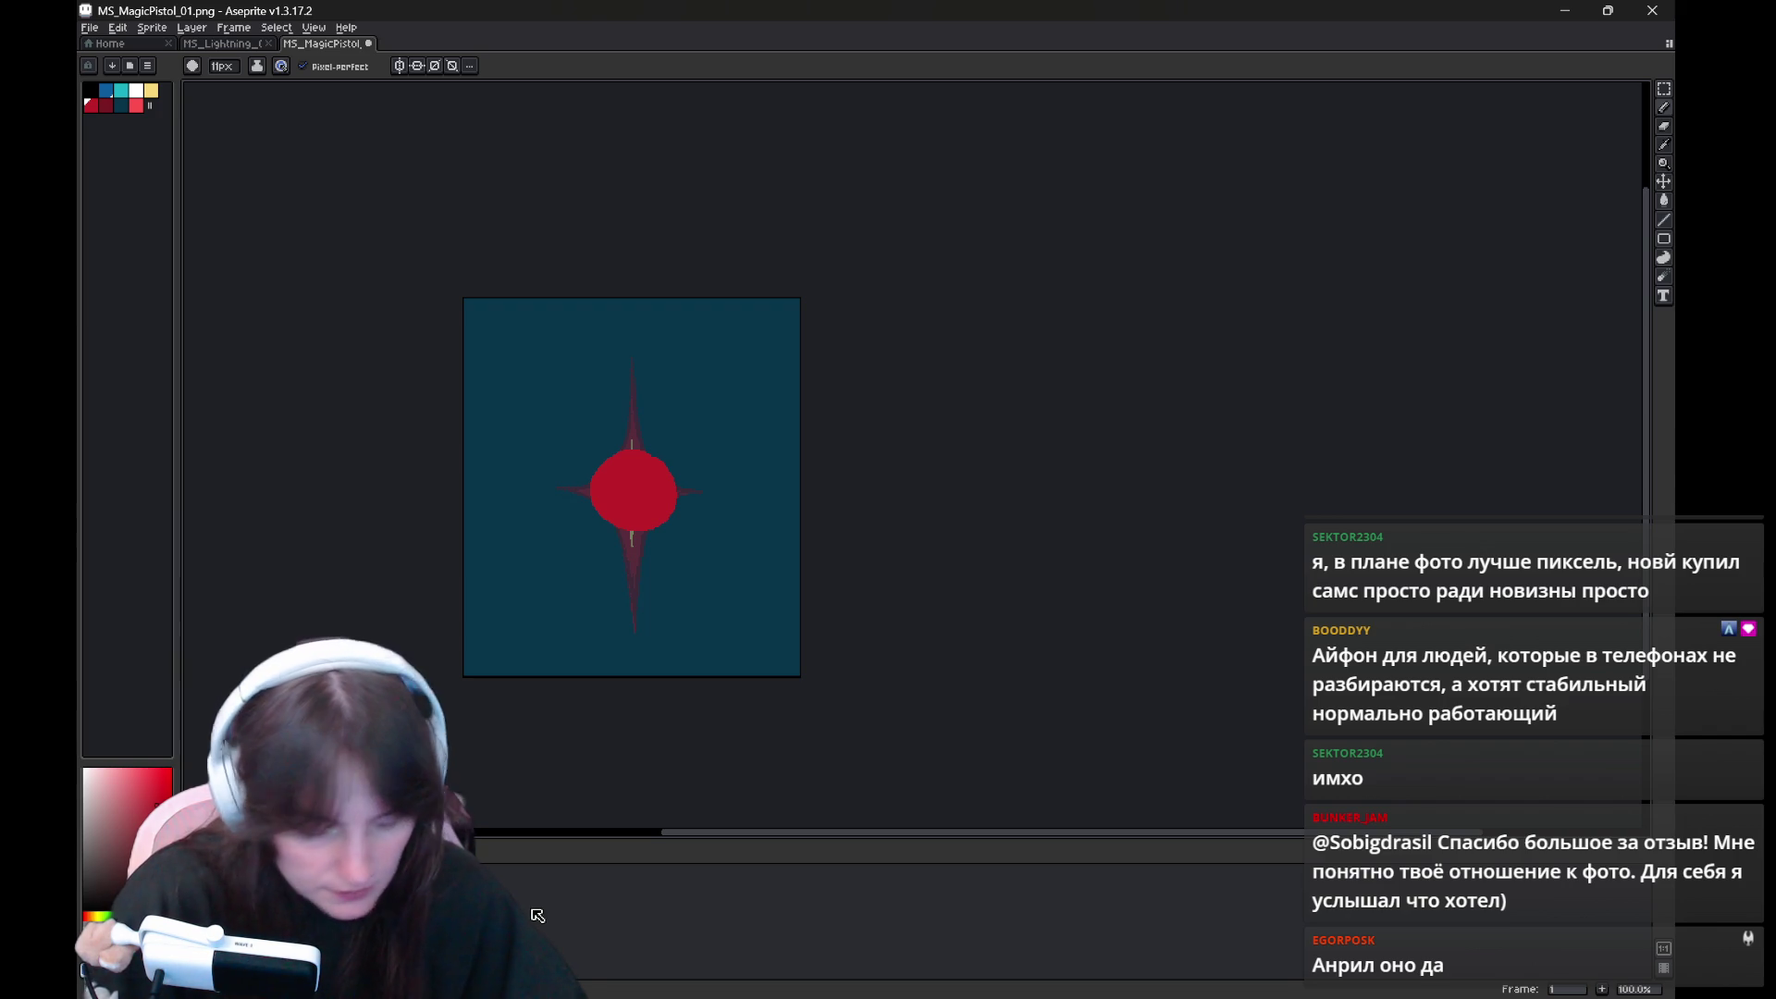
pyautogui.hotkey('alt', 'n')
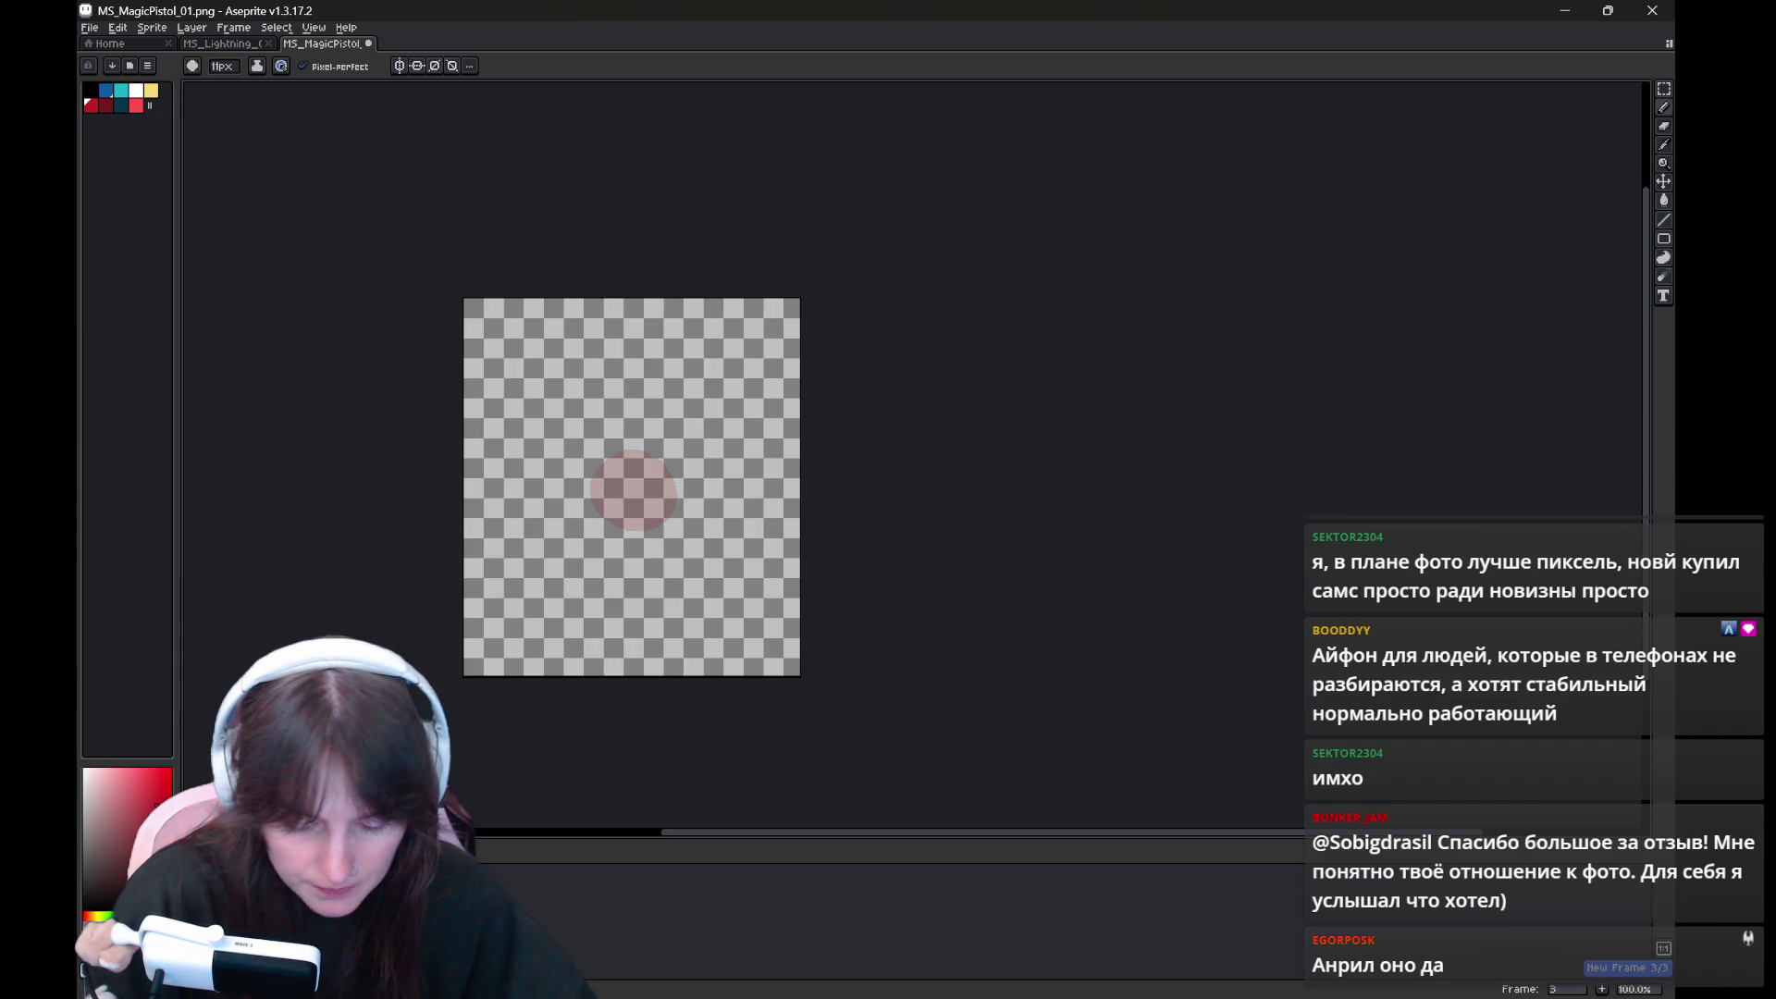
# Fill the new frame blue, then draw and fill a solid red circle on frame 2
pyautogui.press('f')
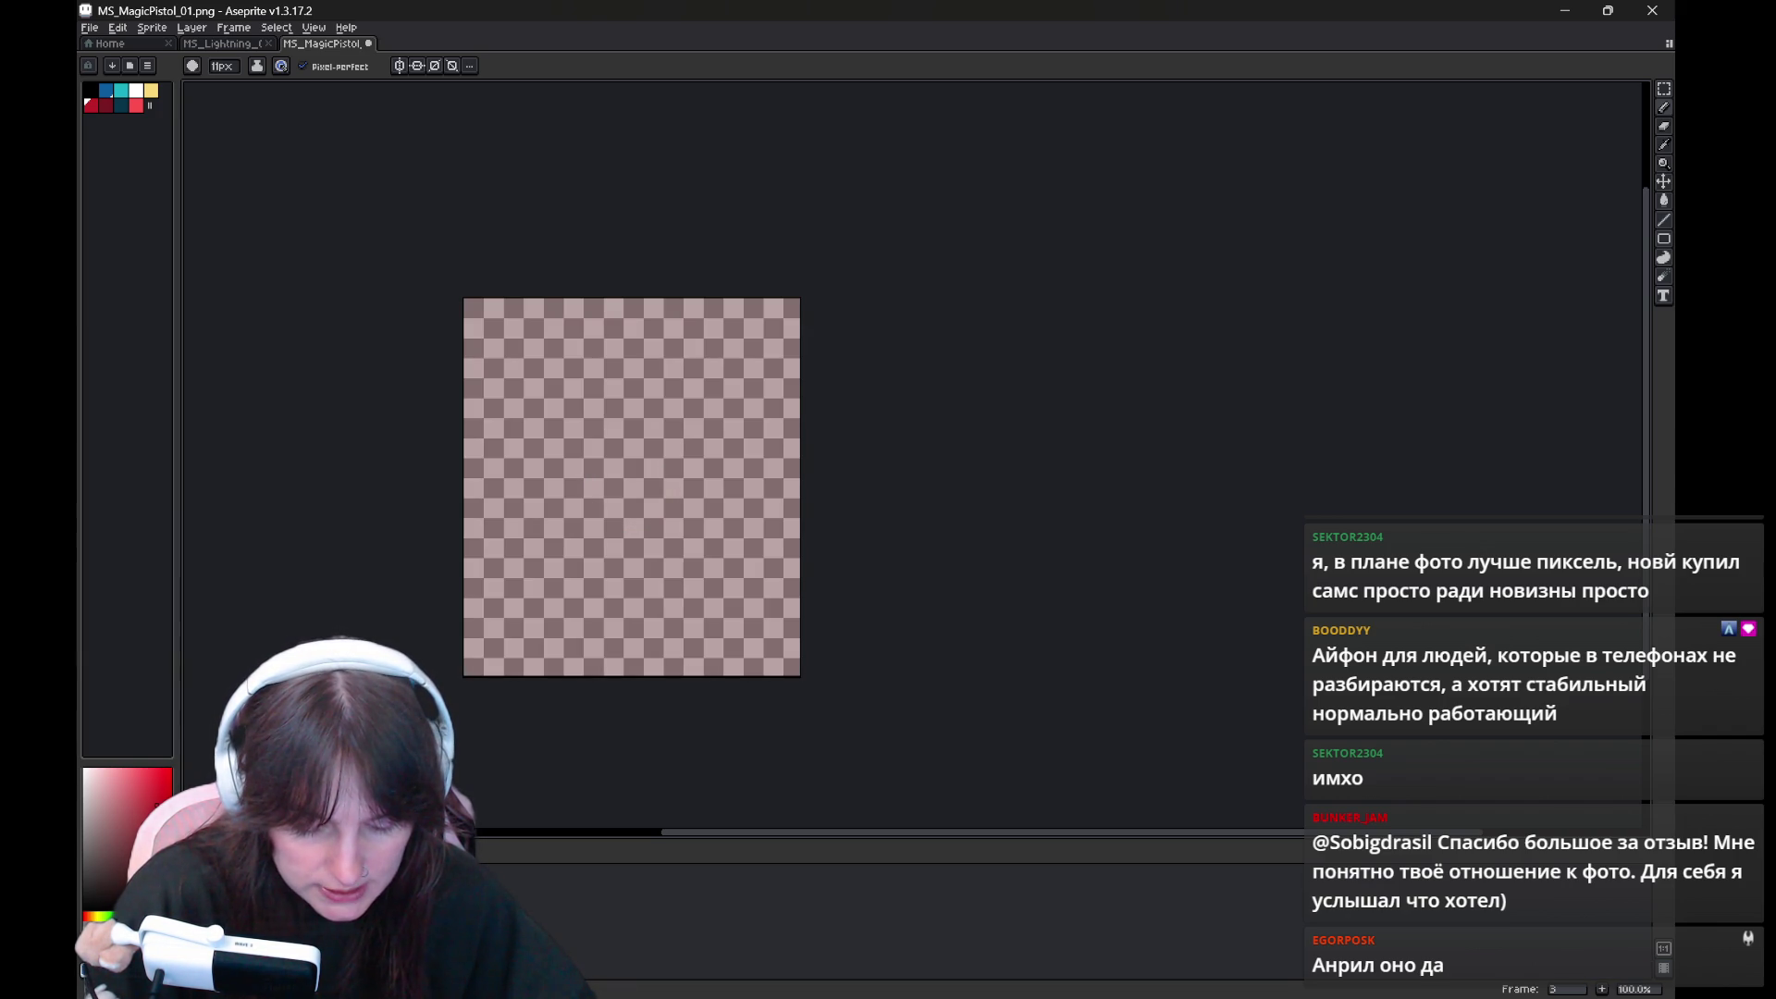
pyautogui.press('f')
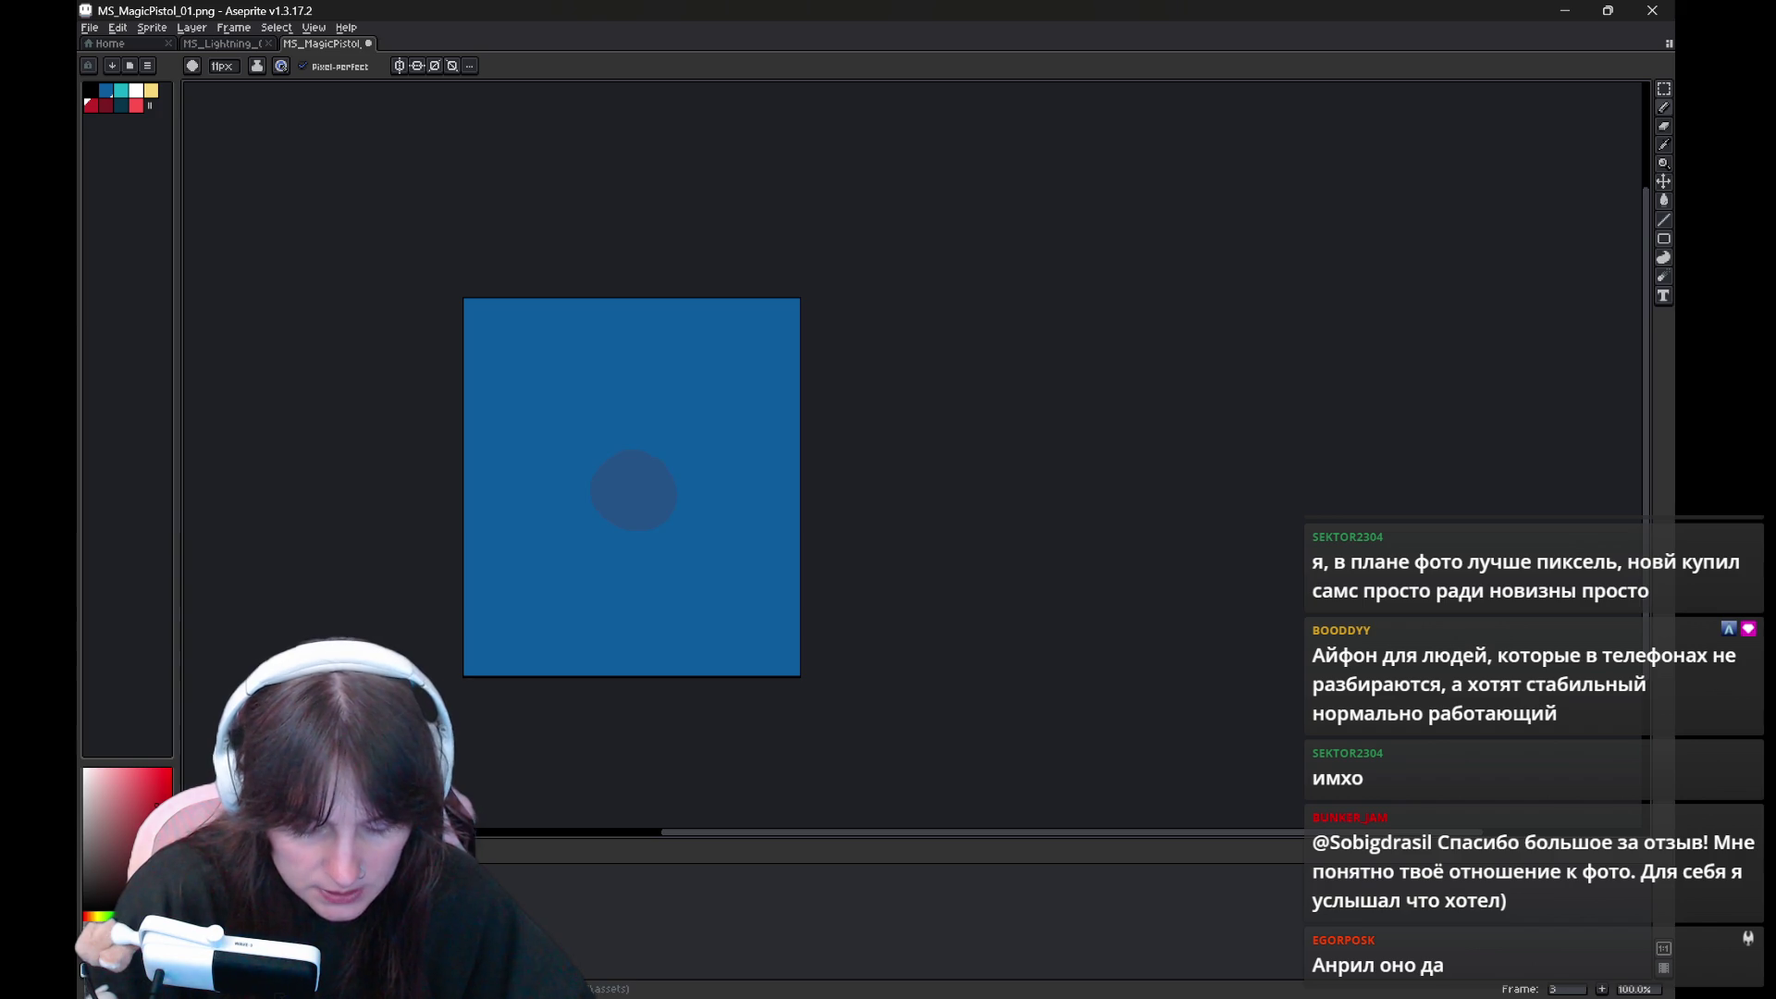
pyautogui.press('Left')
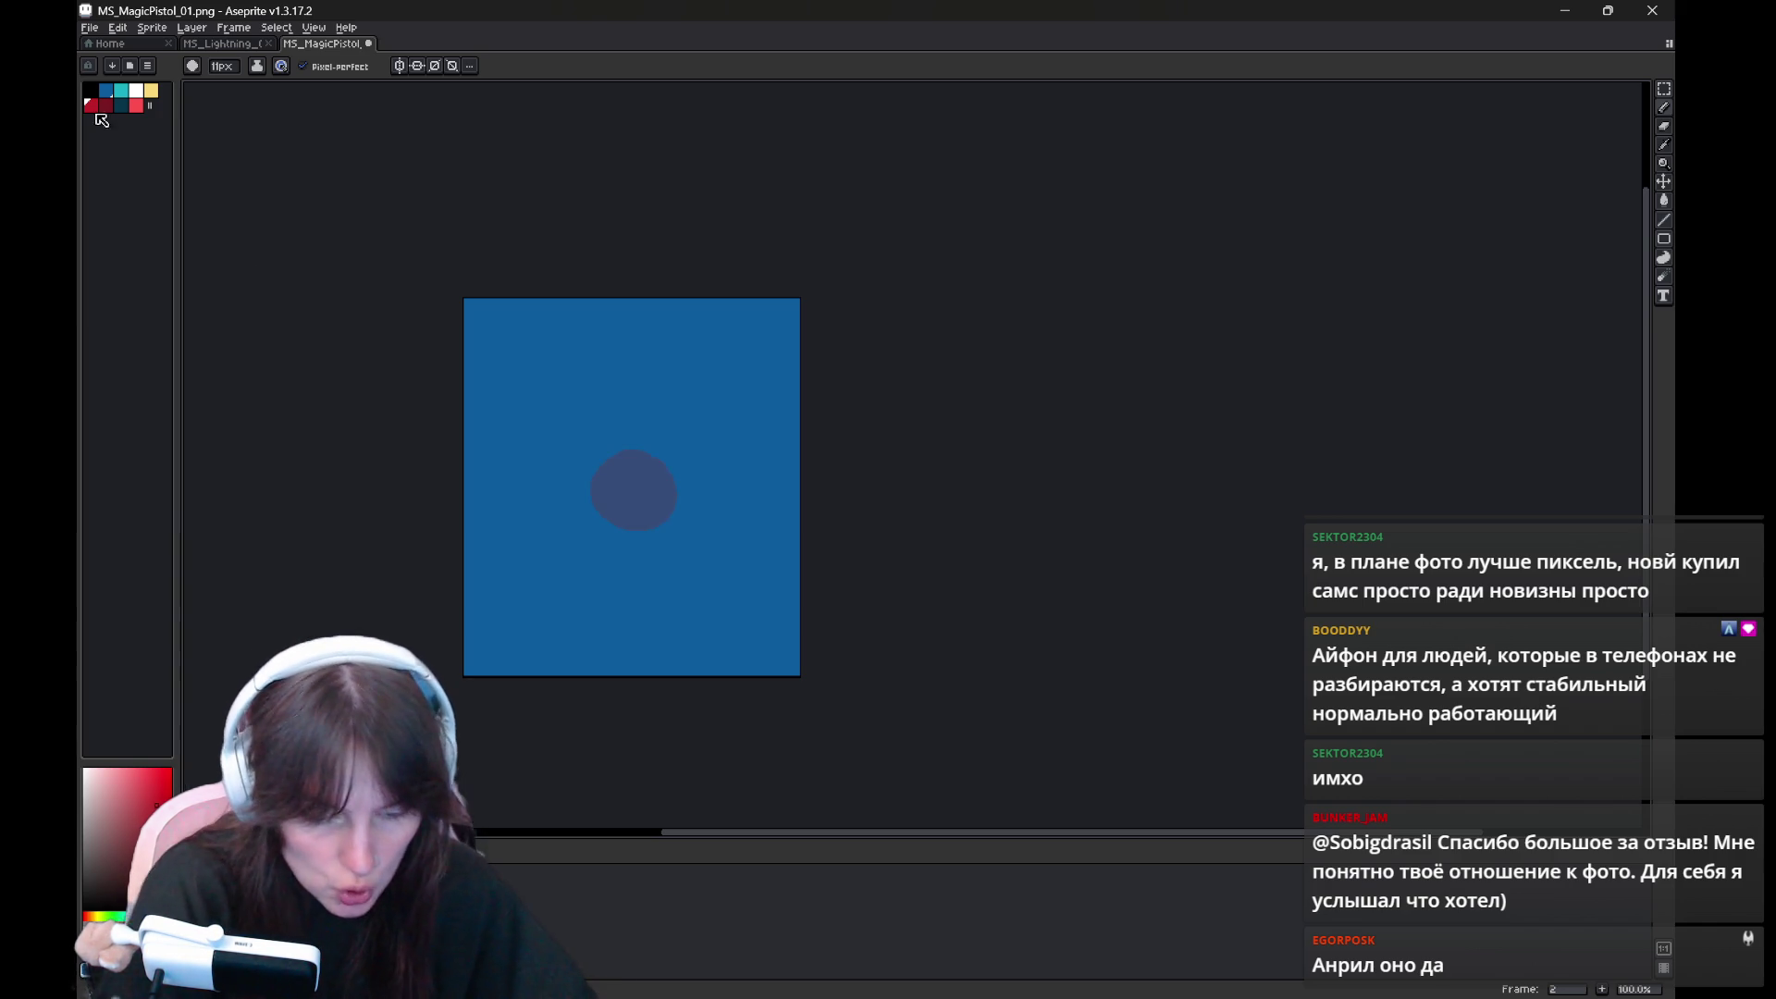
pyautogui.moveTo(638, 455); pyautogui.dragTo(628, 528)
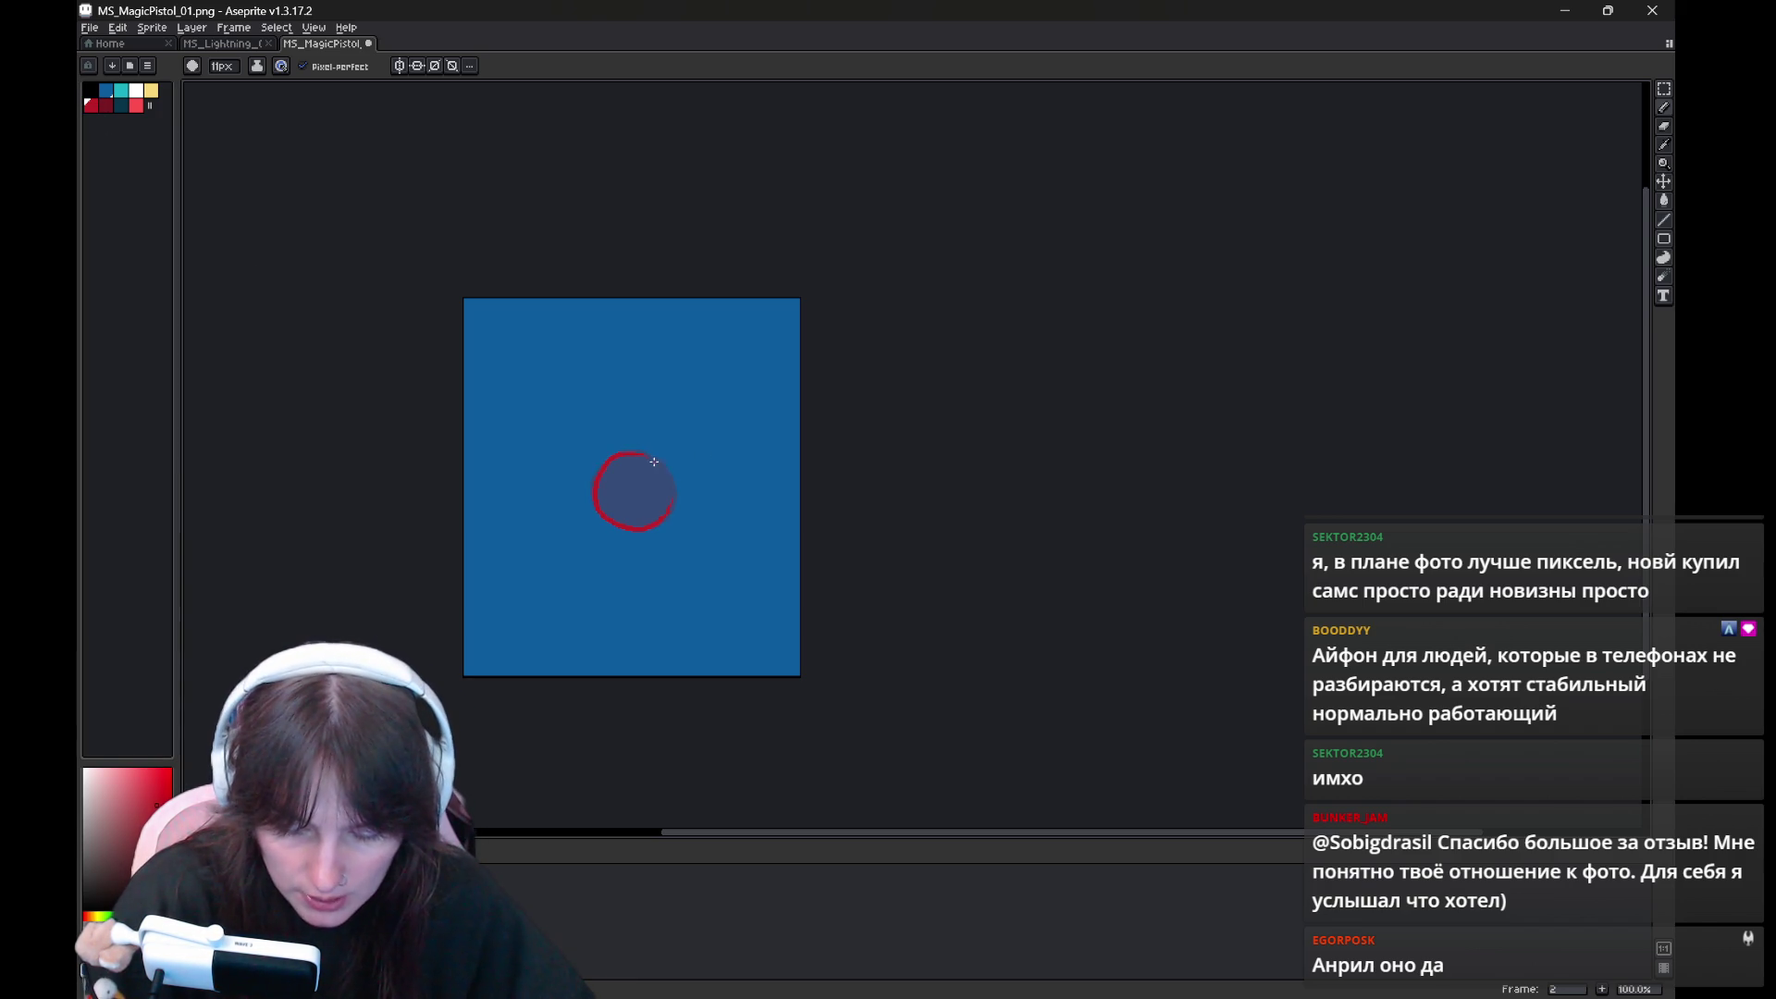
pyautogui.press('g')
pyautogui.click(634, 491)
# Try filling the first frame's background blue, then undo it and return to the Pencil
pyautogui.press('b')
pyautogui.press('Right')
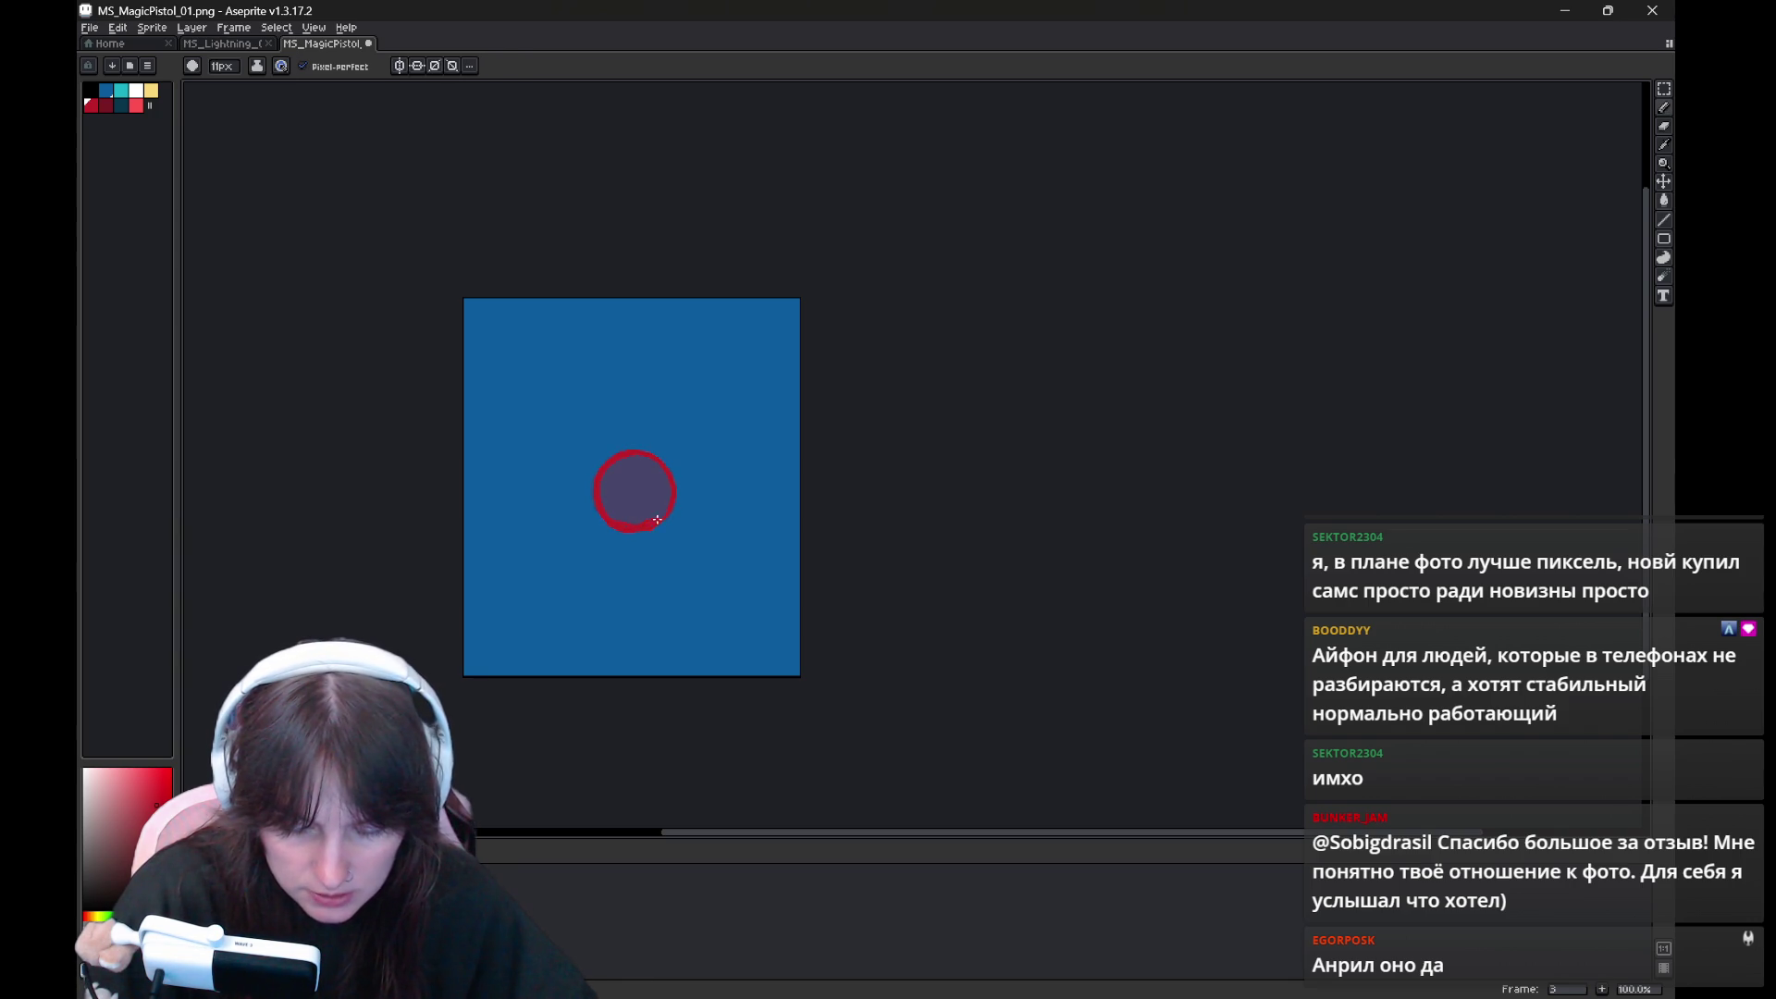
pyautogui.press('g')
pyautogui.press('Left')
pyautogui.press('Left')
pyautogui.click(105, 91)
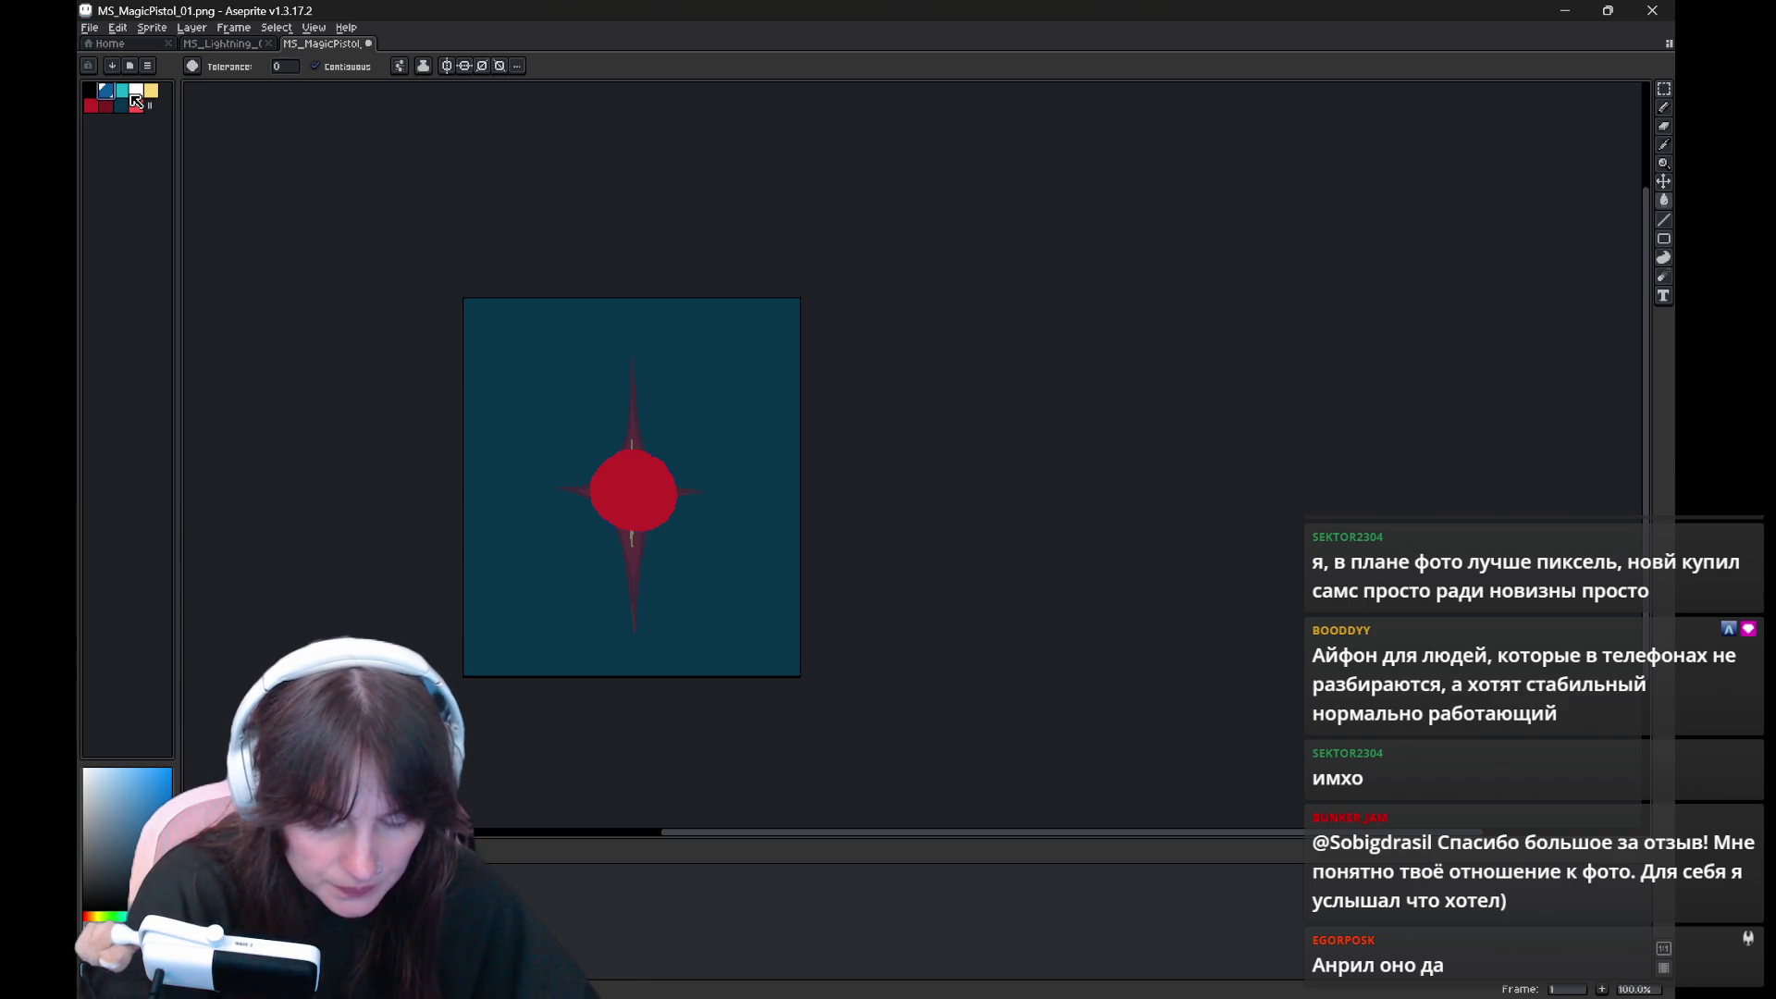
pyautogui.click(575, 408)
pyautogui.hotkey('ctrl', 'z')
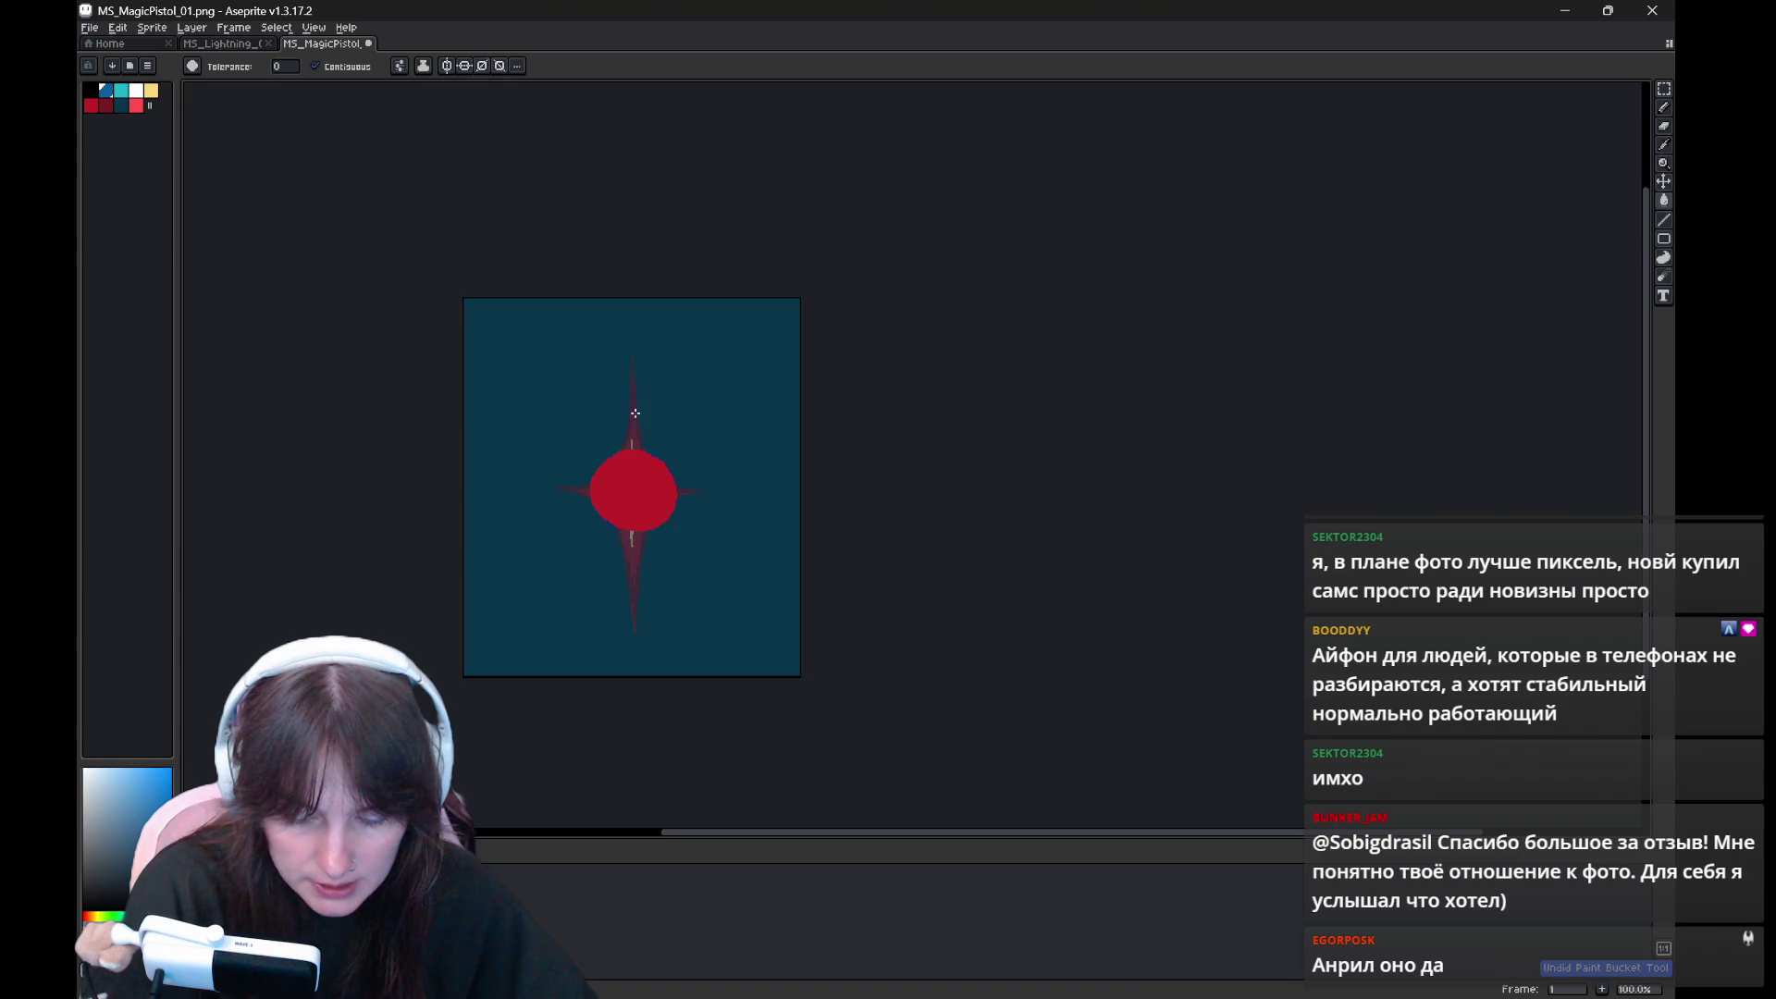
pyautogui.press('b')
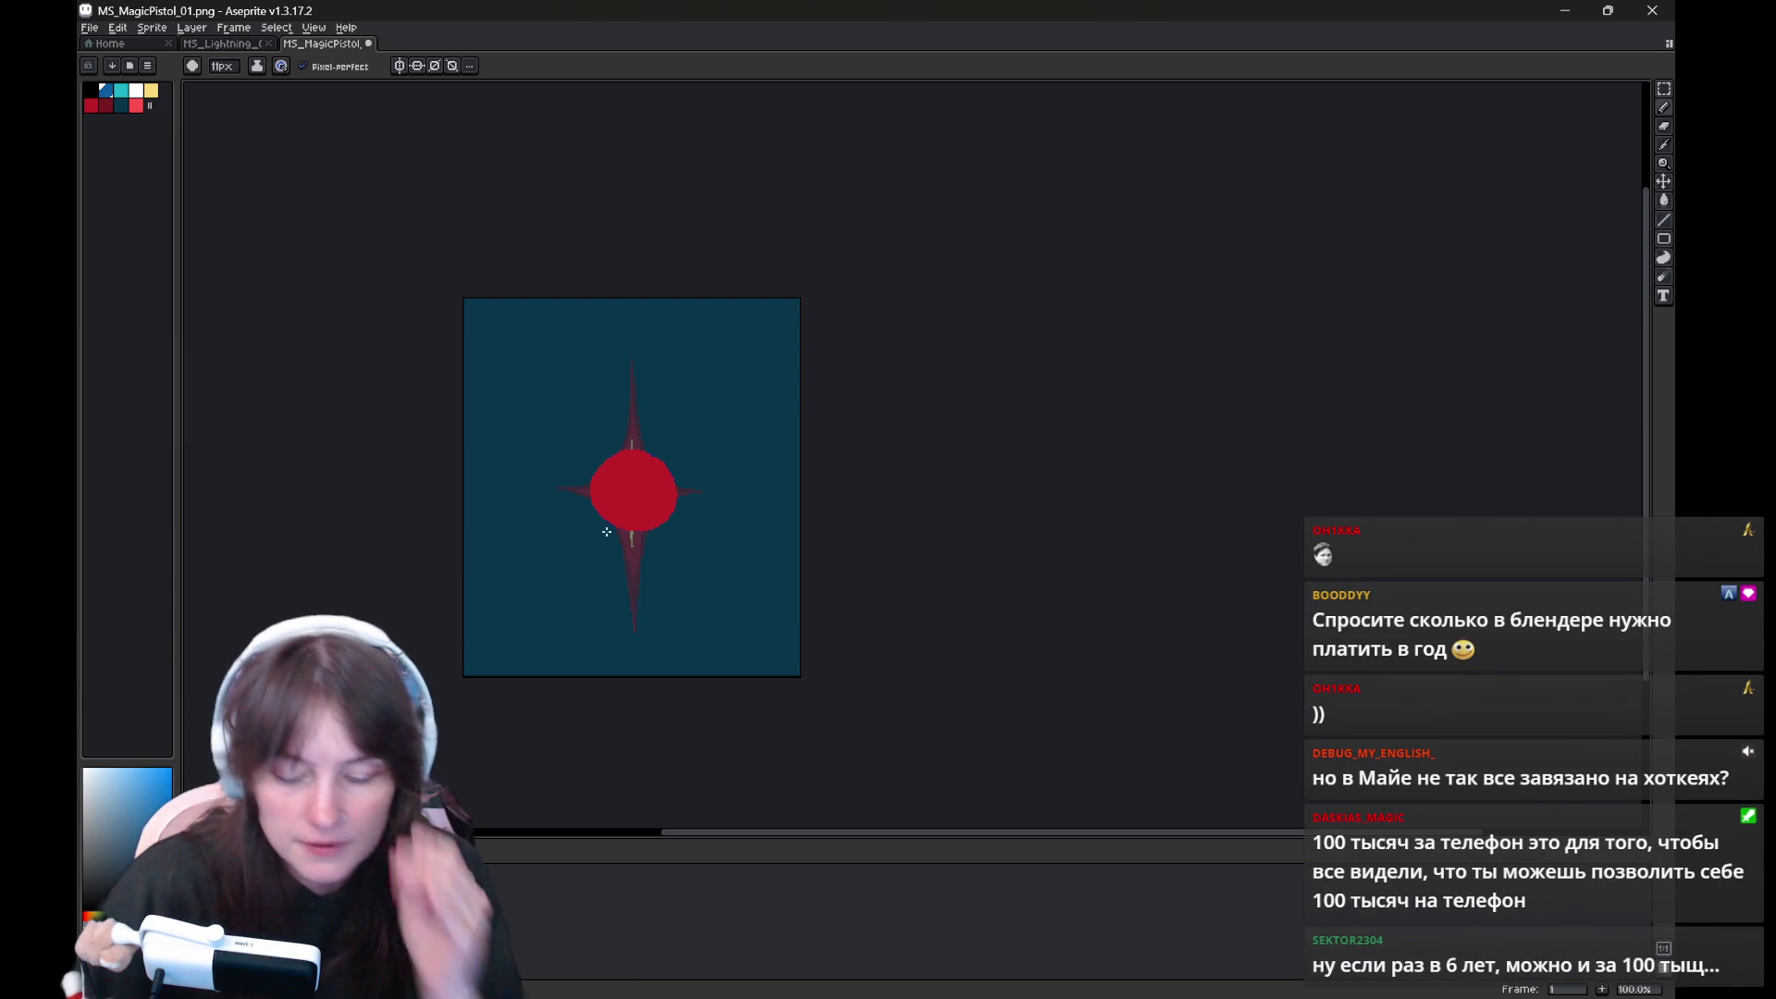
# Outline a blue teardrop swirl around the red core and fill it solid blue
pyautogui.moveTo(584, 542); pyautogui.dragTo(576, 520)
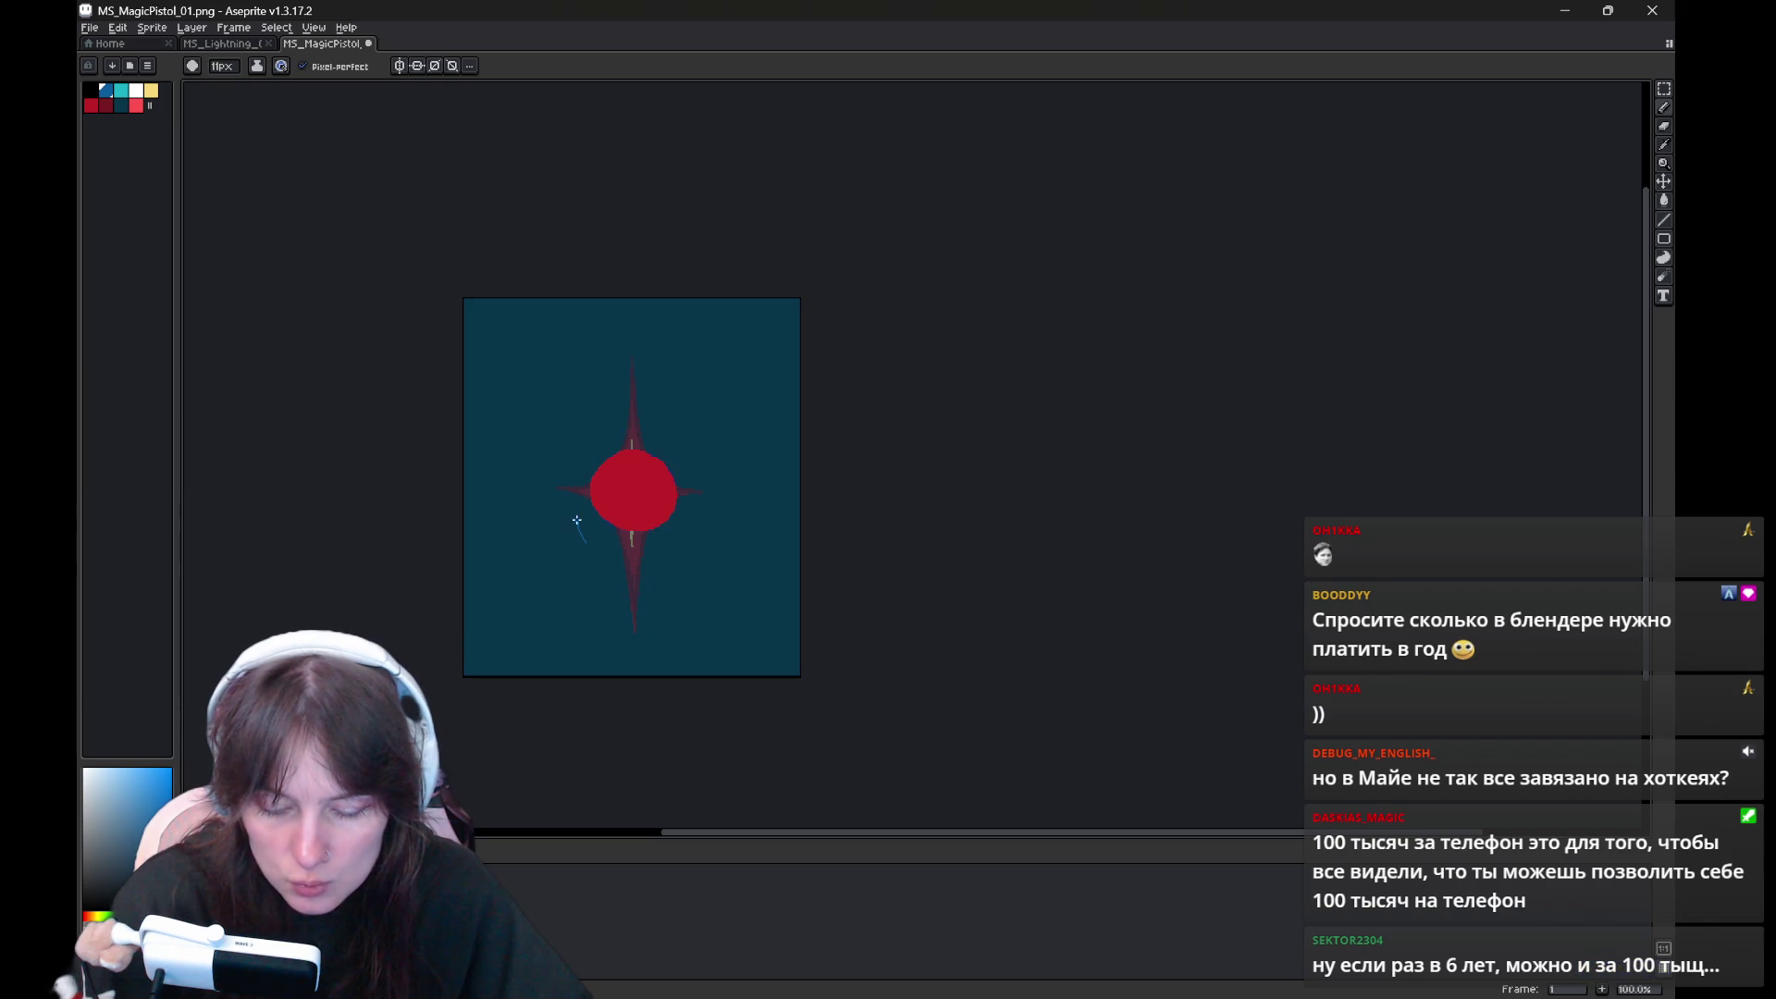
pyautogui.hotkey('ctrl', 'z')
pyautogui.moveTo(610, 558); pyautogui.dragTo(654, 434)
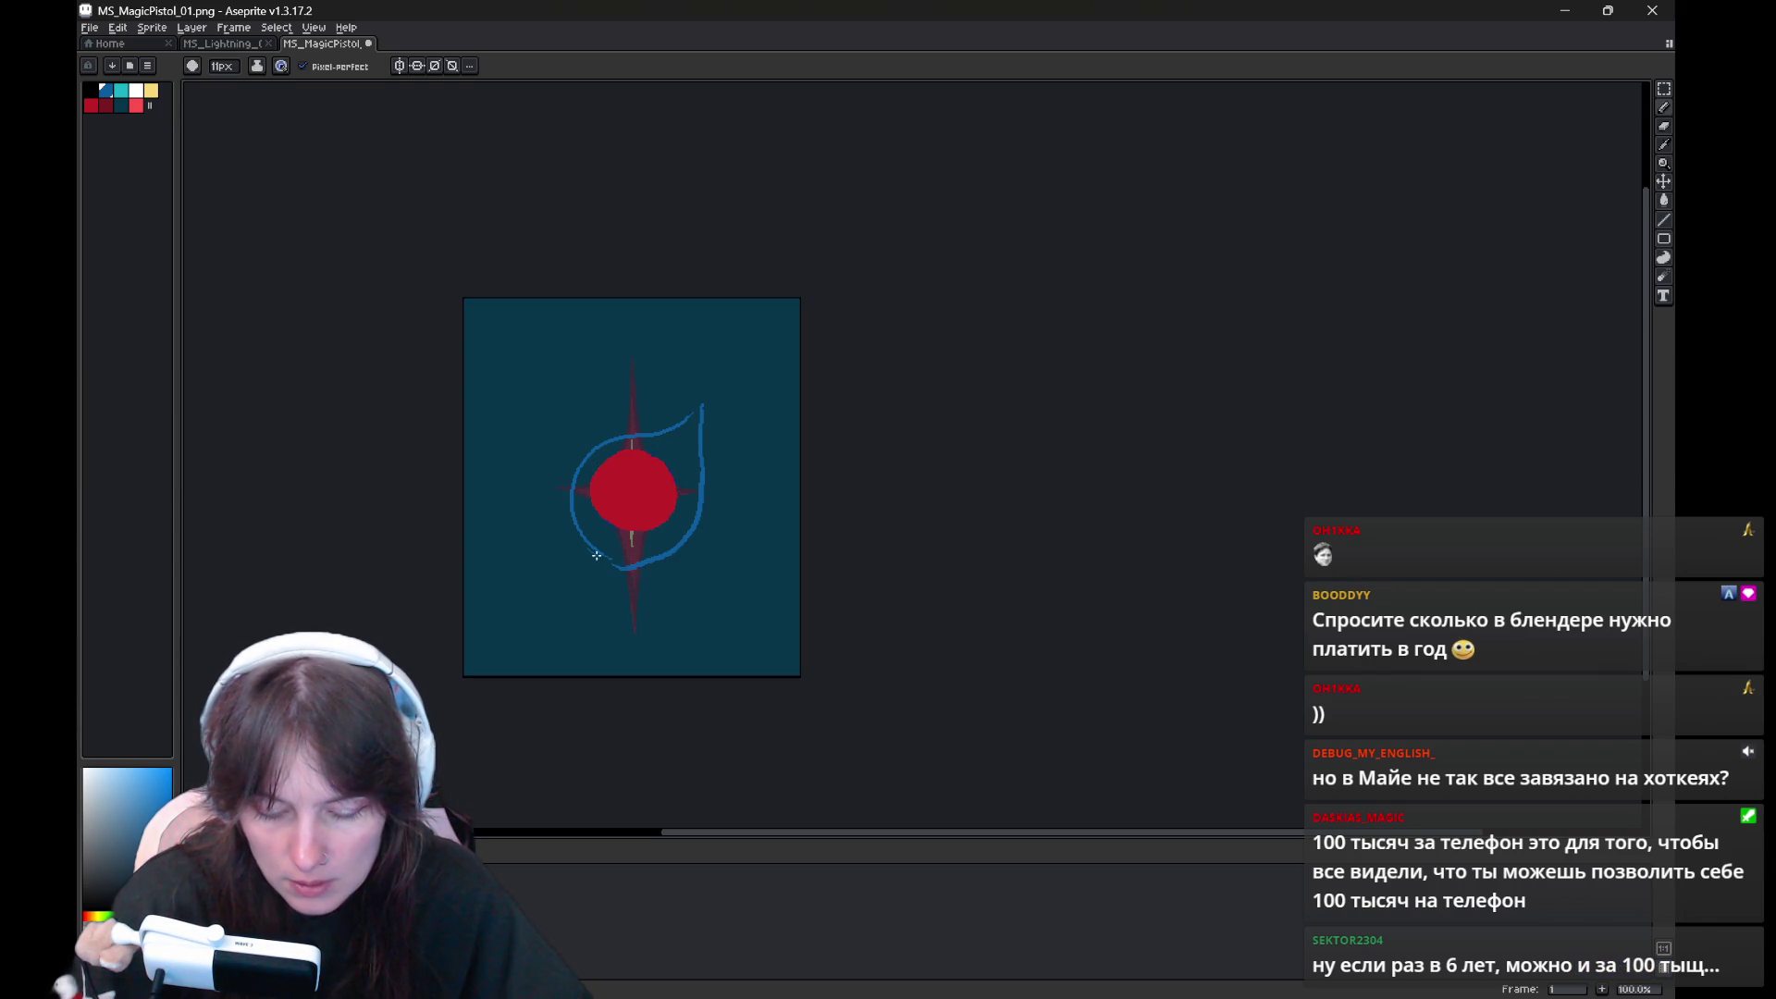
pyautogui.press('g')
pyautogui.click(699, 427)
pyautogui.press('b')
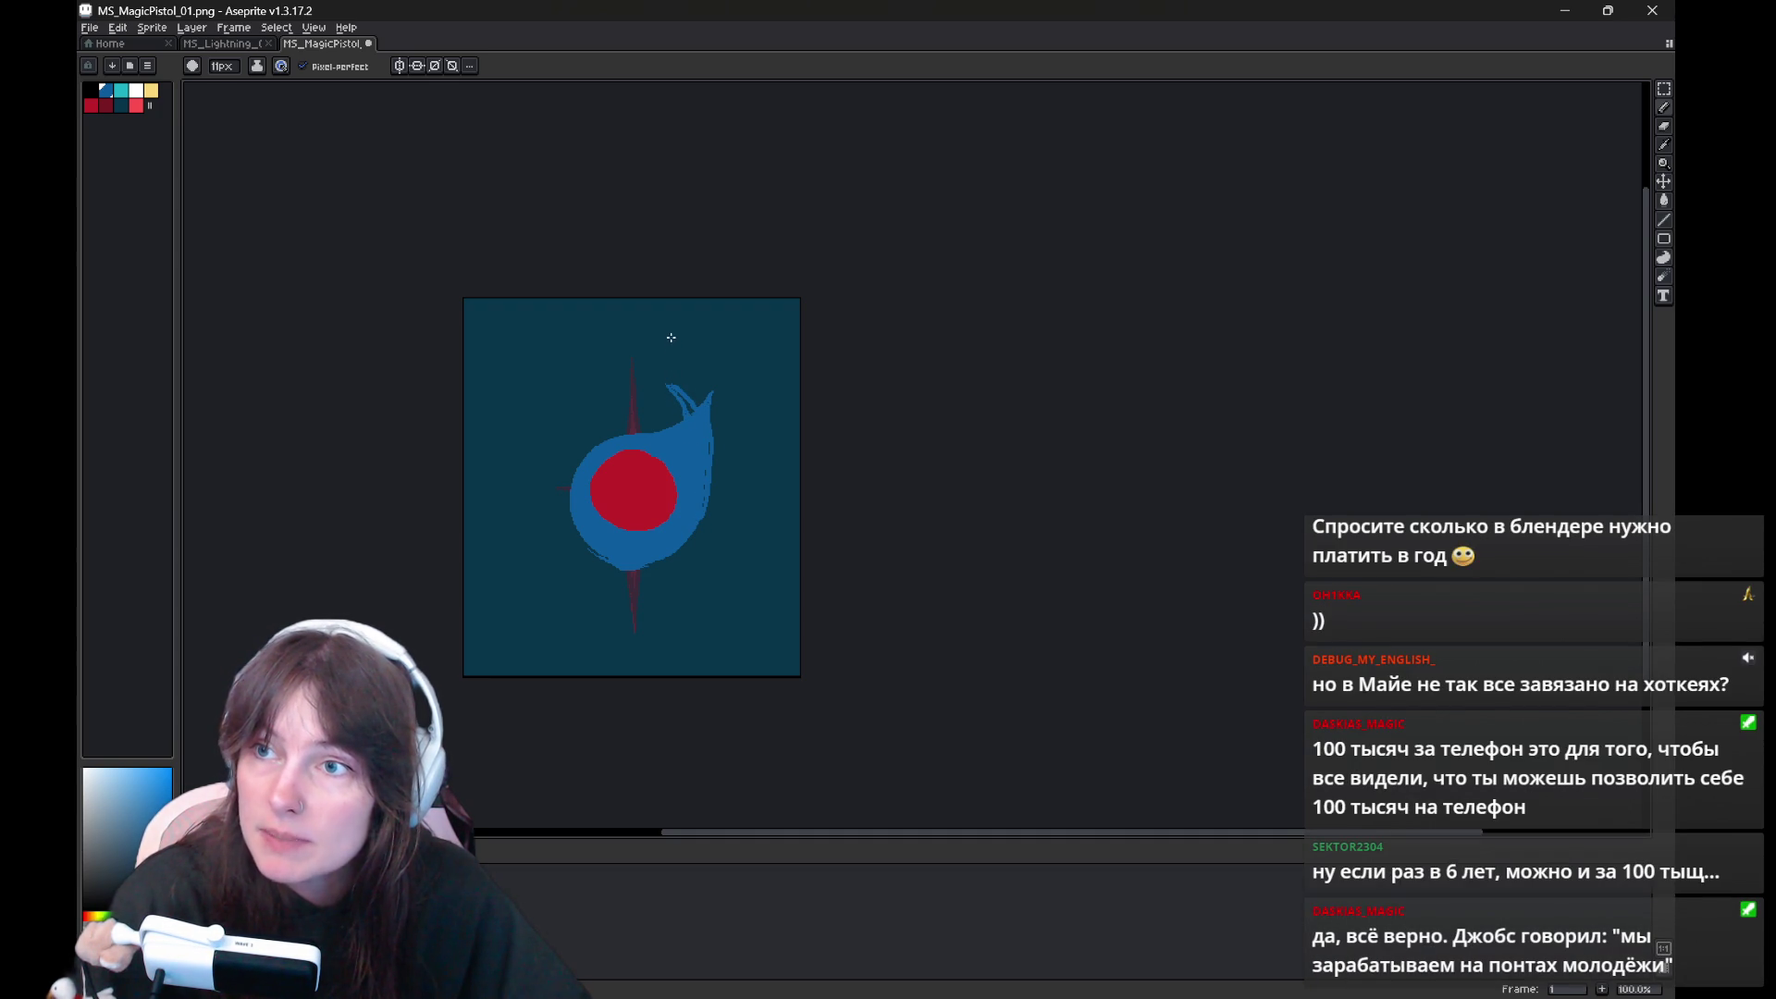
# Extend the swirl's upper tip and clean its edges with the Eraser
pyautogui.moveTo(647, 381); pyautogui.dragTo(680, 413)
pyautogui.press('e')
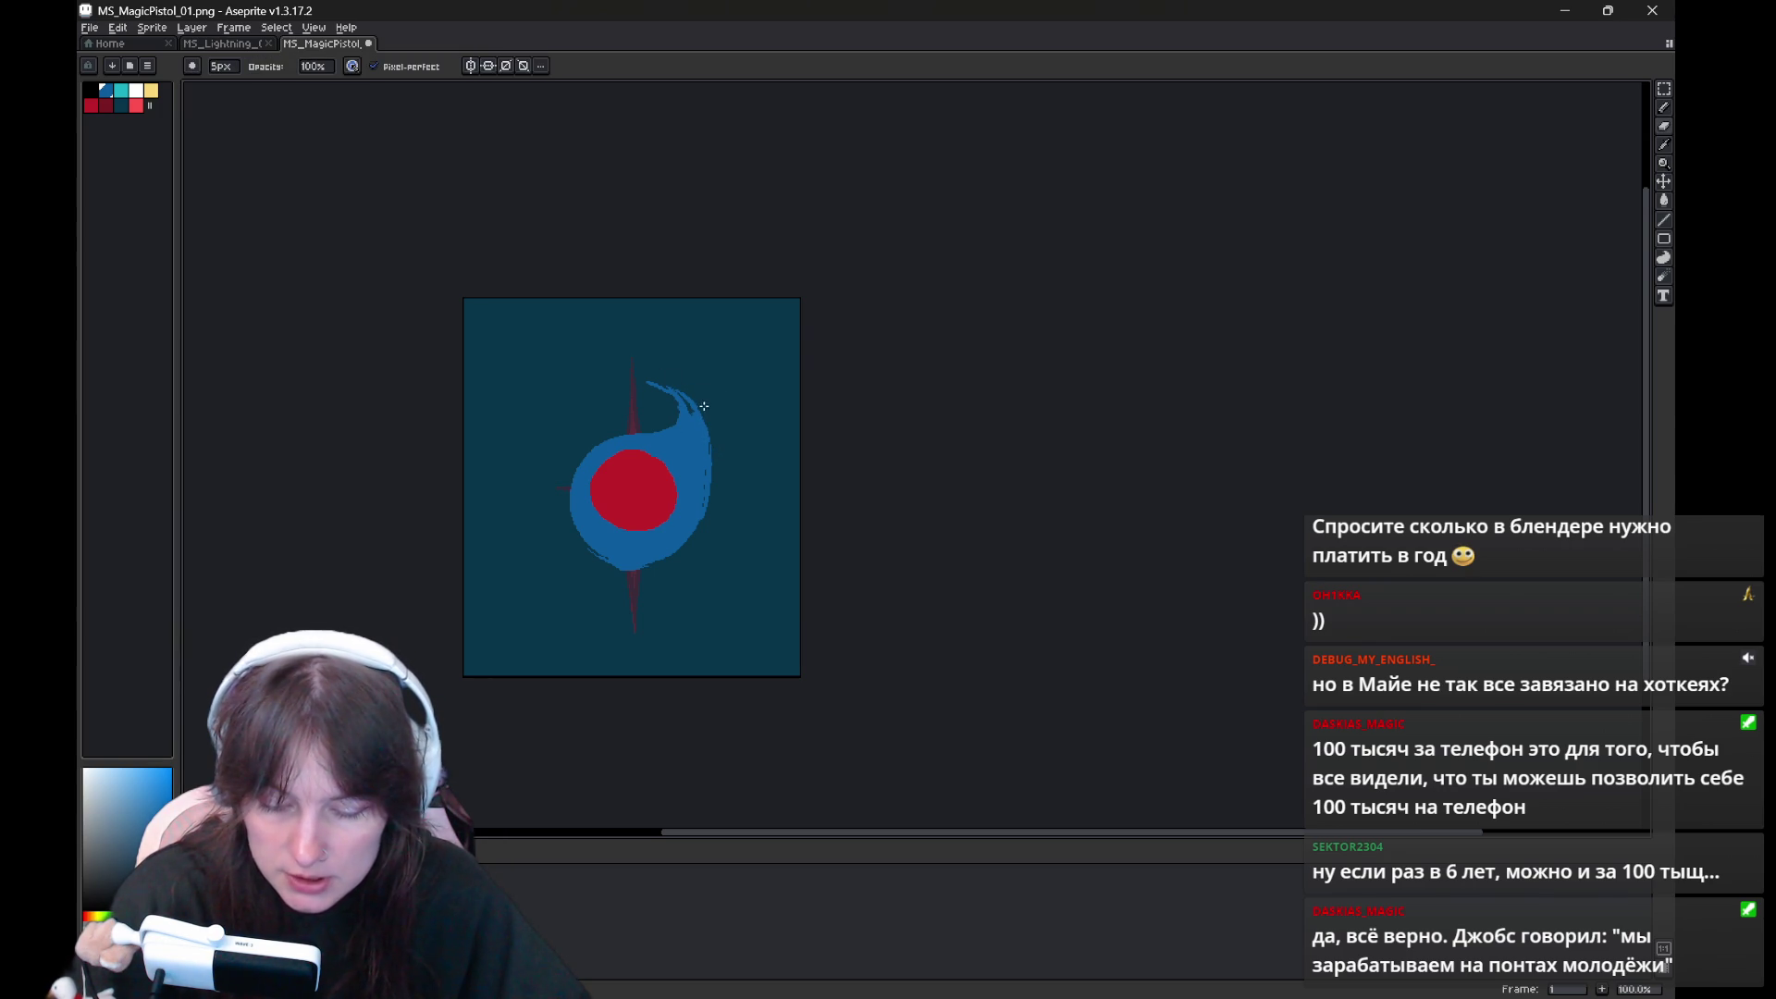
pyautogui.press('b')
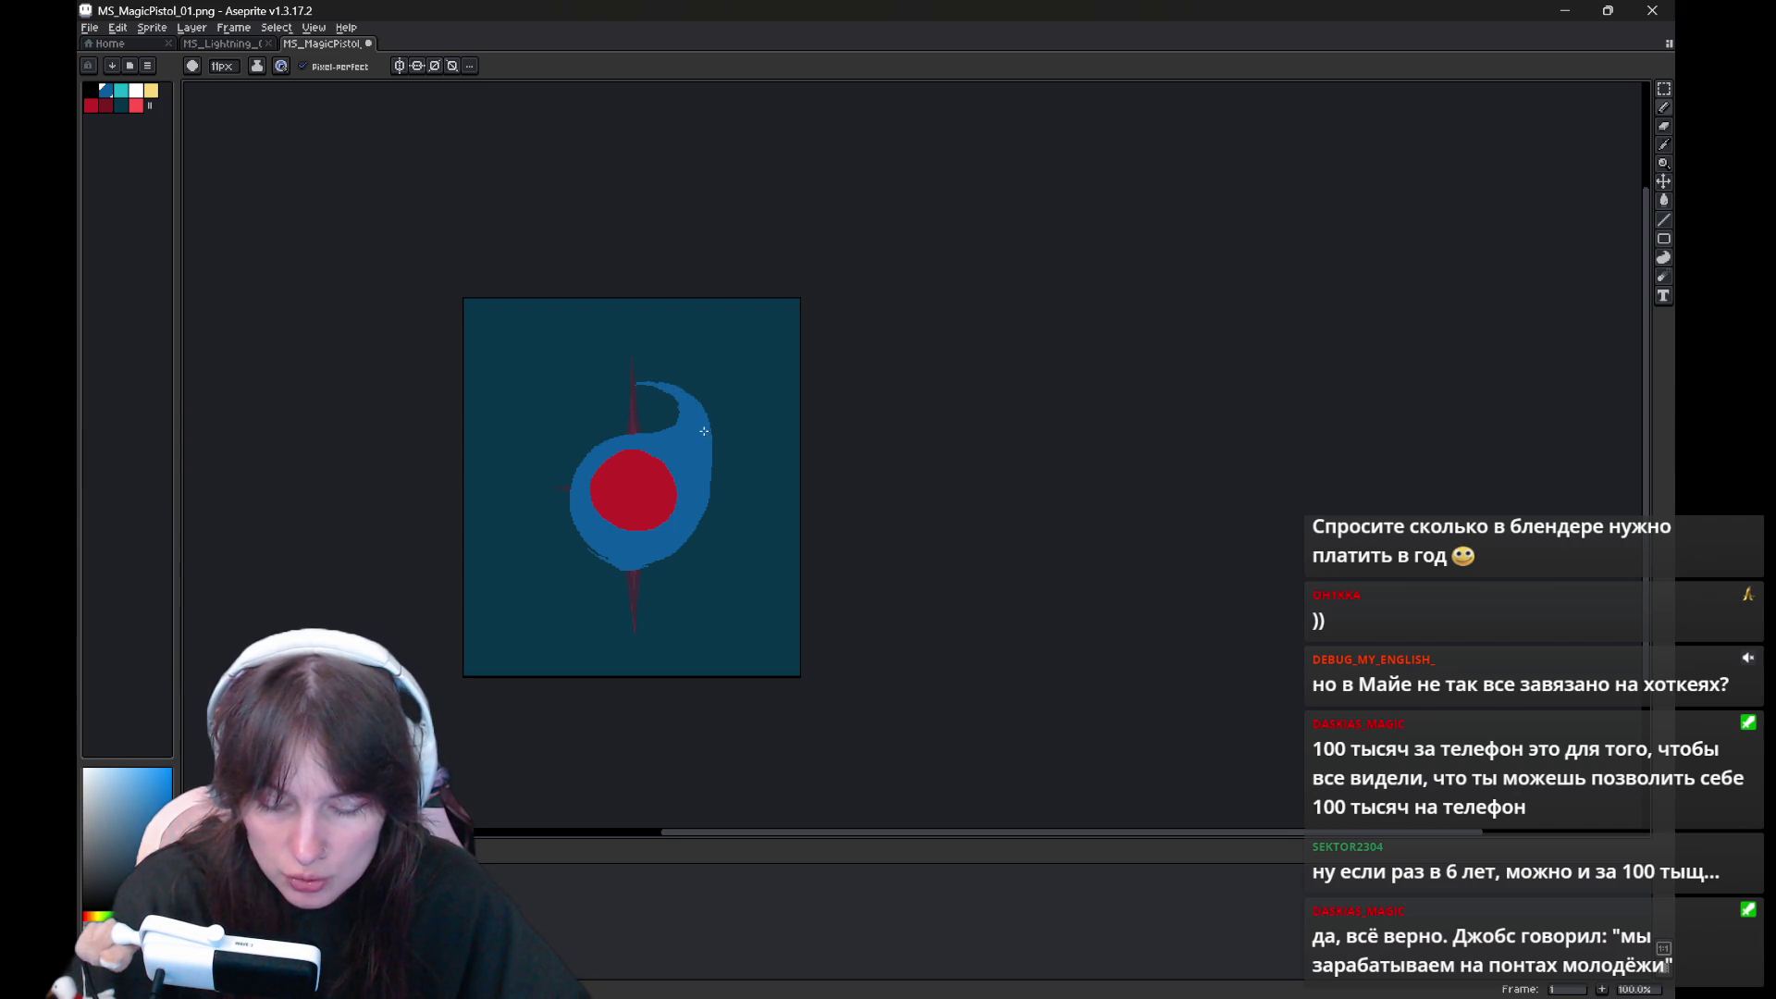
pyautogui.press('e')
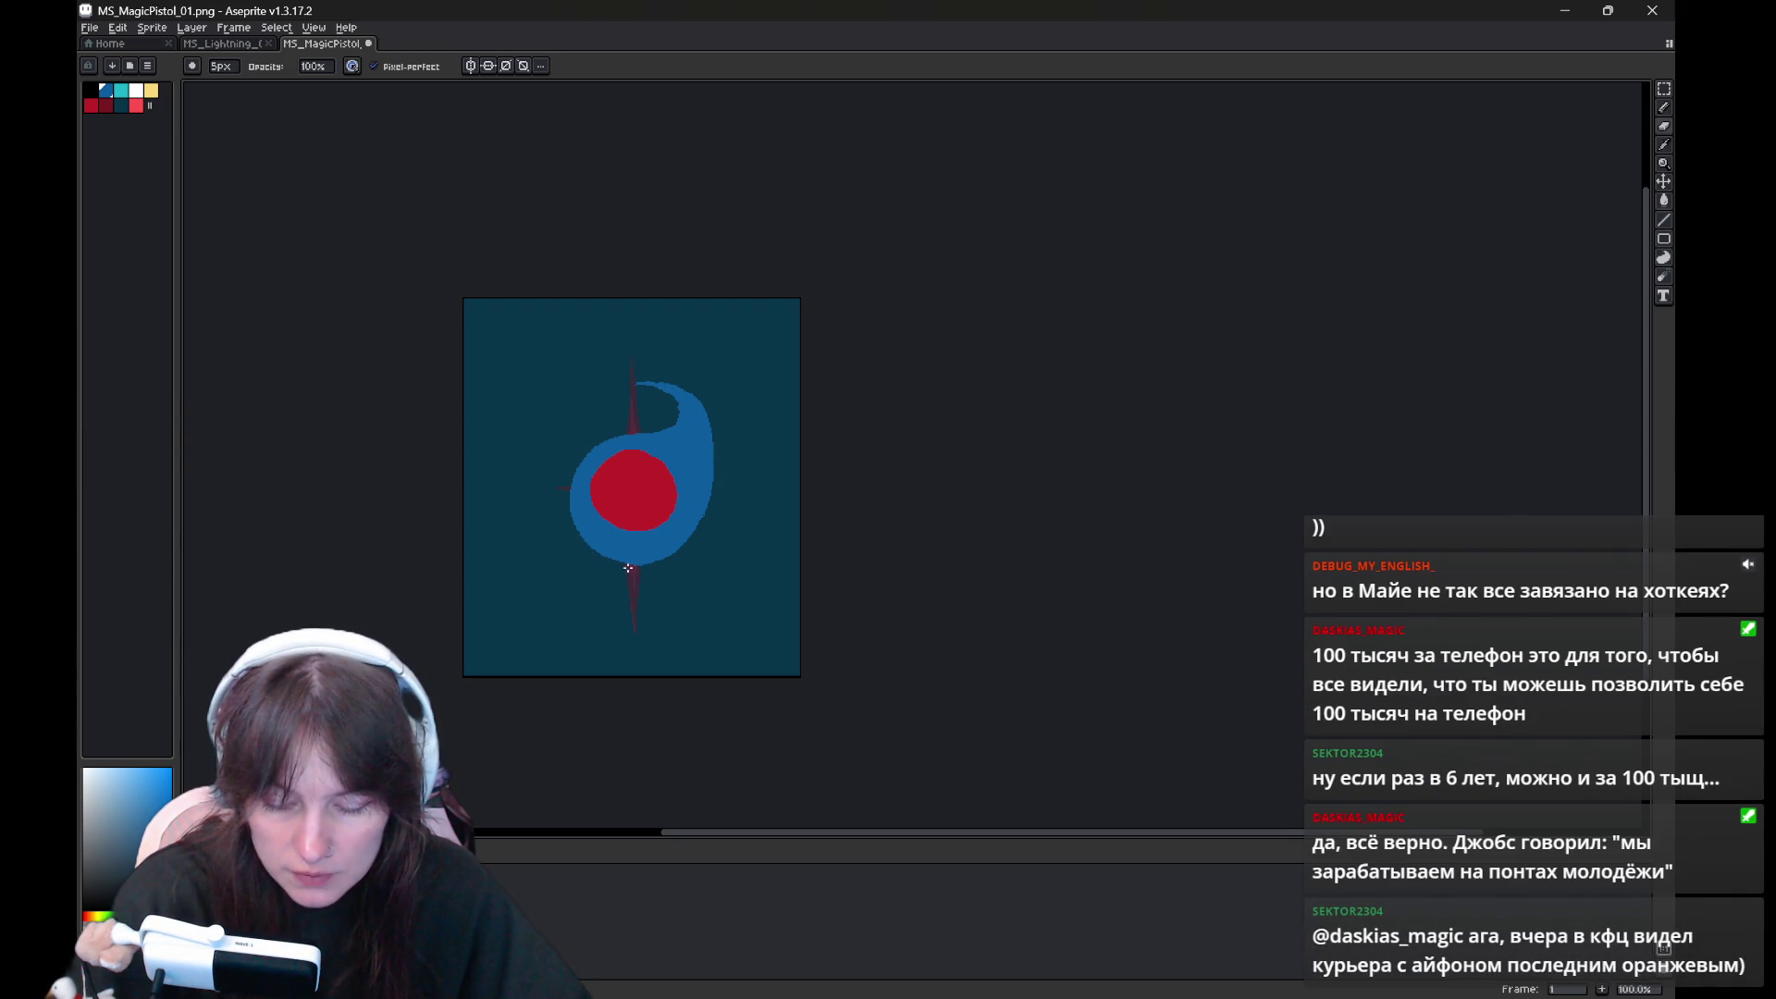
pyautogui.press('b')
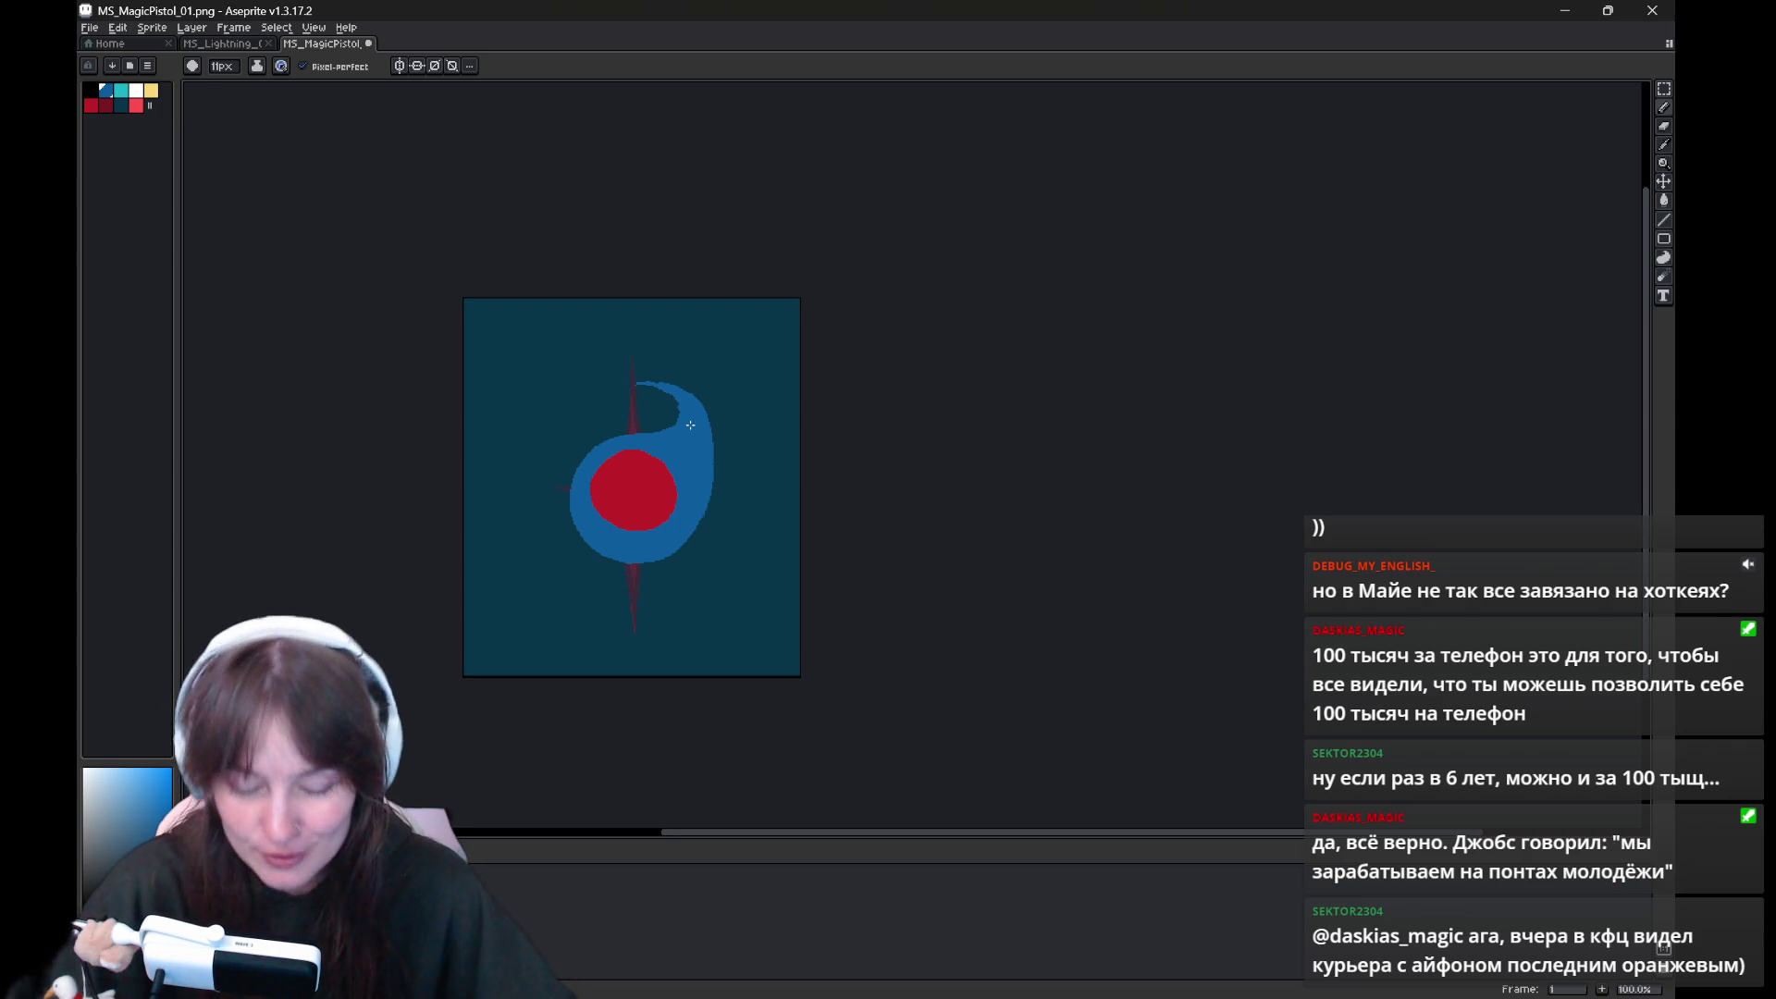
pyautogui.press('Right')
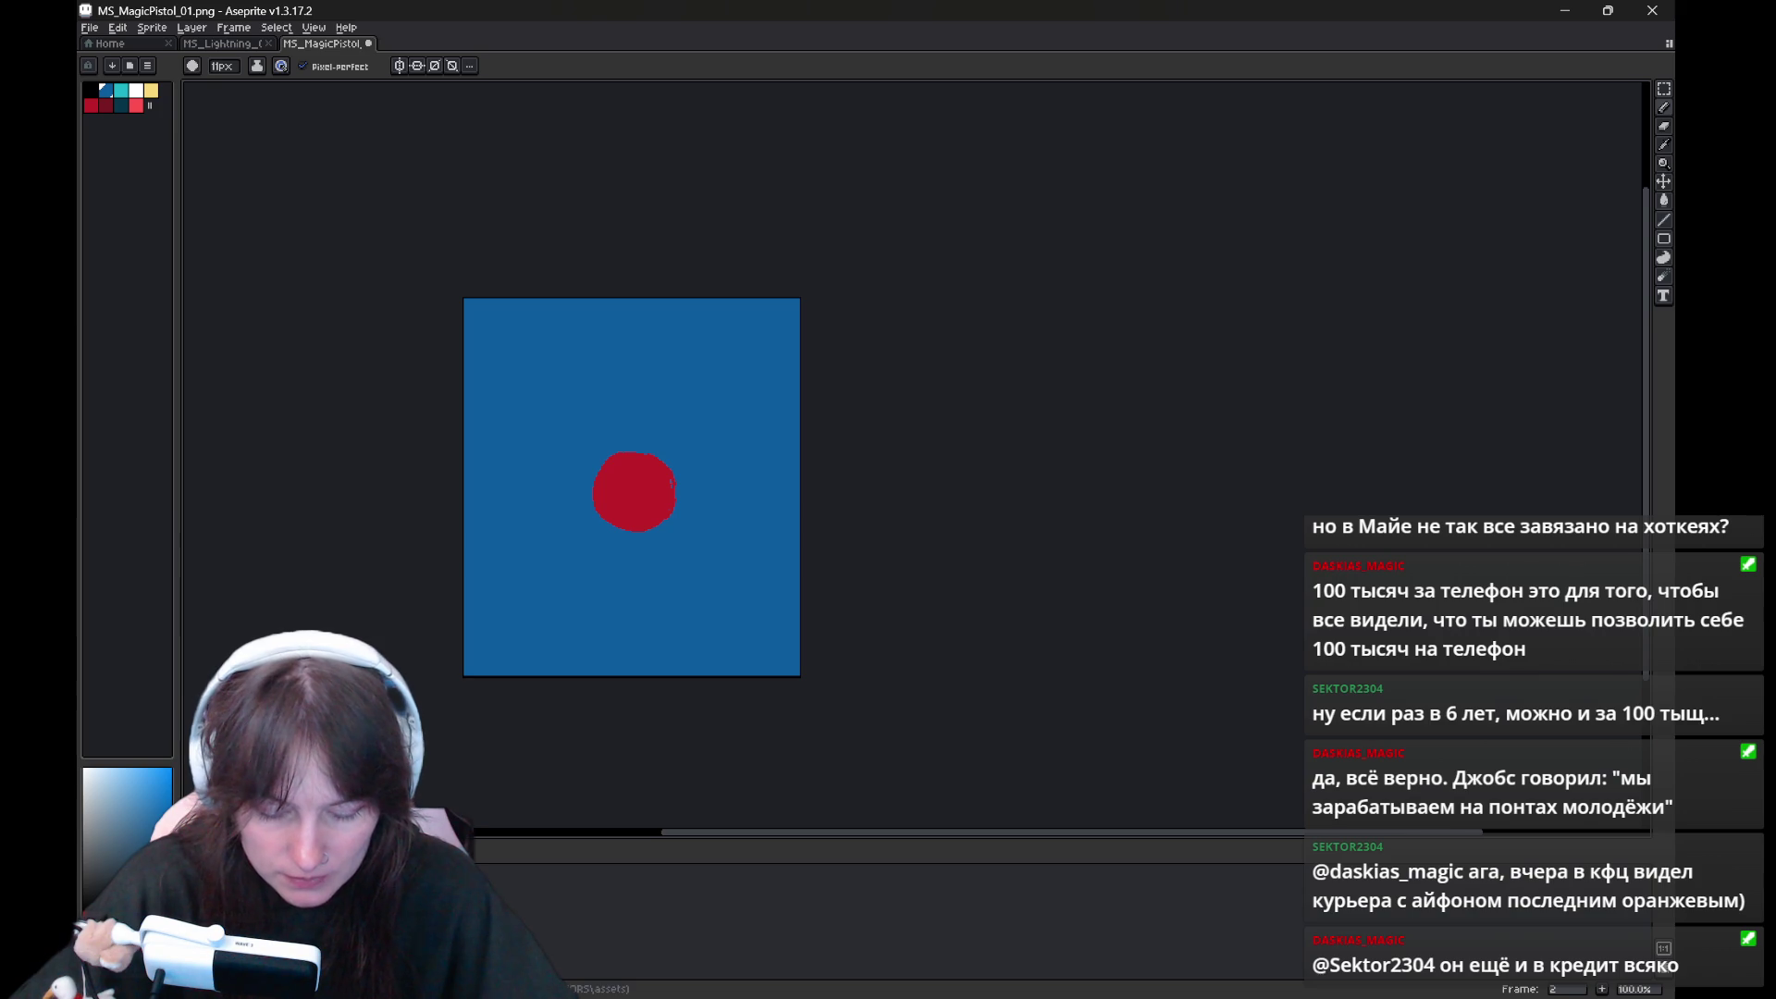
# Bucket-fill the backgrounds of frames 2 and 3 with dark teal
pyautogui.click(121, 105)
pyautogui.press('Right')
pyautogui.press('g')
pyautogui.click(648, 383)
pyautogui.press('Right')
pyautogui.click(661, 387)
pyautogui.press('Left')
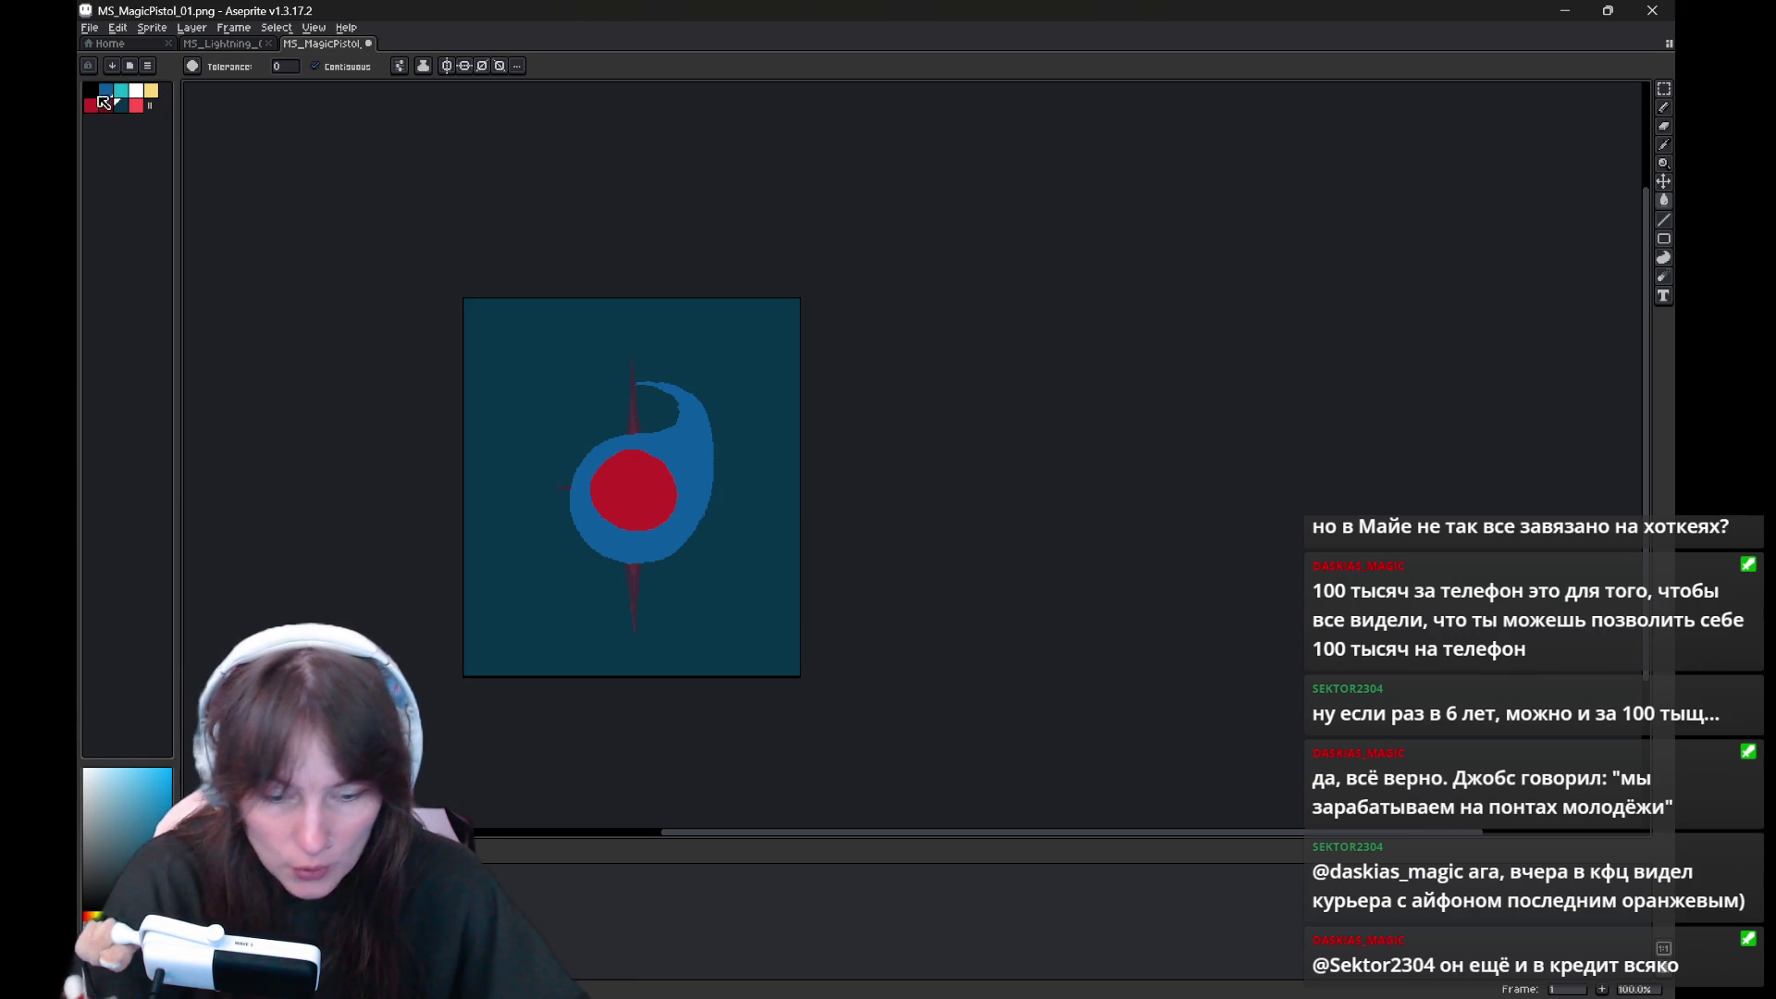
# Compare with frame 1, then sketch blue swirl arcs around frame 2's red core
pyautogui.press('b')
pyautogui.press('Right')
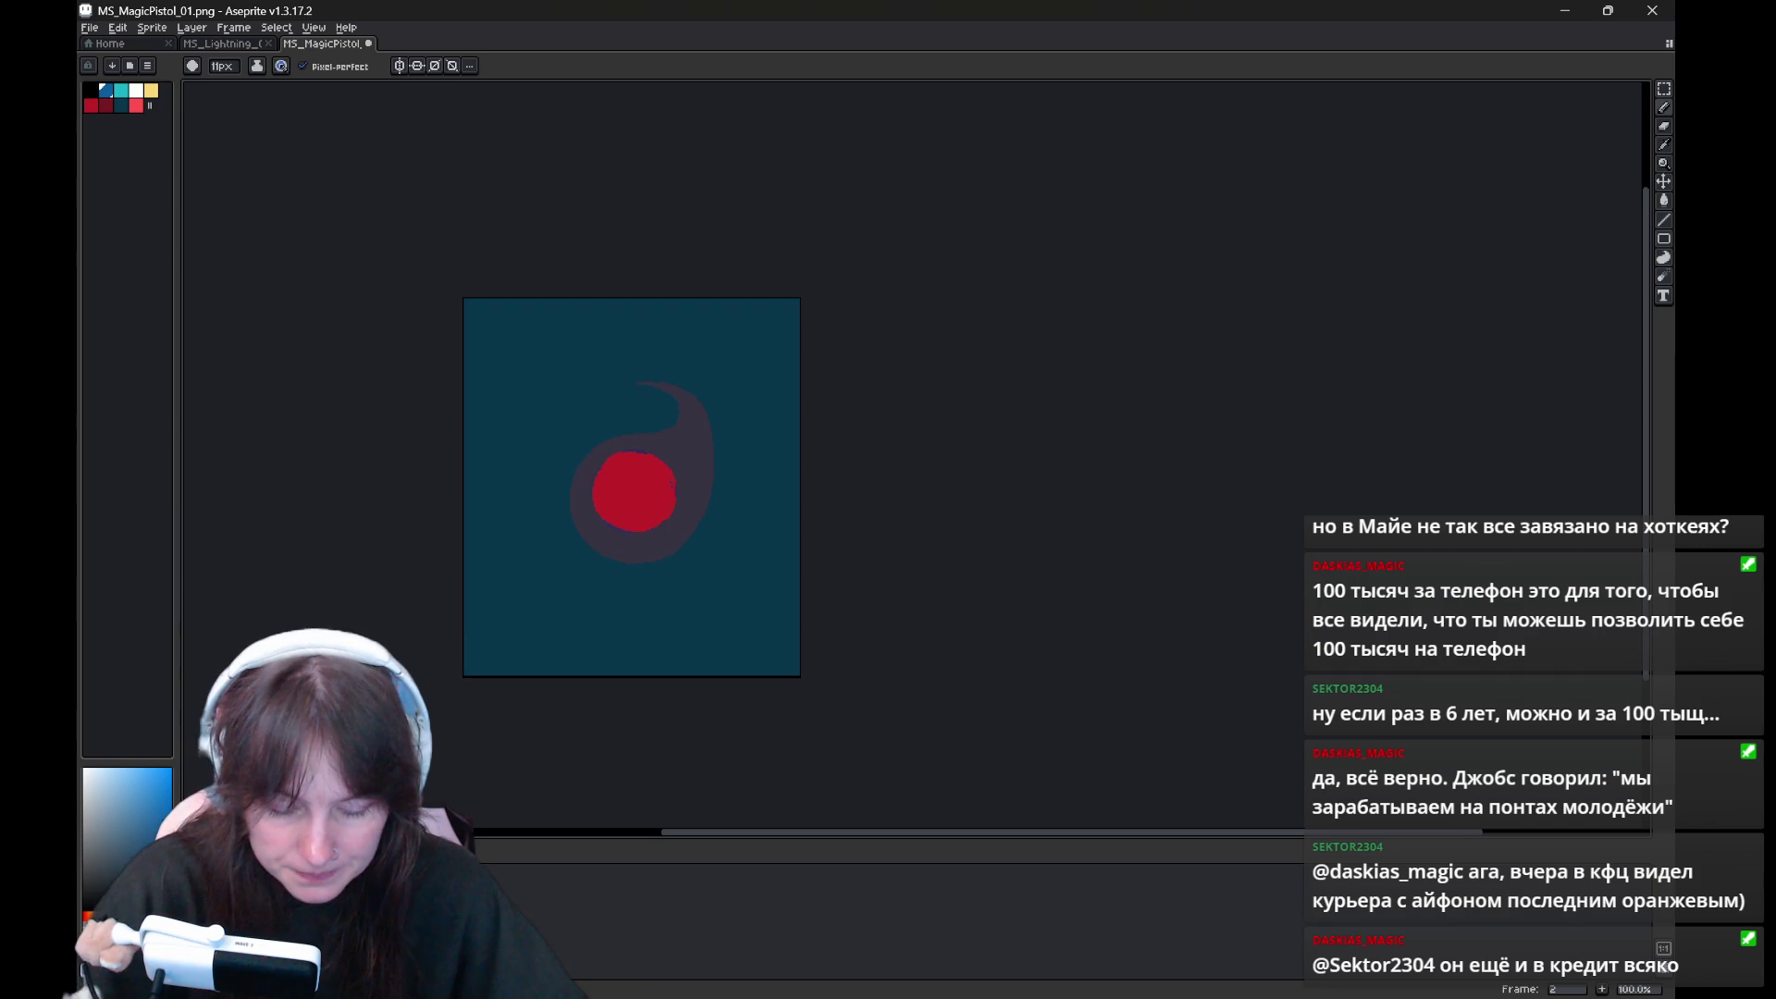
pyautogui.press('Left')
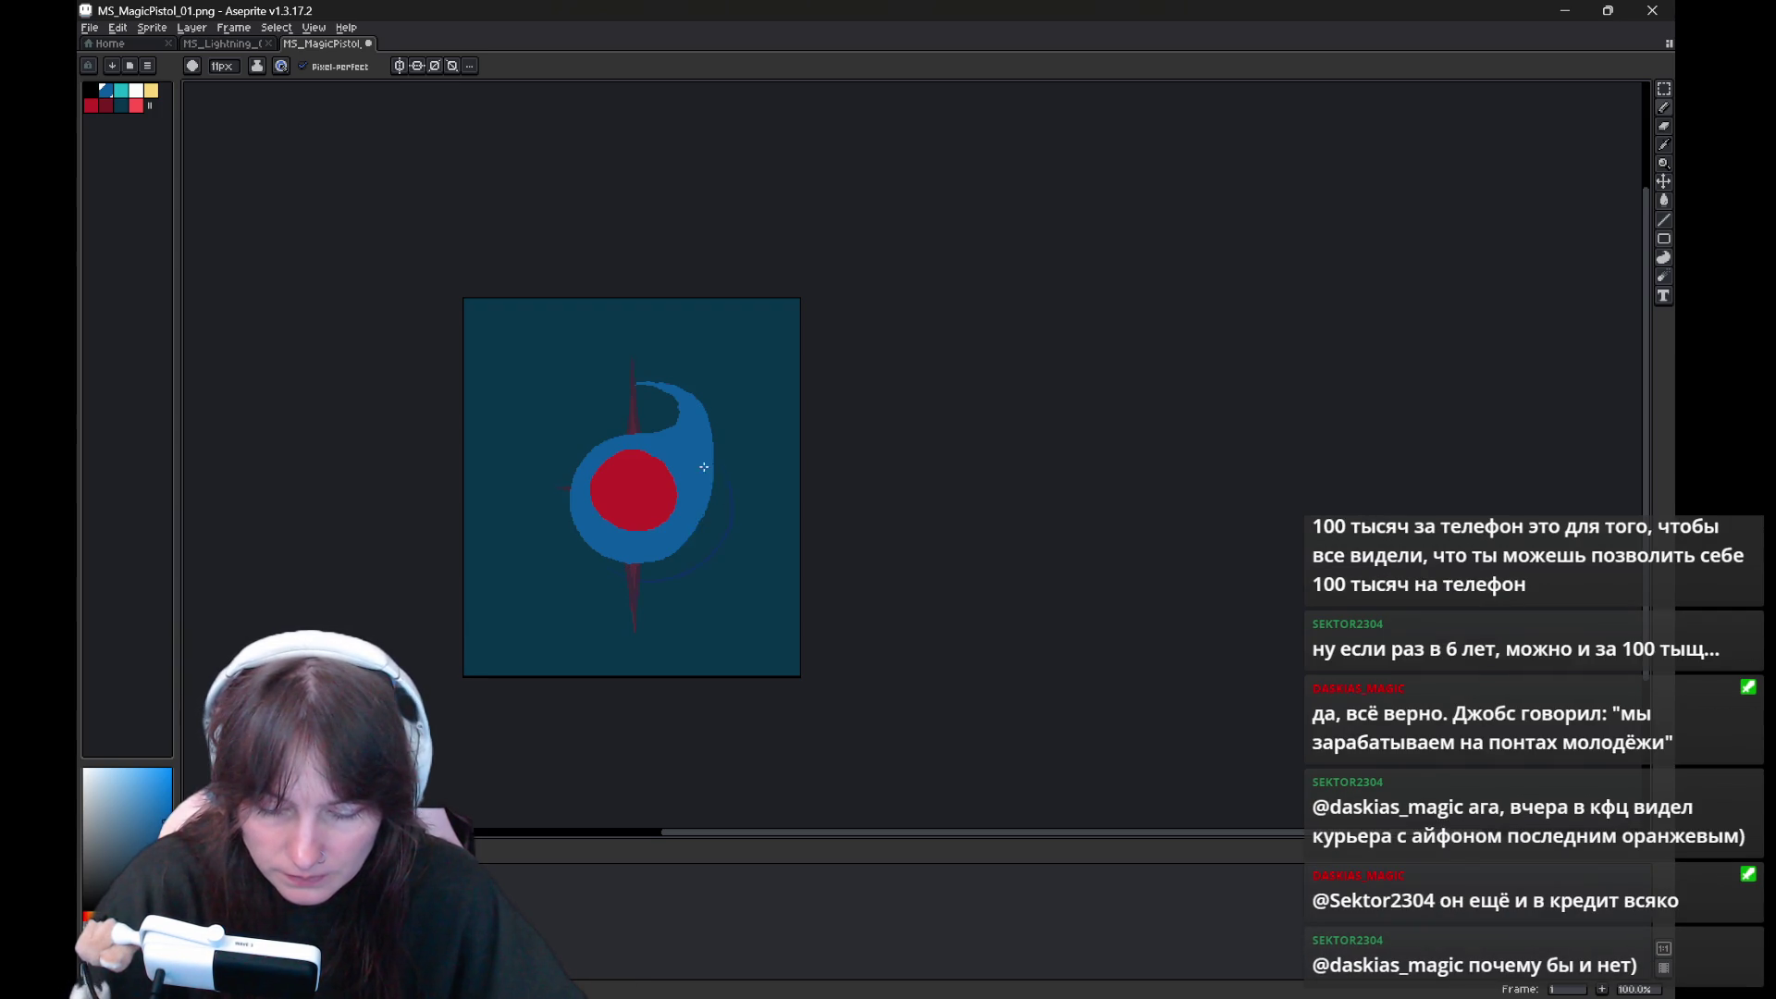
pyautogui.press('Right')
pyautogui.moveTo(606, 422); pyautogui.dragTo(627, 560)
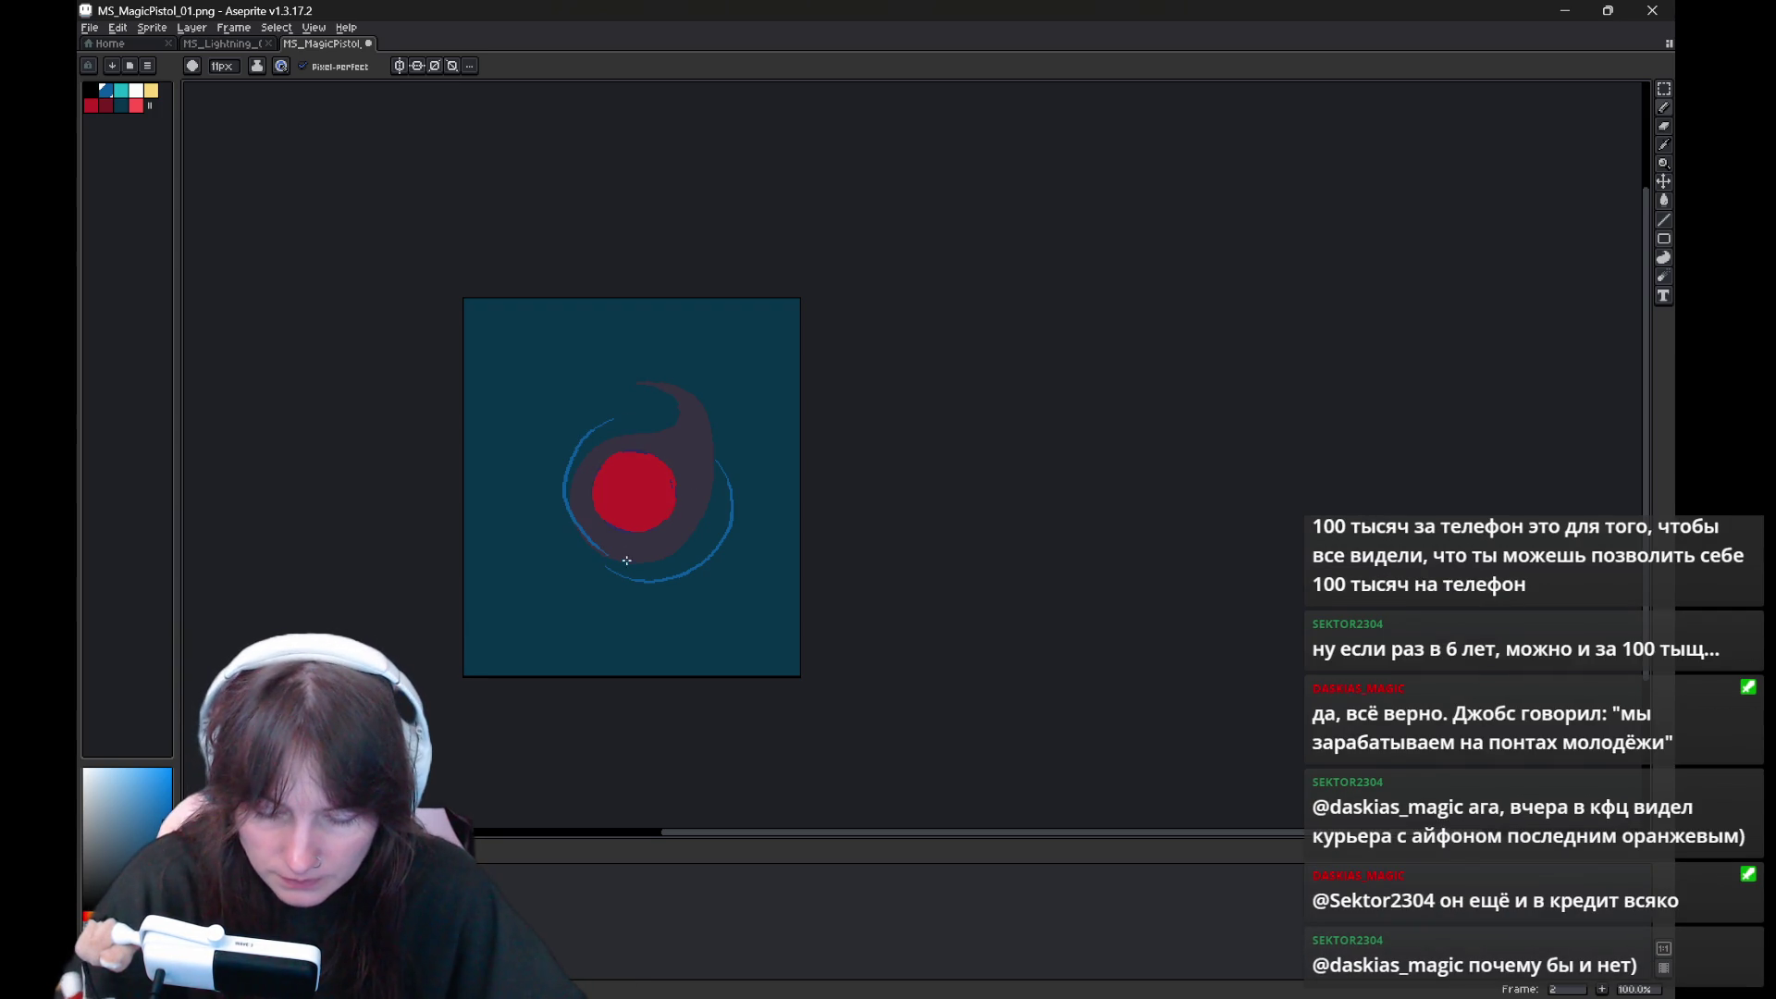
pyautogui.hotkey('ctrl', 'z')
pyautogui.moveTo(648, 446)
pyautogui.mouseDown()
pyautogui.moveTo(621, 571)
pyautogui.moveTo(717, 476)
pyautogui.mouseUp()
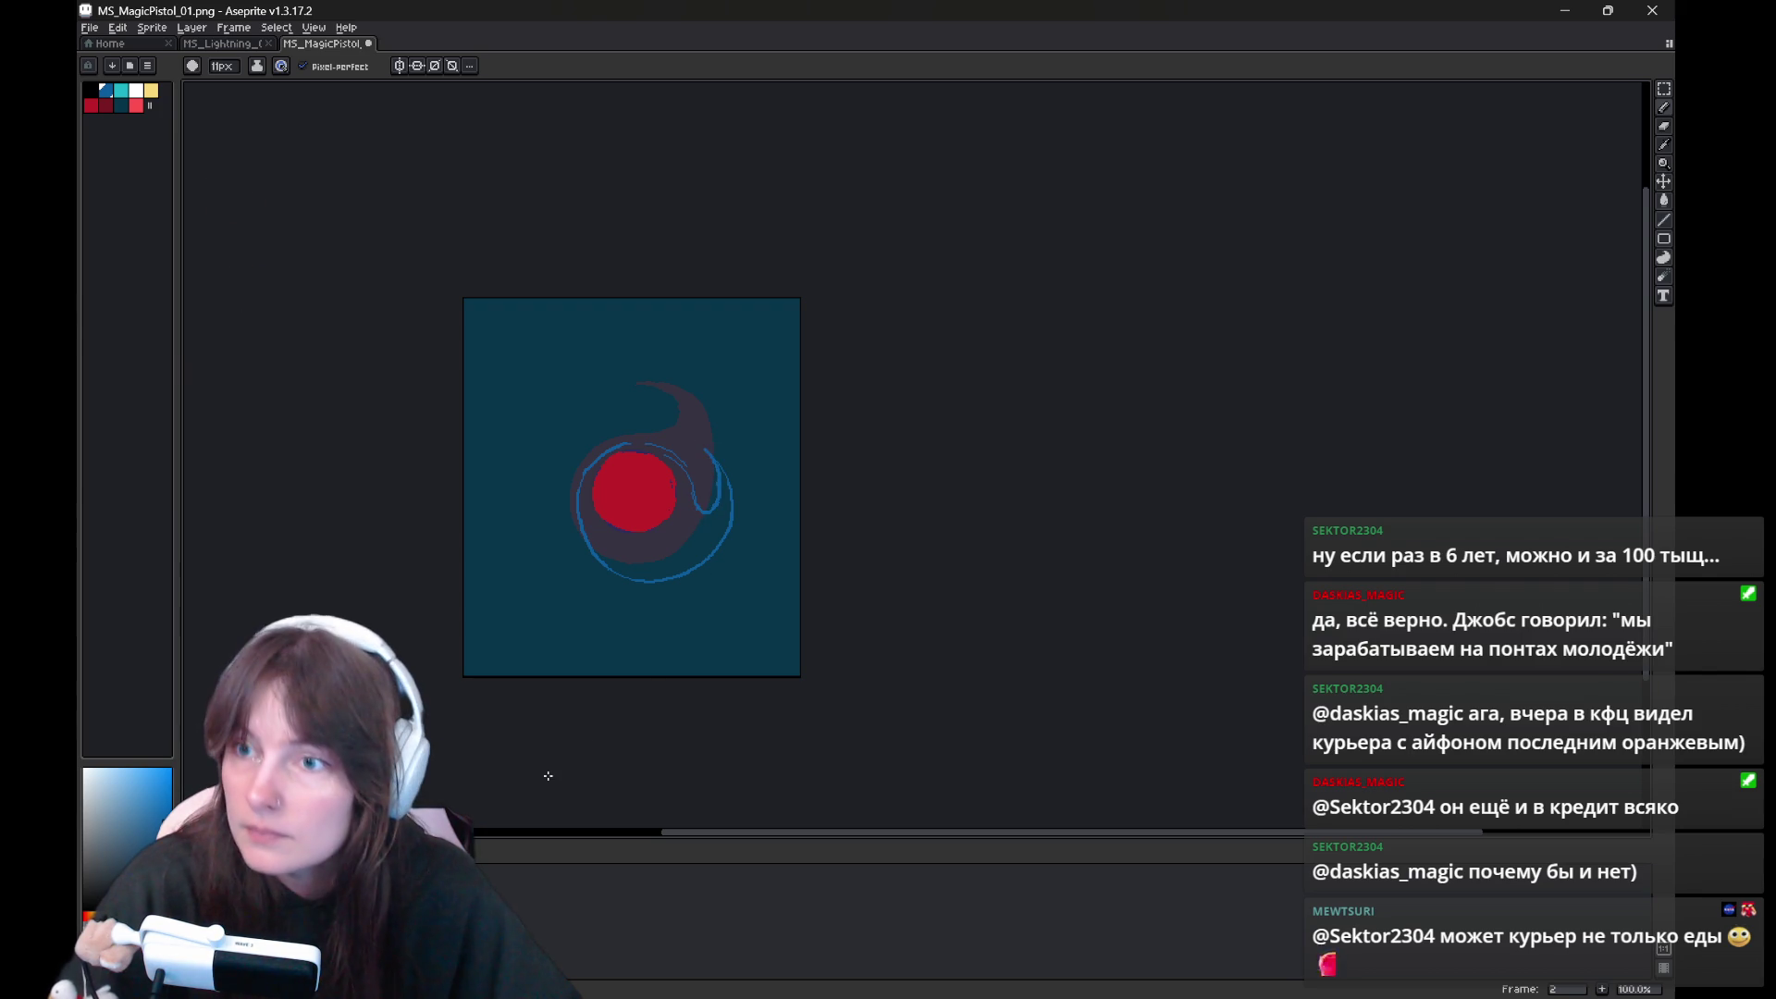
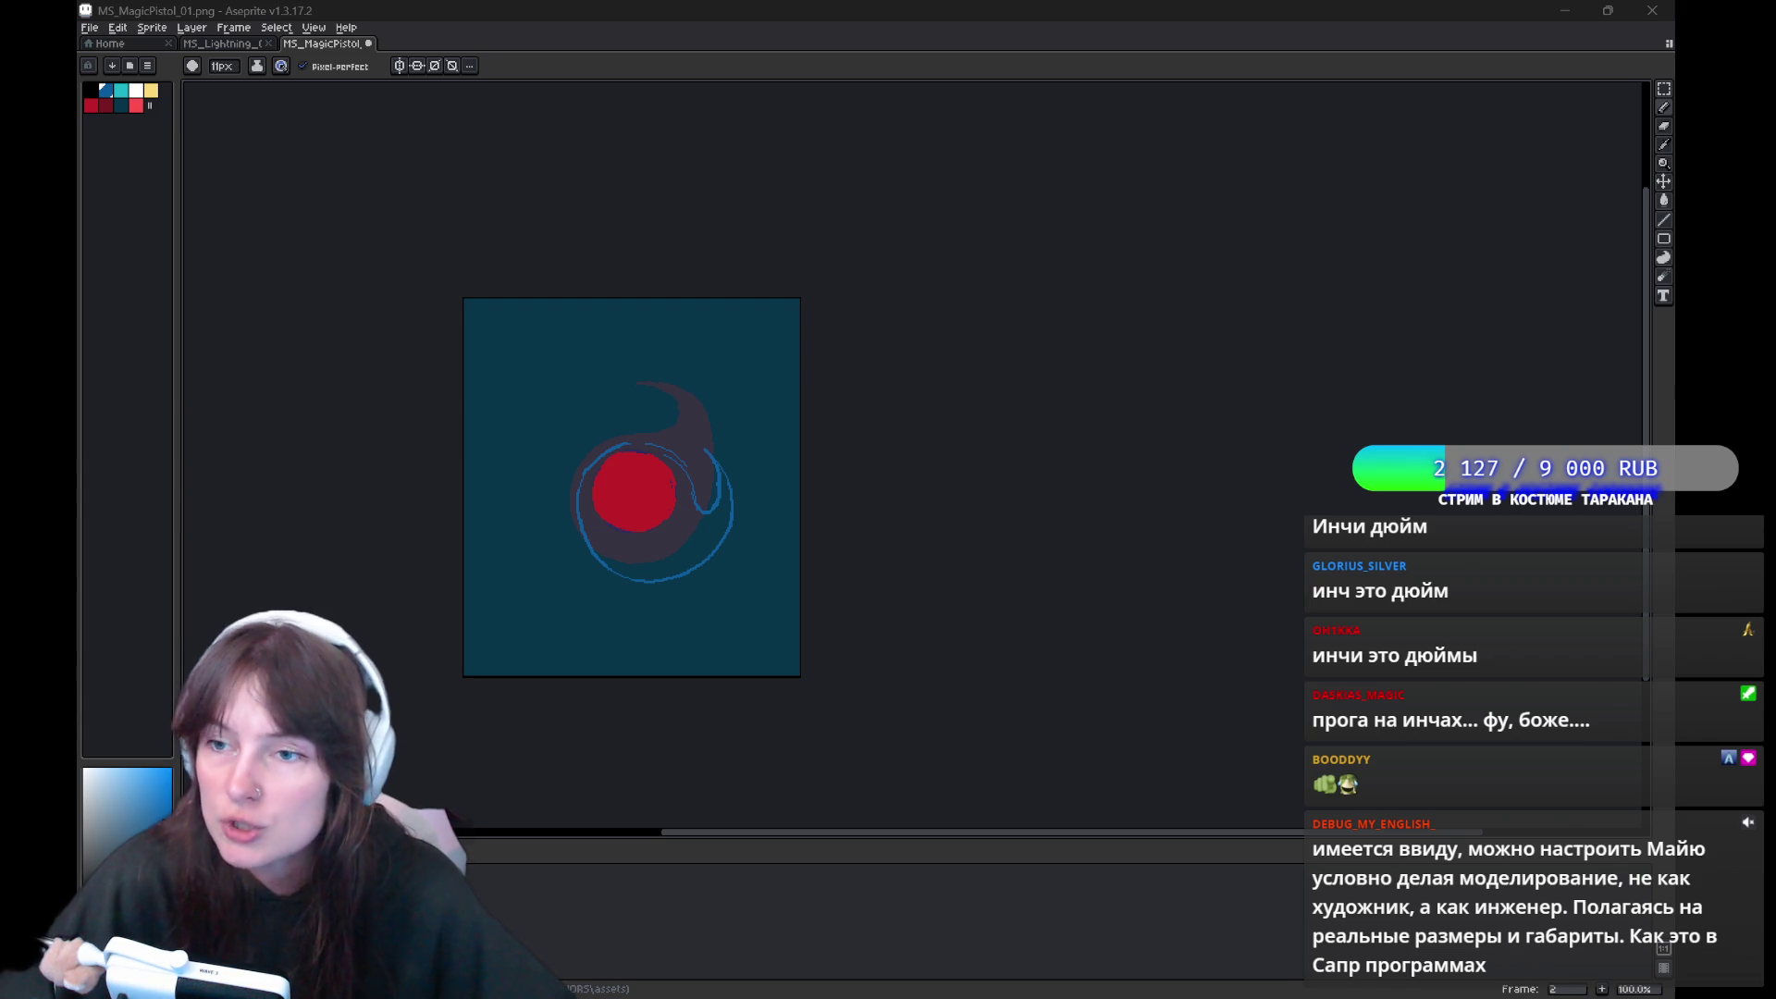
# Fill the area inside the ring with blue and draw a blue swirl stroke on frame 2
pyautogui.click(641, 447)
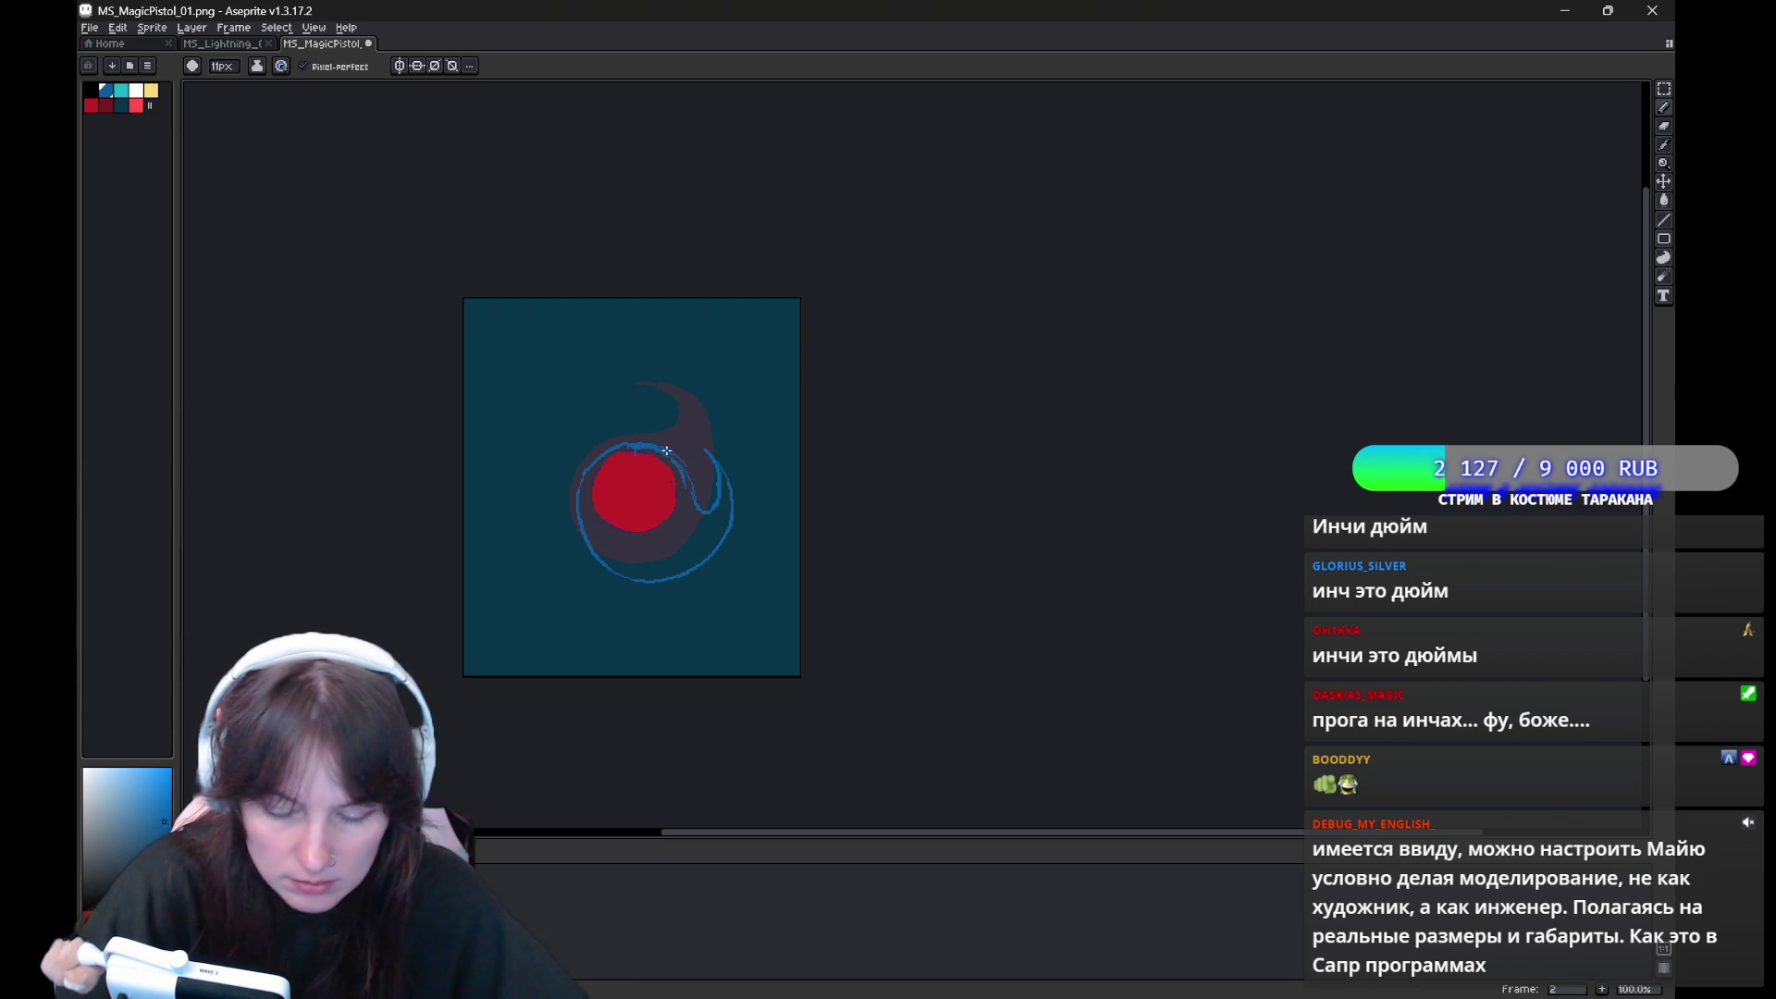
pyautogui.press('g')
pyautogui.click(726, 502)
pyautogui.press('b')
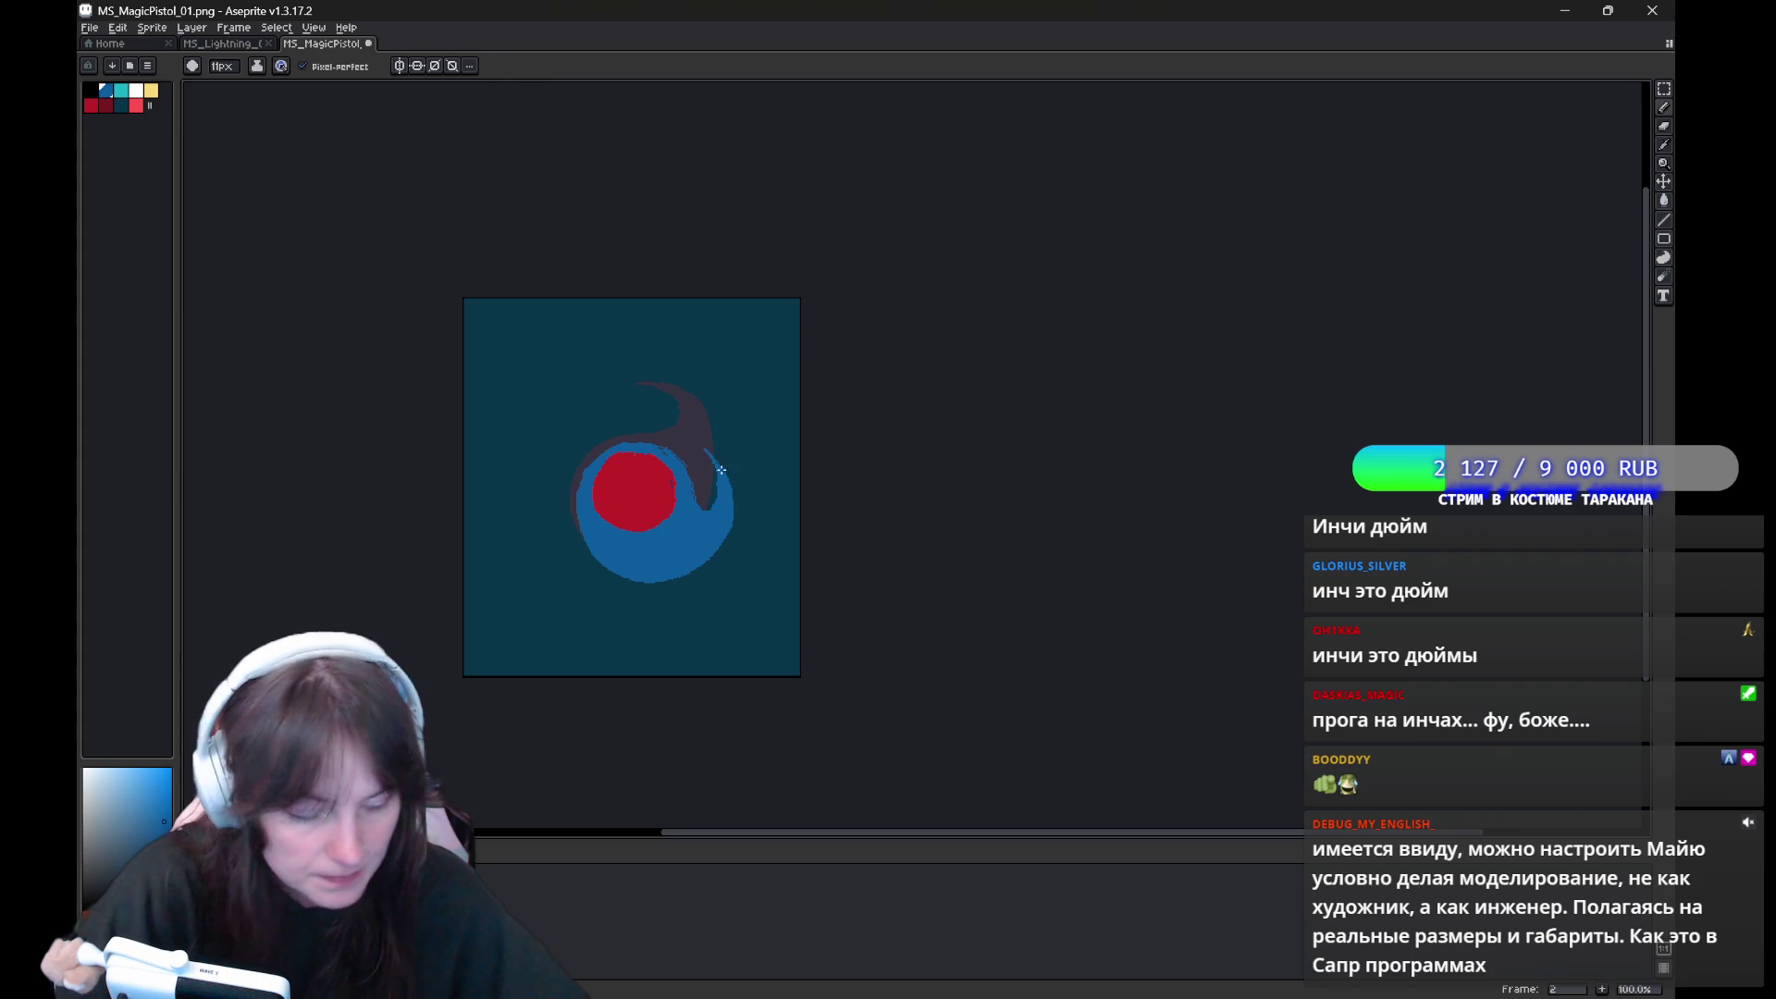
pyautogui.press(',')
pyautogui.press('.')
pyautogui.press(',')
pyautogui.press('.')
pyautogui.moveTo(650, 394); pyautogui.dragTo(600, 400)
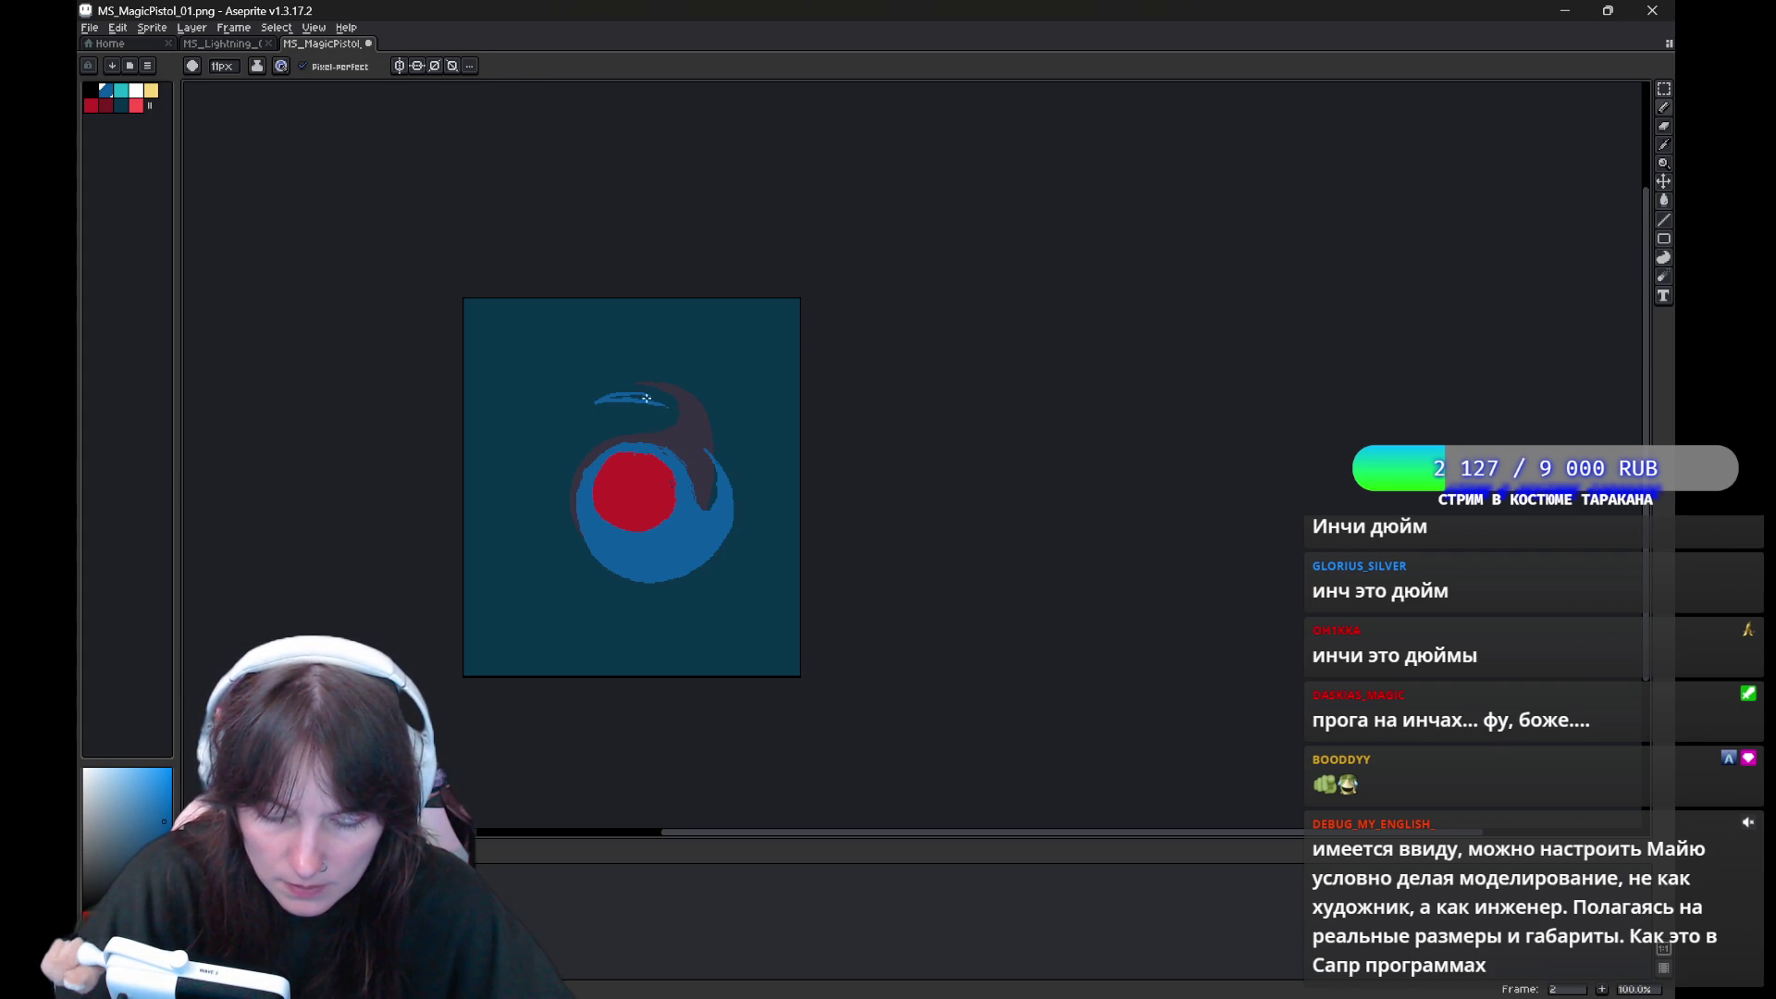
# On frame 3, draw a long blue swirl arc around the red circle and fill it blue
pyautogui.press('.')
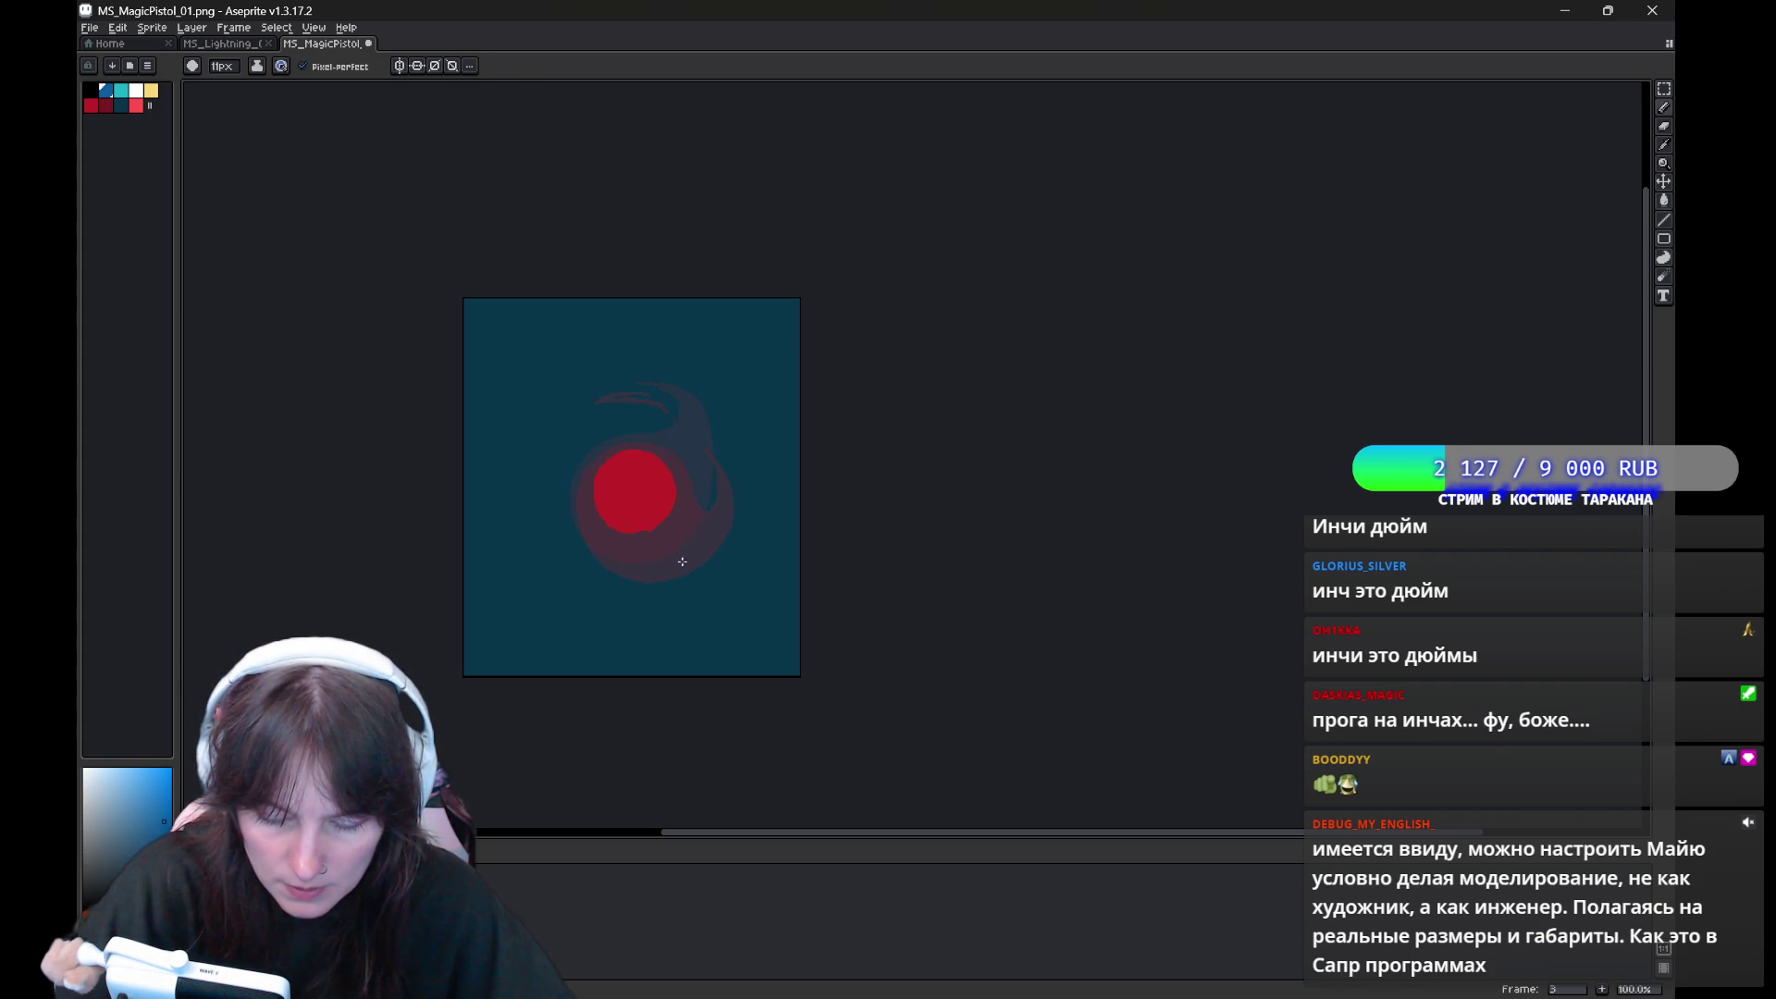
pyautogui.moveTo(668, 467); pyautogui.dragTo(578, 537)
pyautogui.hotkey('ctrl', 'z')
pyautogui.moveTo(644, 432); pyautogui.dragTo(581, 597)
pyautogui.moveTo(545, 411); pyautogui.dragTo(569, 396)
pyautogui.press('g')
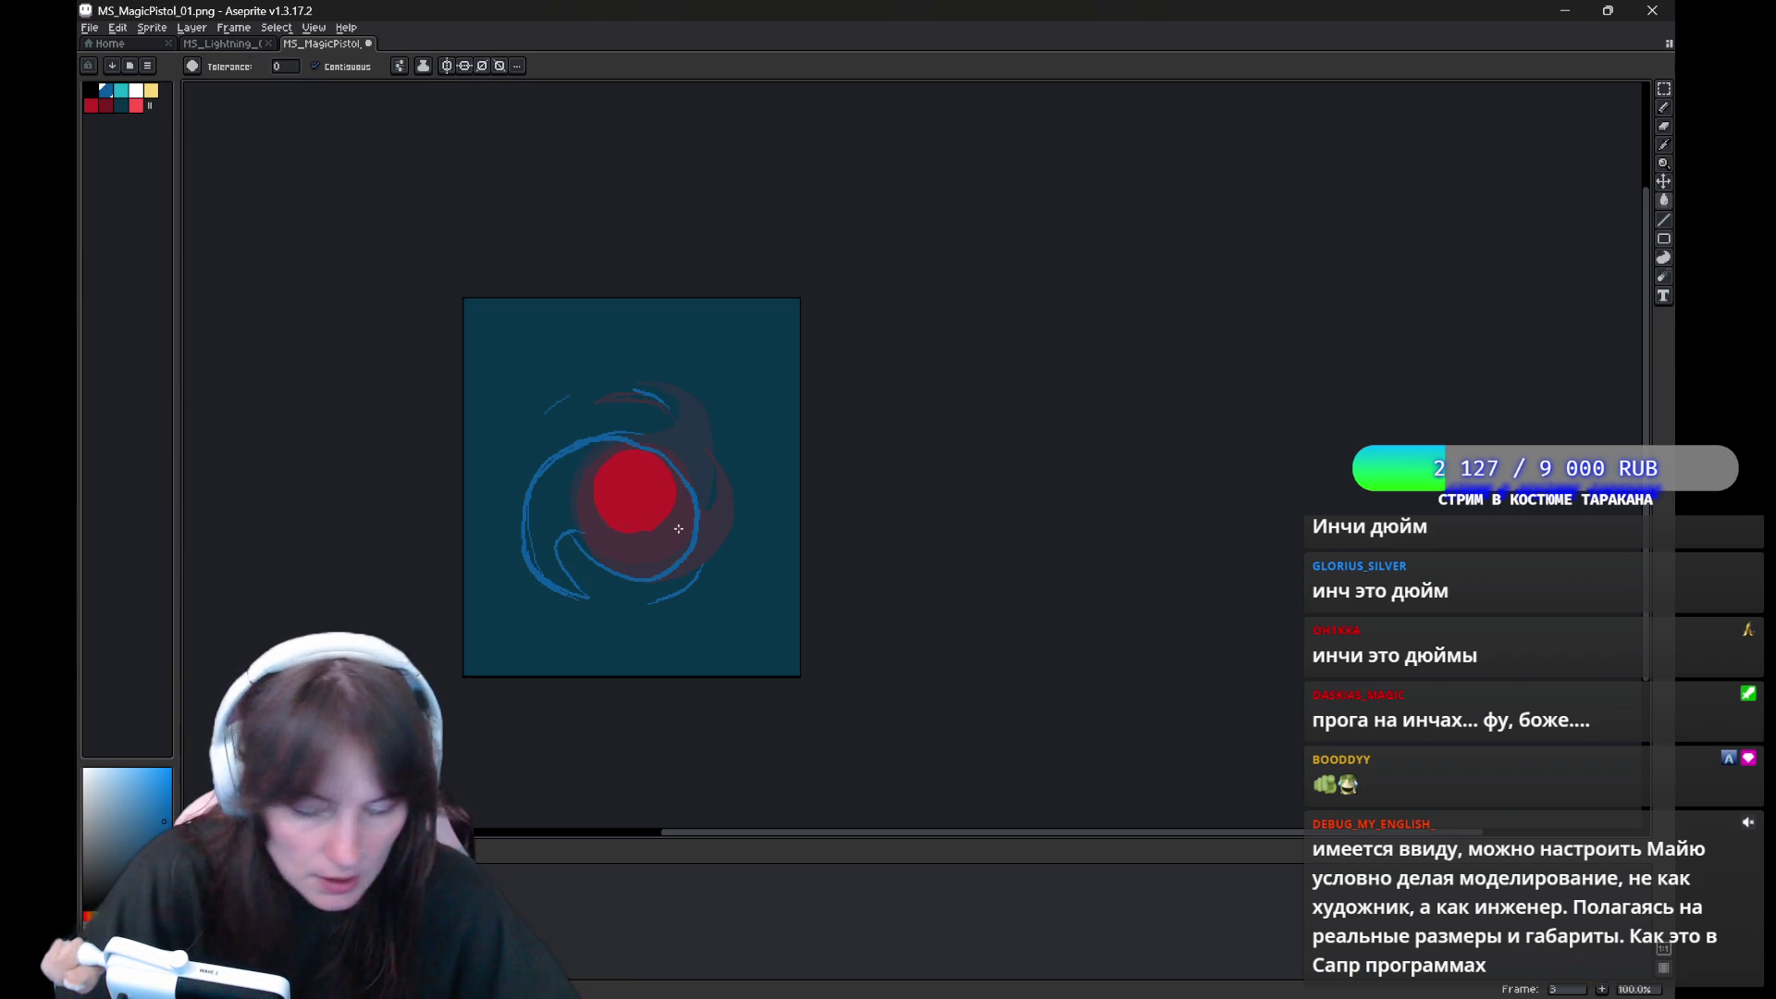
pyautogui.click(678, 529)
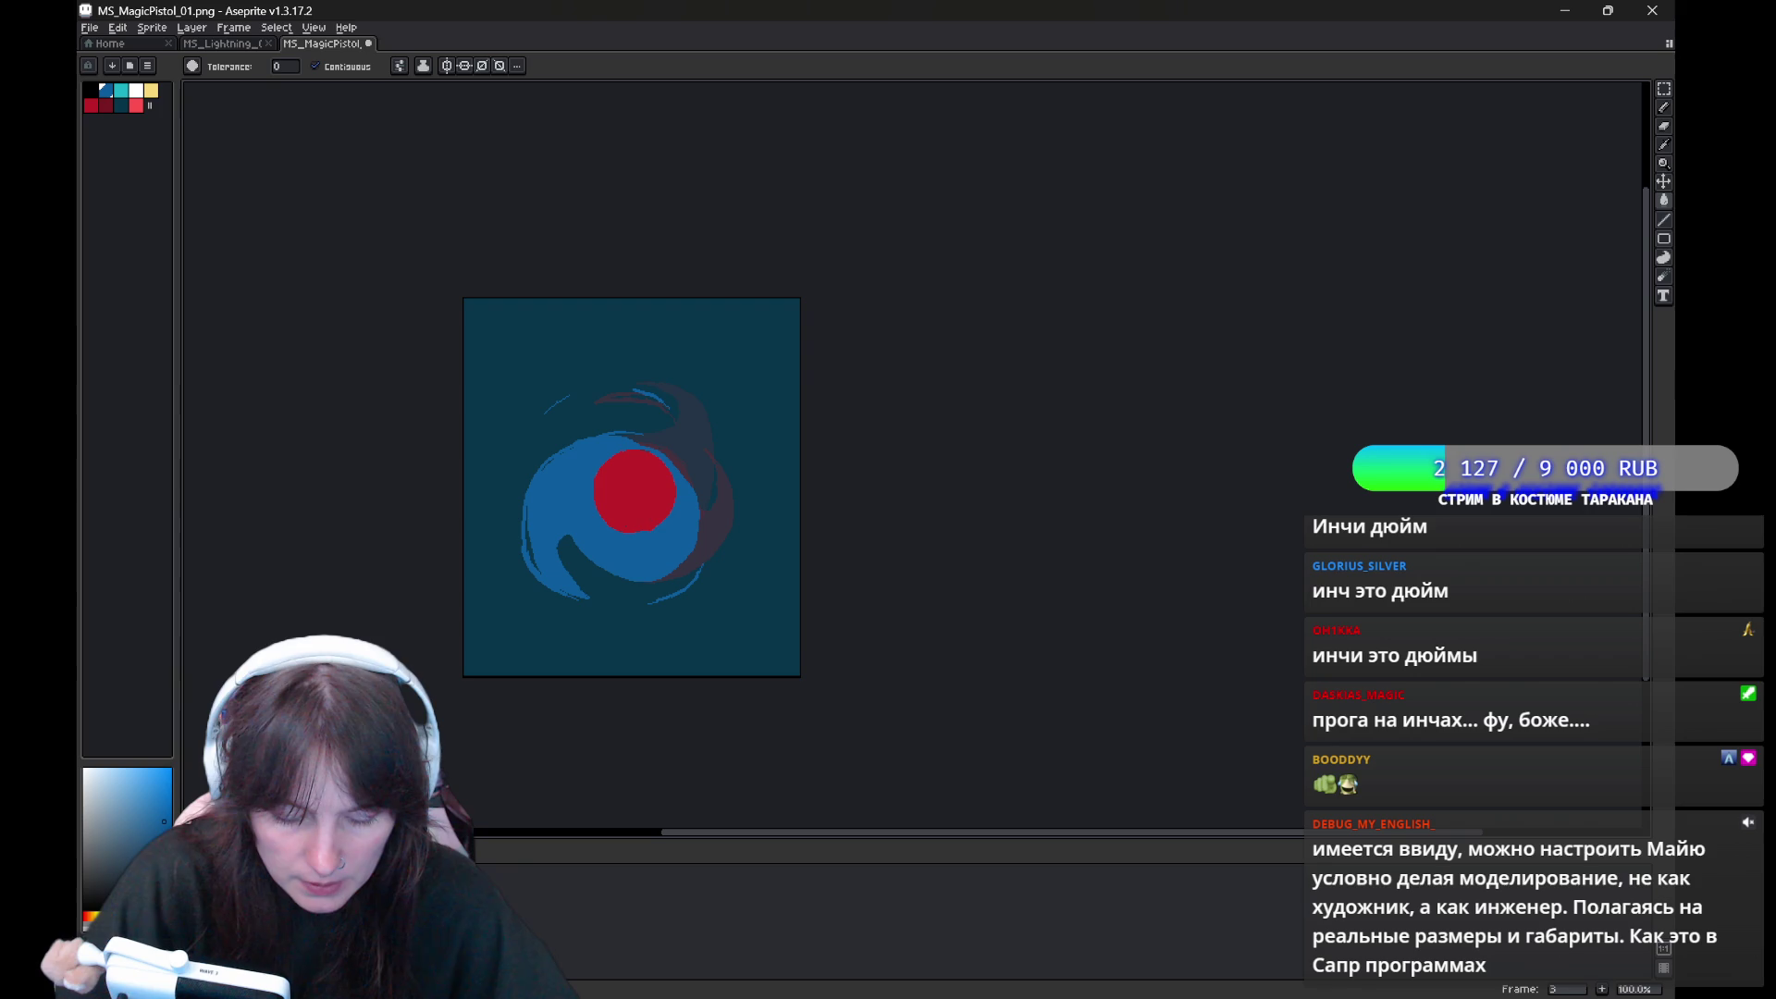
# Play the animation, then sample the dark teal background colour
pyautogui.press('Return')
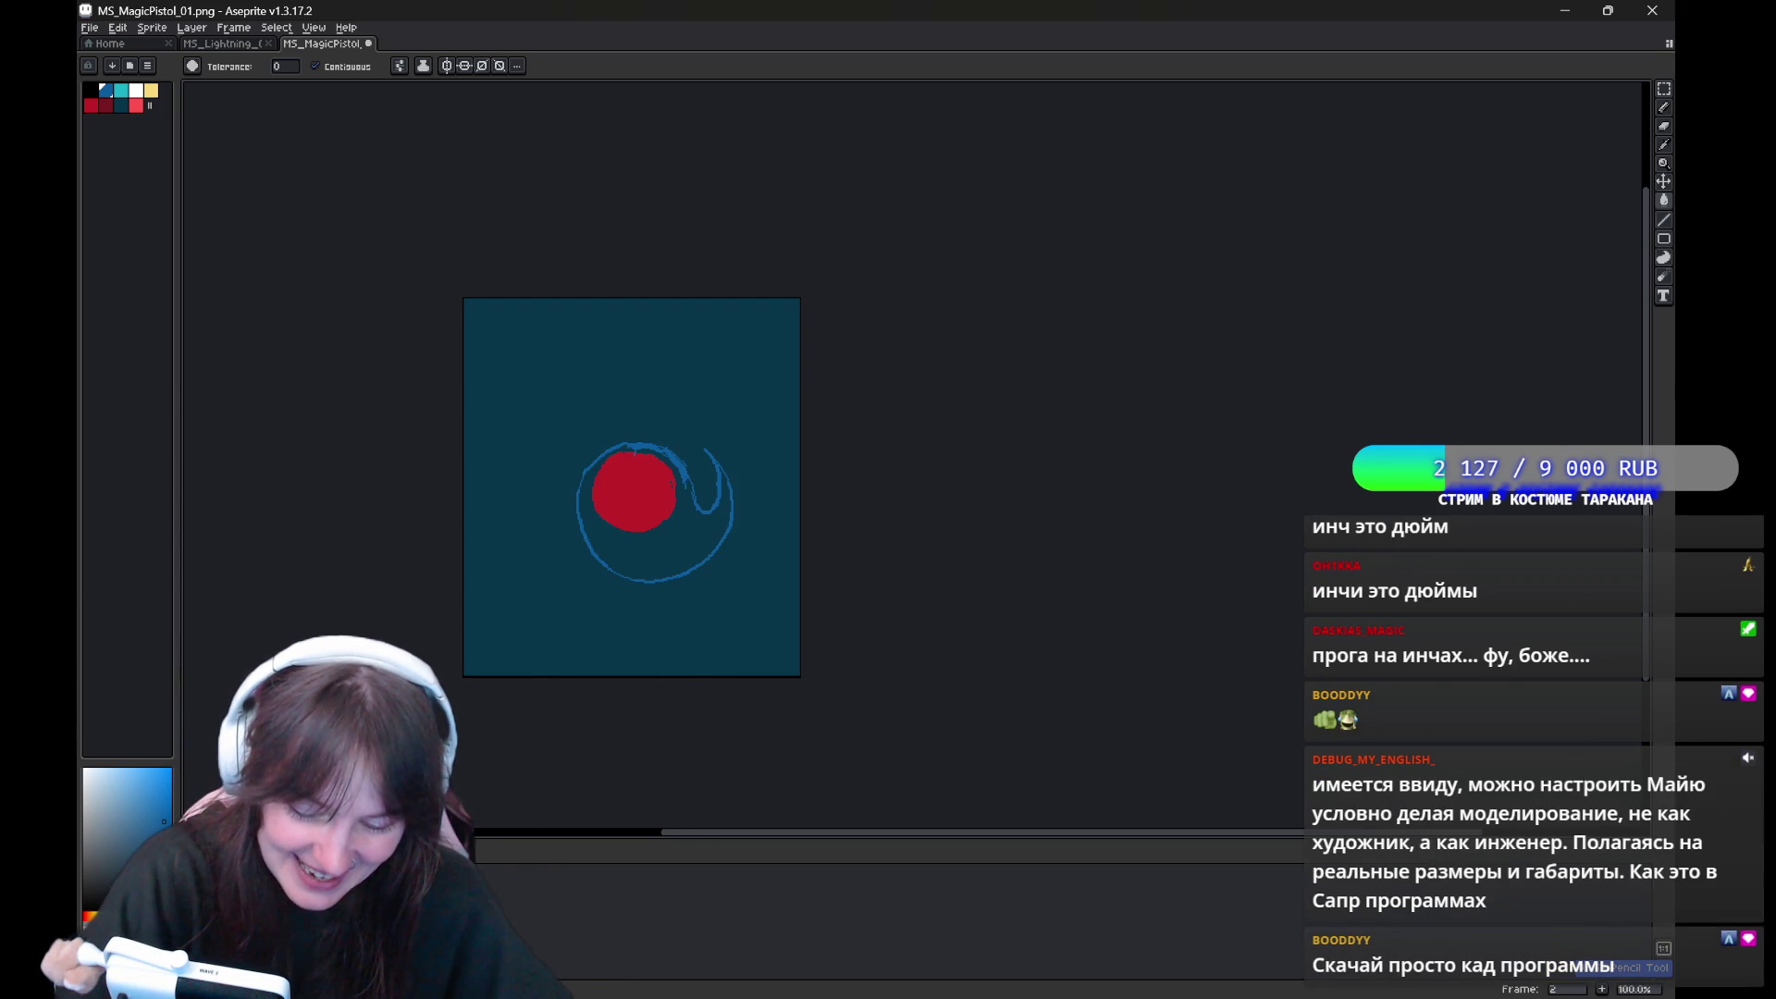
pyautogui.press('v')
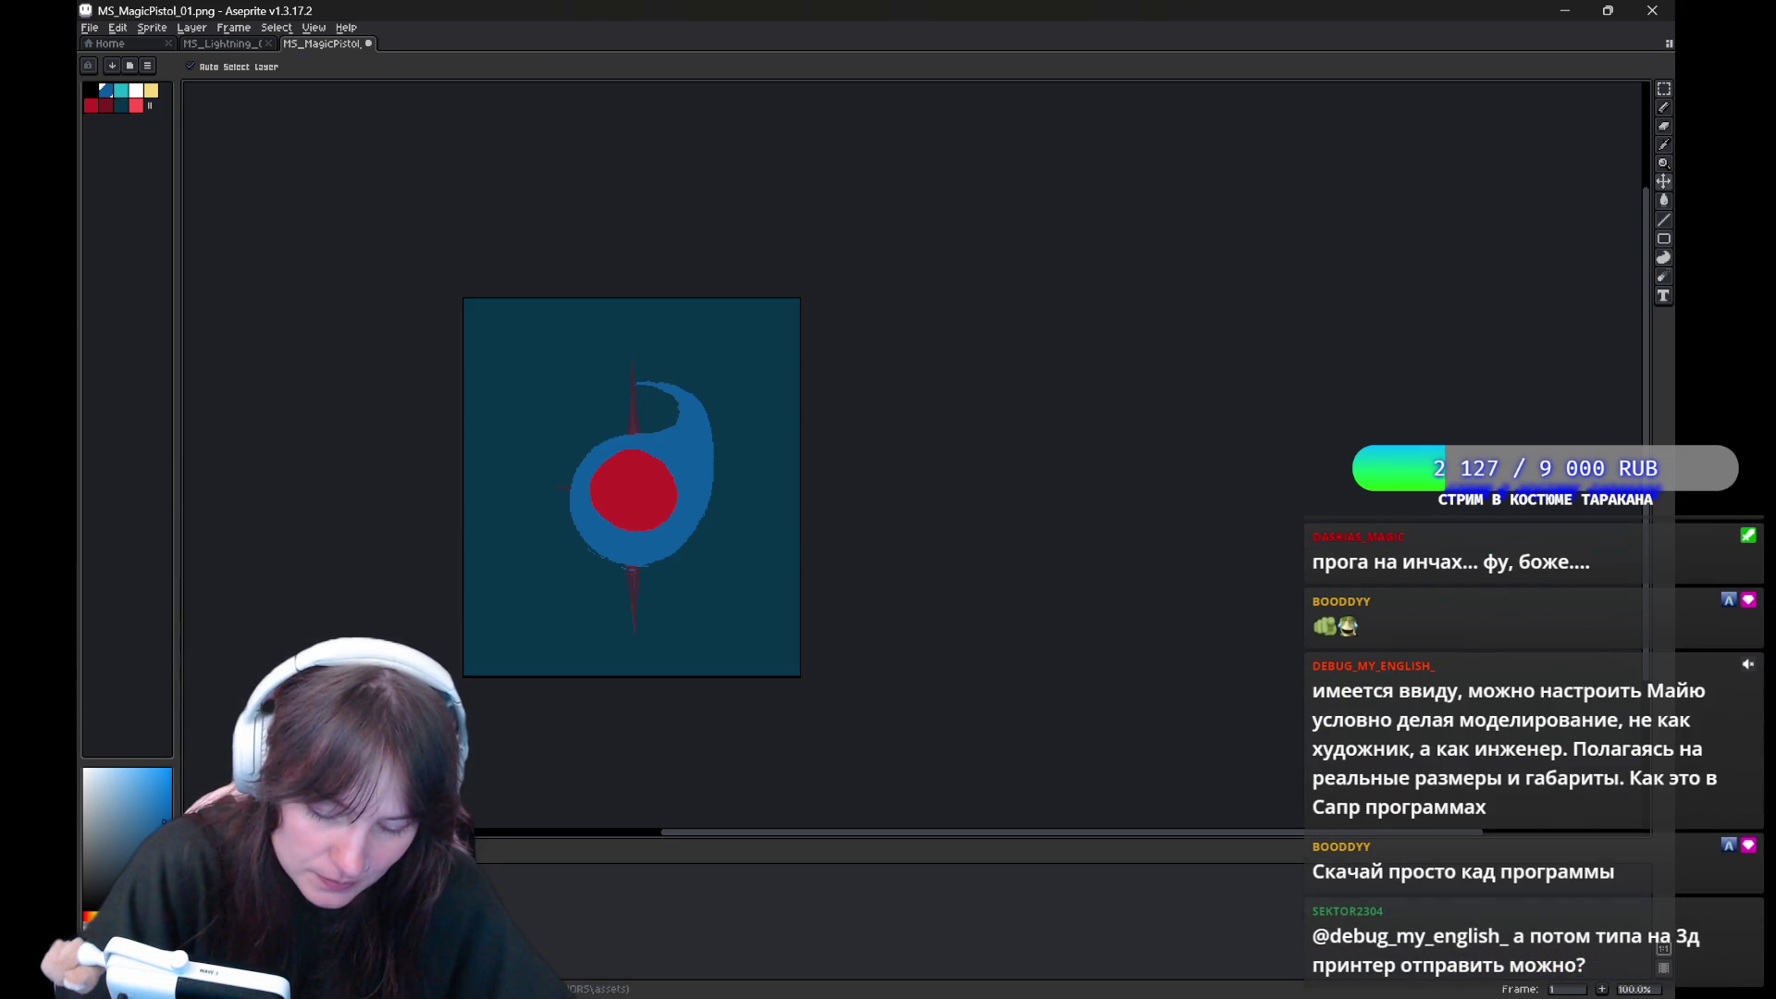
pyautogui.press('i')
pyautogui.click(732, 638)
# Refill frames 2 and 3 with dark teal, then return to the star on frame 1 with the Pencil
pyautogui.press('g')
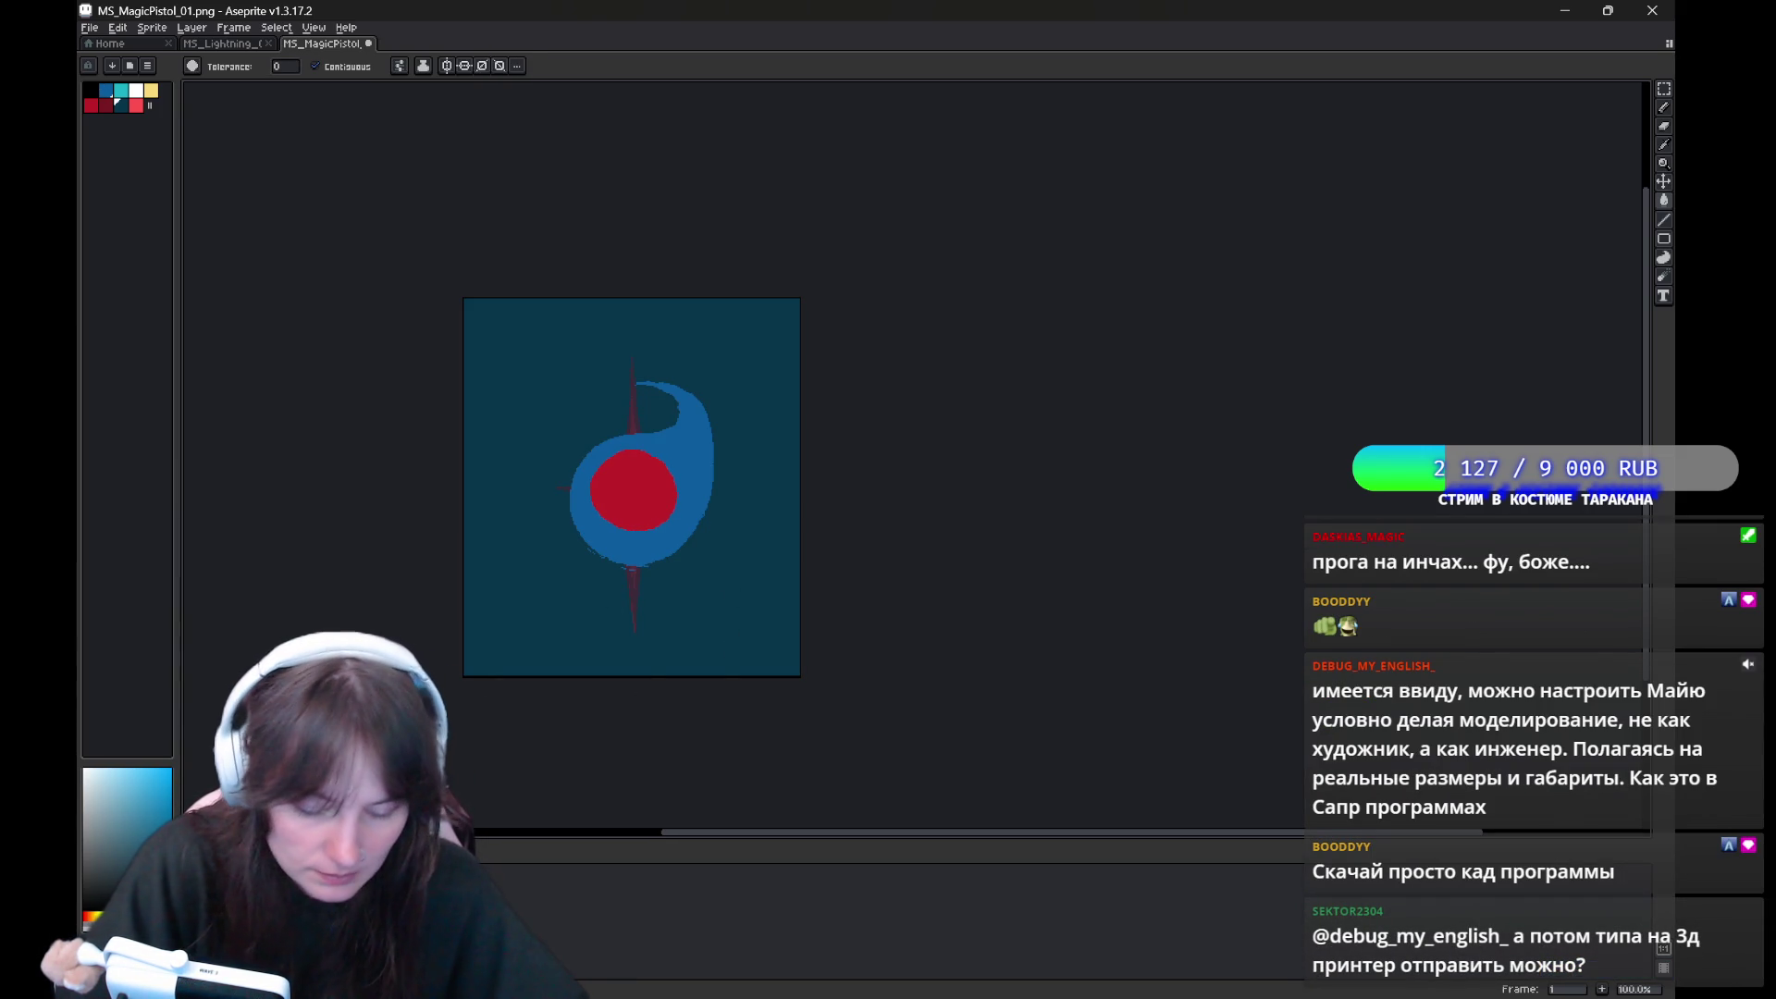
pyautogui.click(766, 648)
pyautogui.press('.')
pyautogui.click(759, 648)
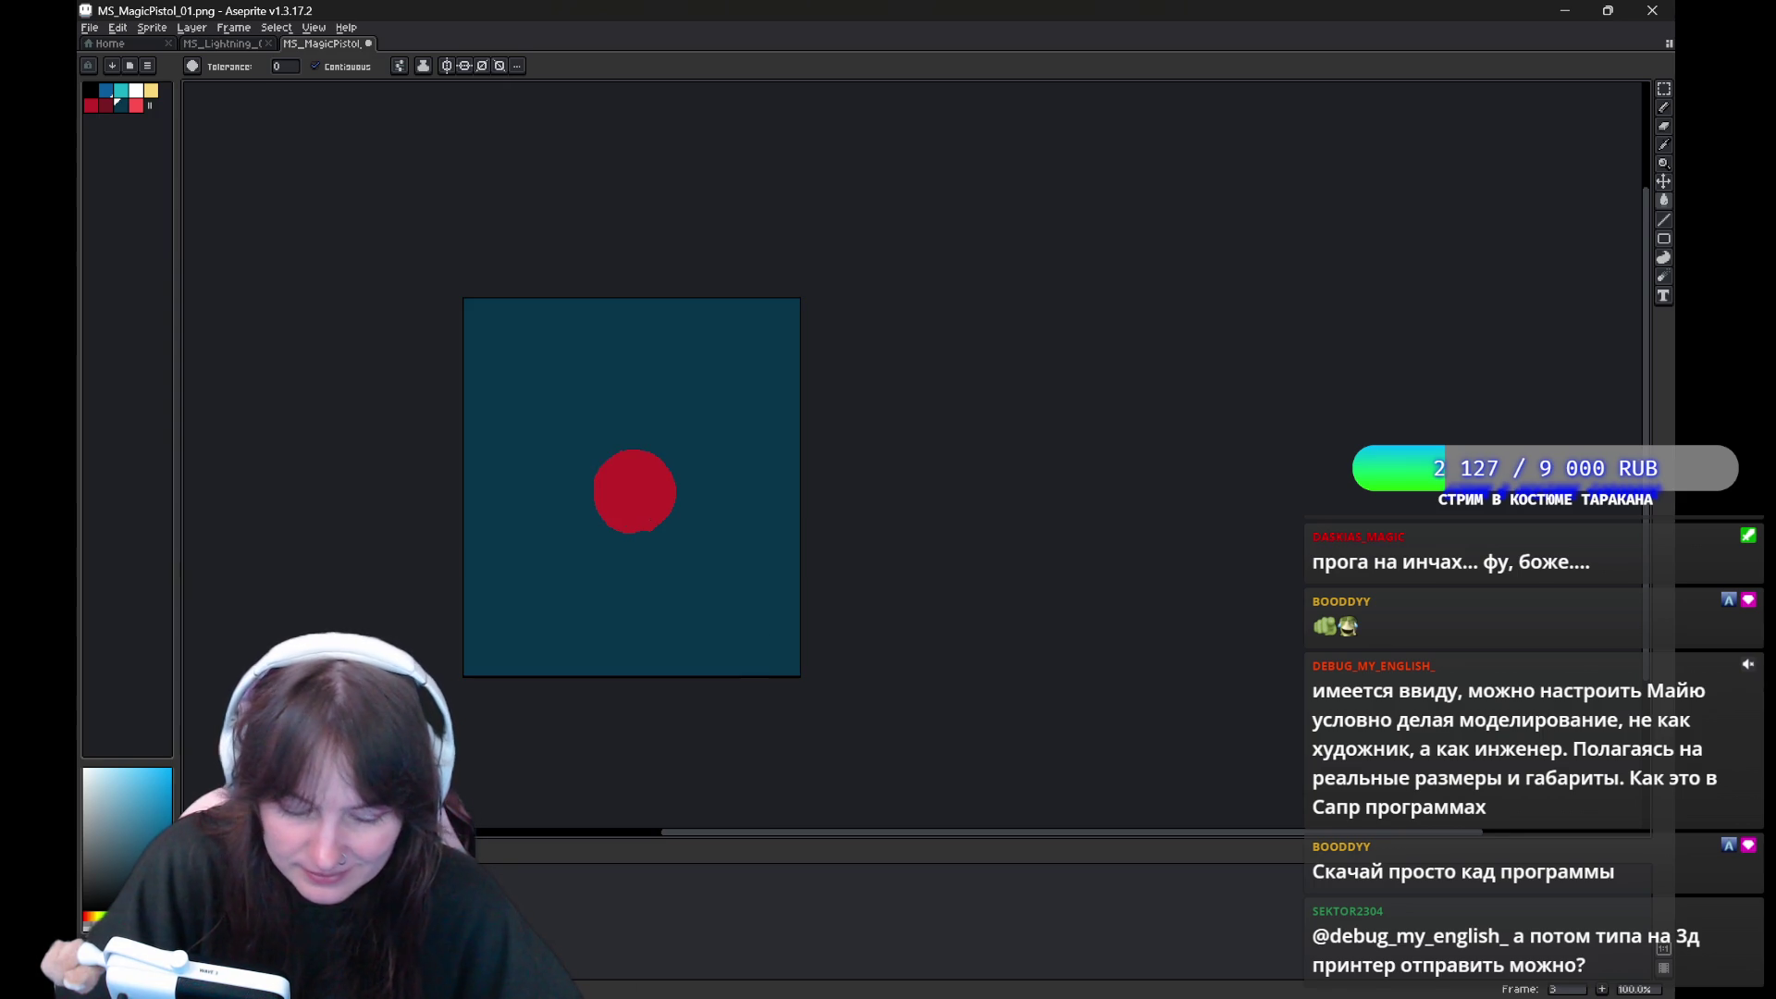
pyautogui.press('Return')
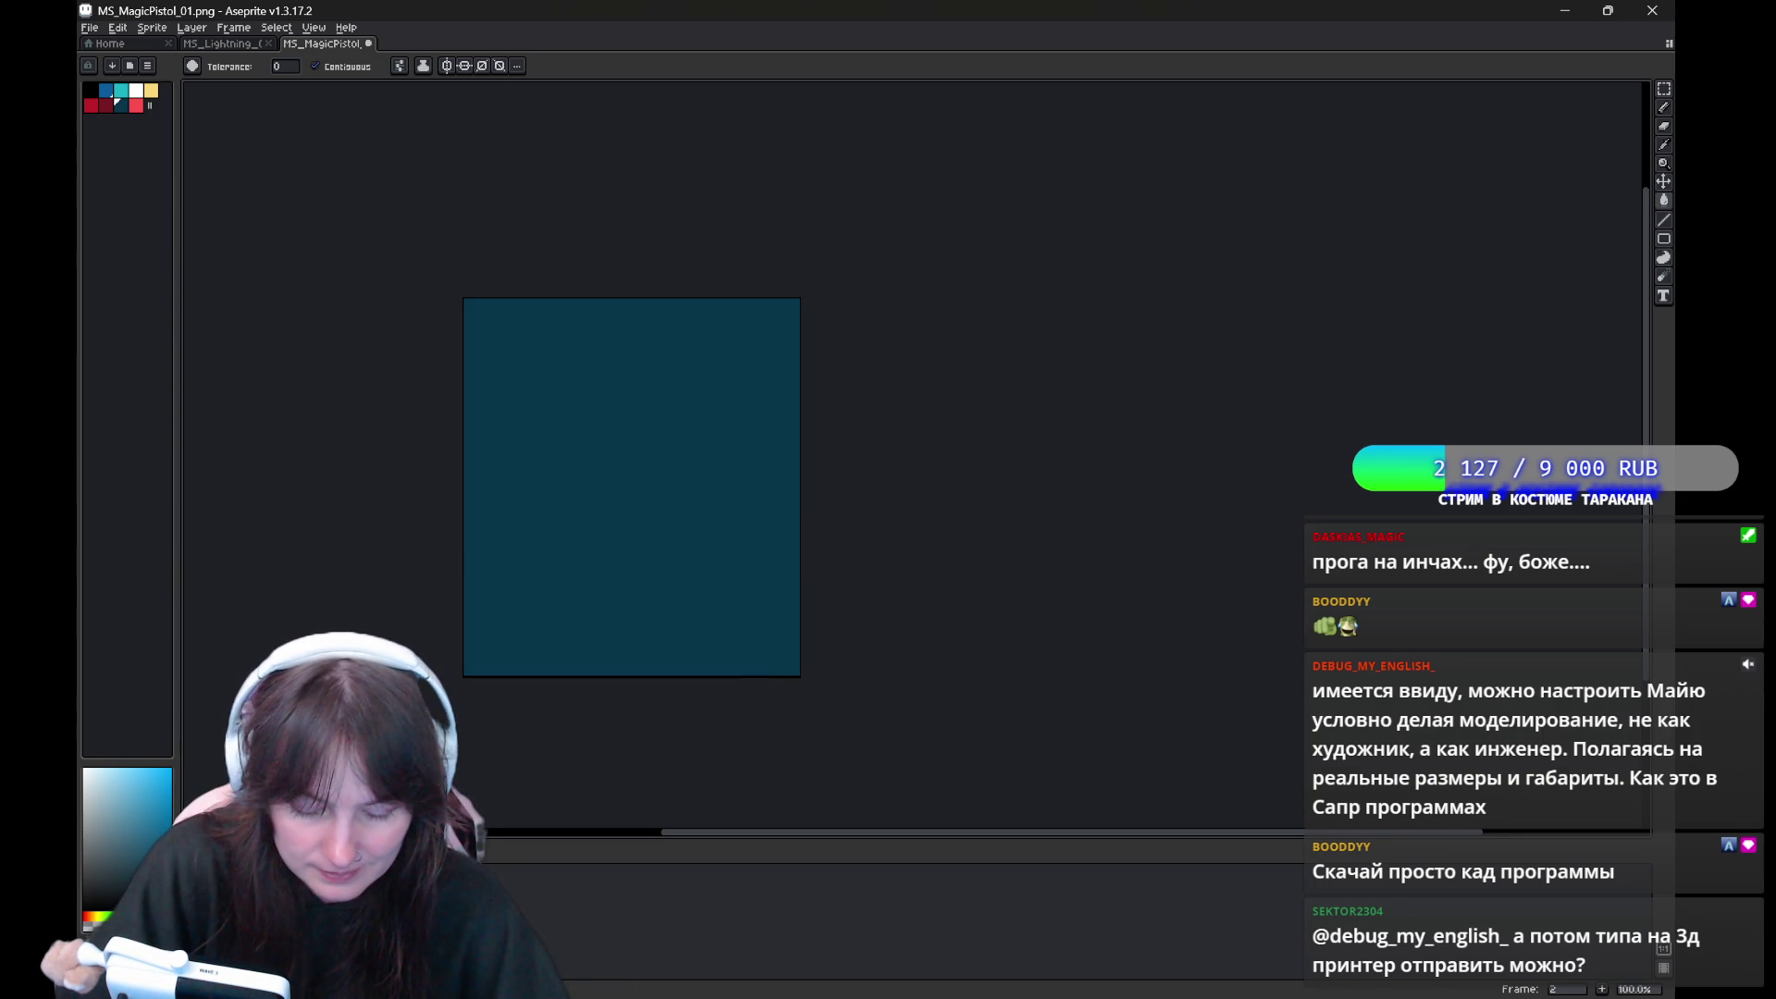
pyautogui.press('b')
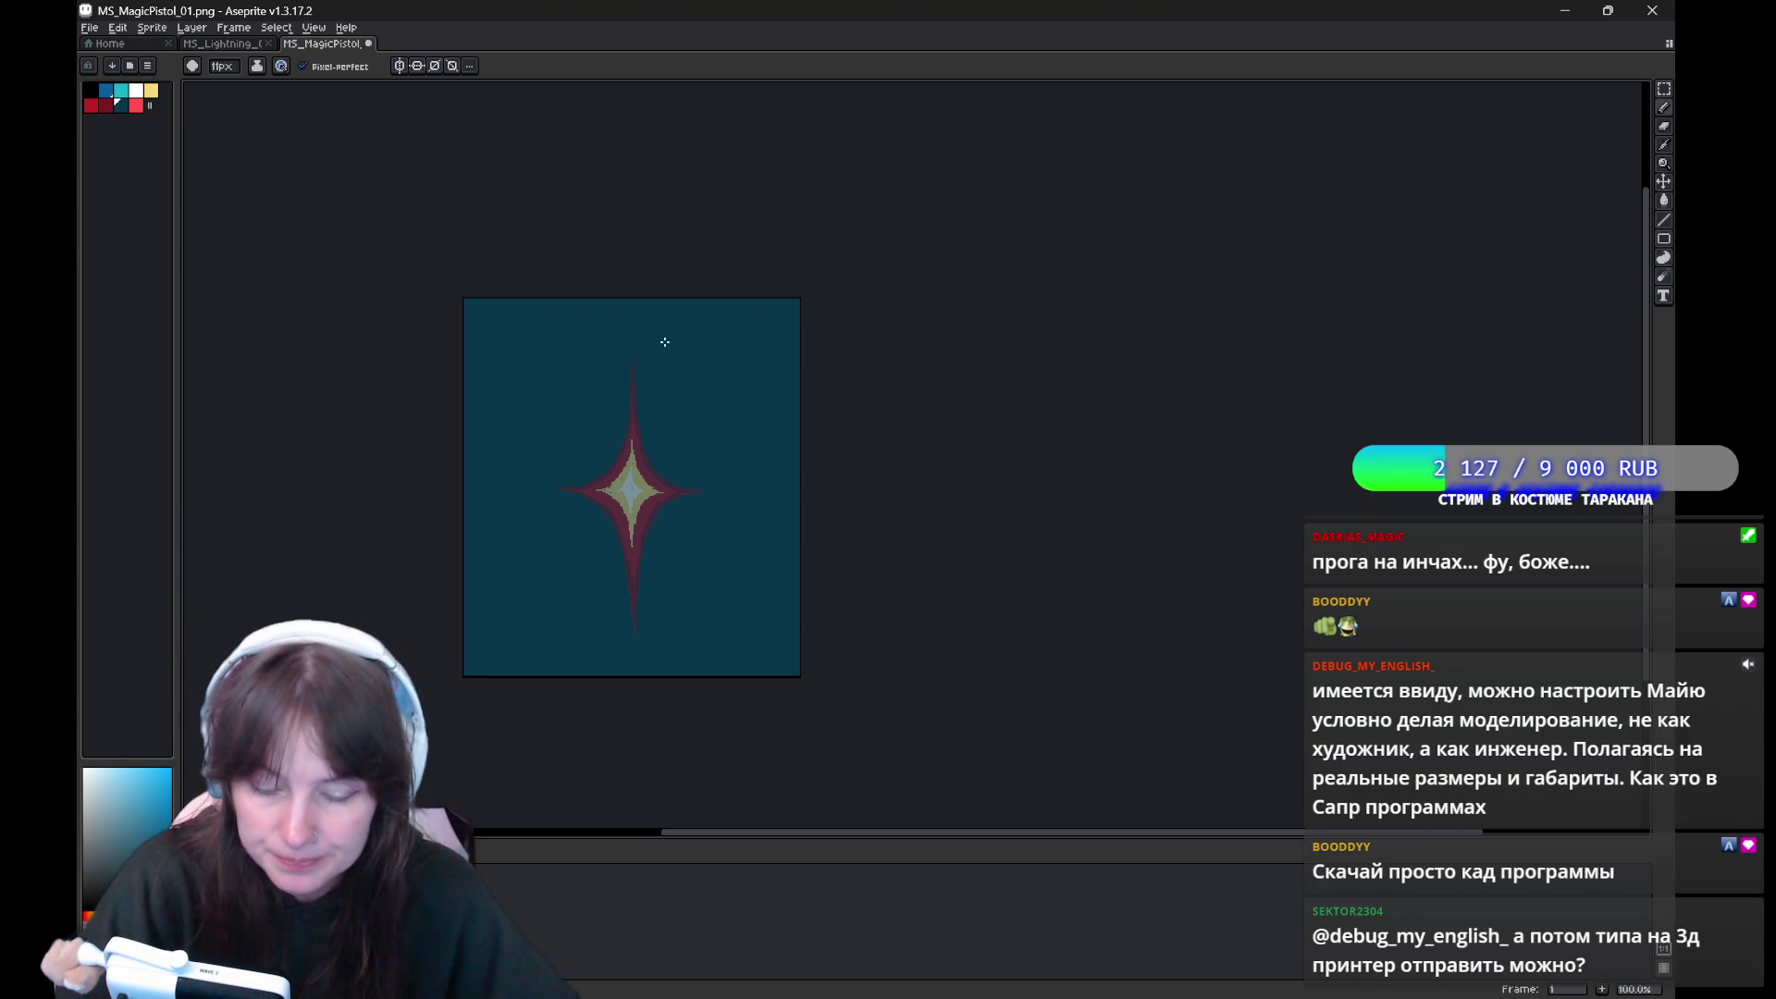
# Swap to red, undo the test strokes across the star, and drag the vertical symmetry axis to centre
pyautogui.press('x')
pyautogui.click(670, 519)
pyautogui.hotkey('ctrl', 'z')
pyautogui.press('ctrl')
pyautogui.moveTo(654, 480)
pyautogui.mouseDown()
pyautogui.moveTo(606, 508)
pyautogui.moveTo(608, 492)
pyautogui.mouseUp()
pyautogui.hotkey('ctrl', 'z')
pyautogui.hotkey('ctrl', 'z')
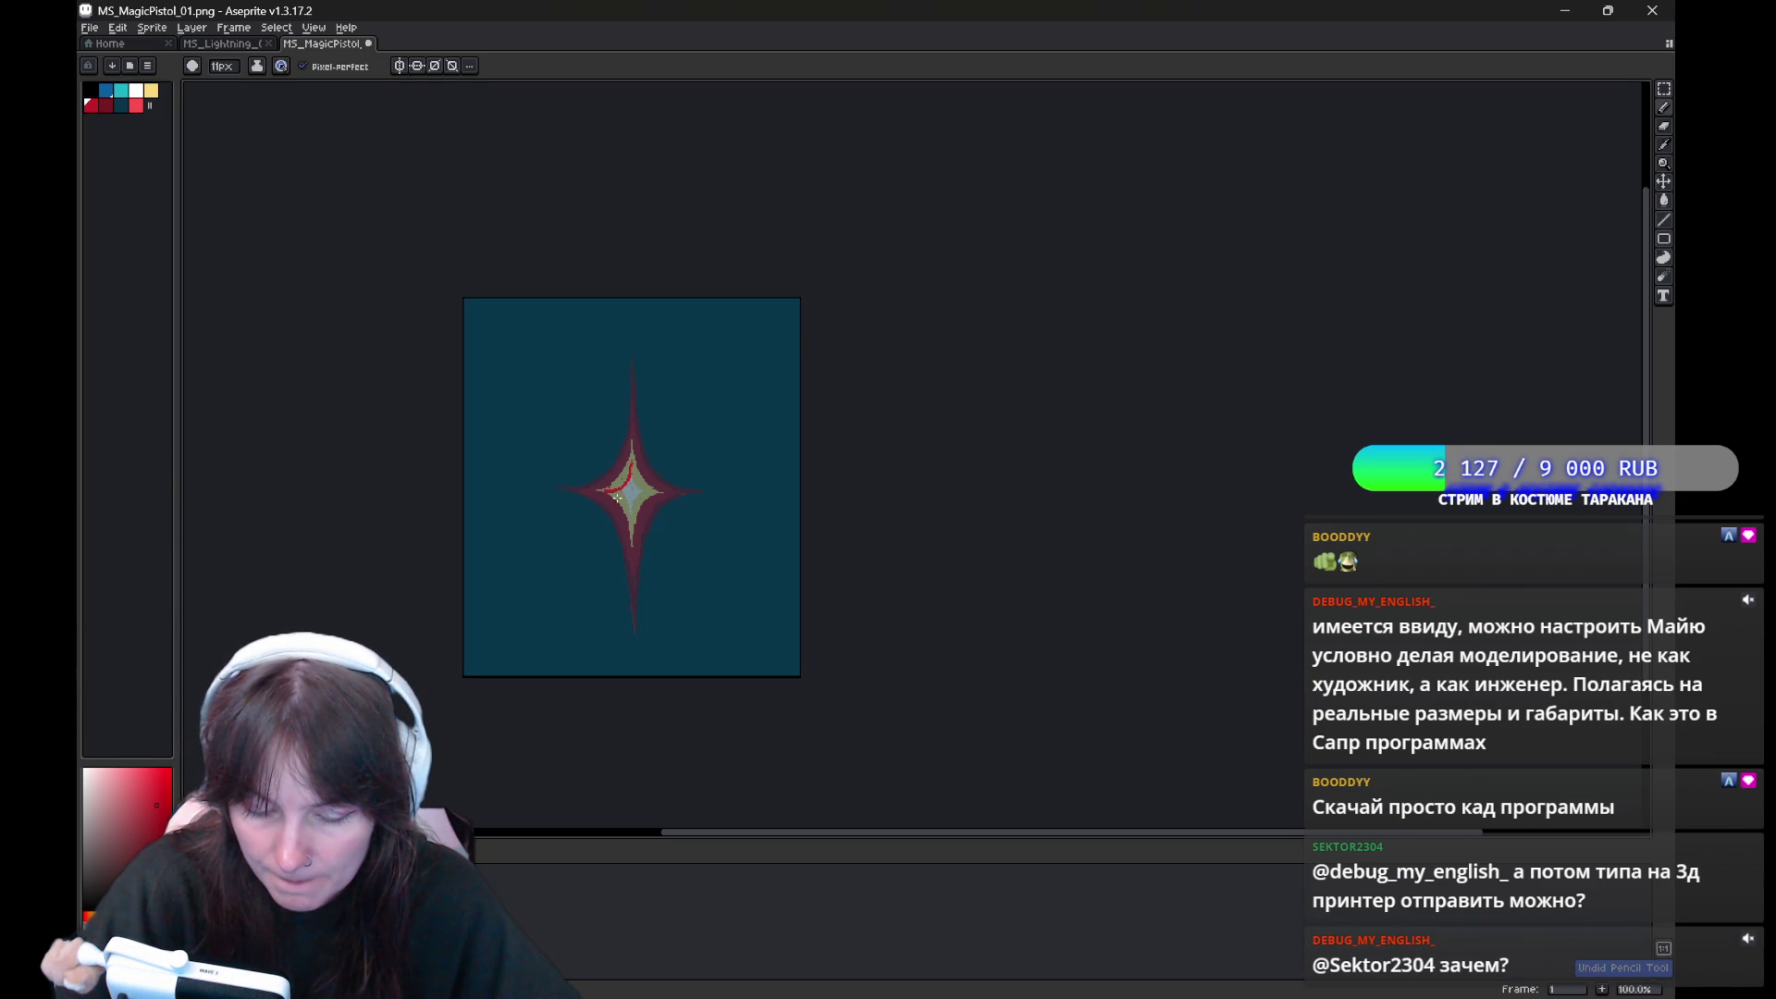
pyautogui.hotkey('ctrl', 'z')
pyautogui.hotkey('ctrl', 'z')
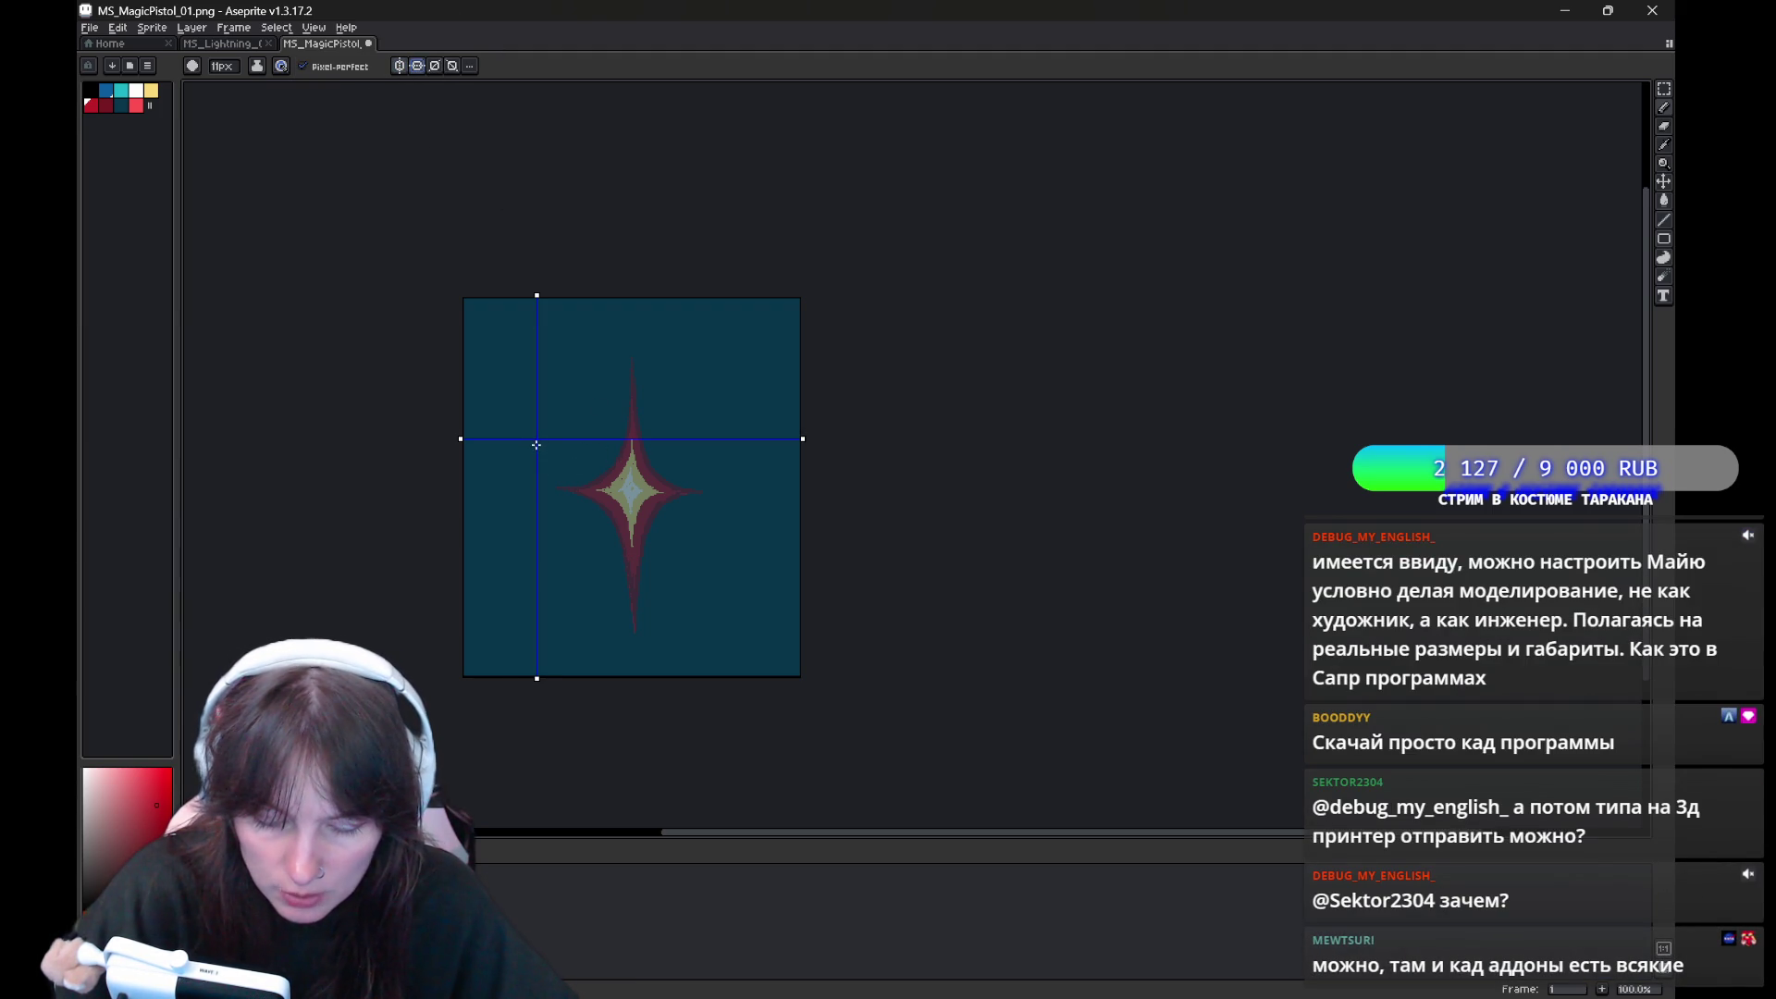
pyautogui.moveTo(634, 719); pyautogui.dragTo(636, 735)
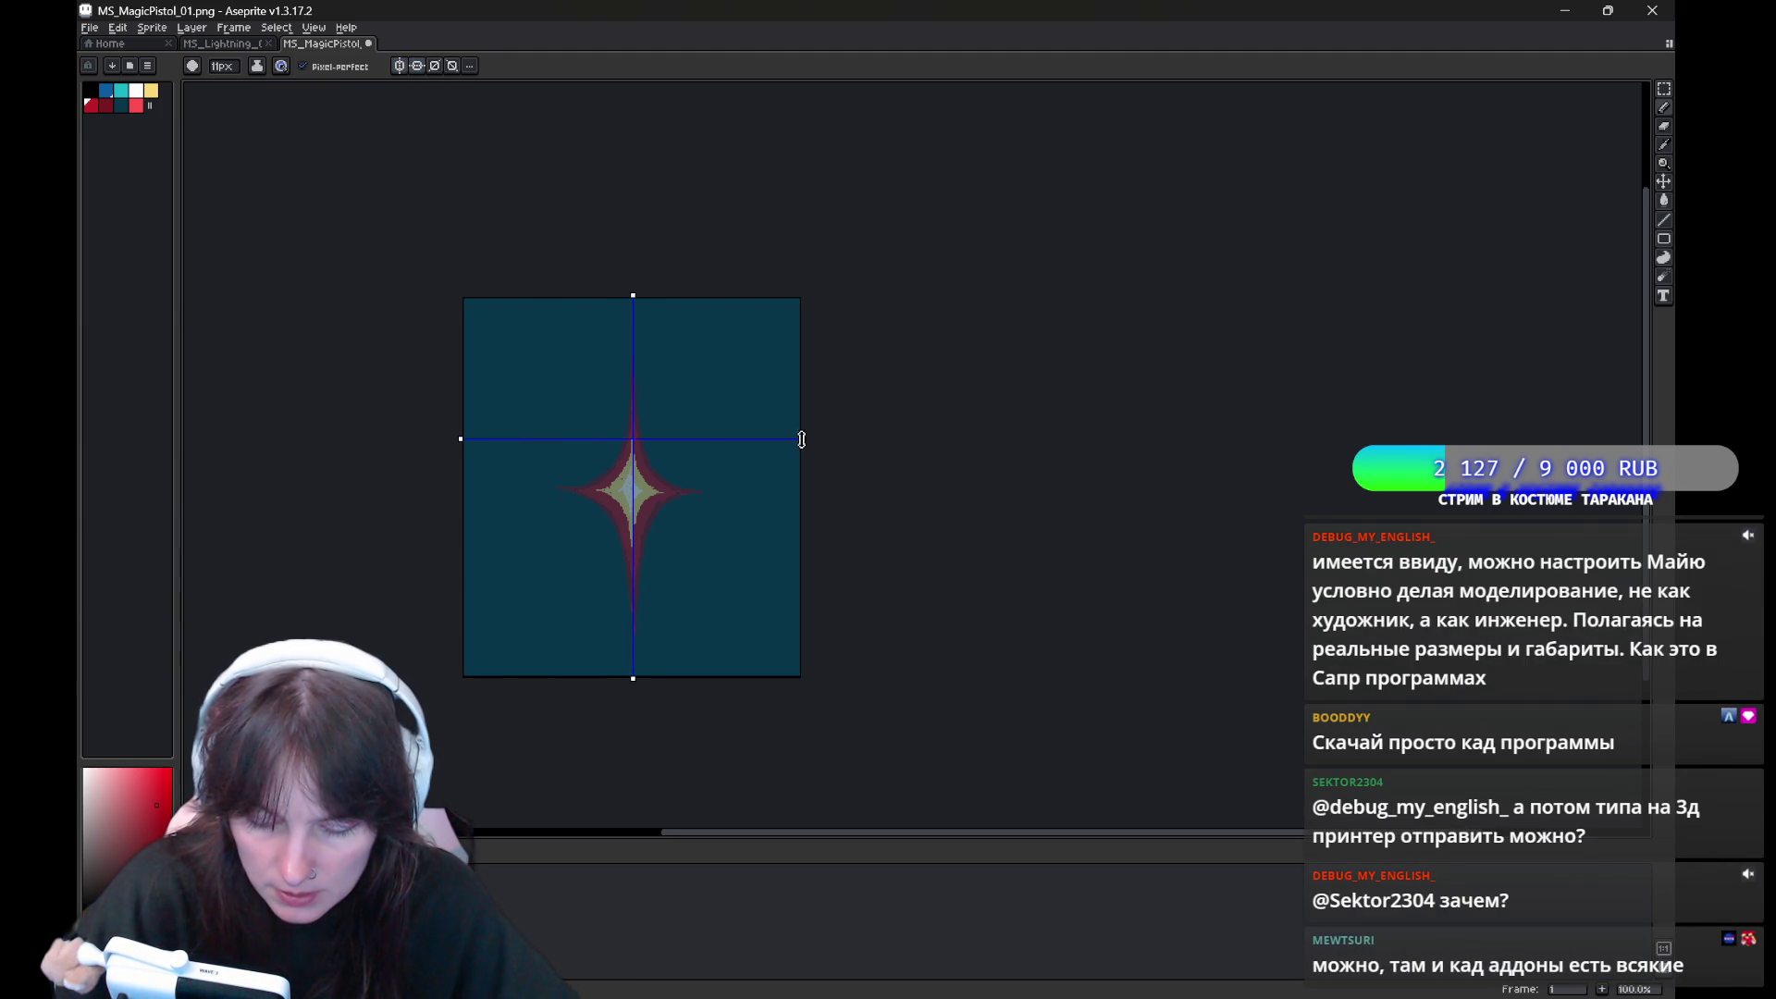
# Trace a mirrored red star outline on frame 1, then move to the blank frame 2
pyautogui.press('v')
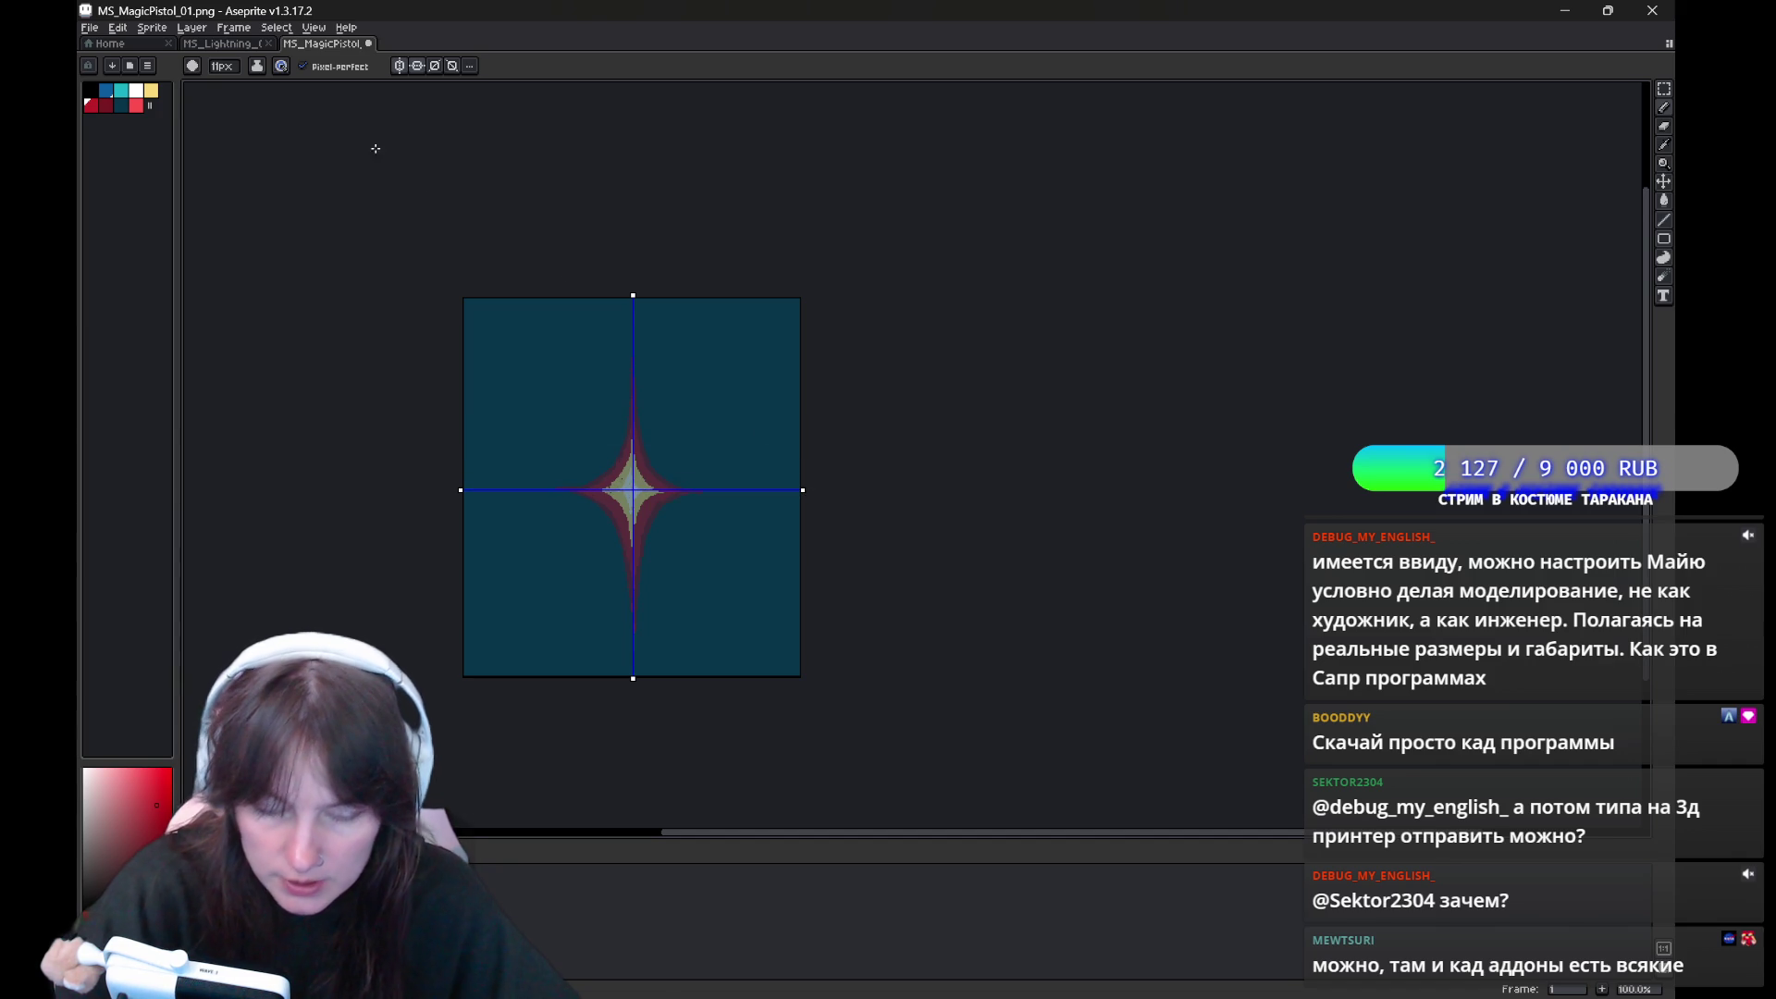
pyautogui.scroll(1, 567, 277)
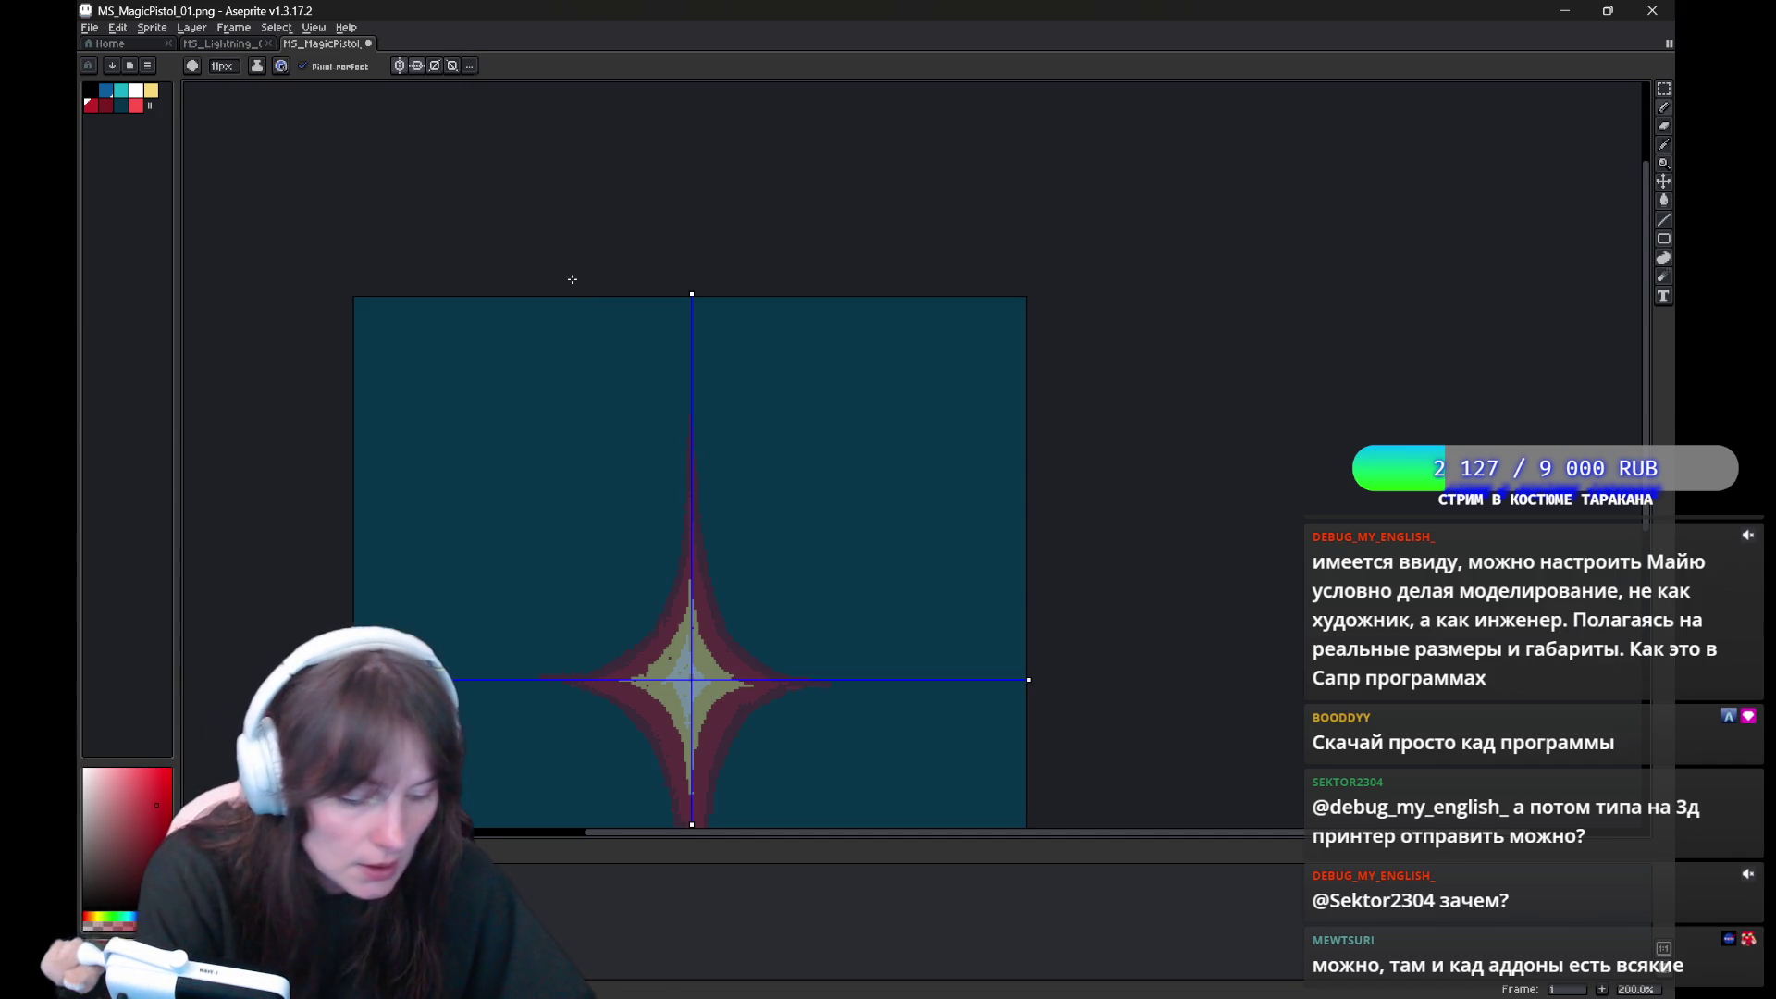
pyautogui.scroll(-3, 648, 400)
pyautogui.press('b')
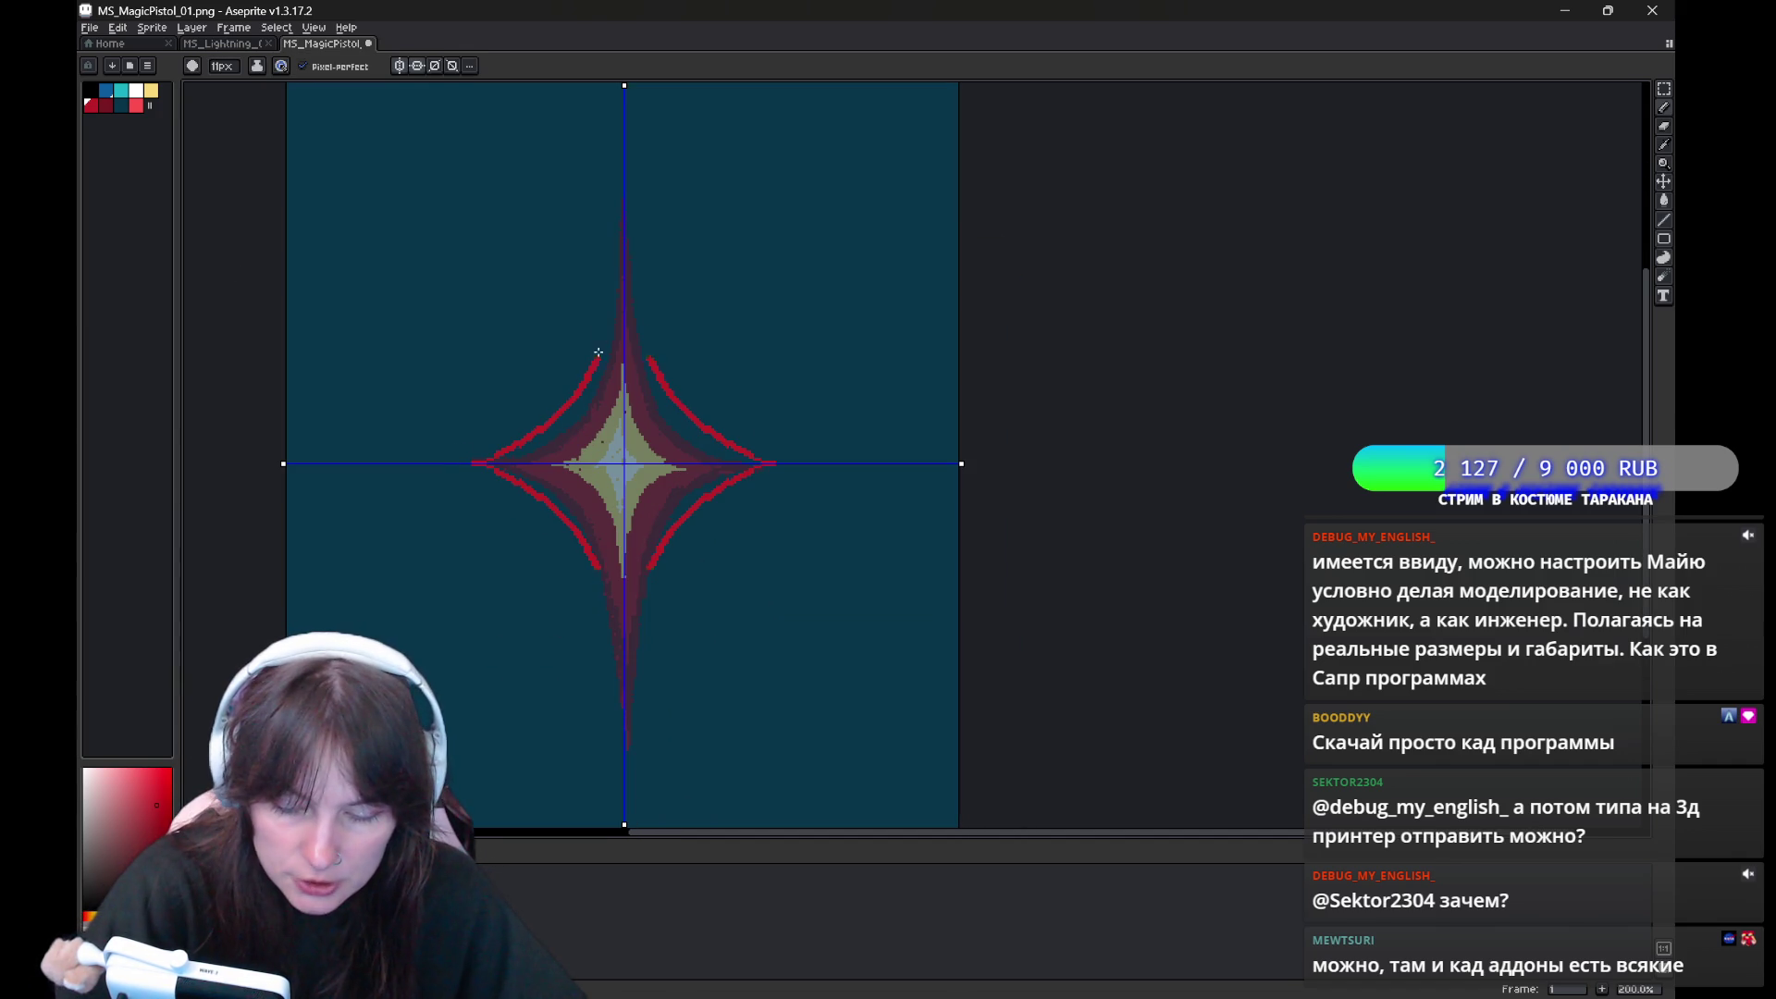
pyautogui.moveTo(485, 463); pyautogui.dragTo(617, 222)
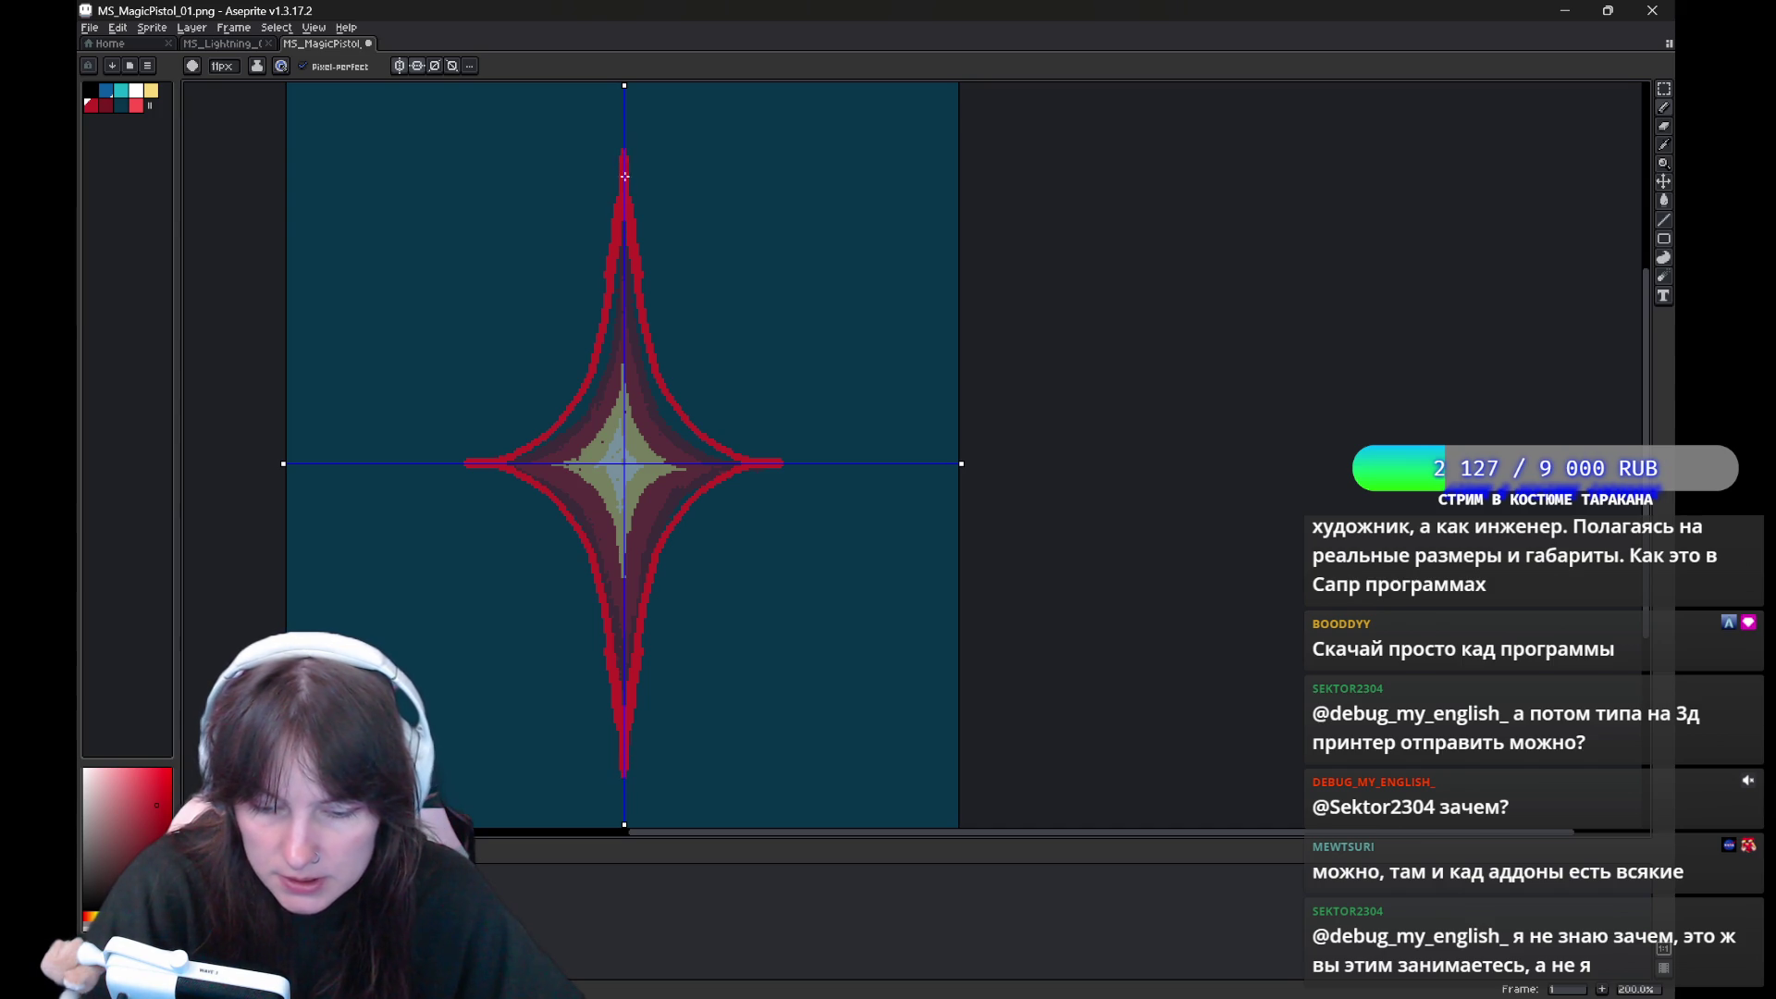
pyautogui.moveTo(674, 397); pyautogui.dragTo(663, 411)
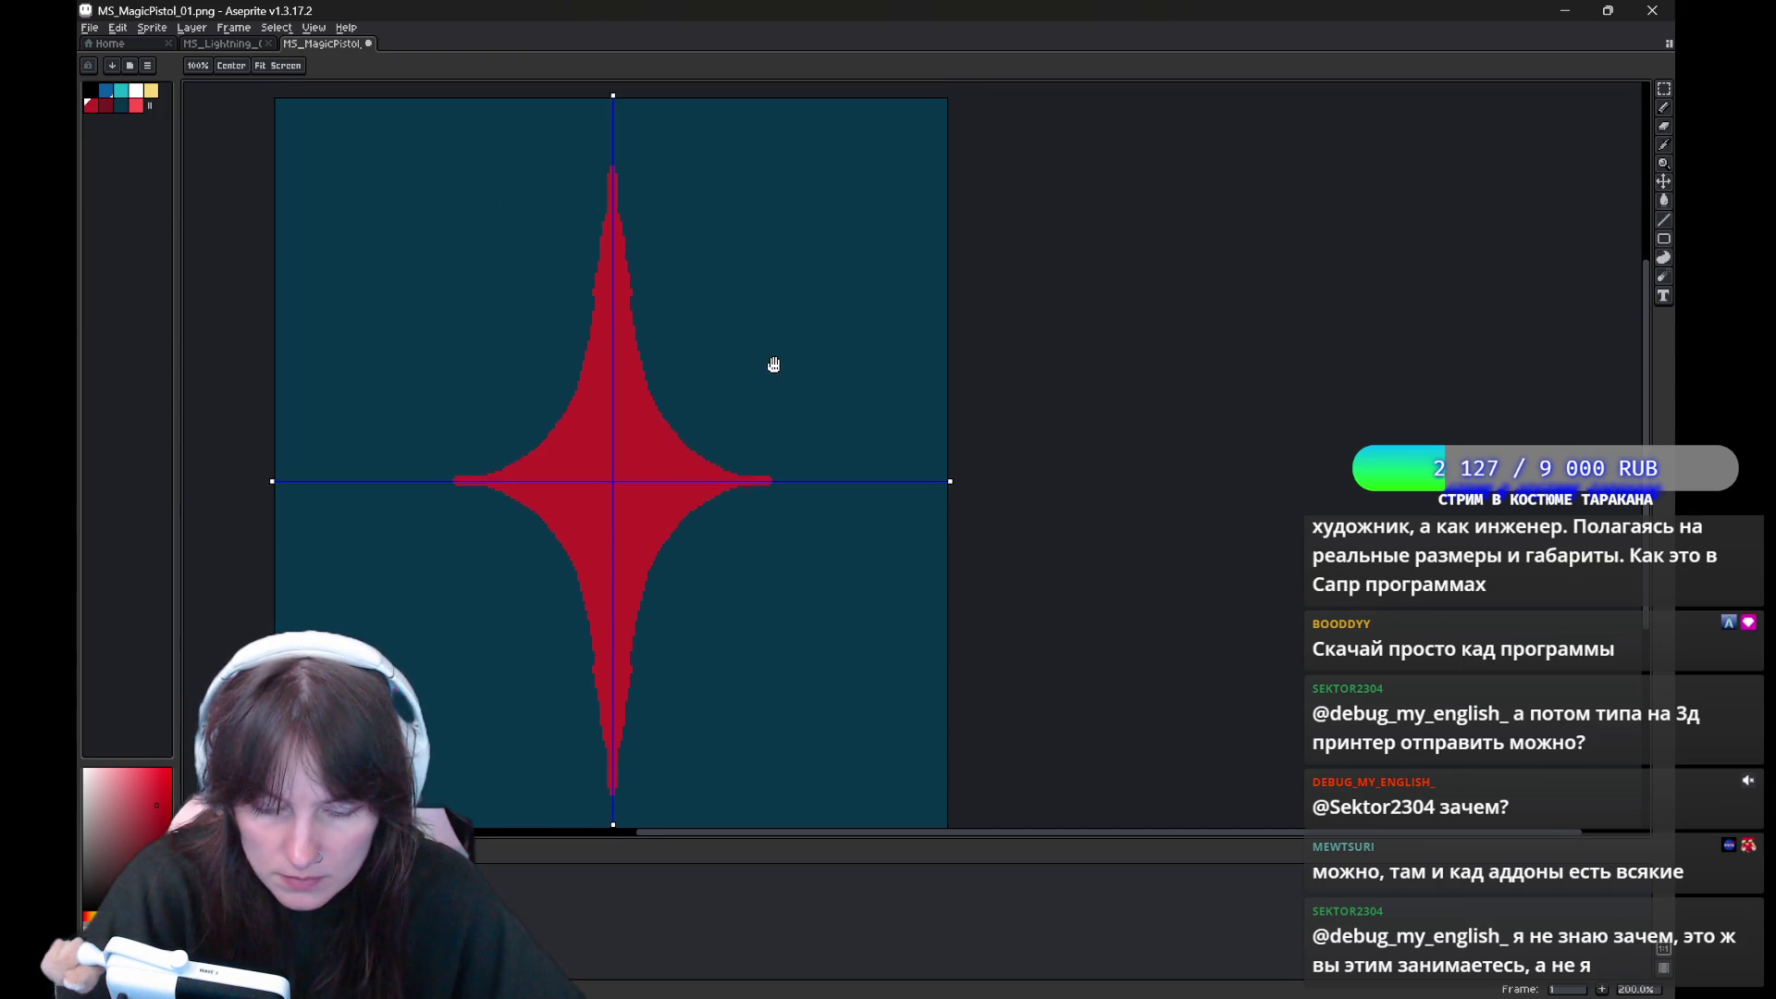
pyautogui.press('Right')
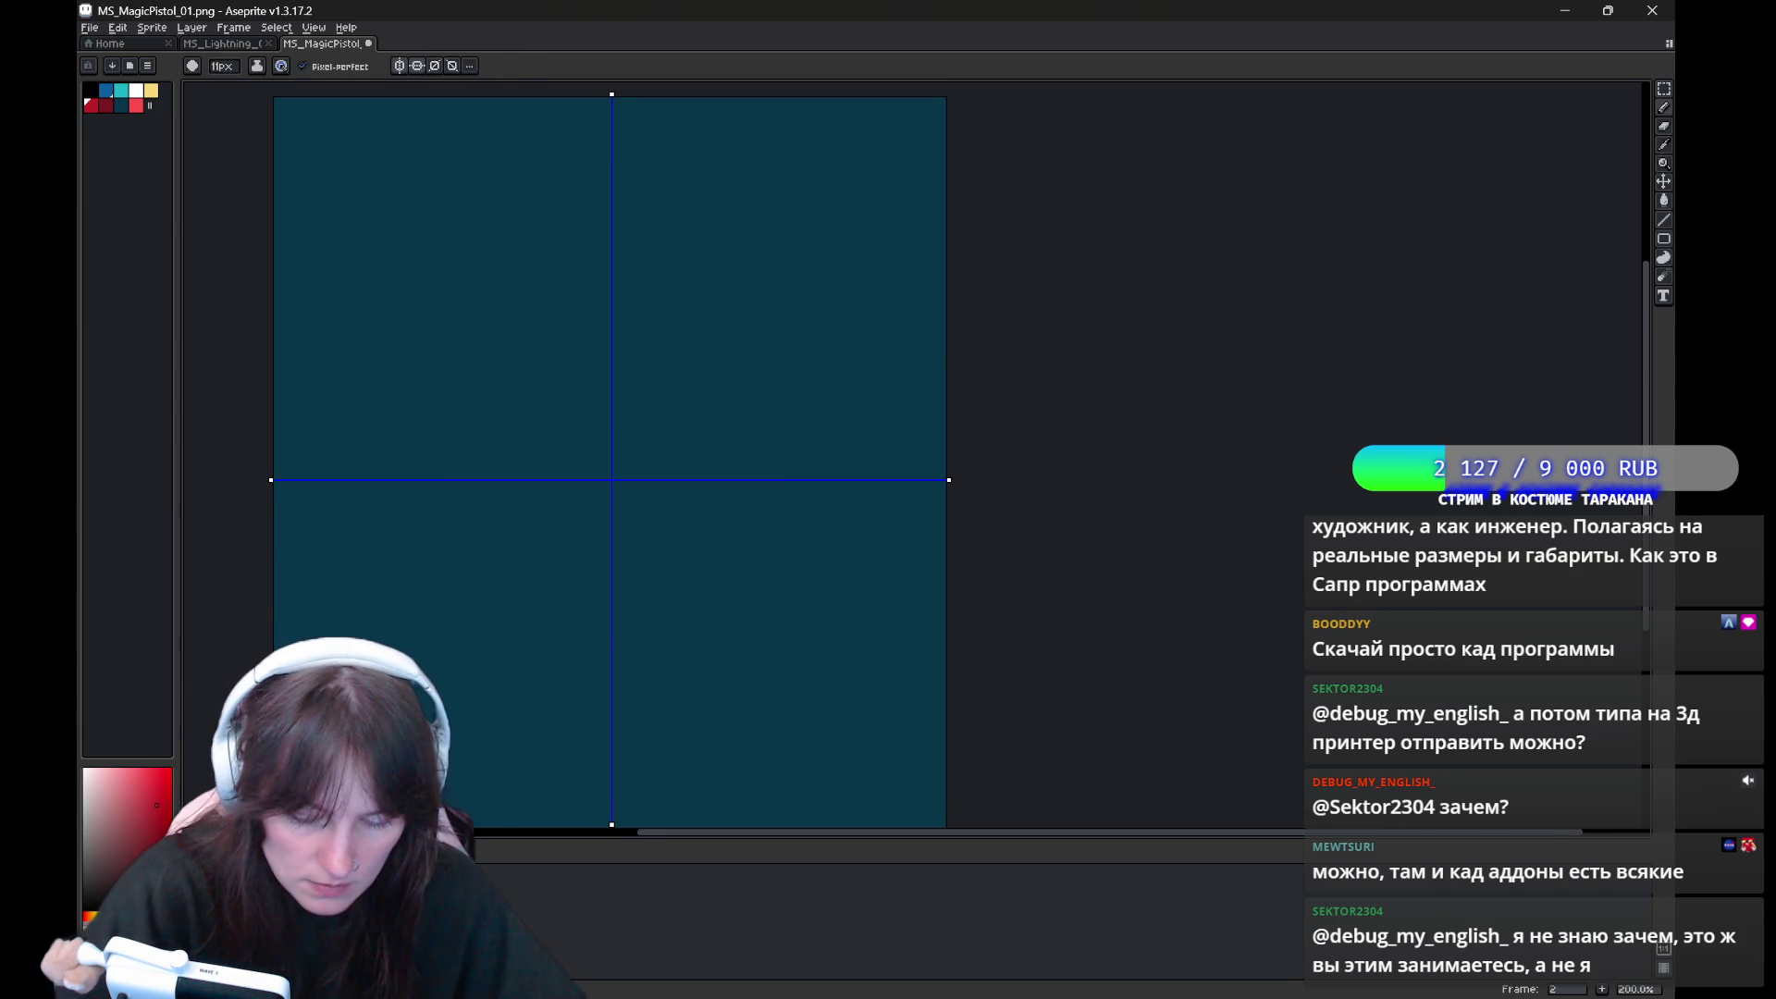
# Draw a mirrored red star outline on frame 2 and fill it solid red
pyautogui.moveTo(520, 478); pyautogui.dragTo(608, 355)
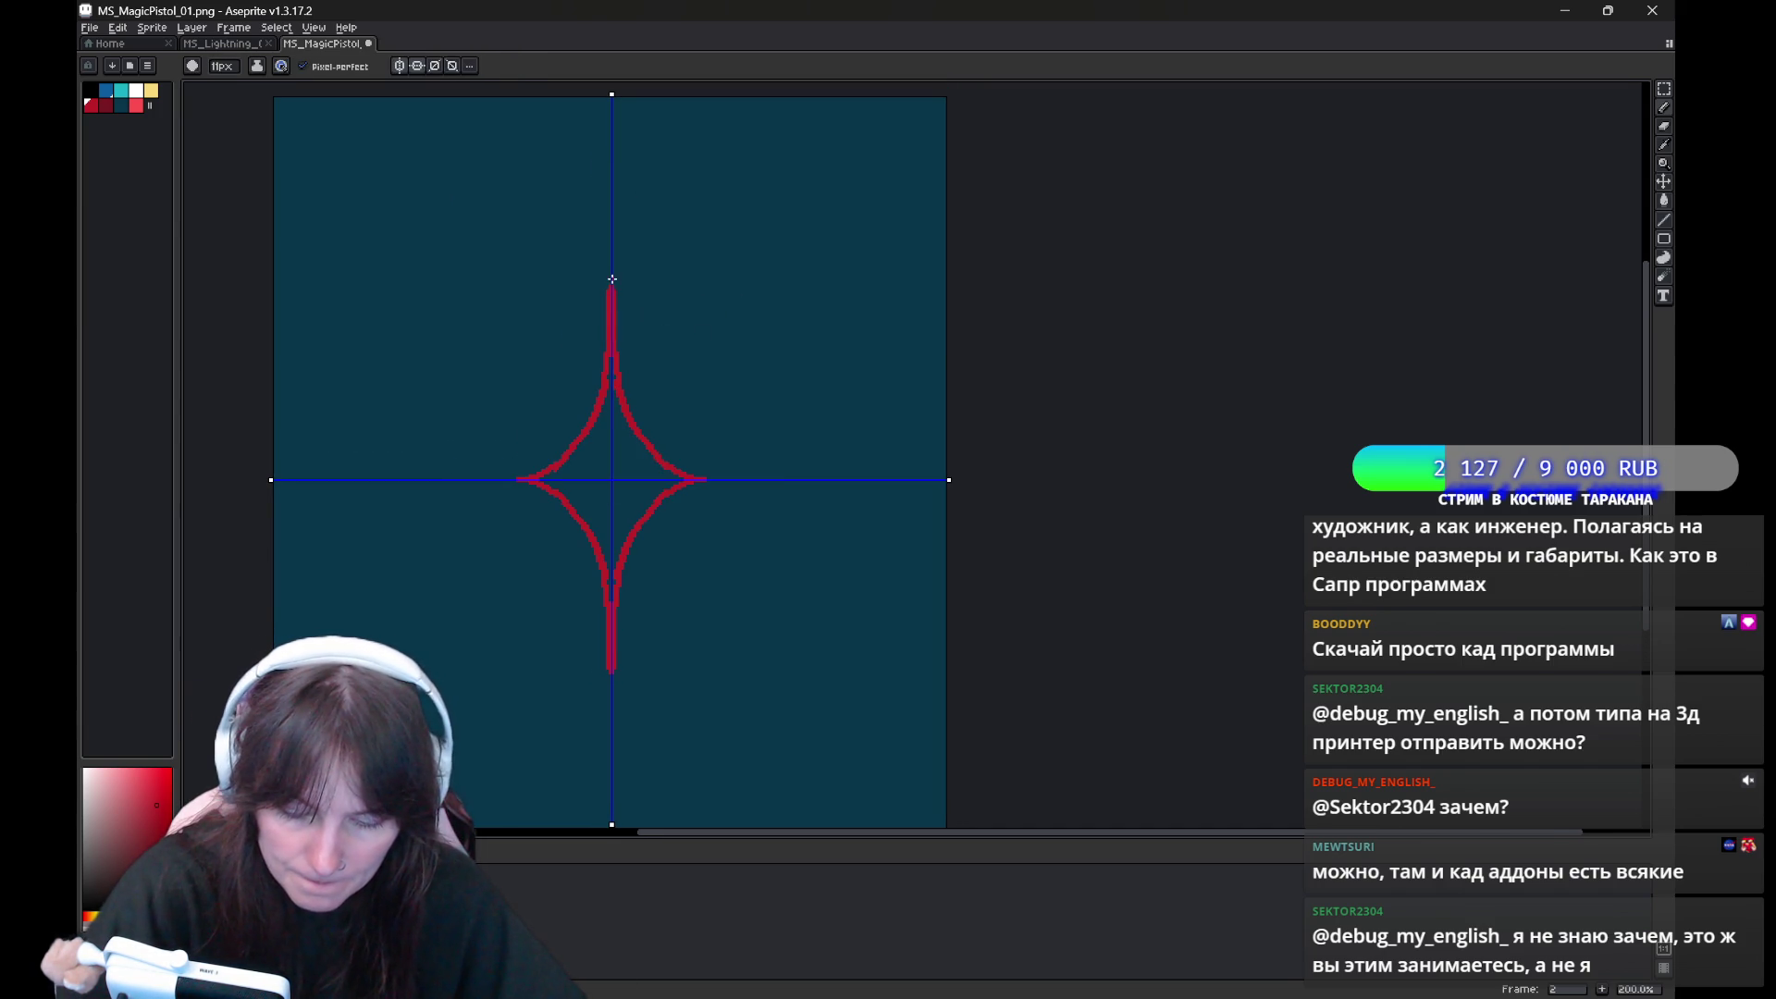
pyautogui.press('g')
pyautogui.click(574, 463)
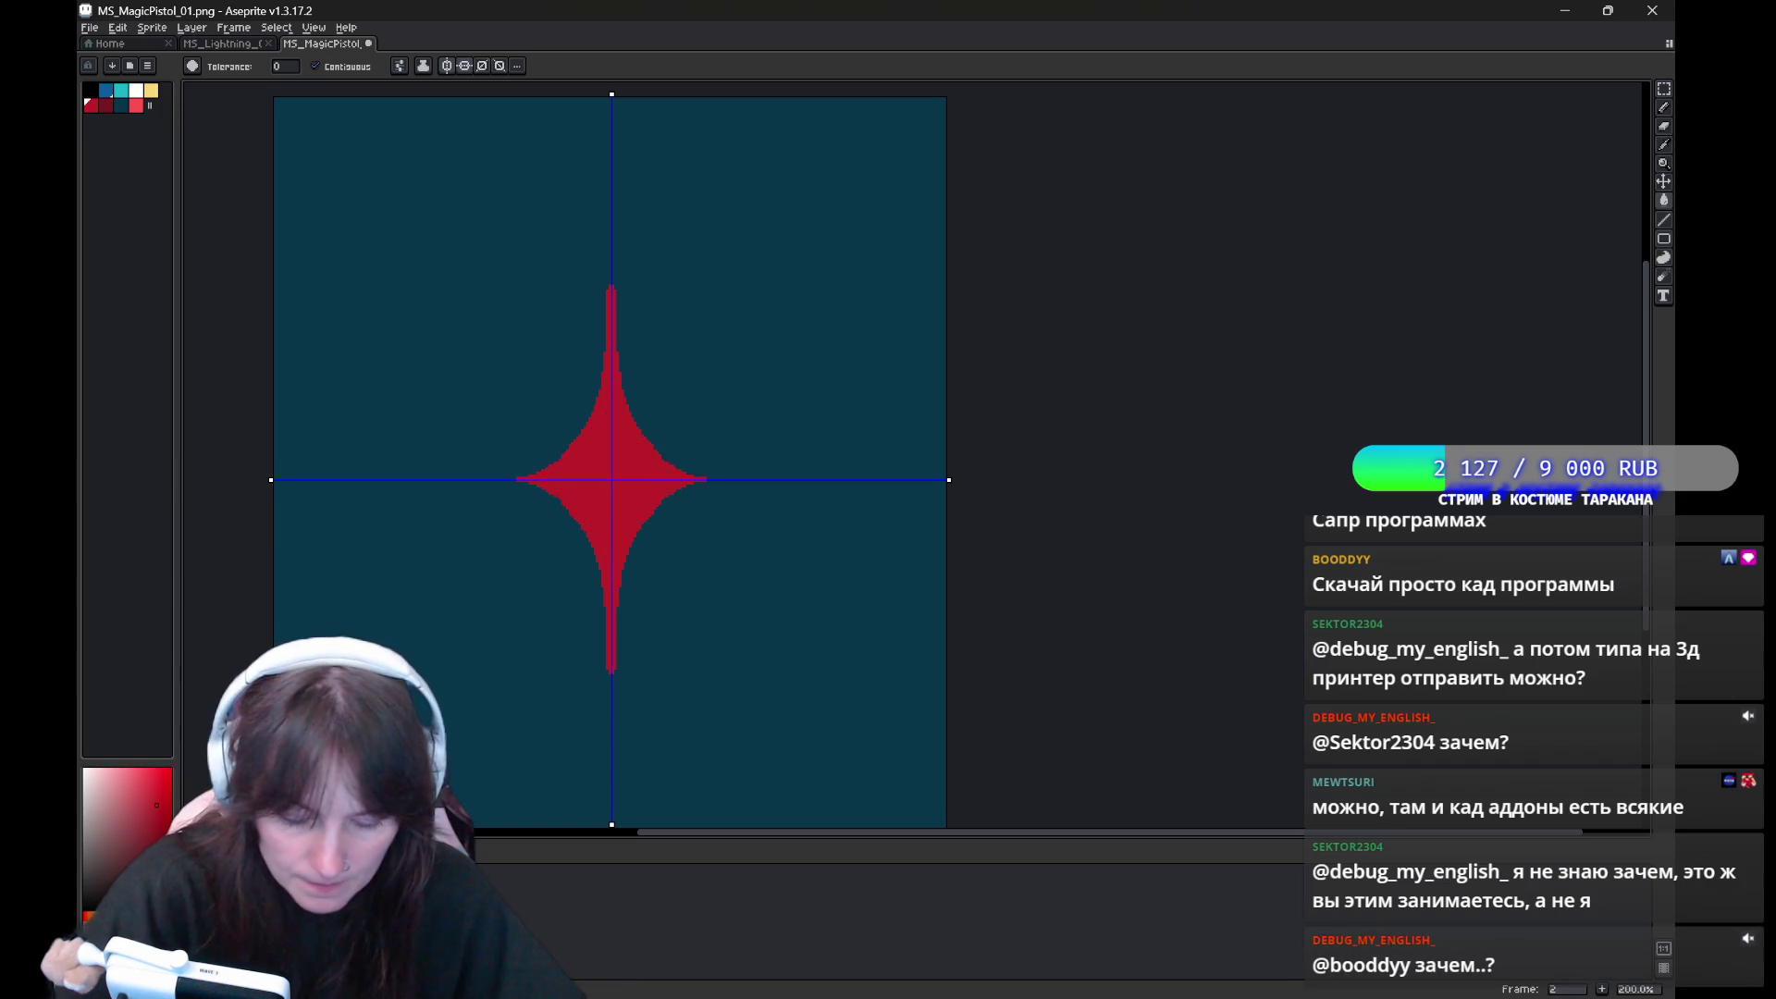
pyautogui.press('Right')
# On frame 3, redraw a slimmer mirrored star and fill it solid red
pyautogui.press('b')
pyautogui.moveTo(552, 479); pyautogui.dragTo(607, 384)
pyautogui.press('v')
pyautogui.hotkey('ctrl', 'z')
pyautogui.press('b')
pyautogui.moveTo(561, 479); pyautogui.dragTo(612, 362)
pyautogui.press('g')
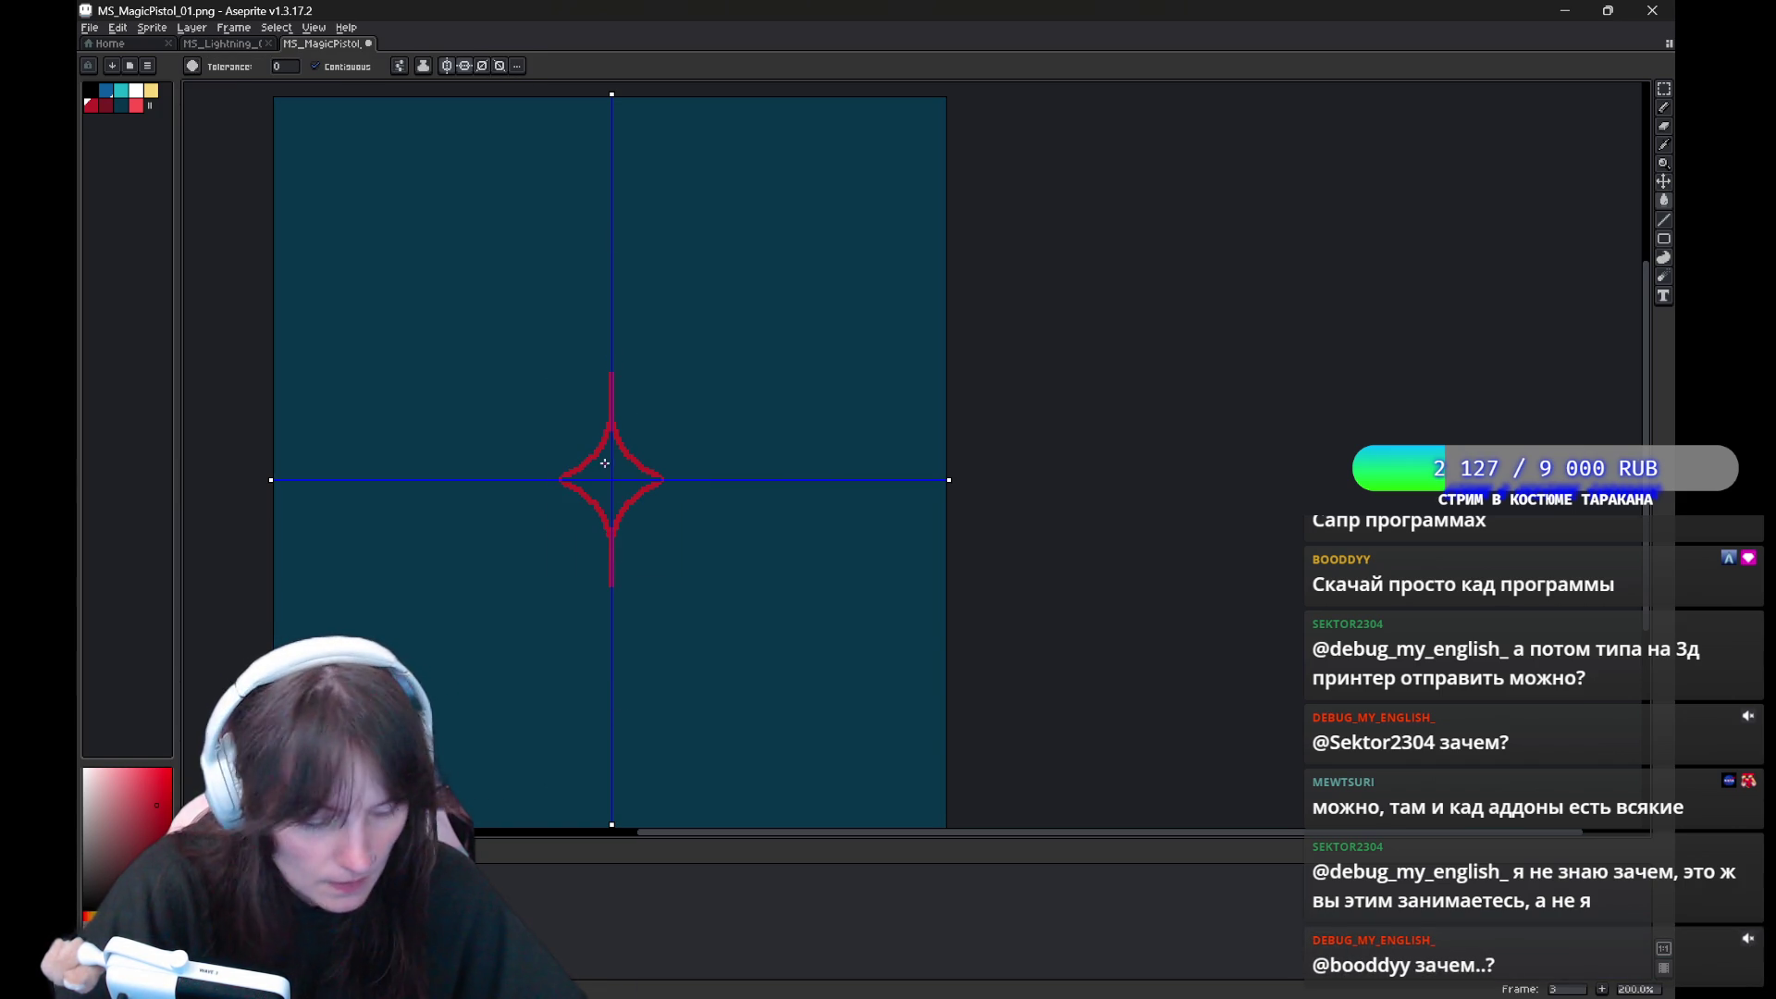
pyautogui.click(604, 455)
# Turn off vertical and horizontal symmetry and step back a frame
pyautogui.press('e')
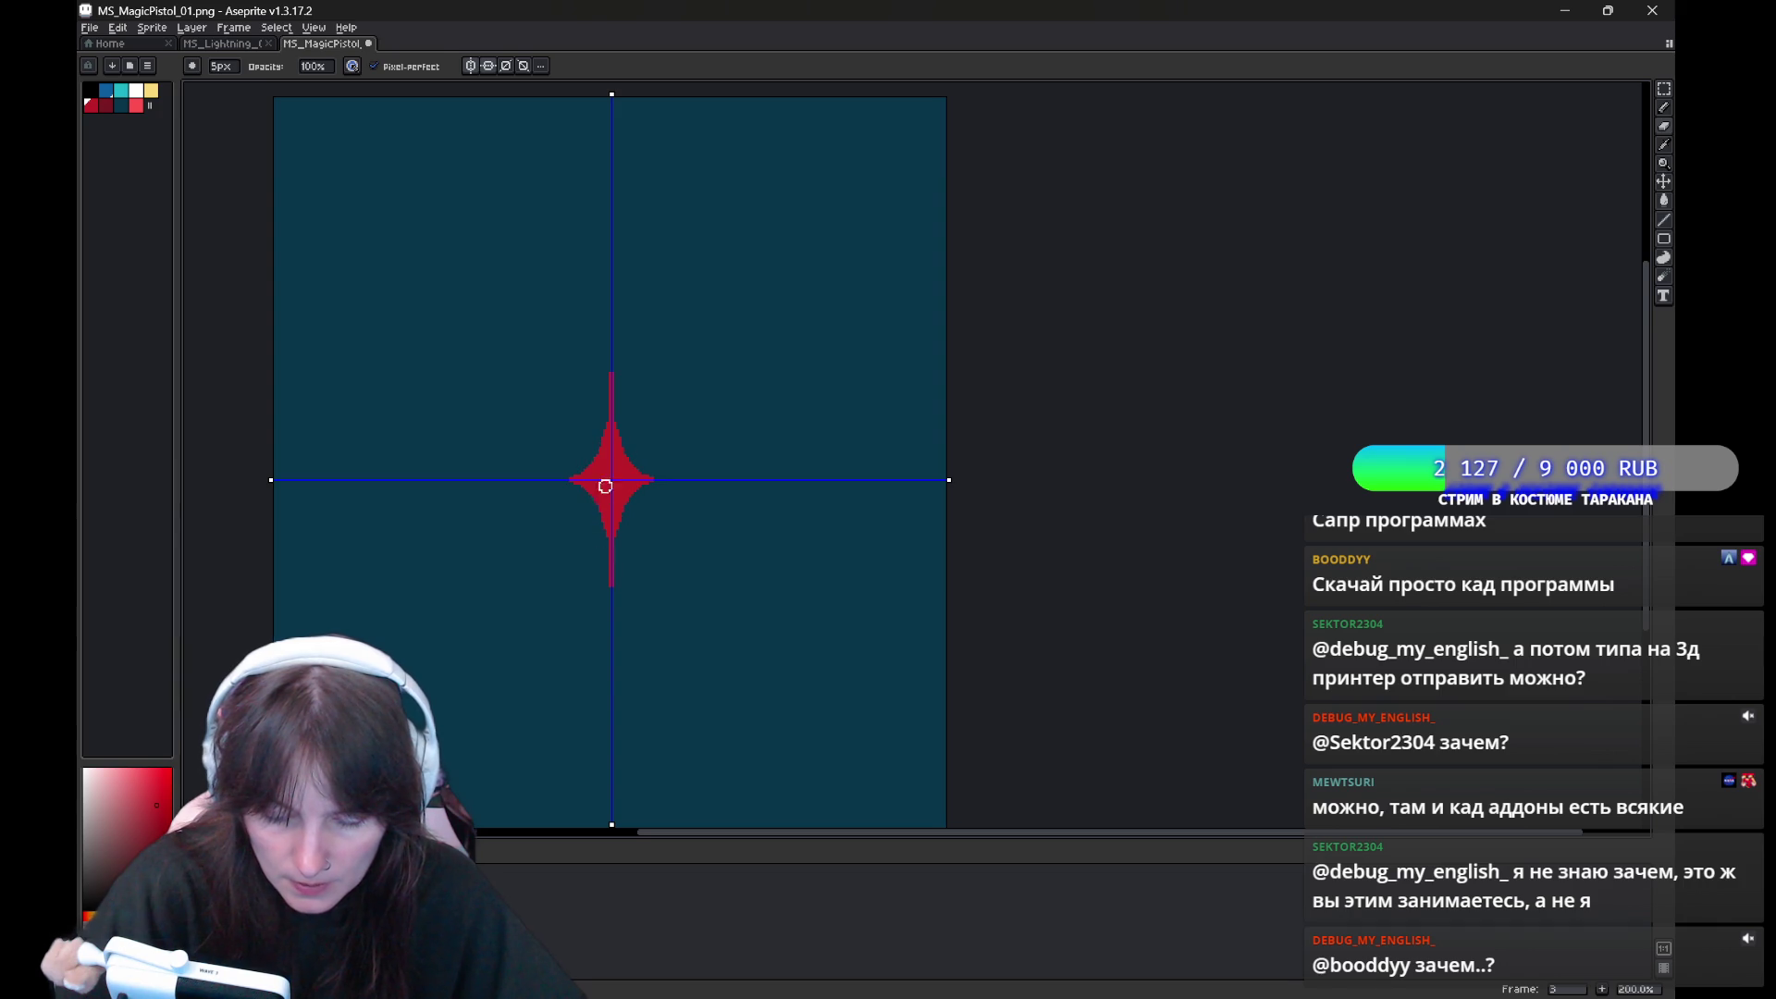
pyautogui.press('b')
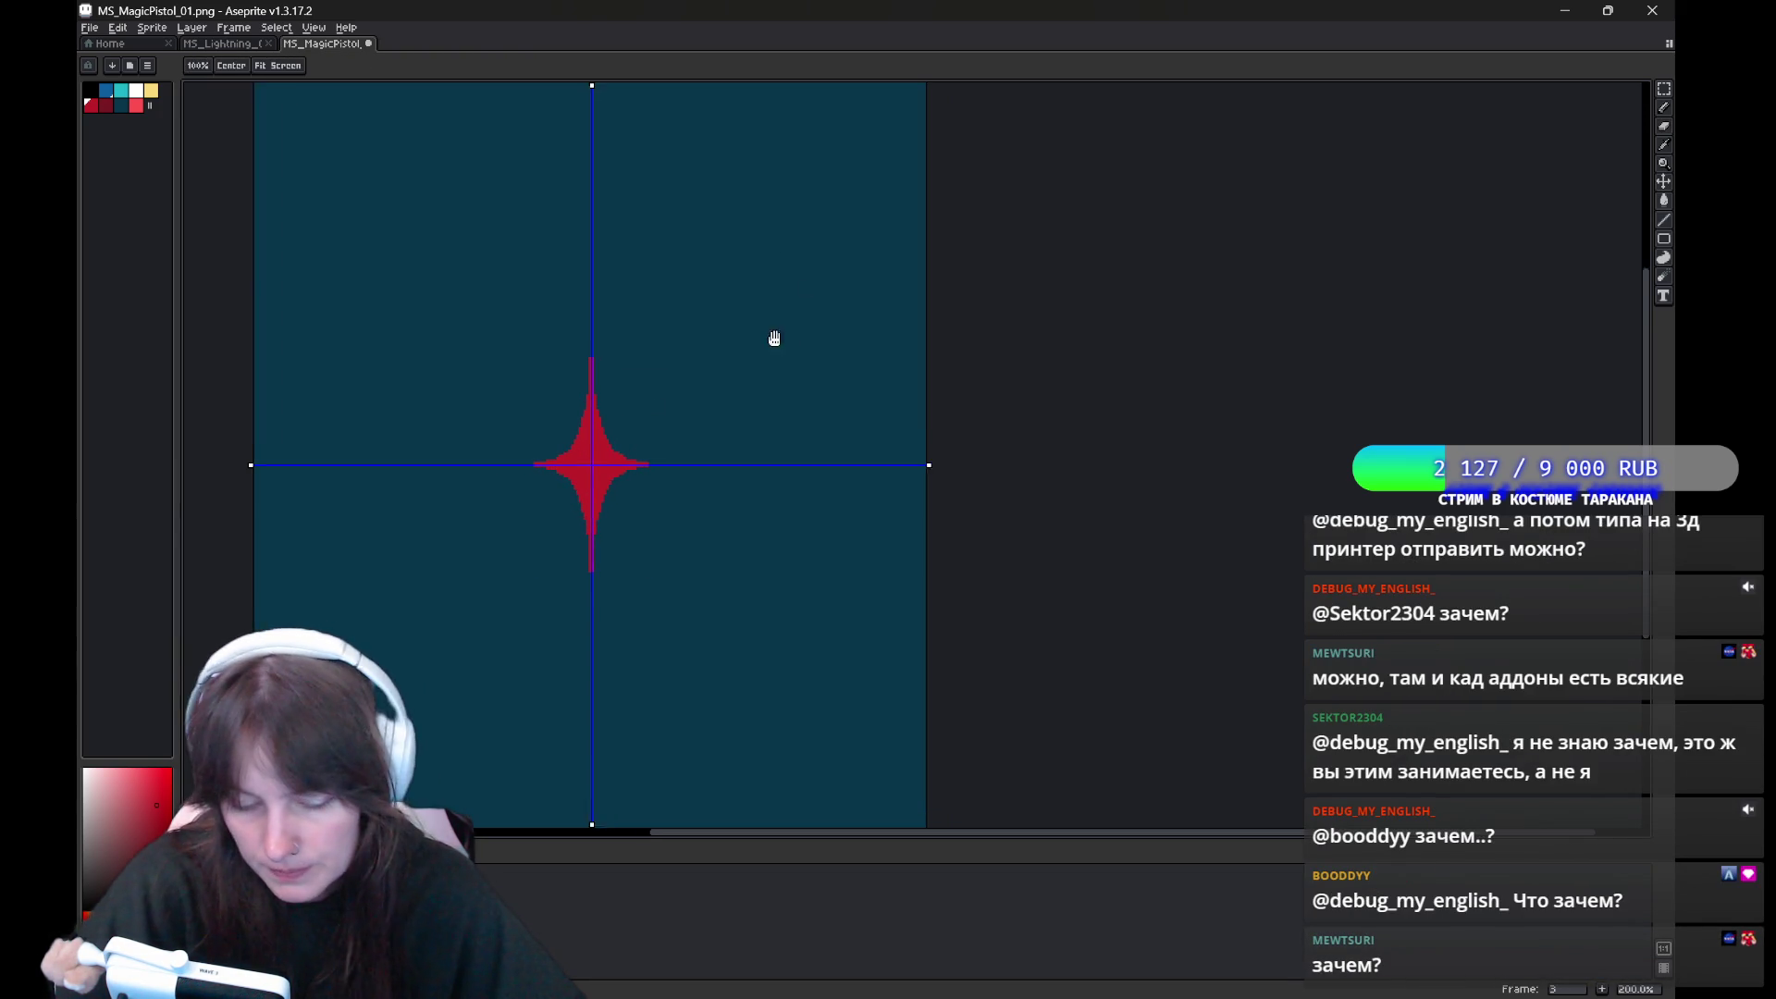
pyautogui.click(408, 66)
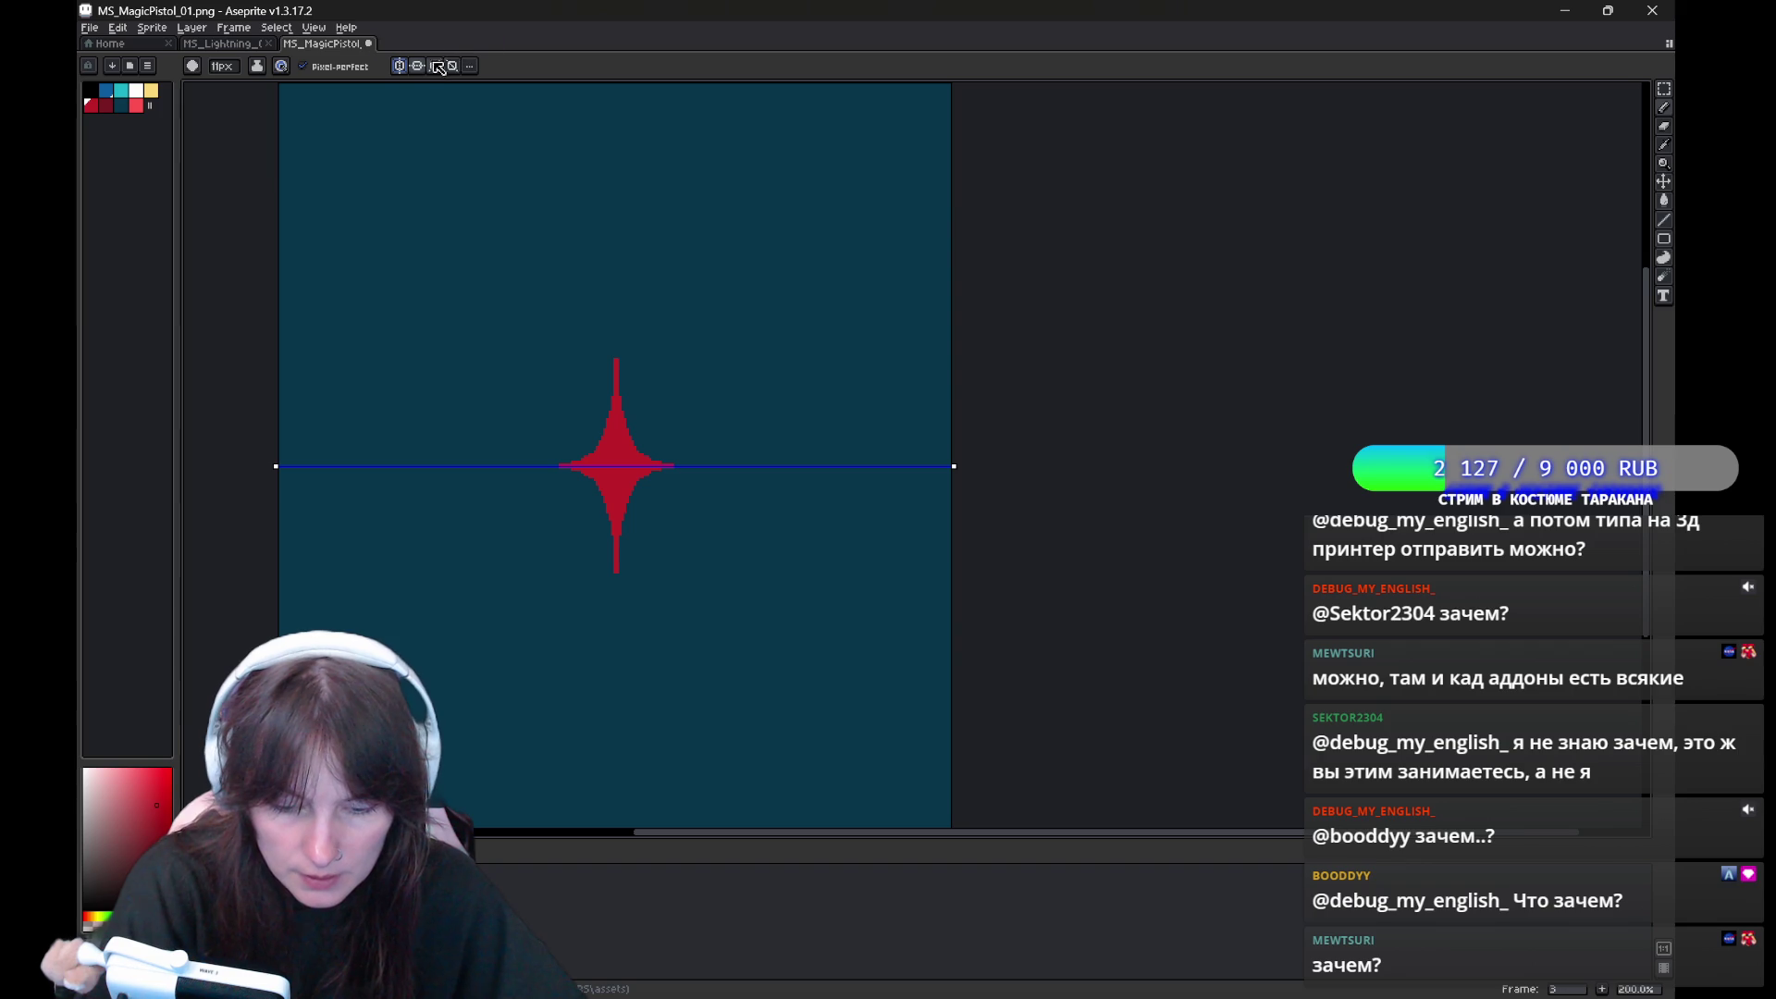
pyautogui.click(439, 66)
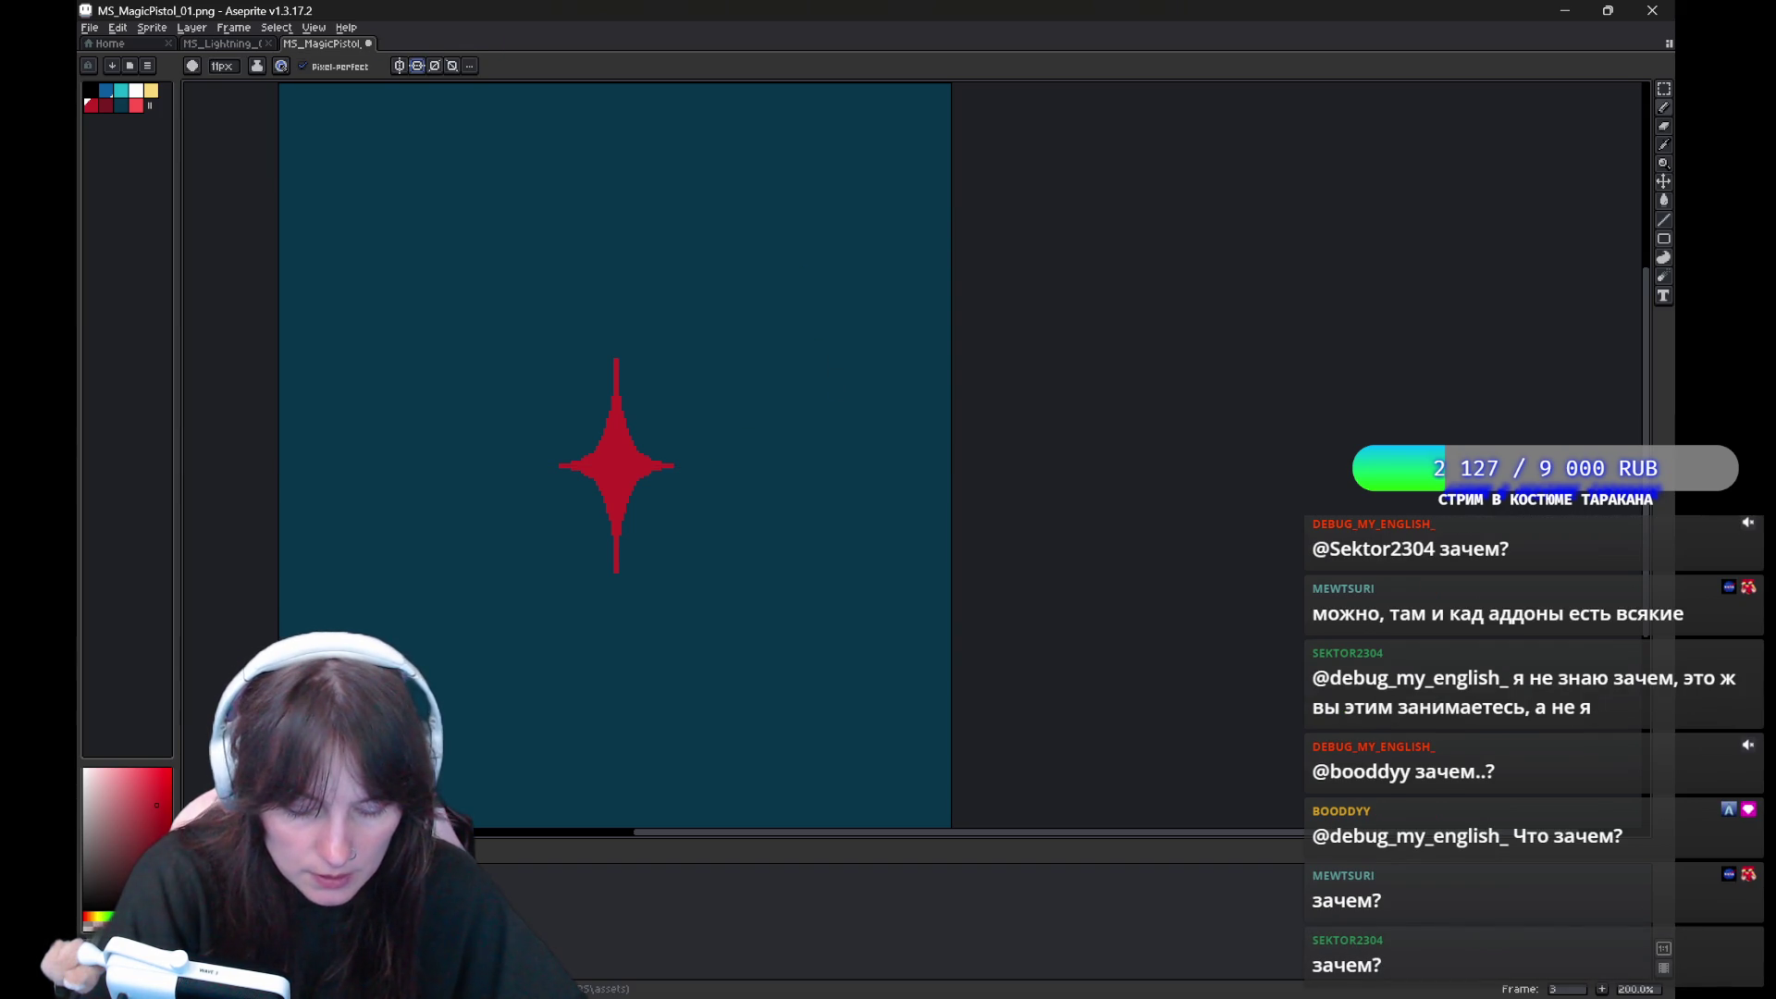
pyautogui.press('Left')
pyautogui.press('Left')
pyautogui.press('Left')
pyautogui.press('Left')
pyautogui.press('Left')
pyautogui.press('Left')
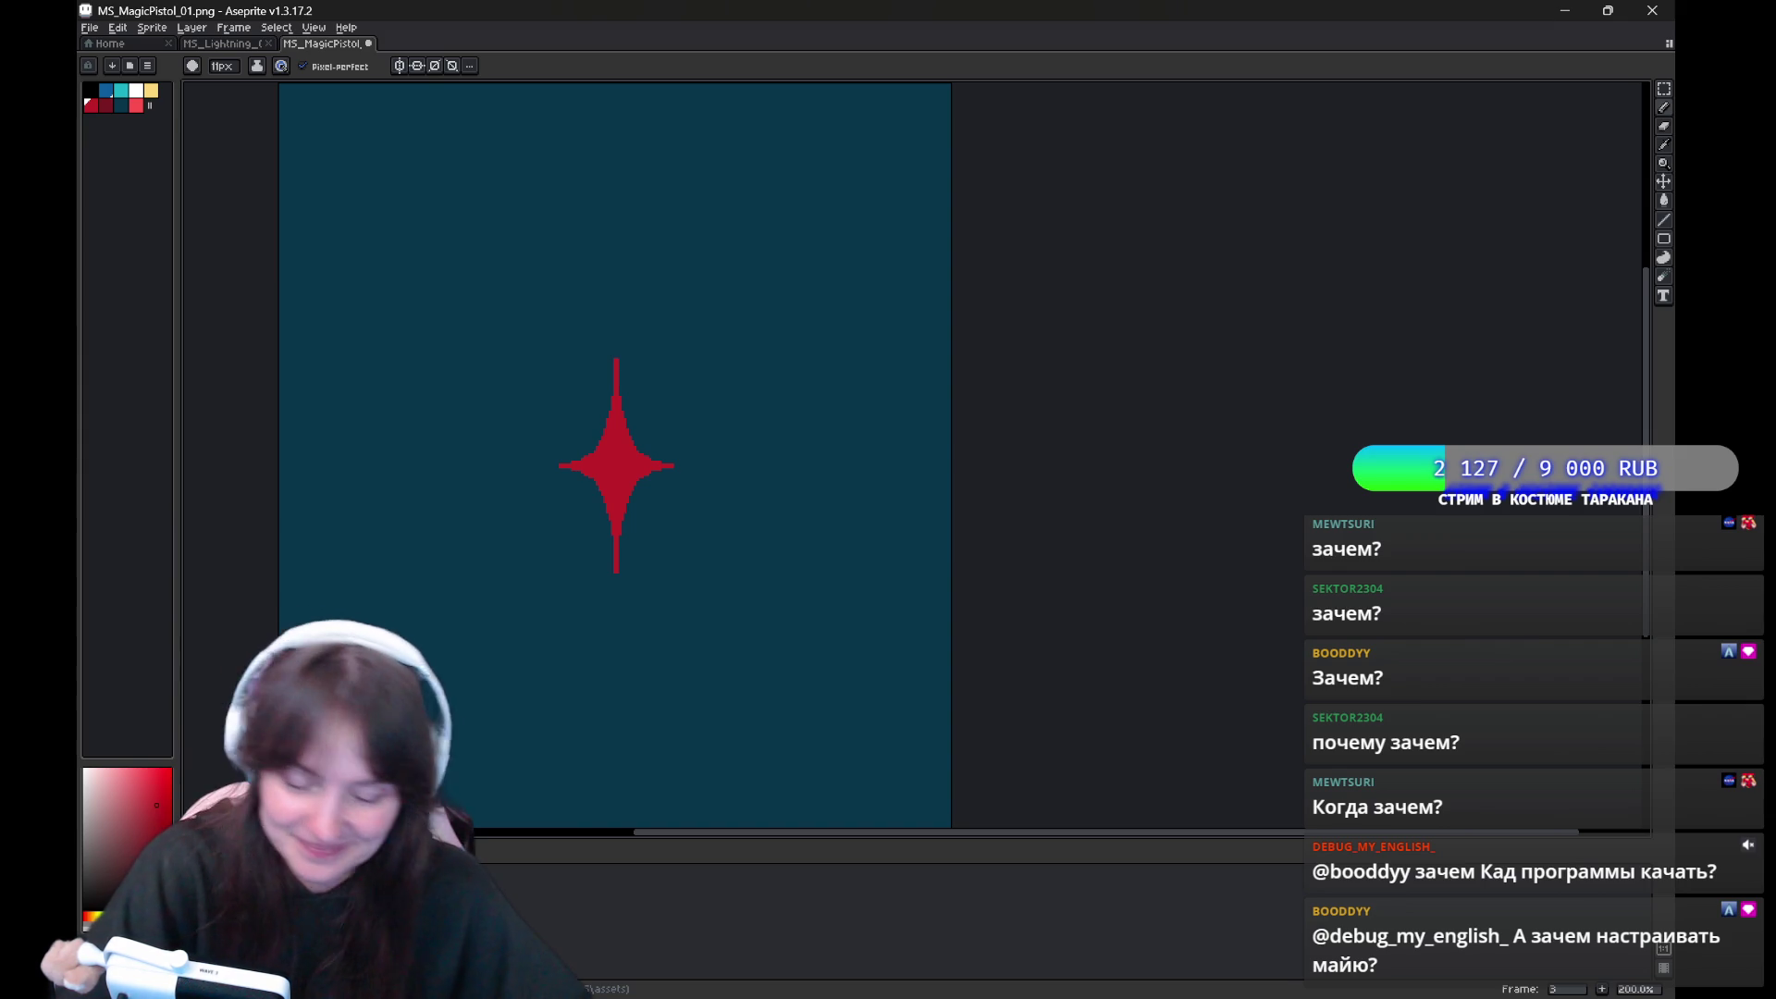
# Play the star animation, then add a new empty fourth frame with Alt+N
pyautogui.press('Return')
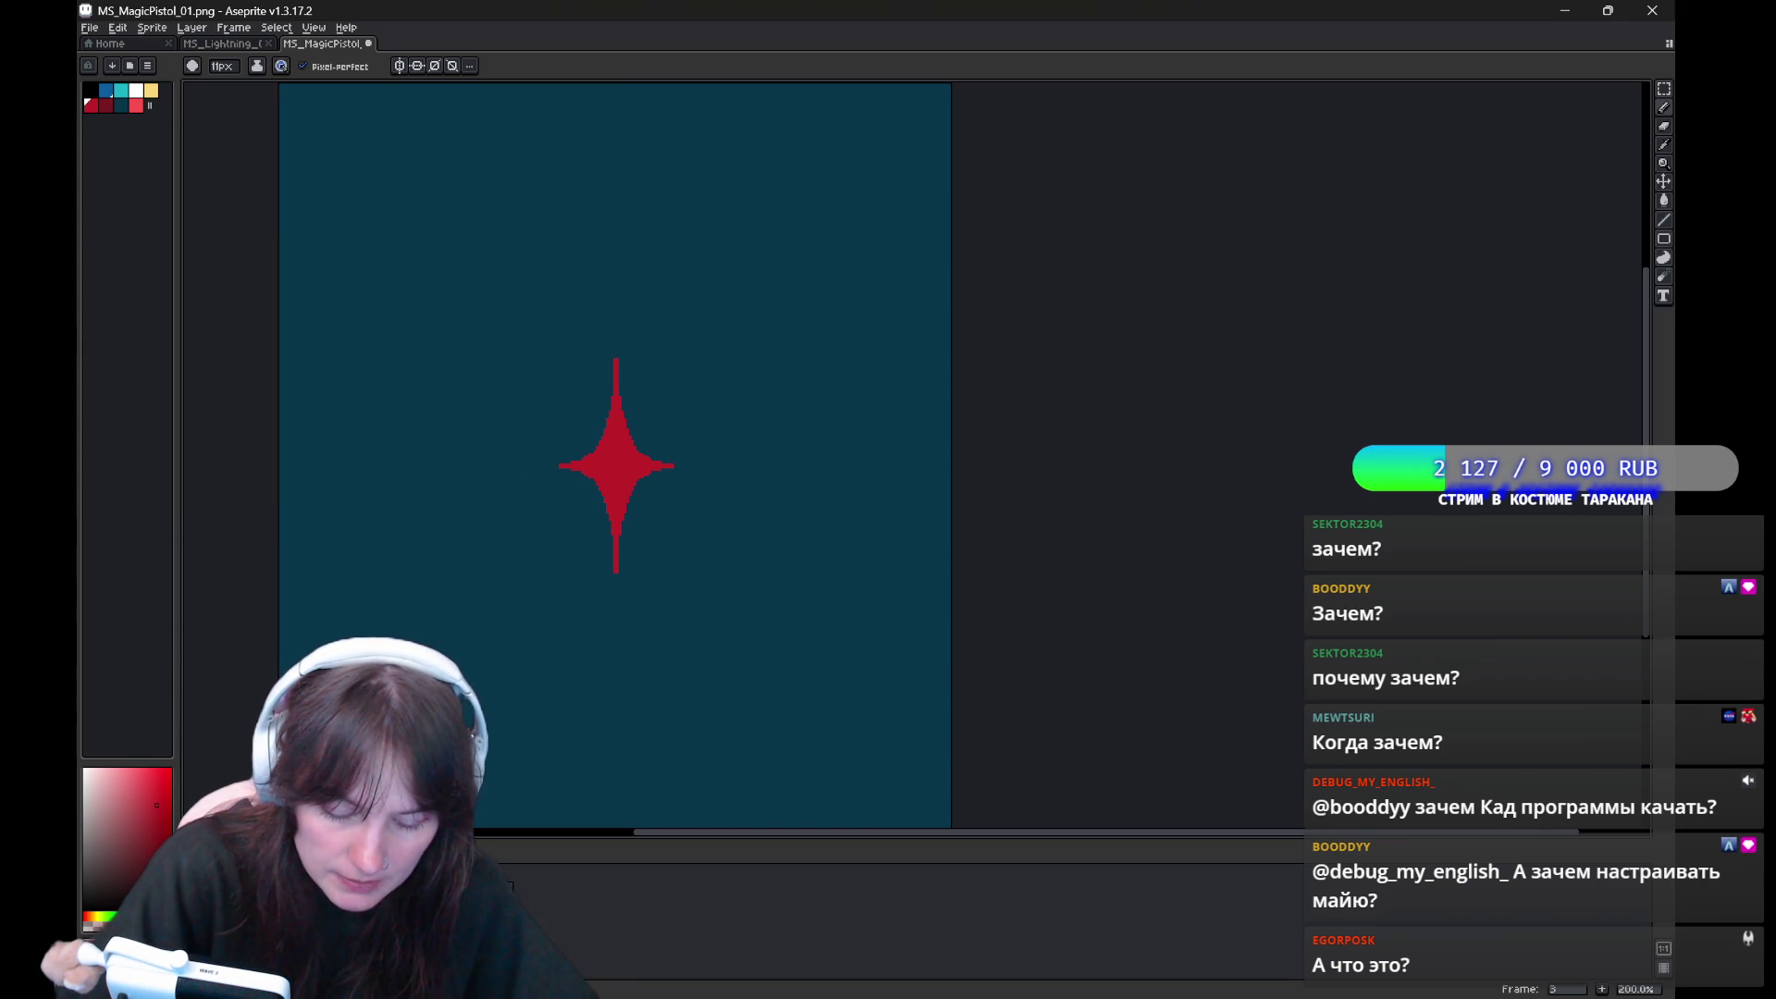
pyautogui.hotkey('alt', 'n')
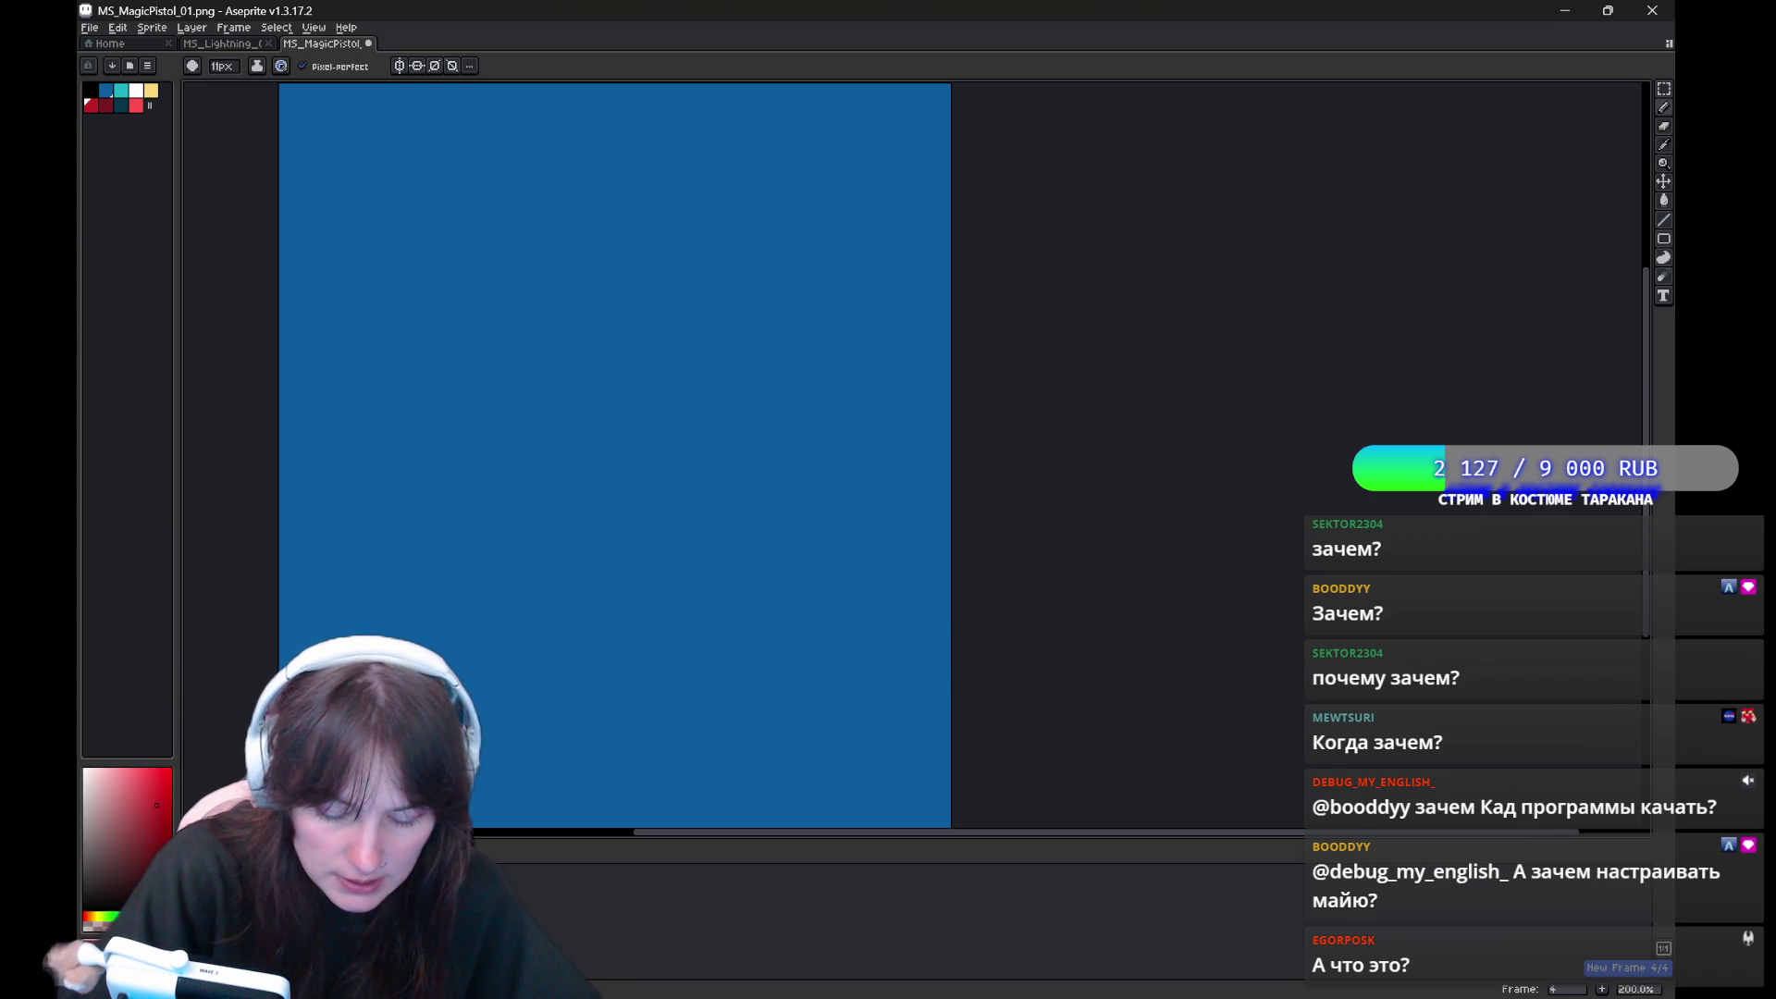
# Compare the star frame with the new frame, pick teal, and go to the blank fourth frame
pyautogui.press('Left')
pyautogui.press('Right')
pyautogui.press('Left')
pyautogui.keyDown('alt'); pyautogui.click(497, 745); pyautogui.keyUp('alt')
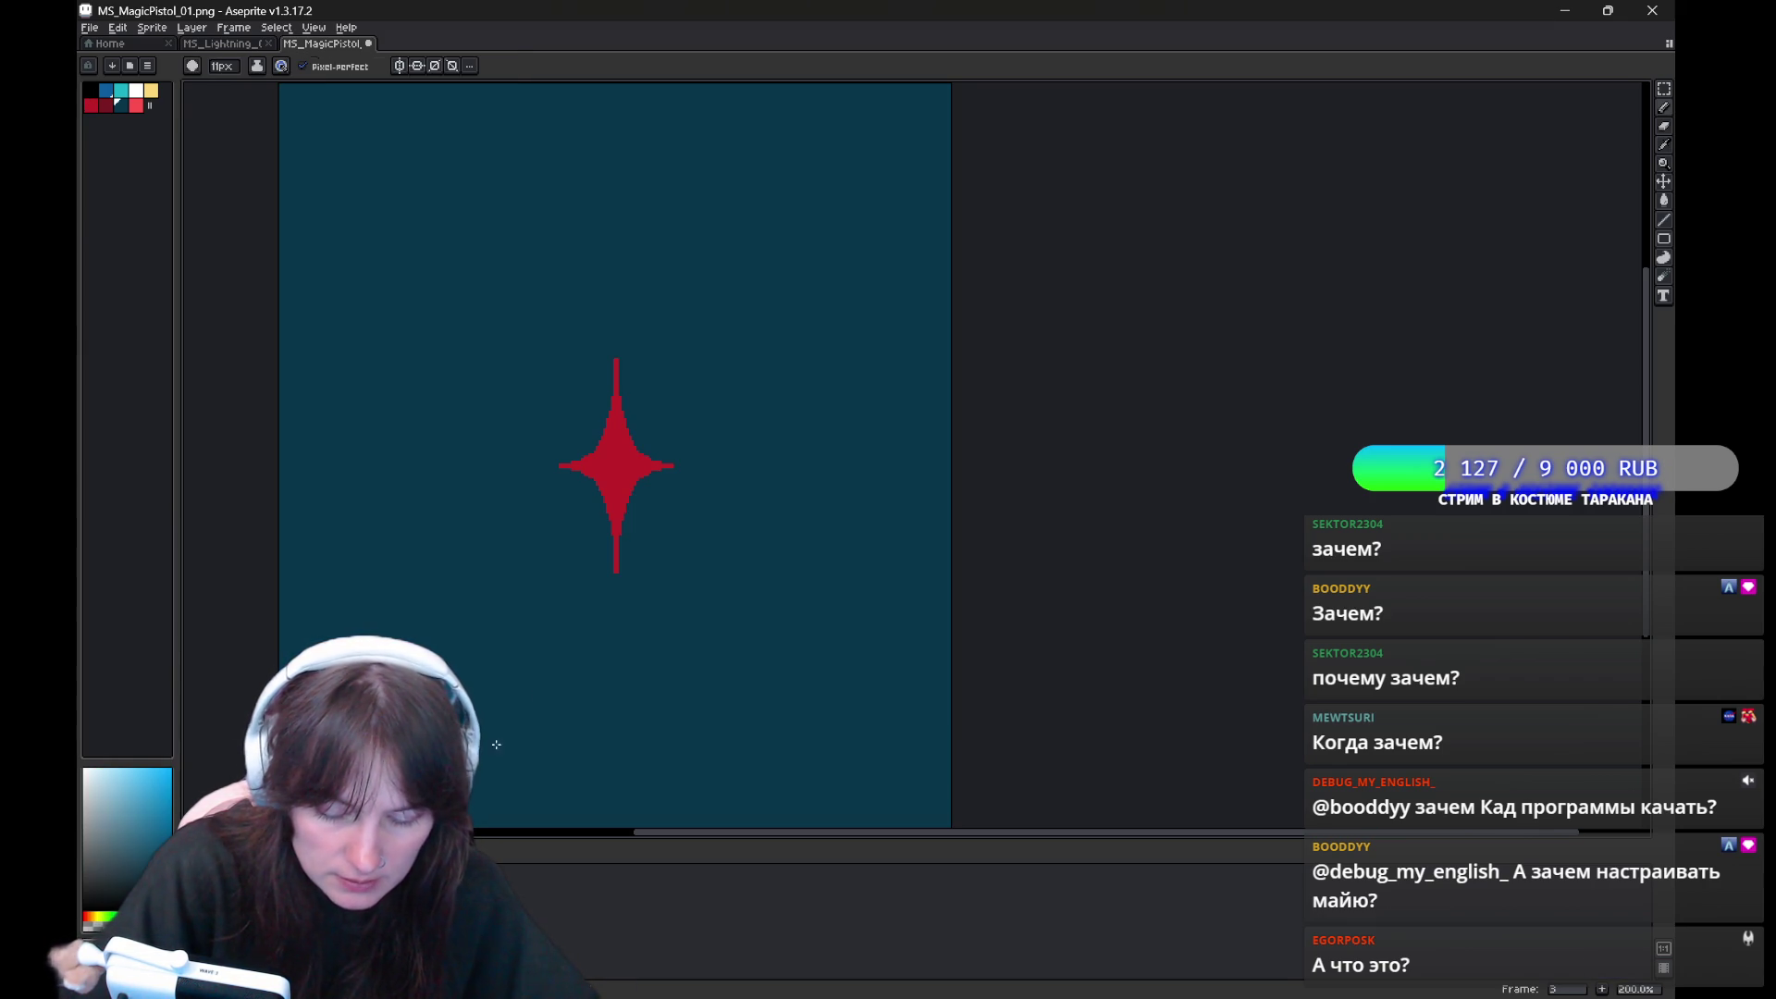
pyautogui.press('Right')
pyautogui.press('g')
pyautogui.press('Left')
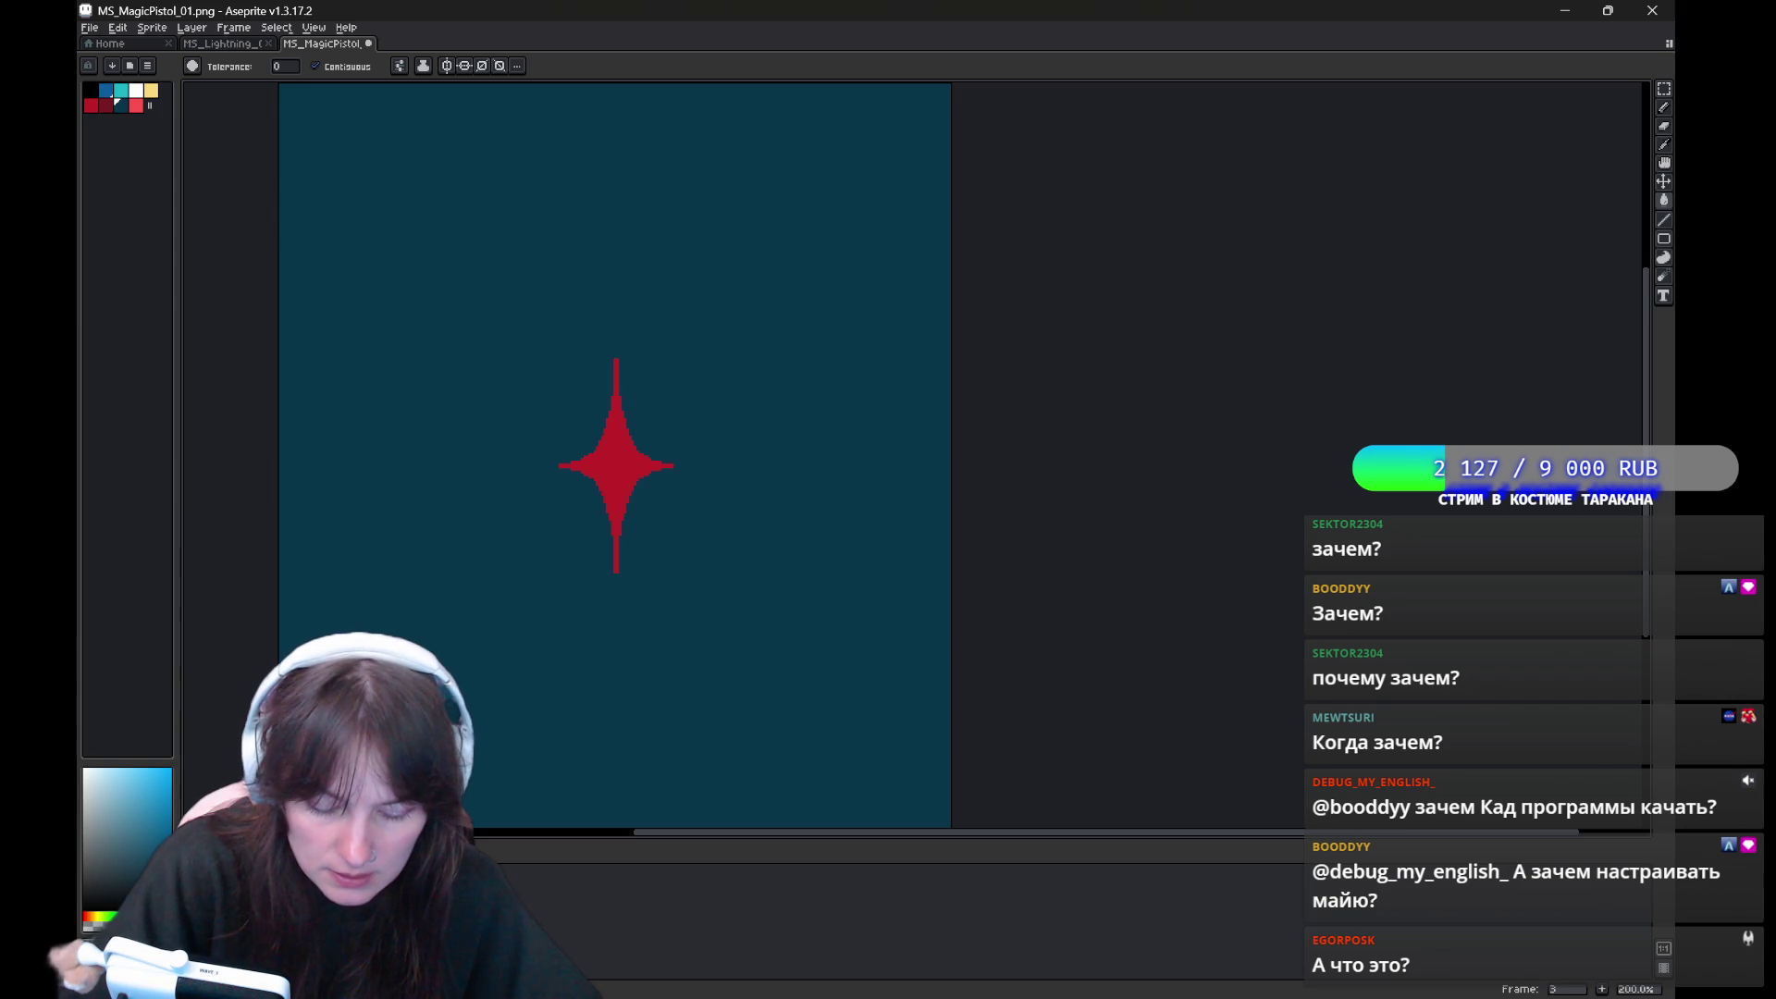
pyautogui.press('b')
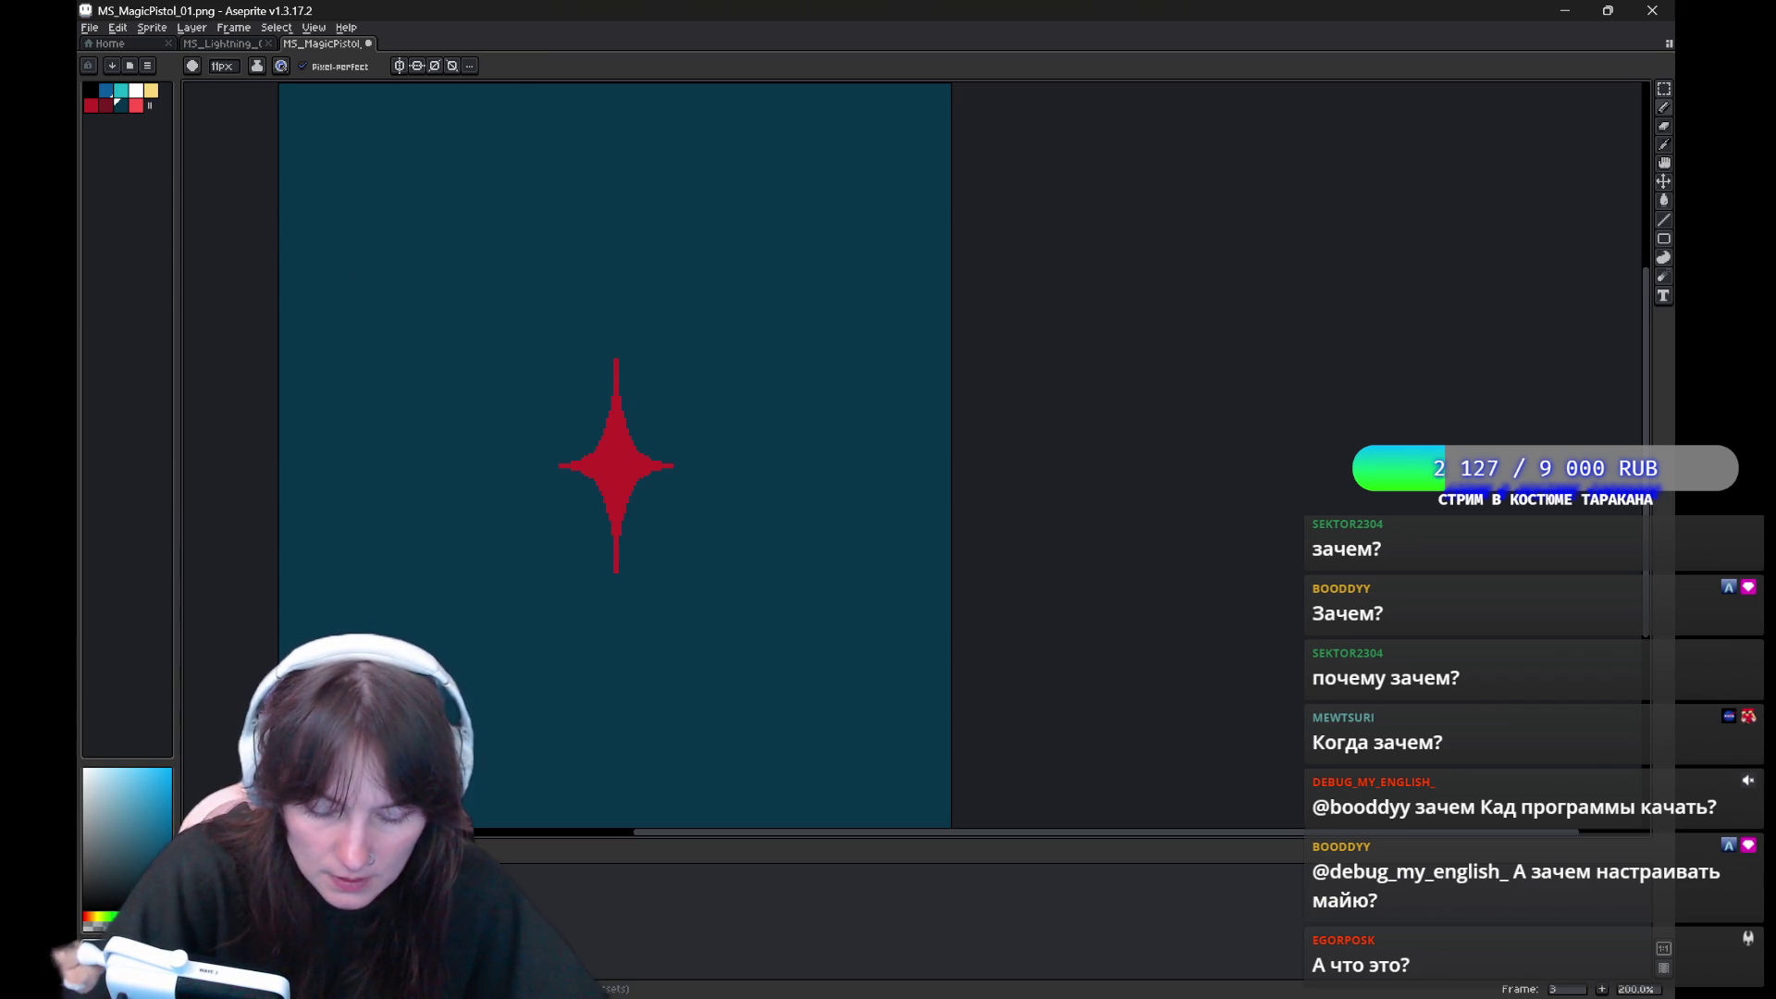
pyautogui.press('Right')
# With symmetry on, sketch a small red cross at the canvas centre, then turn symmetry off and play
pyautogui.click(421, 66)
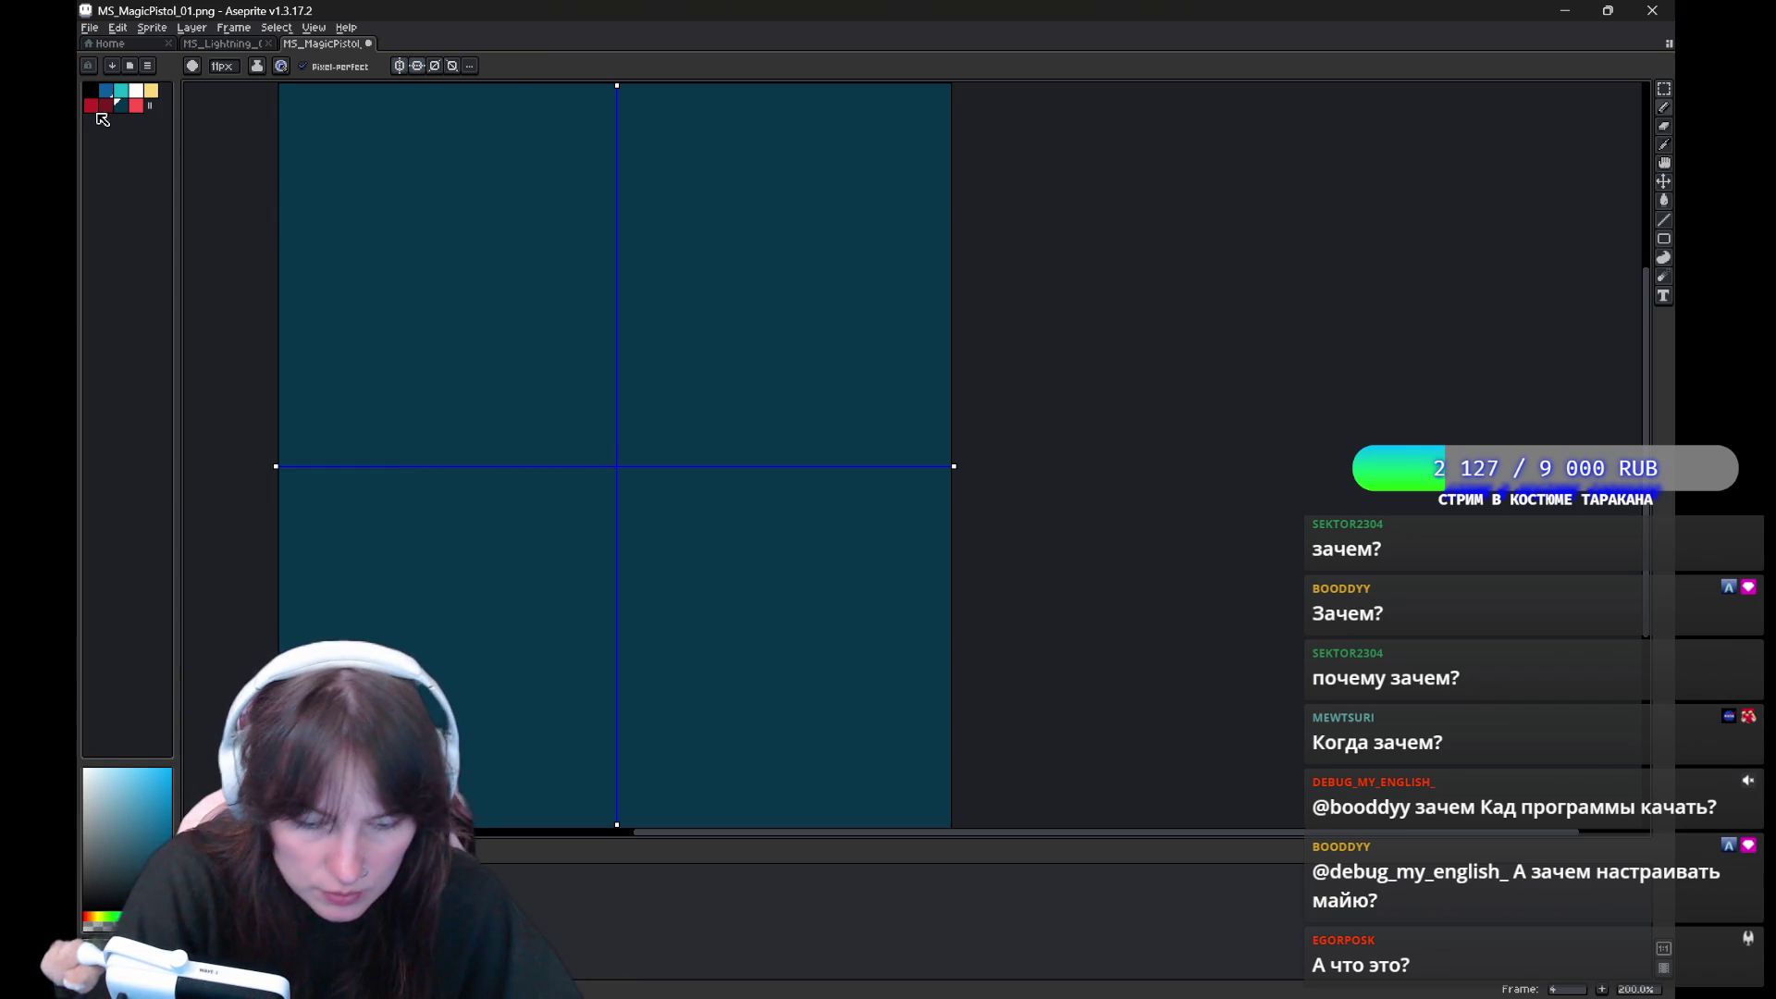
pyautogui.press('x')
pyautogui.hotkey('ctrl', 'z')
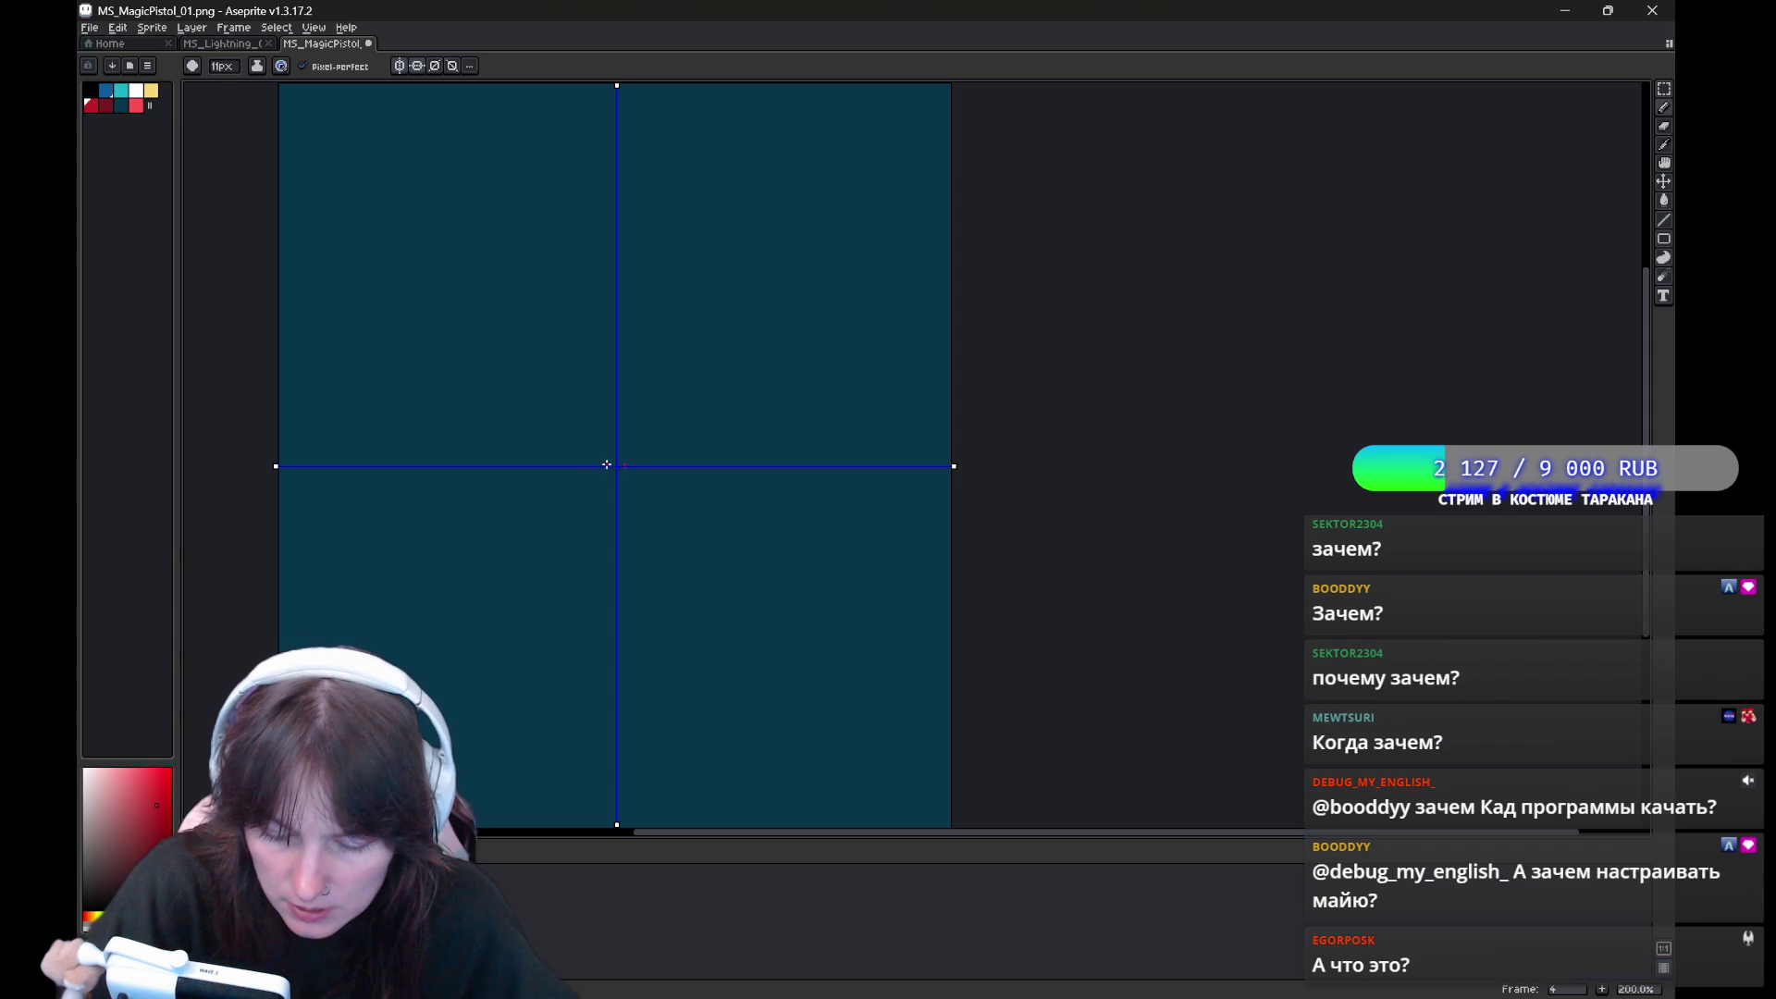
pyautogui.moveTo(613, 459); pyautogui.dragTo(618, 444)
pyautogui.hotkey('ctrl', 'z')
pyautogui.hotkey('ctrl', 'z')
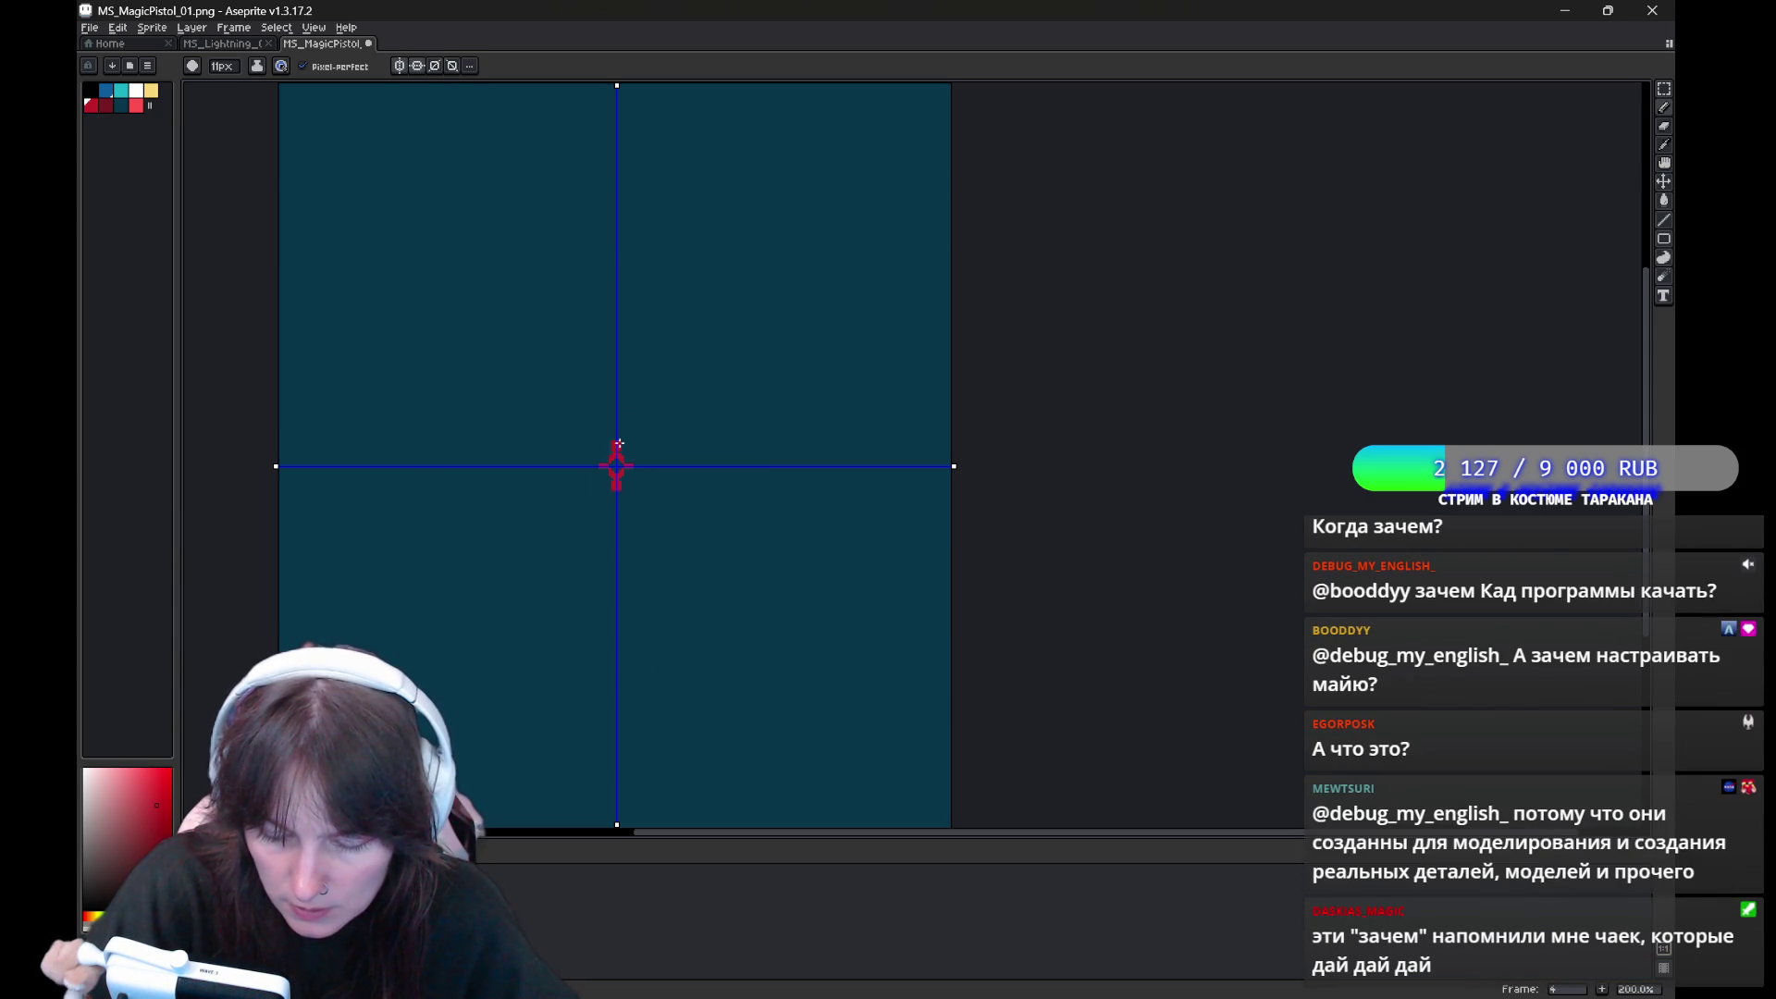
pyautogui.hotkey('ctrl', 'z')
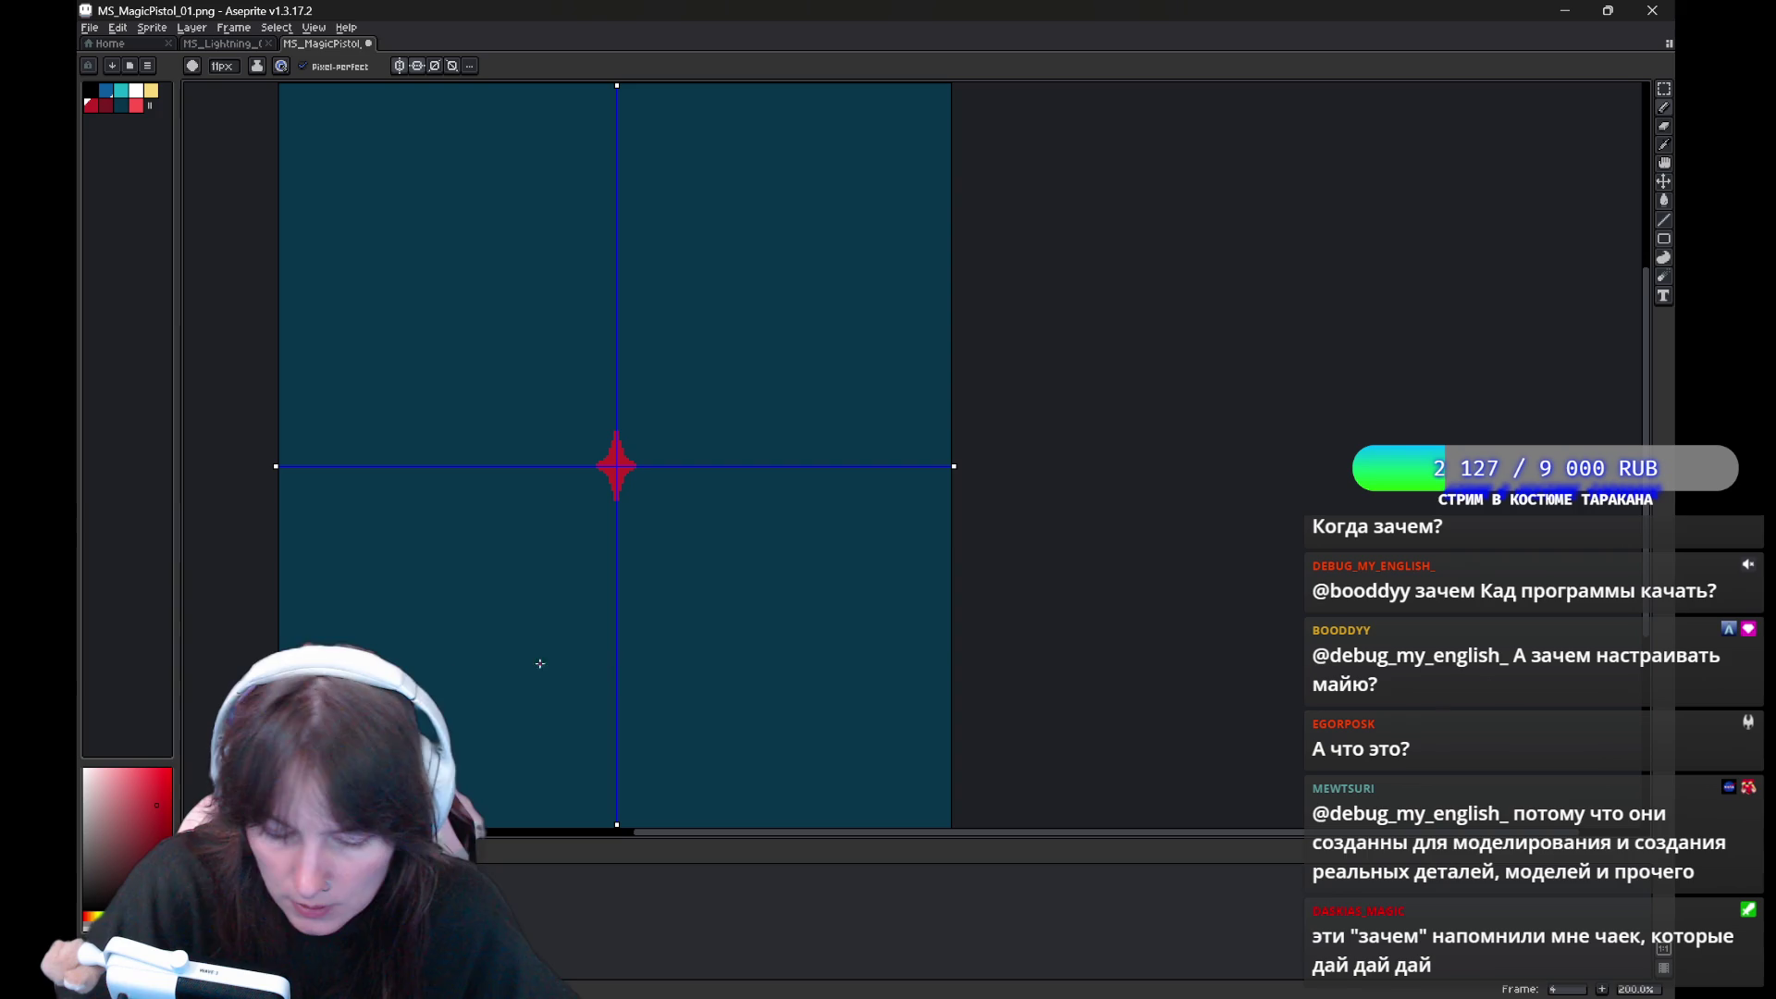
pyautogui.click(418, 67)
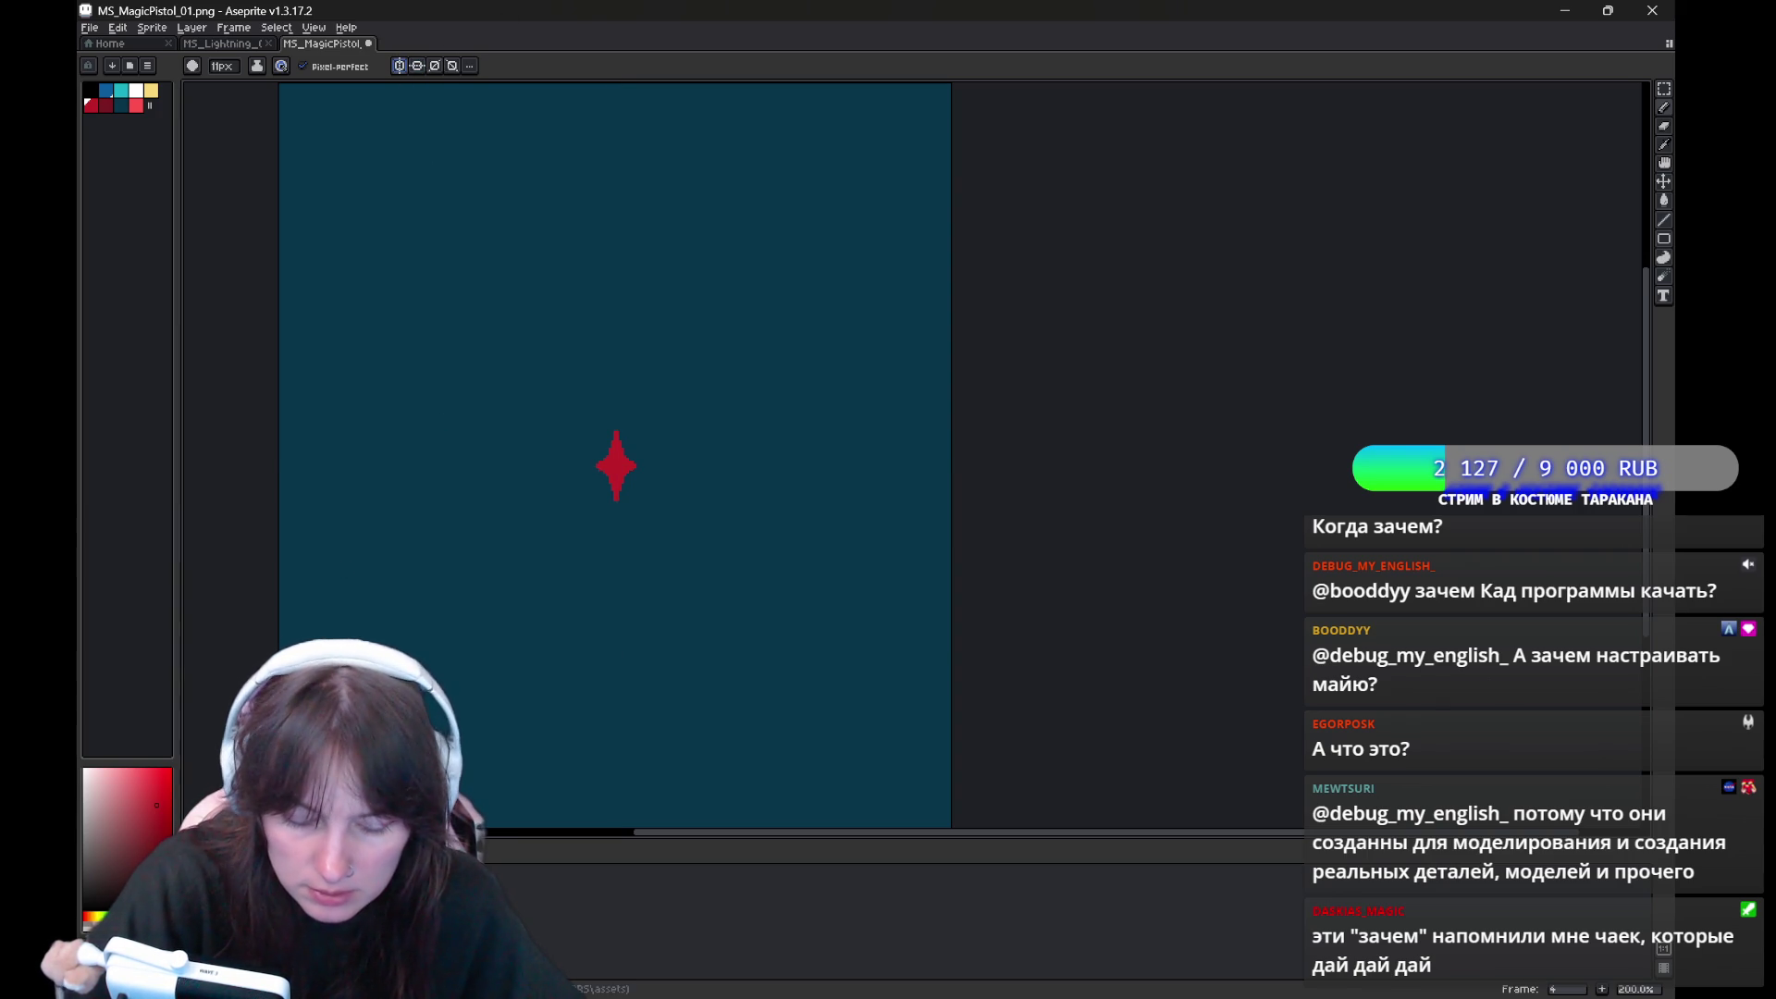
pyautogui.press('Return')
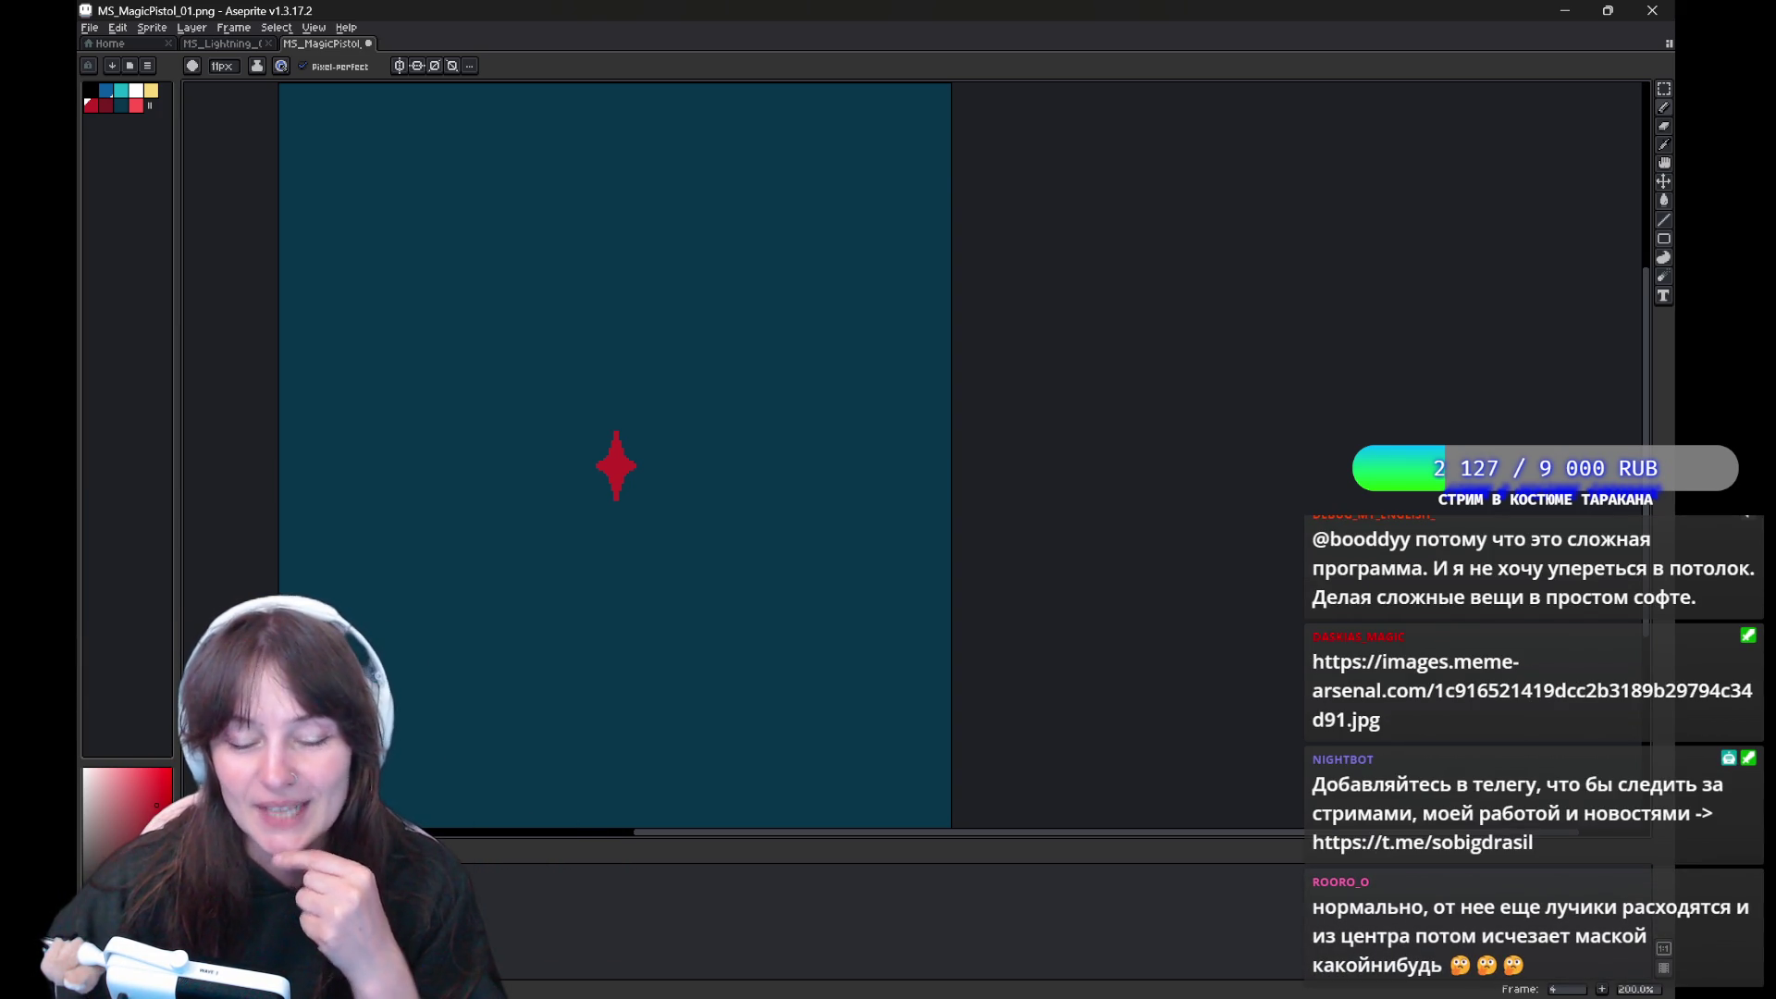
# Try the Eraser and Pencil brush, then enable both horizontal and vertical symmetry in the context bar
pyautogui.press('e')
pyautogui.press('b')
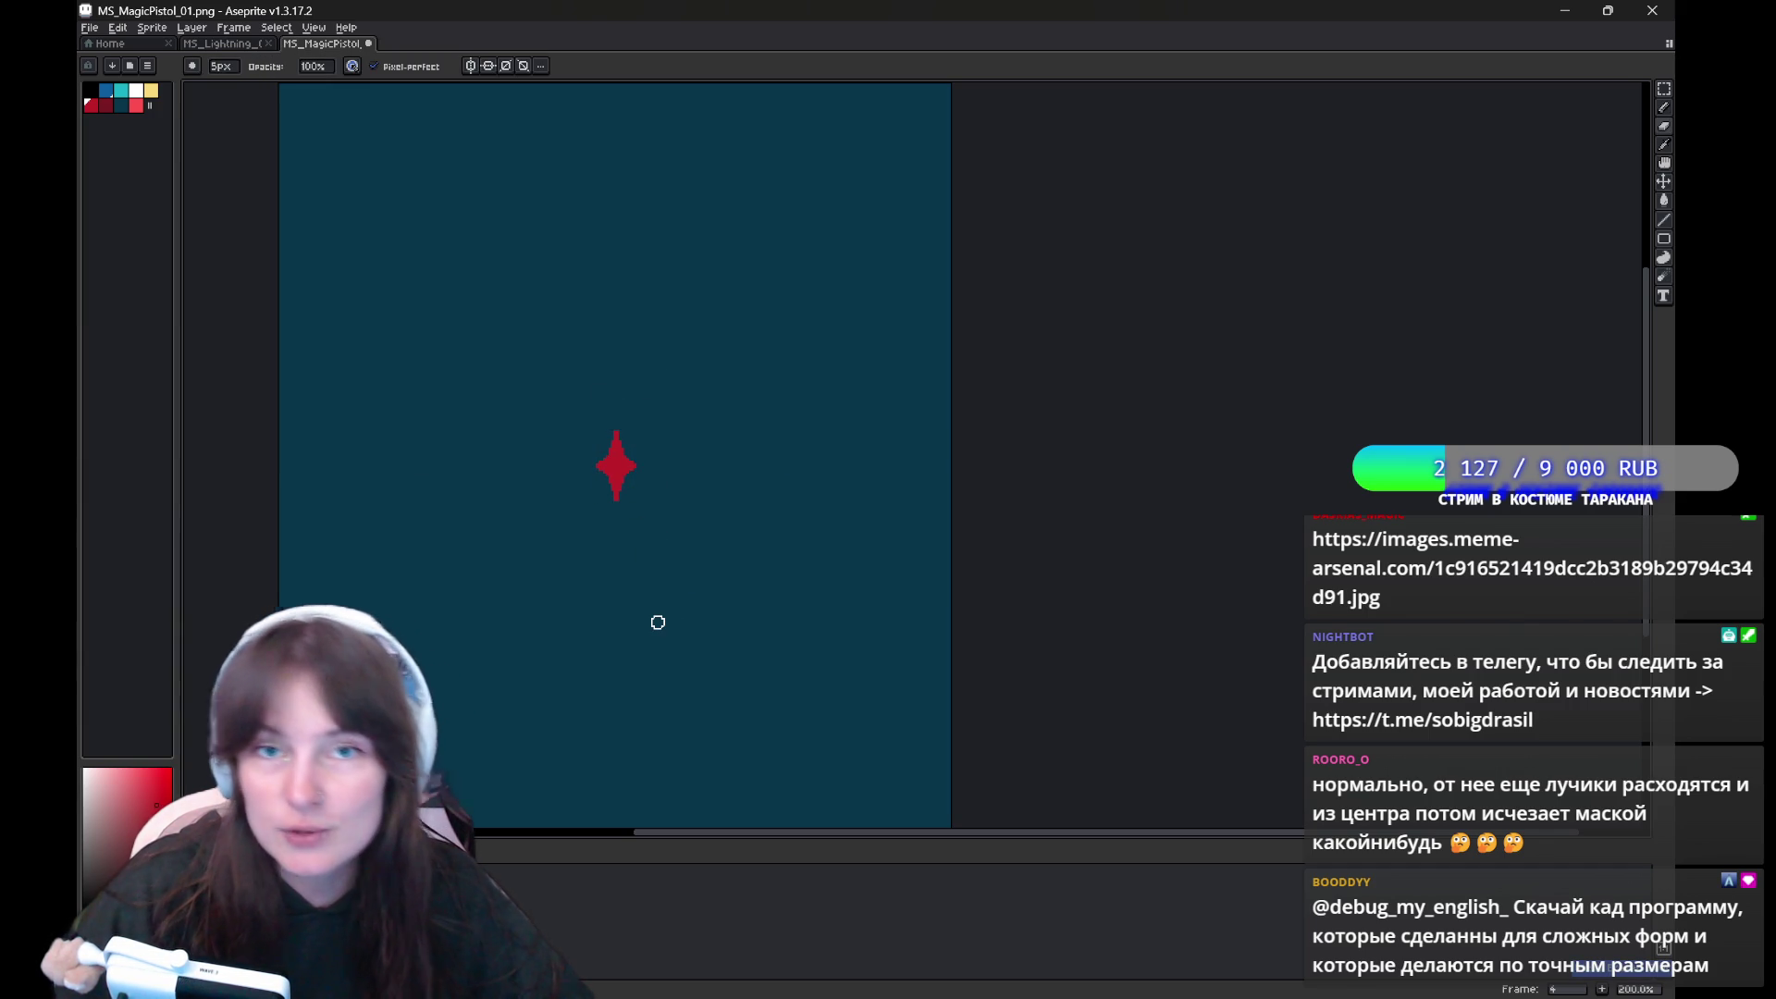
pyautogui.click(470, 65)
pyautogui.click(487, 66)
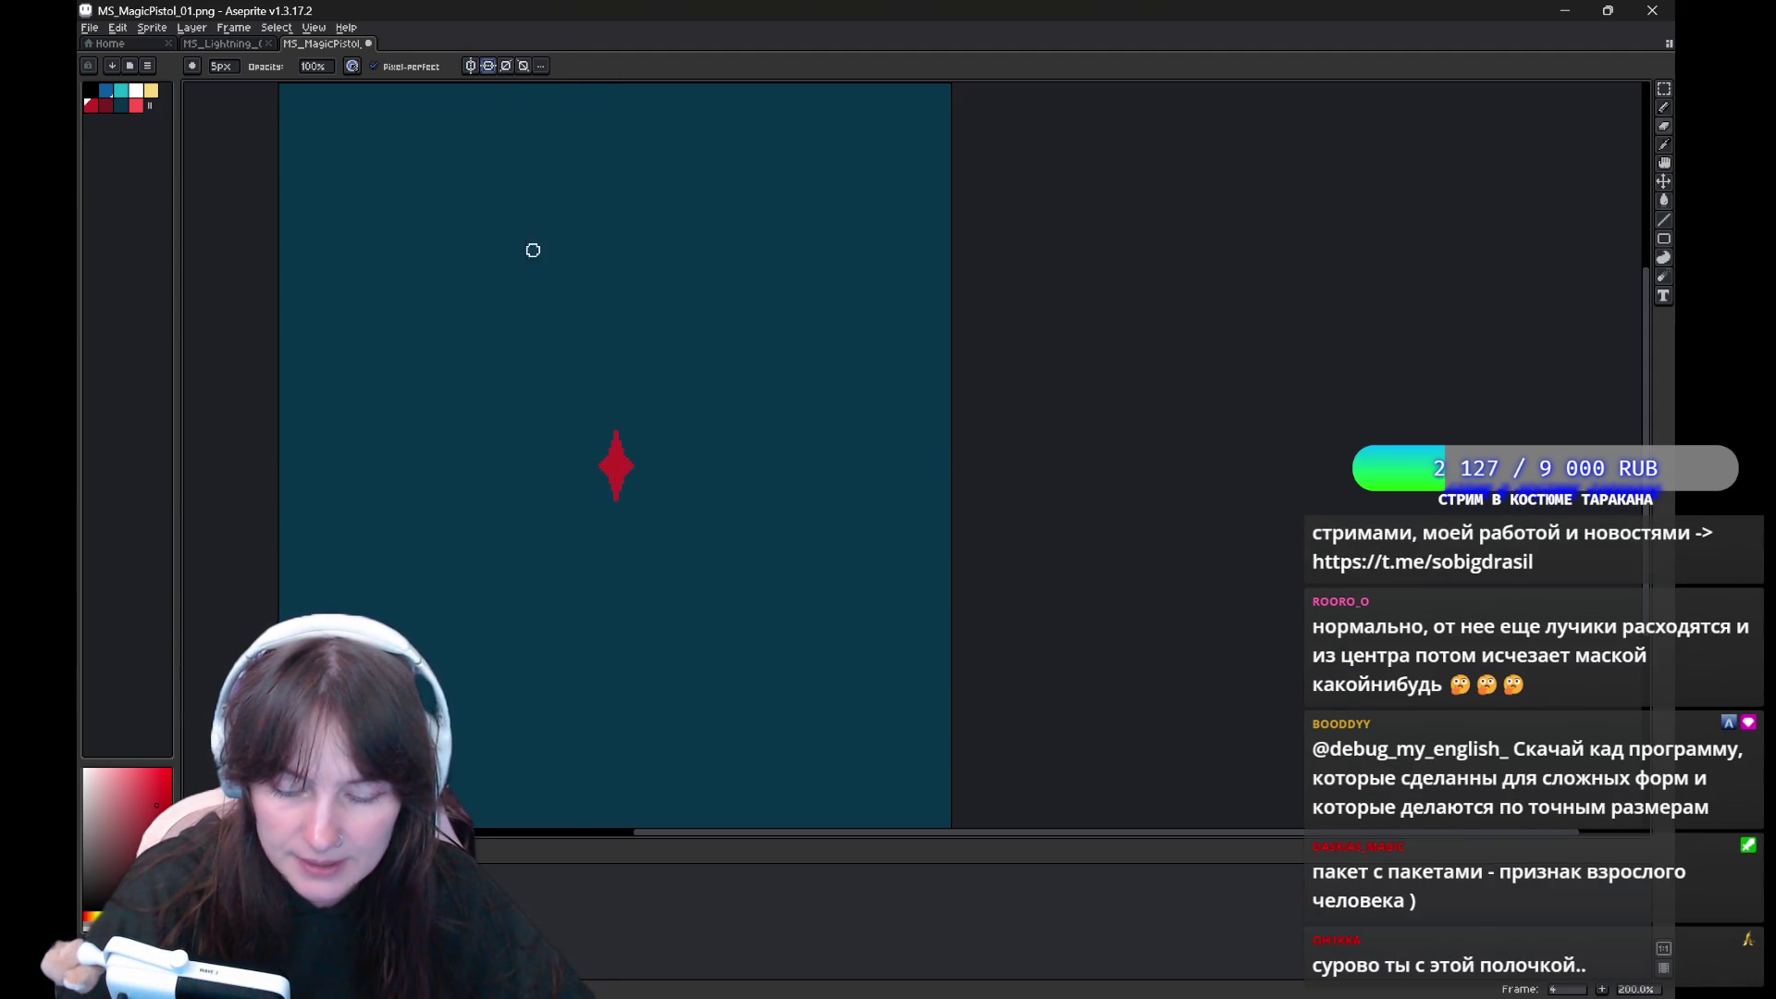
pyautogui.click(490, 68)
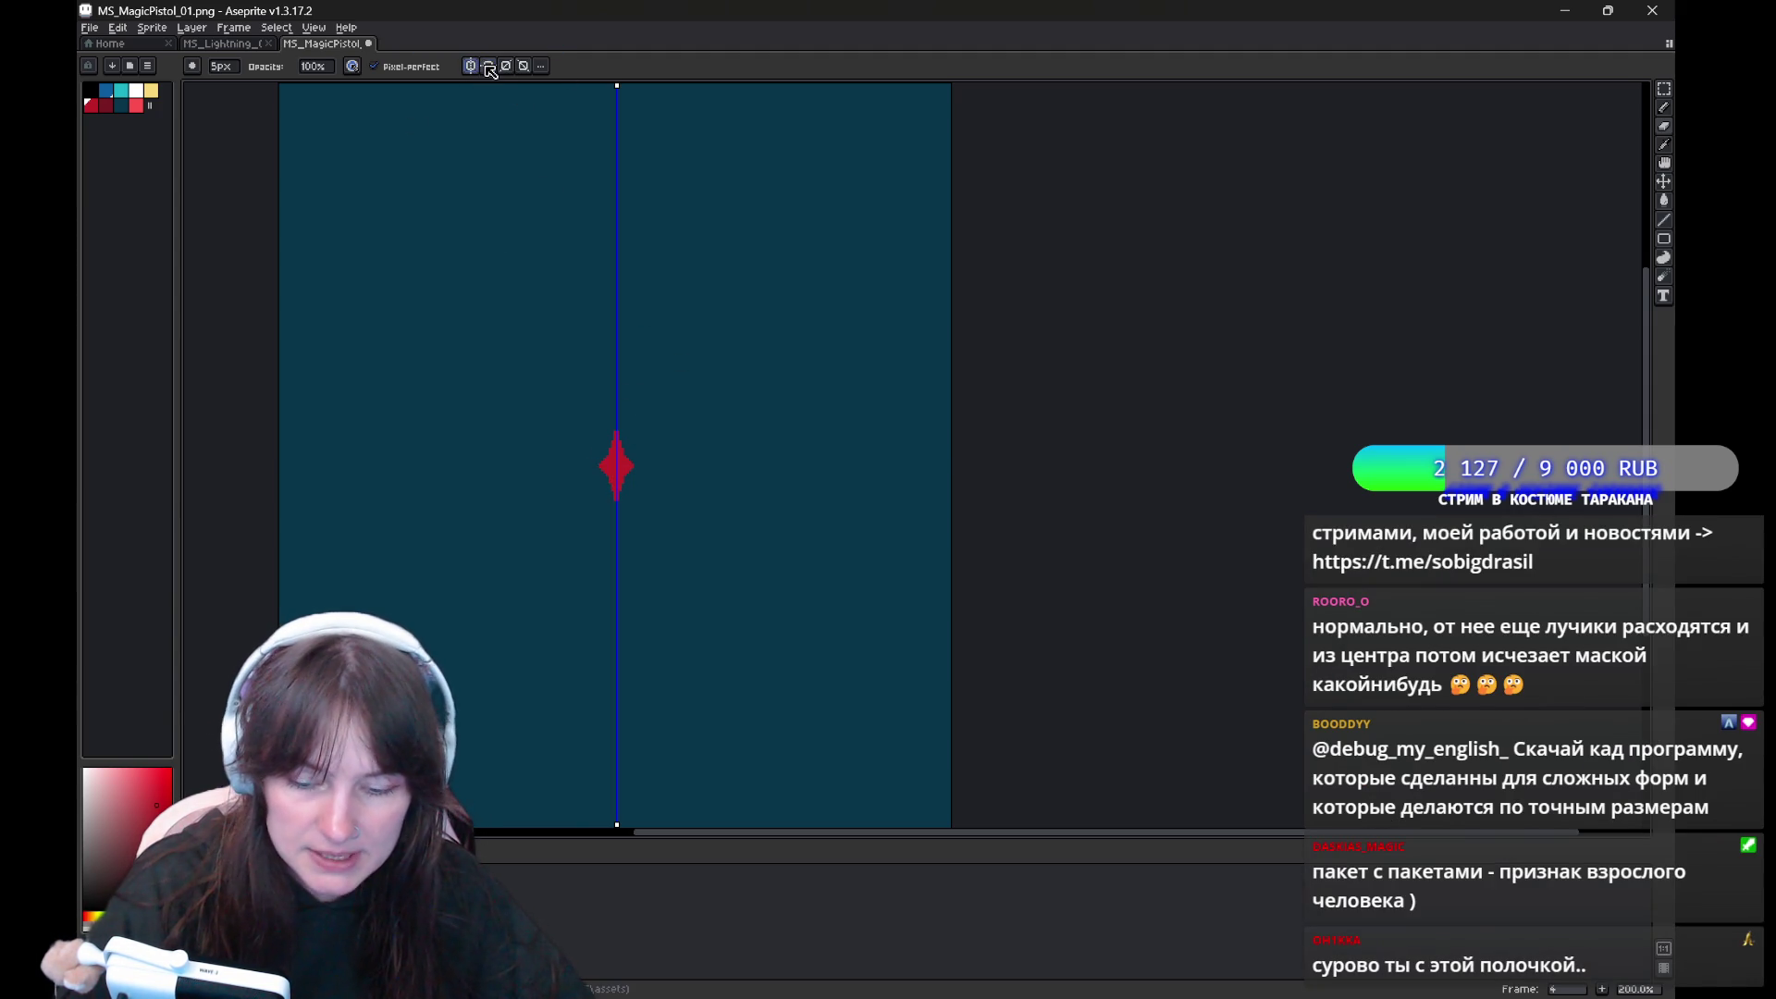
# Pick yellow from the palette, paint the sparkle's centre pixel, then swap back to red
pyautogui.click(154, 92)
pyautogui.scroll(1, 393, 349)
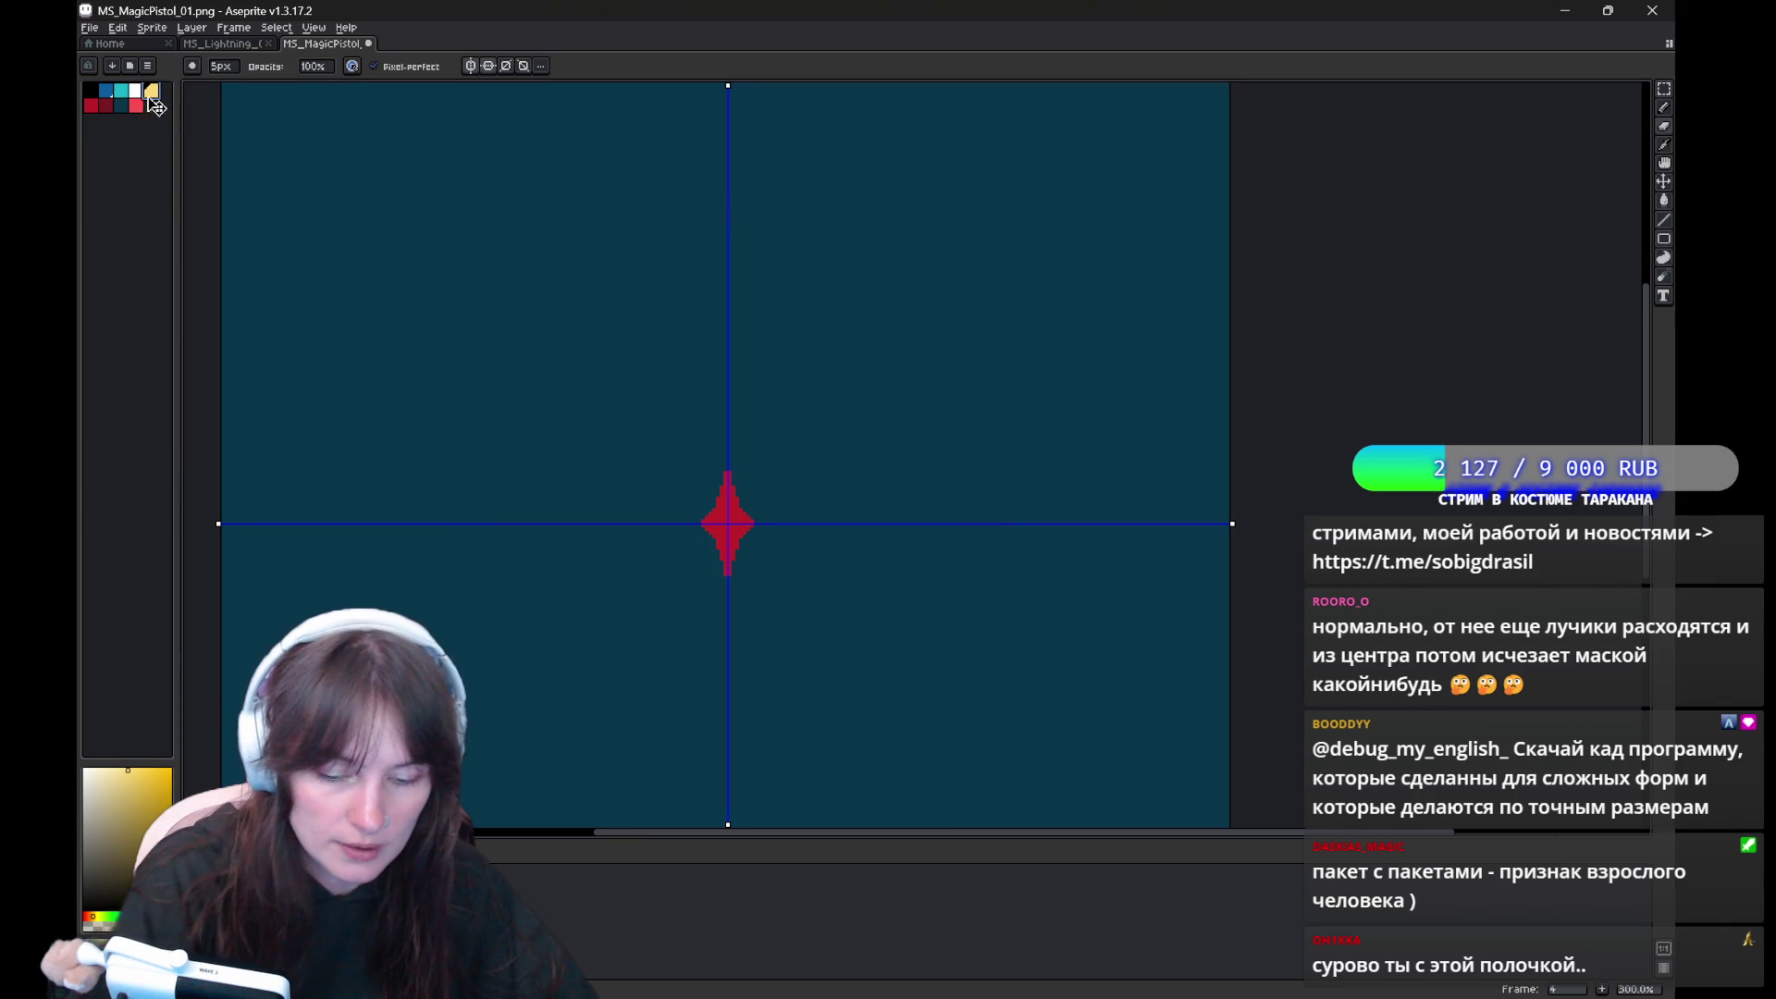
pyautogui.click(153, 104)
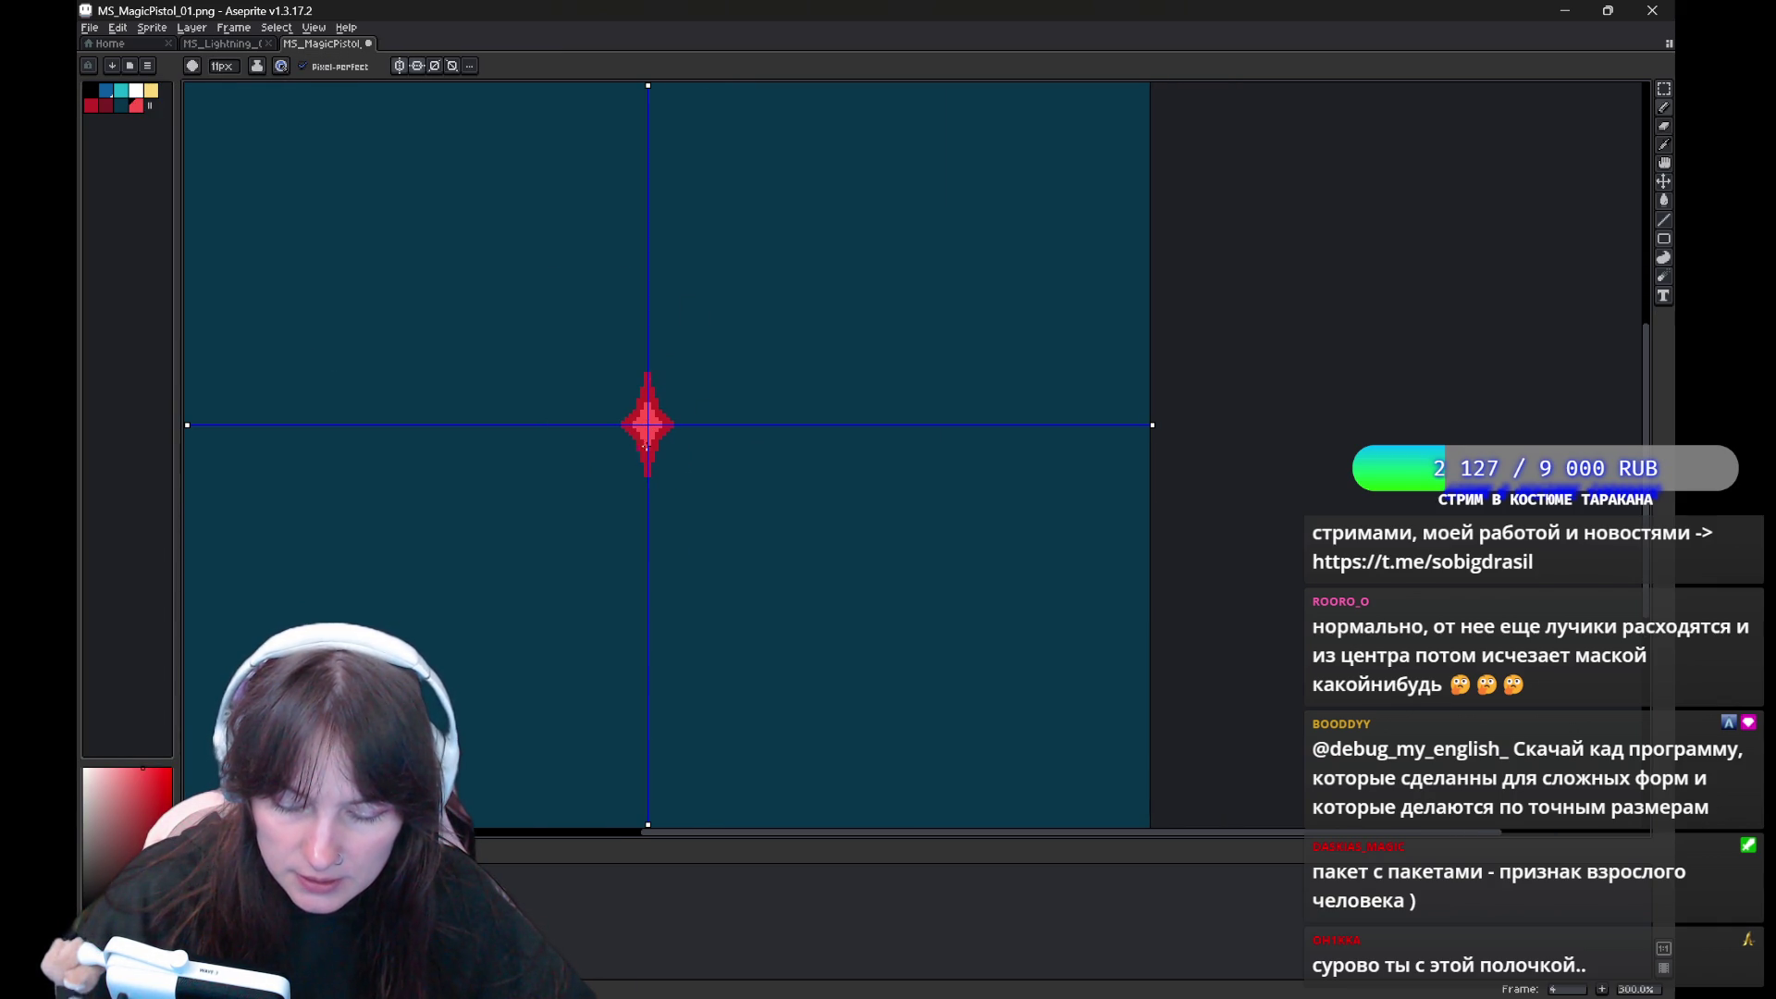
pyautogui.click(150, 90)
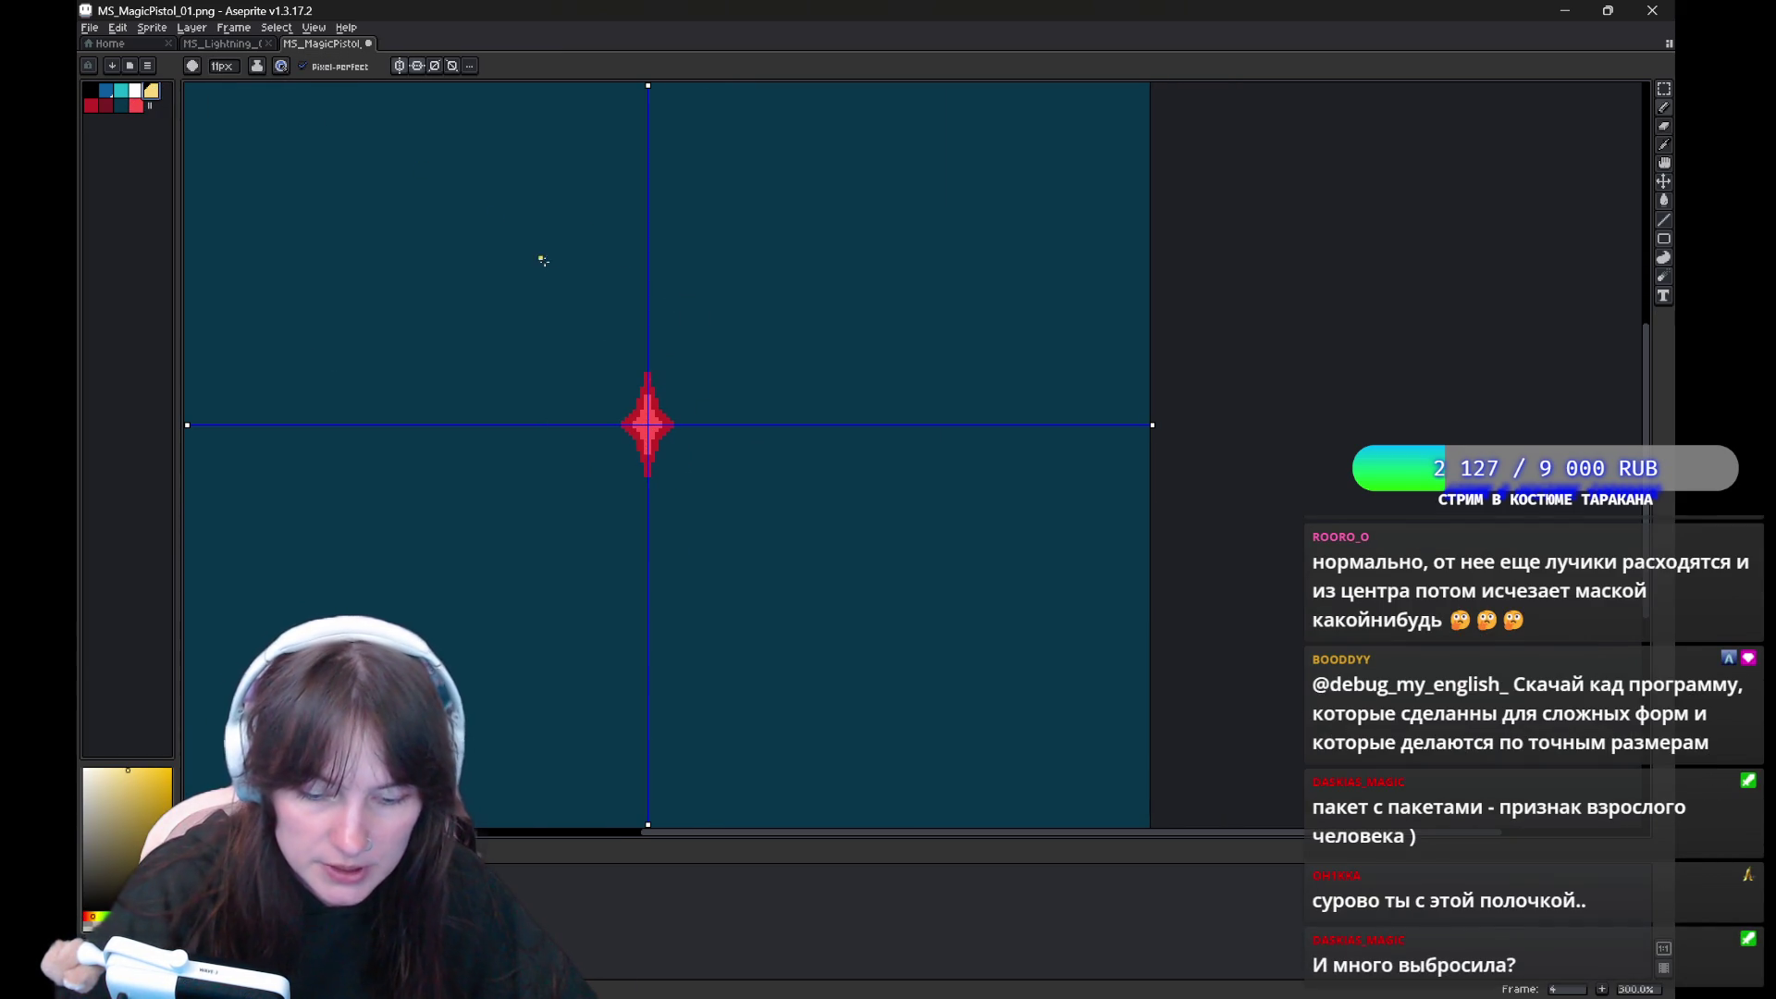
pyautogui.click(646, 424)
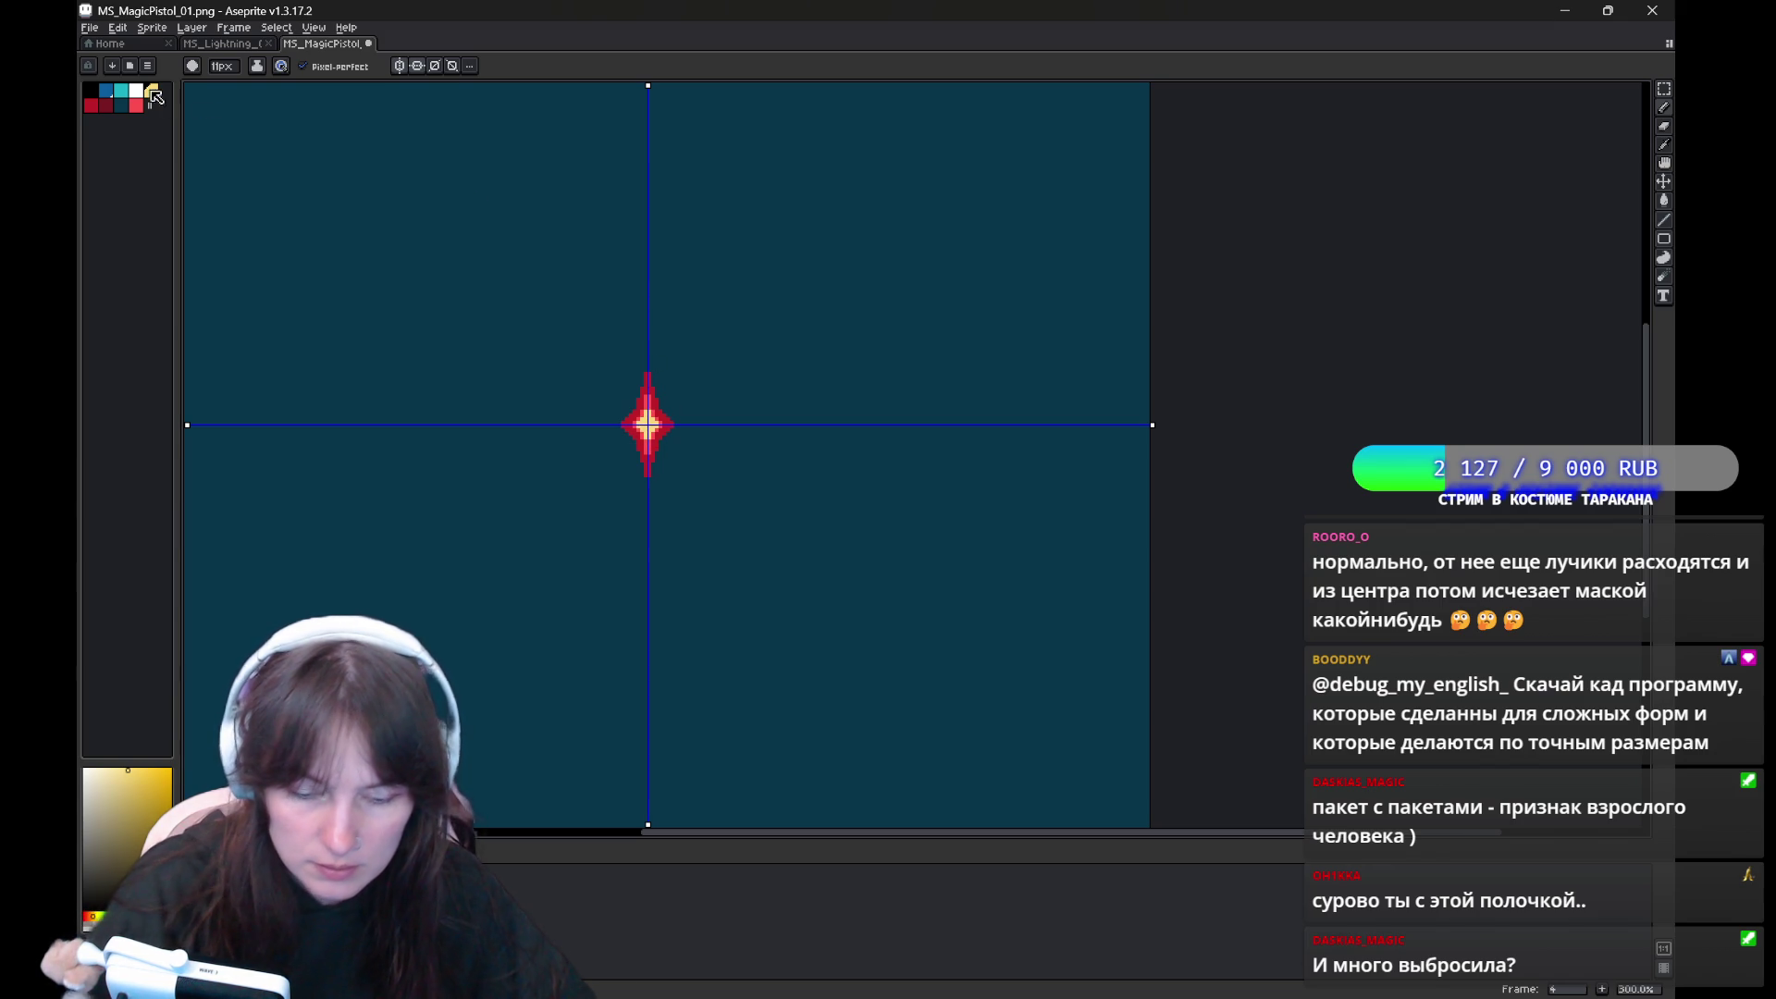
pyautogui.press('x')
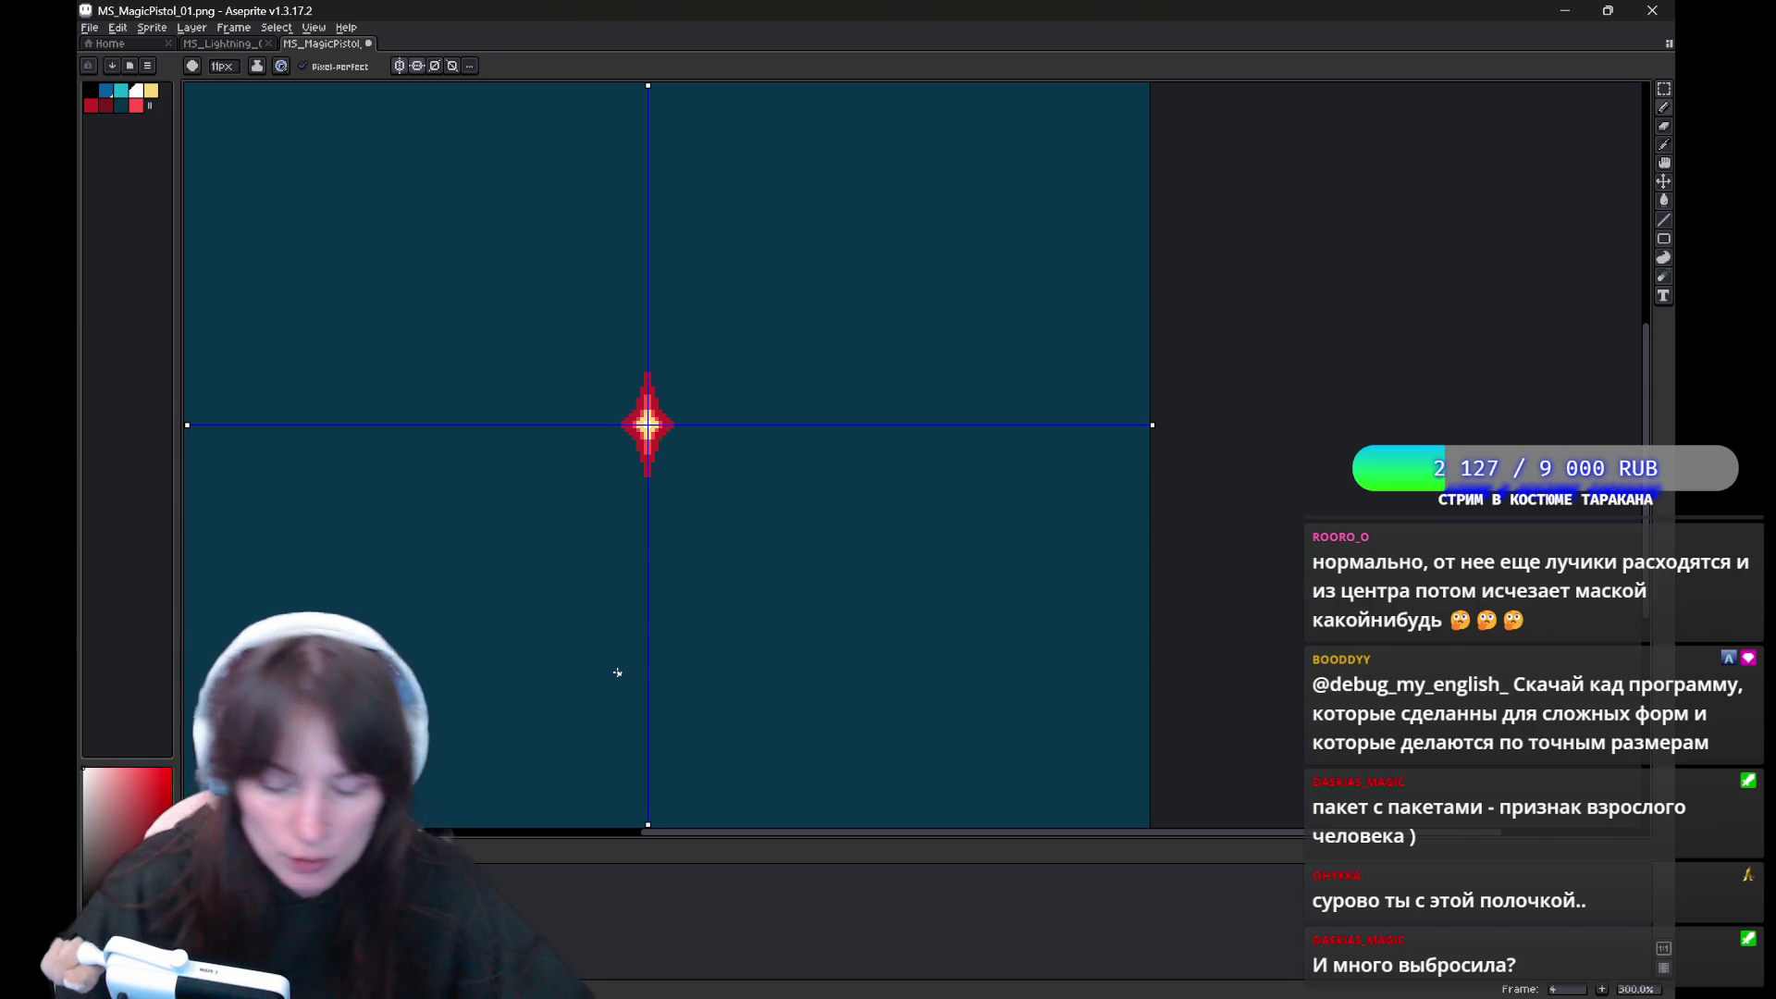
# On frame 3, fill the large star's inner area with brighter pink
pyautogui.press('Left')
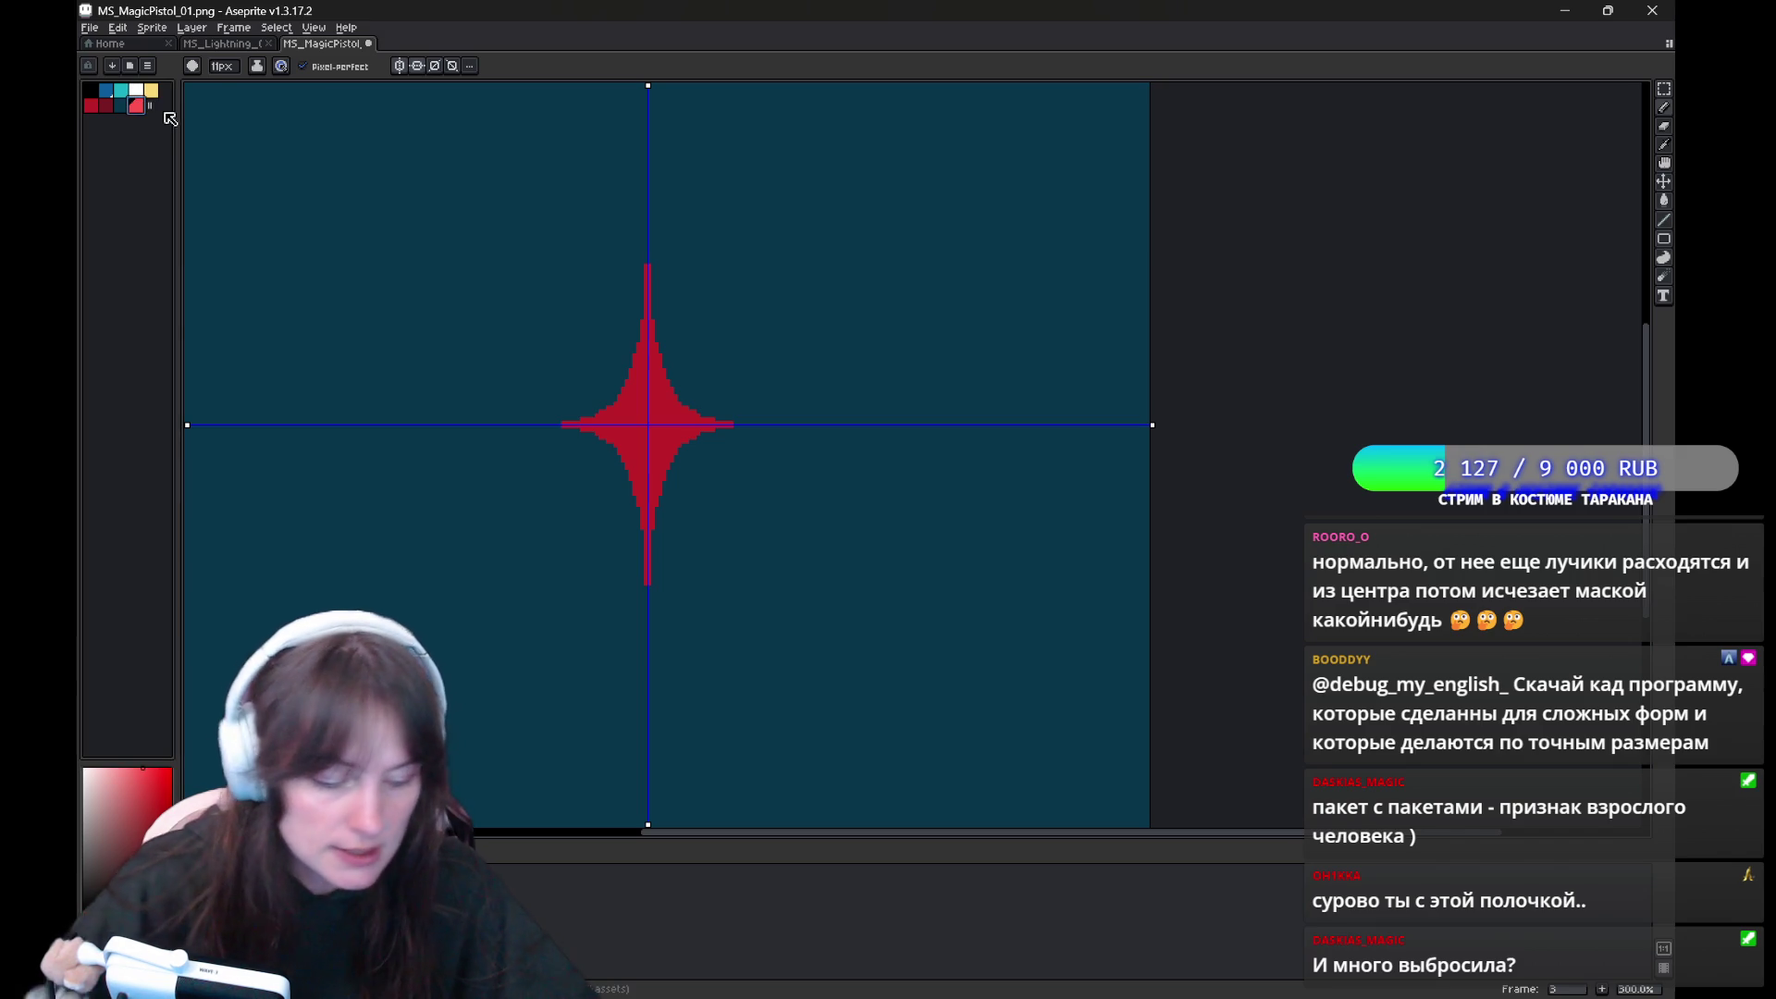
pyautogui.hotkey('ctrl', 'z')
pyautogui.hotkey('ctrl', 'y')
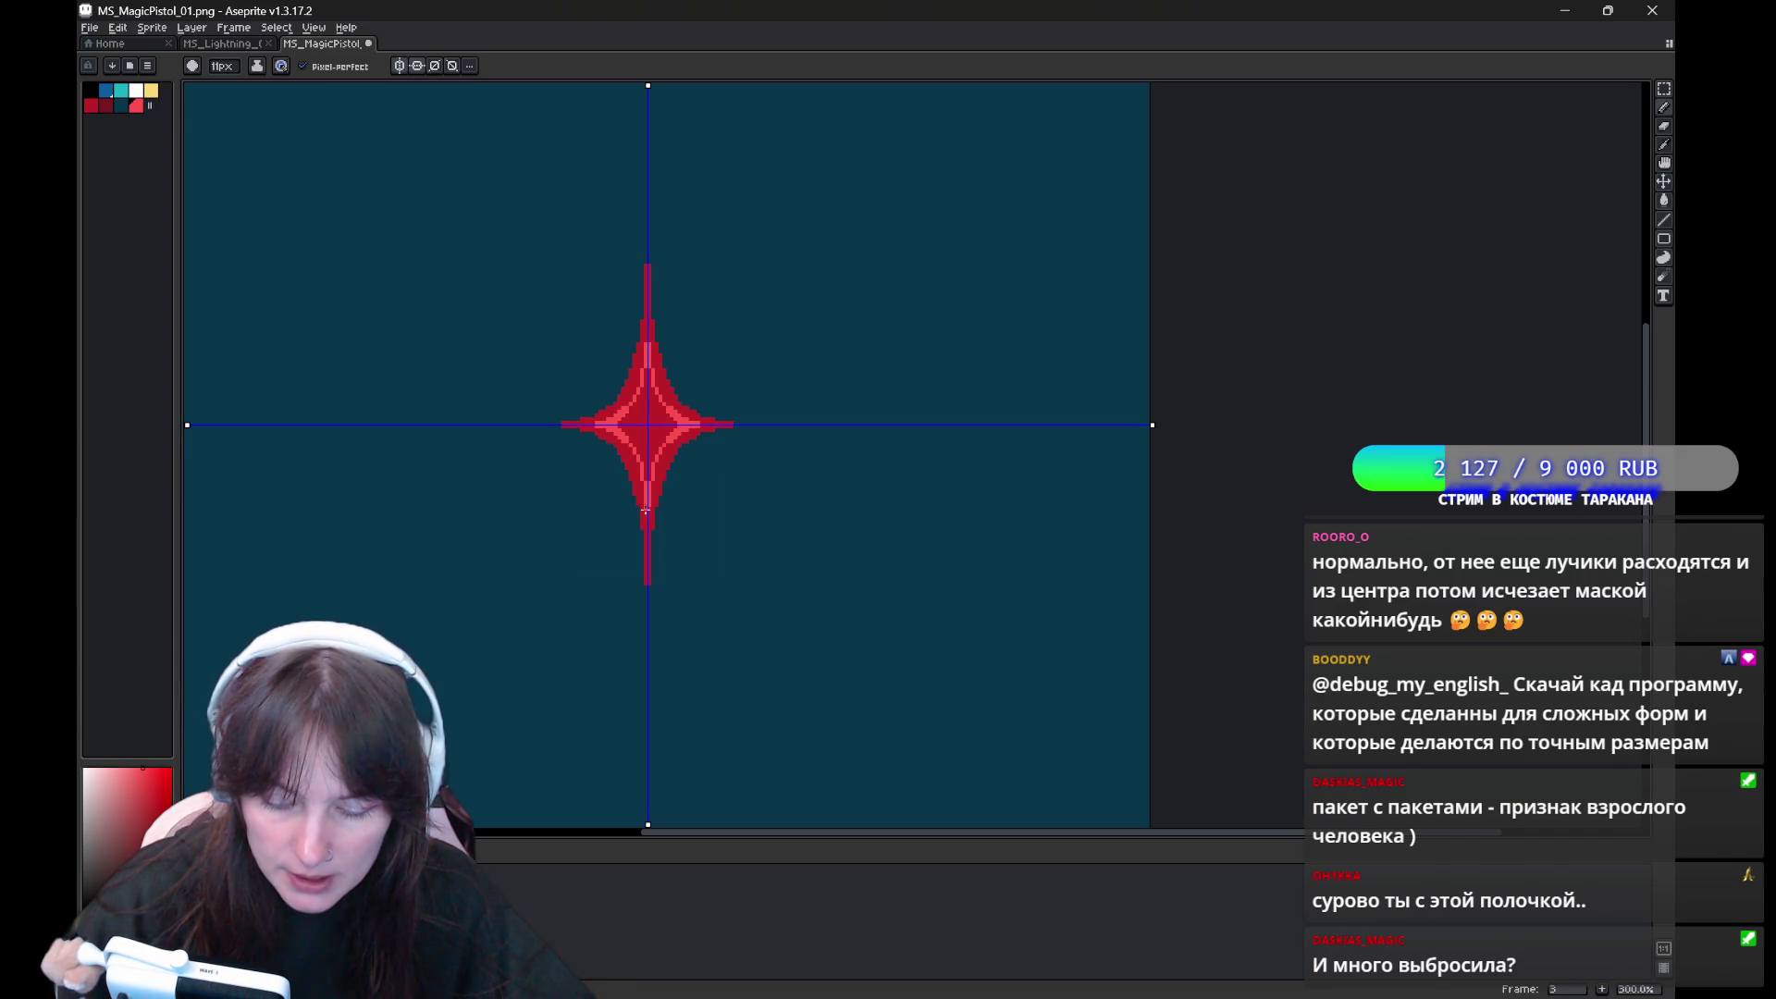
pyautogui.press('ctrl')
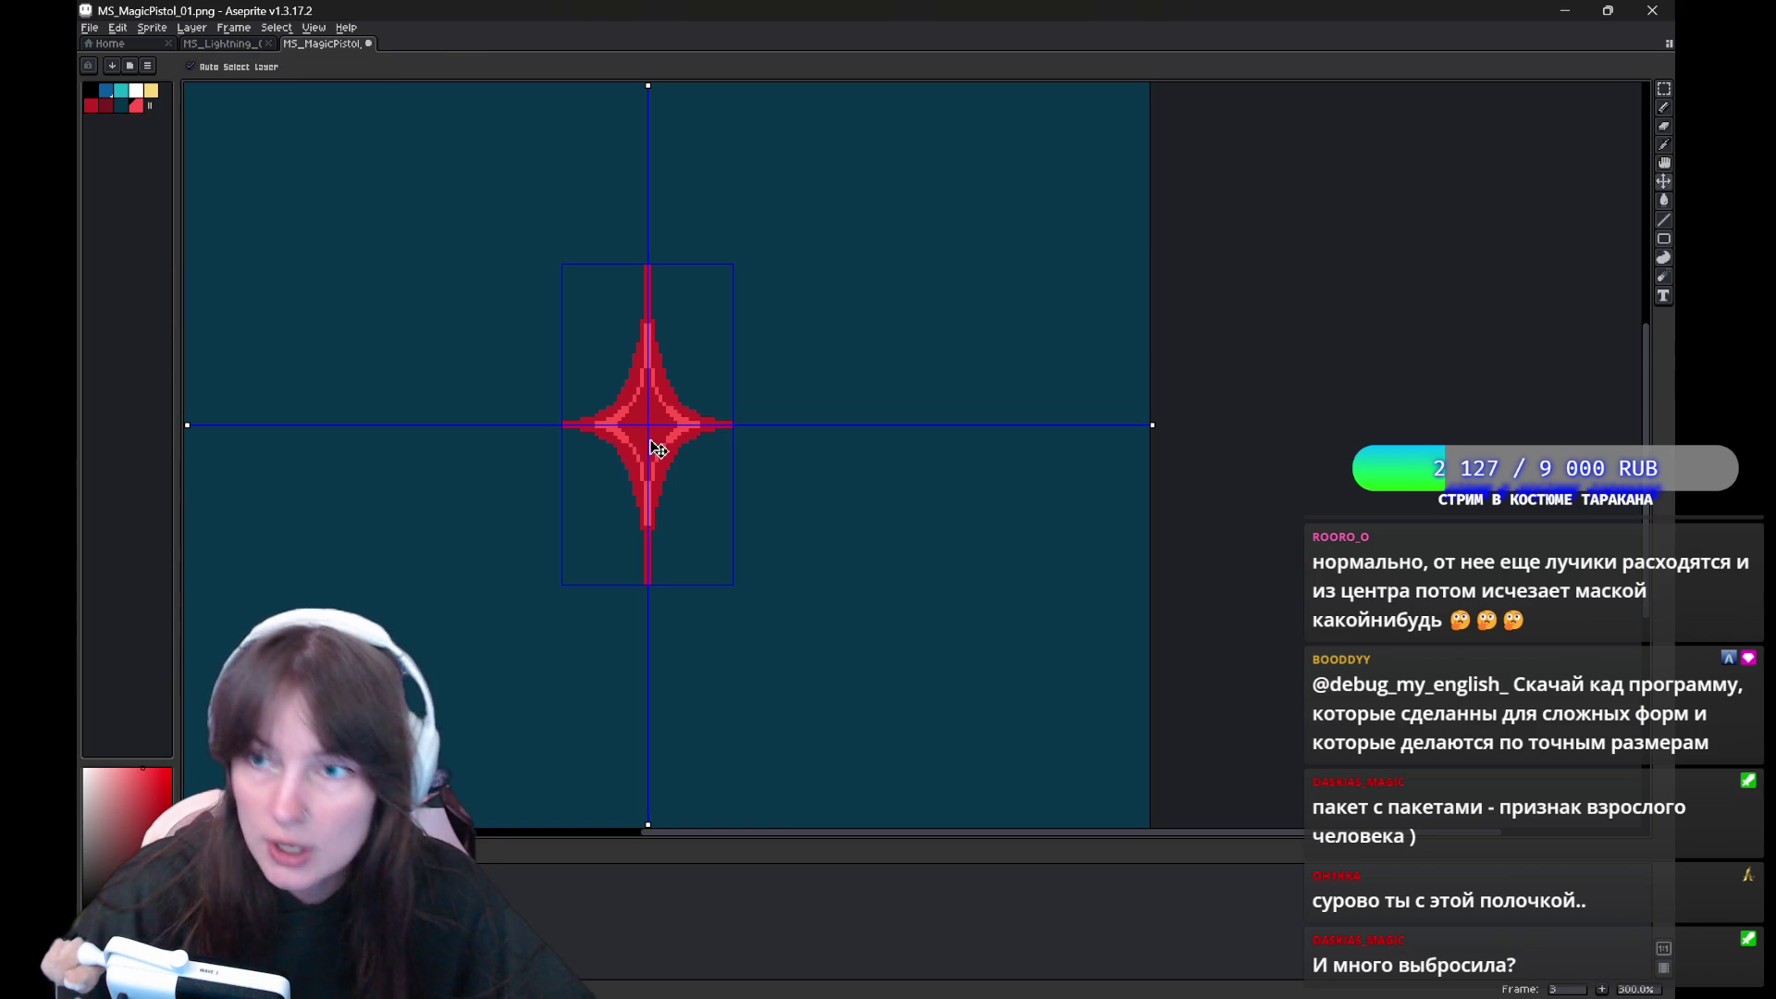
pyautogui.press('g')
pyautogui.click(662, 425)
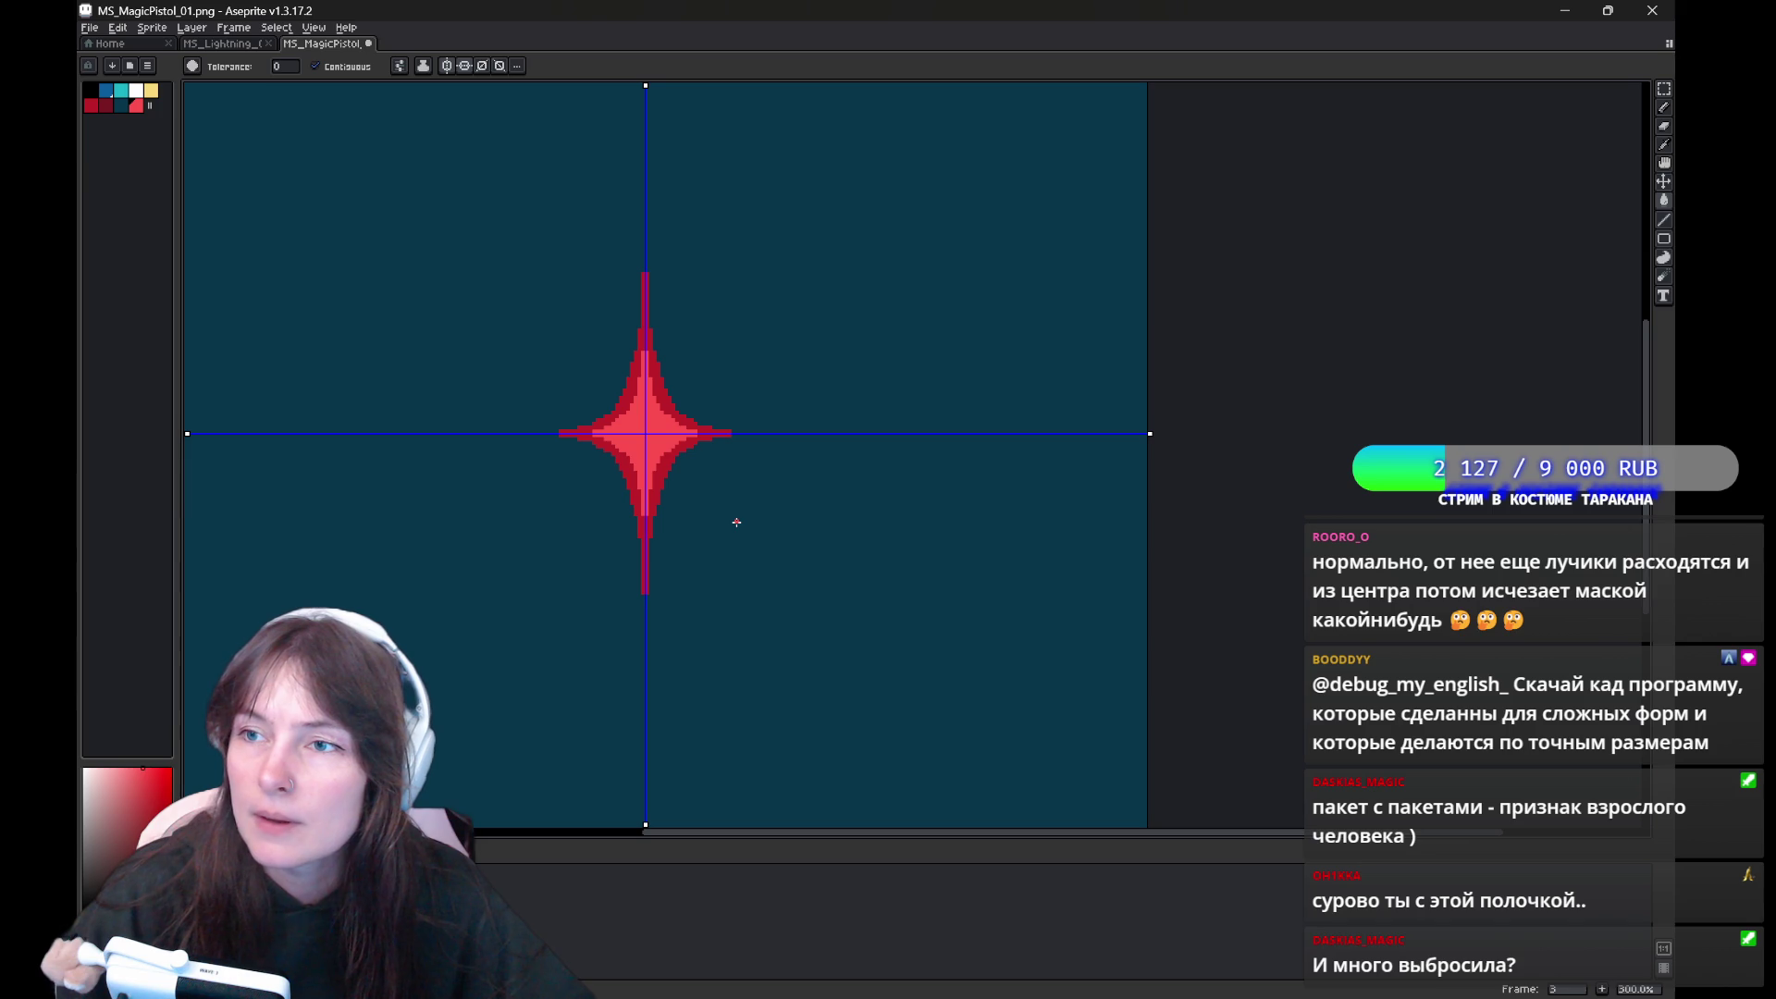
# Try mirrored diagonal red strokes around the star, then undo them
pyautogui.moveTo(770, 349); pyautogui.dragTo(777, 492)
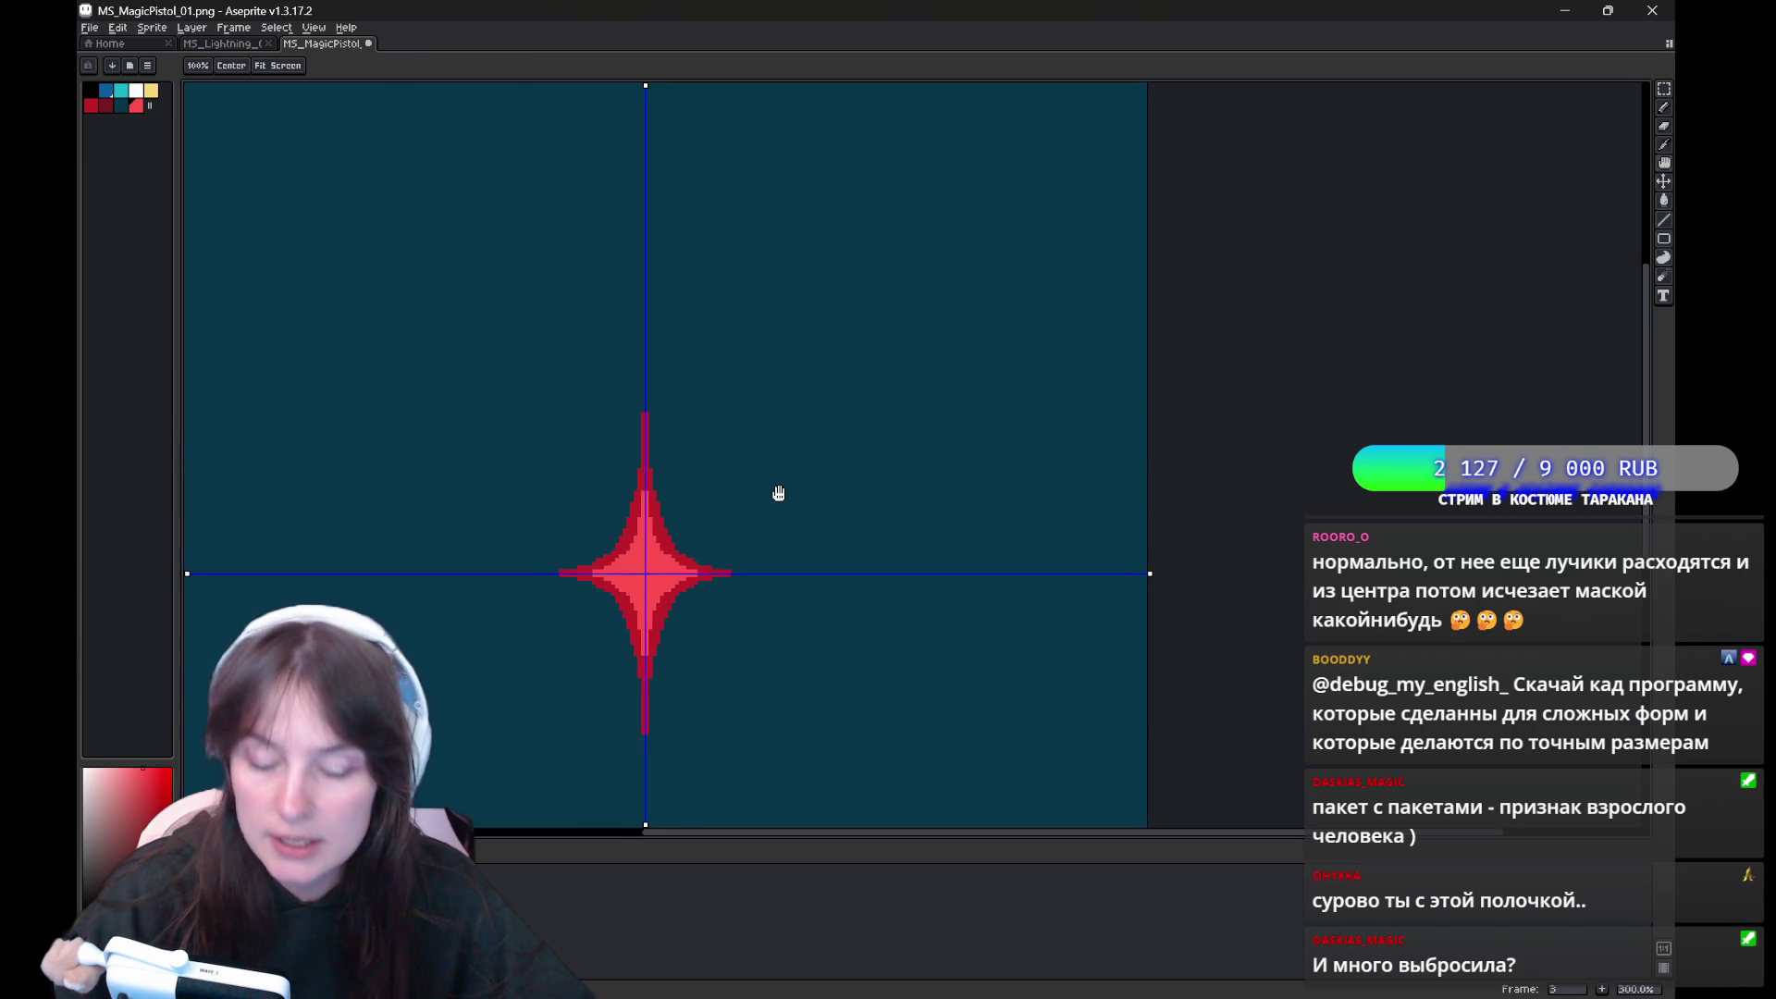
pyautogui.moveTo(845, 343); pyautogui.dragTo(884, 216)
pyautogui.click(883, 216)
pyautogui.hotkey('ctrl', 'z')
pyautogui.press('b')
pyautogui.moveTo(878, 308); pyautogui.dragTo(943, 185)
pyautogui.moveTo(886, 403); pyautogui.dragTo(1004, 378)
pyautogui.hotkey('ctrl', 'z')
pyautogui.hotkey('ctrl', 'z')
# Test diagonal corner rays and horizontal-axis dashes, then undo them and re-centre the star
pyautogui.moveTo(931, 278)
pyautogui.mouseDown()
pyautogui.moveTo(875, 226)
pyautogui.moveTo(888, 150)
pyautogui.mouseUp()
pyautogui.moveTo(871, 296); pyautogui.dragTo(904, 289)
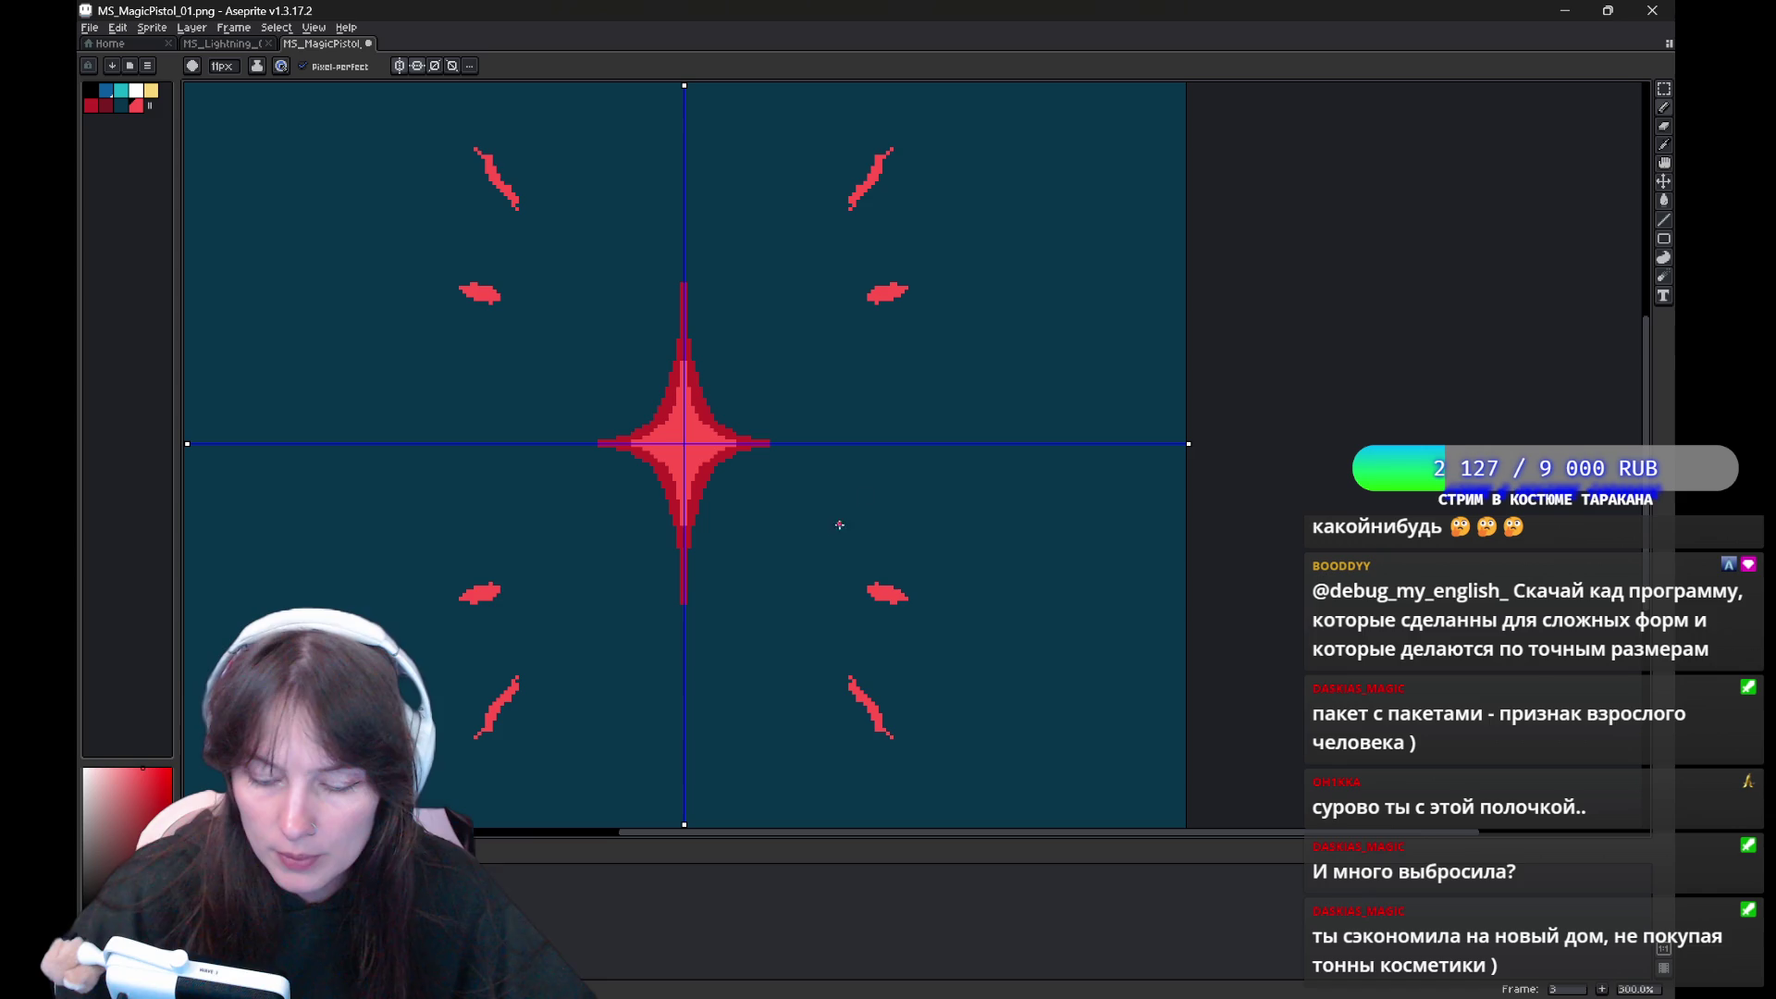
pyautogui.moveTo(951, 443); pyautogui.dragTo(1023, 443)
pyautogui.moveTo(1023, 663)
pyautogui.mouseDown()
pyautogui.moveTo(1090, 792)
pyautogui.moveTo(1120, 558)
pyautogui.moveTo(1090, 741)
pyautogui.mouseUp()
pyautogui.hotkey('ctrl', 'z')
pyautogui.hotkey('ctrl', 'z')
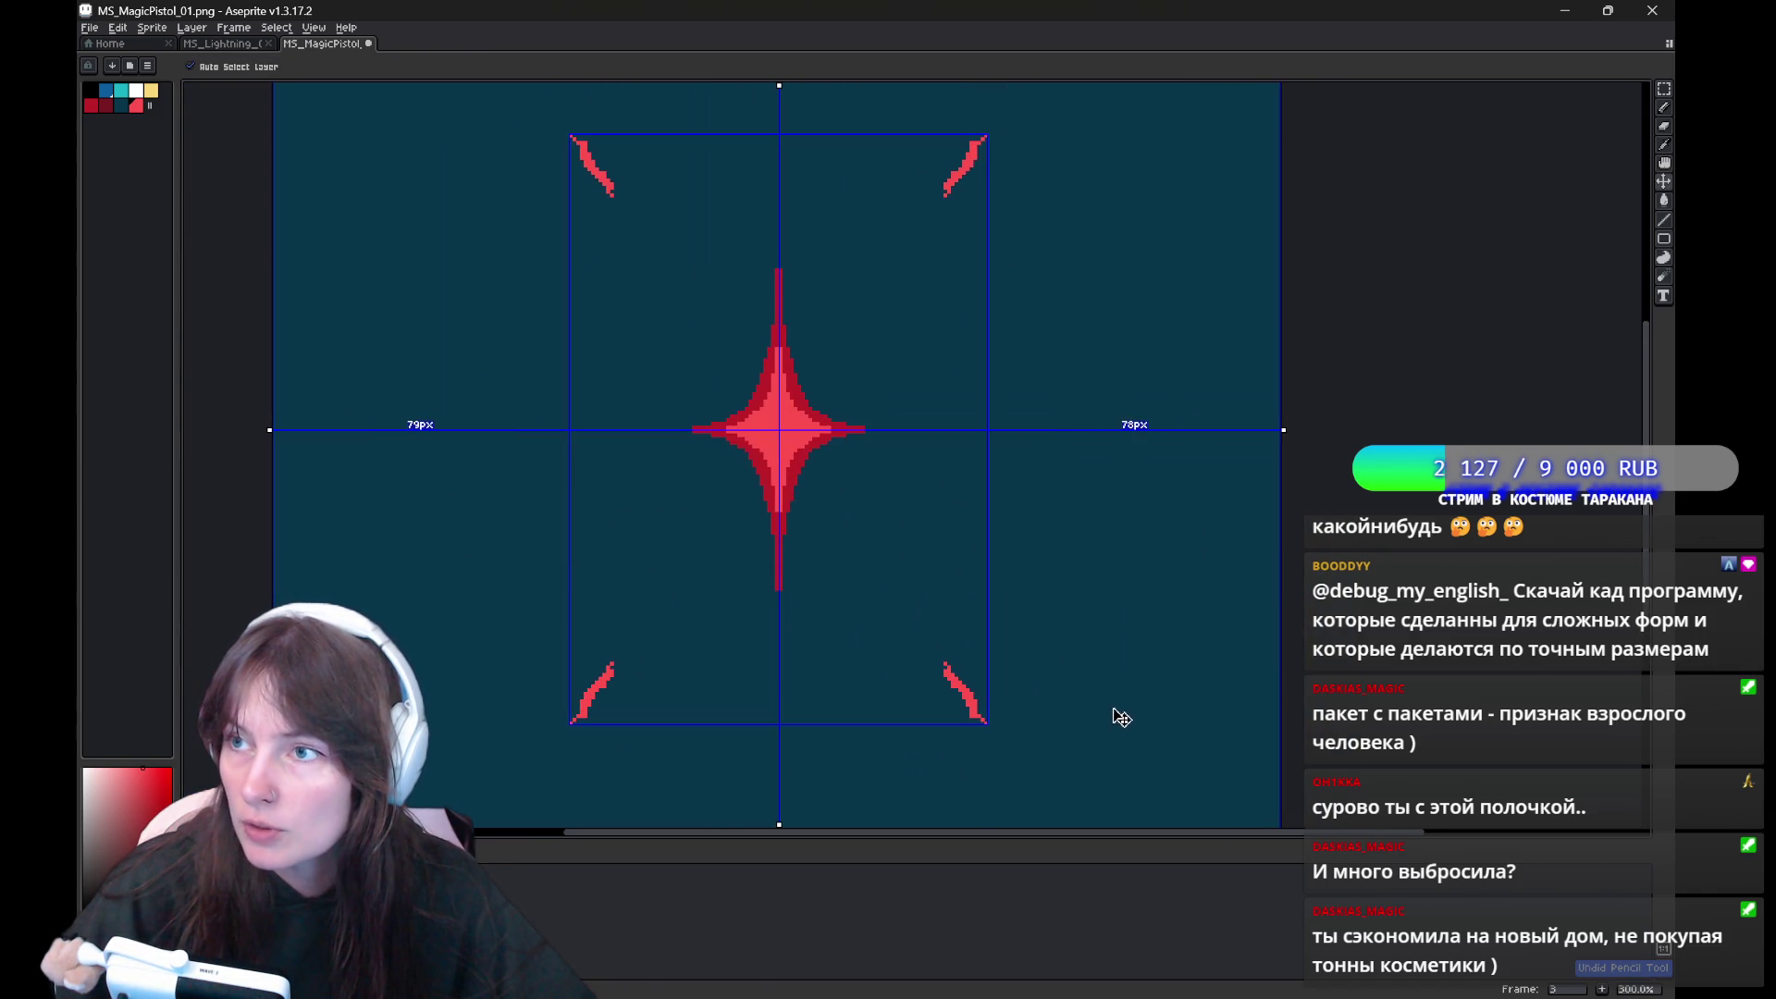
pyautogui.hotkey('ctrl', 'z')
pyautogui.moveTo(1125, 625)
pyautogui.mouseDown()
pyautogui.moveTo(1090, 586)
pyautogui.moveTo(943, 580)
pyautogui.mouseUp()
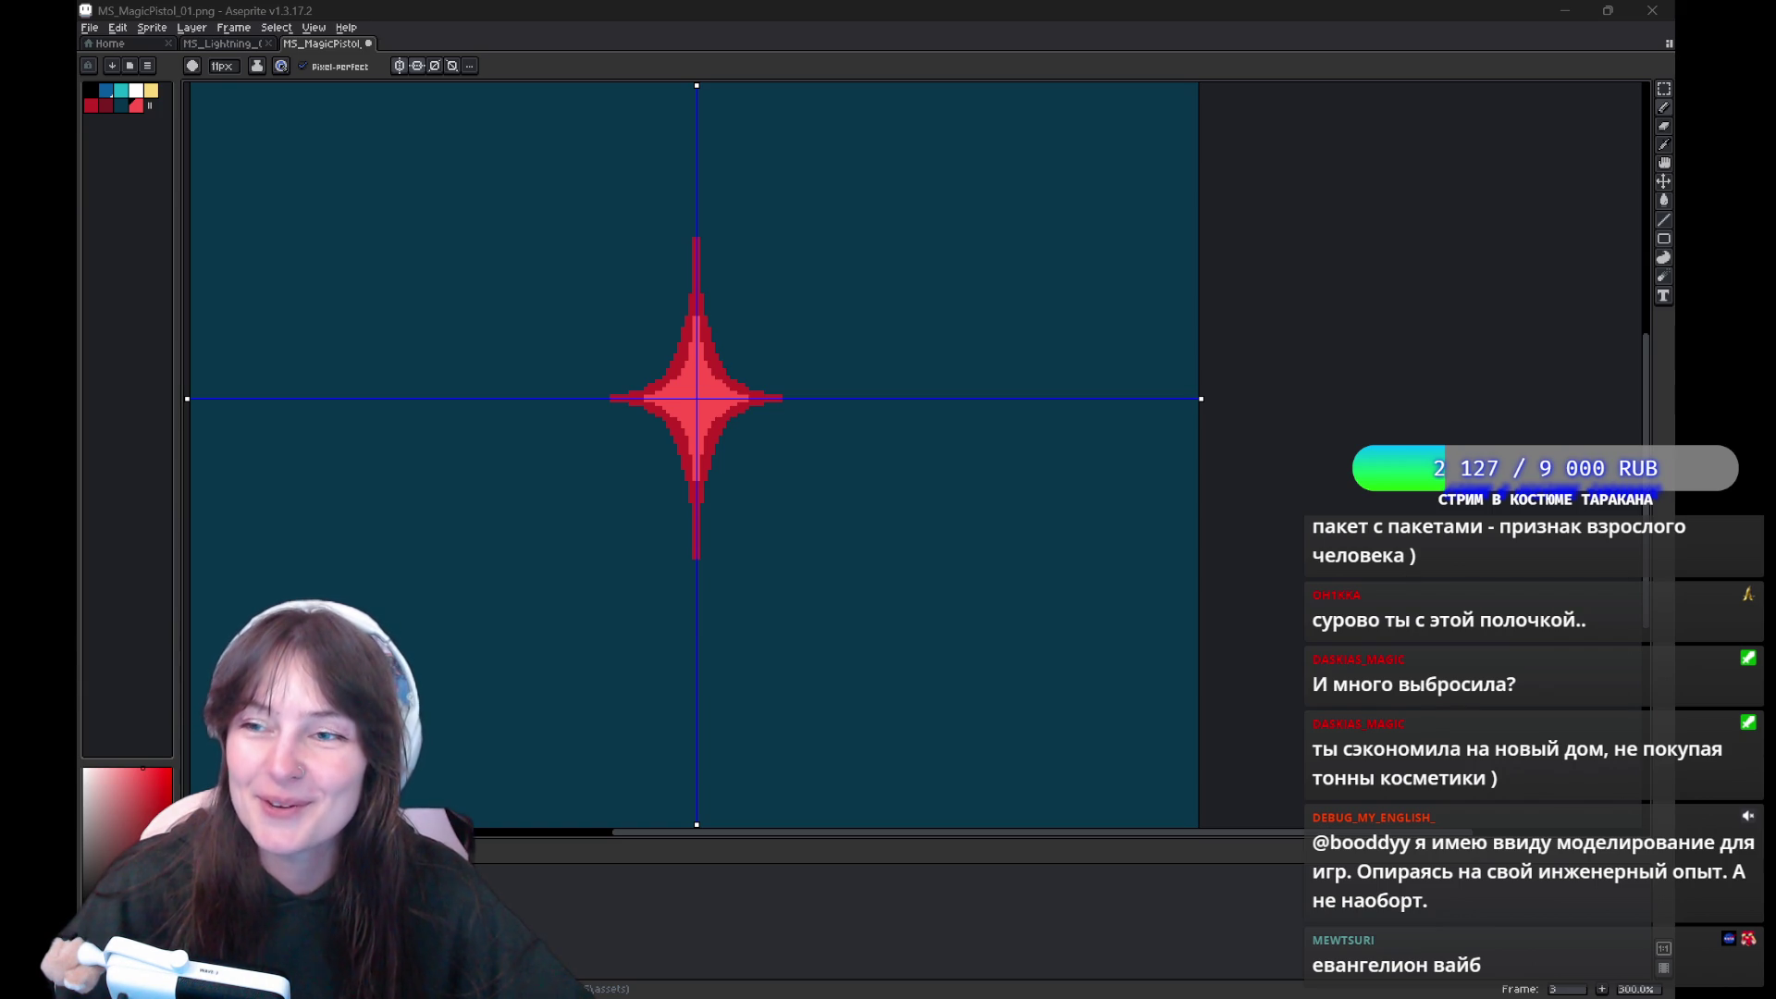
pyautogui.click(151, 89)
pyautogui.scroll(1, 186, 111)
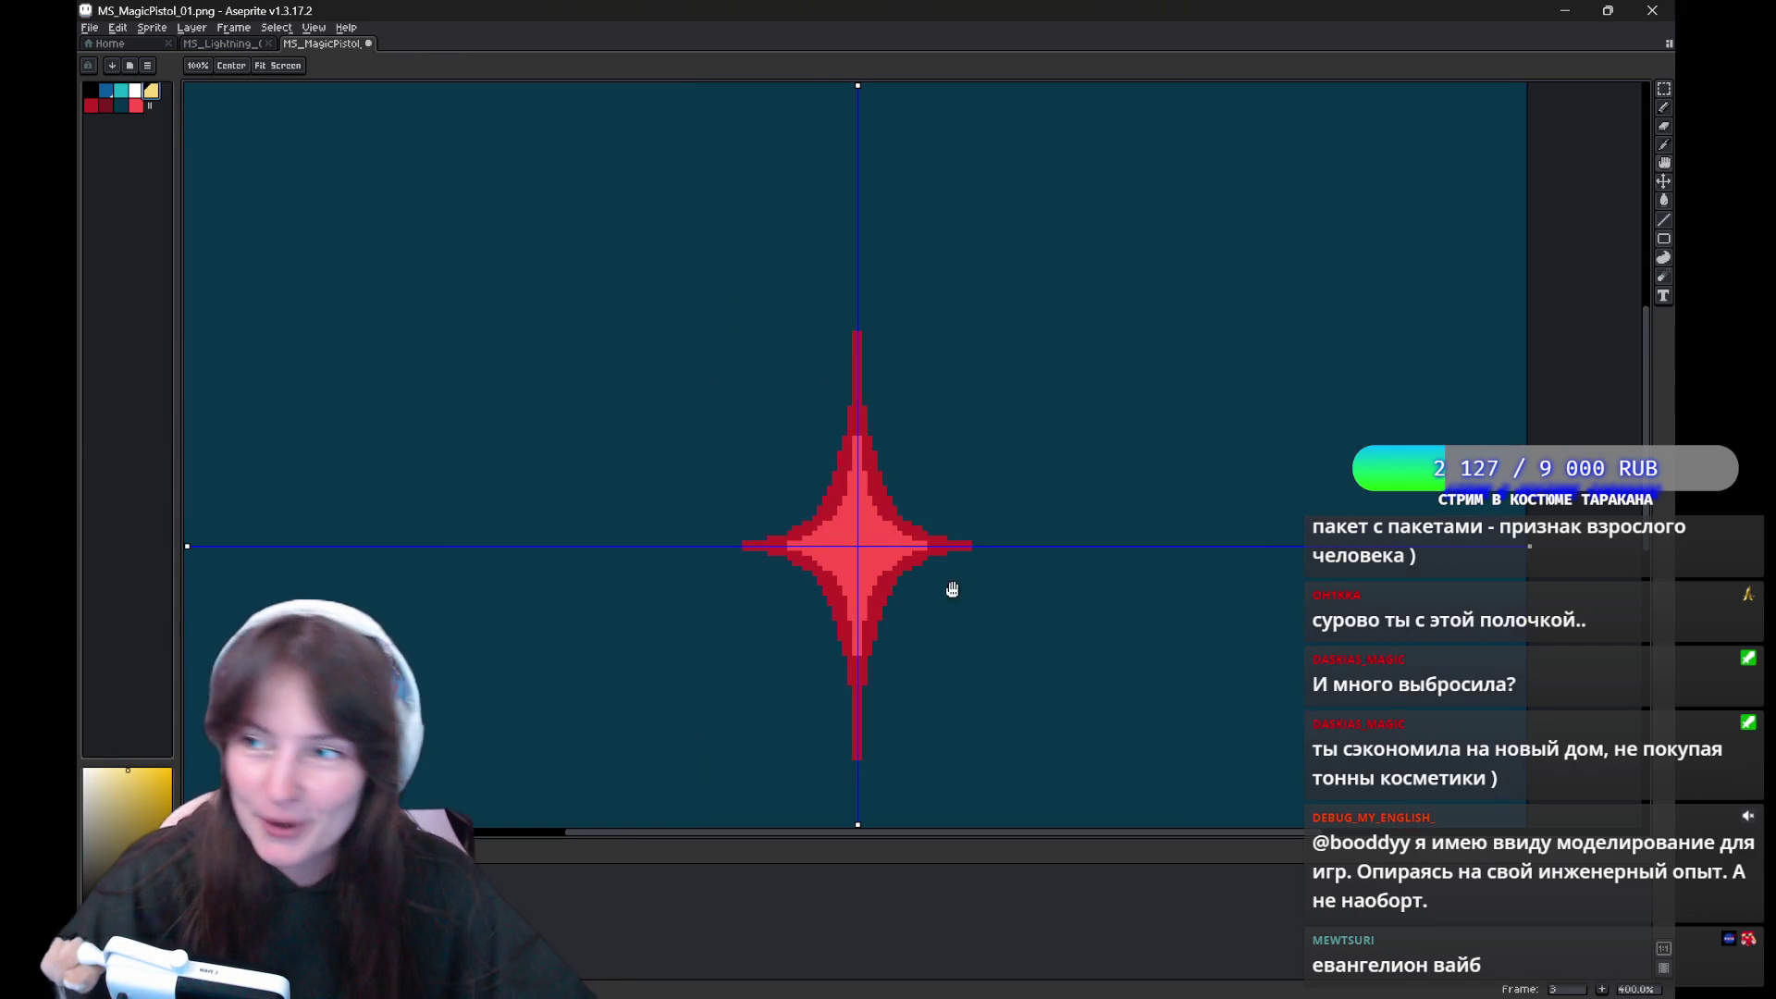
pyautogui.moveTo(956, 690); pyautogui.dragTo(886, 537)
pyautogui.press('b')
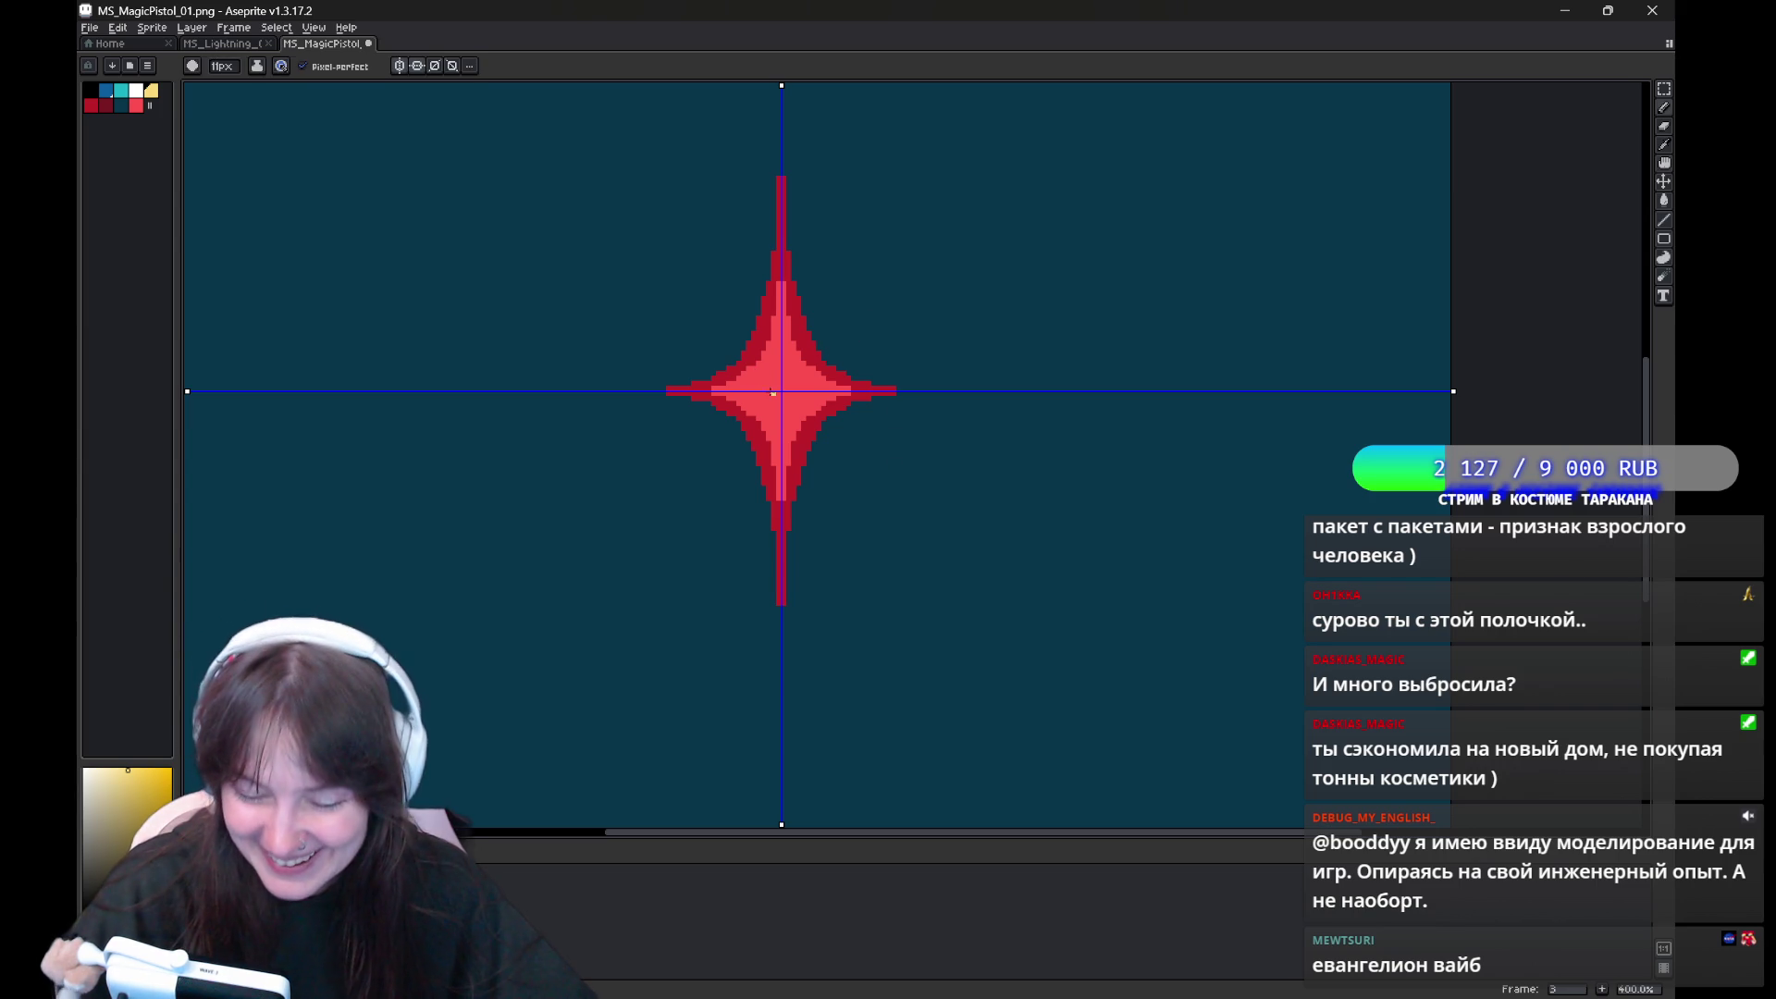
pyautogui.moveTo(749, 392); pyautogui.dragTo(779, 382)
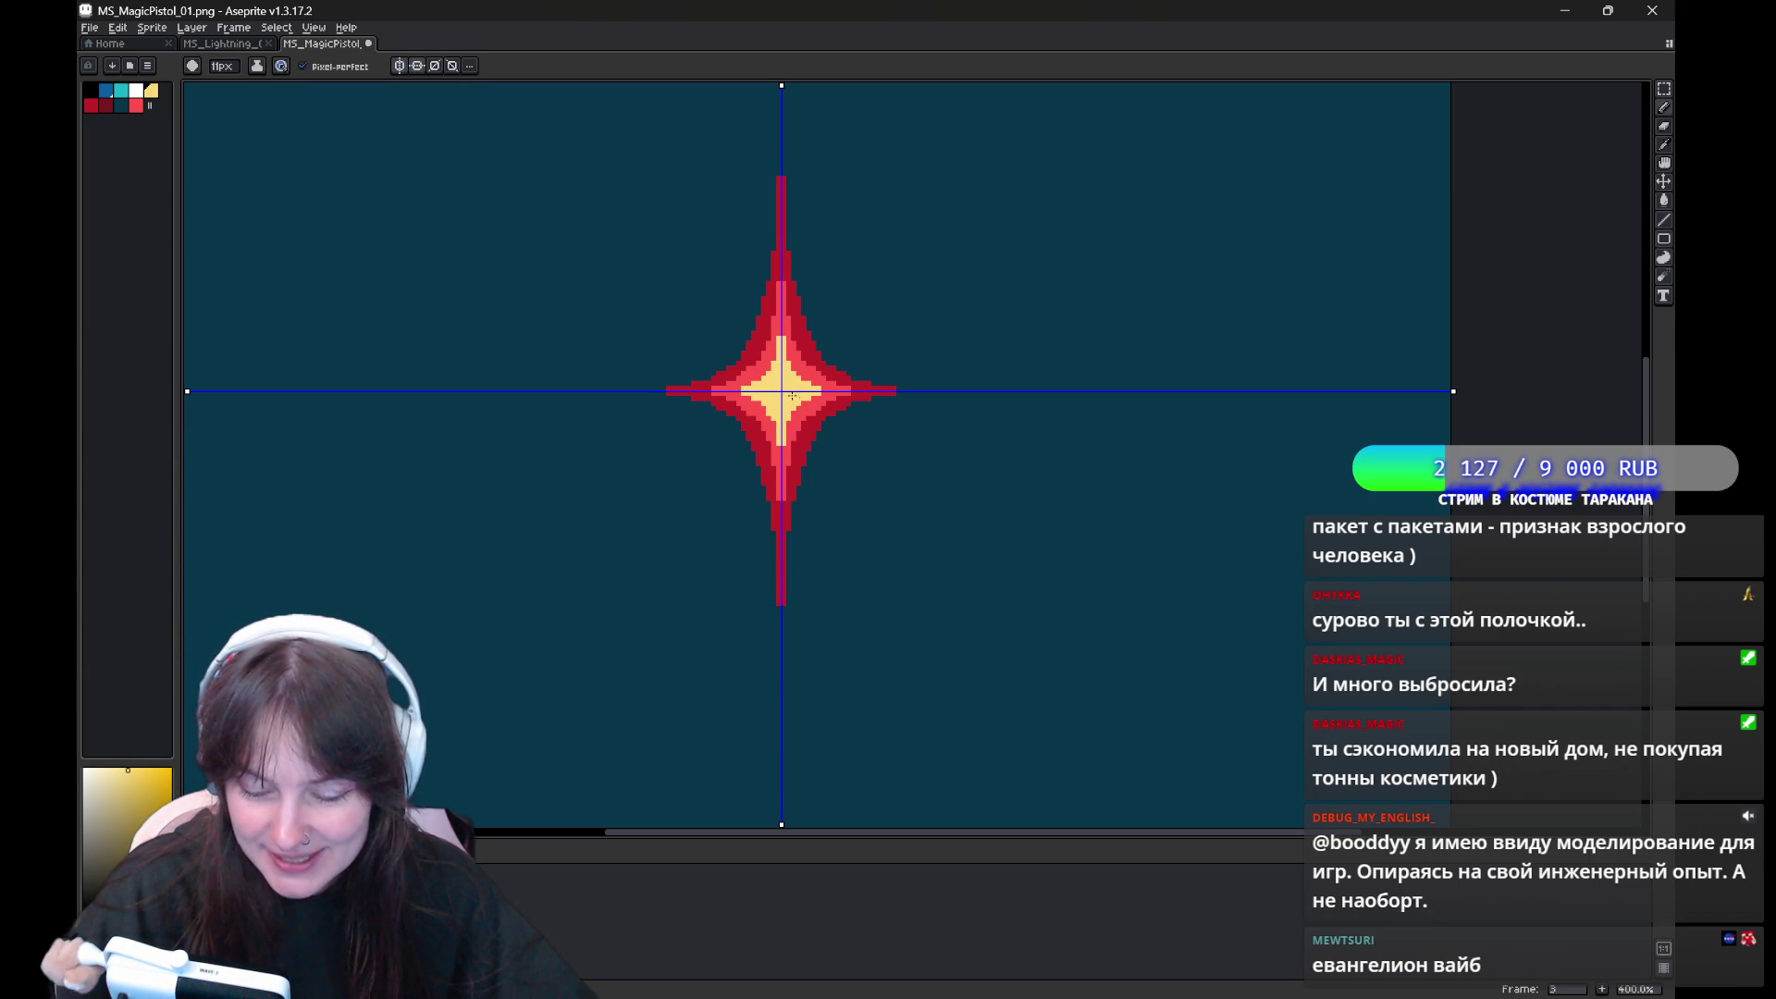
pyautogui.hotkey('ctrl', 'z')
pyautogui.hotkey('ctrl', 'z')
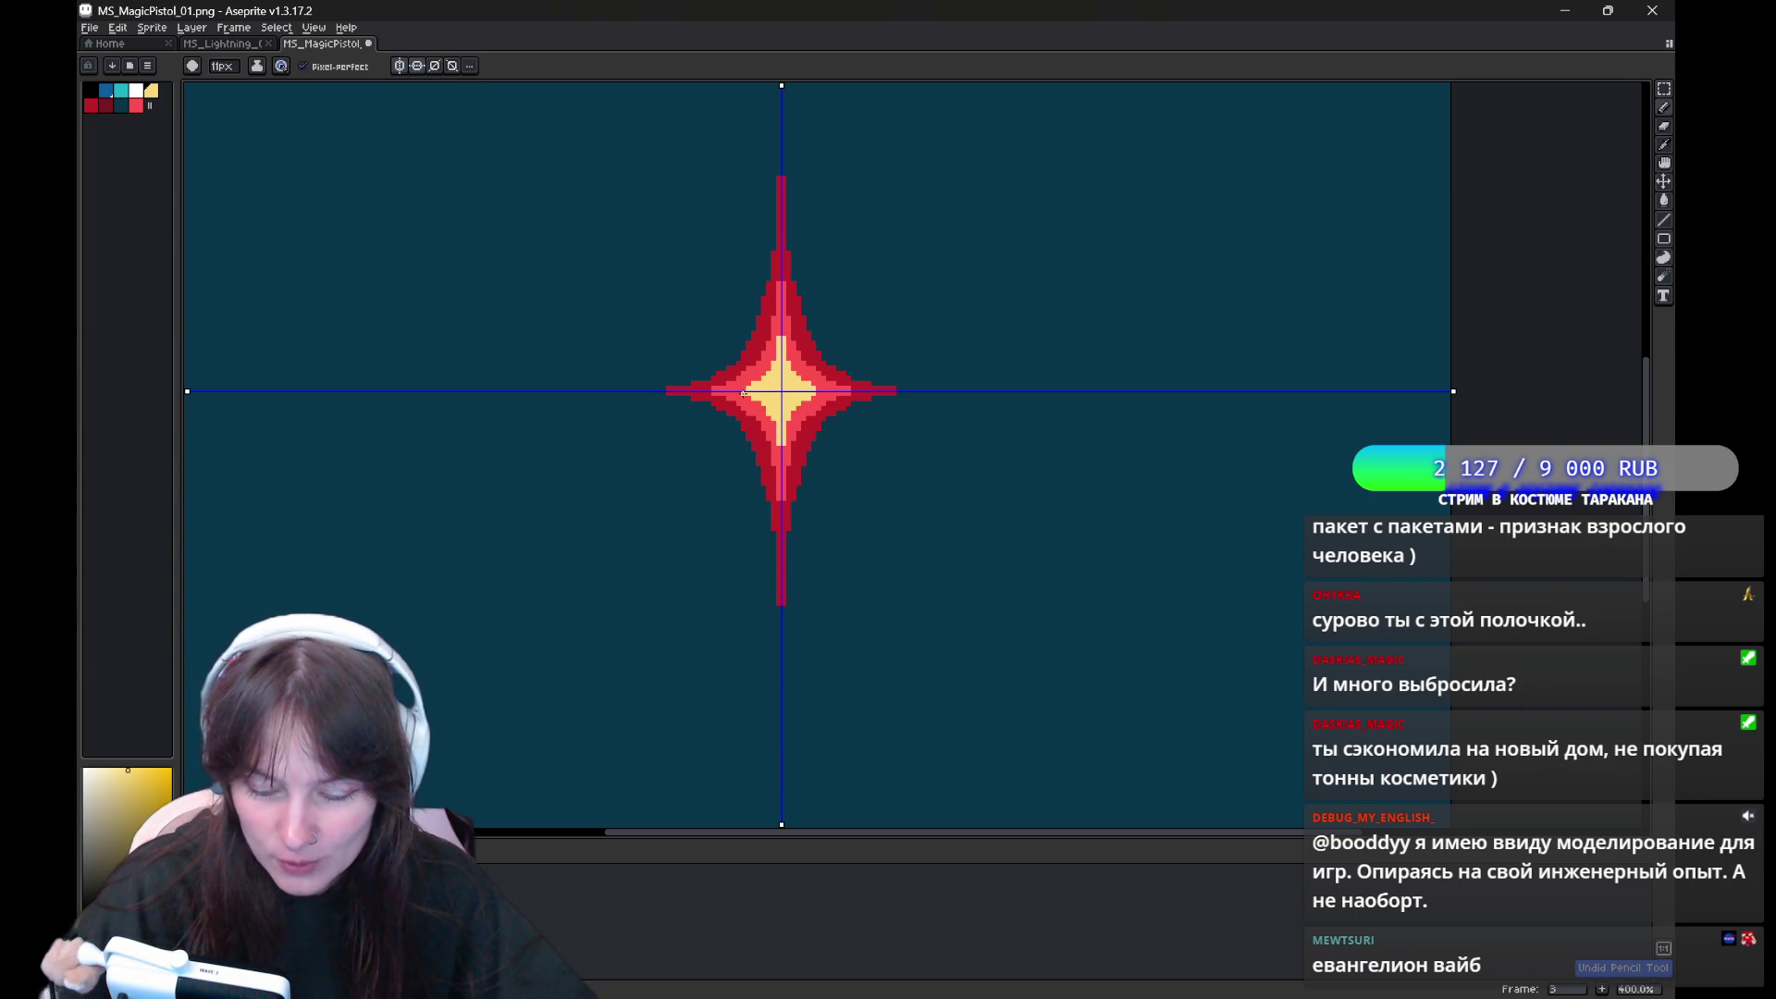
pyautogui.press('h')
pyautogui.moveTo(889, 484); pyautogui.dragTo(857, 525)
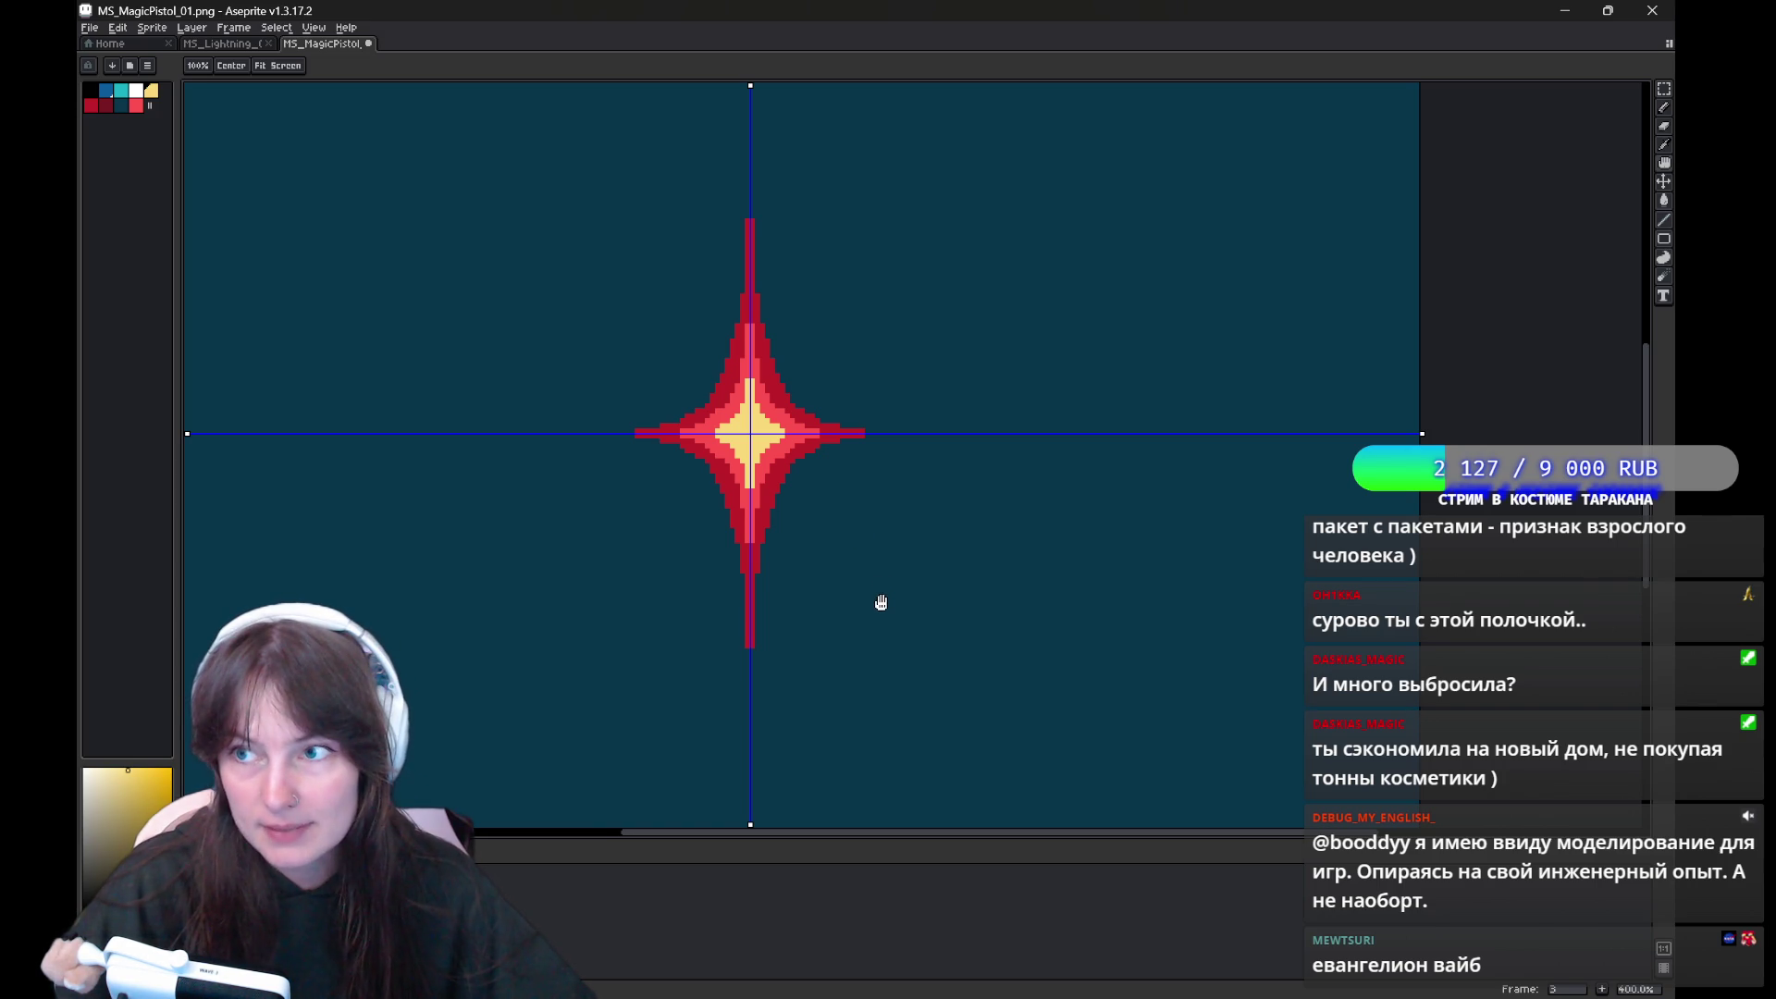
pyautogui.press('b')
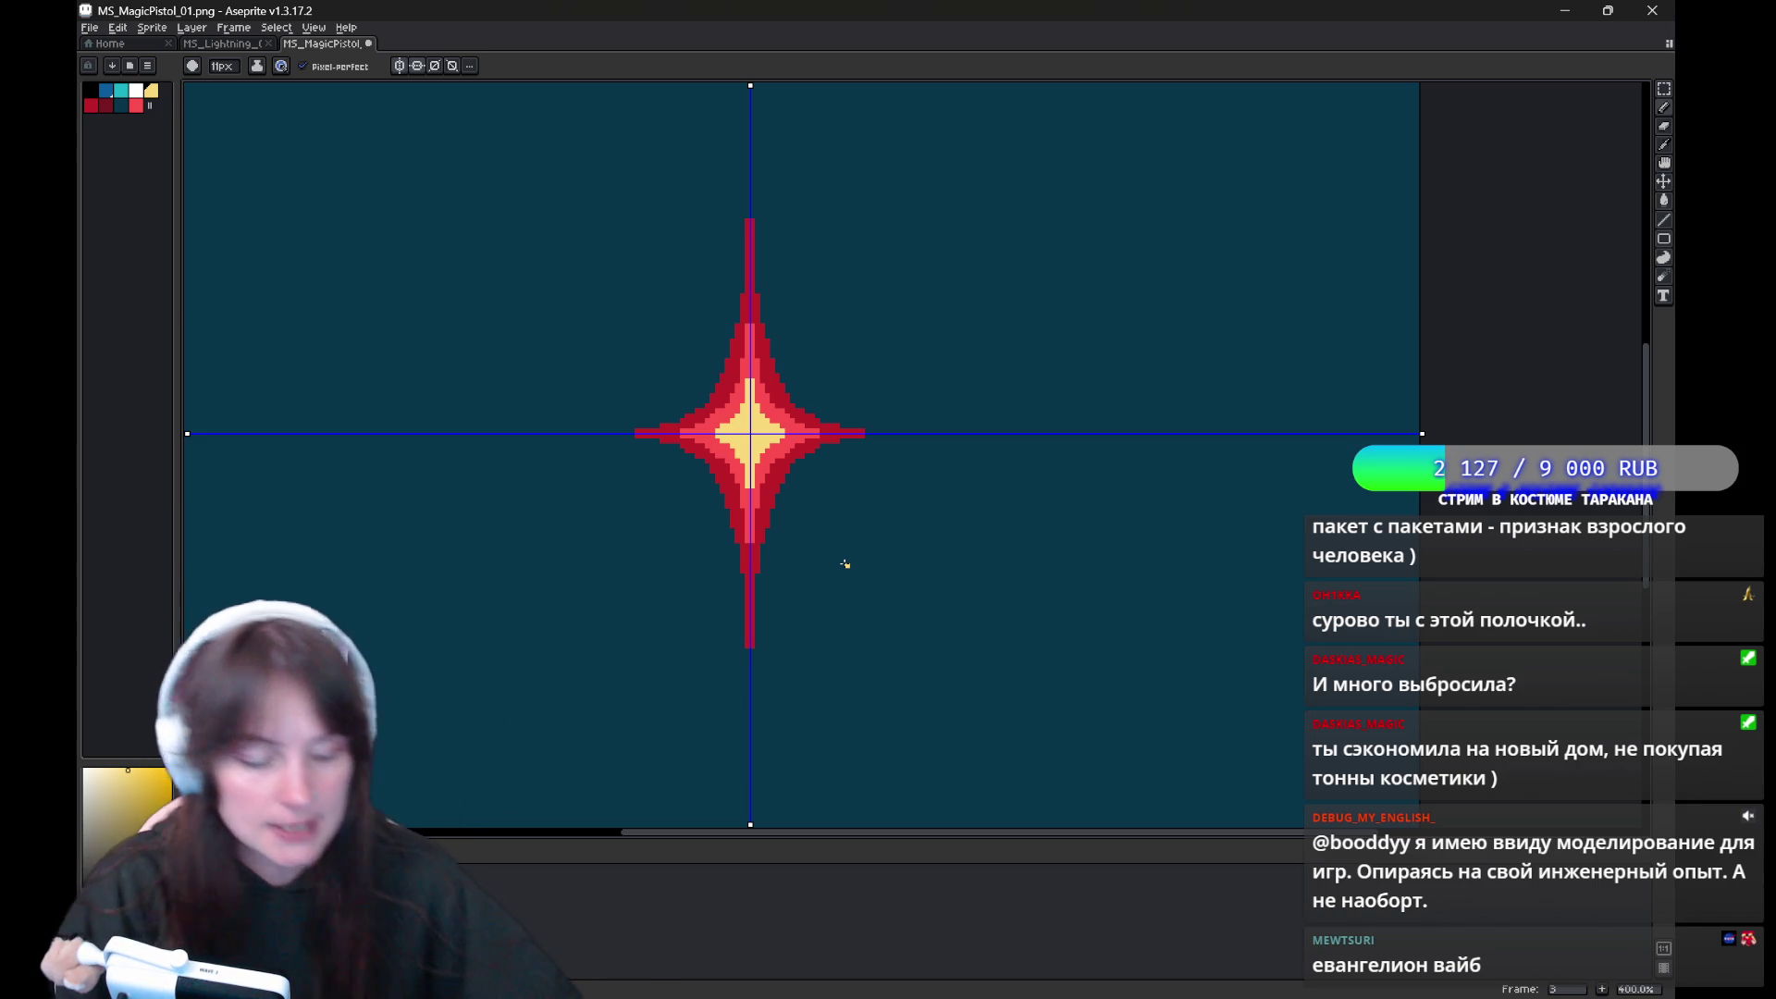
pyautogui.click(137, 94)
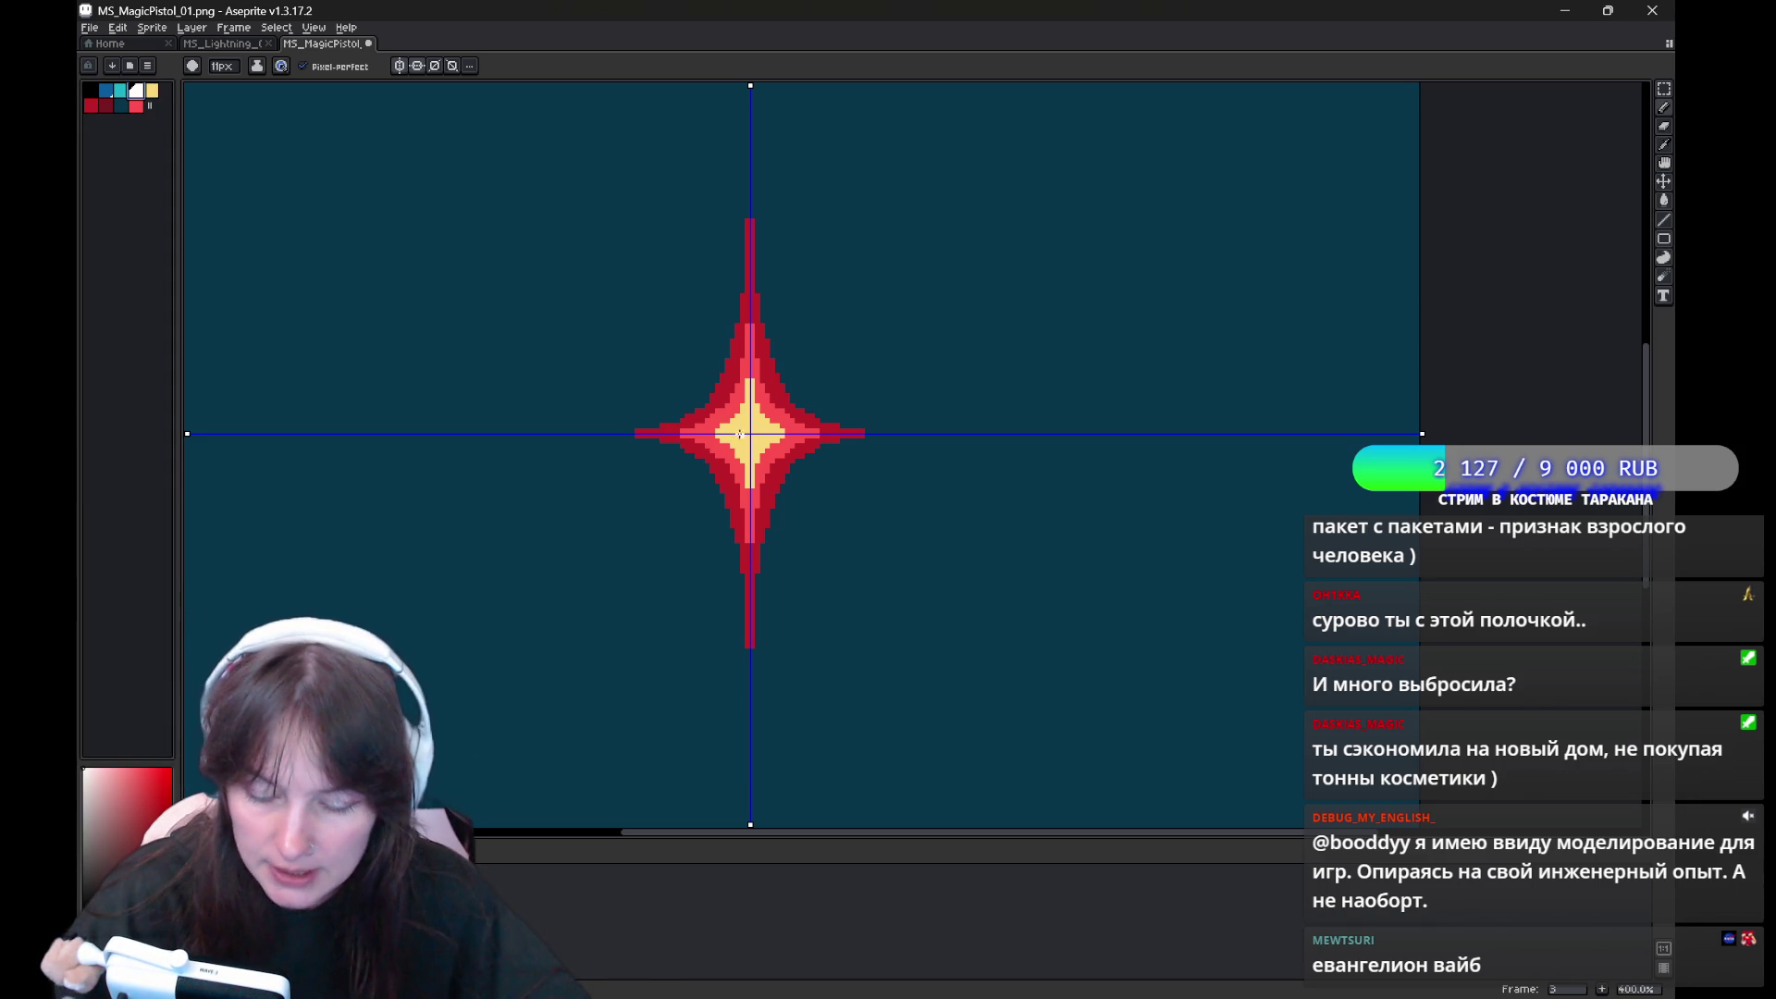
pyautogui.hotkey('ctrl', 'z')
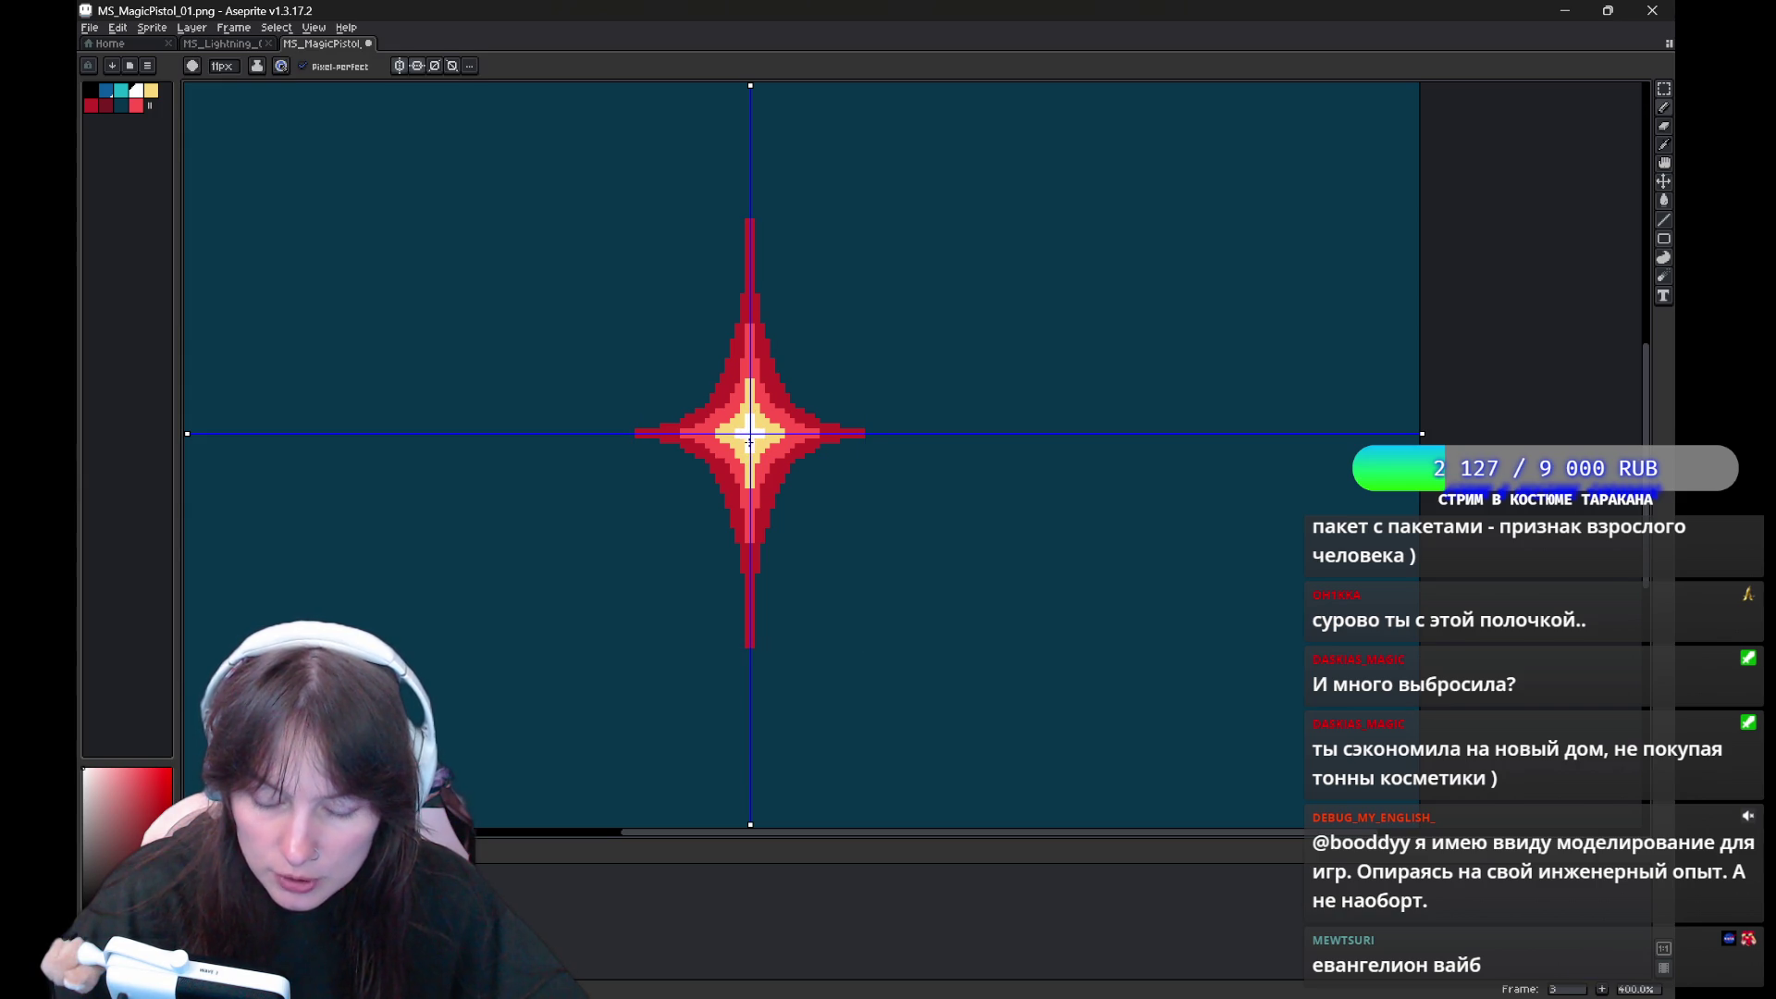
pyautogui.moveTo(900, 564); pyautogui.dragTo(849, 492)
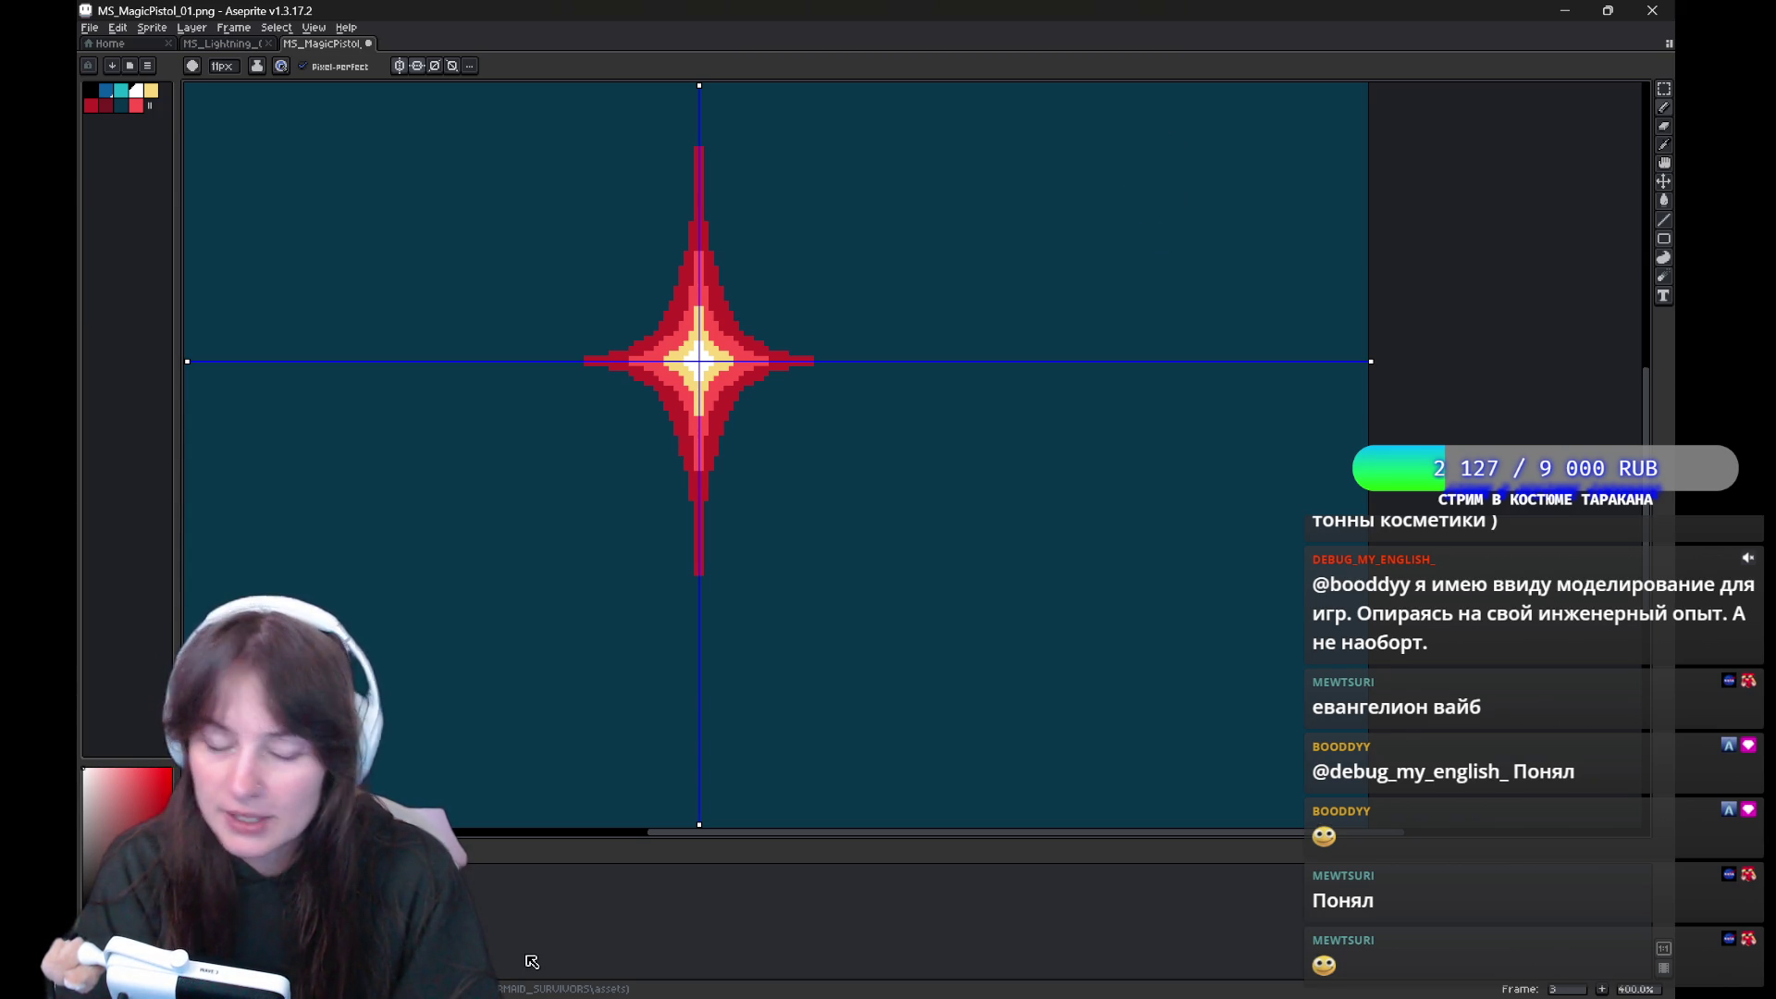
# On frame 2, try yellow mirrored inner outlines and a bright red fill, then undo them
pyautogui.press(',')
pyautogui.click(150, 90)
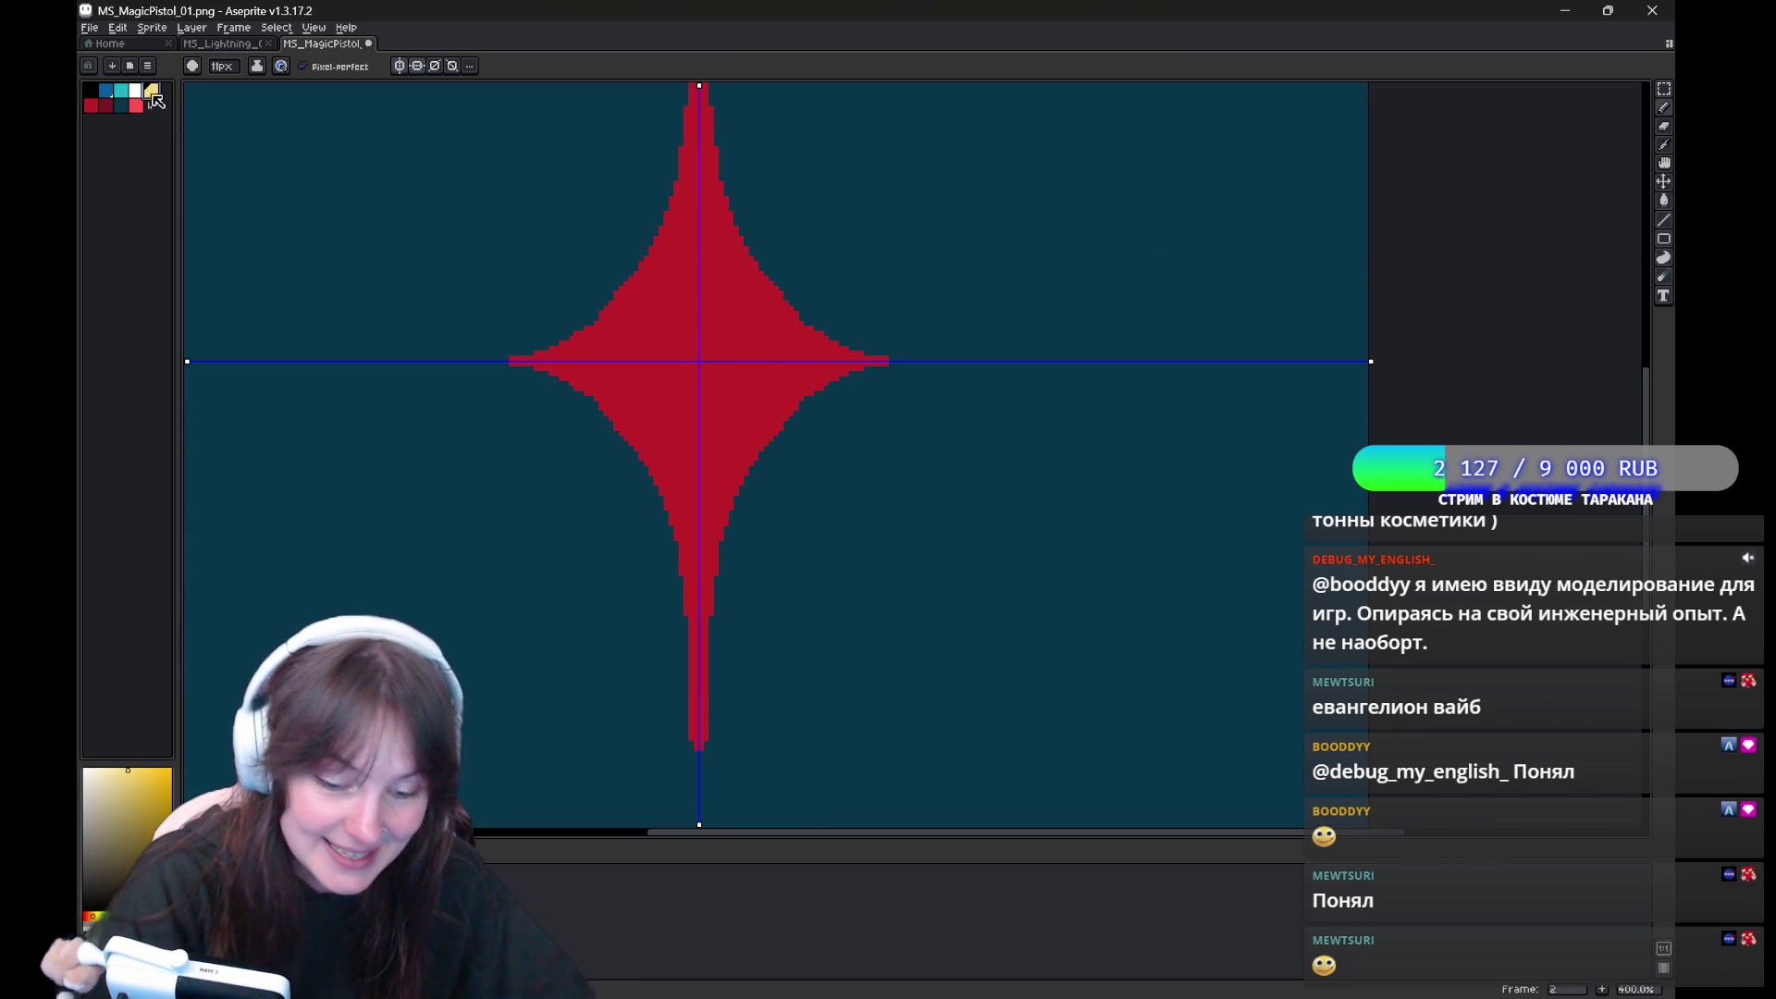
pyautogui.moveTo(571, 462)
pyautogui.mouseDown()
pyautogui.moveTo(565, 488)
pyautogui.moveTo(647, 652)
pyautogui.mouseUp()
pyautogui.hotkey('ctrl', 'z')
pyautogui.hotkey('ctrl', 'z')
pyautogui.hotkey('ctrl', 'y')
pyautogui.hotkey('ctrl', 'y')
pyautogui.hotkey('ctrl', 'z')
pyautogui.hotkey('ctrl', 'z')
pyautogui.moveTo(548, 475); pyautogui.dragTo(648, 282)
pyautogui.click(136, 105)
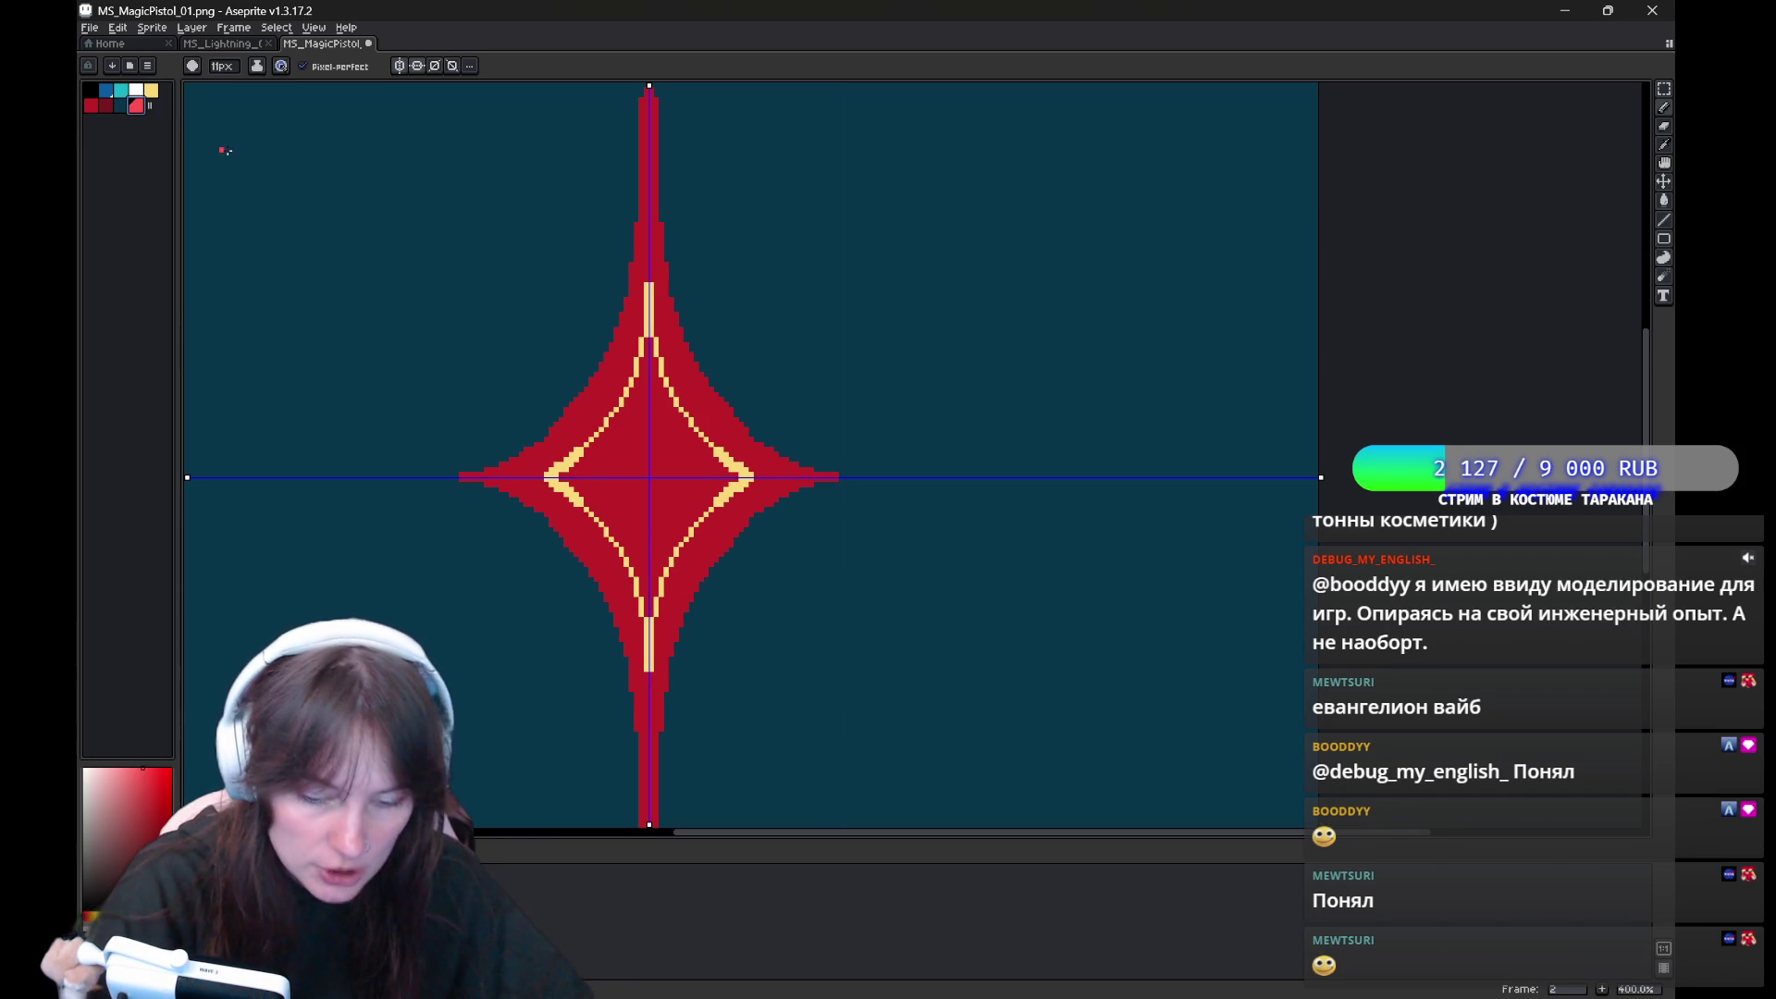
pyautogui.press('g')
pyautogui.click(649, 325)
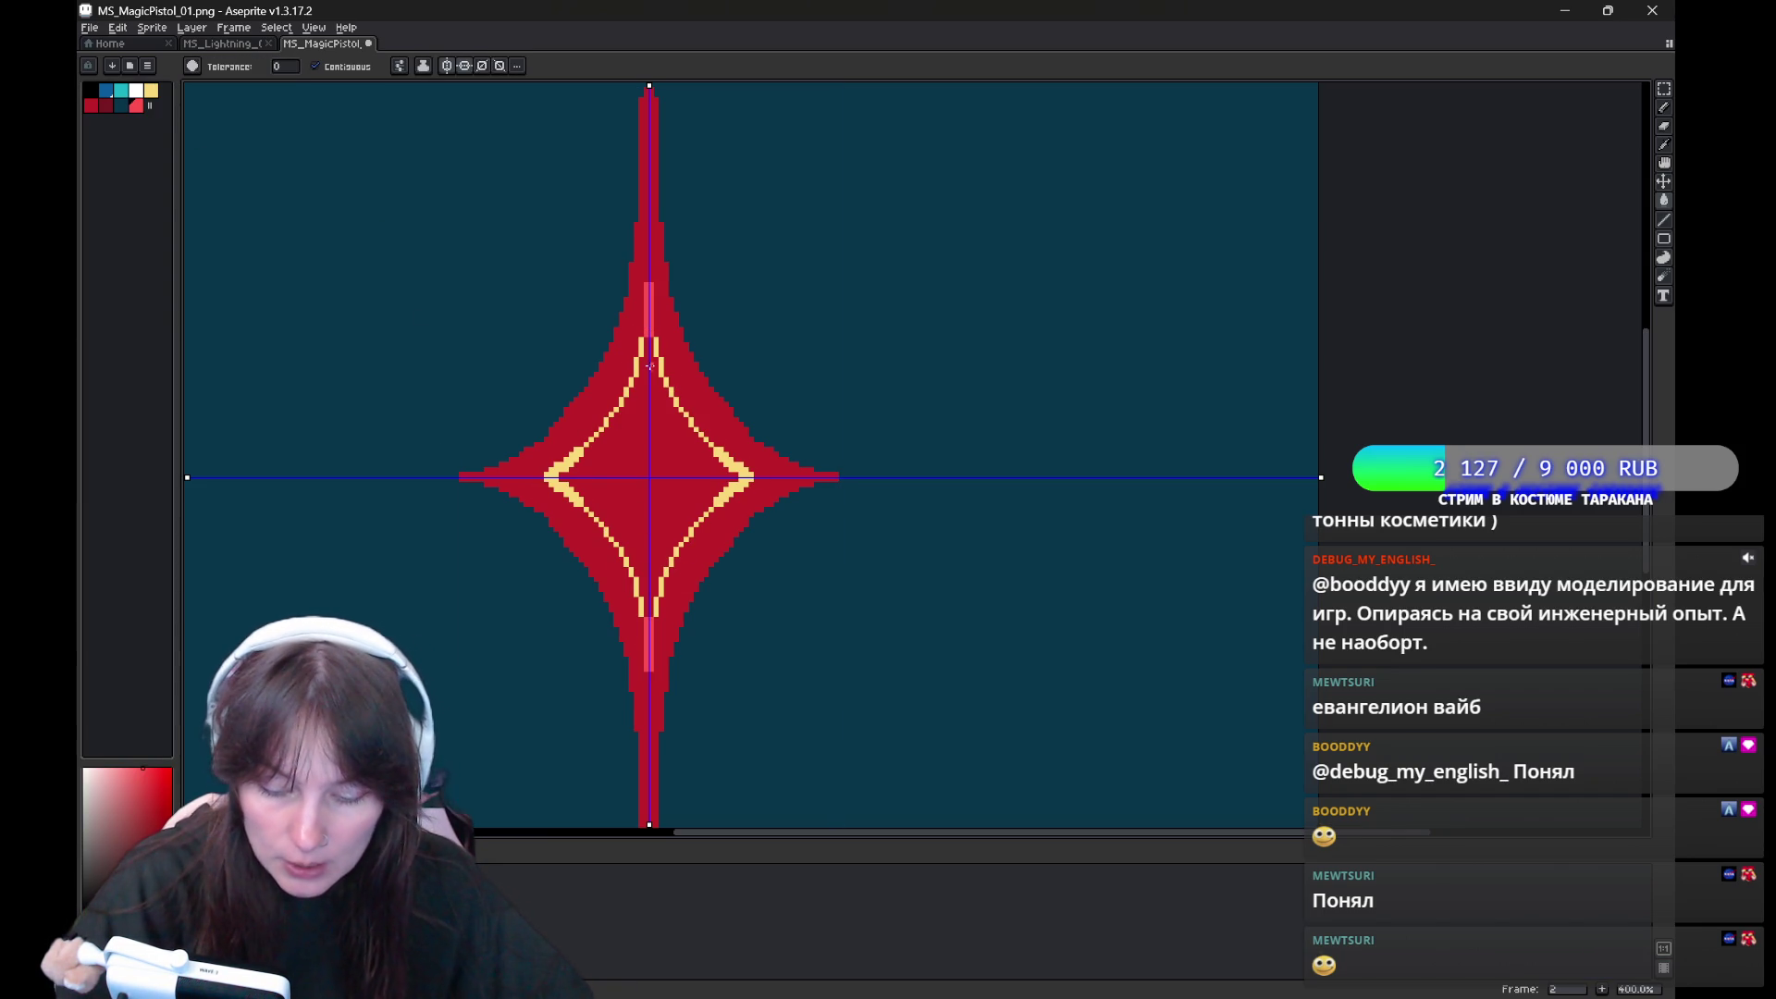
pyautogui.hotkey('ctrl', 'z')
pyautogui.hotkey('ctrl', 'z')
pyautogui.press('b')
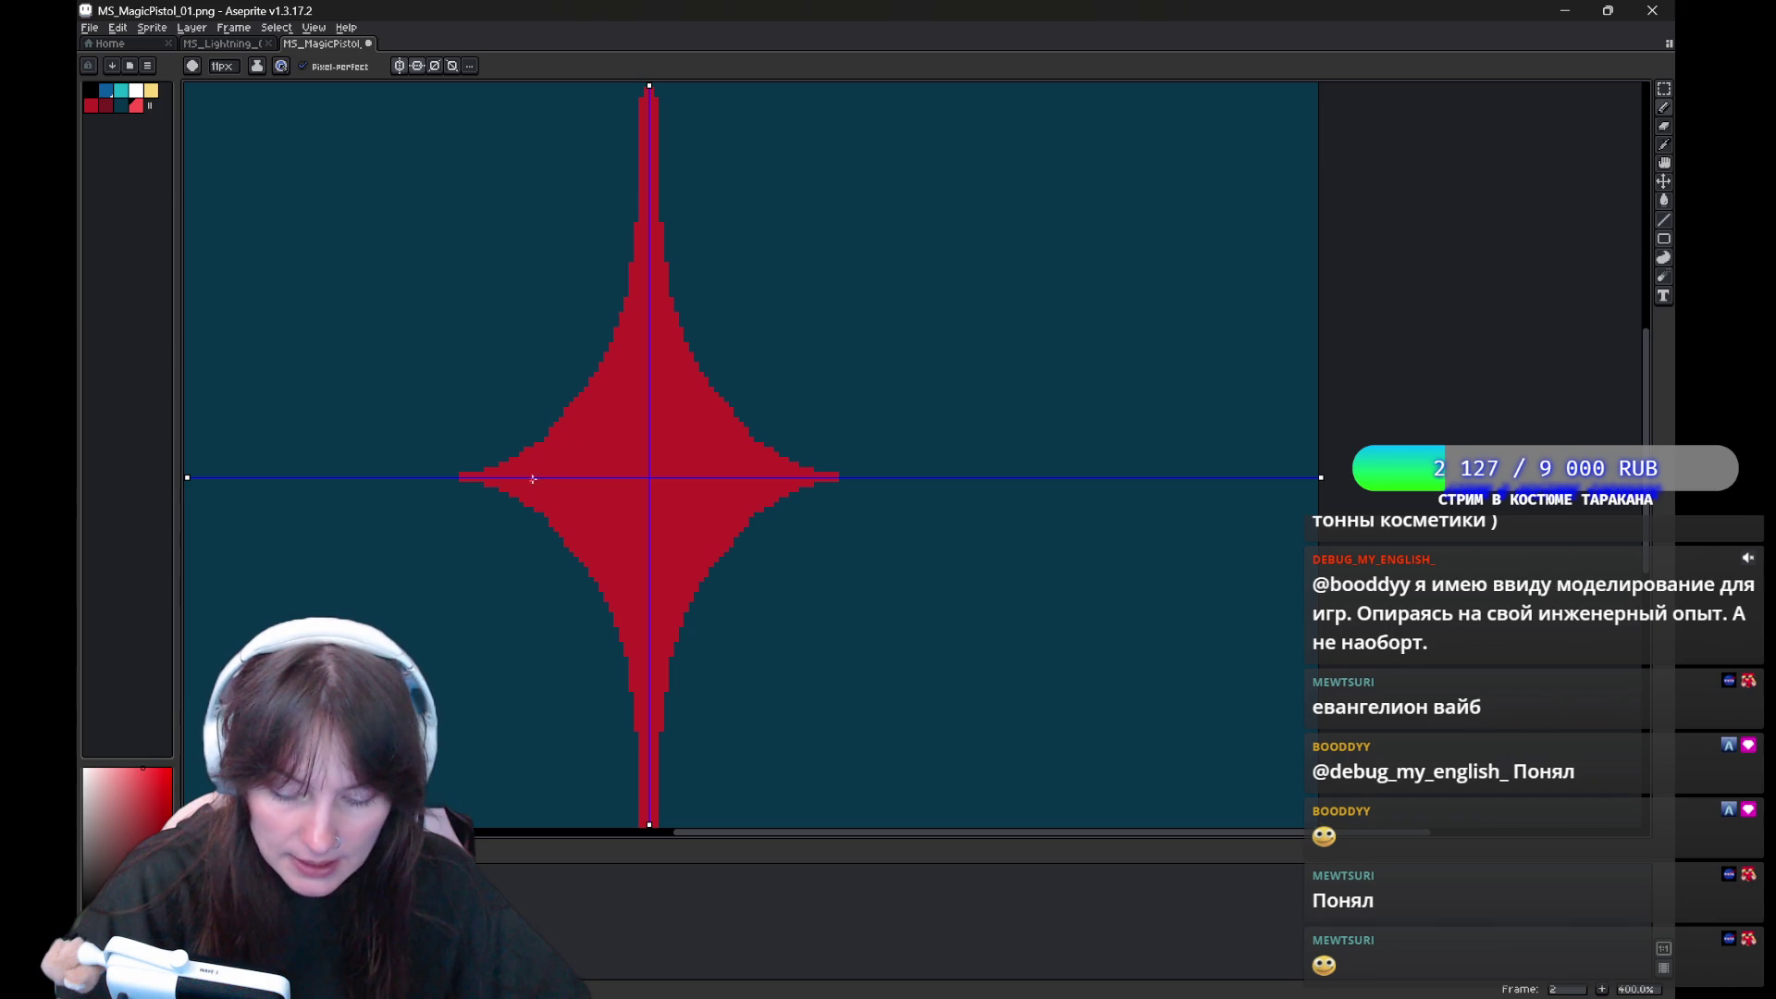
# Draw a thin mirrored pink inner outline and fill the star's interior light red
pyautogui.moveTo(536, 476); pyautogui.dragTo(651, 319)
pyautogui.hotkey('ctrl', 'z')
pyautogui.moveTo(566, 460); pyautogui.dragTo(634, 678)
pyautogui.hotkey('ctrl', 'z')
pyautogui.moveTo(535, 477); pyautogui.dragTo(649, 650)
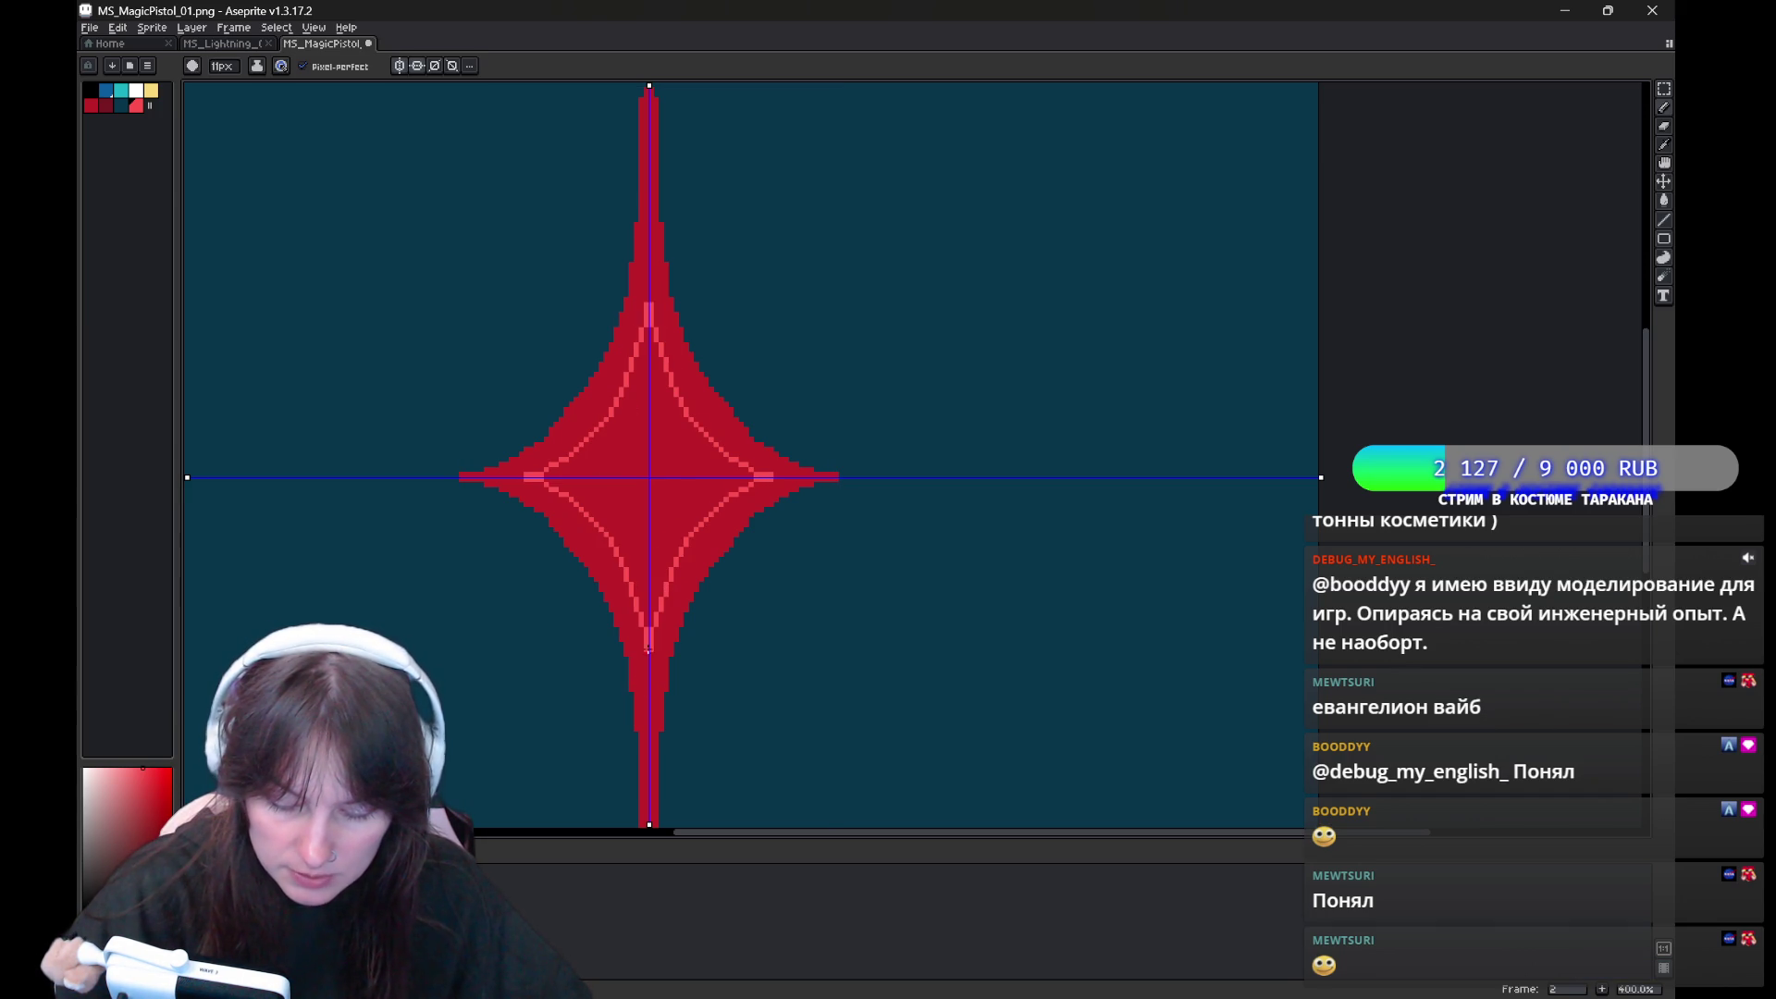
pyautogui.press('g')
pyautogui.click(633, 518)
# Draw a yellow inner diamond outline and fill it with yellow
pyautogui.click(151, 89)
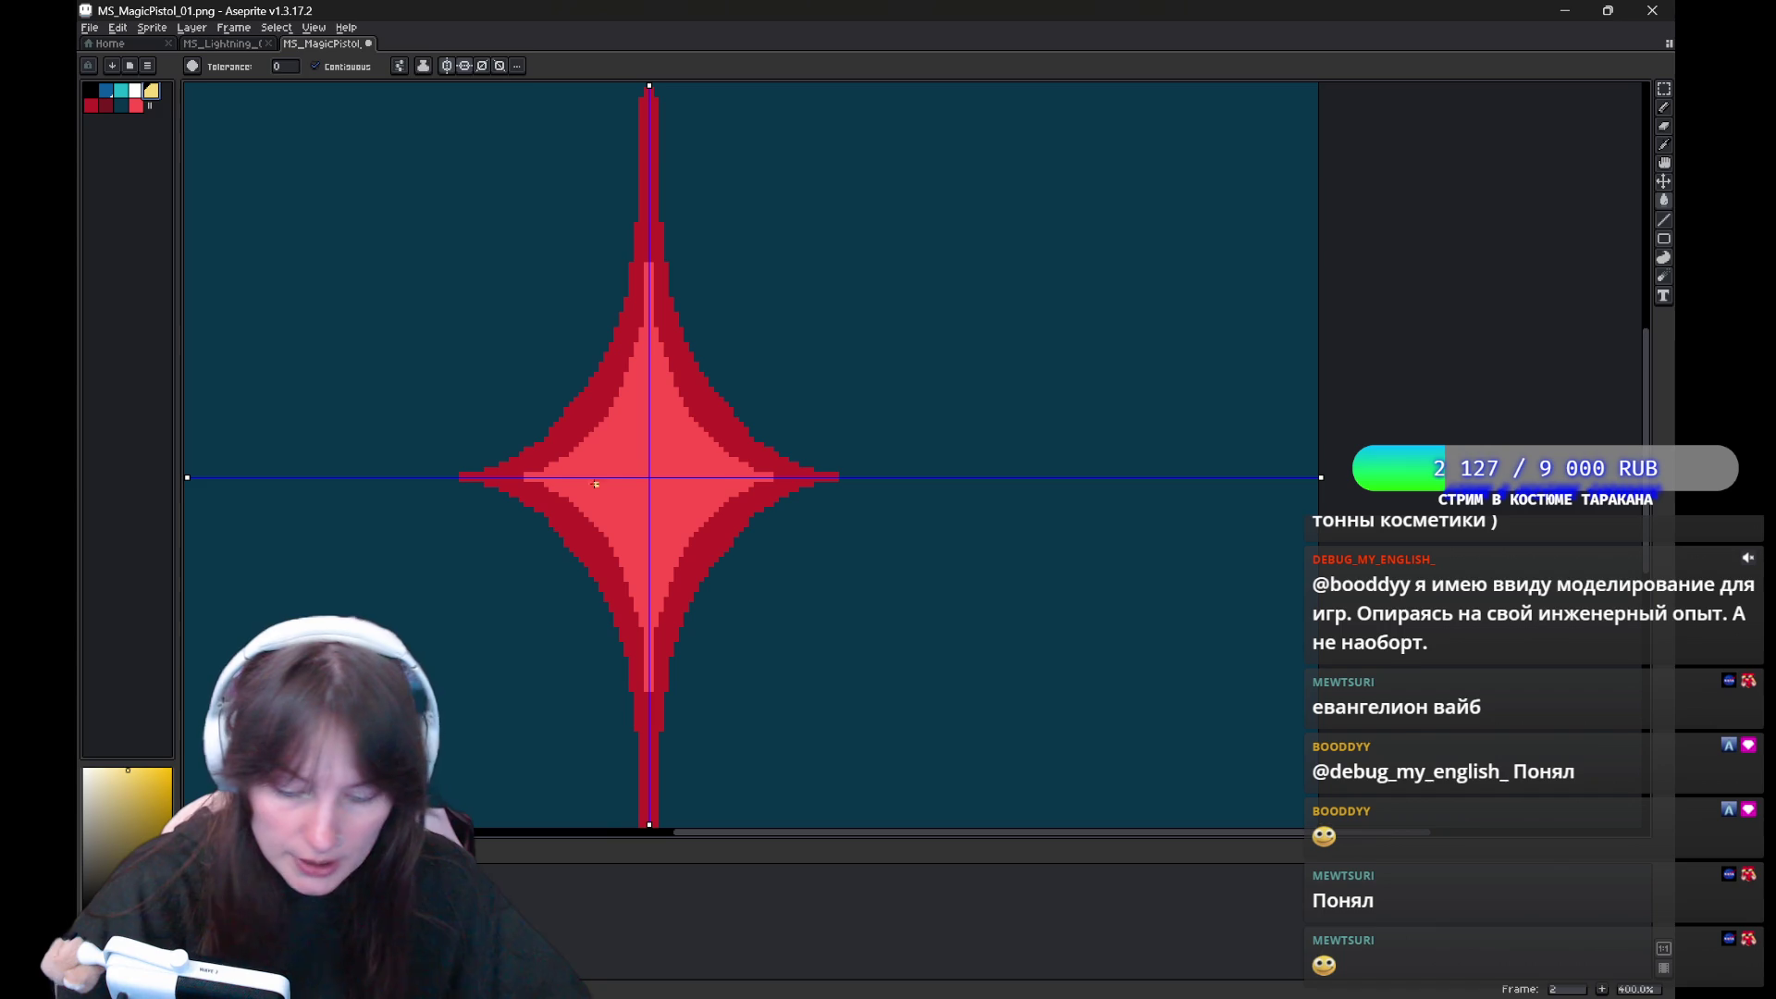
pyautogui.press('b')
pyautogui.moveTo(574, 478); pyautogui.dragTo(647, 555)
pyautogui.hotkey('ctrl', 'z')
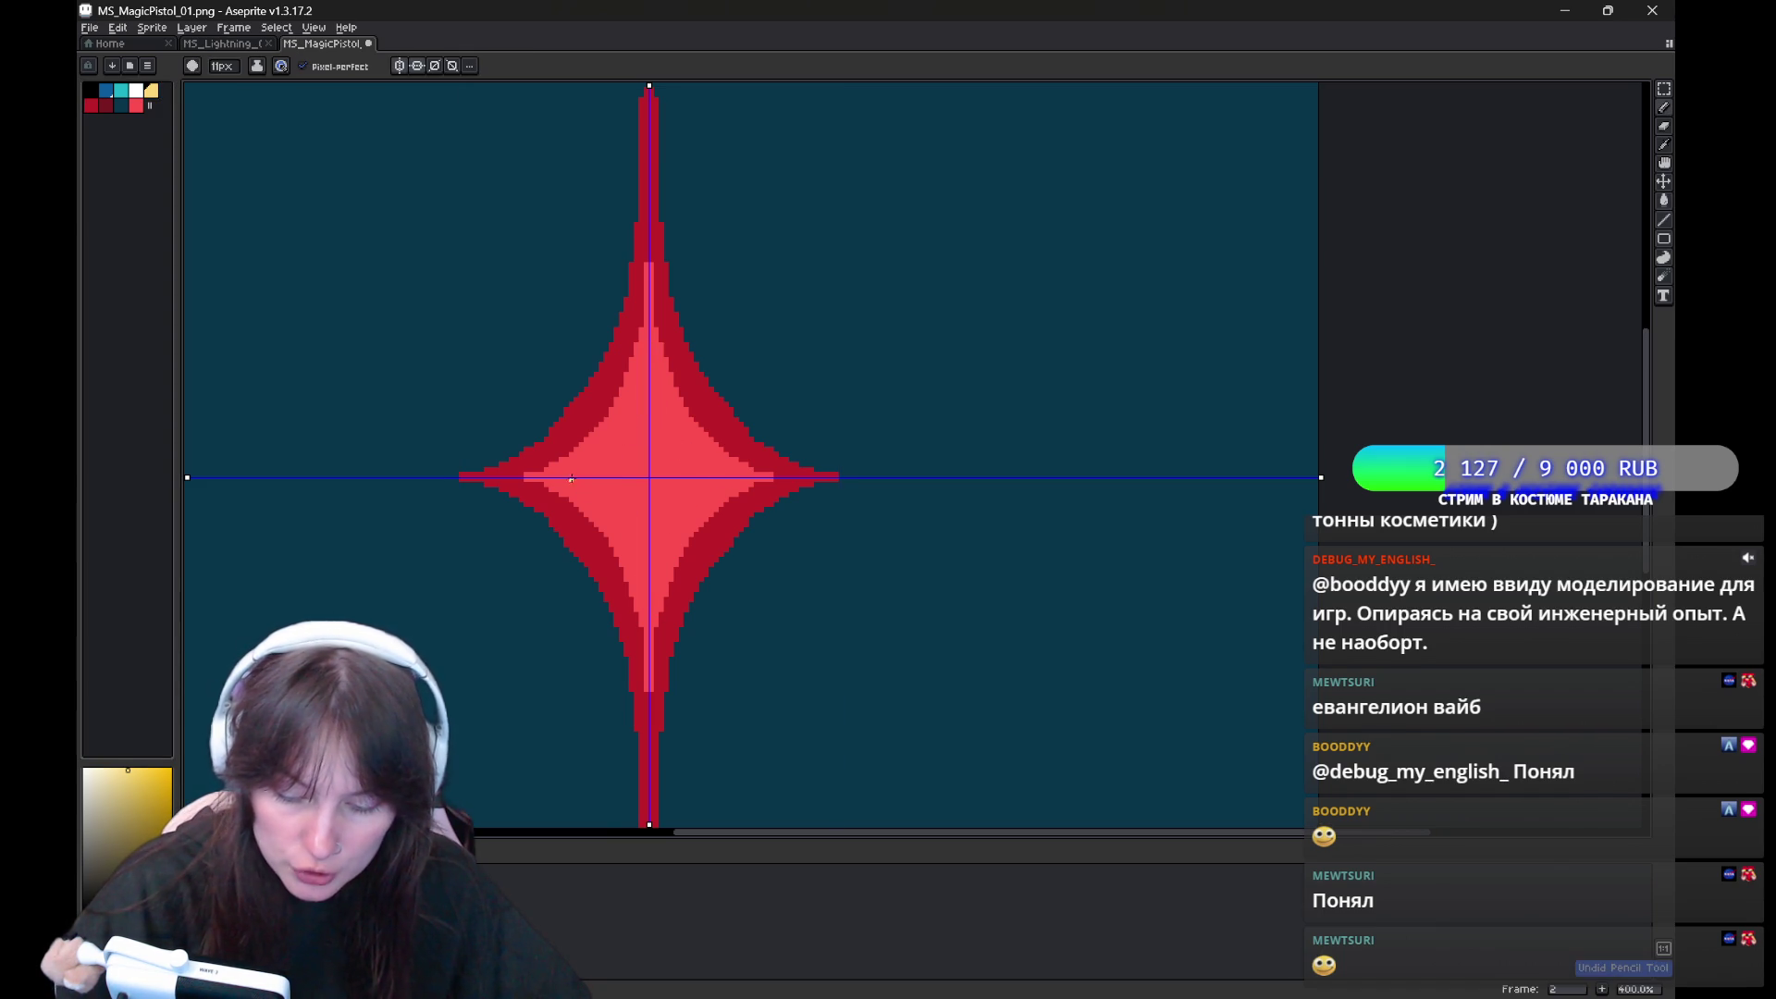
pyautogui.hotkey('ctrl', 'y')
pyautogui.press('g')
pyautogui.click(647, 472)
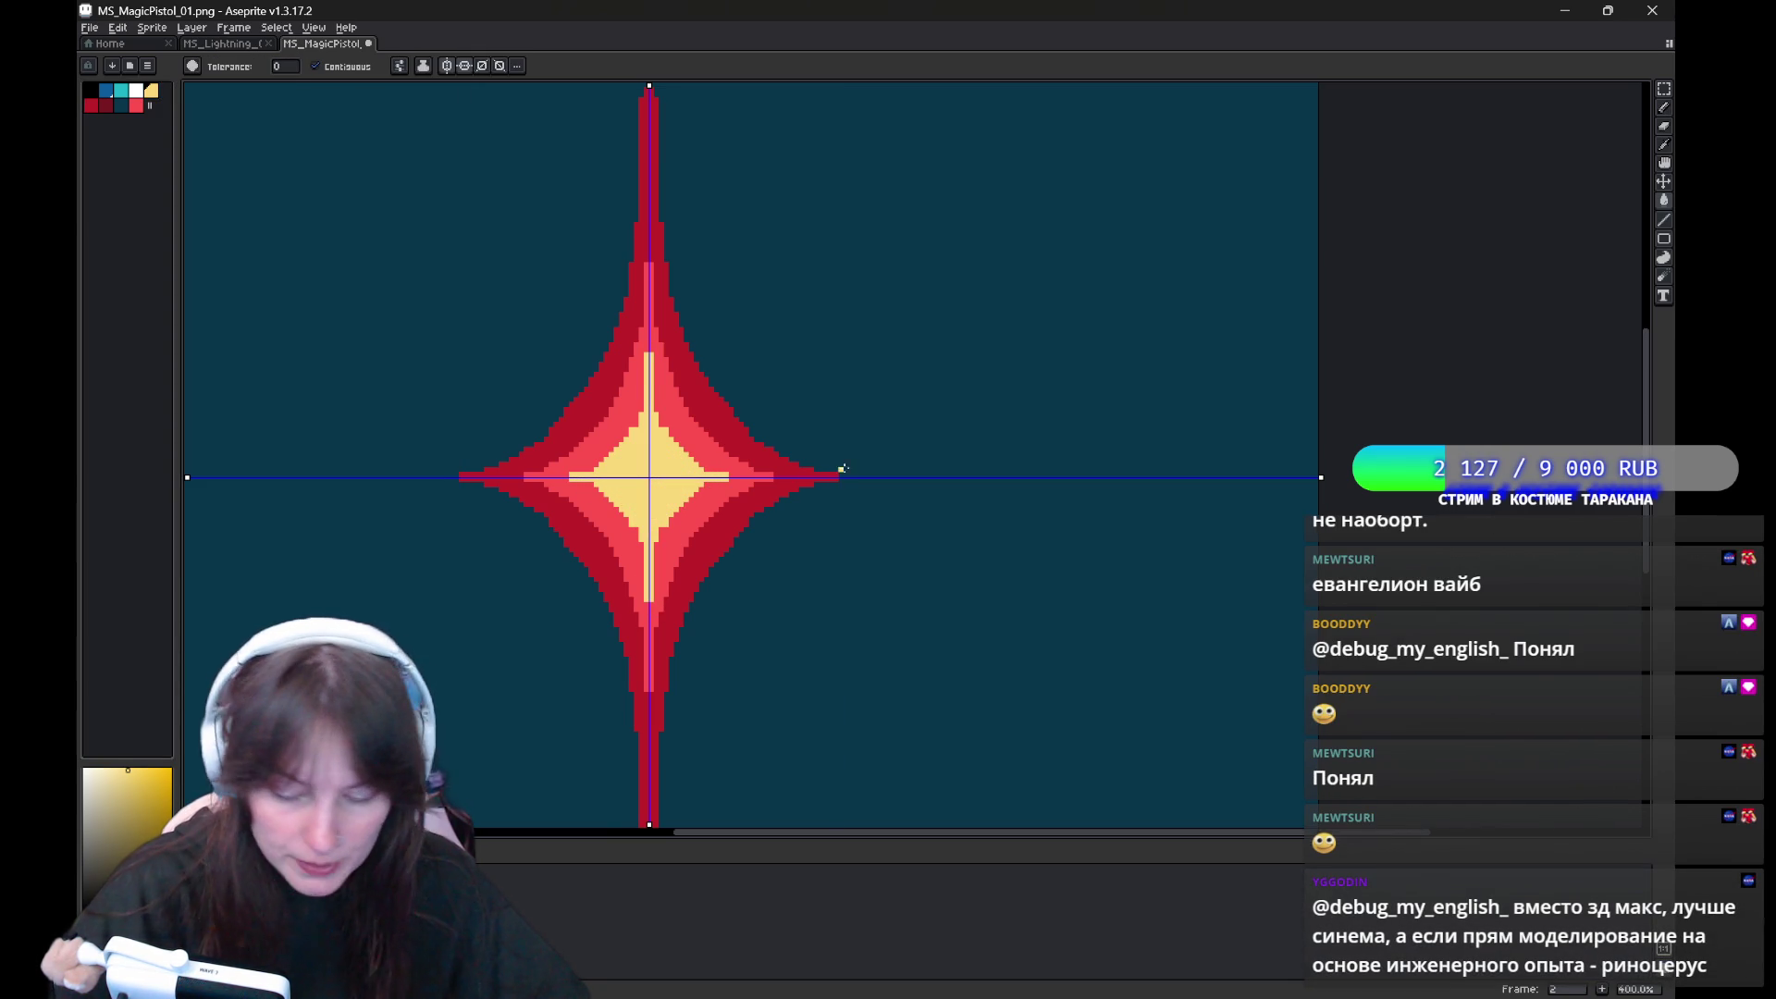
# Draw a small white diamond at the star's centre and step to frame 1
pyautogui.press('b')
pyautogui.moveTo(619, 480); pyautogui.dragTo(646, 521)
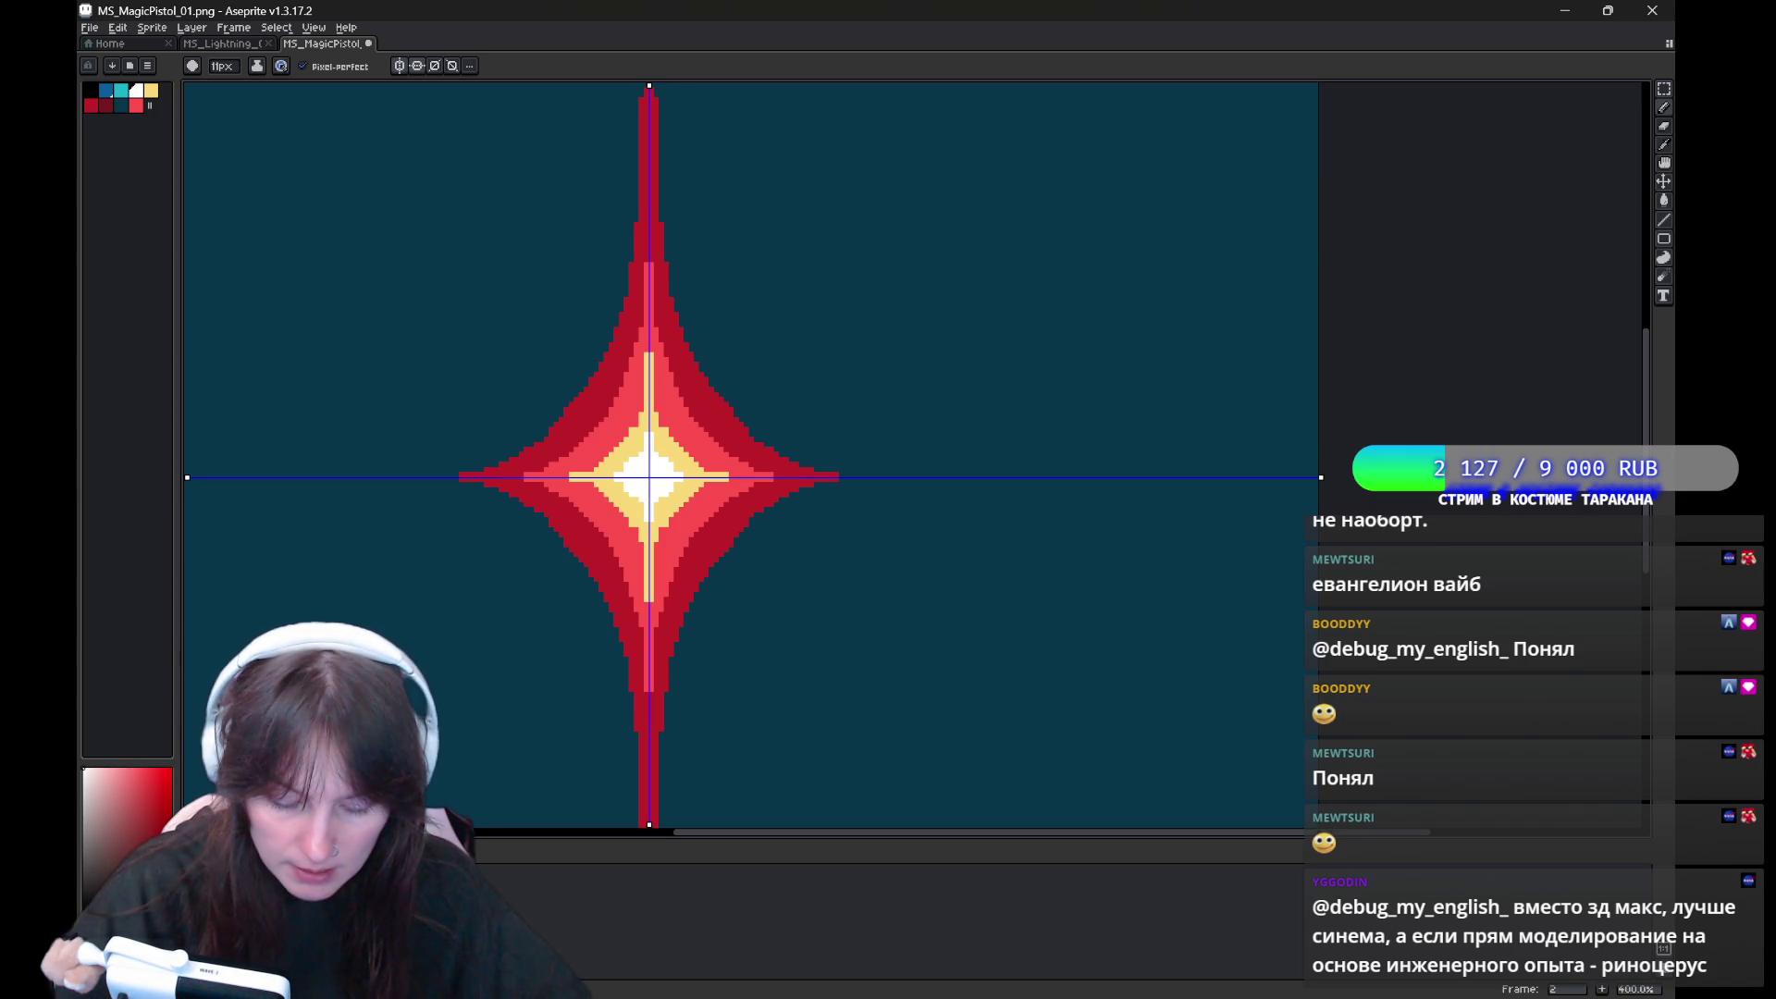
pyautogui.press('Left')
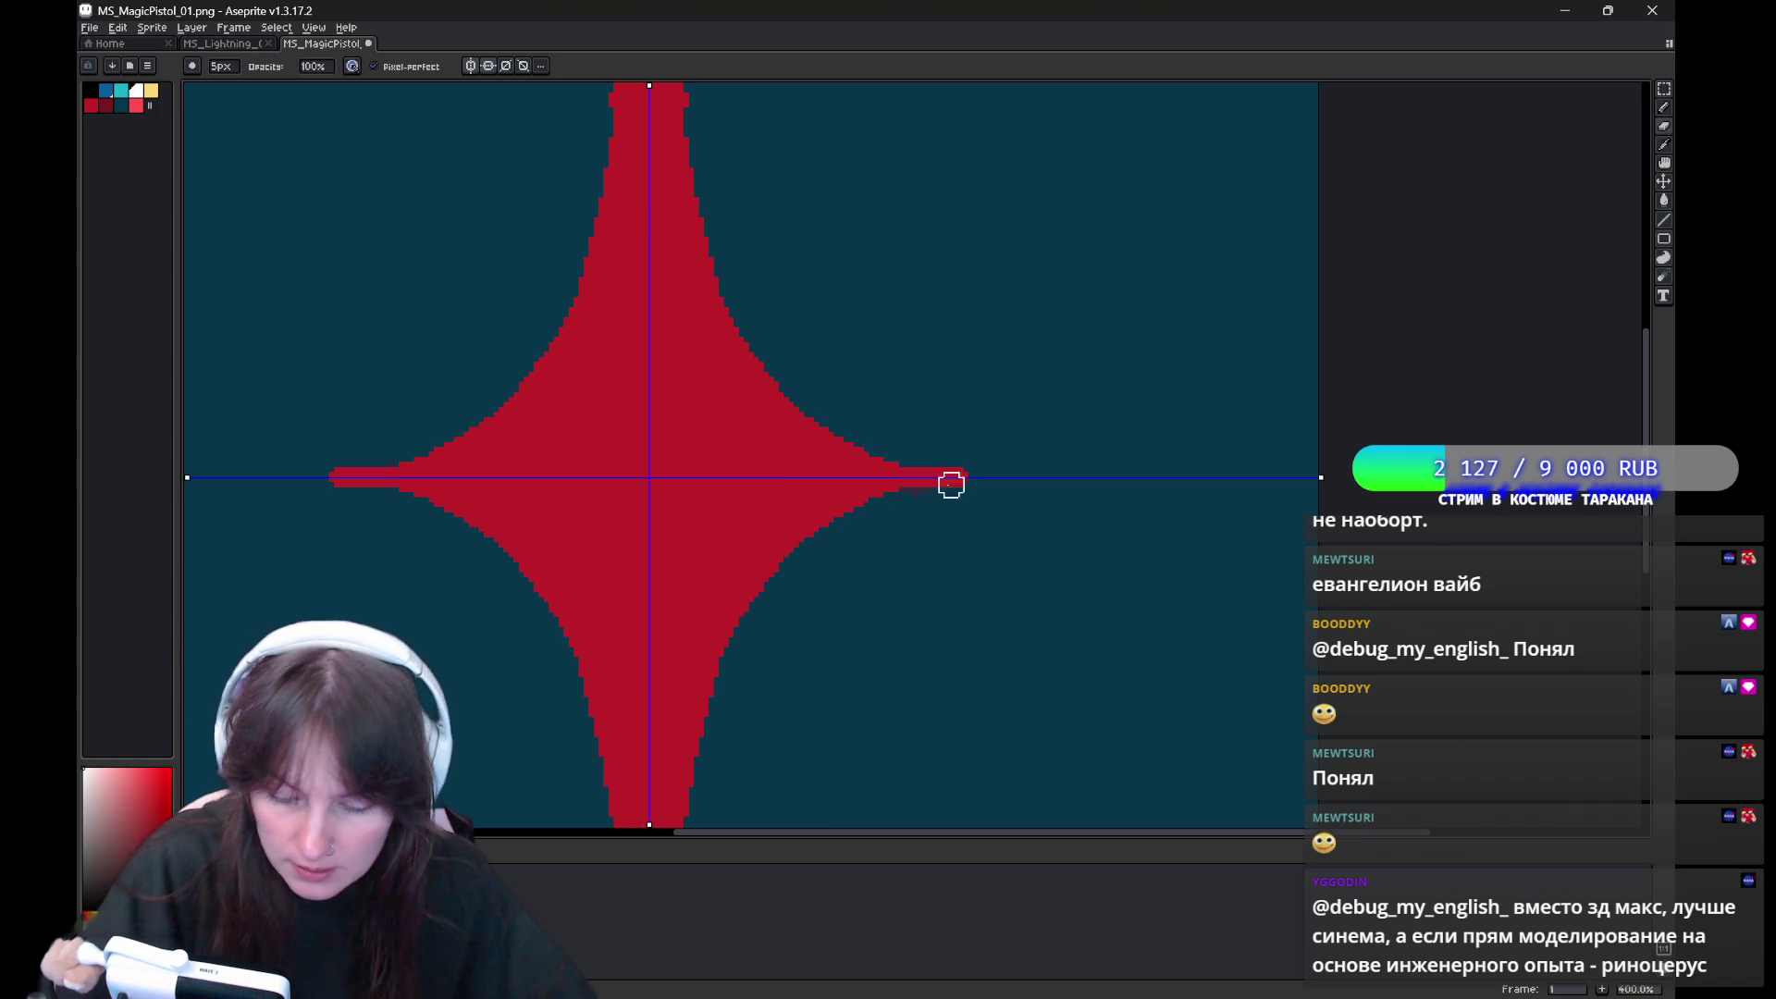
# Back on the large red star, draw mirrored light-pink inner curves down into the stem
pyautogui.press('b')
pyautogui.press('Left')
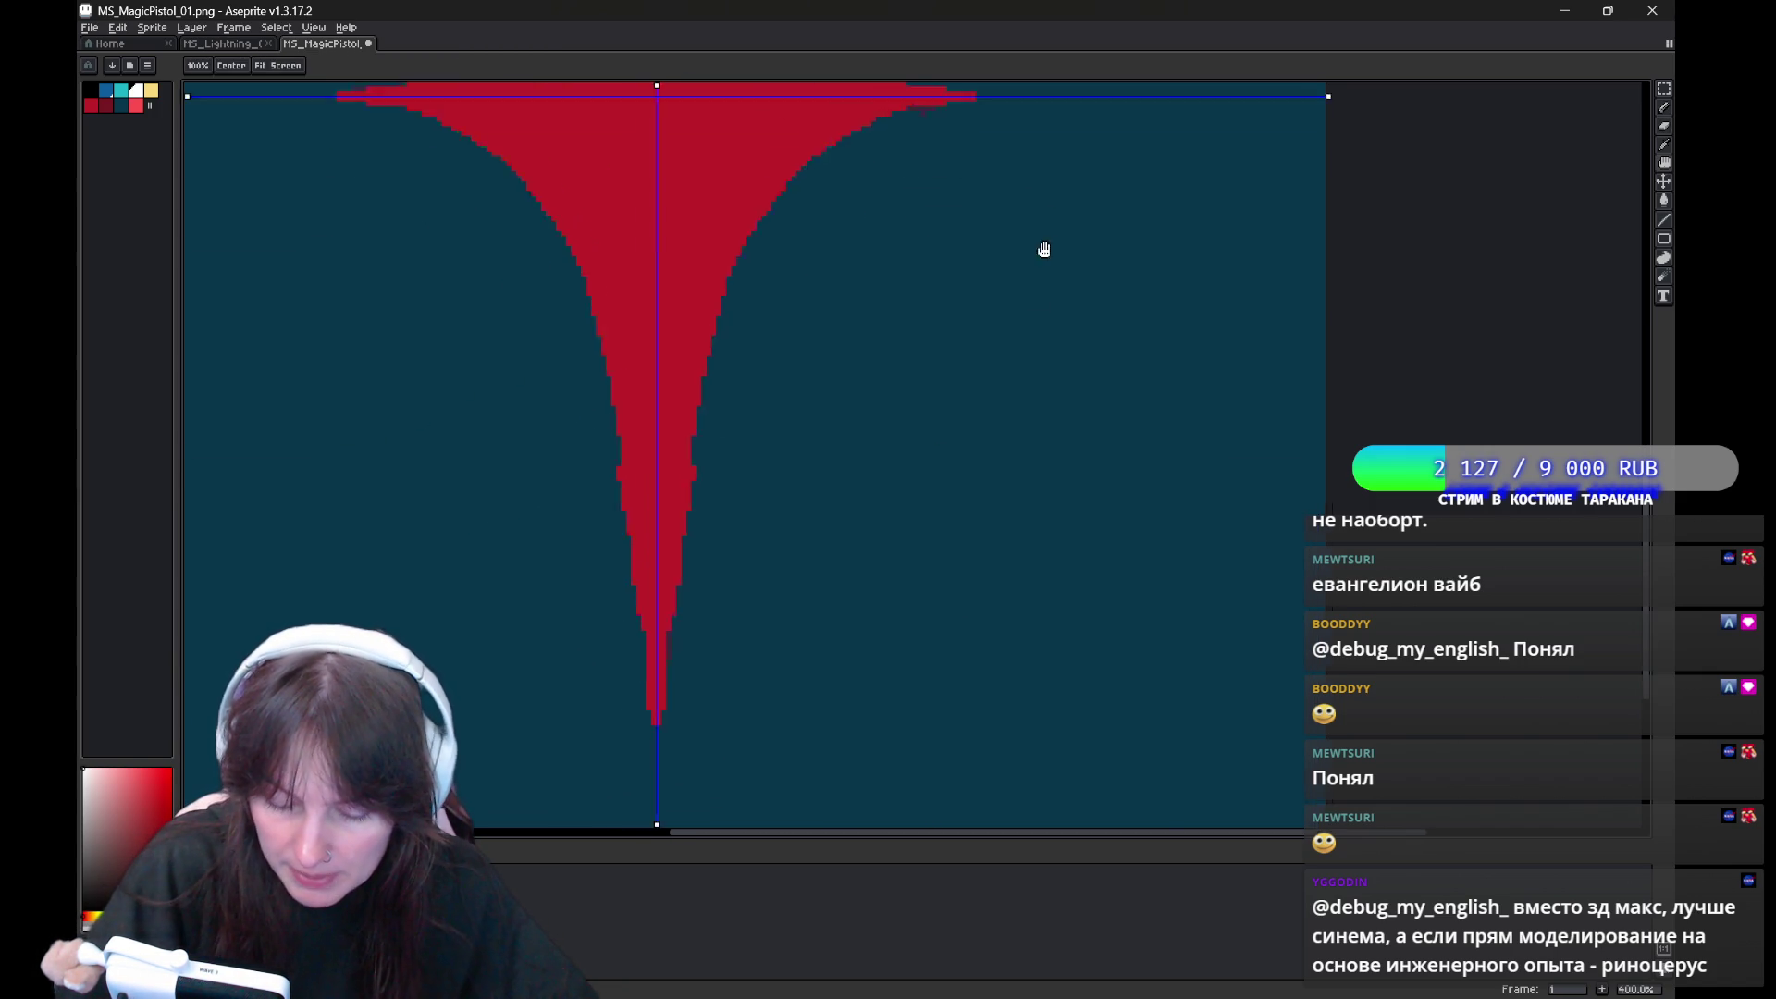
pyautogui.press('Left')
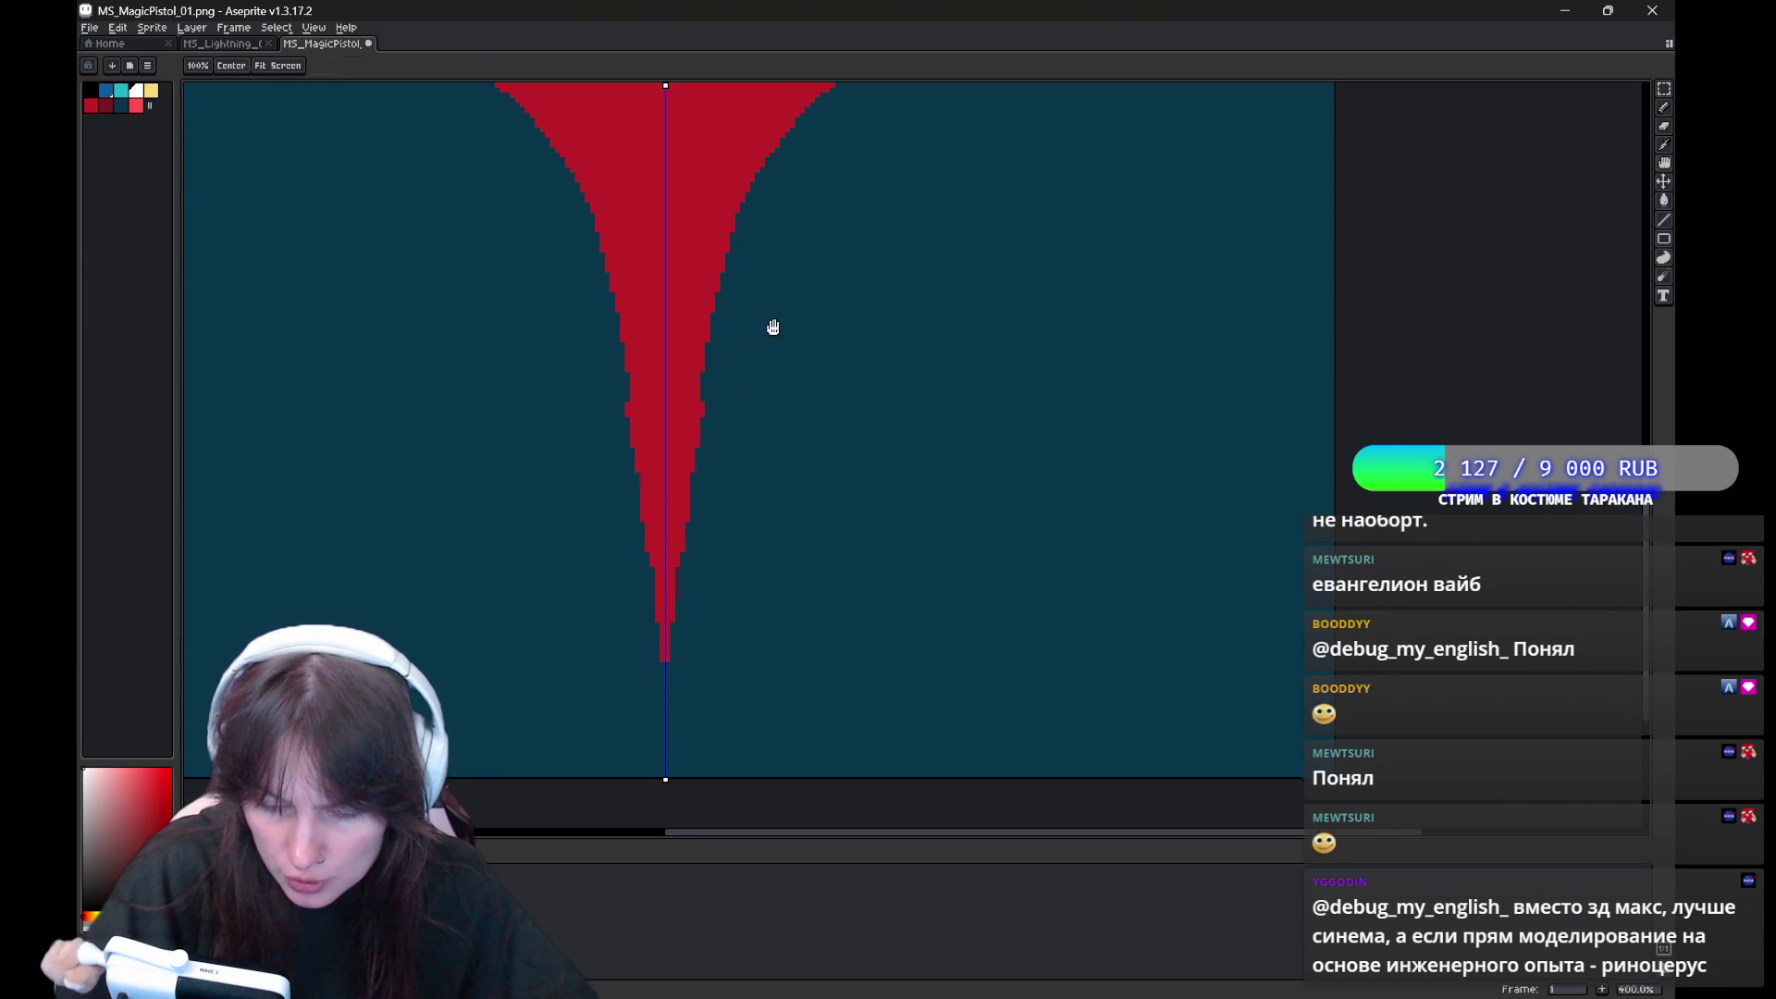
pyautogui.press('Right')
pyautogui.moveTo(520, 382); pyautogui.dragTo(542, 172)
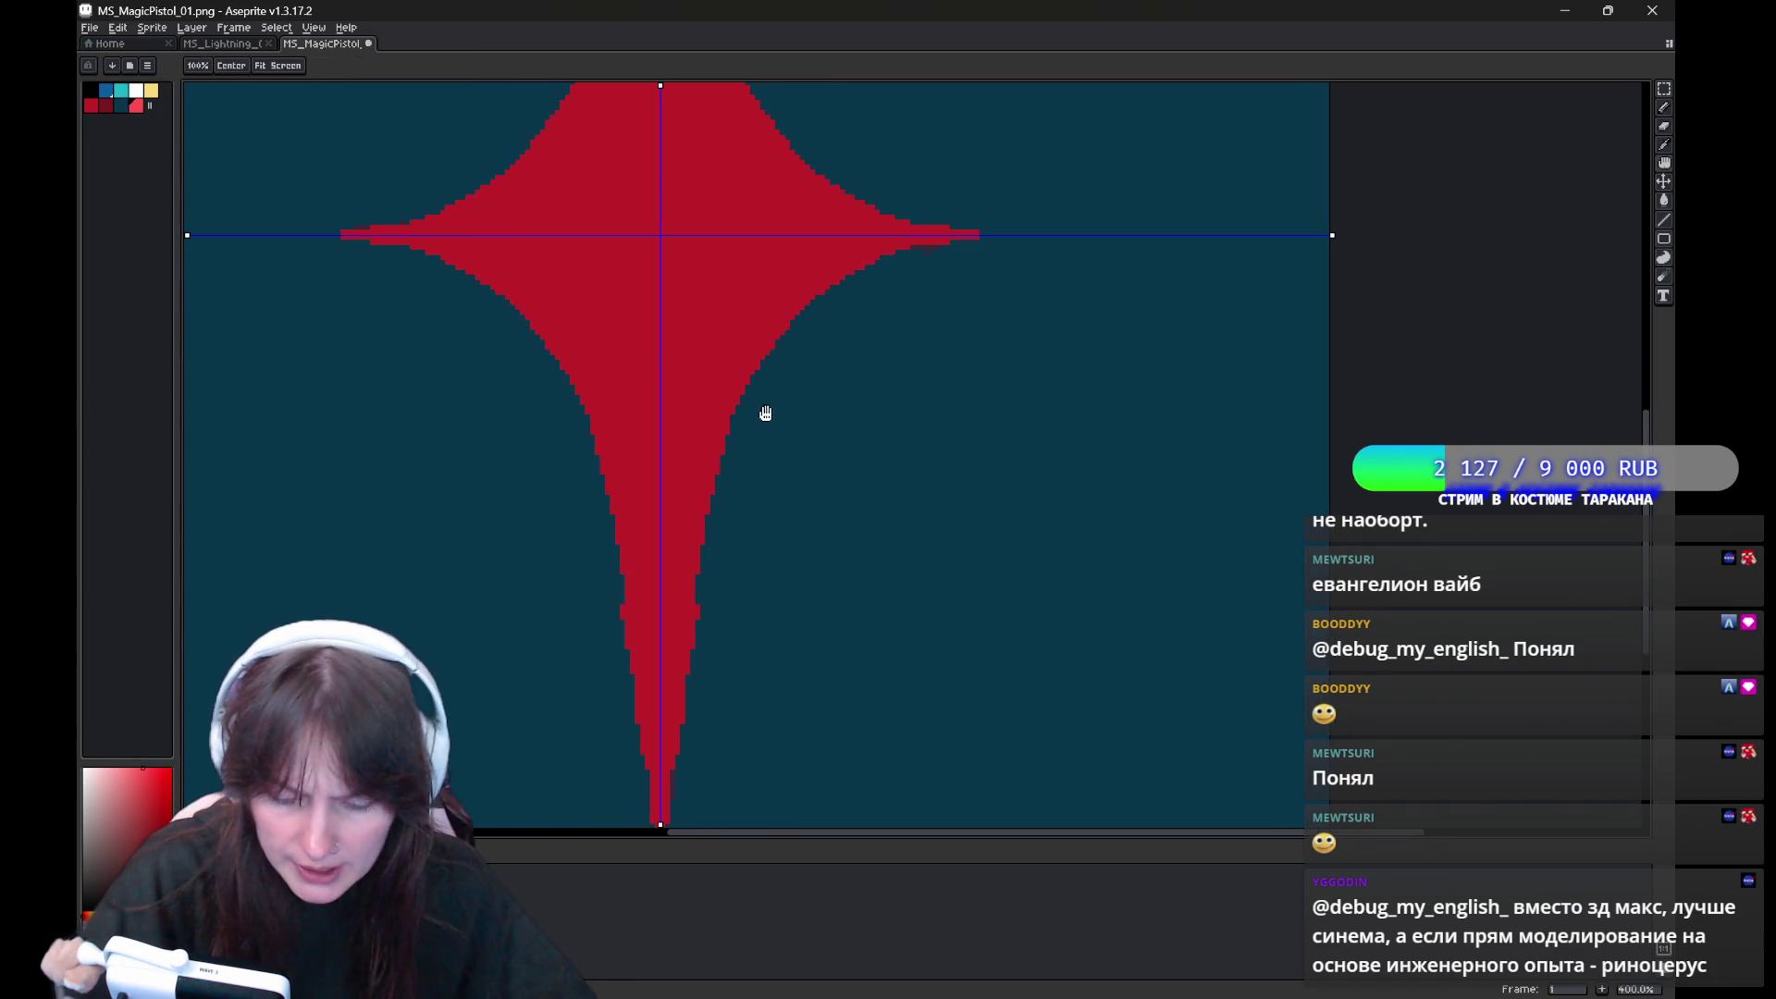
pyautogui.press('b')
pyautogui.press('e')
pyautogui.moveTo(515, 242); pyautogui.dragTo(658, 558)
pyautogui.hotkey('ctrl', 'z')
pyautogui.moveTo(479, 238)
pyautogui.mouseDown()
pyautogui.moveTo(541, 269)
pyautogui.moveTo(652, 536)
pyautogui.moveTo(661, 722)
pyautogui.mouseUp()
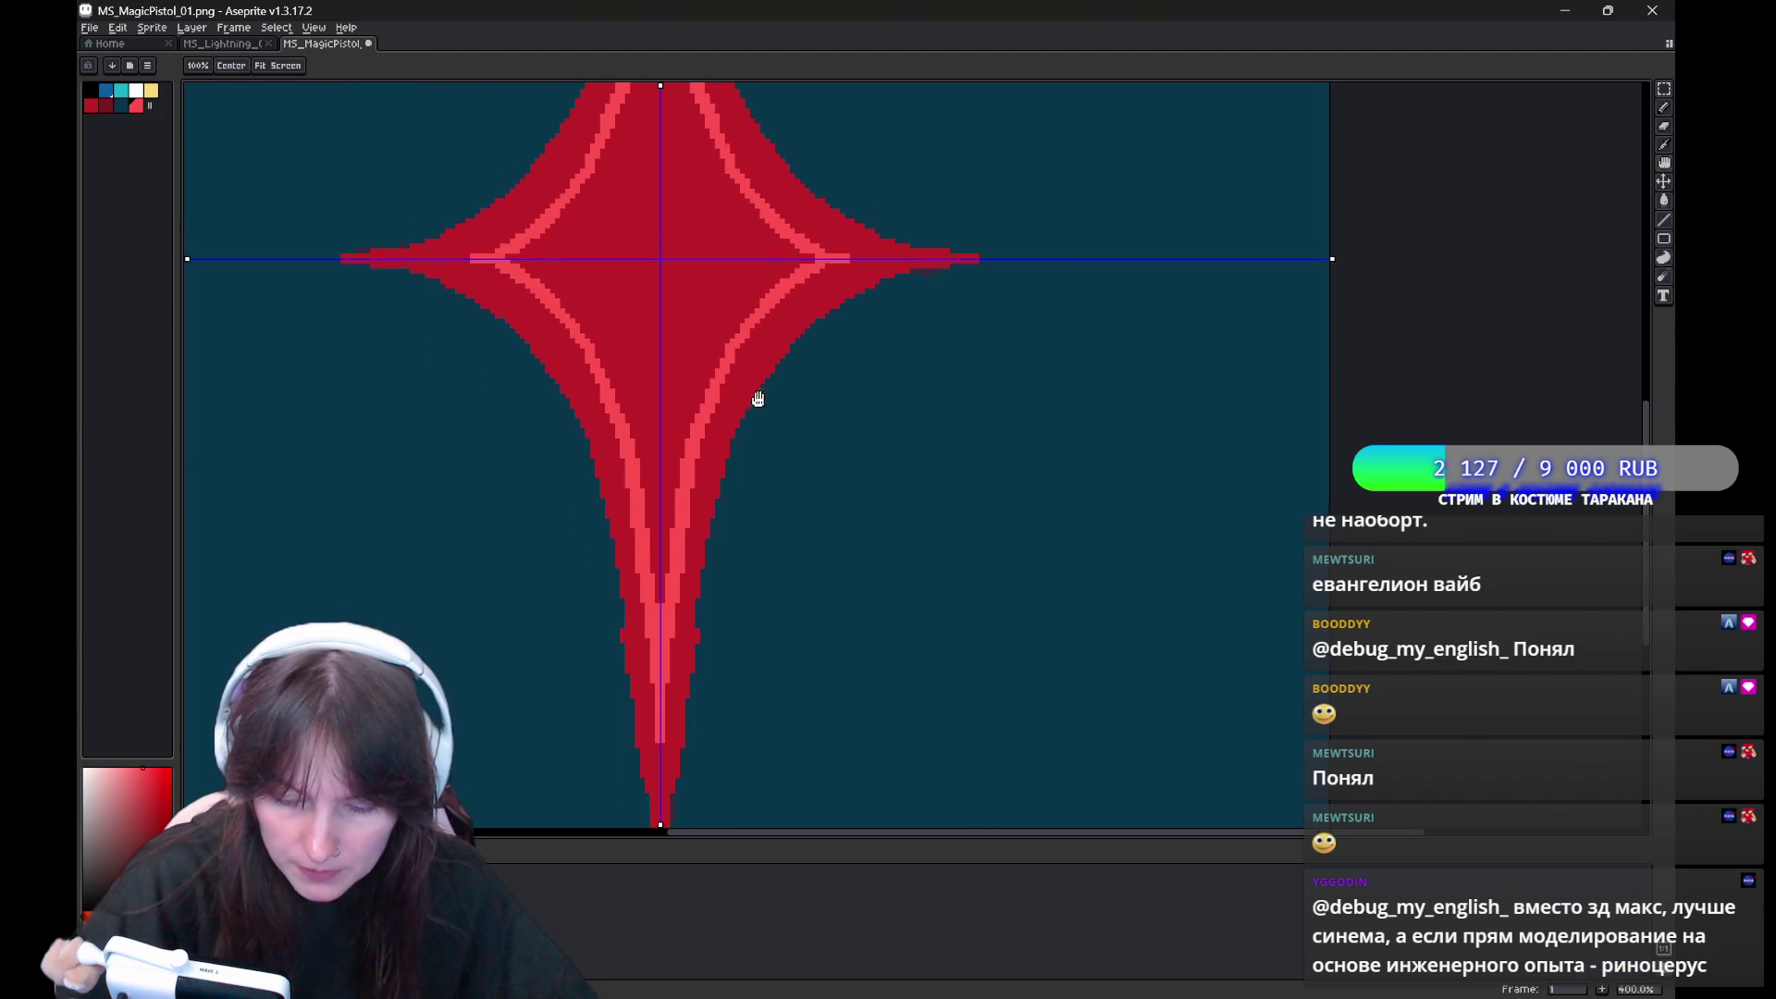
# Fill the star's inner area with light pink; a trial yellow fill is undone
pyautogui.moveTo(758, 399); pyautogui.dragTo(740, 666)
pyautogui.press('g')
pyautogui.moveTo(690, 448); pyautogui.dragTo(694, 371)
pyautogui.click(732, 417)
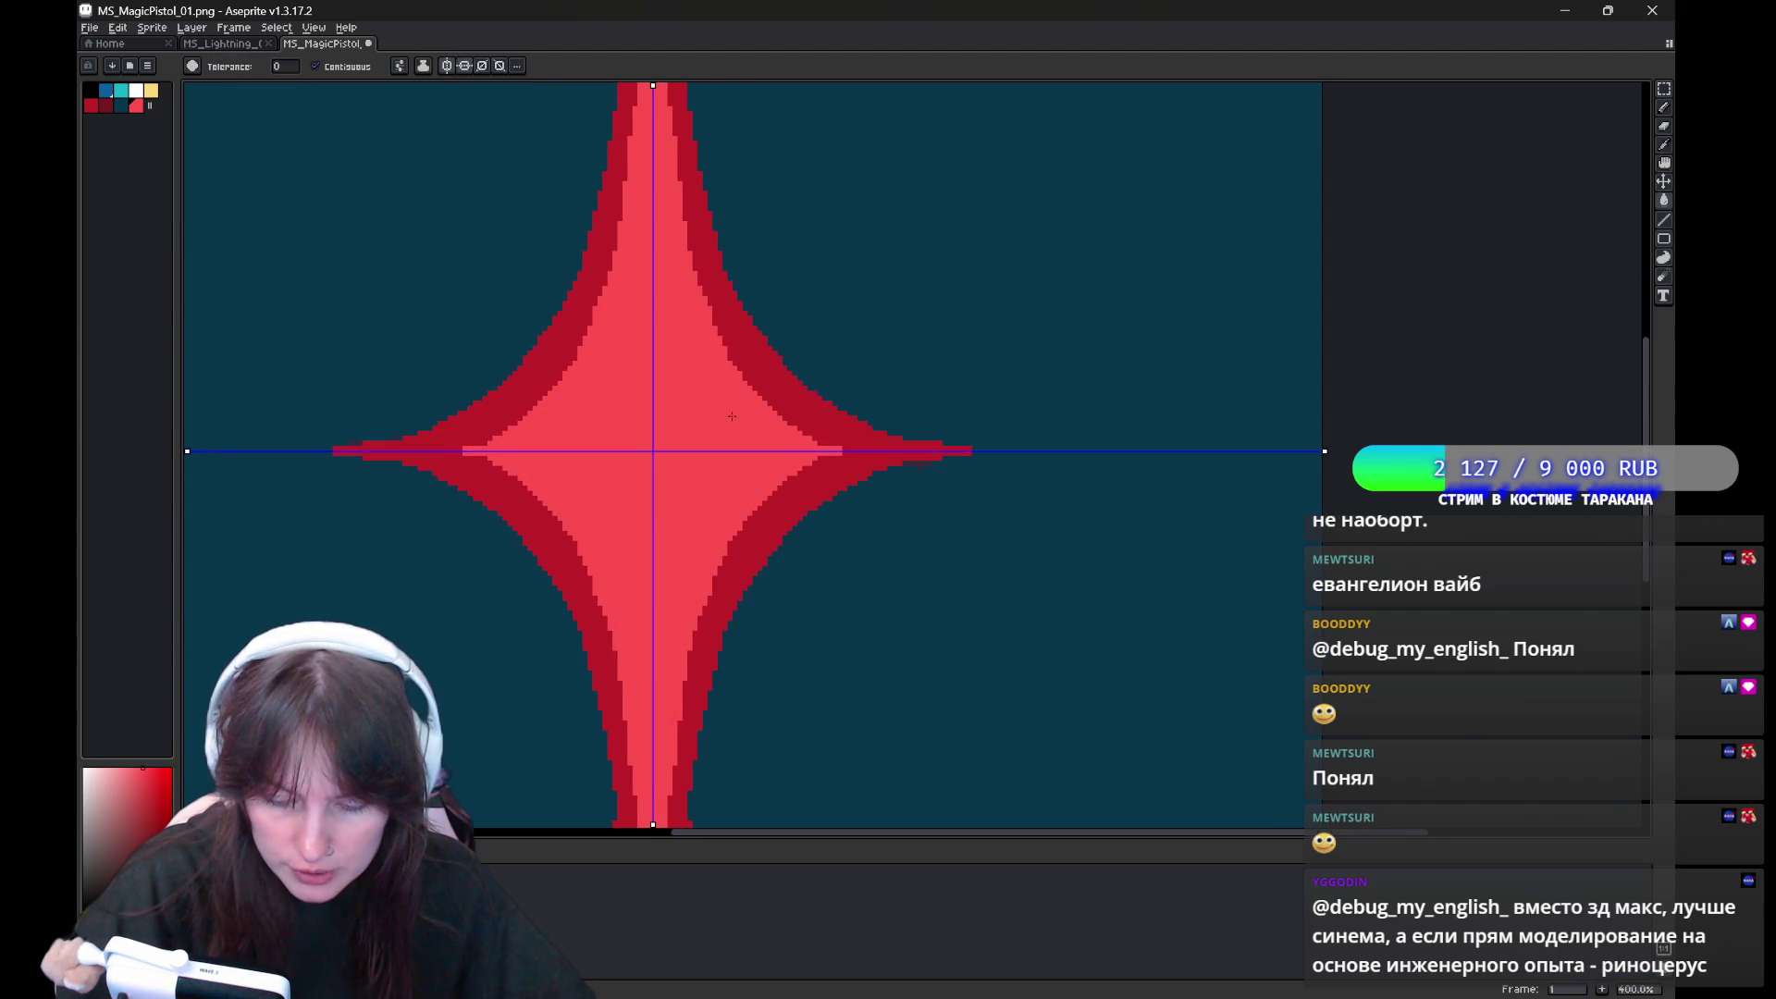
pyautogui.moveTo(855, 370); pyautogui.dragTo(845, 345)
pyautogui.click(151, 89)
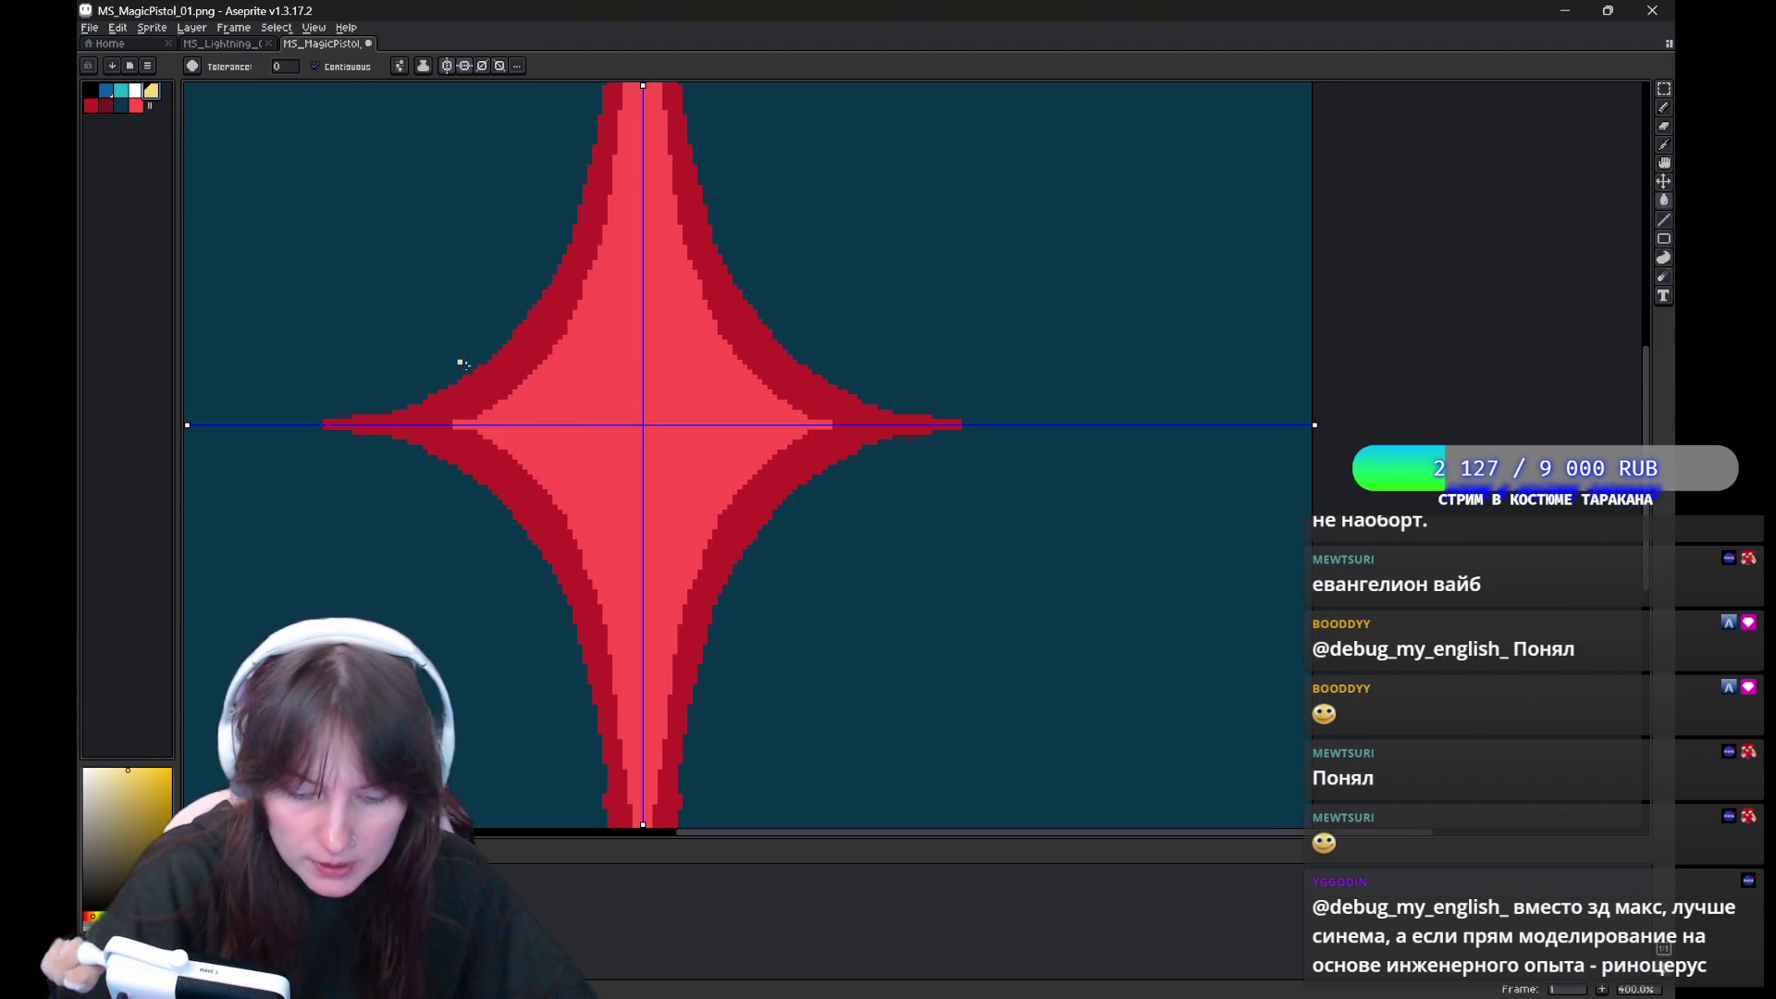
pyautogui.click(539, 426)
pyautogui.hotkey('ctrl', 'z')
pyautogui.press('b')
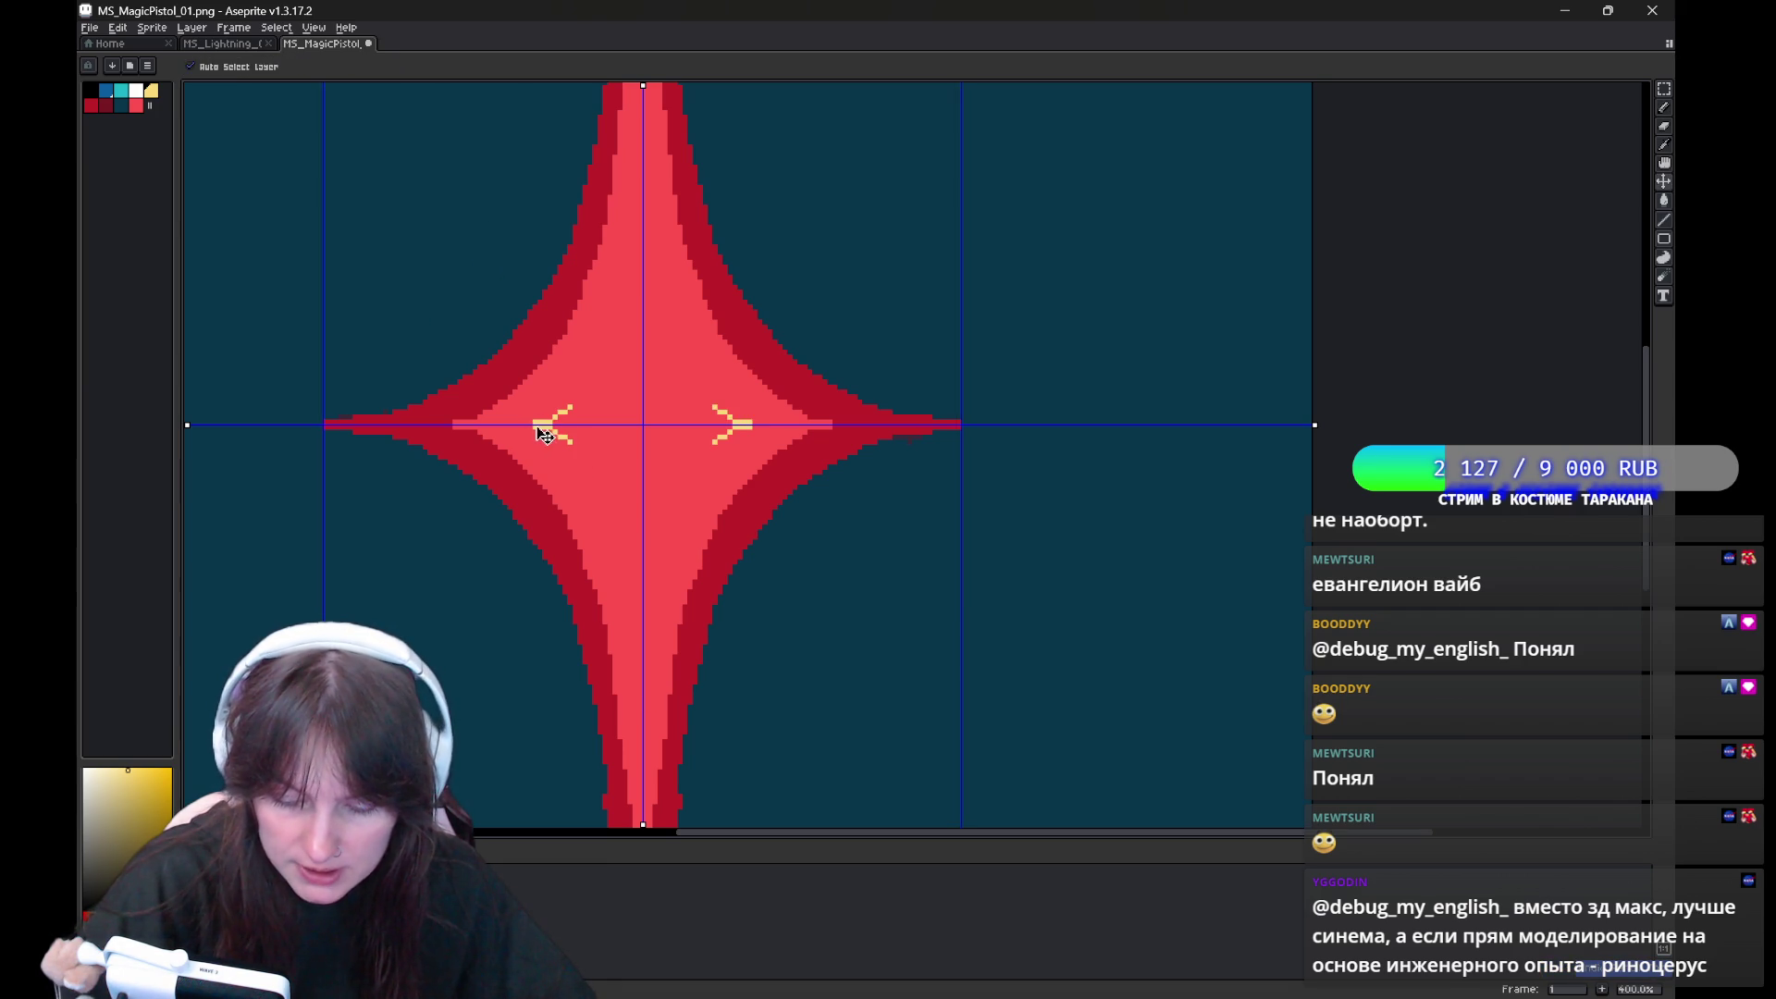
# Draw a yellow diamond outline along the vertical axis and fill it yellow
pyautogui.moveTo(537, 425); pyautogui.dragTo(638, 642)
pyautogui.hotkey('ctrl', 'z')
pyautogui.moveTo(538, 425)
pyautogui.mouseDown()
pyautogui.moveTo(618, 510)
pyautogui.moveTo(643, 726)
pyautogui.mouseUp()
pyautogui.hotkey('ctrl', 'z')
pyautogui.moveTo(538, 424)
pyautogui.mouseDown()
pyautogui.moveTo(620, 518)
pyautogui.moveTo(643, 674)
pyautogui.mouseUp()
pyautogui.hotkey('ctrl', 'z')
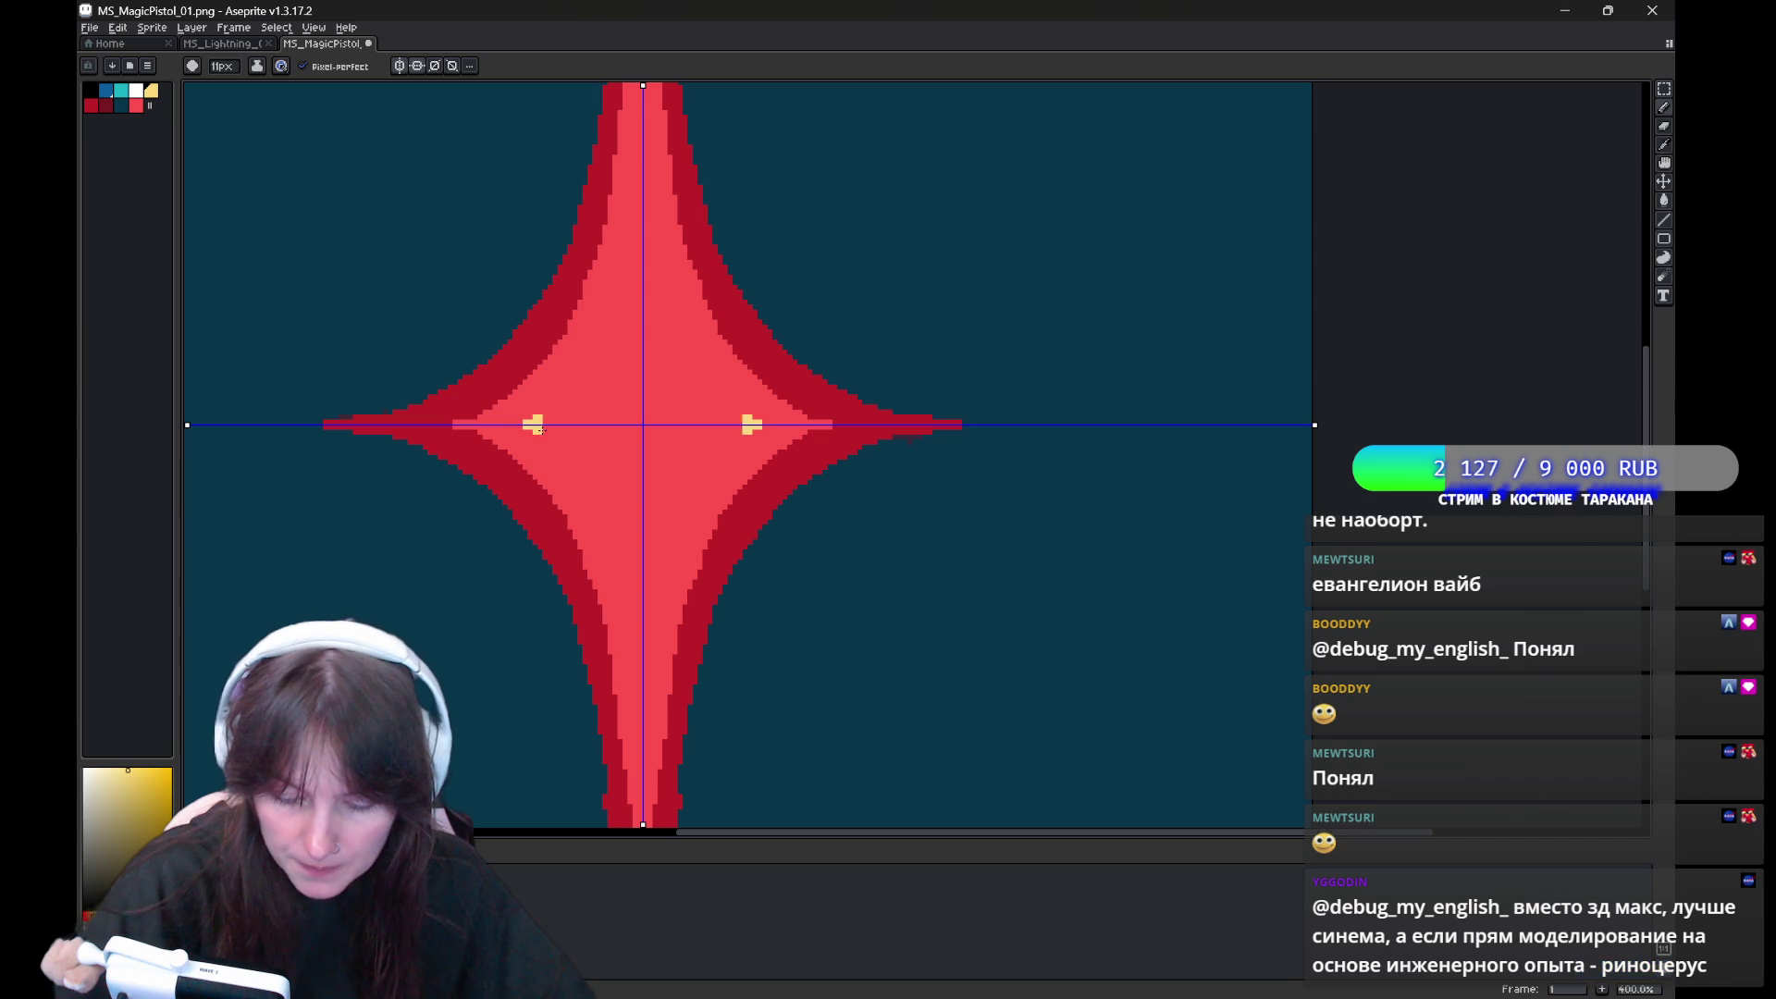
pyautogui.moveTo(537, 427); pyautogui.dragTo(648, 585)
pyautogui.press('g')
pyautogui.click(664, 431)
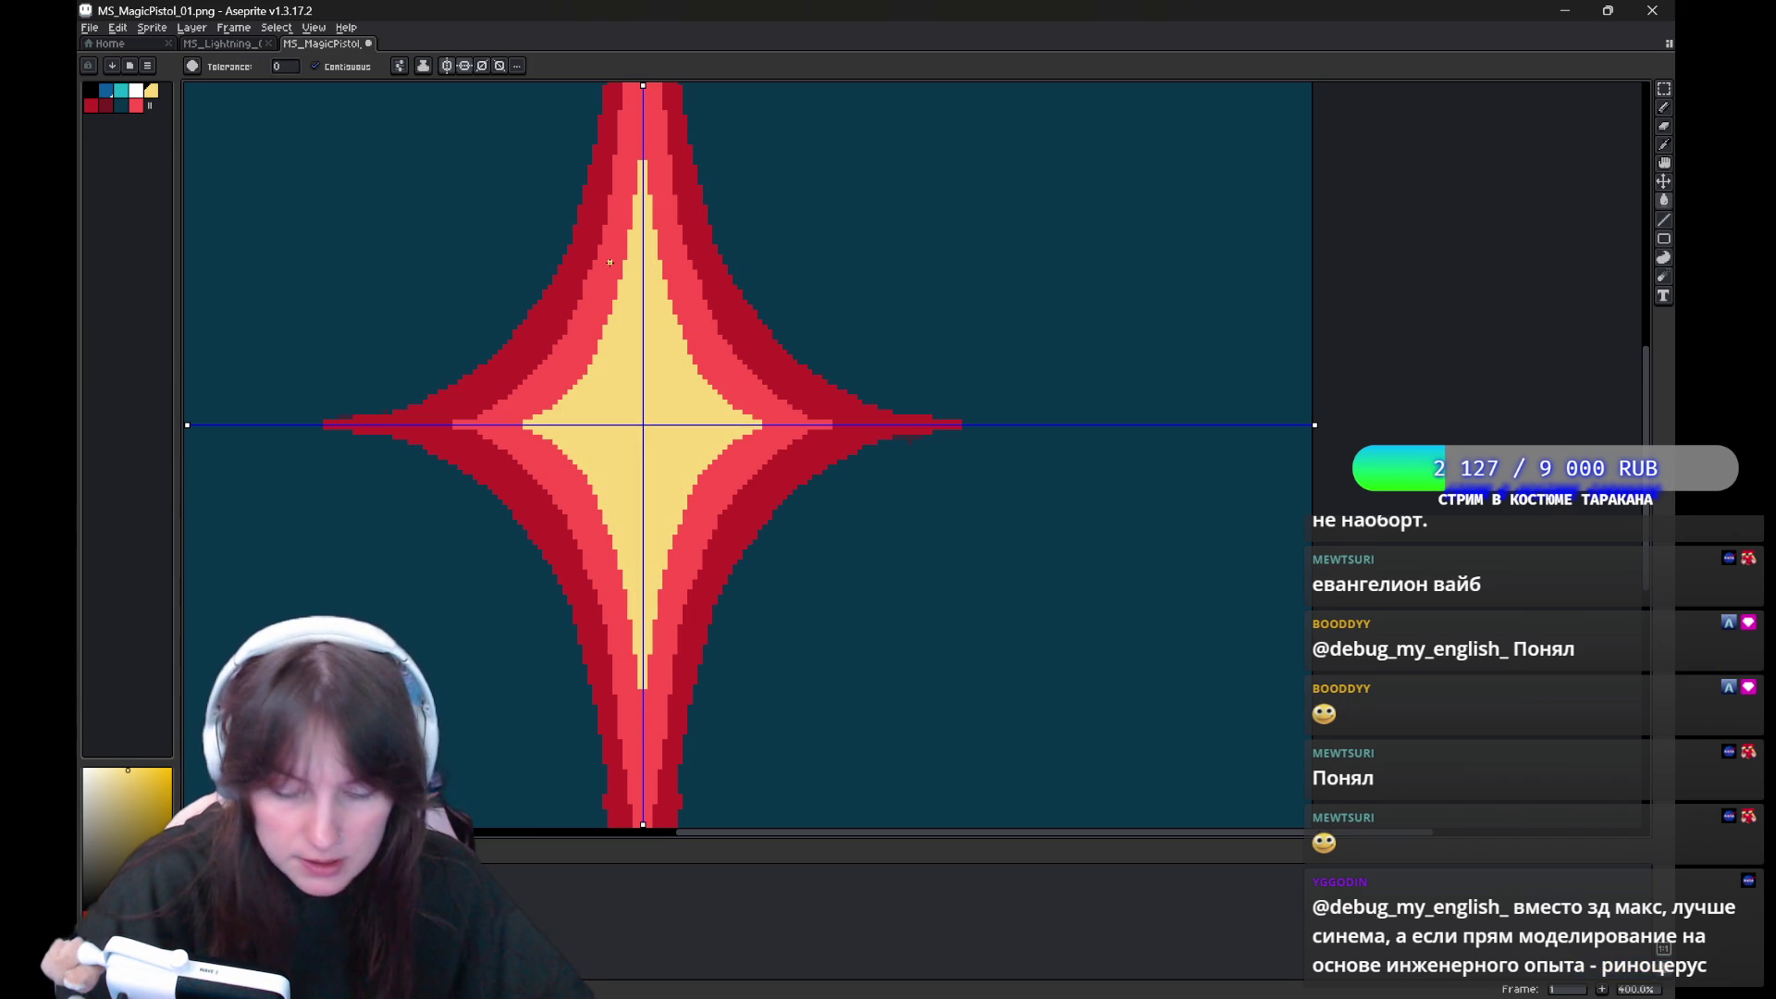
# Draw a white diamond around the star's centre and fill it solid white
pyautogui.press('b')
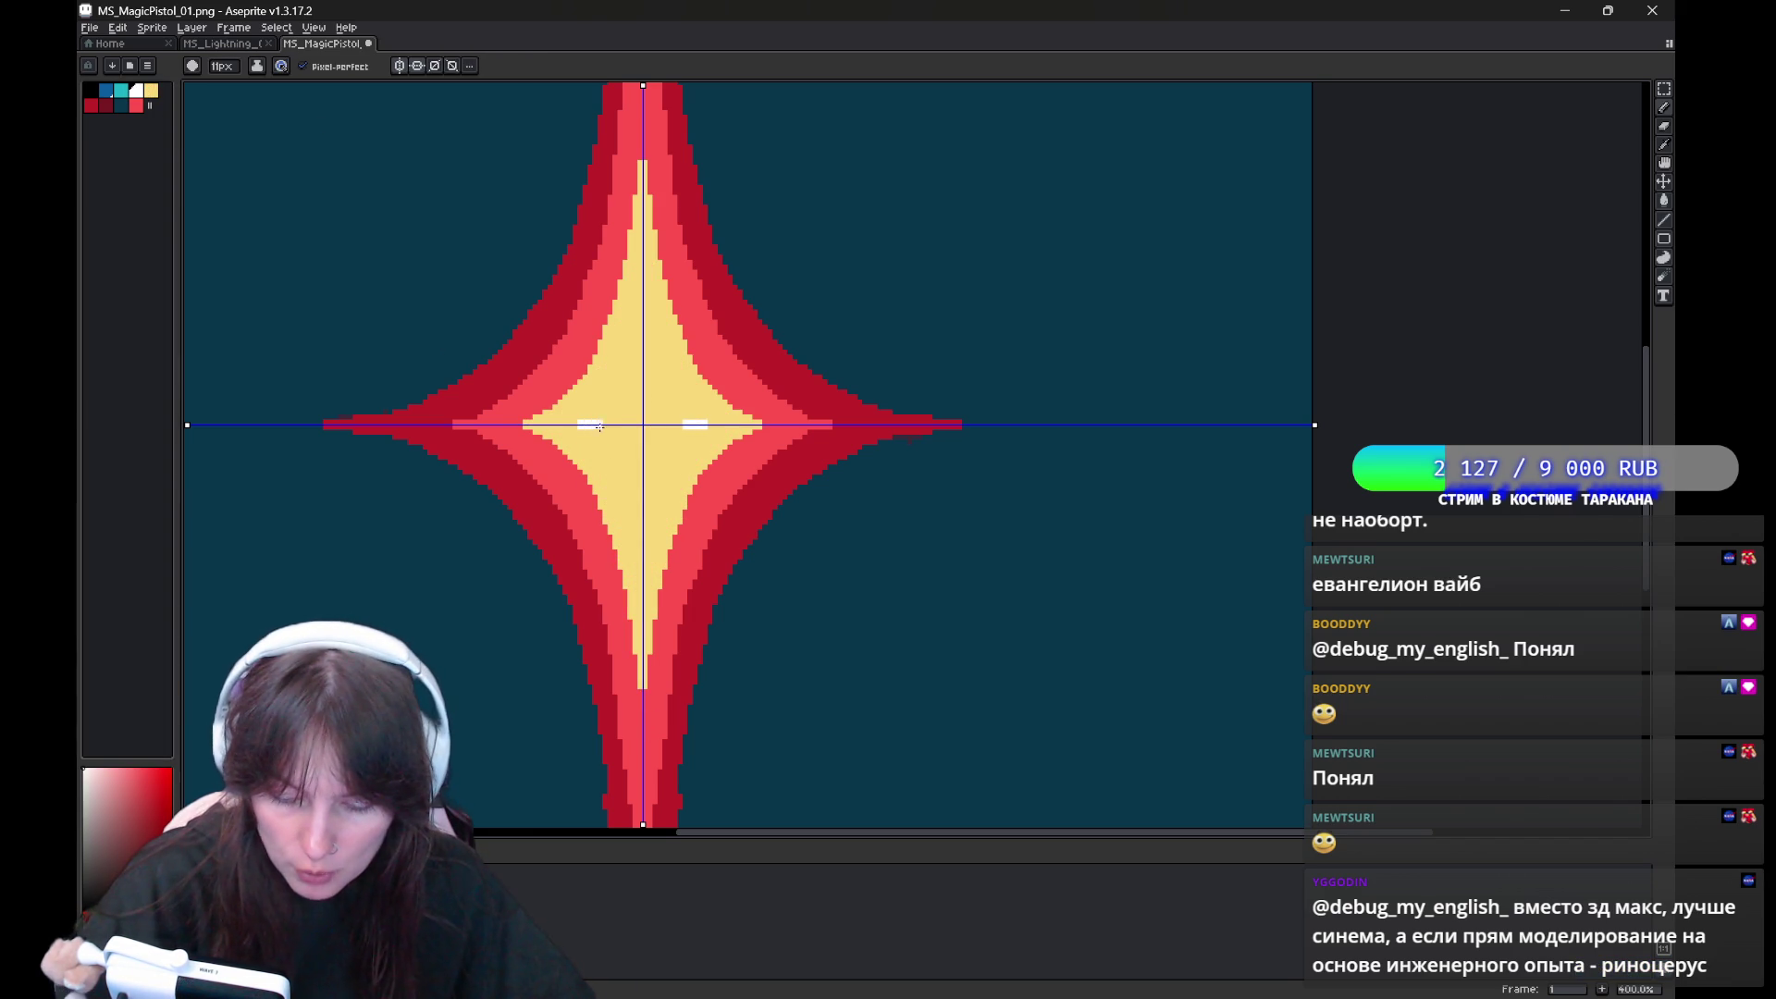
pyautogui.moveTo(599, 426); pyautogui.dragTo(642, 500)
pyautogui.hotkey('ctrl', 'z')
pyautogui.moveTo(599, 427); pyautogui.dragTo(642, 500)
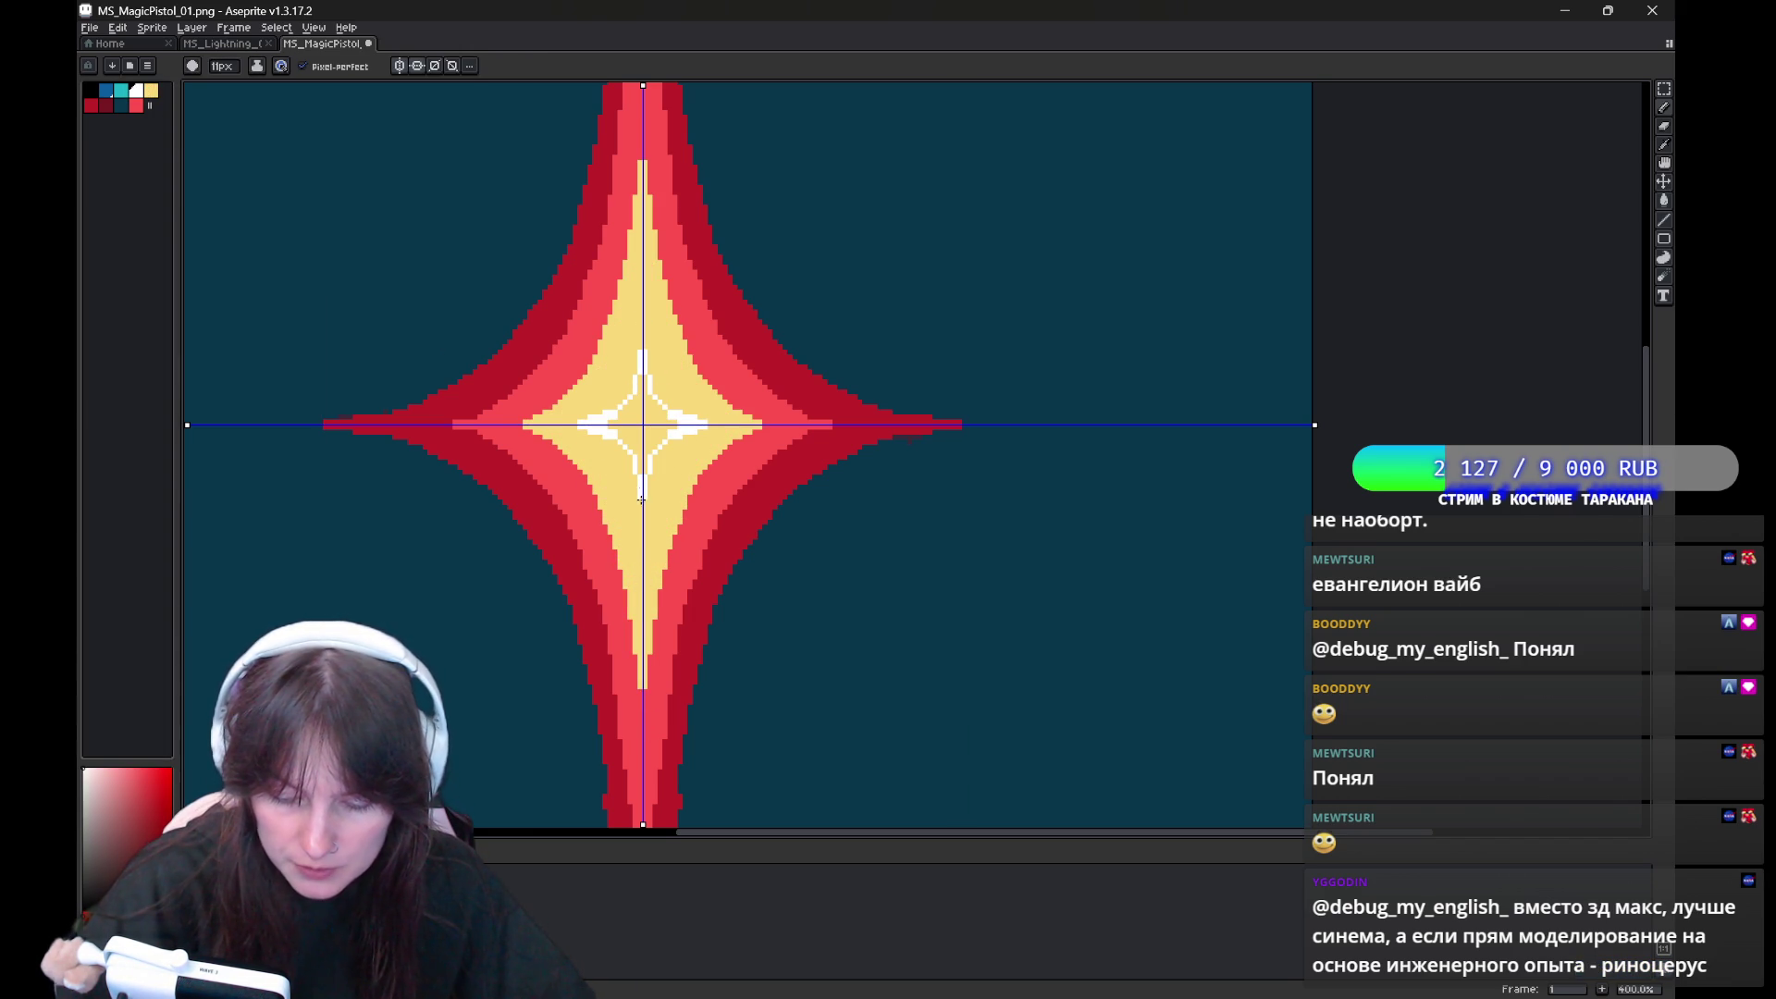
pyautogui.press('g')
pyautogui.click(648, 444)
# Zoom out and pan to view the whole shaded star
pyautogui.press('v')
pyautogui.moveTo(1006, 380); pyautogui.dragTo(1024, 447)
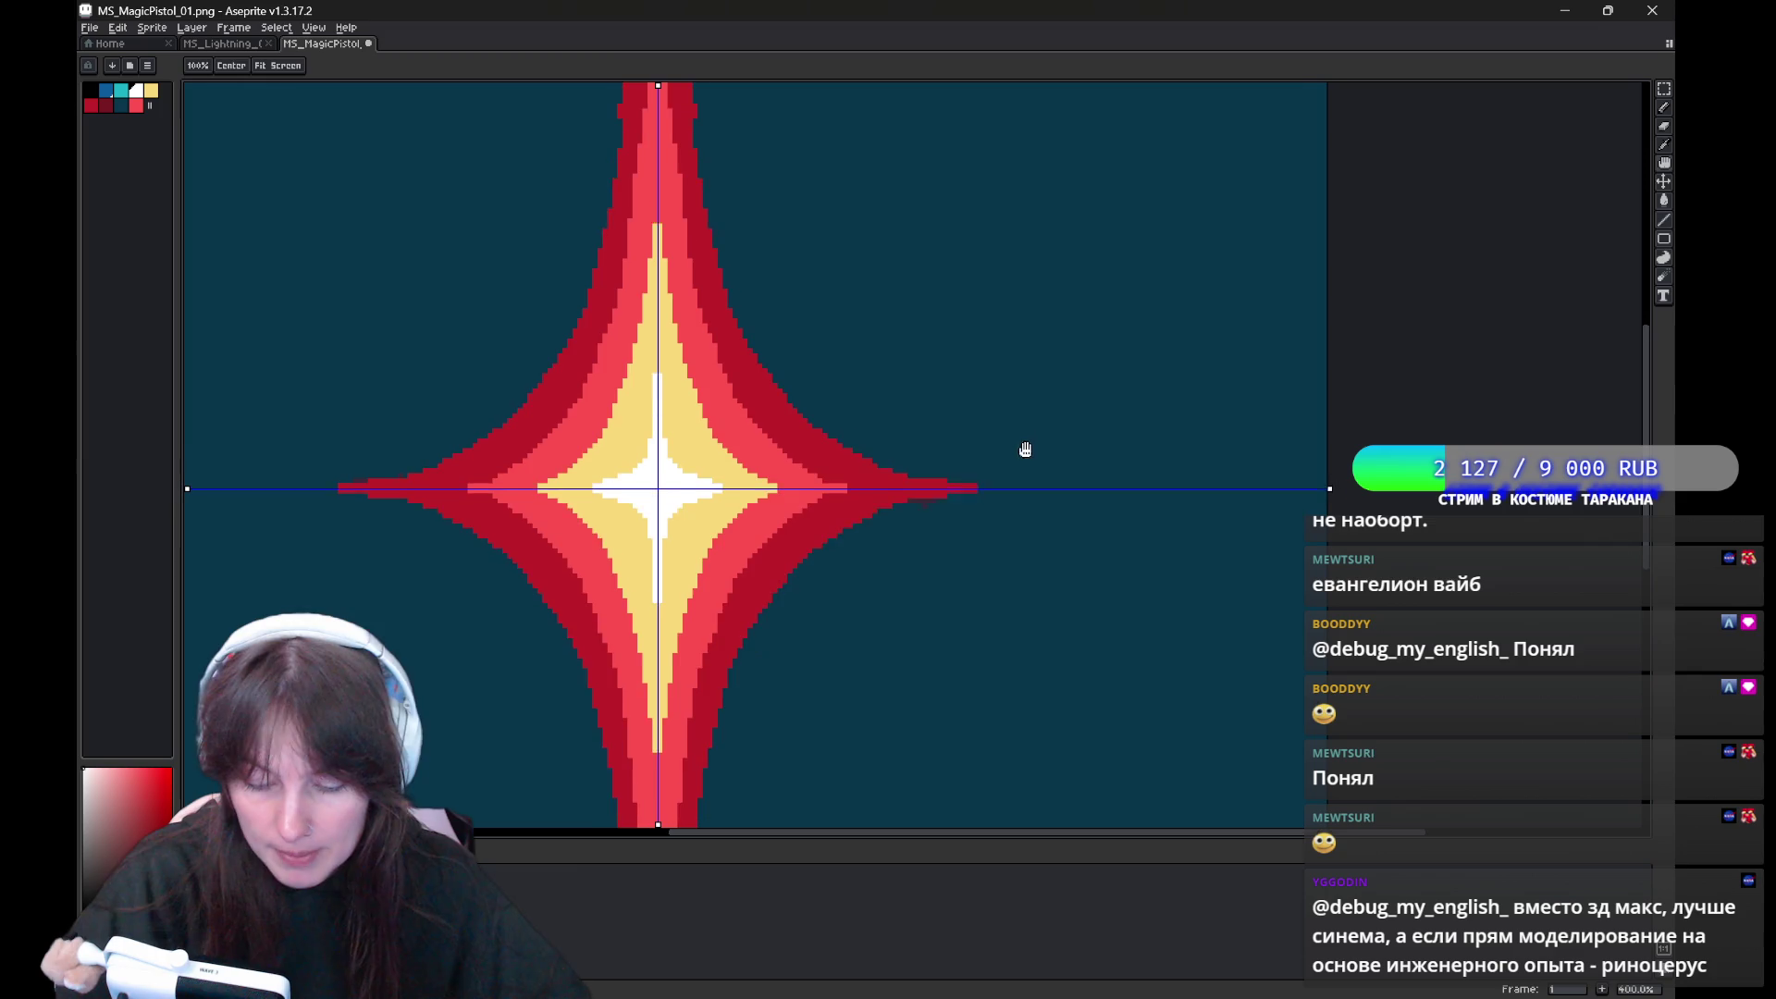
pyautogui.scroll(-1, 996, 471)
pyautogui.scroll(-1, 991, 467)
pyautogui.moveTo(858, 465)
pyautogui.mouseDown()
pyautogui.moveTo(642, 464)
pyautogui.moveTo(683, 495)
pyautogui.mouseUp()
pyautogui.press('g')
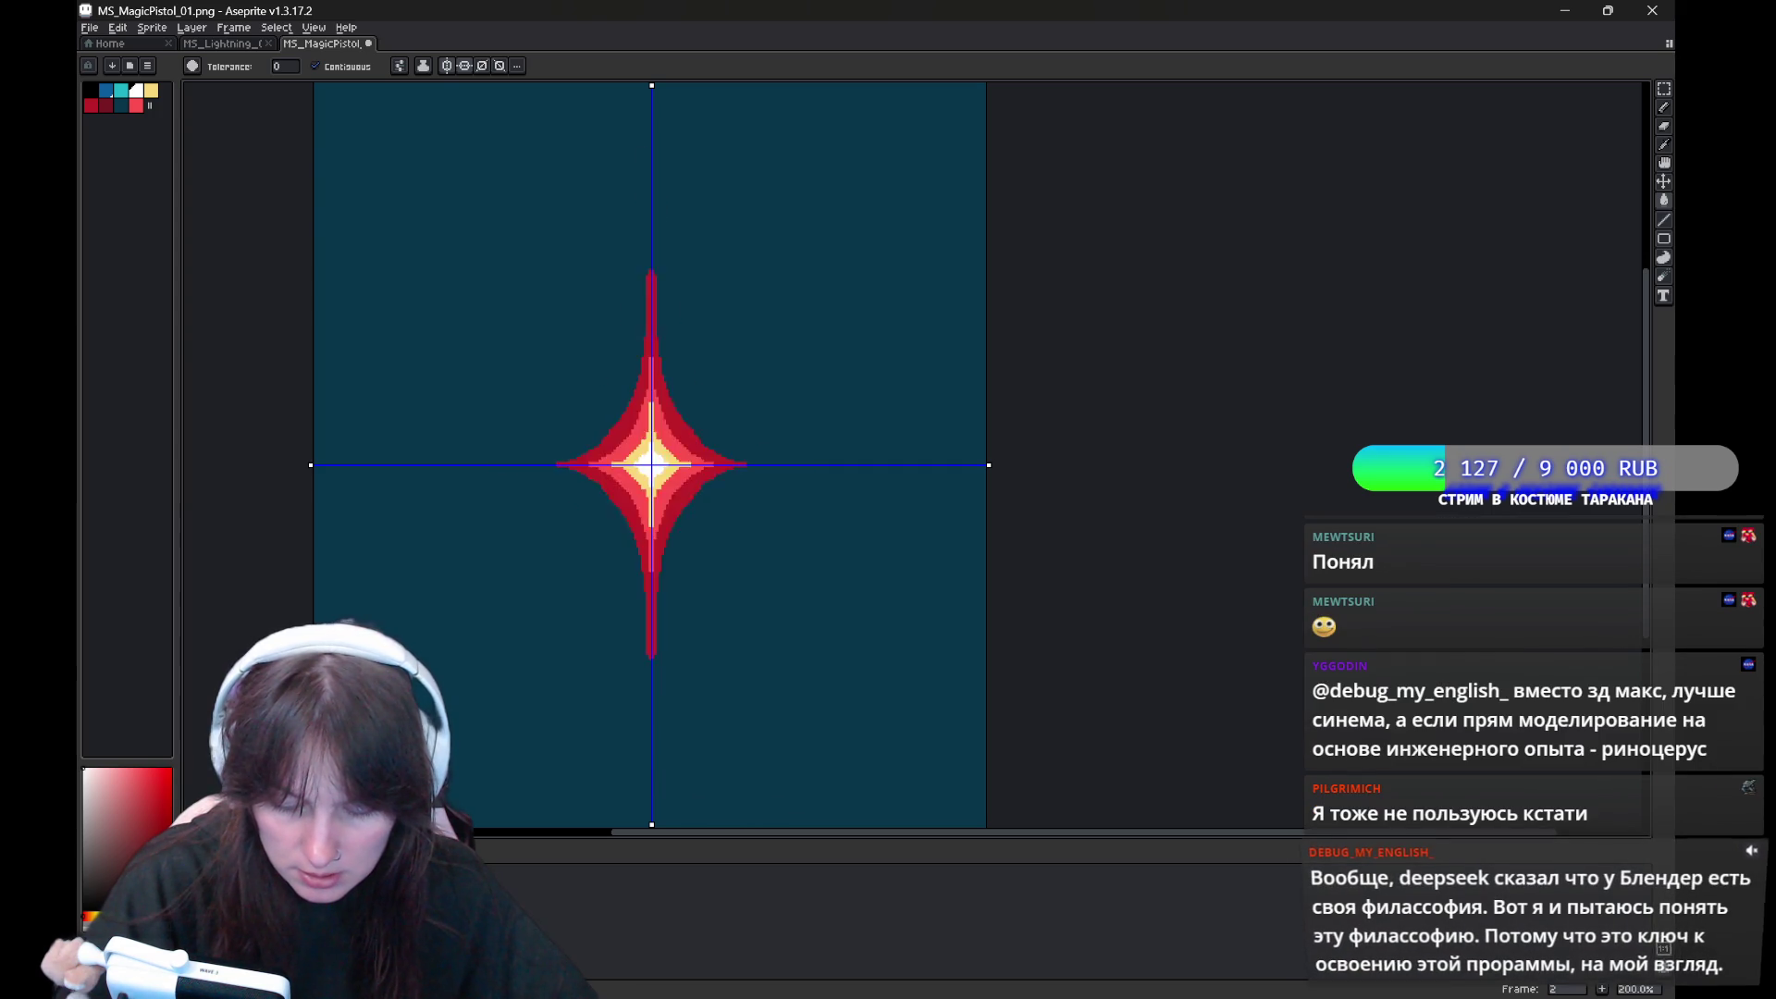
# With the 5px brush, touch up the star's top tip so symmetry also fixes the bottom tip
pyautogui.moveTo(1011, 491)
pyautogui.mouseDown()
pyautogui.moveTo(1126, 491)
pyautogui.moveTo(1094, 645)
pyautogui.moveTo(1146, 536)
pyautogui.moveTo(1114, 482)
pyautogui.mouseUp()
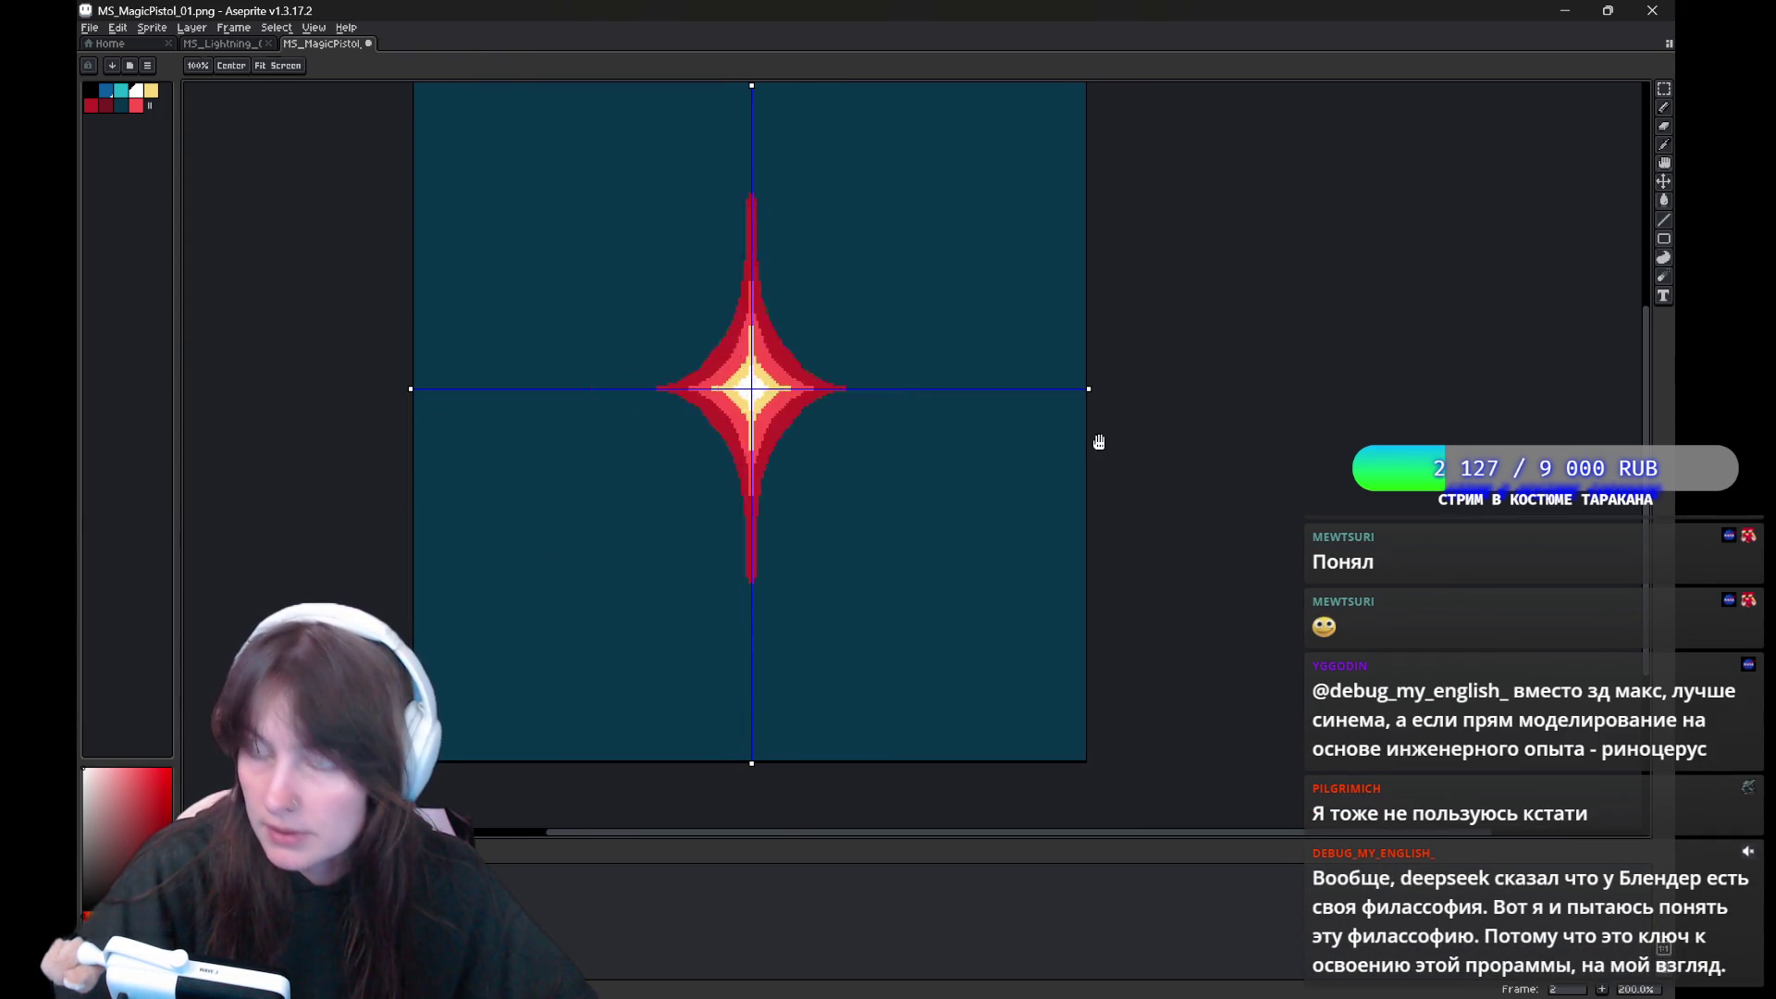
pyautogui.press('w')
pyautogui.press('h')
pyautogui.moveTo(774, 536); pyautogui.dragTo(793, 583)
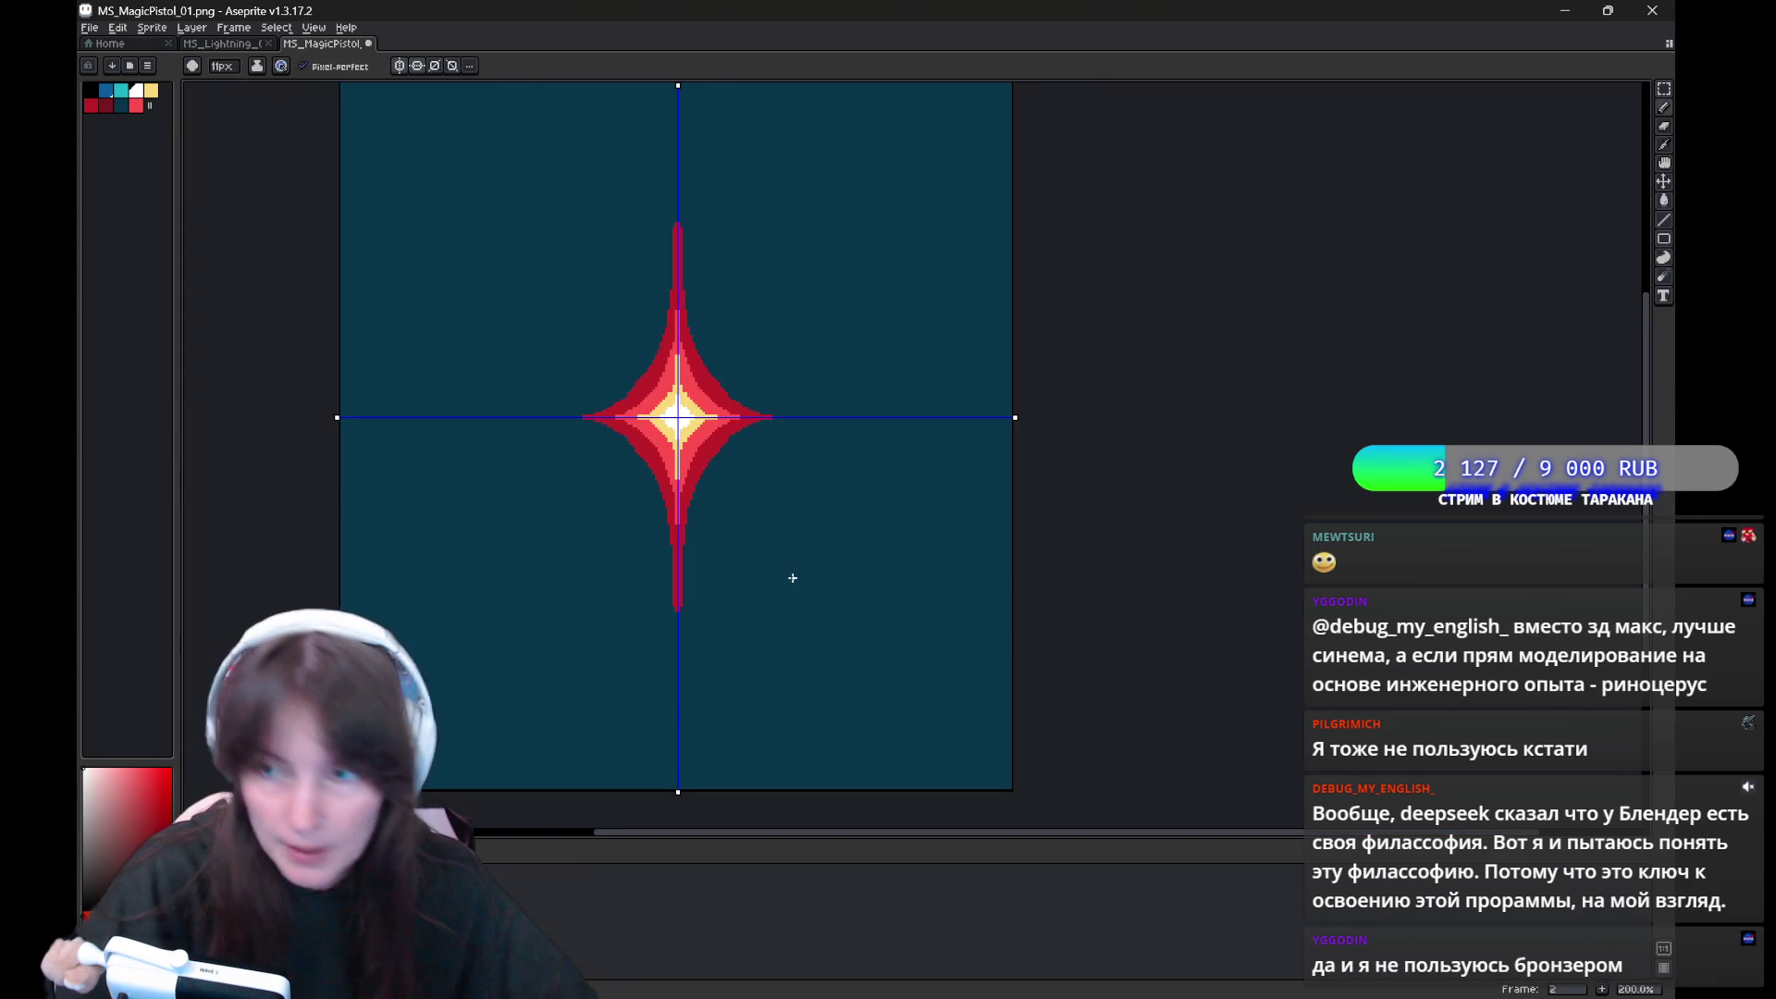
pyautogui.press('b')
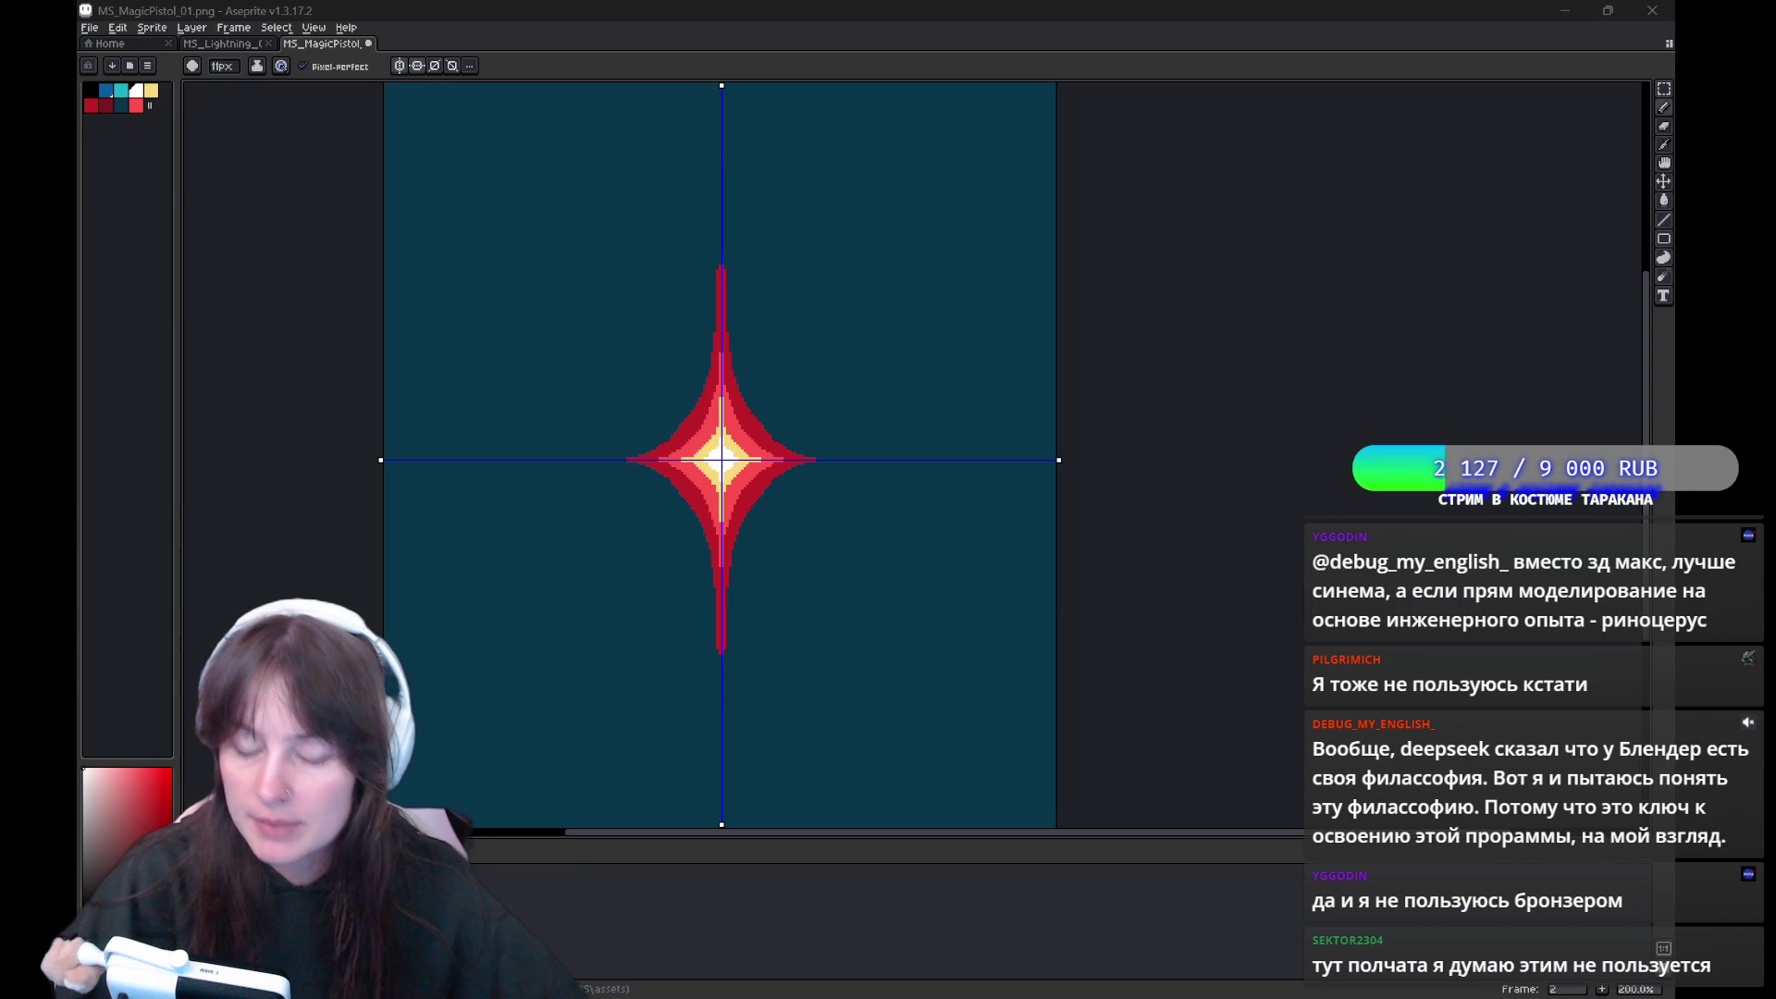
pyautogui.moveTo(822, 298); pyautogui.dragTo(764, 308)
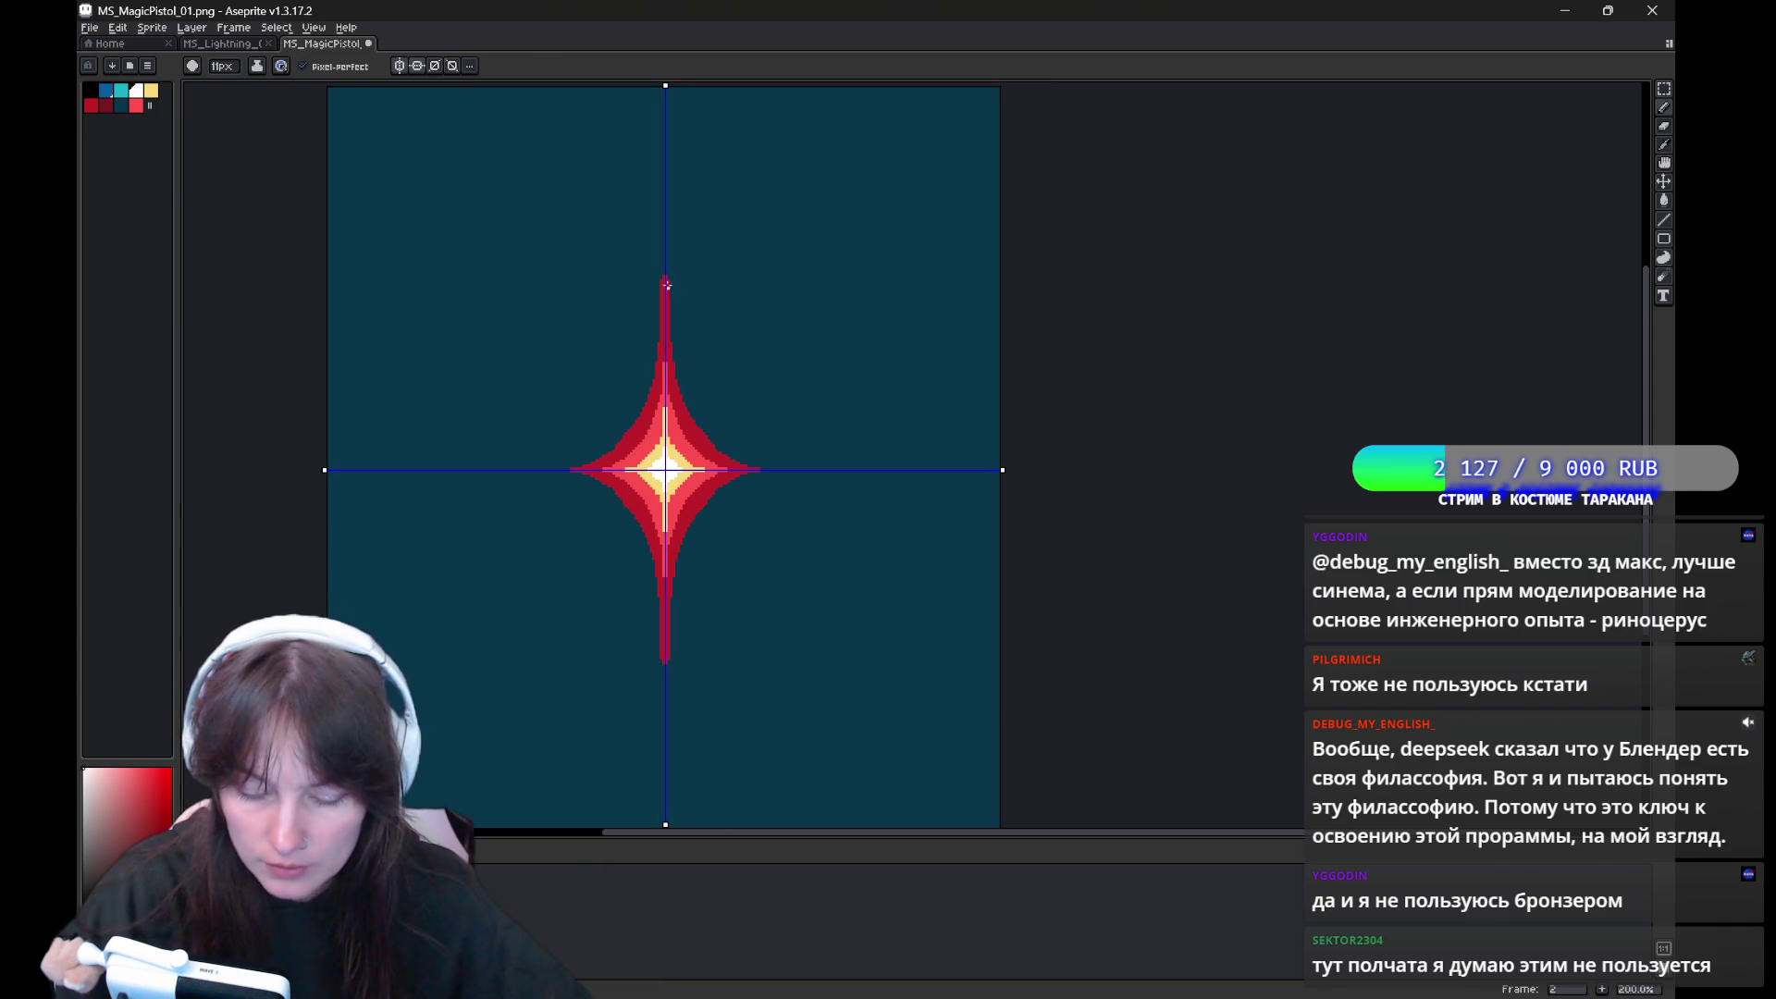
pyautogui.press('e')
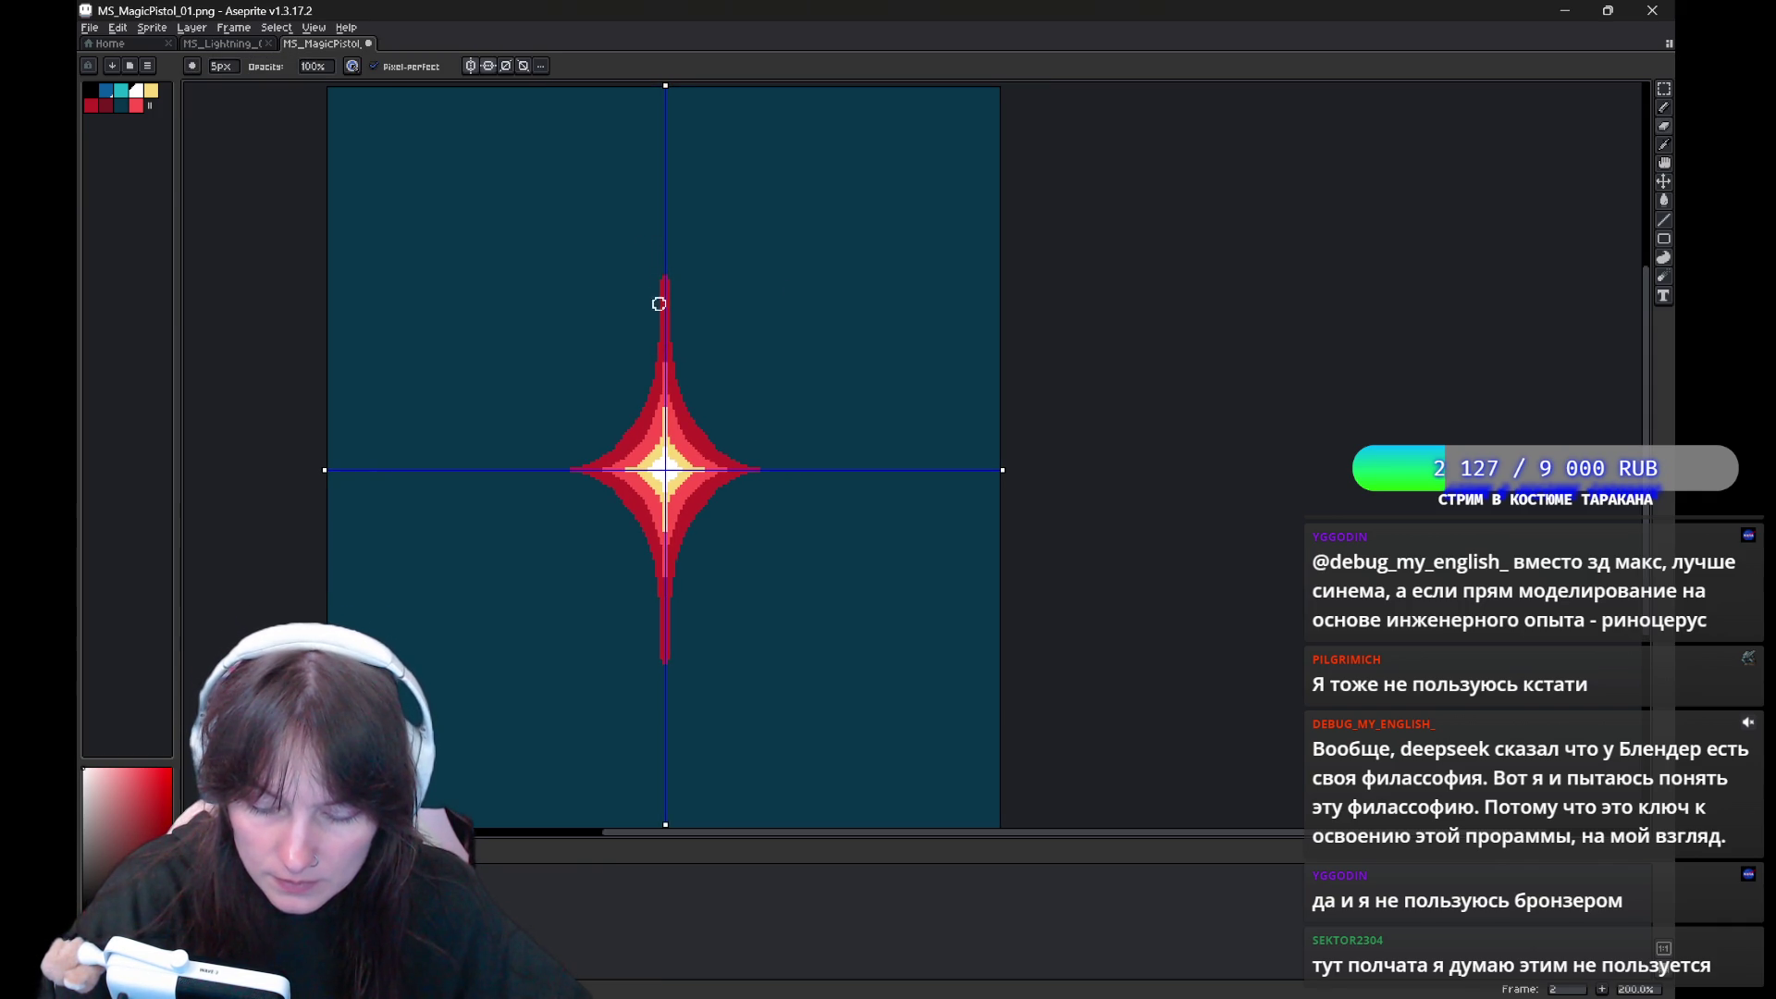
pyautogui.click(662, 281)
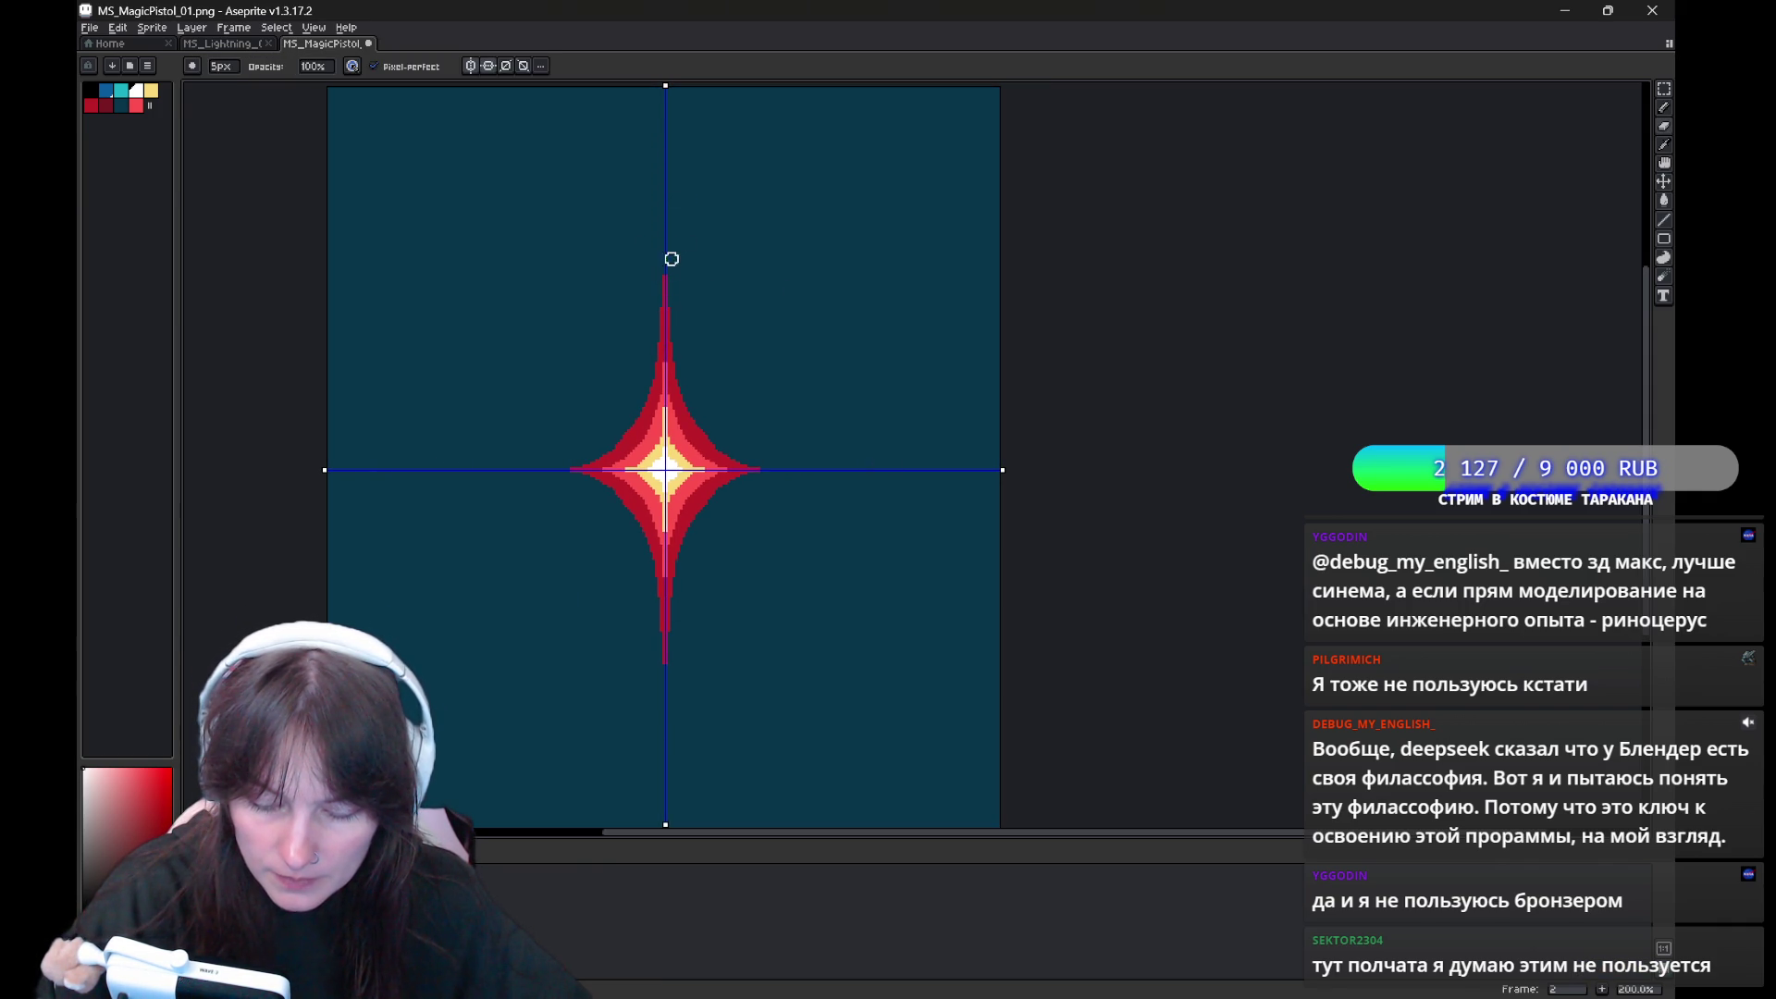
pyautogui.moveTo(852, 289)
pyautogui.mouseDown()
pyautogui.moveTo(852, 448)
pyautogui.moveTo(836, 306)
pyautogui.moveTo(912, 463)
pyautogui.mouseUp()
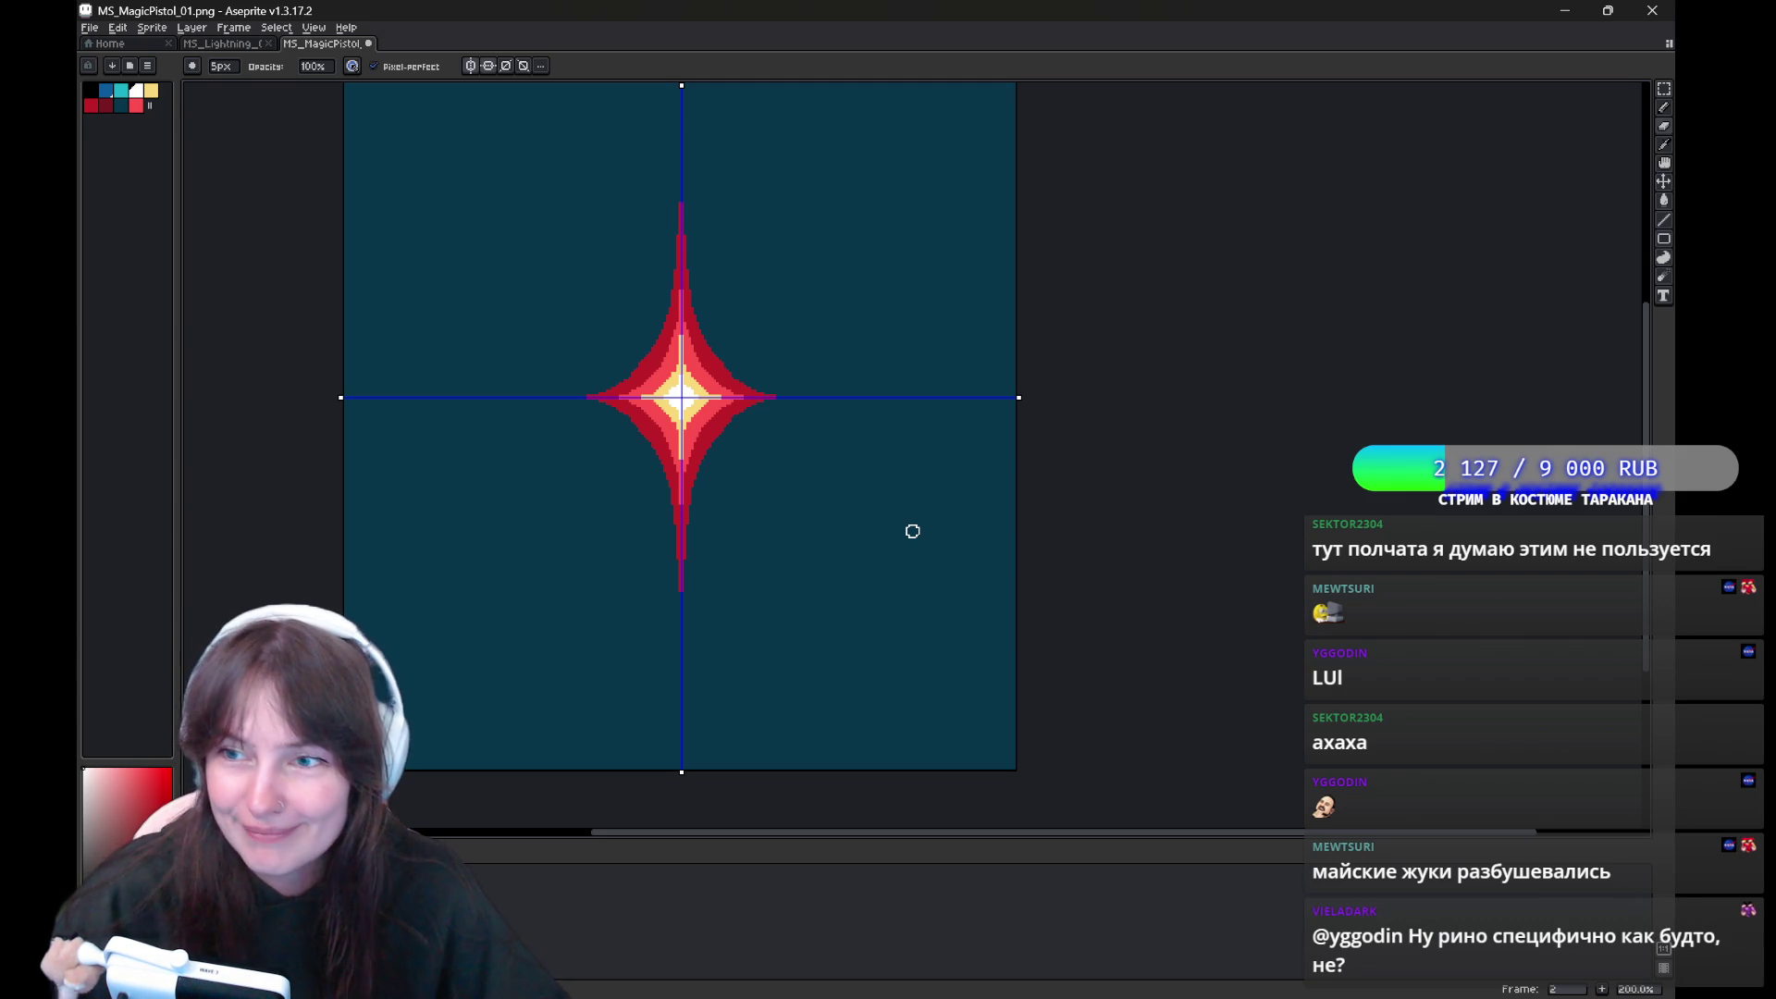
# Hold Ctrl to display the star's roughly 128px margins to the canvas edges
pyautogui.moveTo(920, 436); pyautogui.dragTo(912, 499)
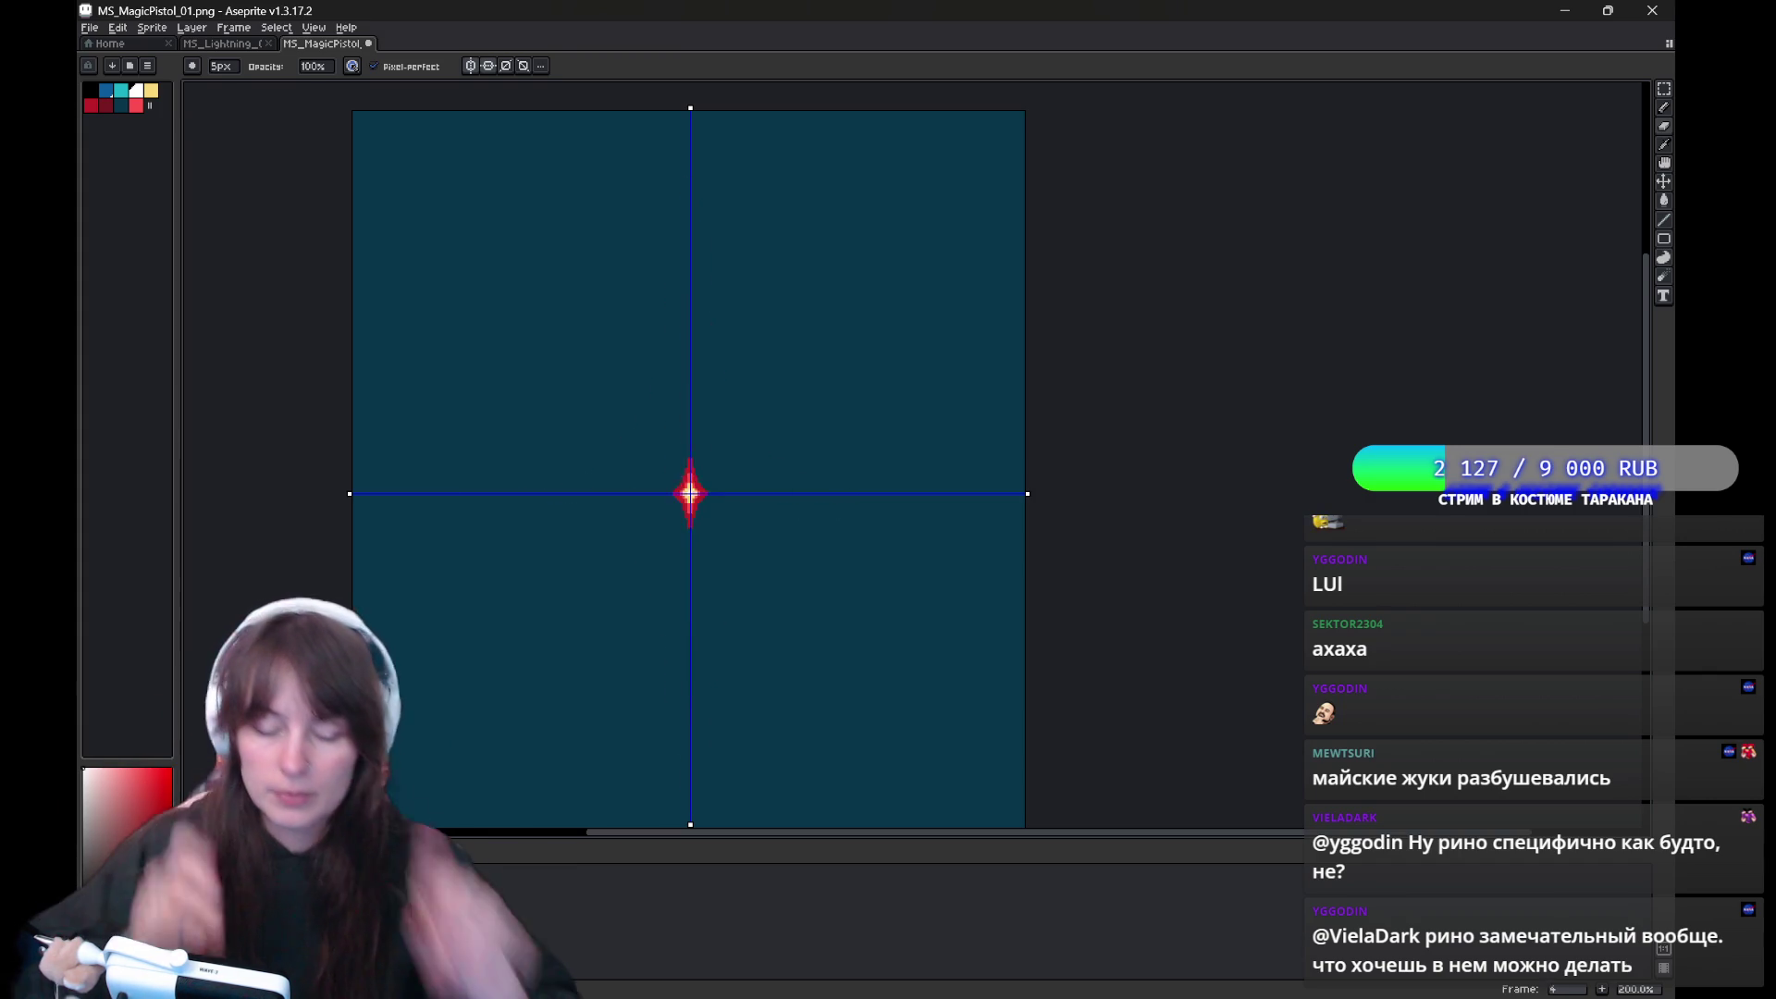
pyautogui.press('ctrl')
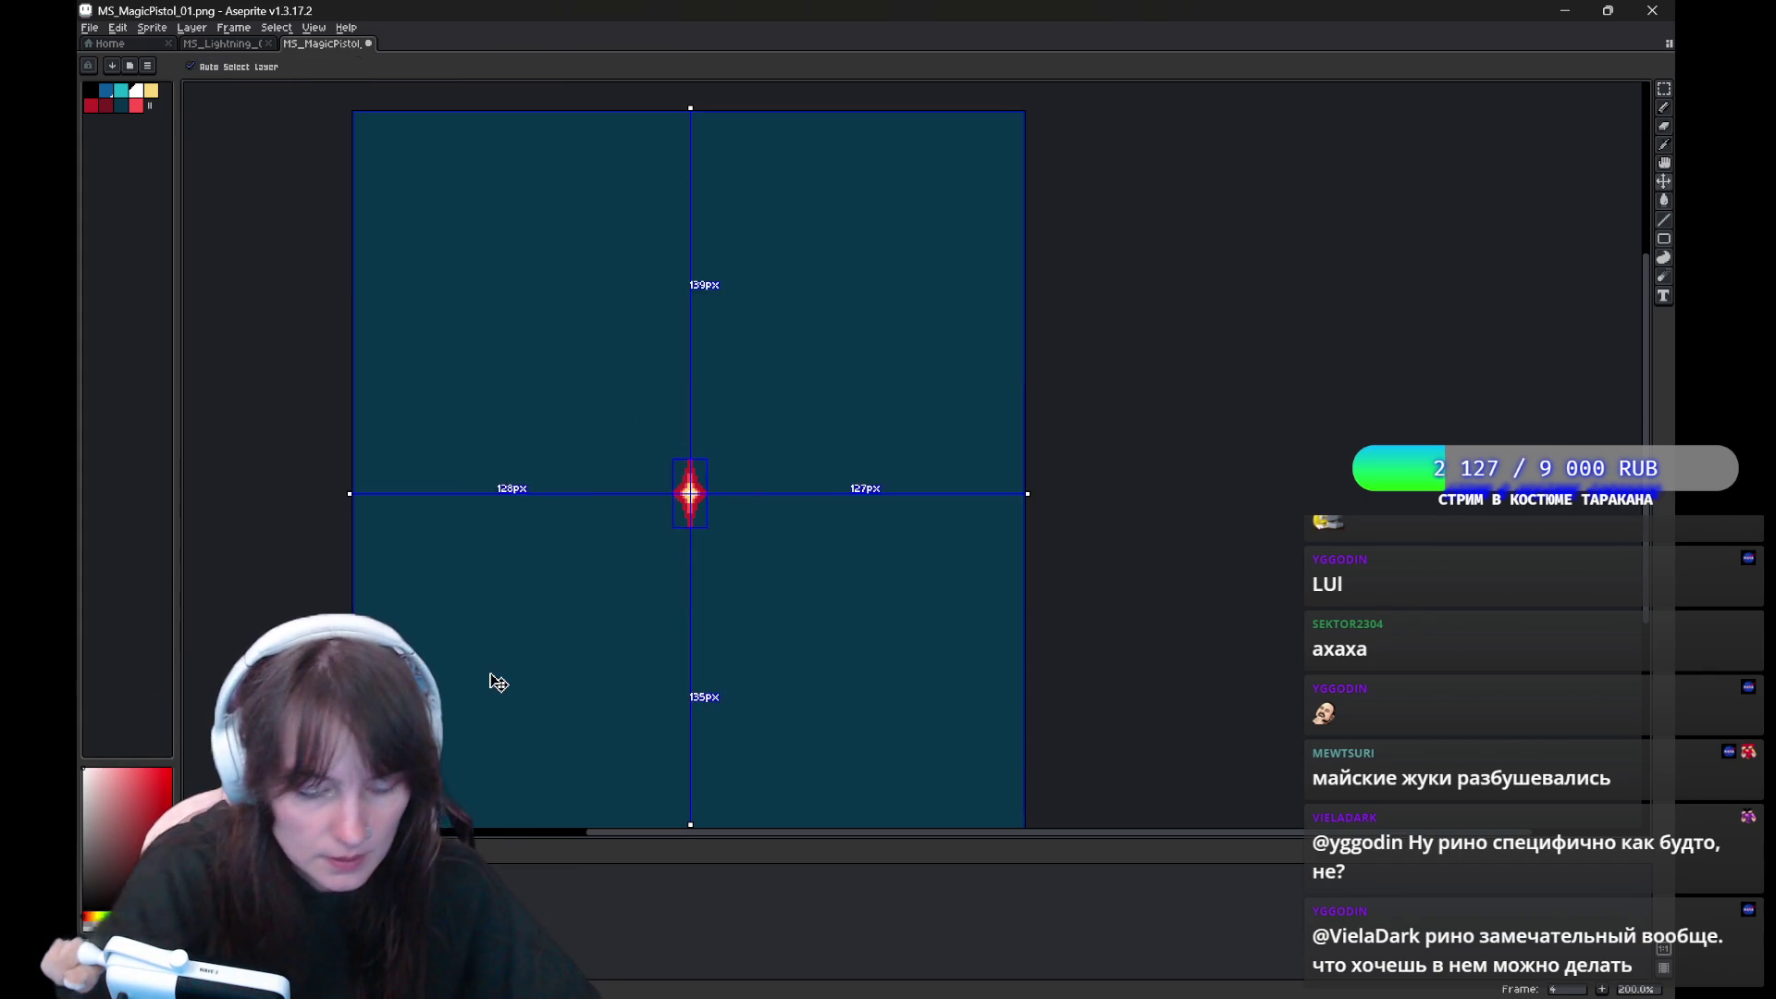
# Pick crimson and draw diagonal rays across the star, then undo them
pyautogui.scroll(-1, 497, 683)
pyautogui.scroll(-1, 512, 600)
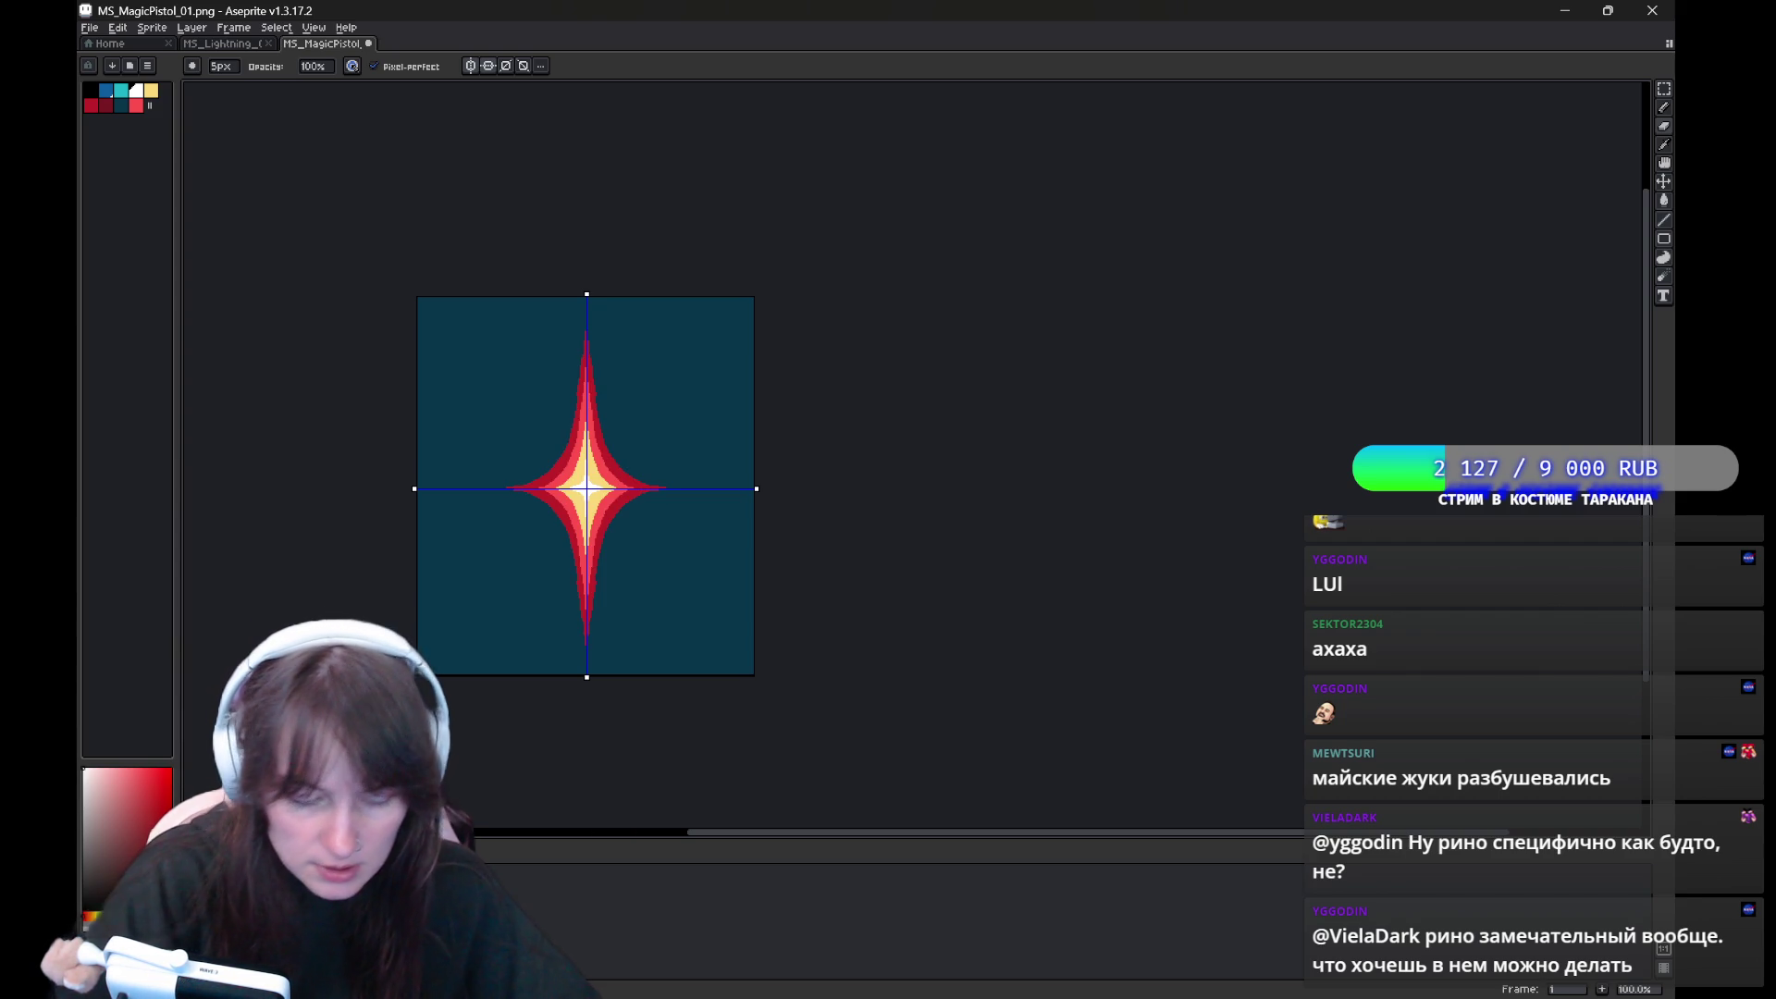
pyautogui.scroll(1, 418, 675)
pyautogui.moveTo(801, 402); pyautogui.dragTo(686, 555)
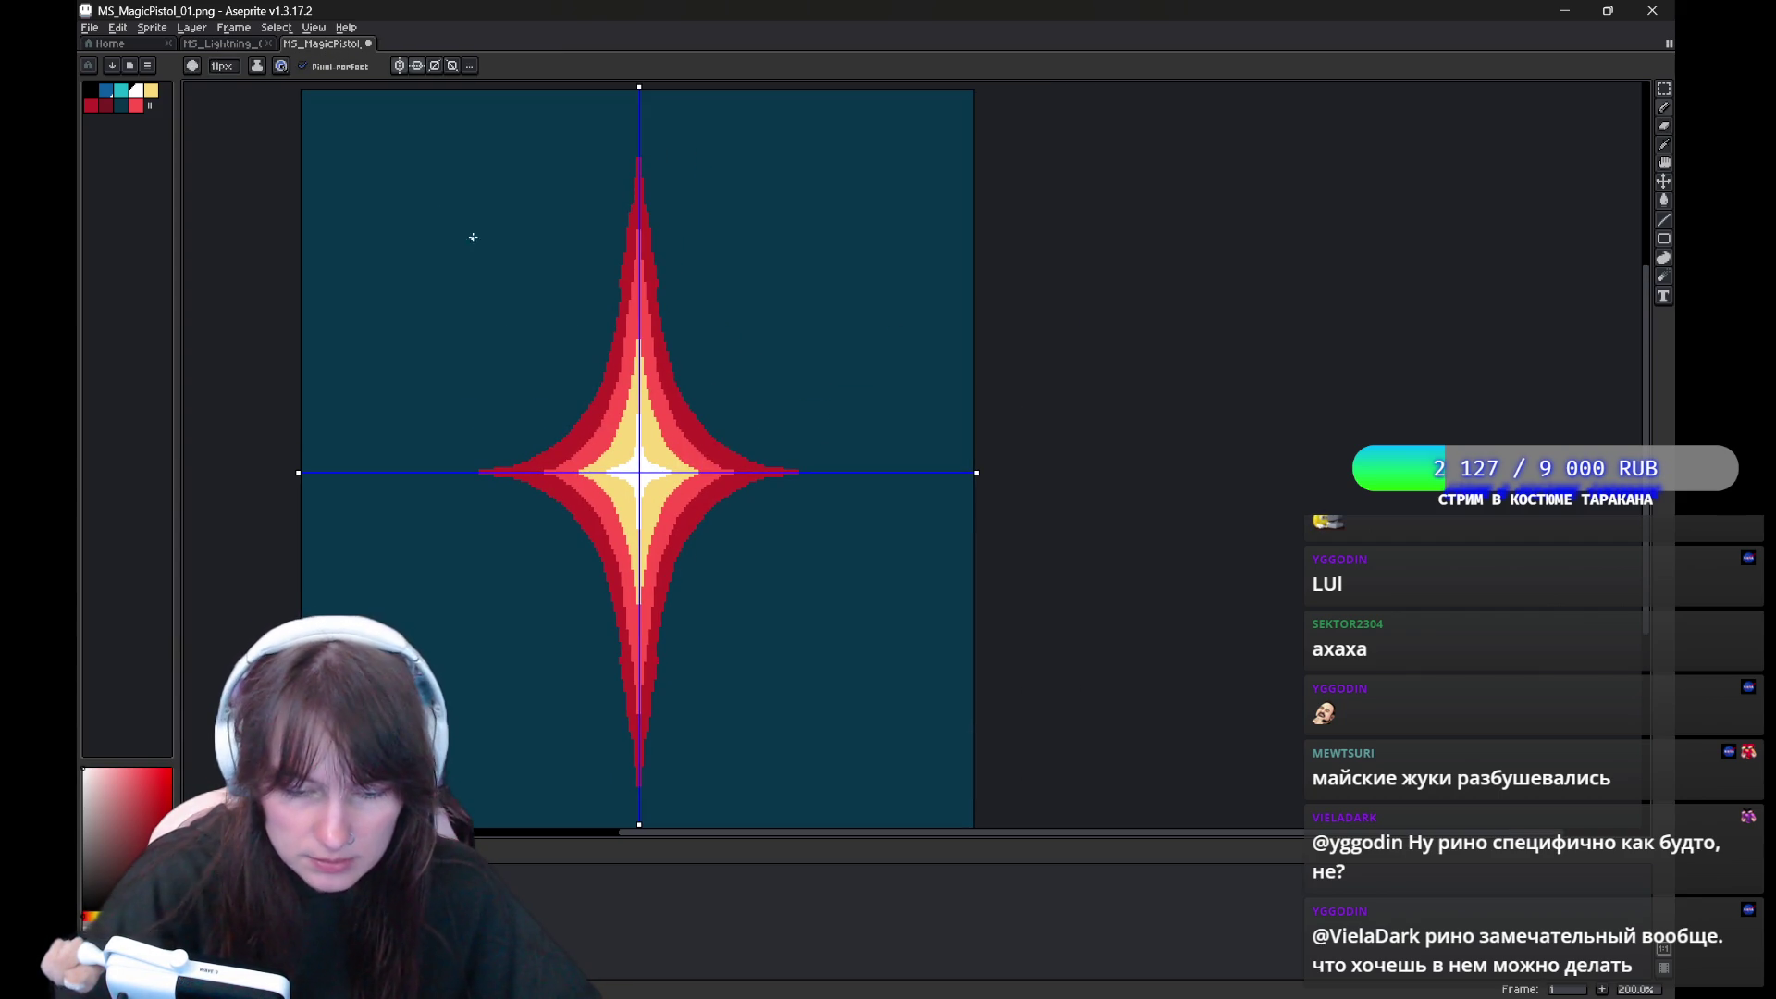
pyautogui.click(91, 107)
pyautogui.moveTo(522, 604); pyautogui.dragTo(846, 227)
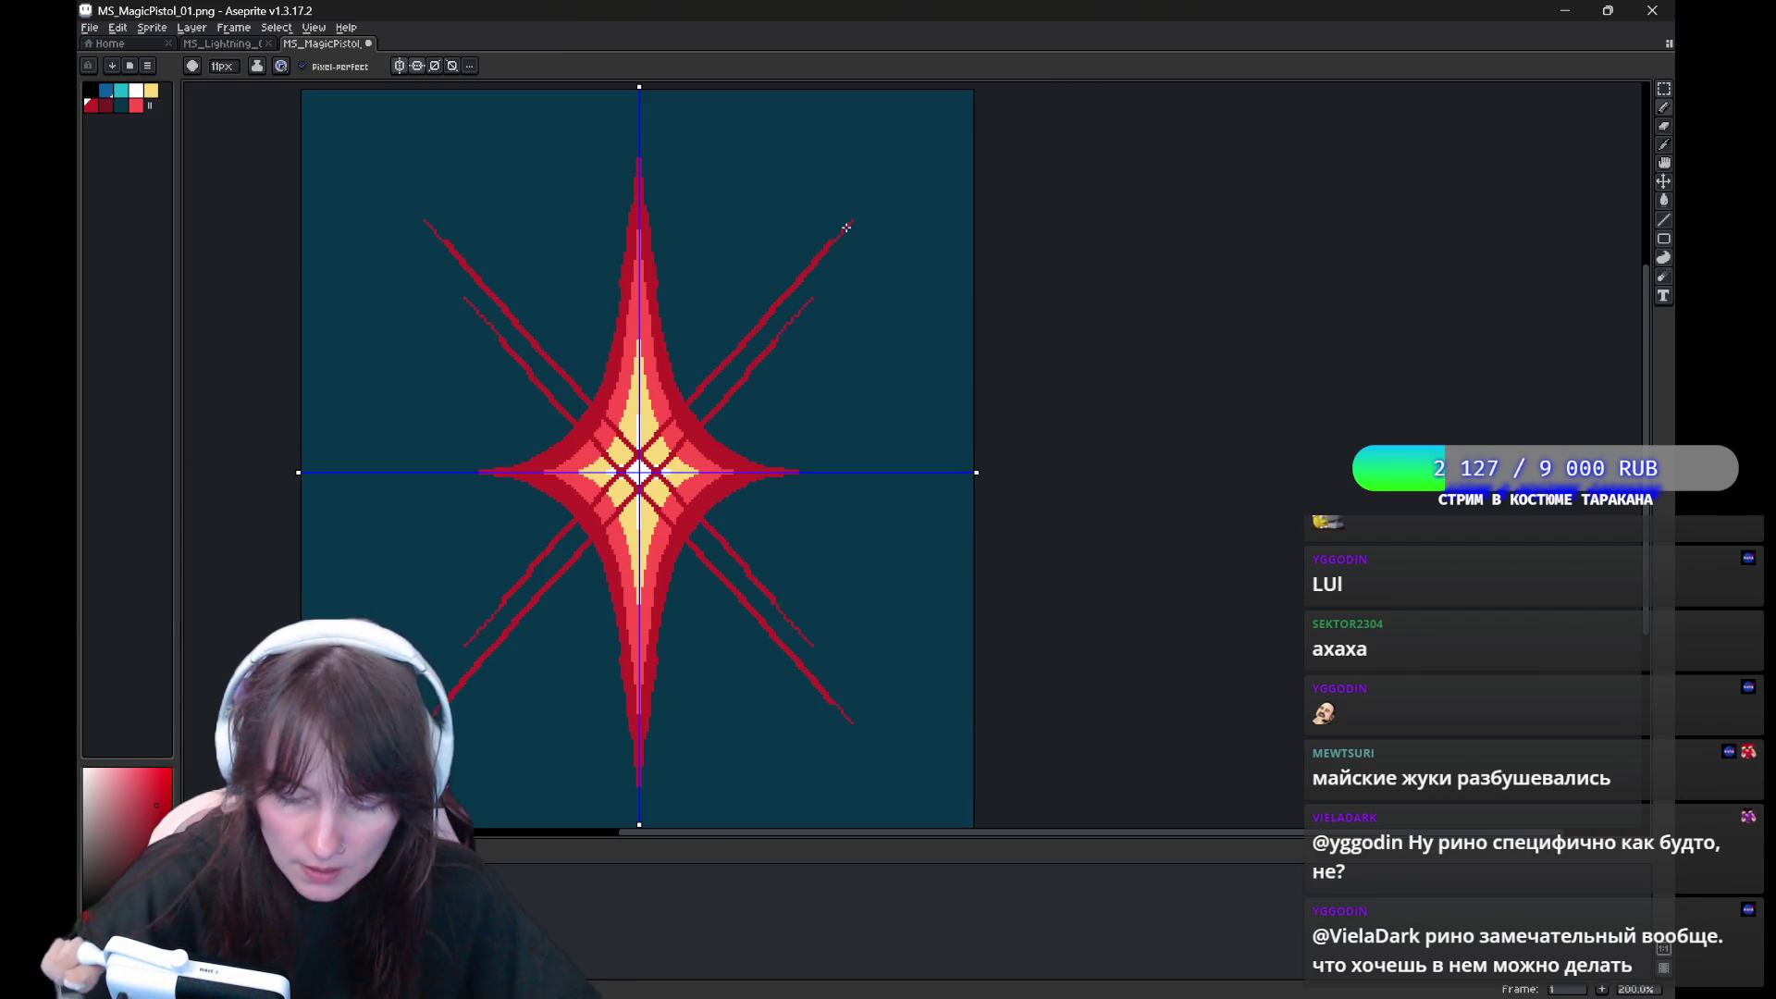
pyautogui.hotkey('ctrl', 'z')
# Retry shorter diagonal rays and discard them, play the animation, and turn off the vertical mirror
pyautogui.moveTo(667, 450); pyautogui.dragTo(817, 318)
pyautogui.hotkey('ctrl', 'z')
pyautogui.moveTo(638, 470); pyautogui.dragTo(870, 340)
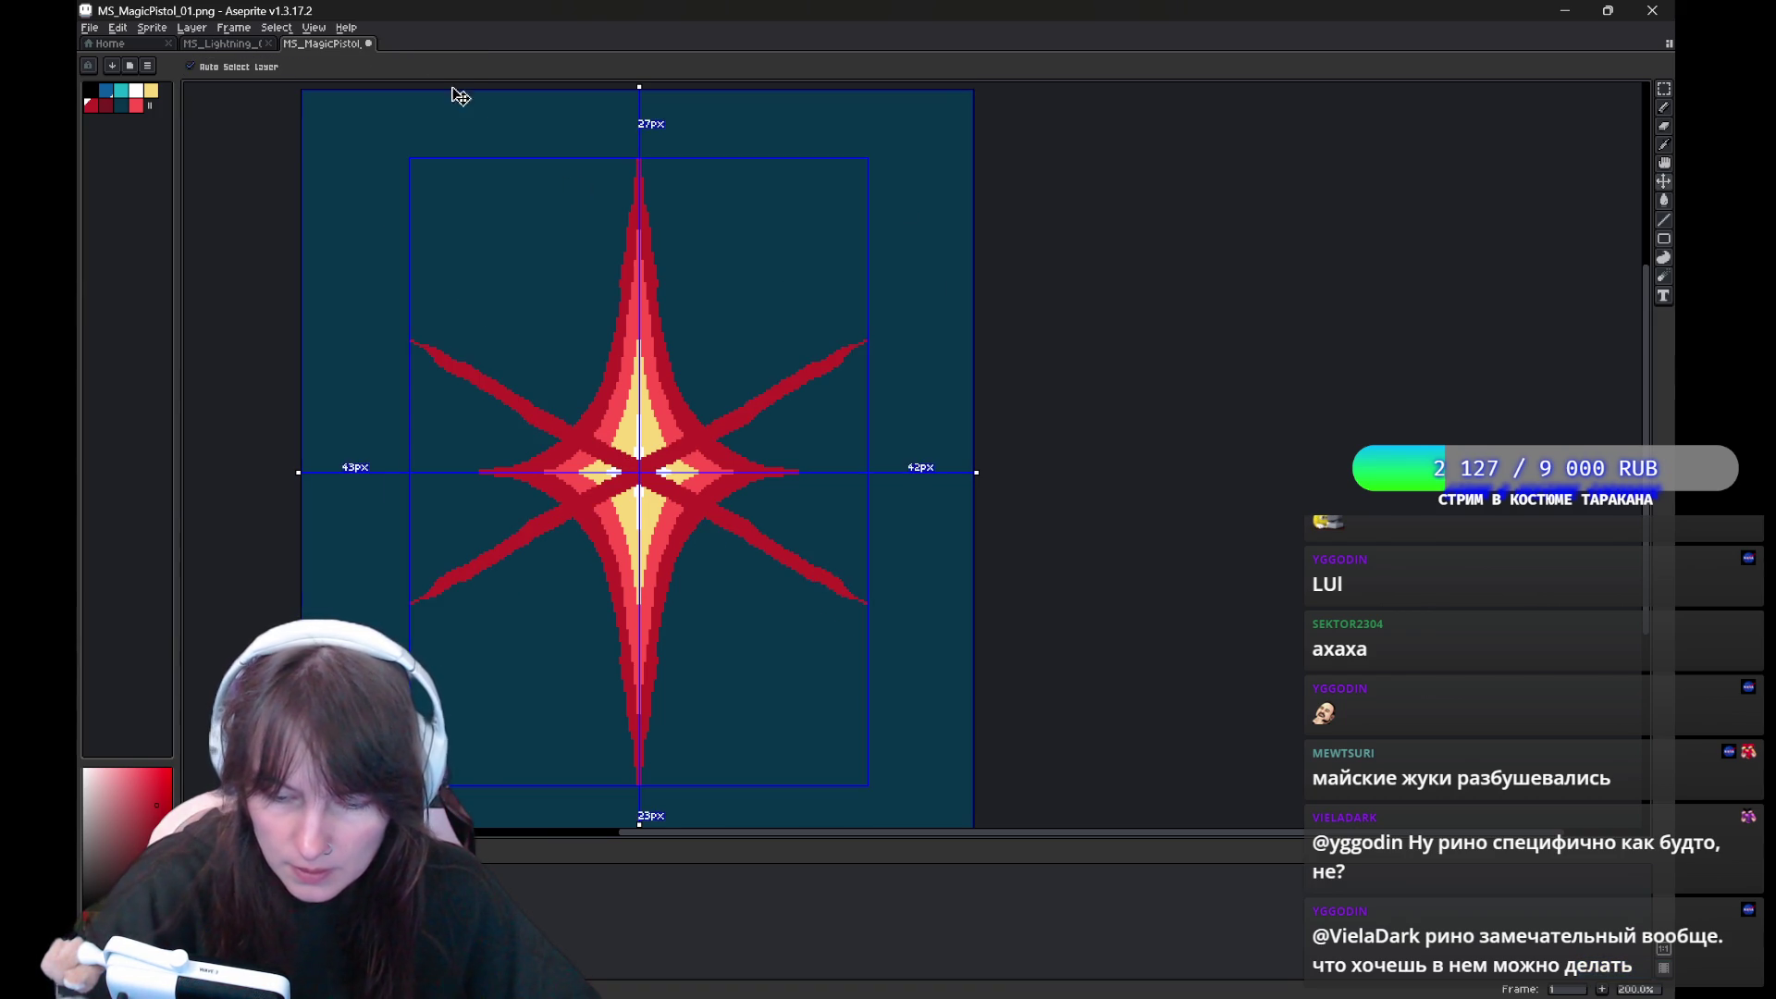
pyautogui.hotkey('ctrl', 'z')
pyautogui.press('Return')
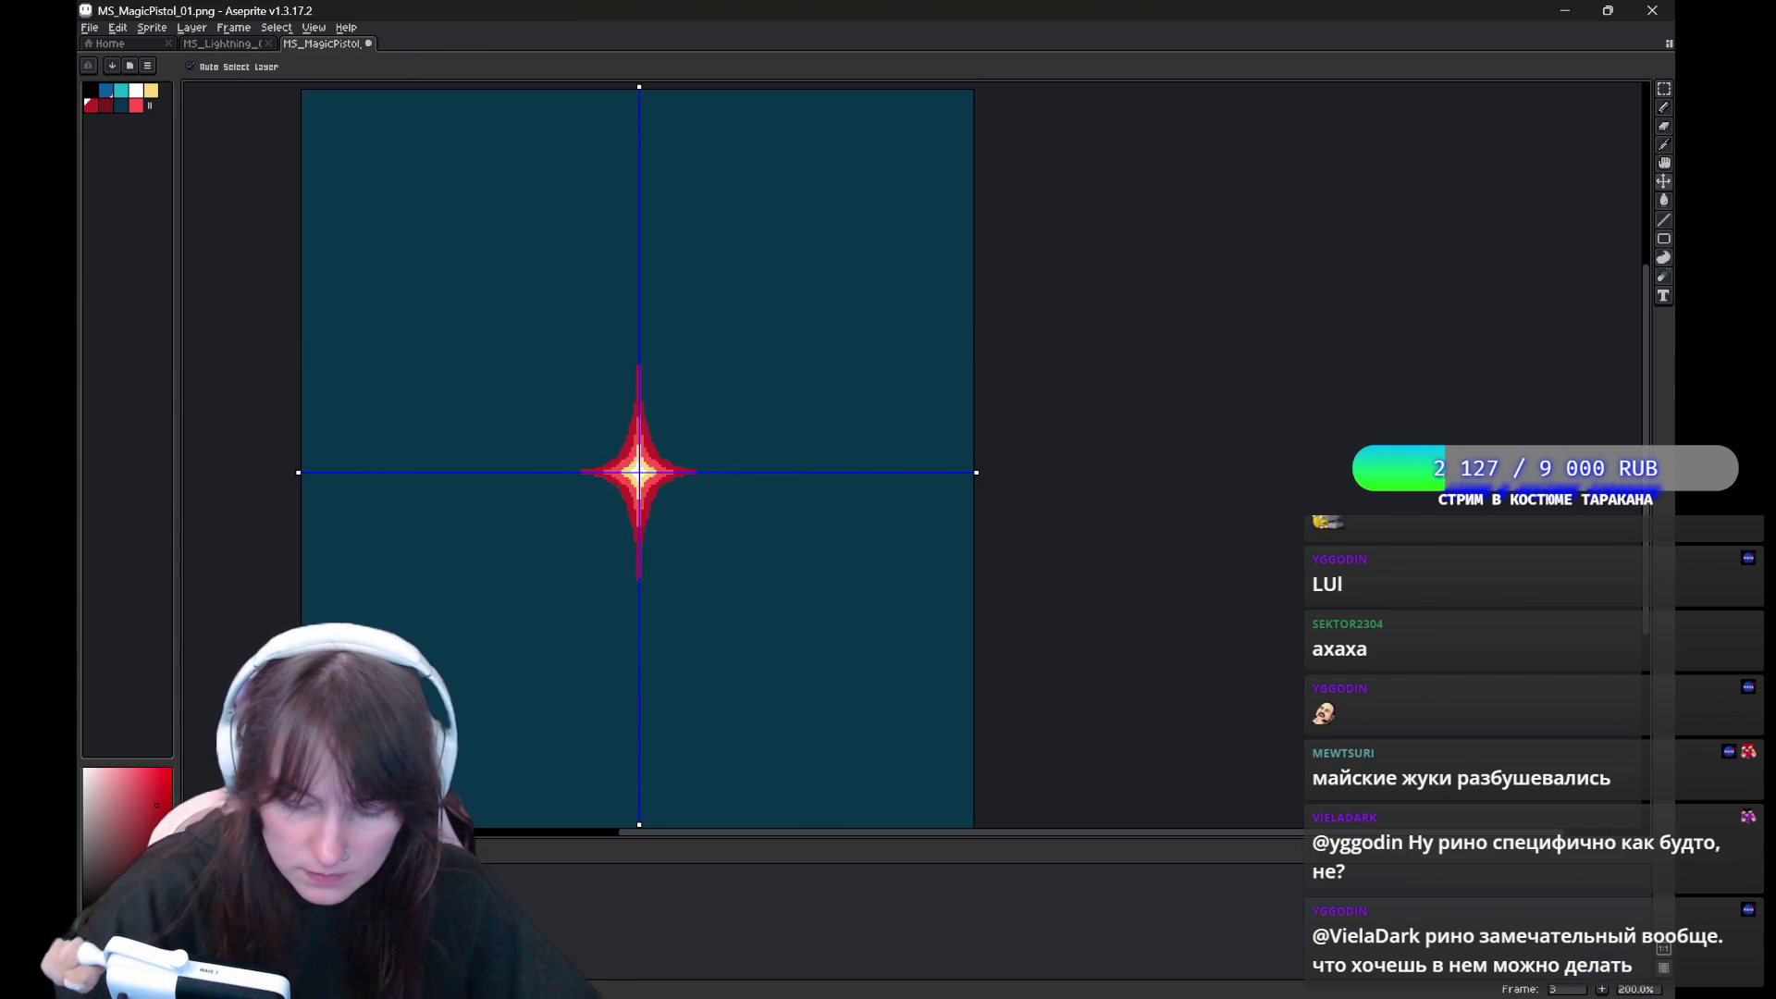
pyautogui.click(400, 65)
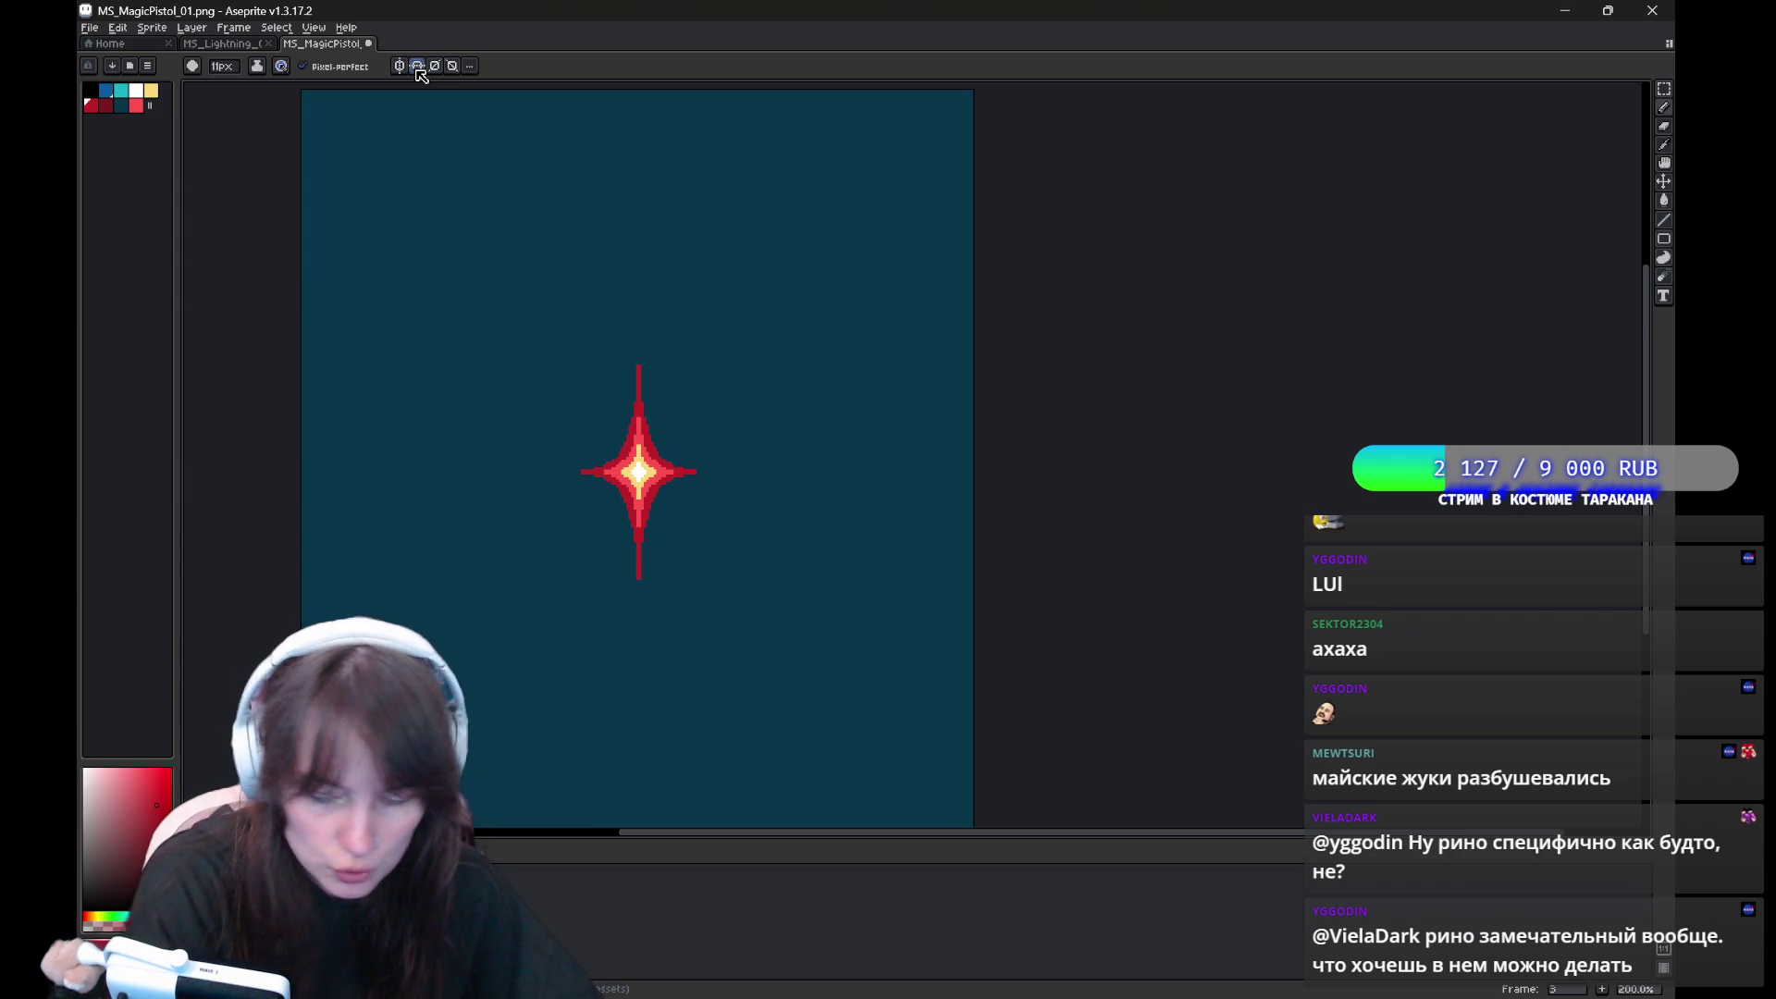
# Zoom out and flip between frames to compare the star sizes
pyautogui.press('-')
pyautogui.moveTo(690, 397); pyautogui.dragTo(768, 572)
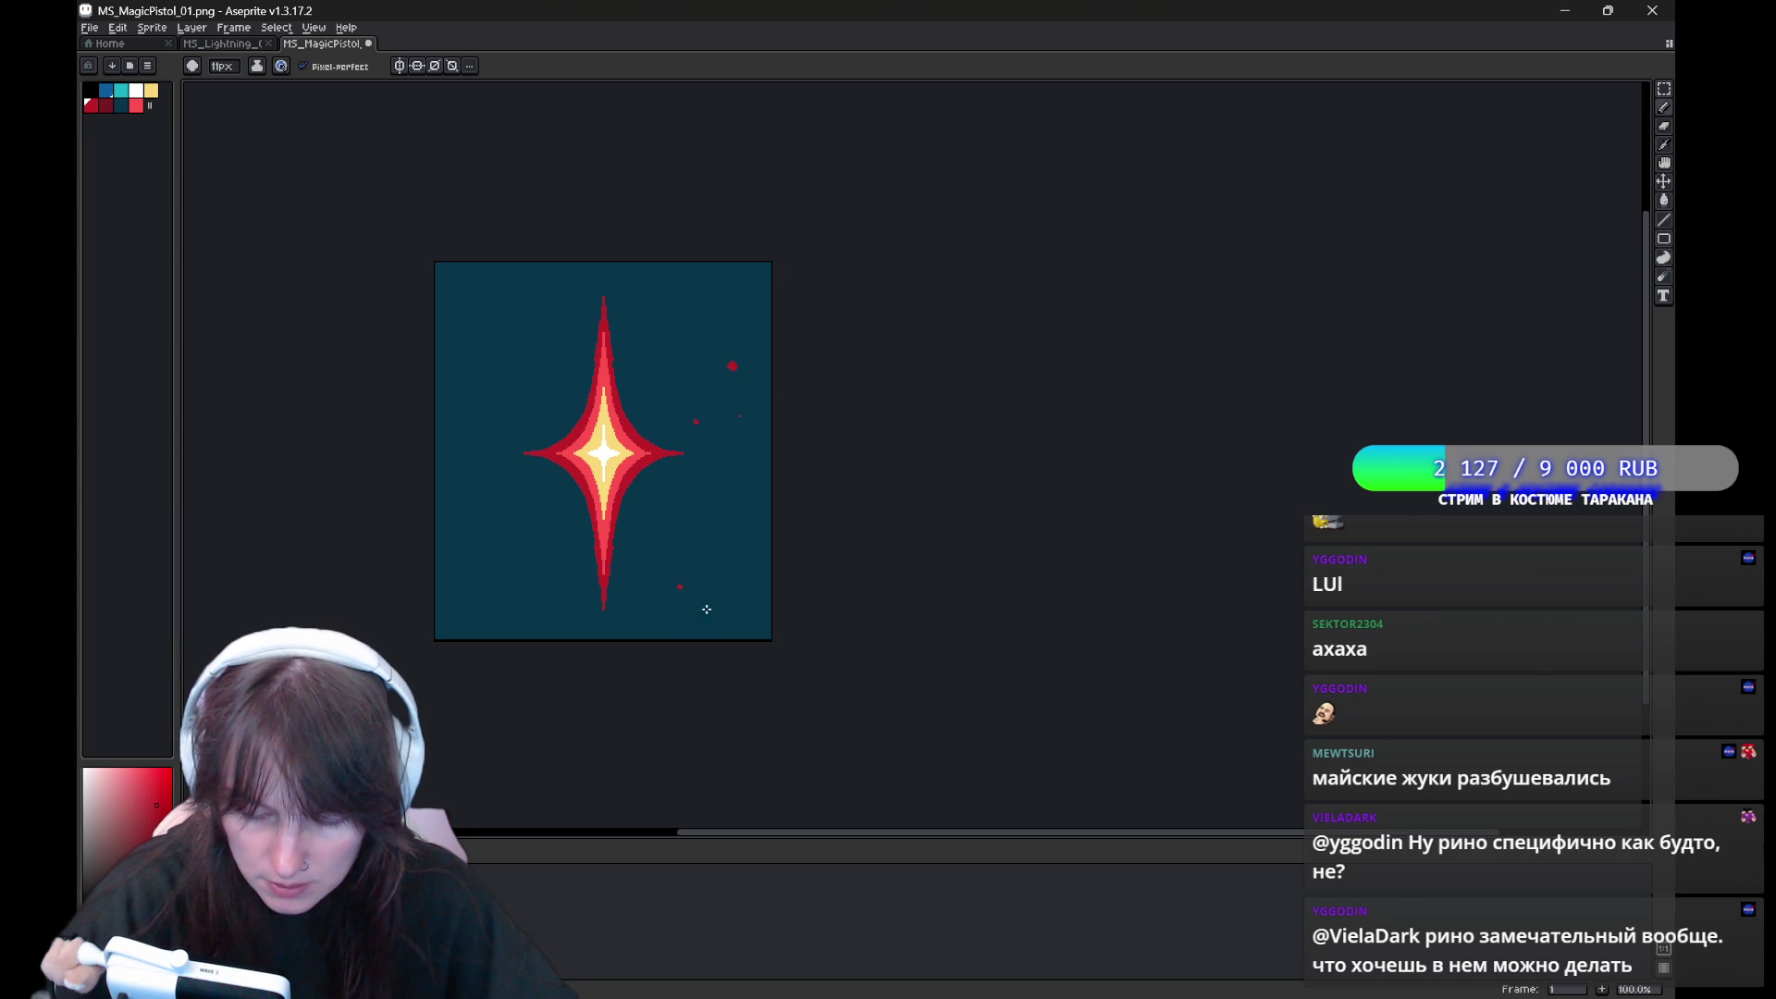
pyautogui.press('Right')
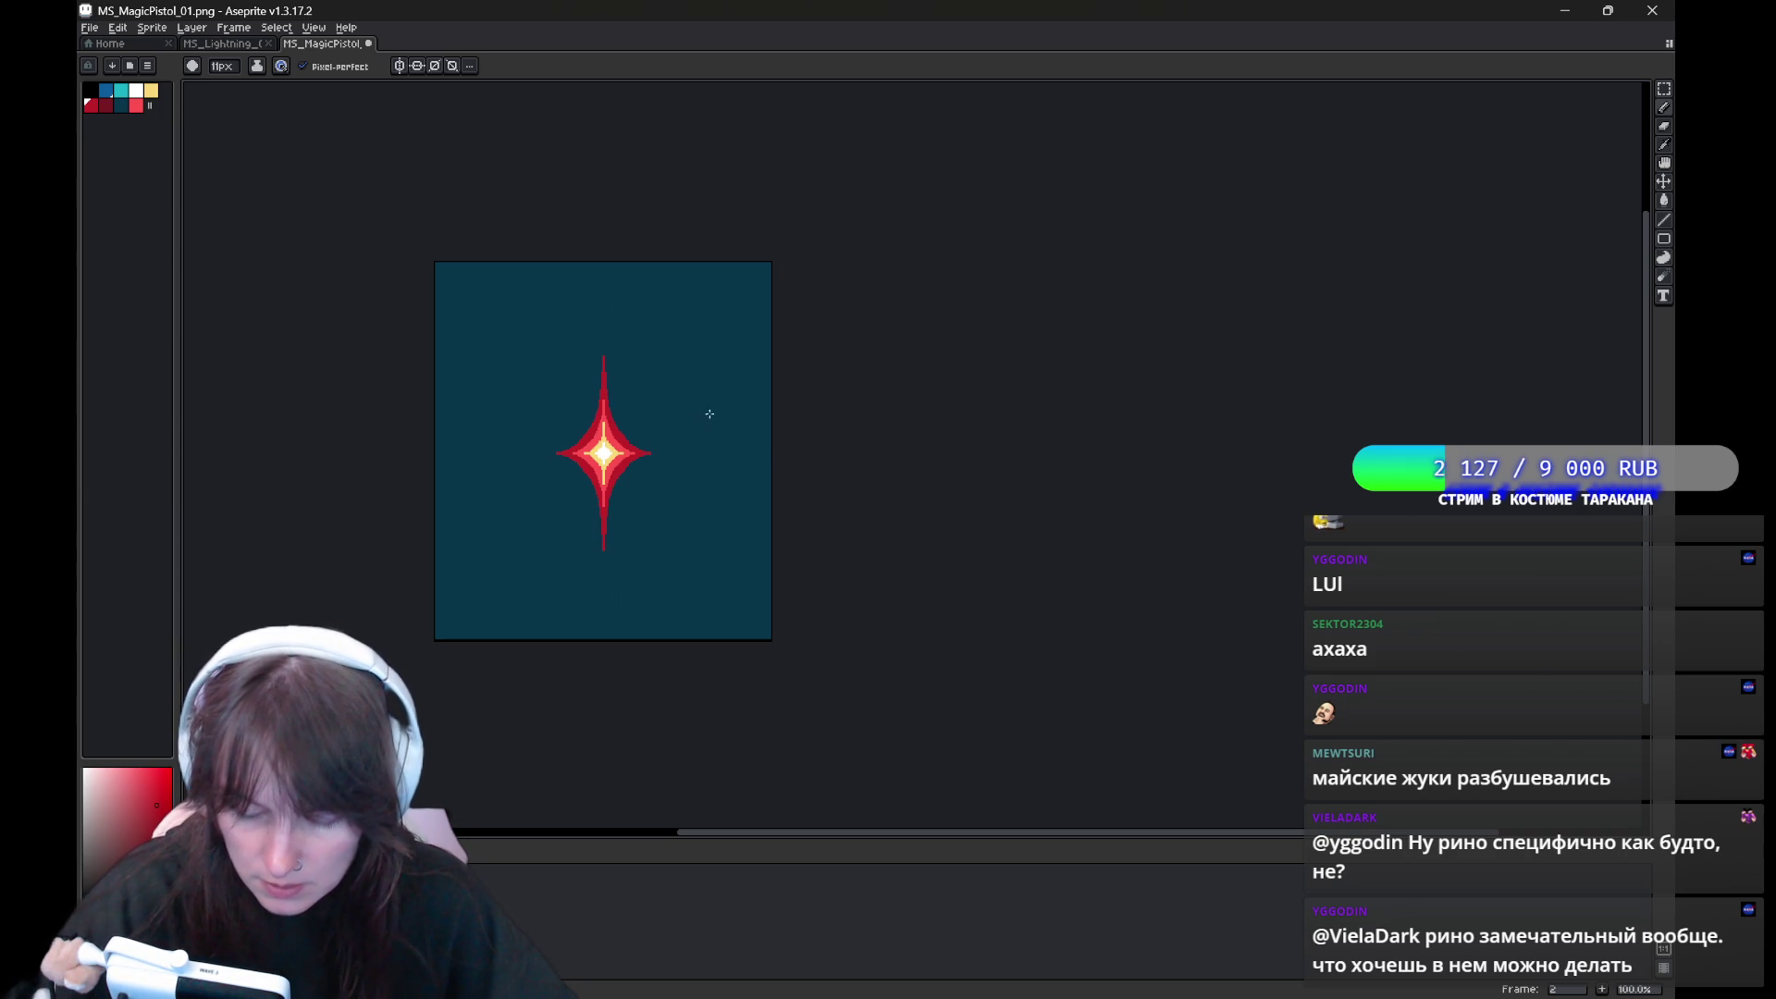
pyautogui.press('Left')
pyautogui.press('Right')
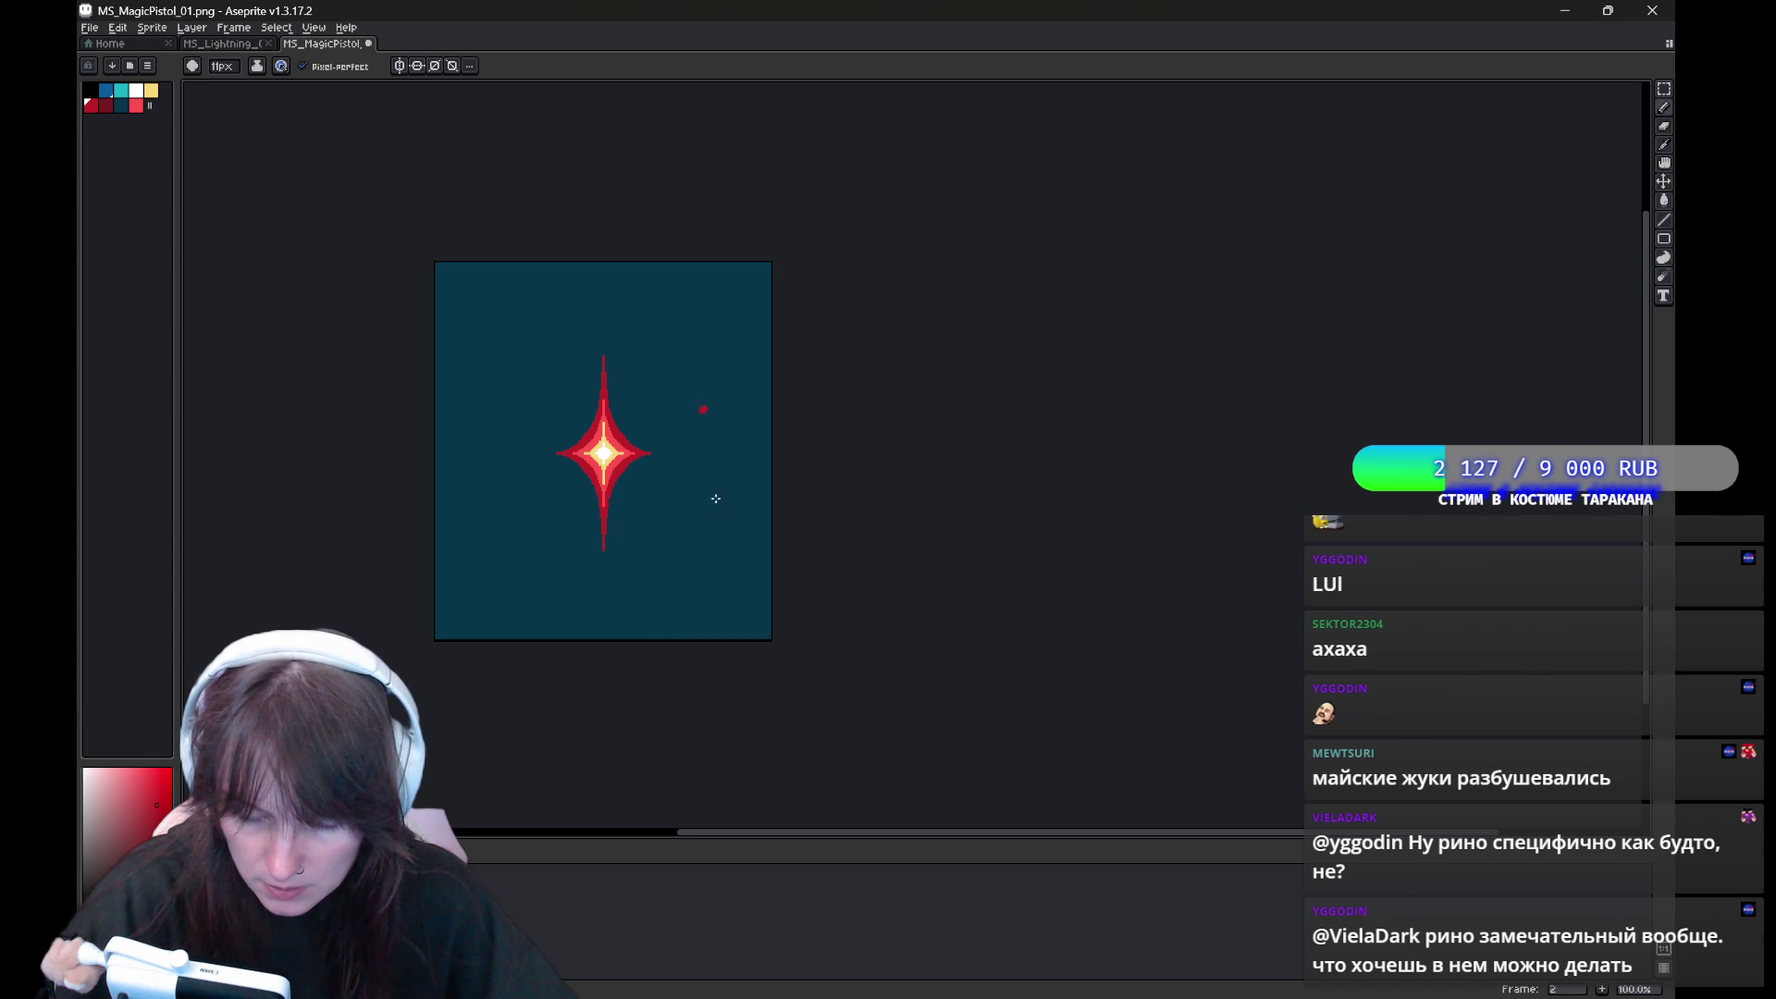
pyautogui.press('Left')
pyautogui.press('Right')
pyautogui.press('Right')
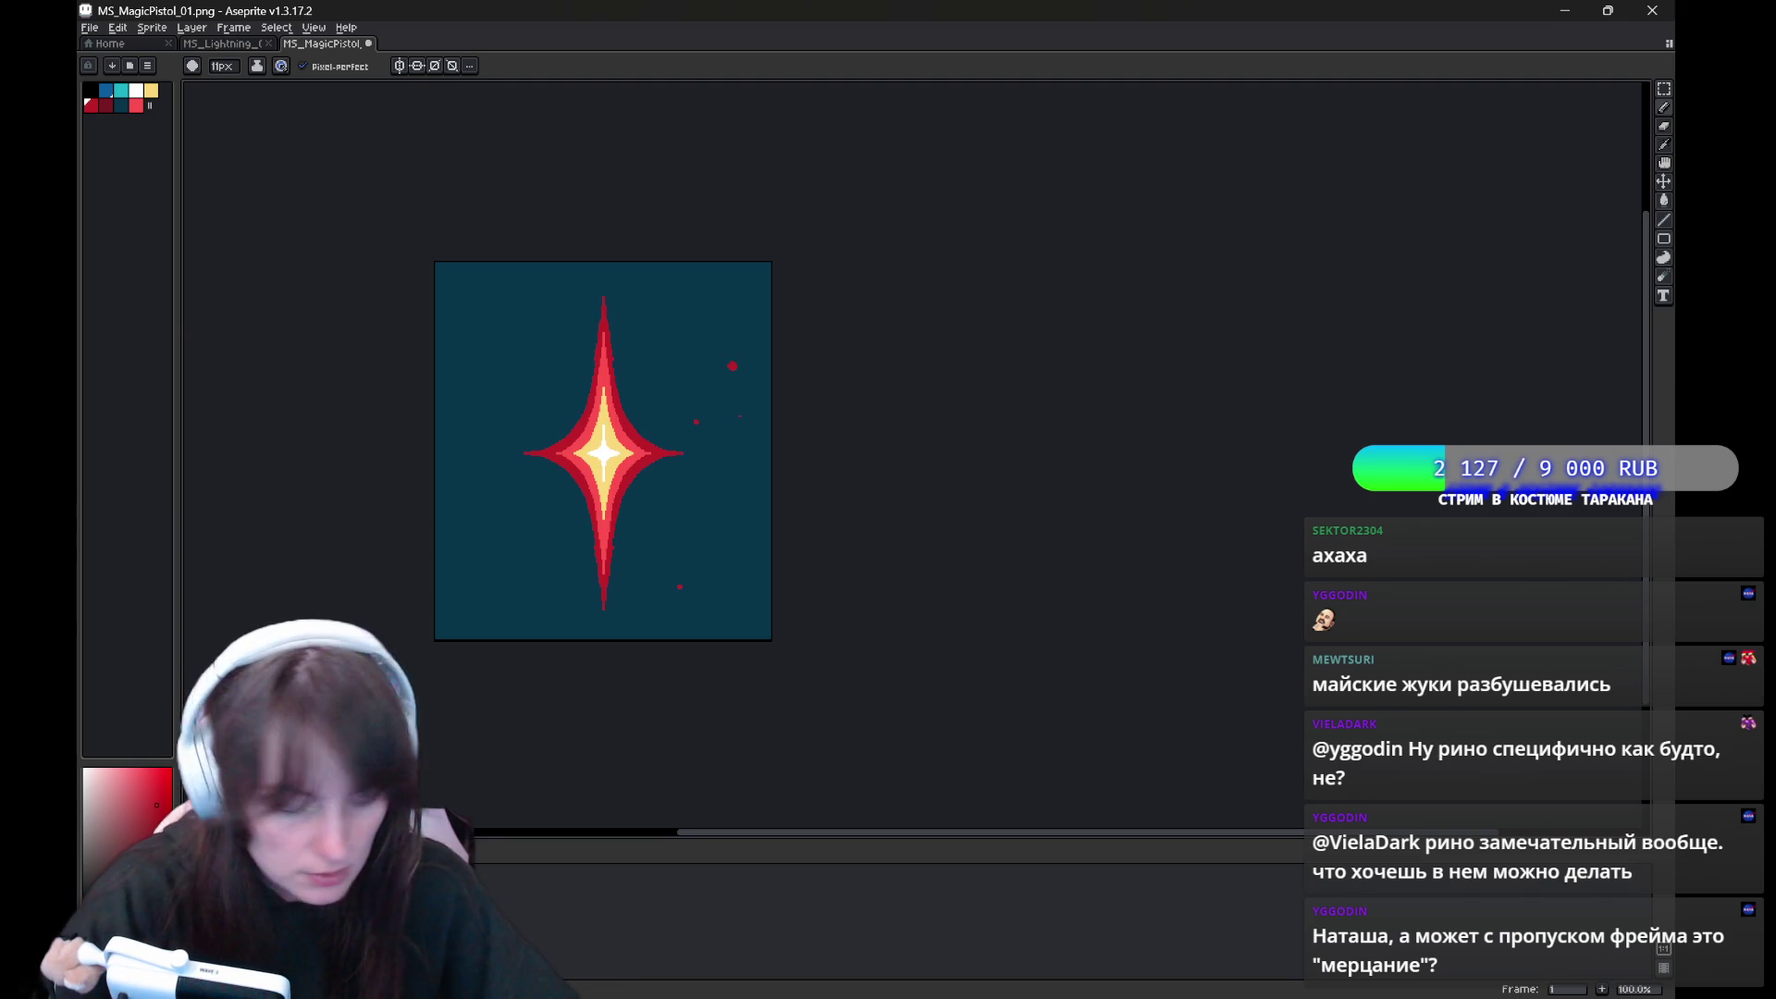
# Undo the stray red dots and the erasing, then fill the star's centre white
pyautogui.hotkey('ctrl', 'z')
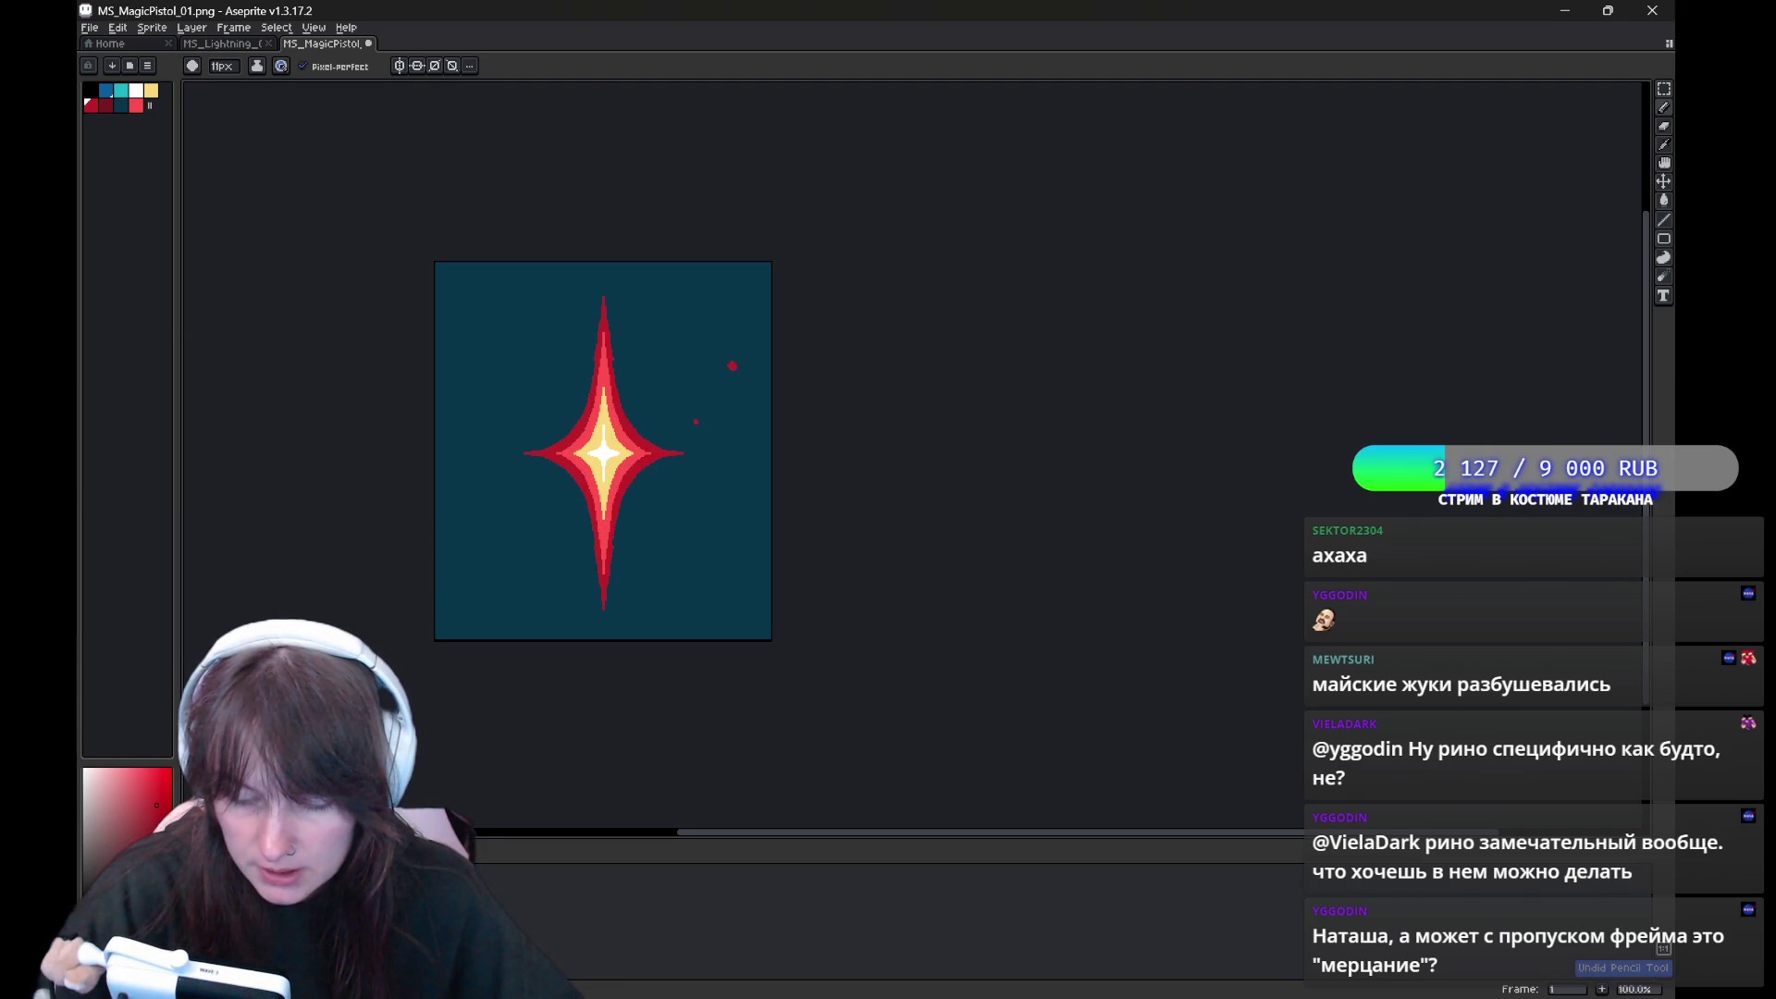
pyautogui.hotkey('ctrl', 'z')
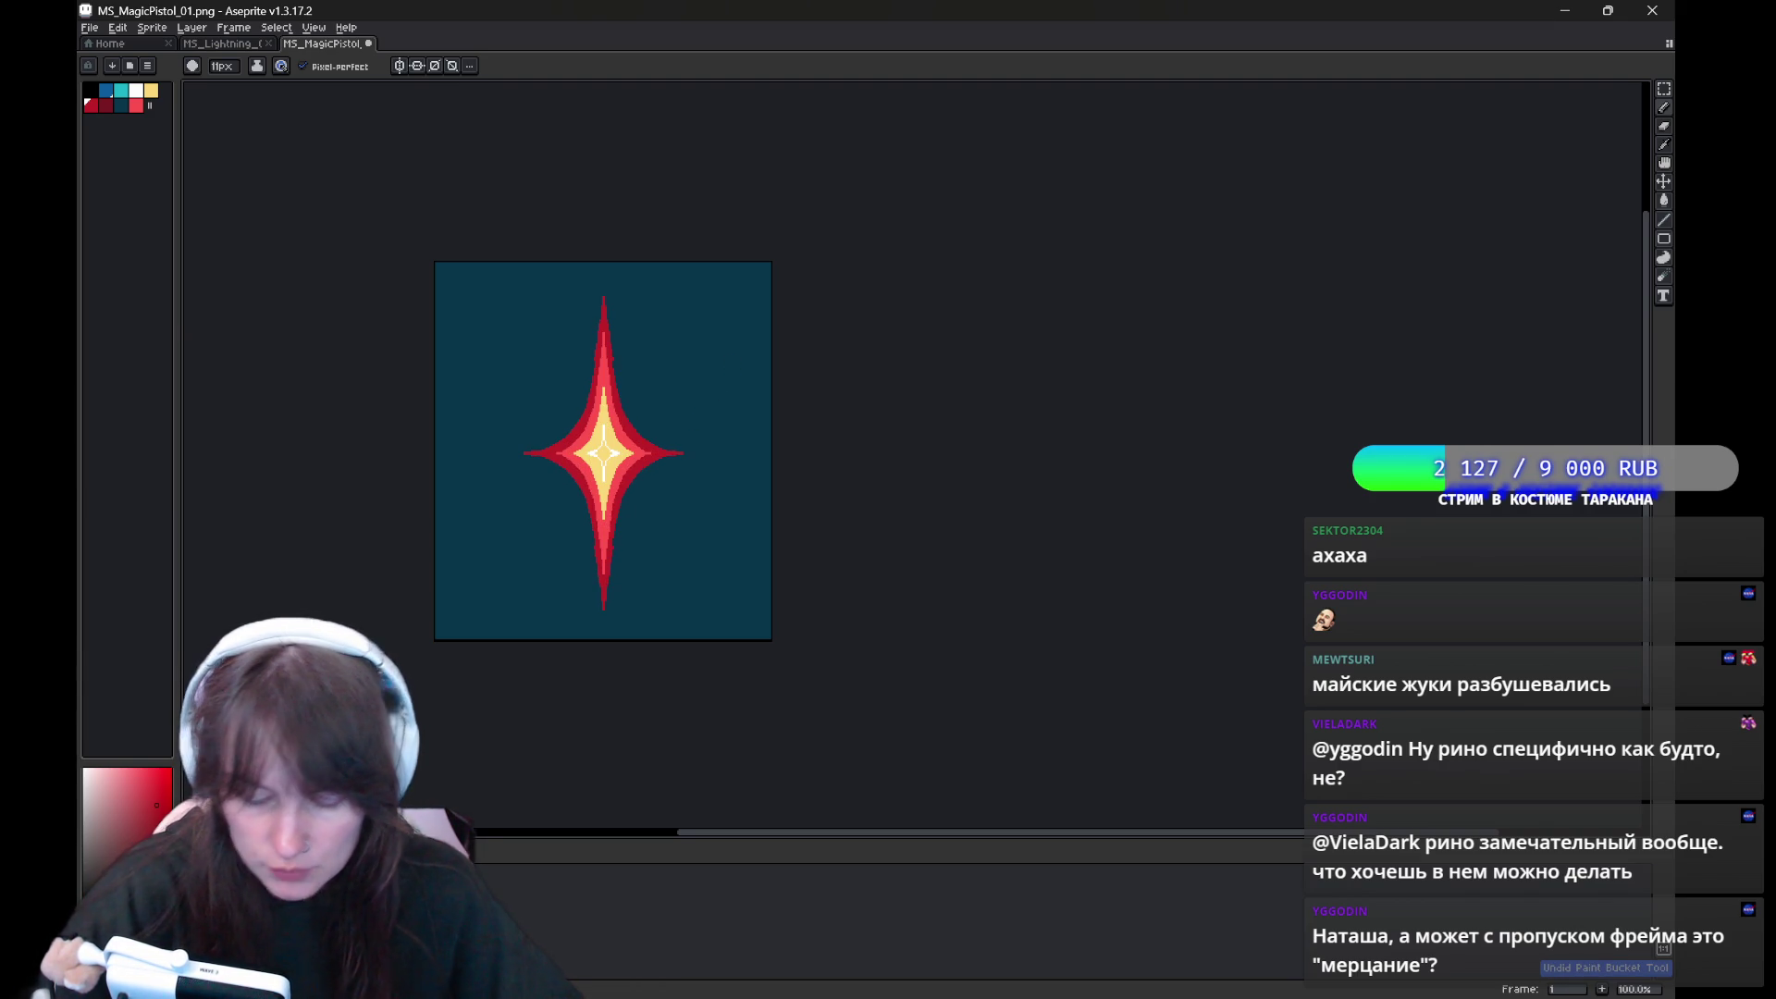
pyautogui.press('g')
pyautogui.click(603, 454)
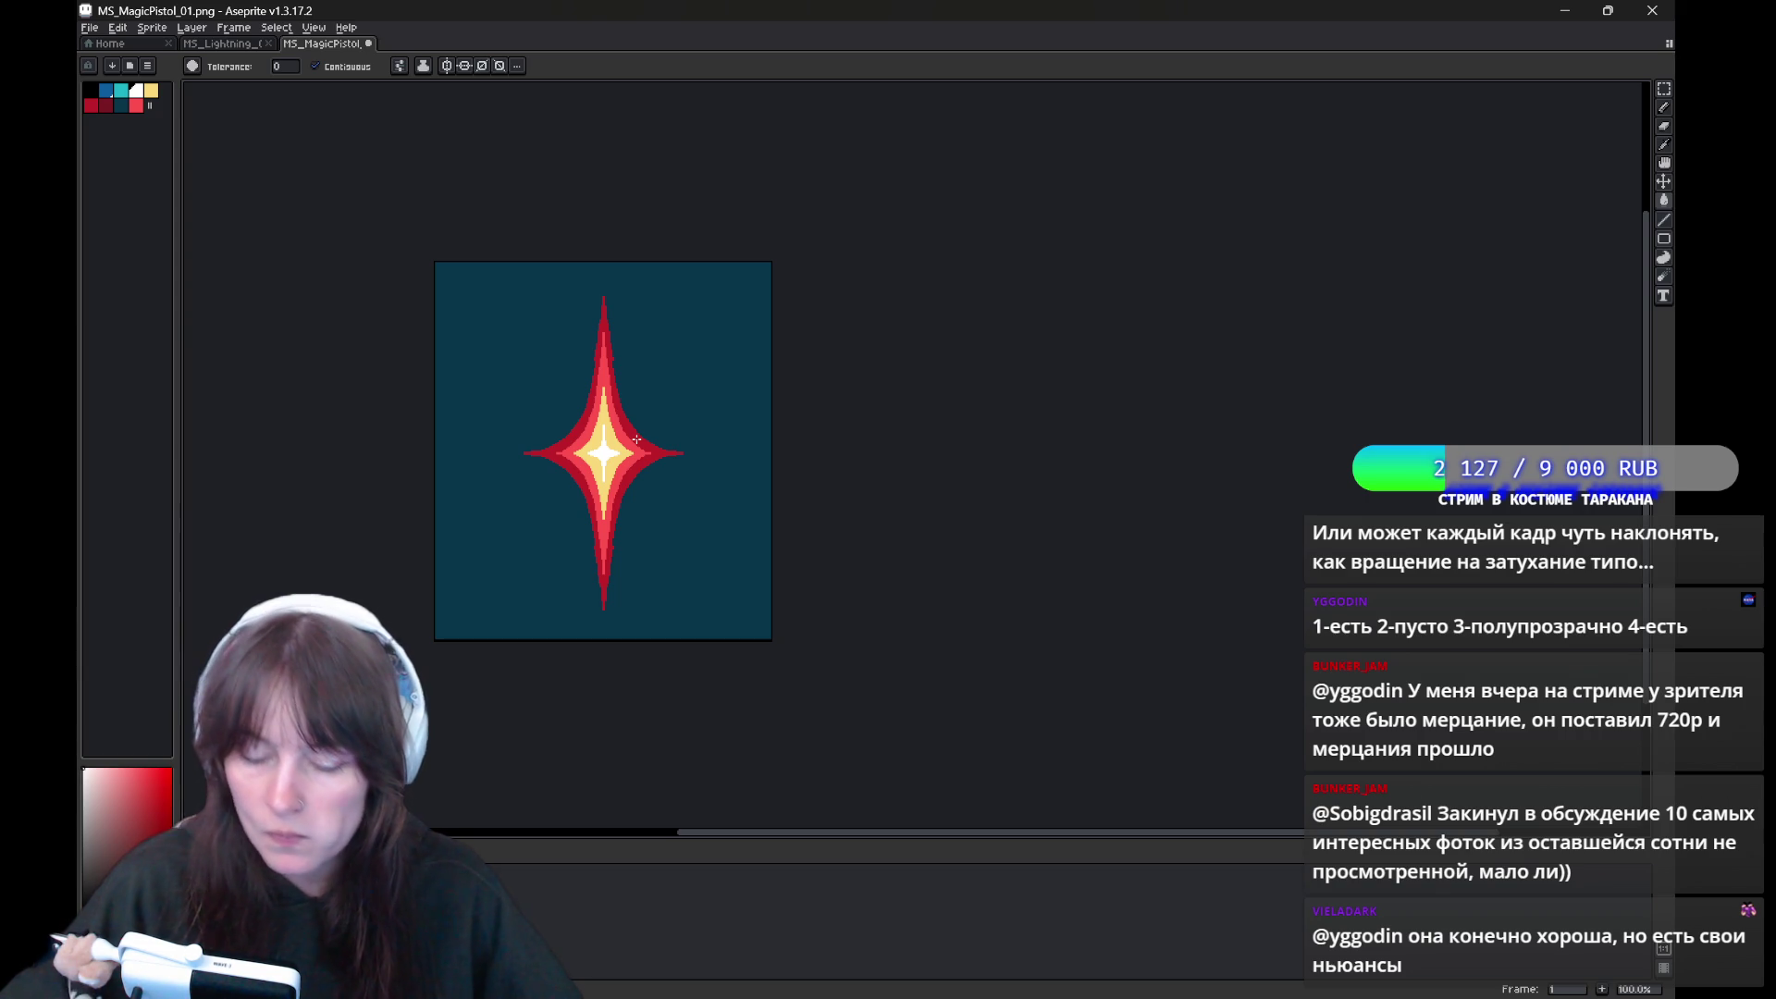
pyautogui.press('space')
pyautogui.moveTo(657, 474); pyautogui.dragTo(762, 518)
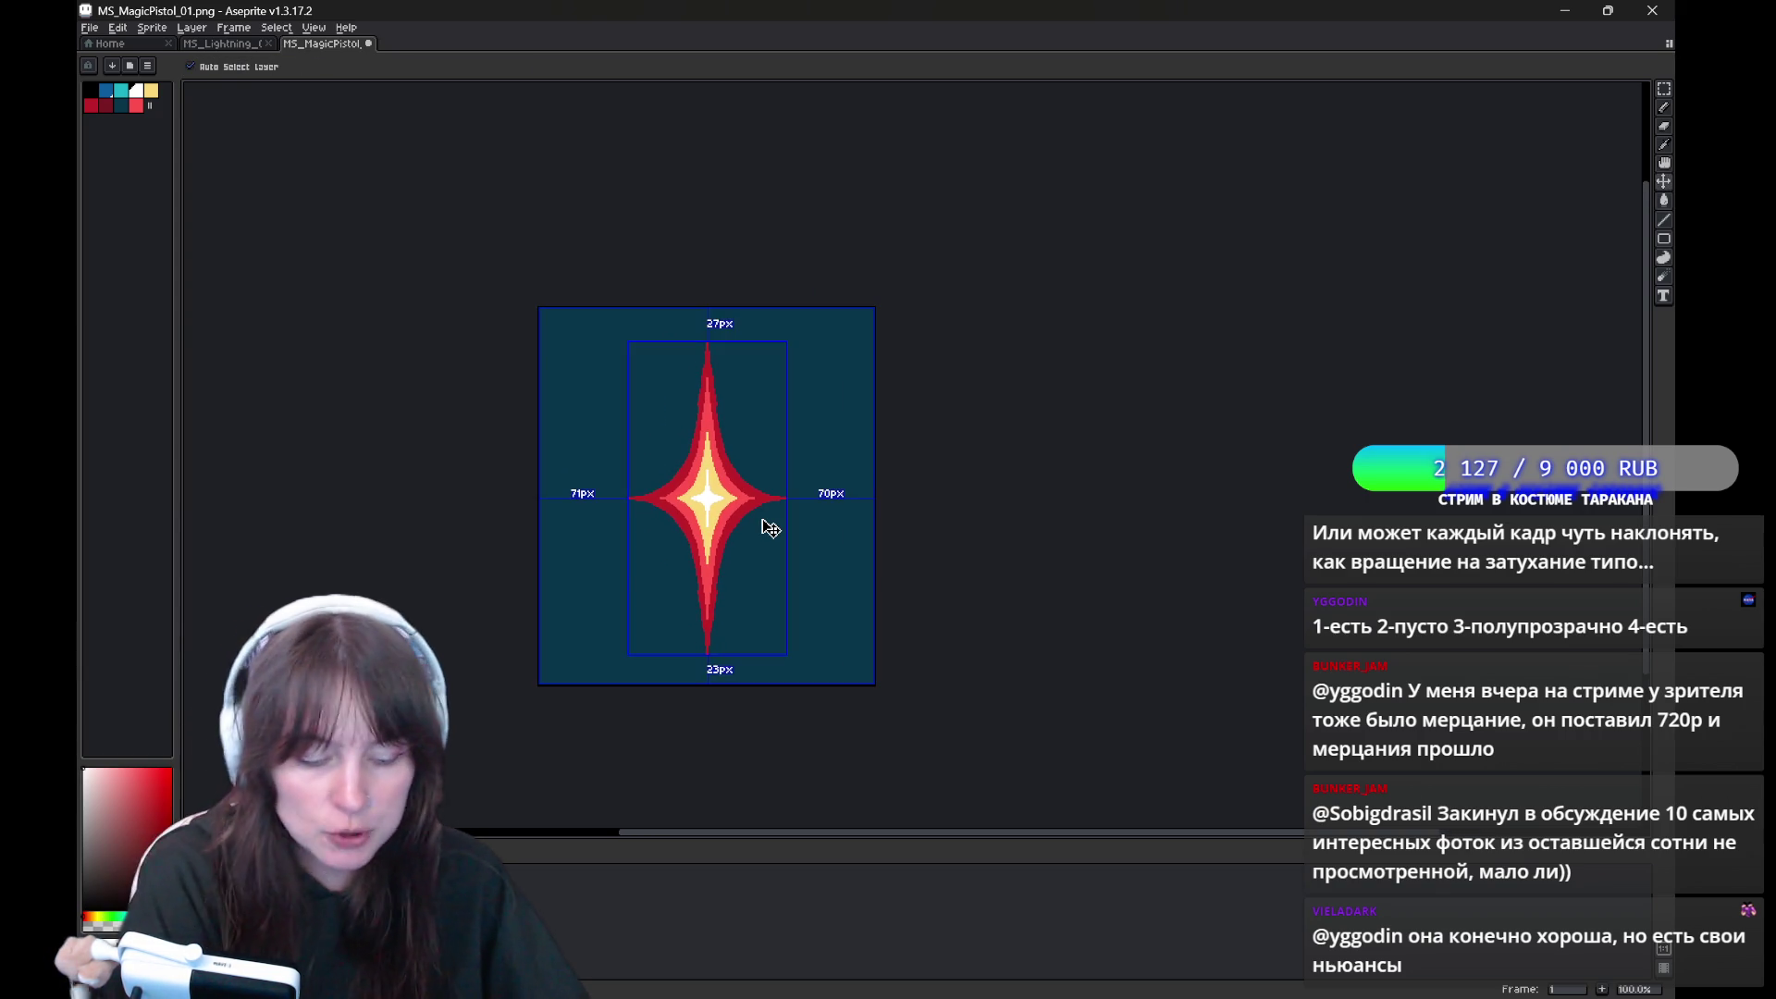
pyautogui.scroll(1, 763, 520)
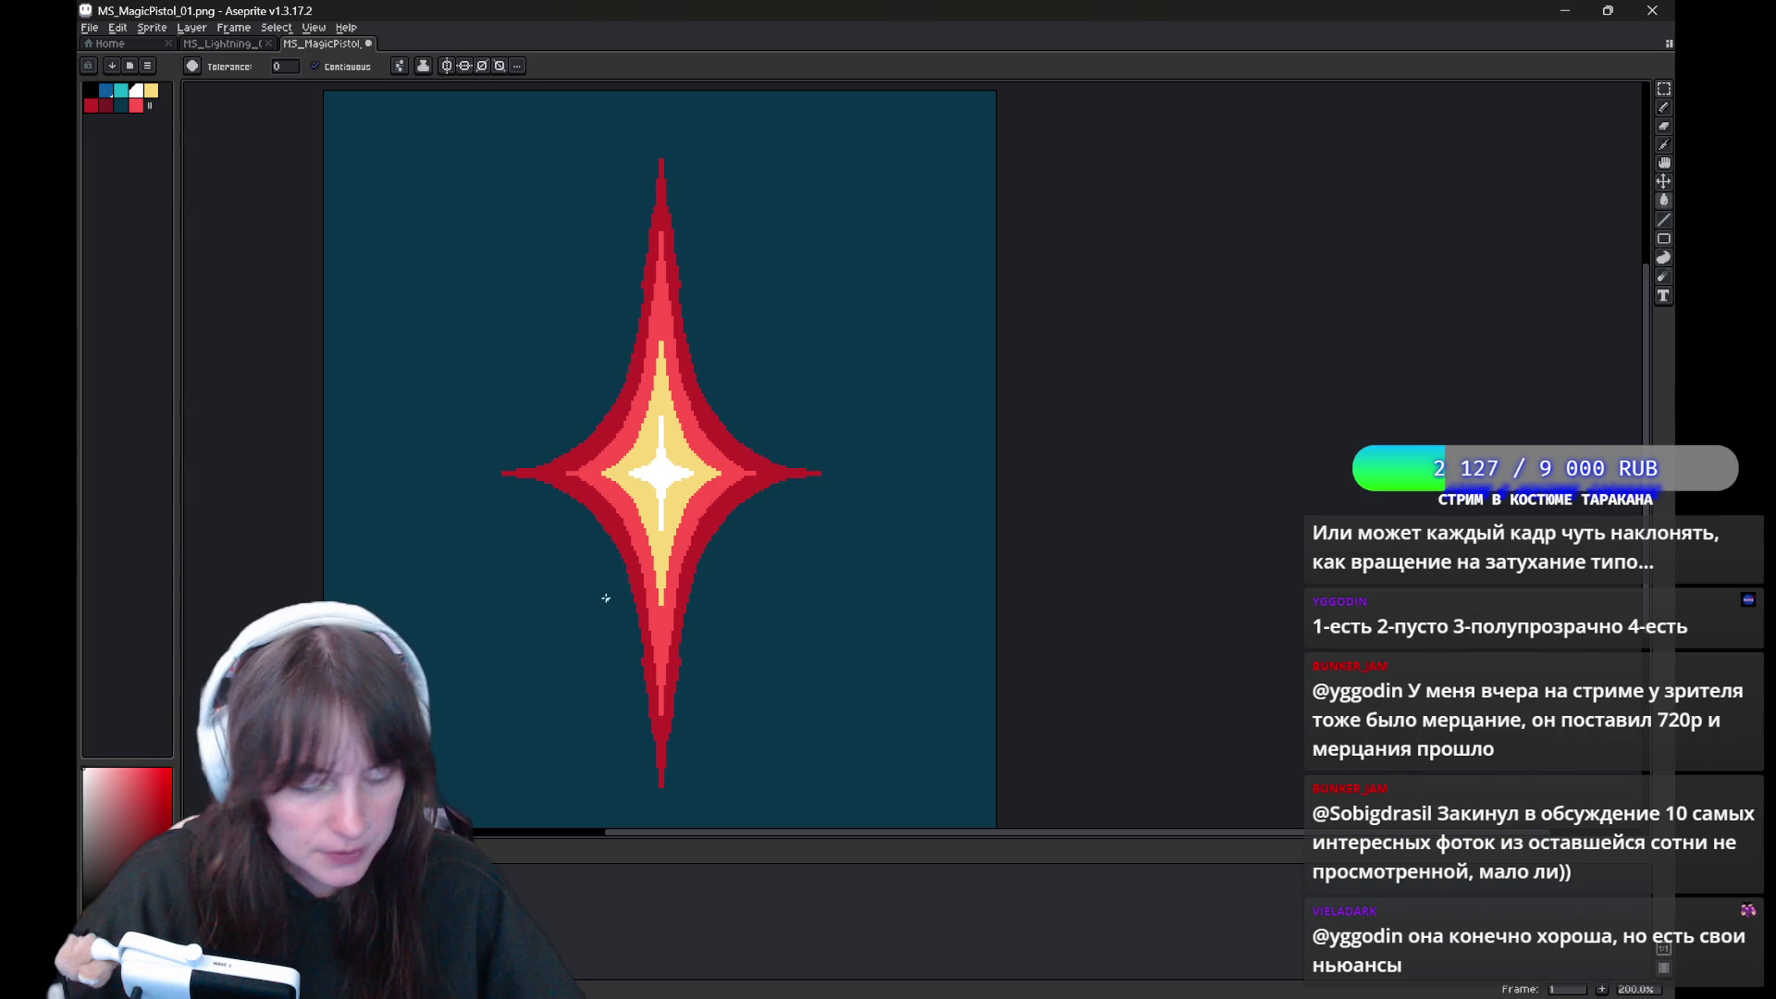
pyautogui.press('b')
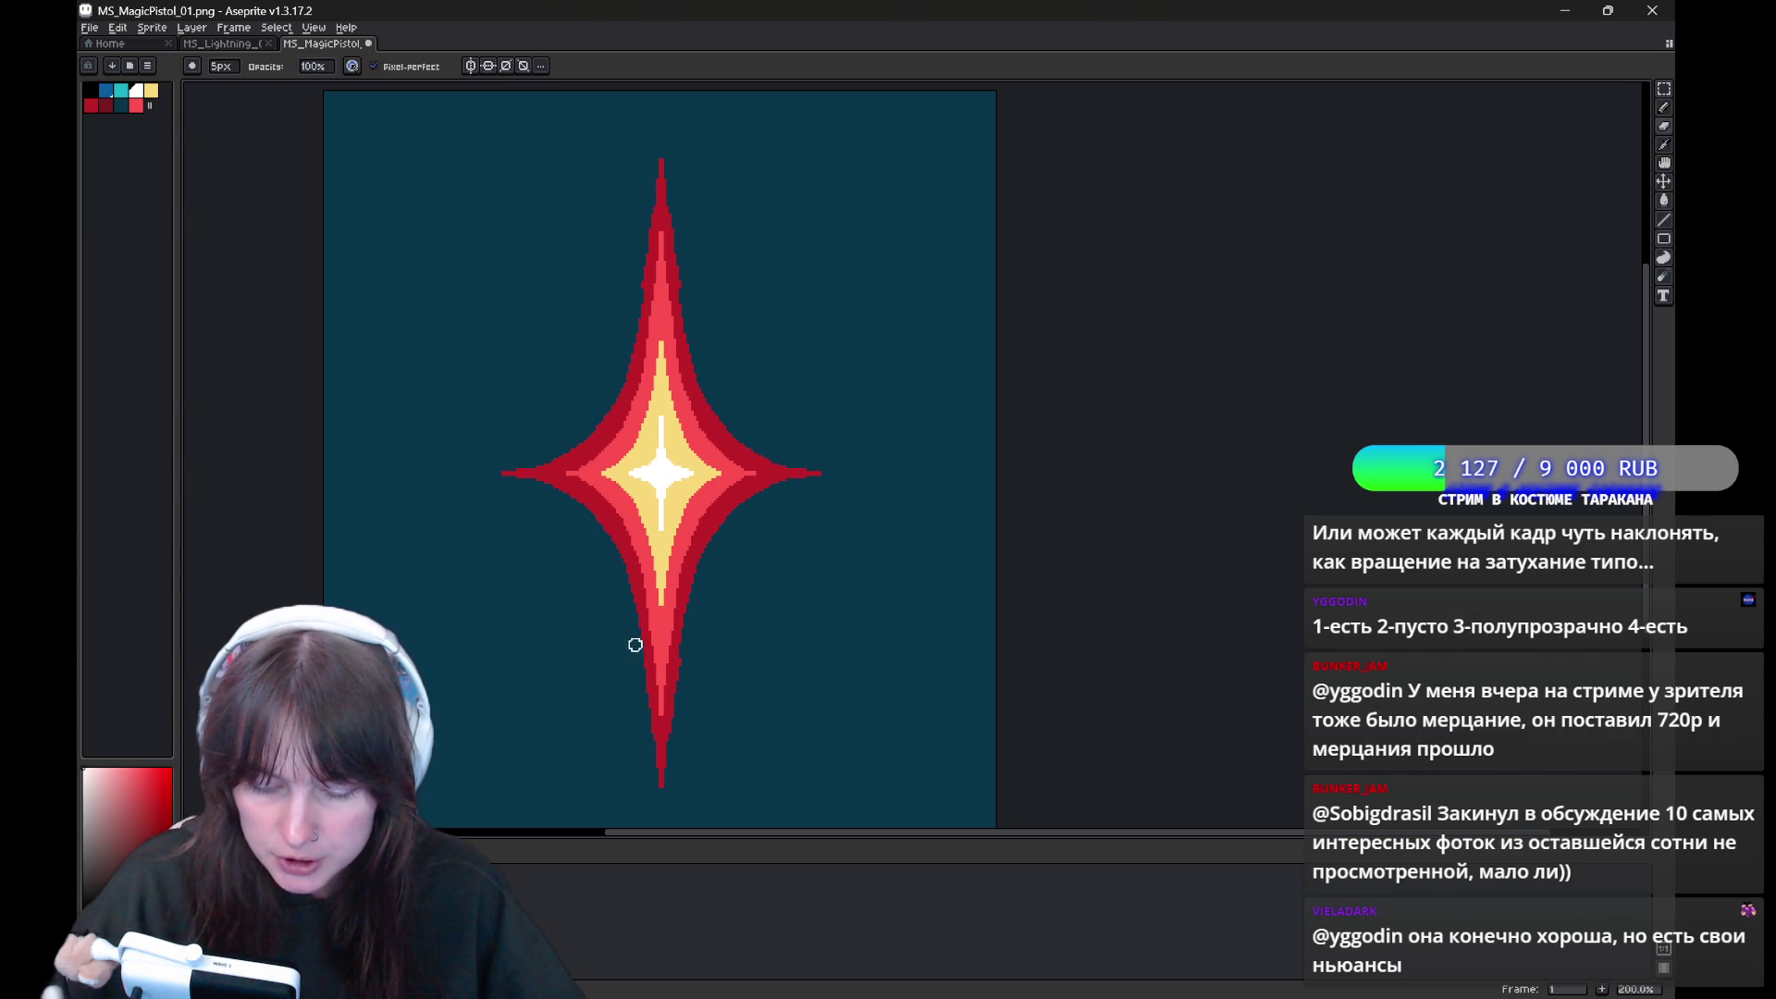
pyautogui.hotkey('ctrl', 'z')
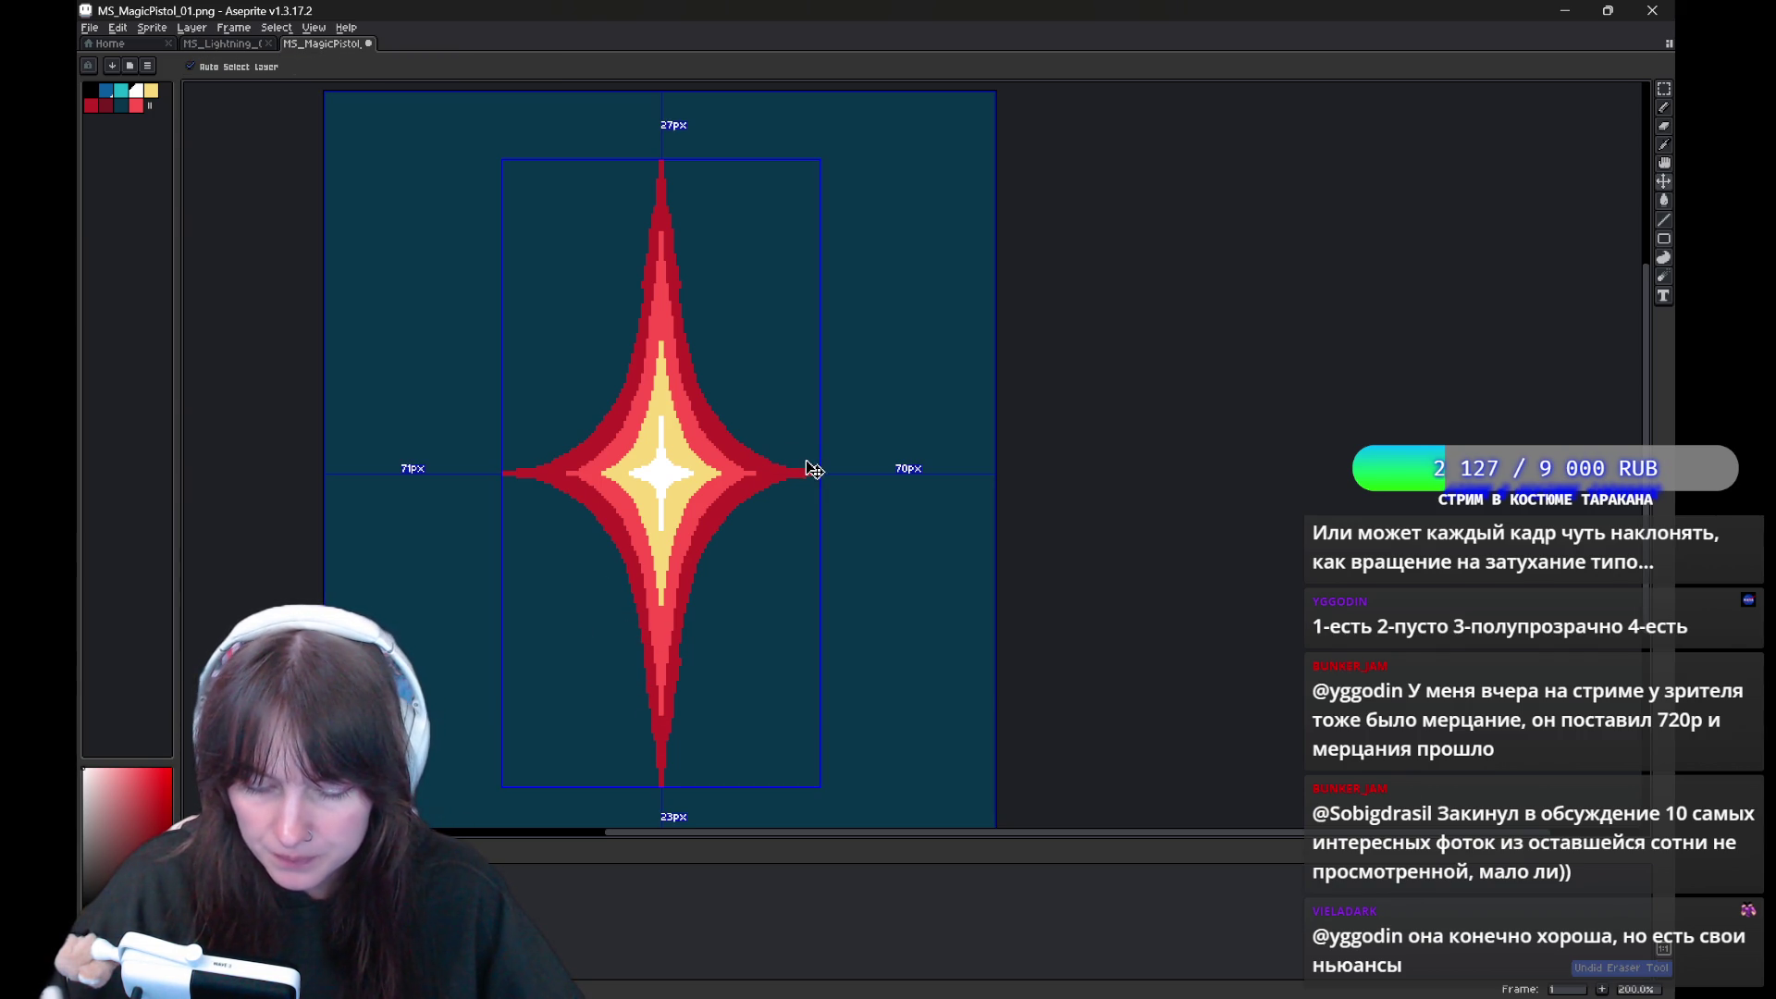
pyautogui.click(499, 67)
pyautogui.click(490, 66)
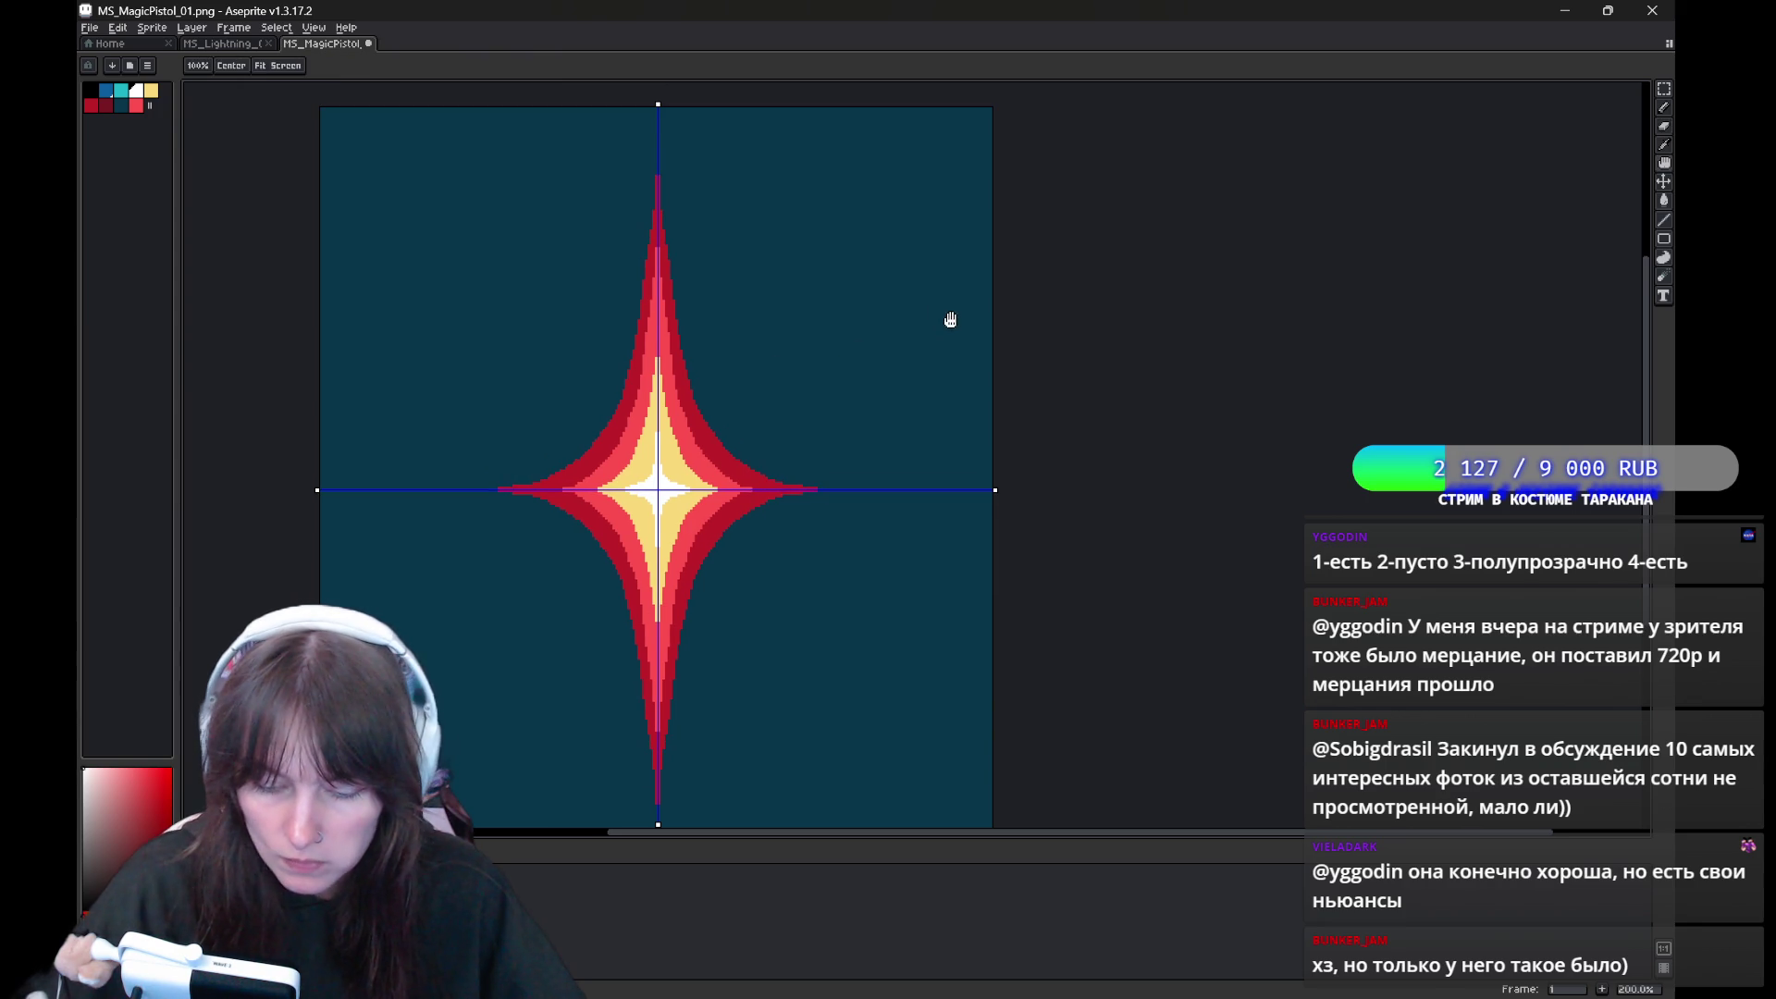
pyautogui.scroll(-1, 910, 317)
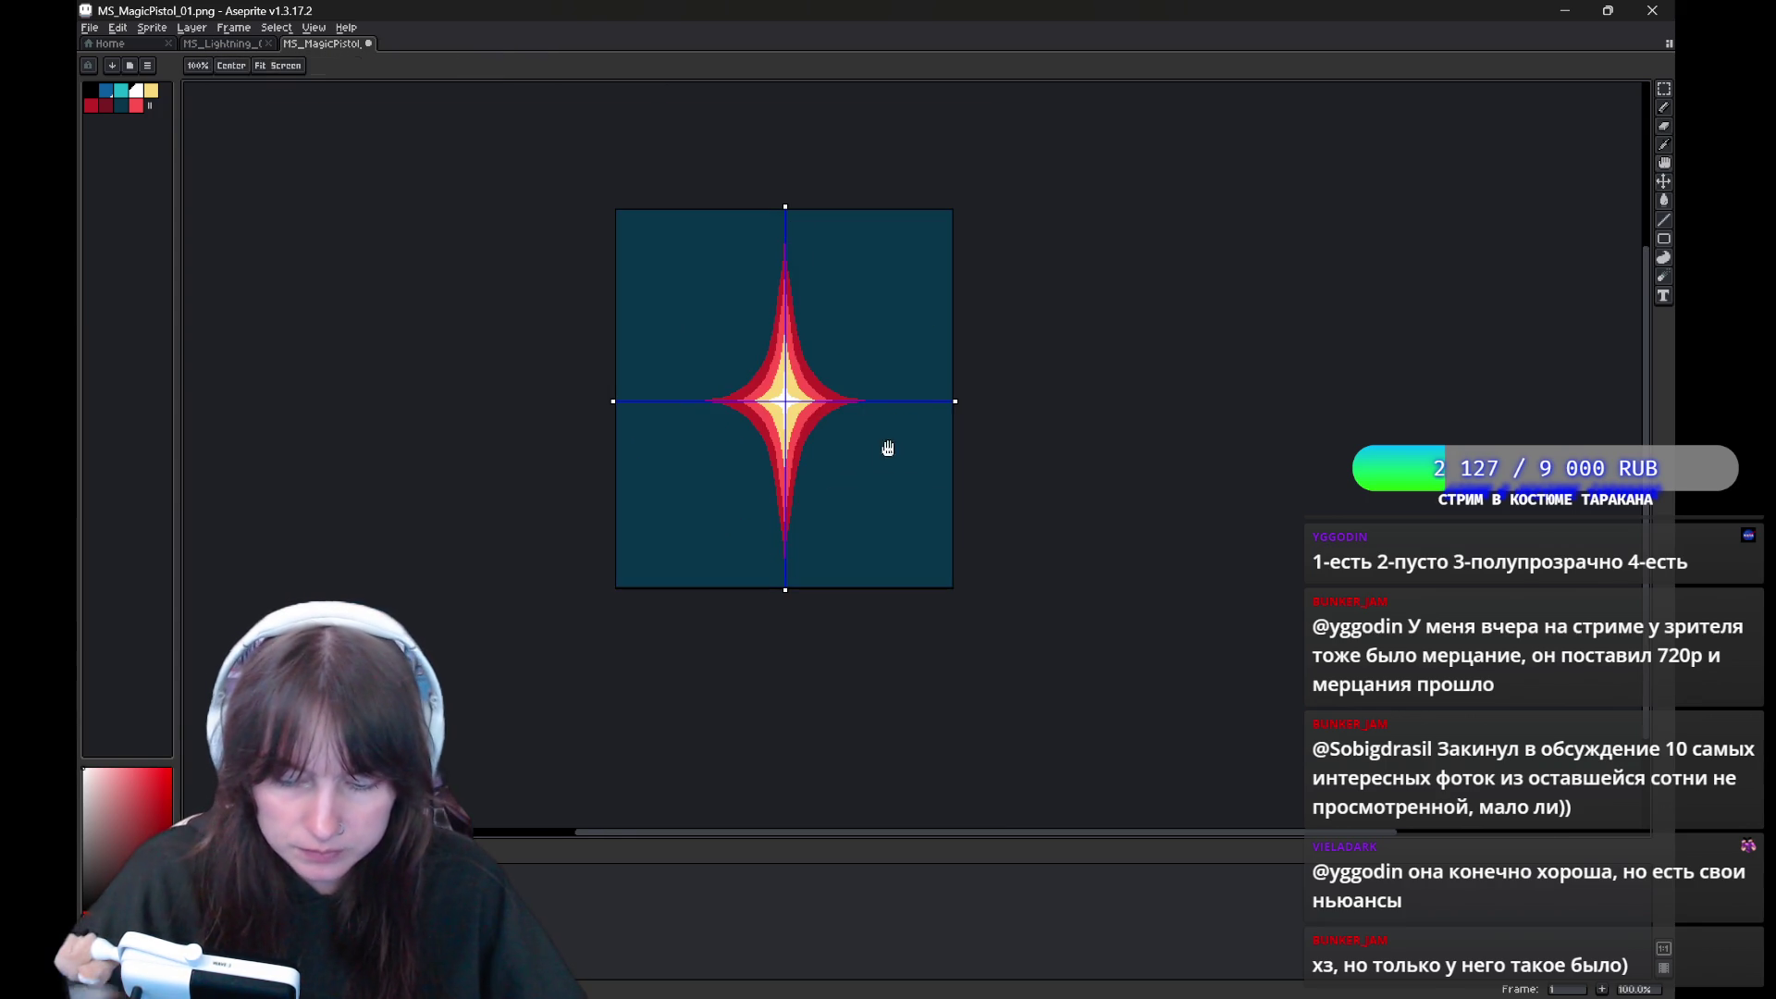
pyautogui.click(470, 65)
pyautogui.click(489, 66)
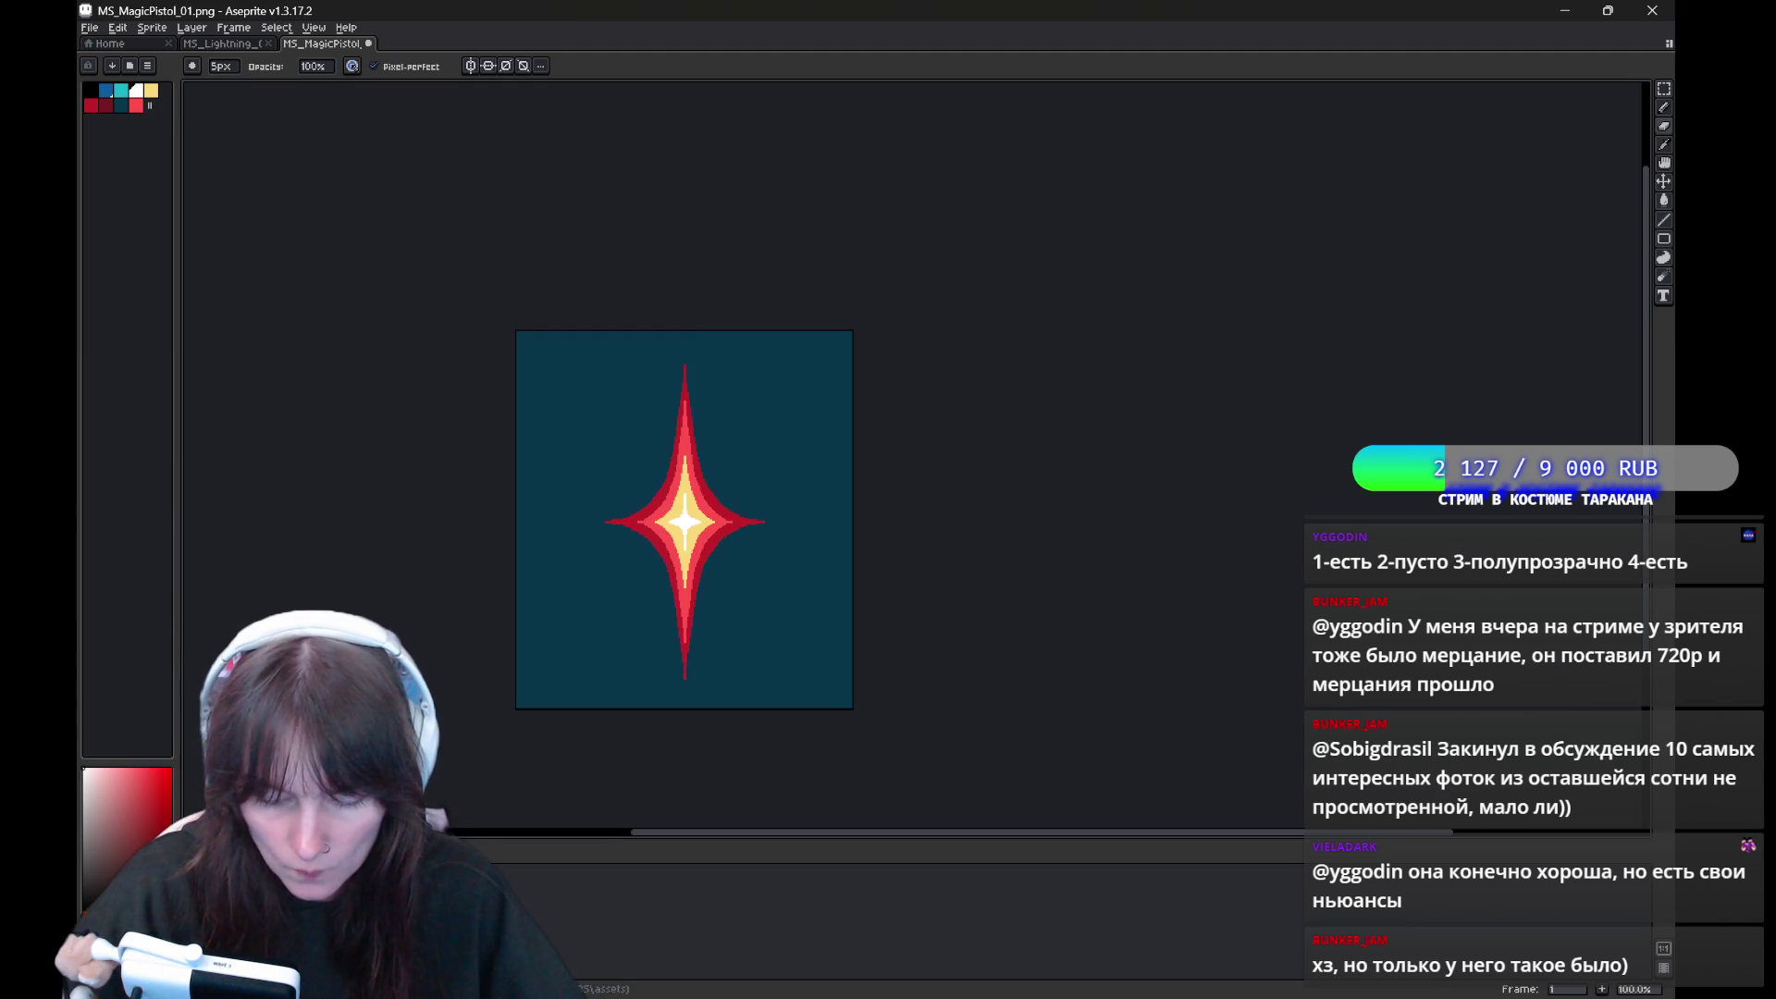
# Select the whole first frame and rotate the star slightly counter-clockwise, confirming the rotation
pyautogui.press('m')
pyautogui.hotkey('ctrl', 'a')
pyautogui.moveTo(833, 310)
pyautogui.mouseDown()
pyautogui.moveTo(881, 359)
pyautogui.moveTo(891, 519)
pyautogui.mouseUp()
pyautogui.click(607, 730)
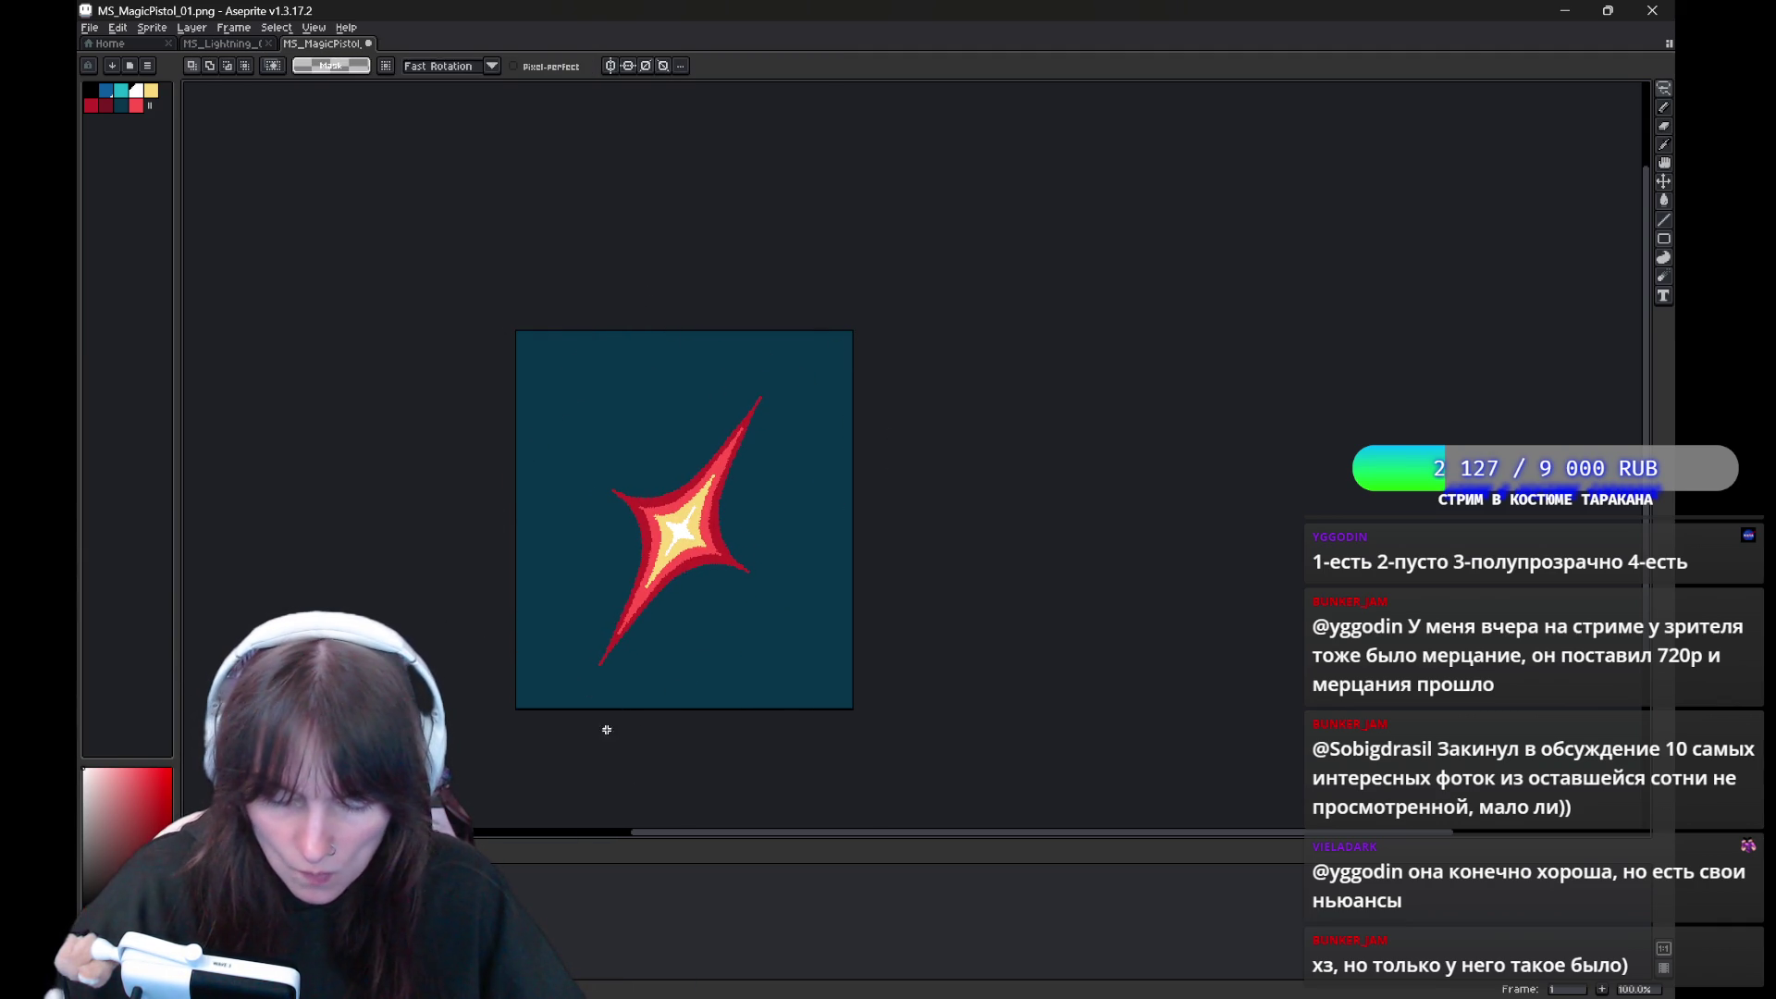
# Rotate the frame 2 star to a diagonal and tilt the frame 3 star slightly
pyautogui.press('Right')
pyautogui.moveTo(766, 551); pyautogui.dragTo(768, 666)
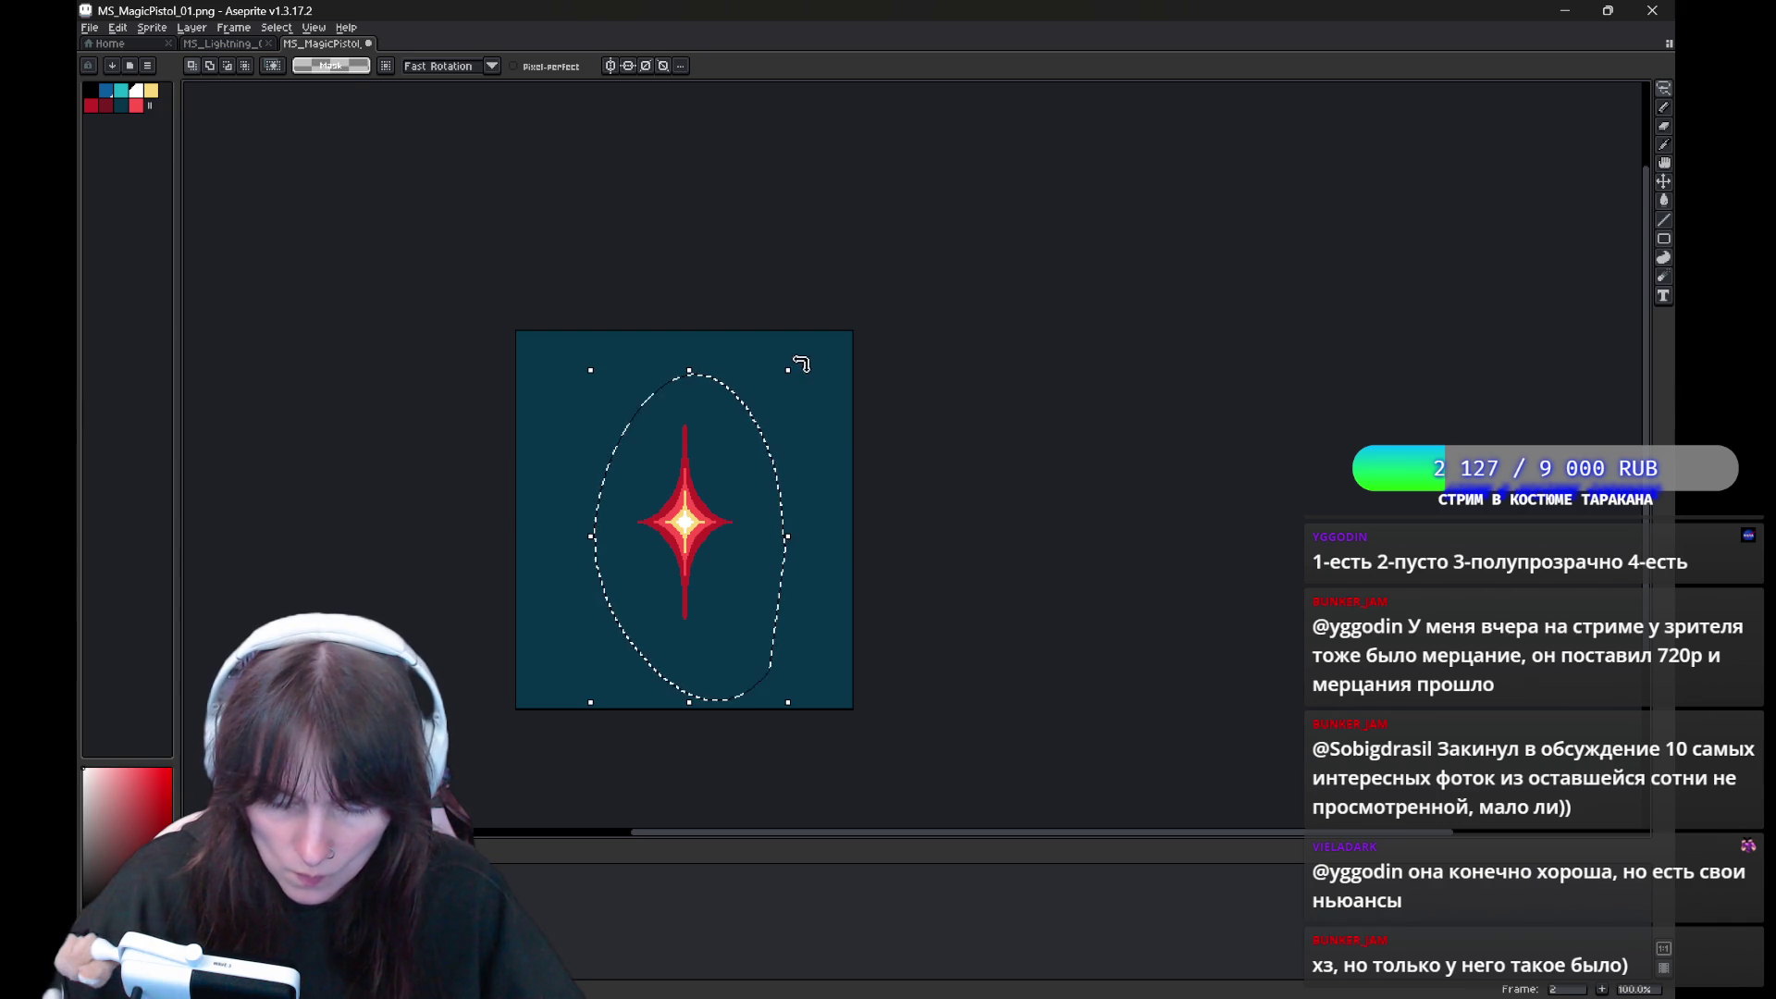
pyautogui.moveTo(801, 364); pyautogui.dragTo(790, 745)
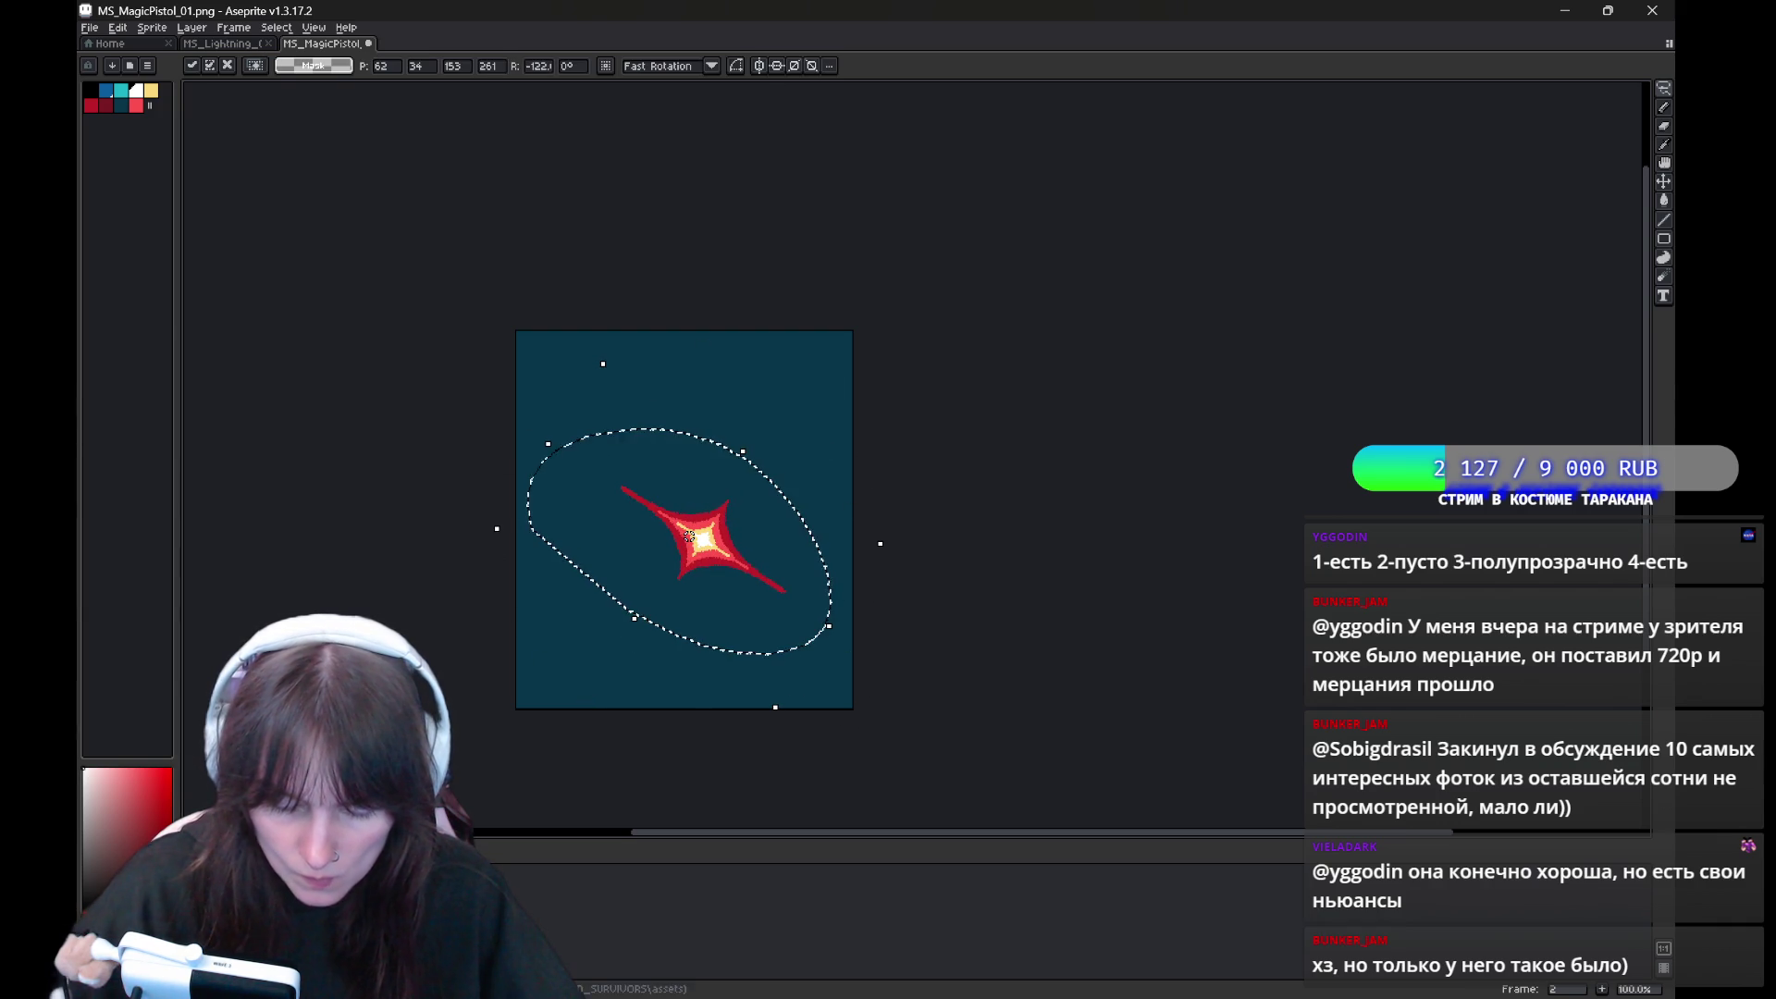
pyautogui.press('Right')
pyautogui.moveTo(840, 416); pyautogui.dragTo(817, 396)
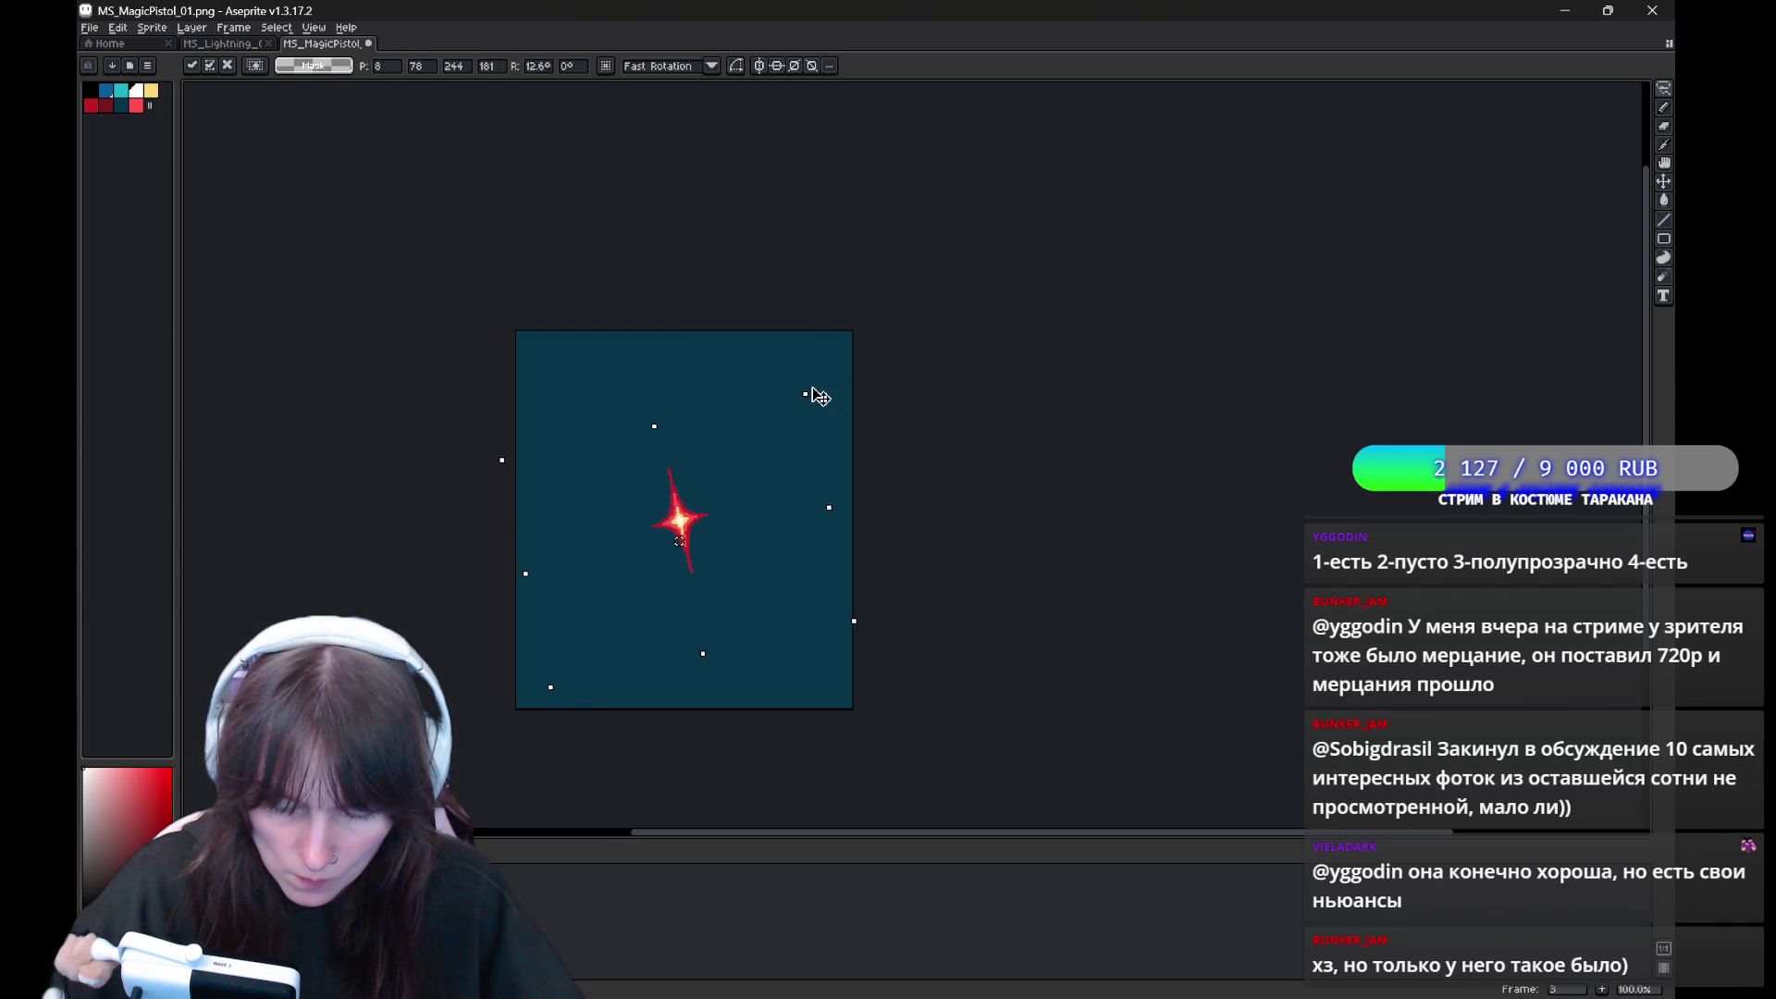
pyautogui.press('Left')
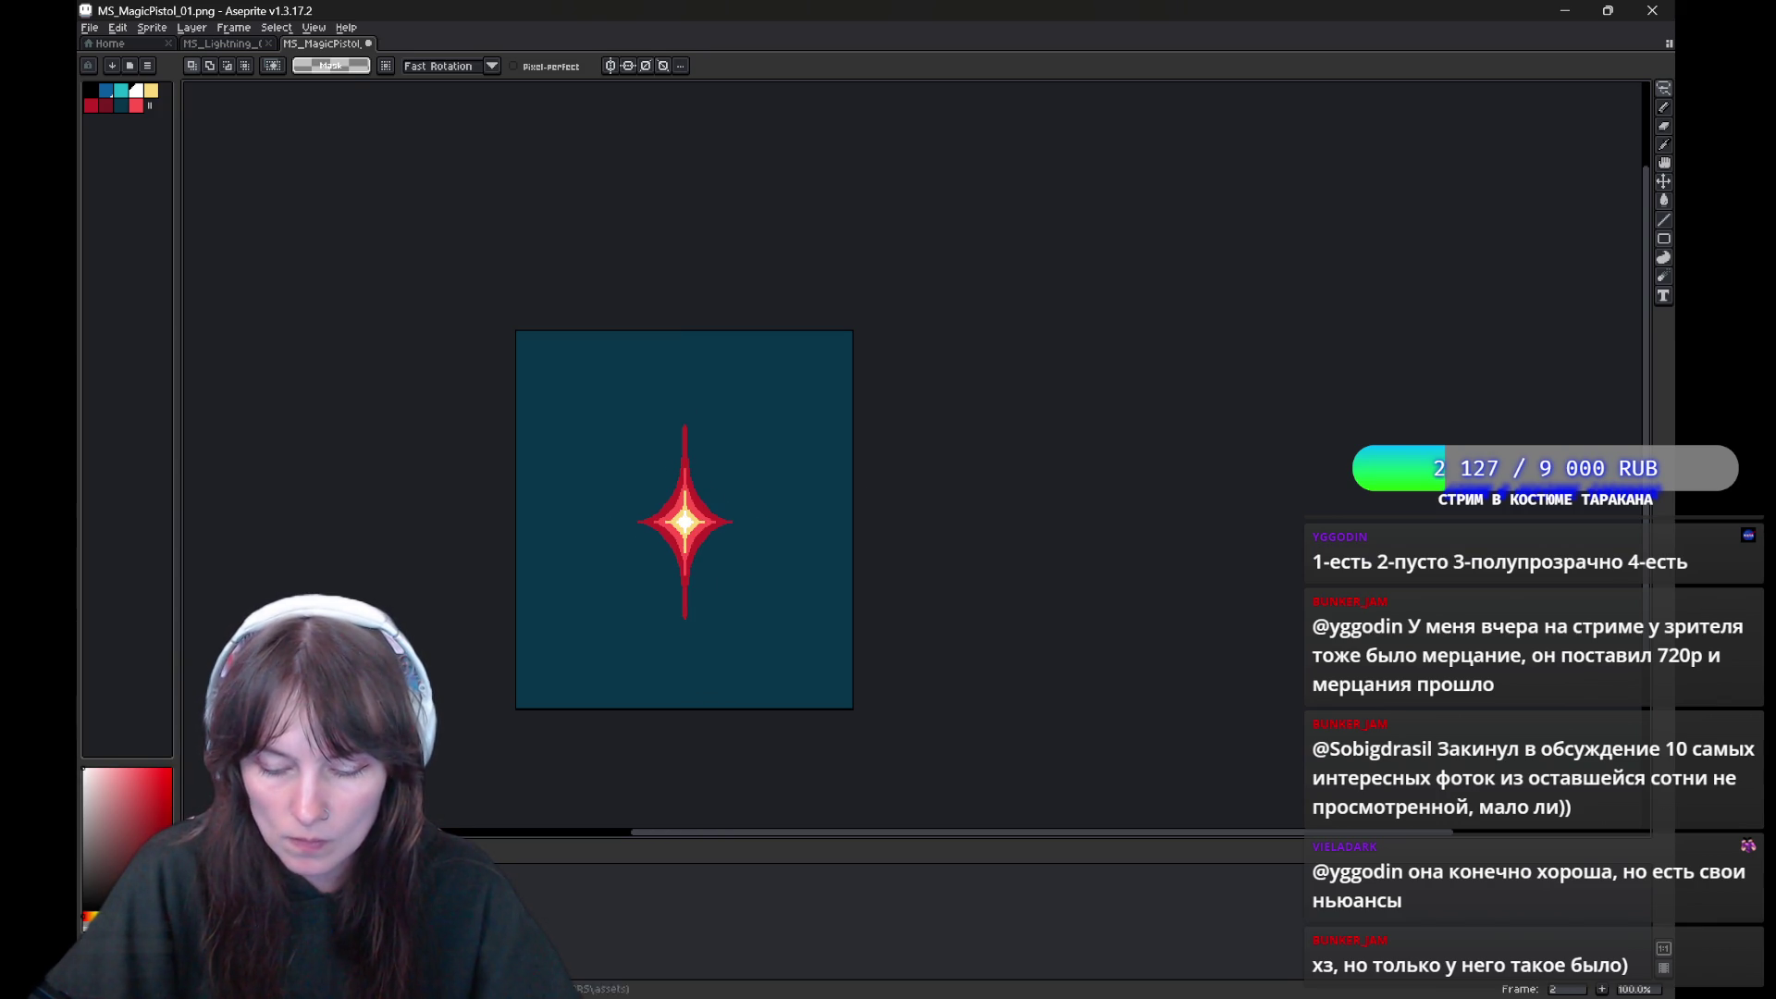
# Lasso the star and rotate it about -21°, confirming the rotation
pyautogui.press('b')
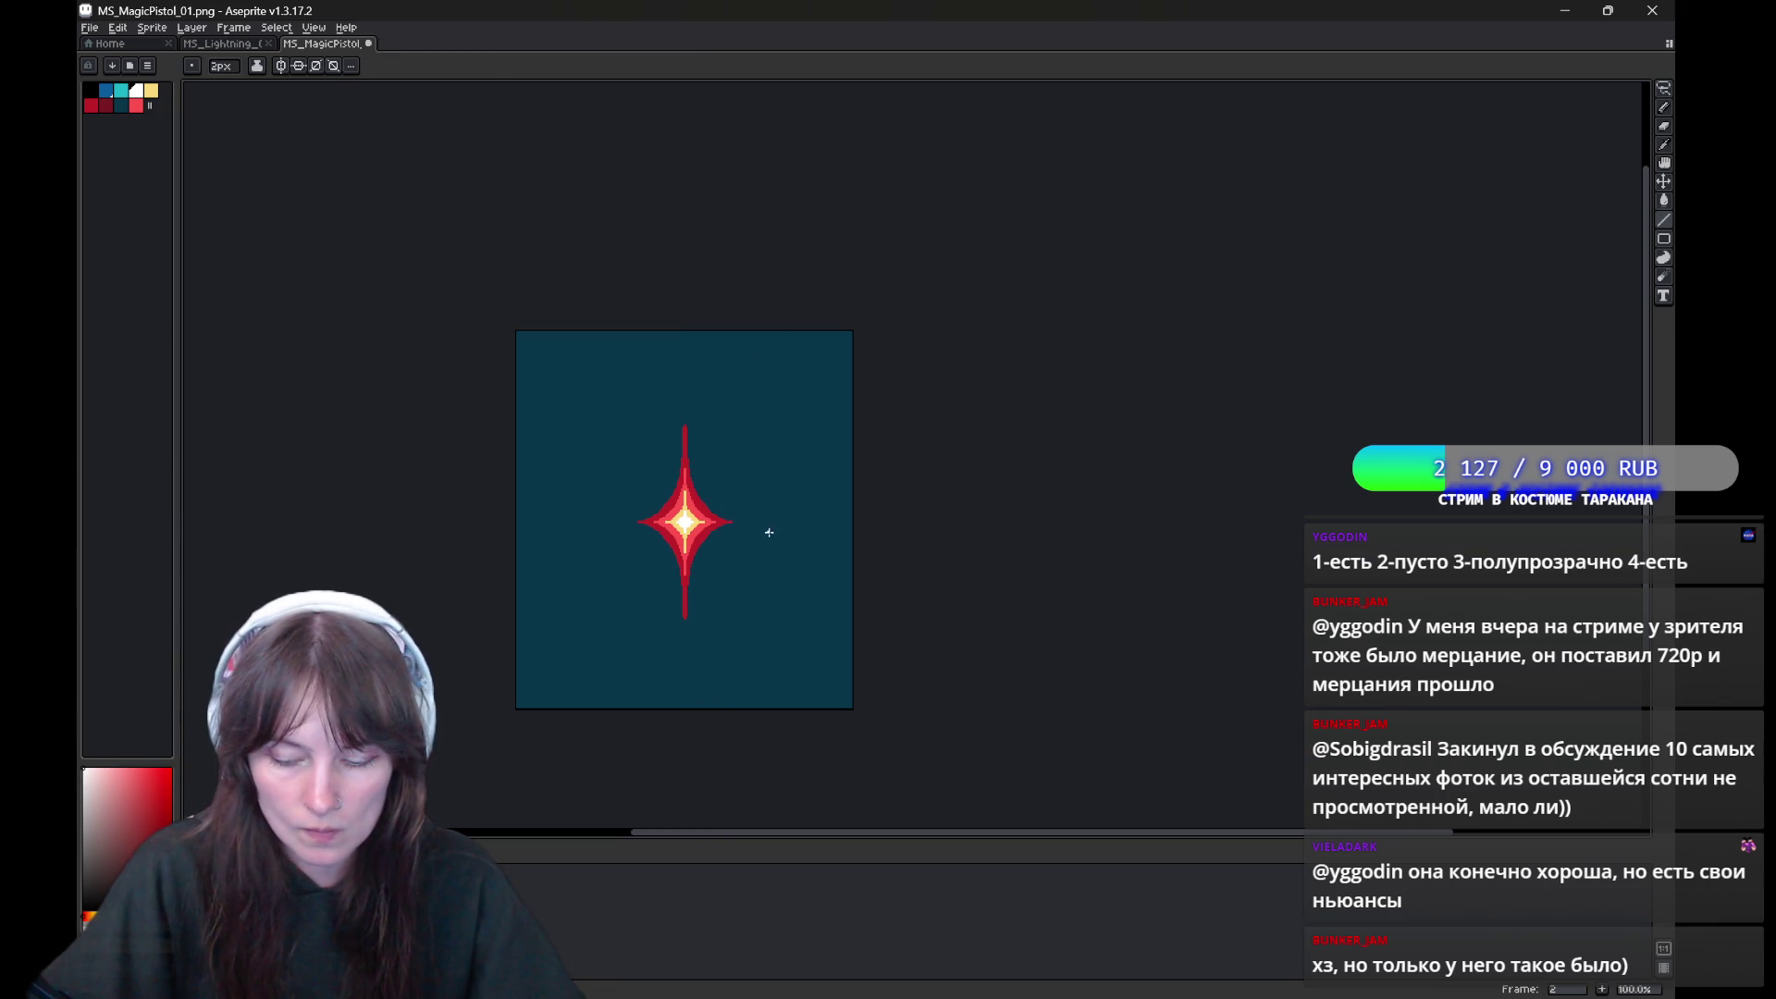
pyautogui.press('m')
pyautogui.moveTo(776, 498)
pyautogui.mouseDown()
pyautogui.moveTo(708, 666)
pyautogui.moveTo(775, 499)
pyautogui.mouseUp()
pyautogui.moveTo(801, 377); pyautogui.dragTo(865, 428)
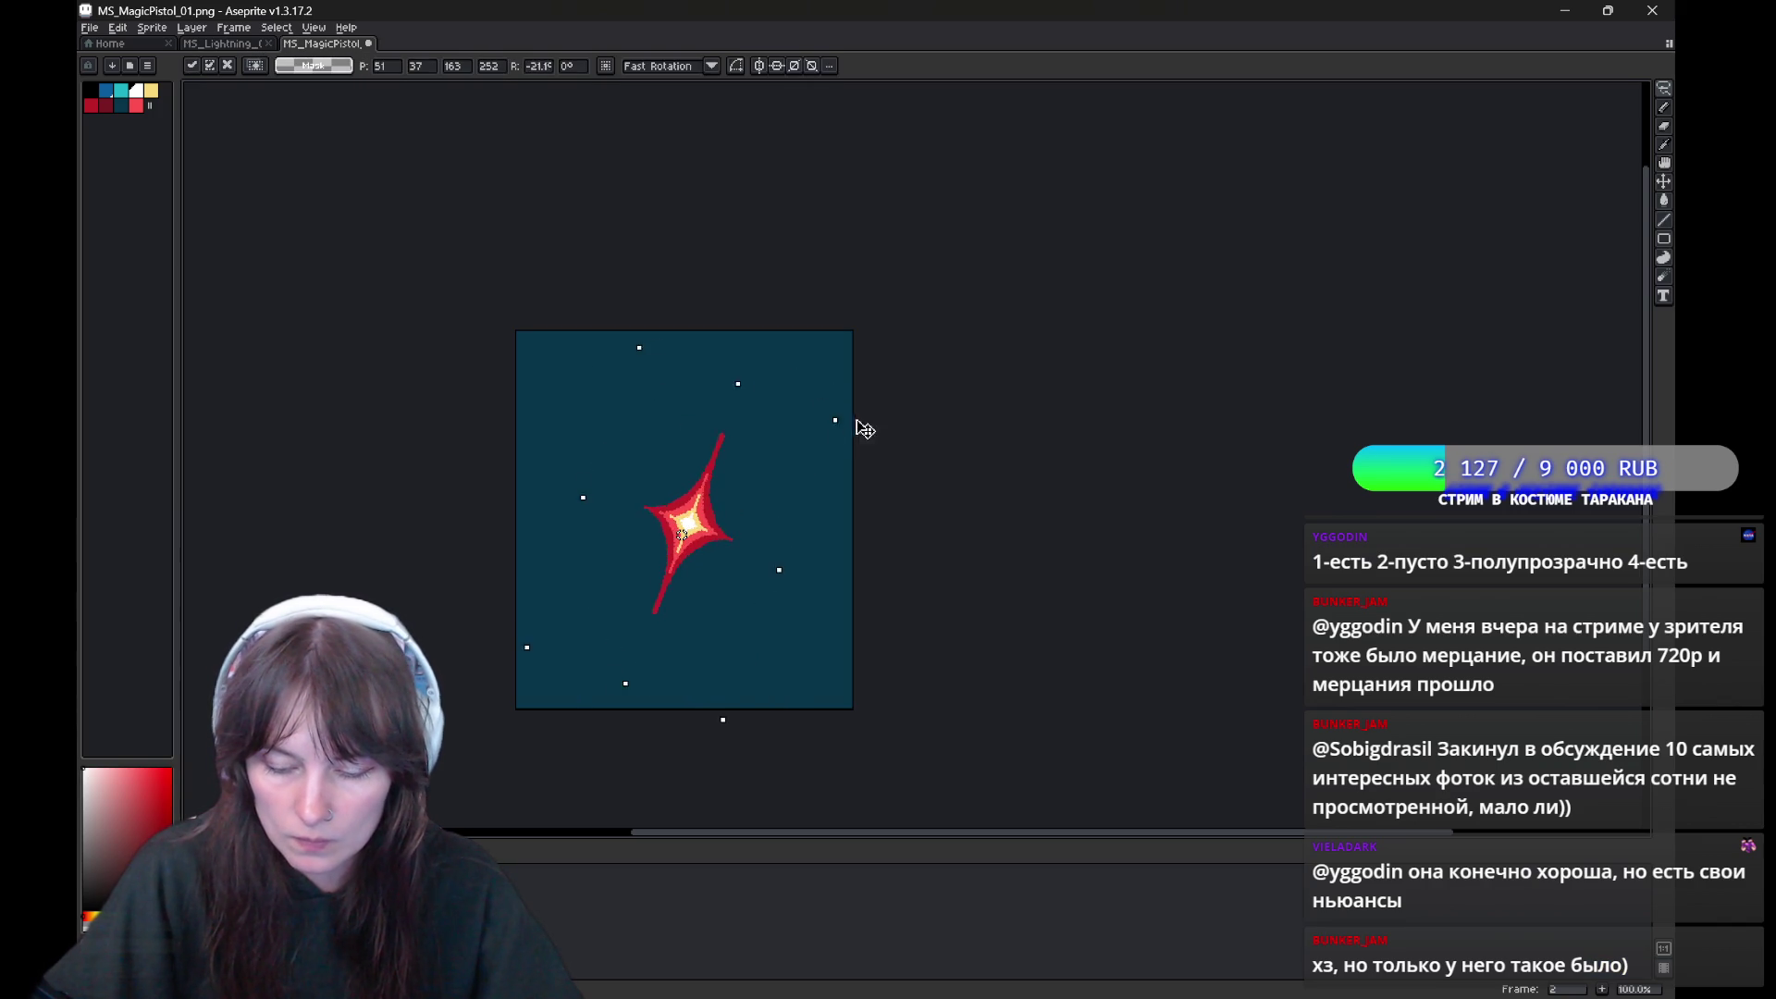
pyautogui.click(658, 705)
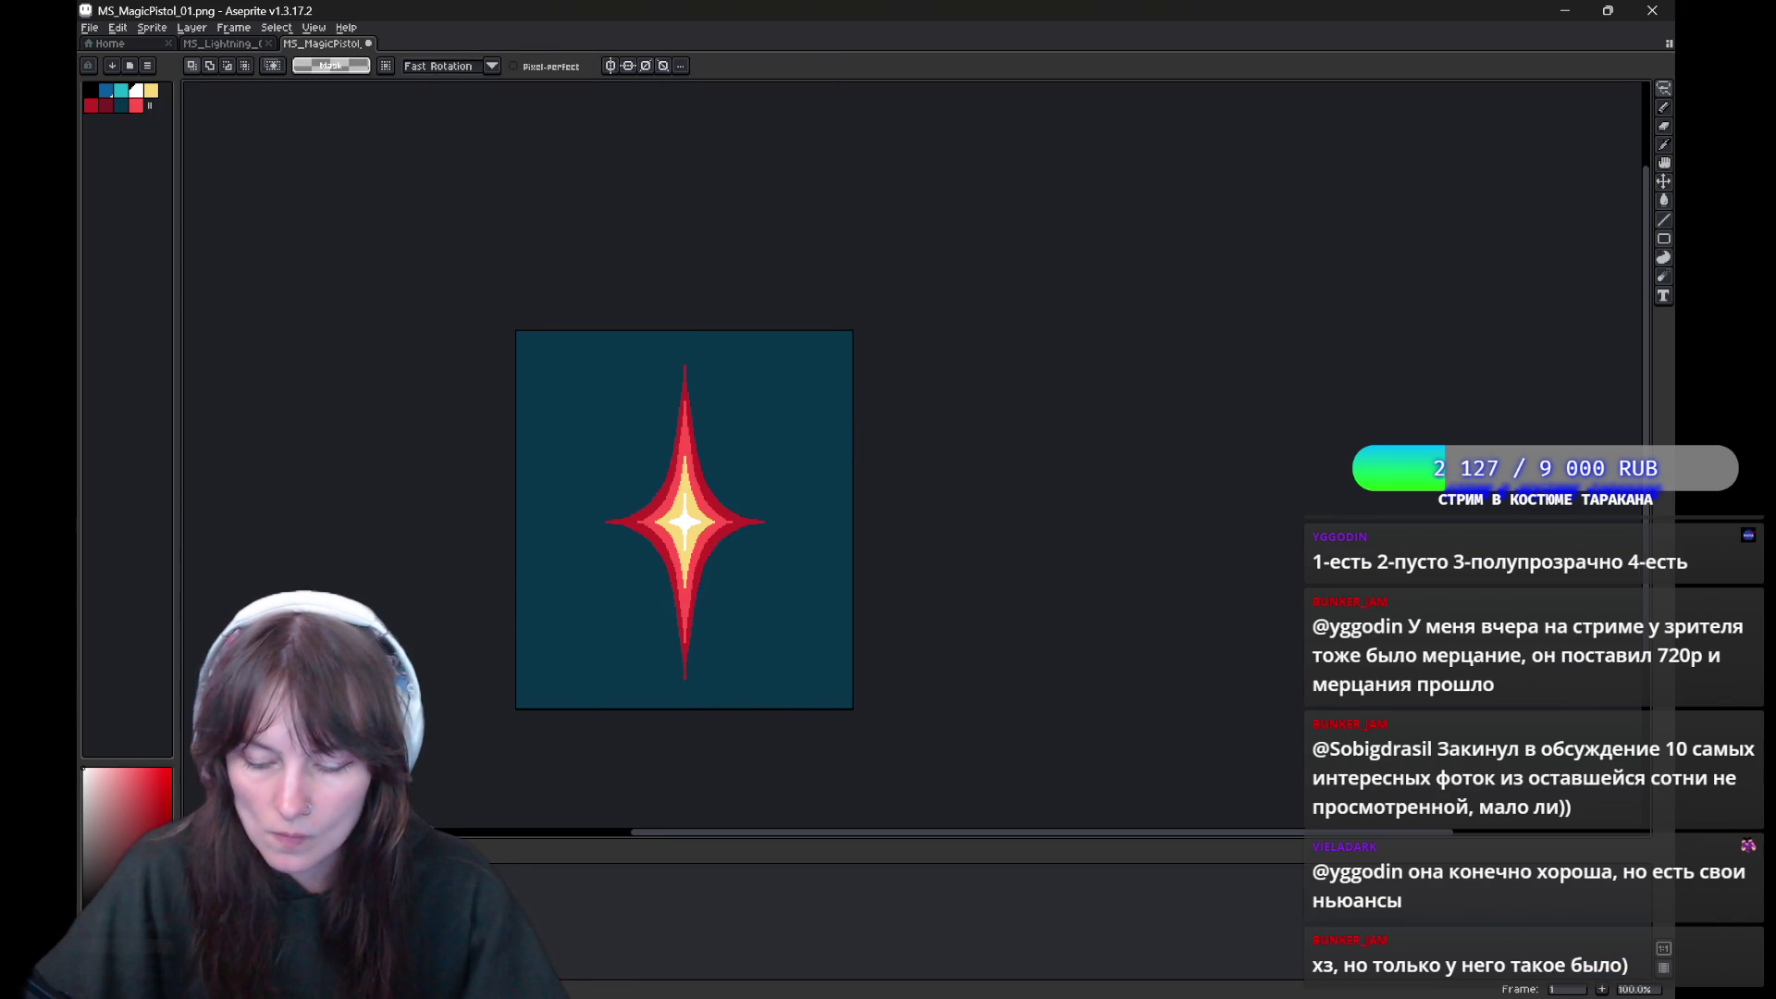
# Redraw freehand selections around the star and commit the transform
pyautogui.moveTo(788, 539)
pyautogui.mouseDown()
pyautogui.moveTo(575, 618)
pyautogui.moveTo(713, 542)
pyautogui.mouseUp()
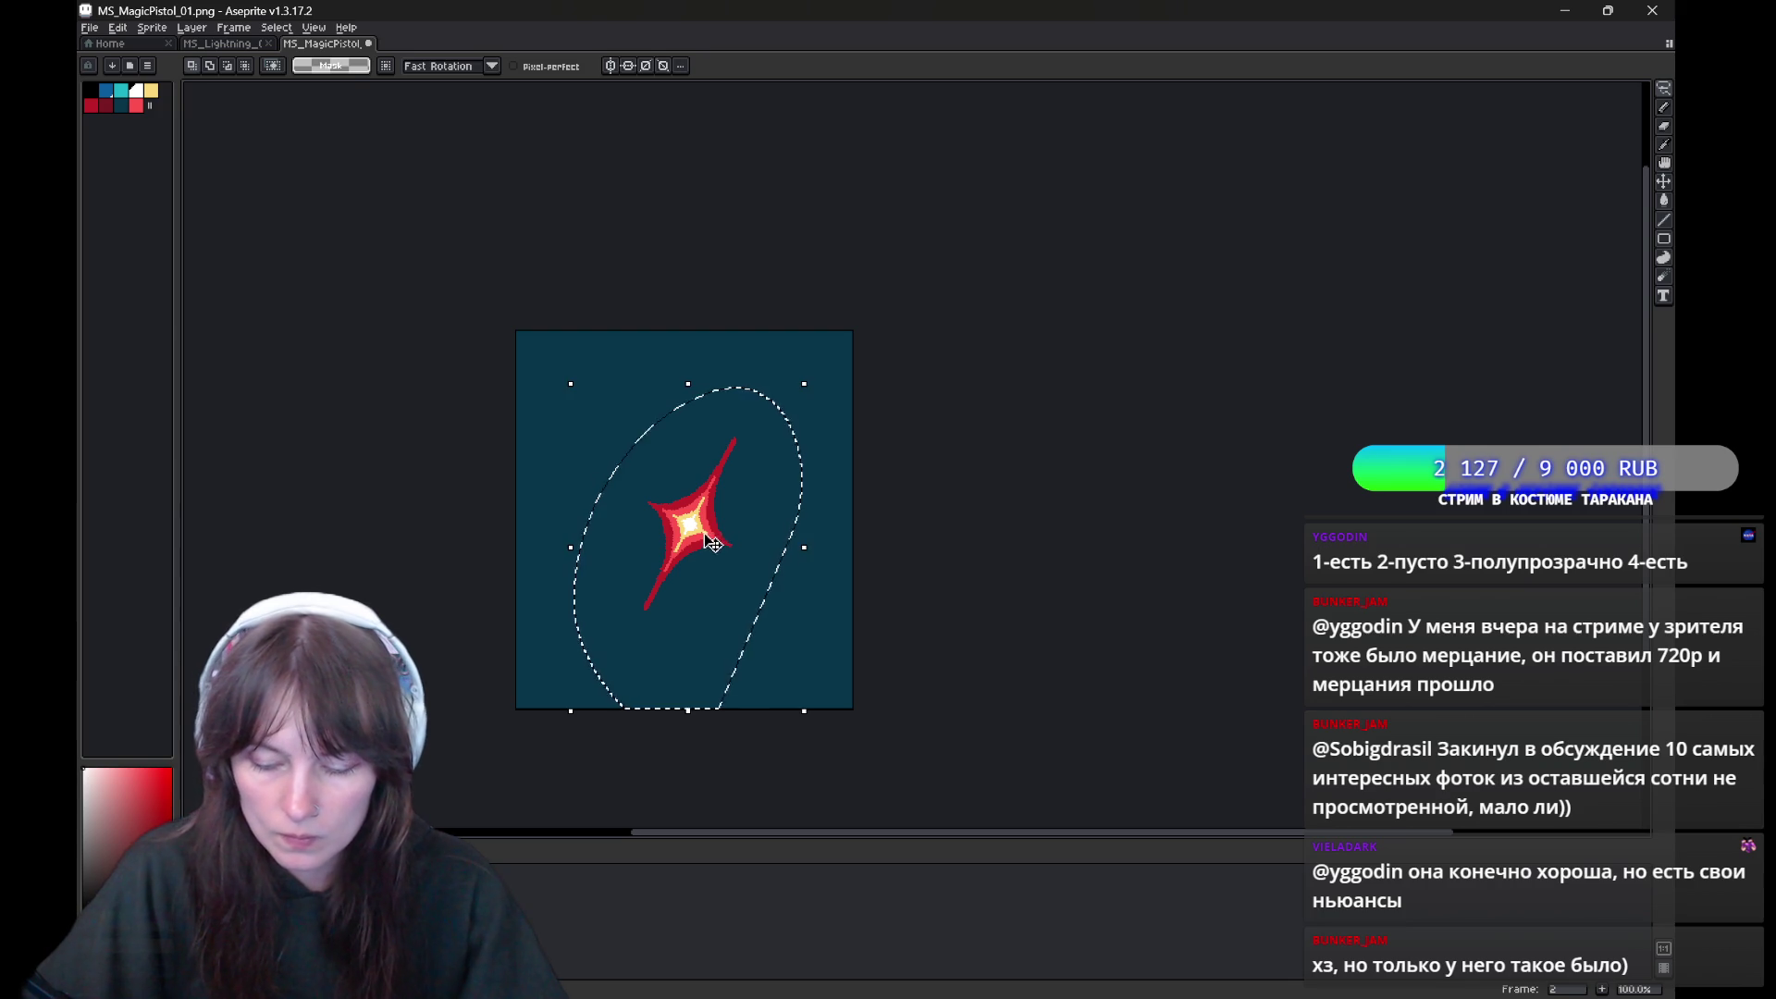
pyautogui.hotkey('ctrl', 'd')
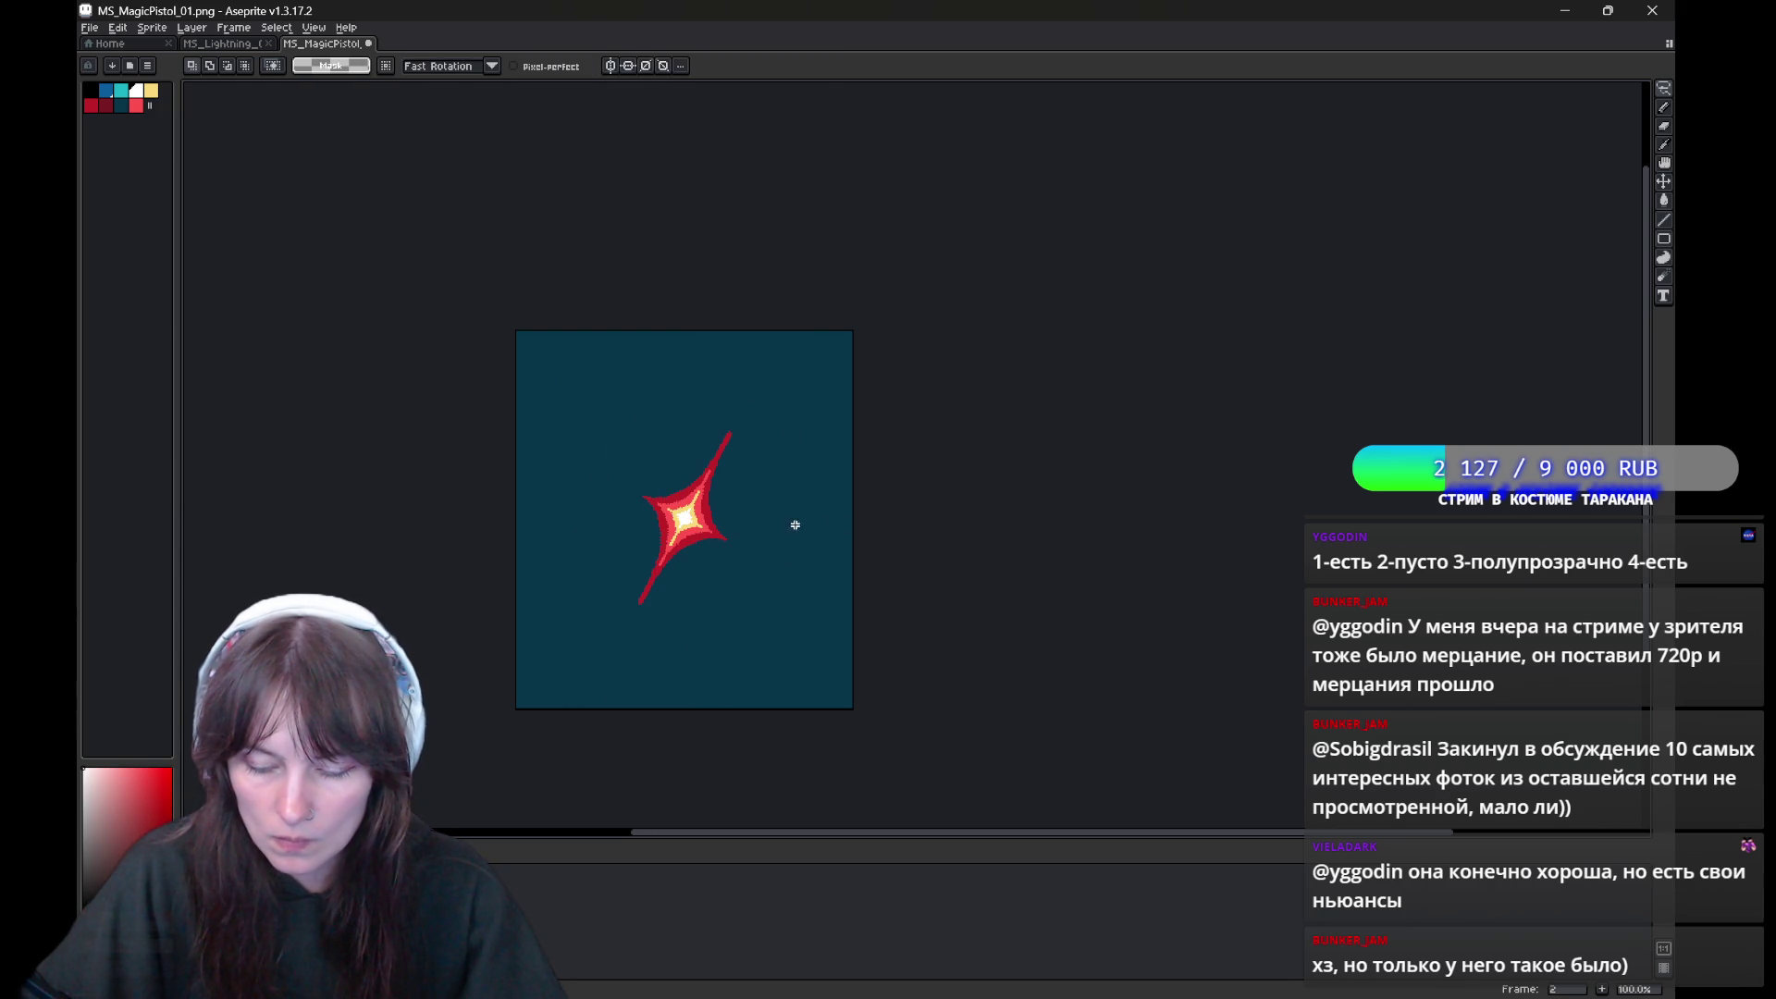
pyautogui.moveTo(814, 488); pyautogui.dragTo(809, 505)
pyautogui.hotkey('ctrl', 'd')
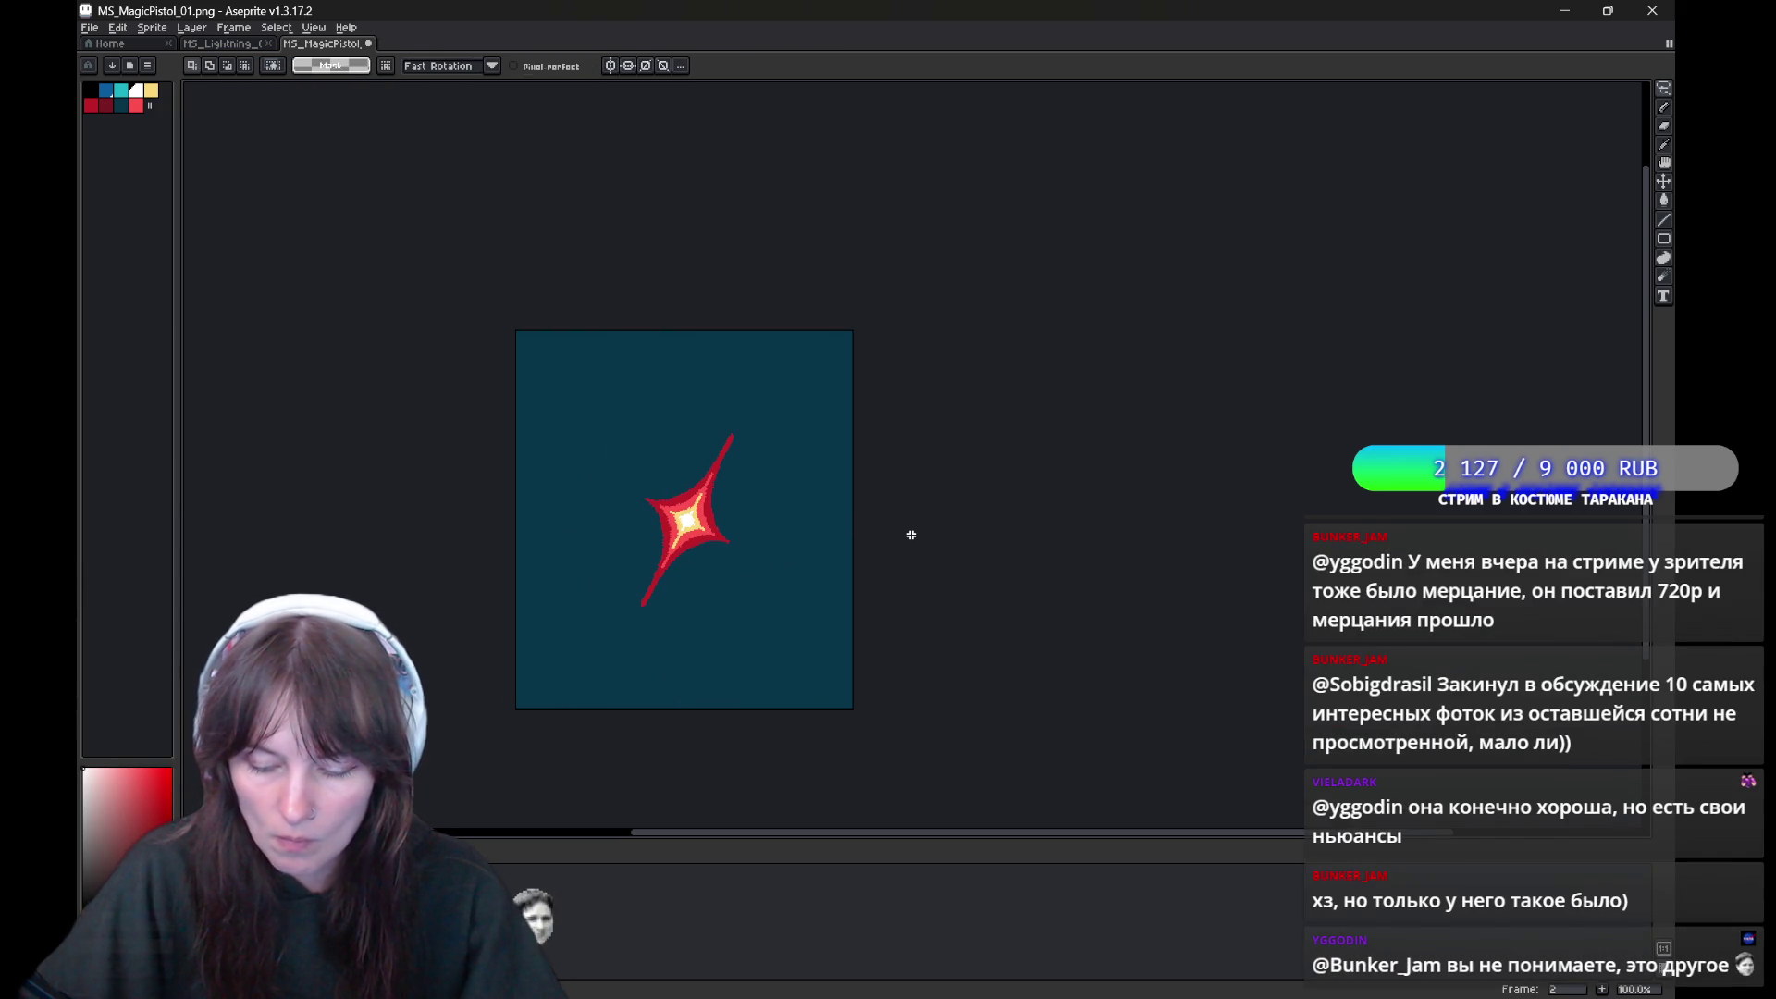
pyautogui.moveTo(910, 529)
pyautogui.mouseDown()
pyautogui.moveTo(768, 443)
pyautogui.moveTo(796, 518)
pyautogui.mouseUp()
pyautogui.hotkey('ctrl', 'd')
pyautogui.moveTo(603, 582); pyautogui.dragTo(702, 542)
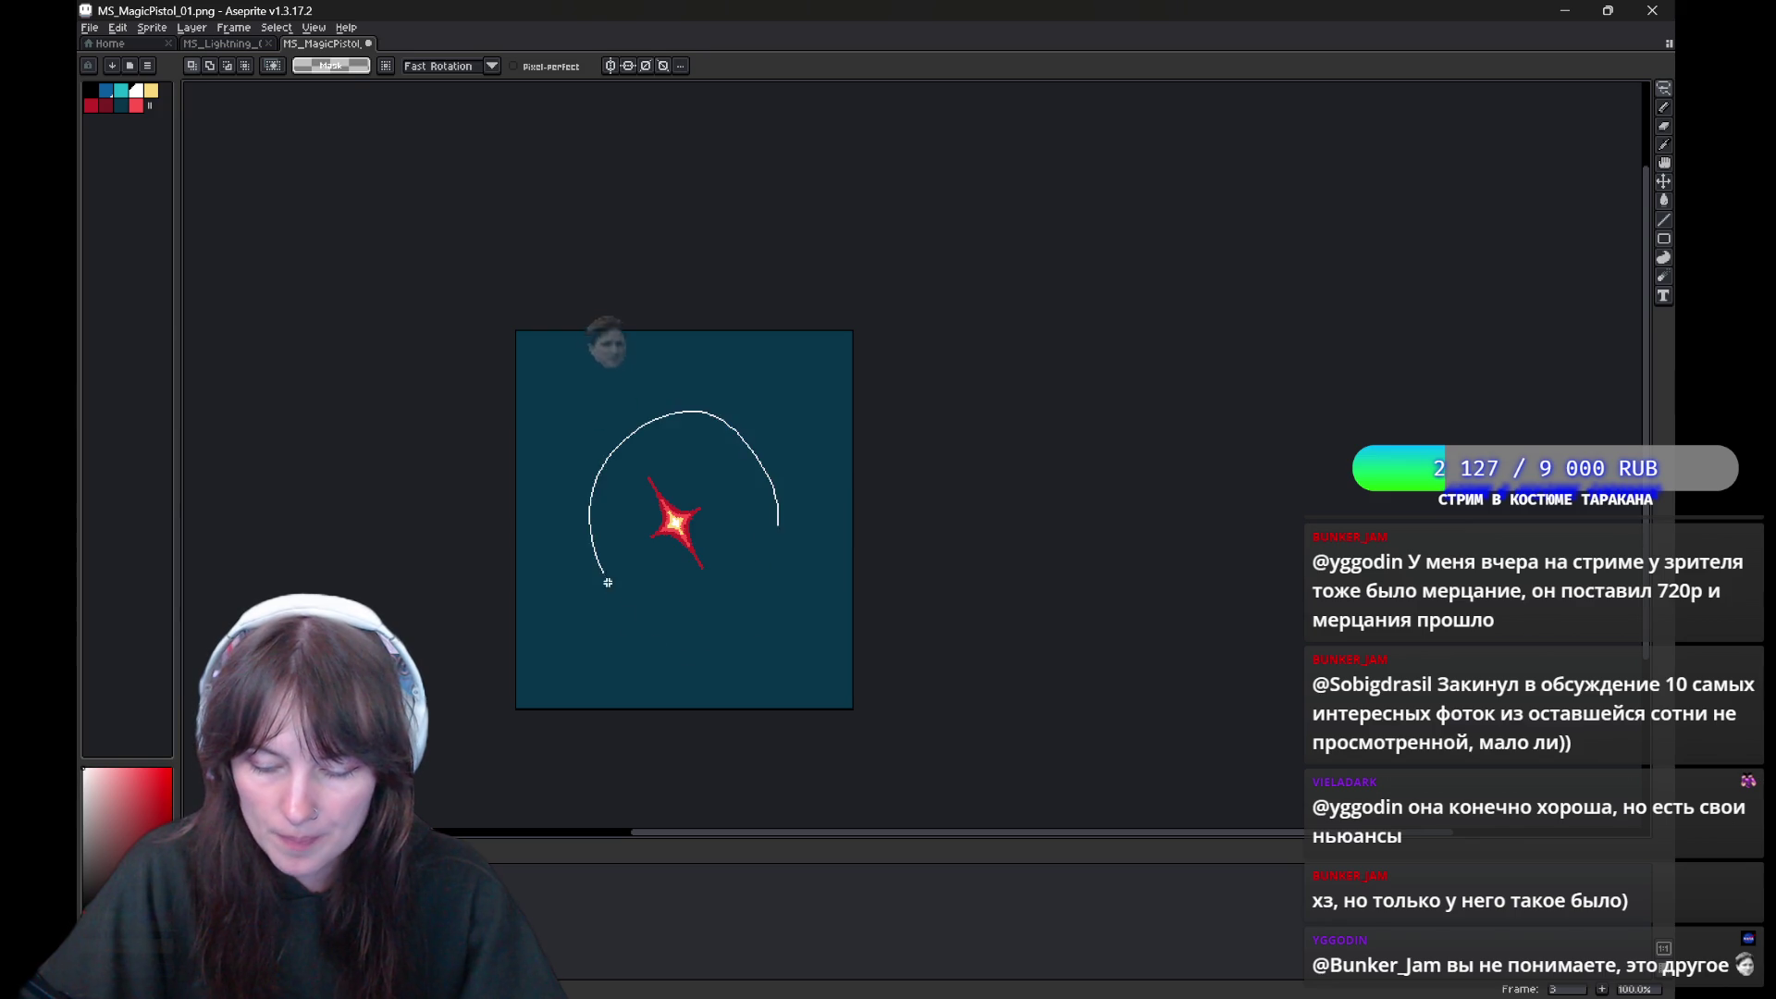
pyautogui.press('Return')
# Deselect, step back through the previous frames and play the star animation
pyautogui.hotkey('ctrl', 'd')
pyautogui.press(',')
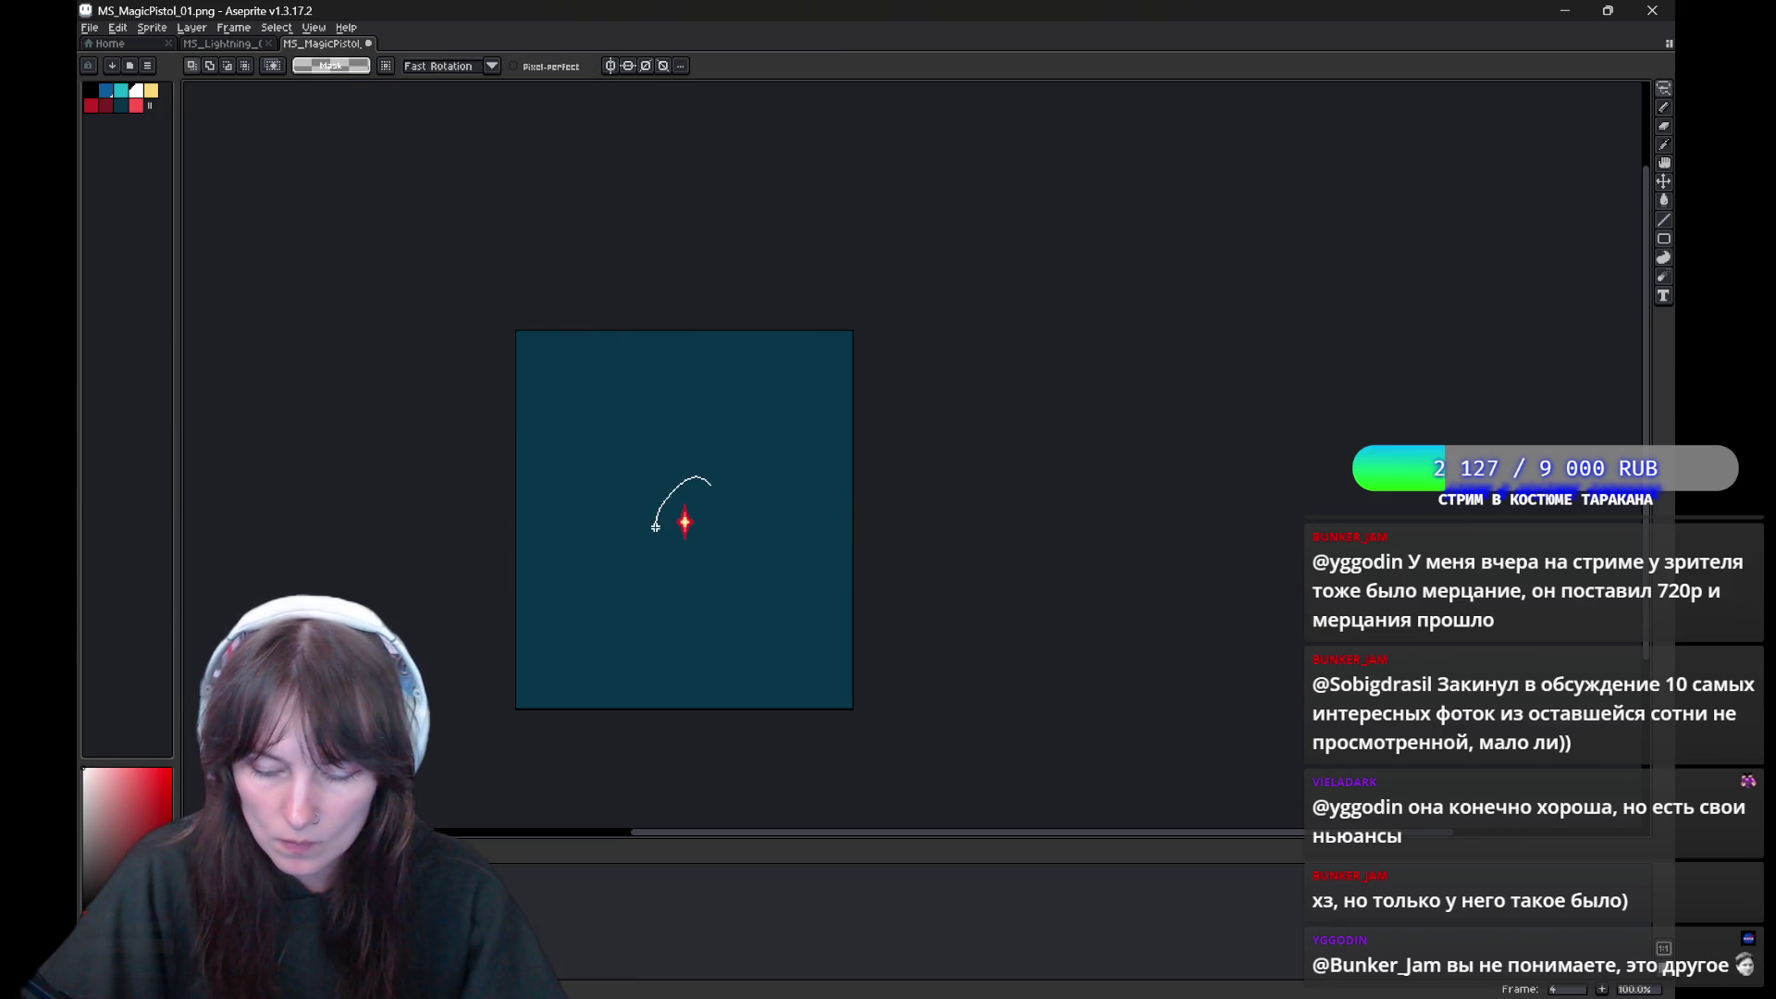
pyautogui.hotkey('ctrl', 'd')
pyautogui.press(',')
pyautogui.press('Return')
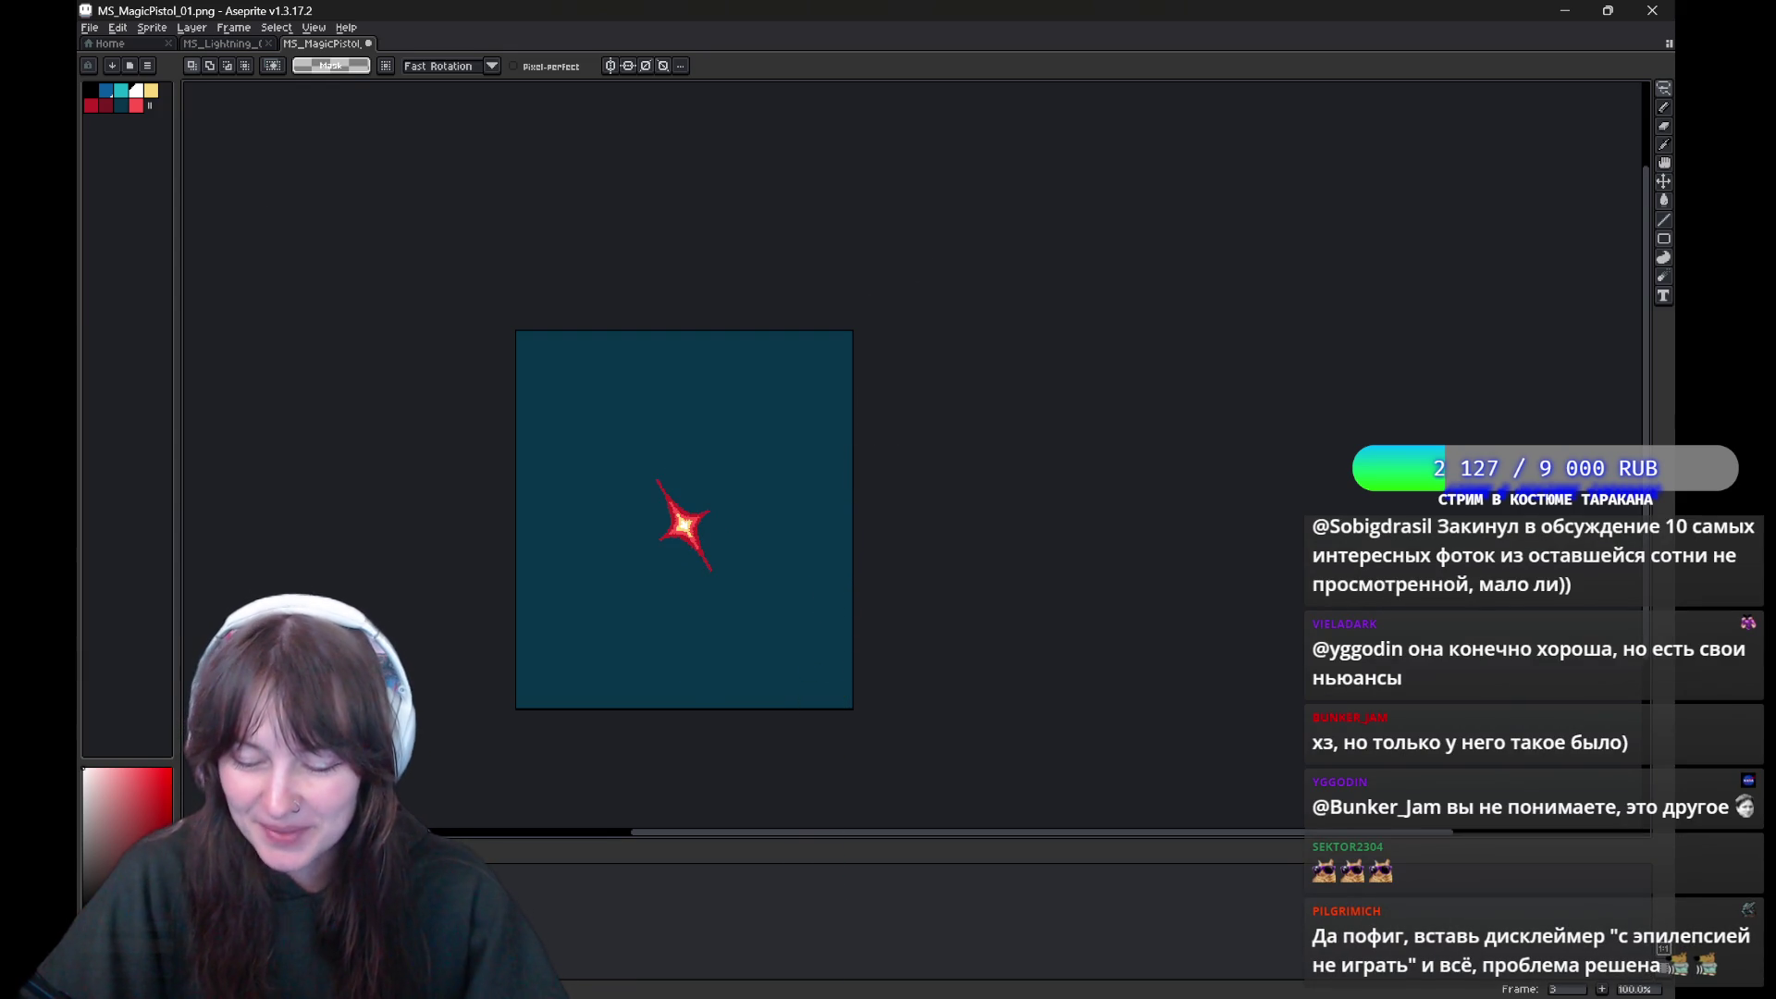
# Try freehand star selections on this frame and the next, then play the animation
pyautogui.moveTo(745, 490)
pyautogui.mouseDown()
pyautogui.moveTo(635, 646)
pyautogui.moveTo(742, 524)
pyautogui.mouseUp()
pyautogui.hotkey('ctrl', 'd')
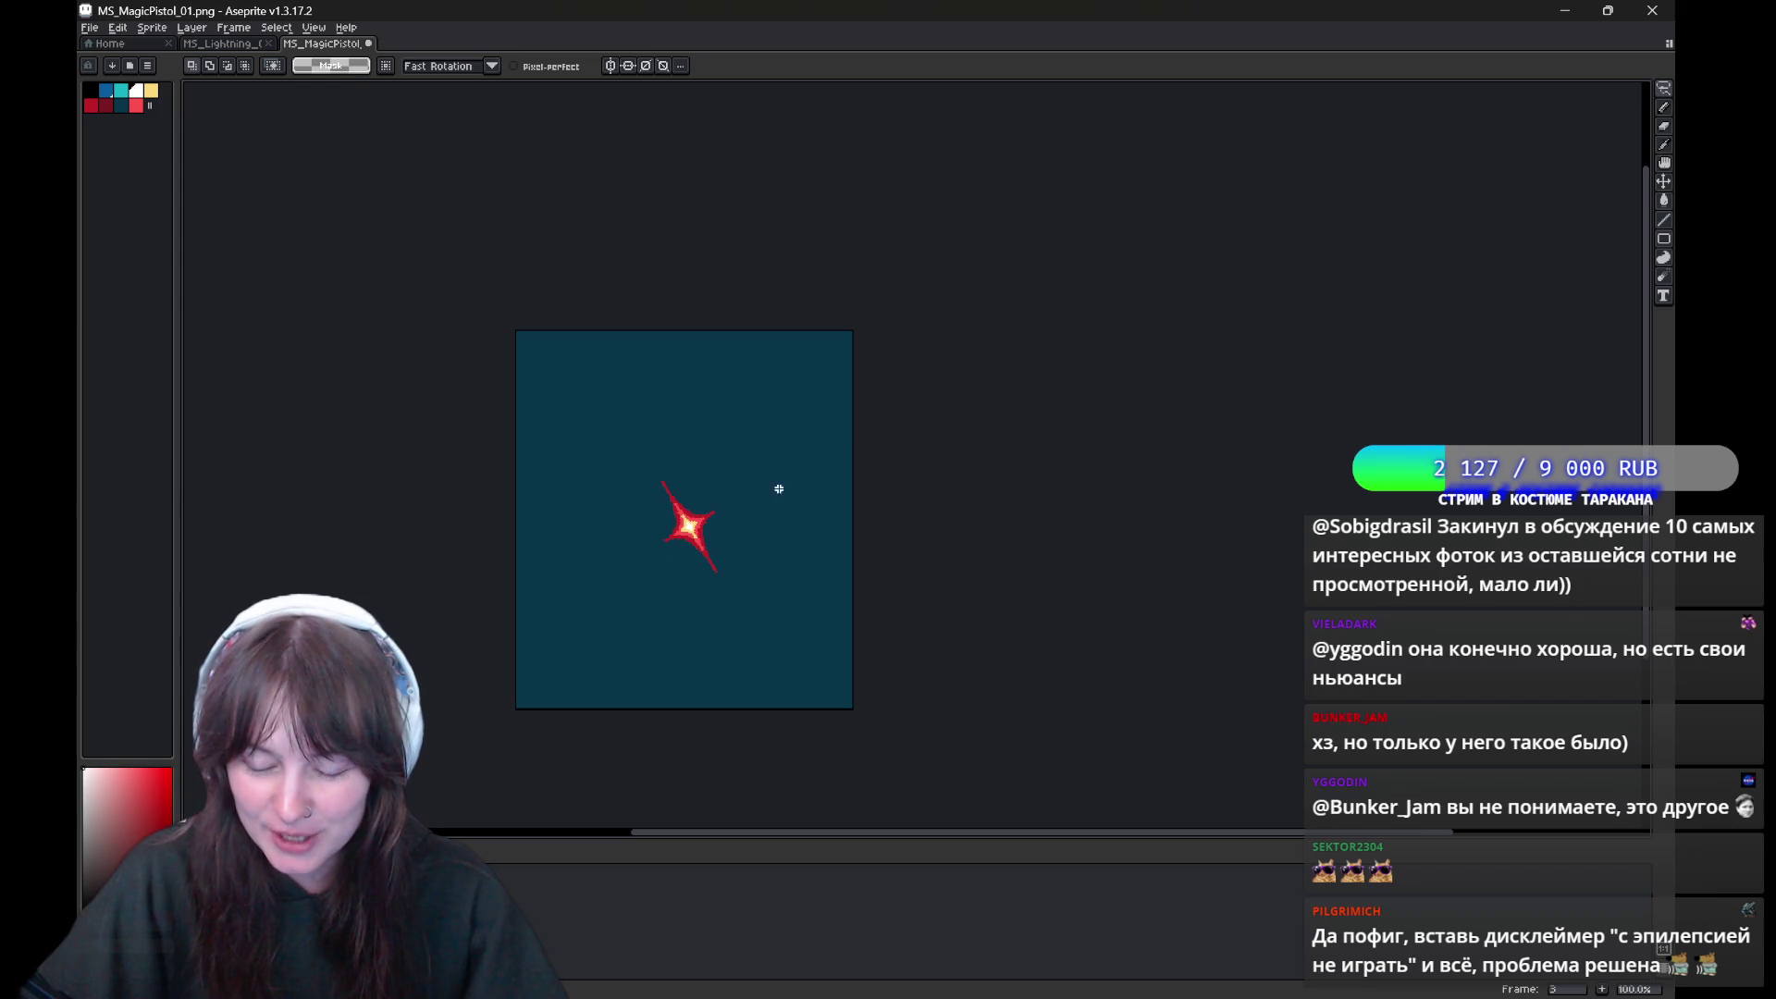
pyautogui.moveTo(779, 488); pyautogui.dragTo(768, 476)
pyautogui.moveTo(684, 518); pyautogui.dragTo(808, 451)
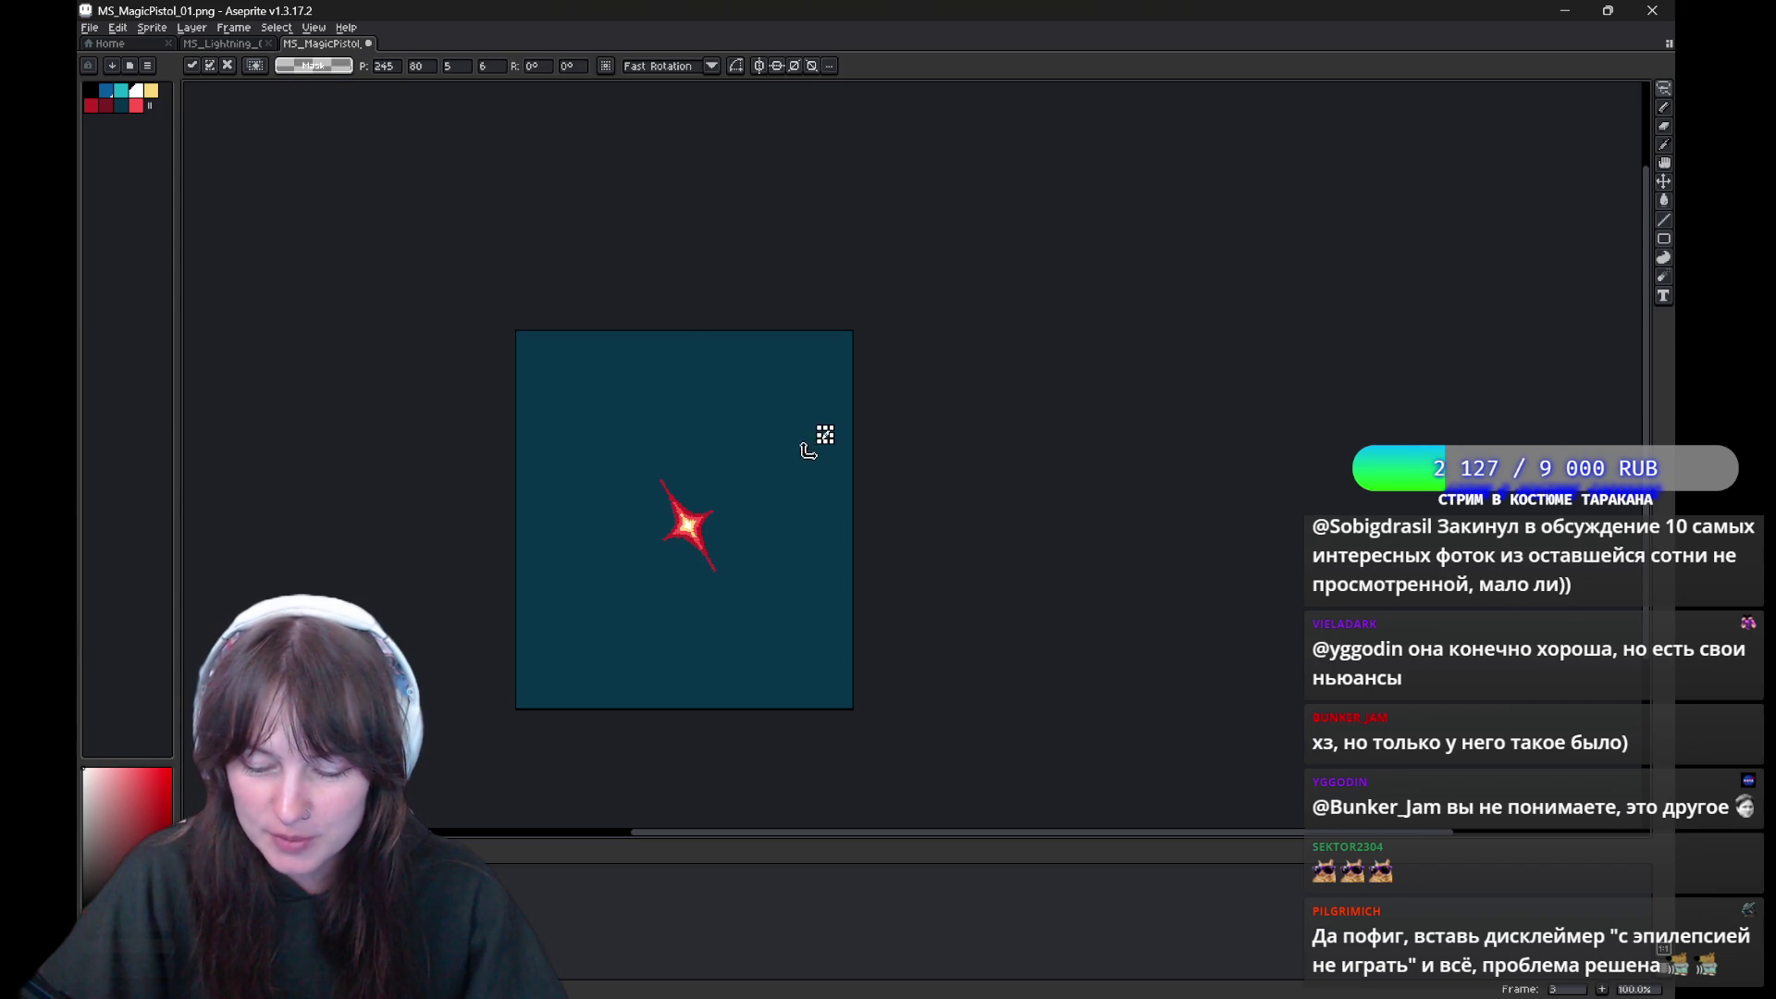
pyautogui.hotkey('ctrl', 'd')
pyautogui.press('.')
pyautogui.moveTo(646, 518)
pyautogui.mouseDown()
pyautogui.moveTo(650, 536)
pyautogui.moveTo(706, 527)
pyautogui.mouseUp()
pyautogui.hotkey('ctrl', 'd')
pyautogui.hotkey('ctrl', 'd')
pyautogui.press('Return')
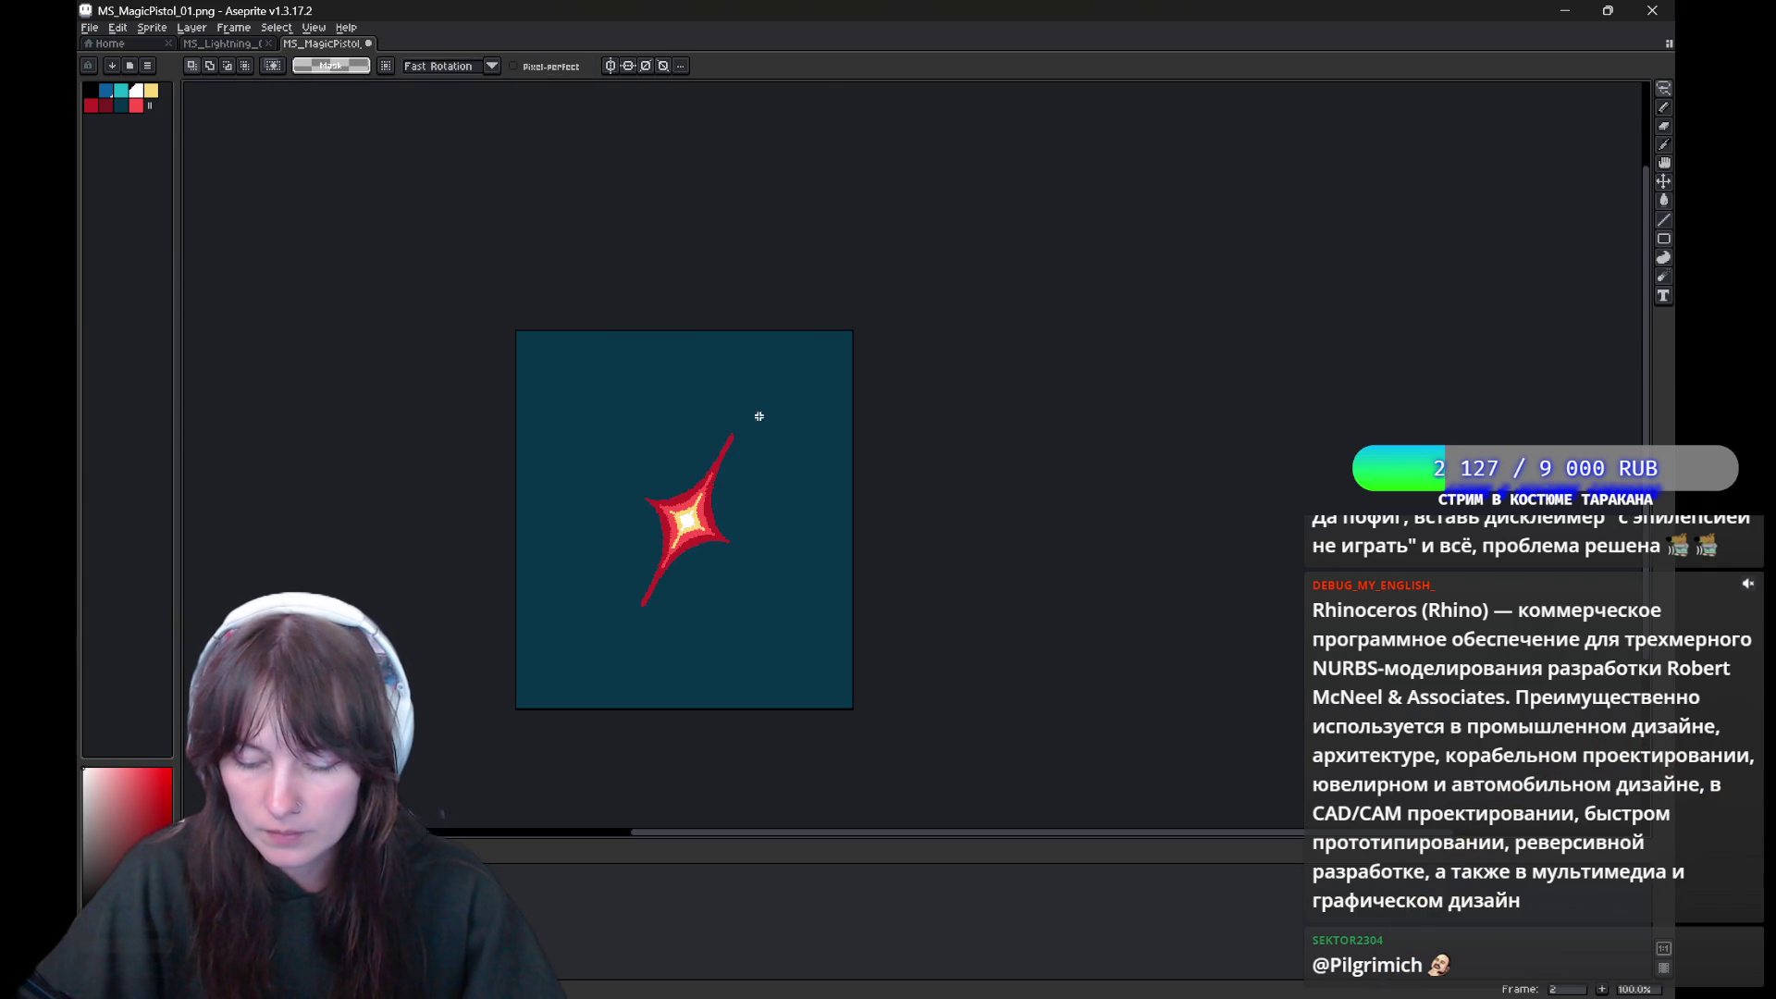
# Loop and drop a few more star selections, replaying the sparkle animation
pyautogui.moveTo(746, 472); pyautogui.dragTo(731, 532)
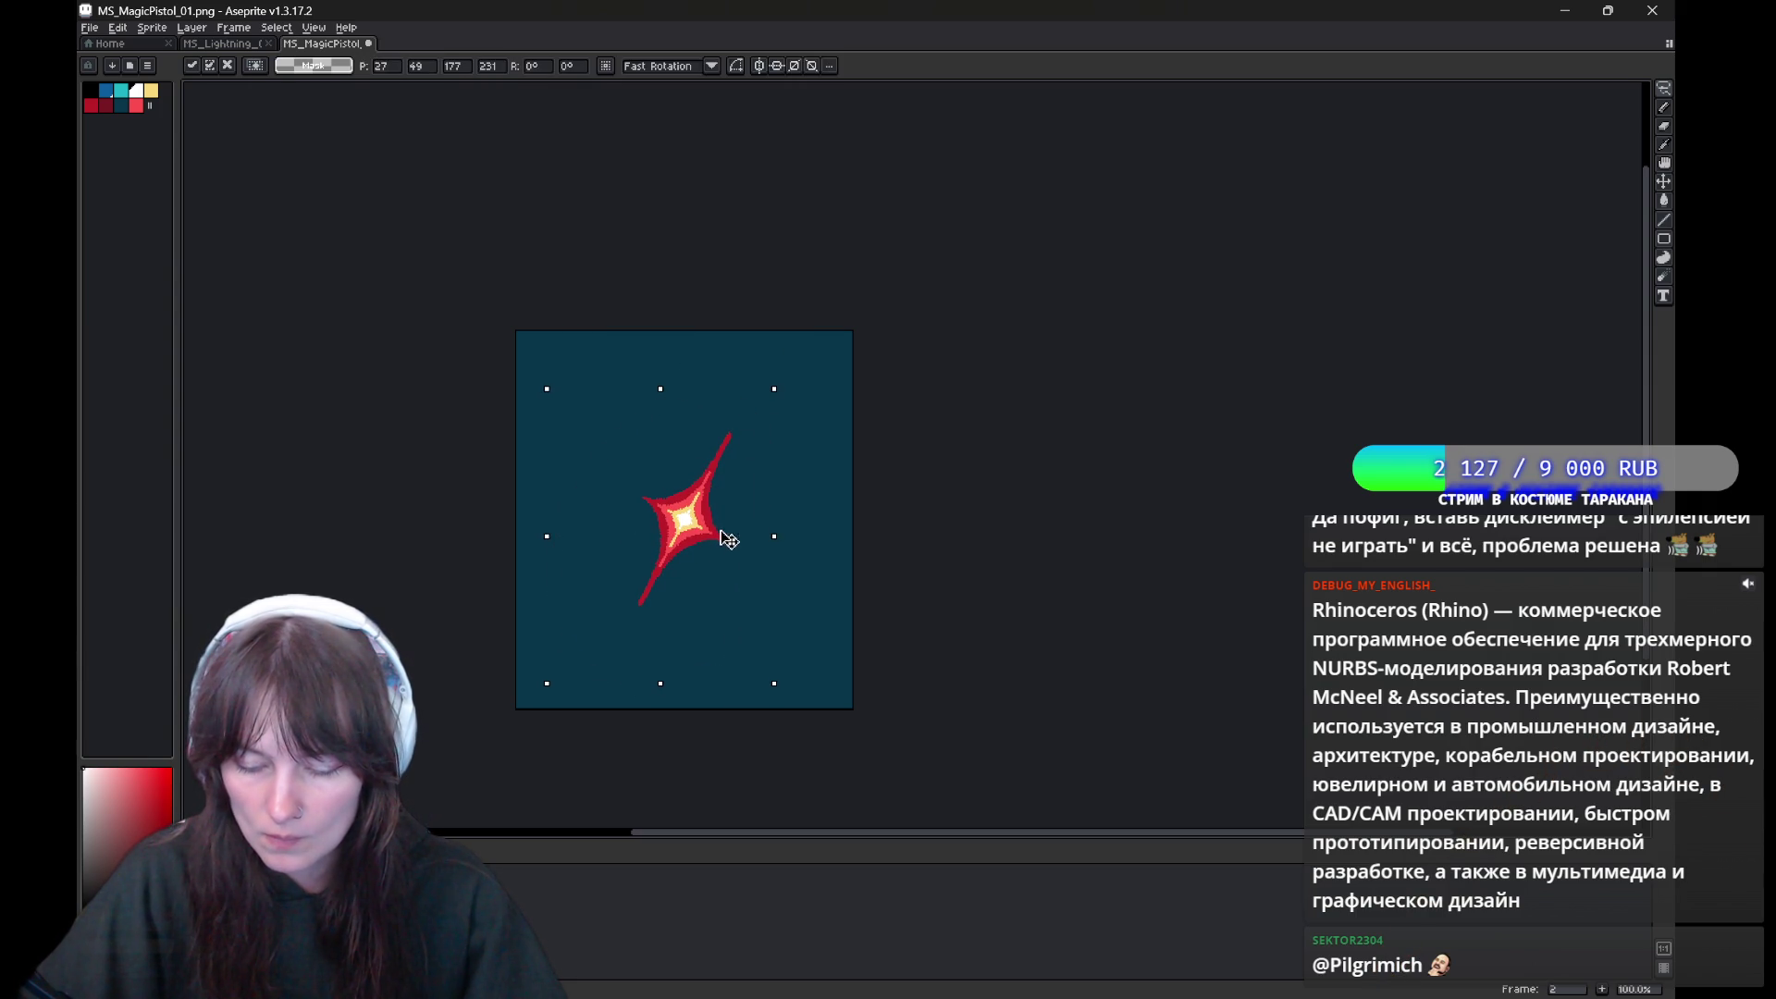
pyautogui.hotkey('ctrl', 'd')
pyautogui.press('Return')
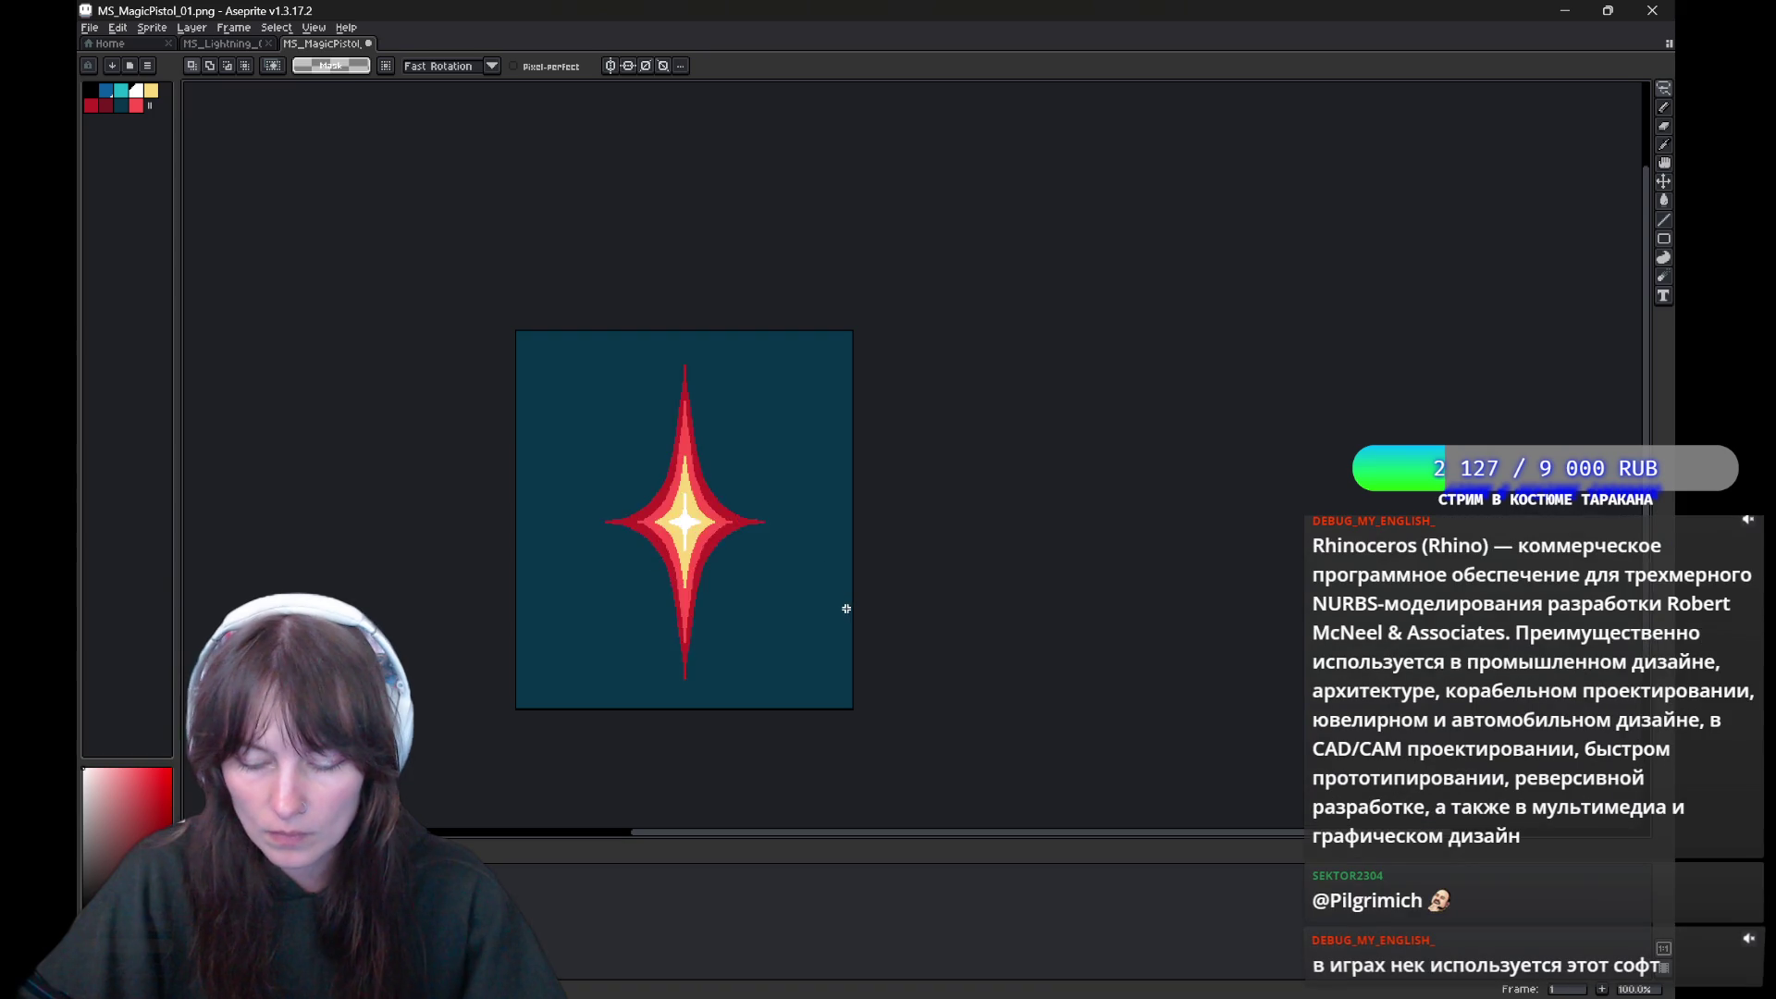
pyautogui.moveTo(771, 504); pyautogui.dragTo(767, 500)
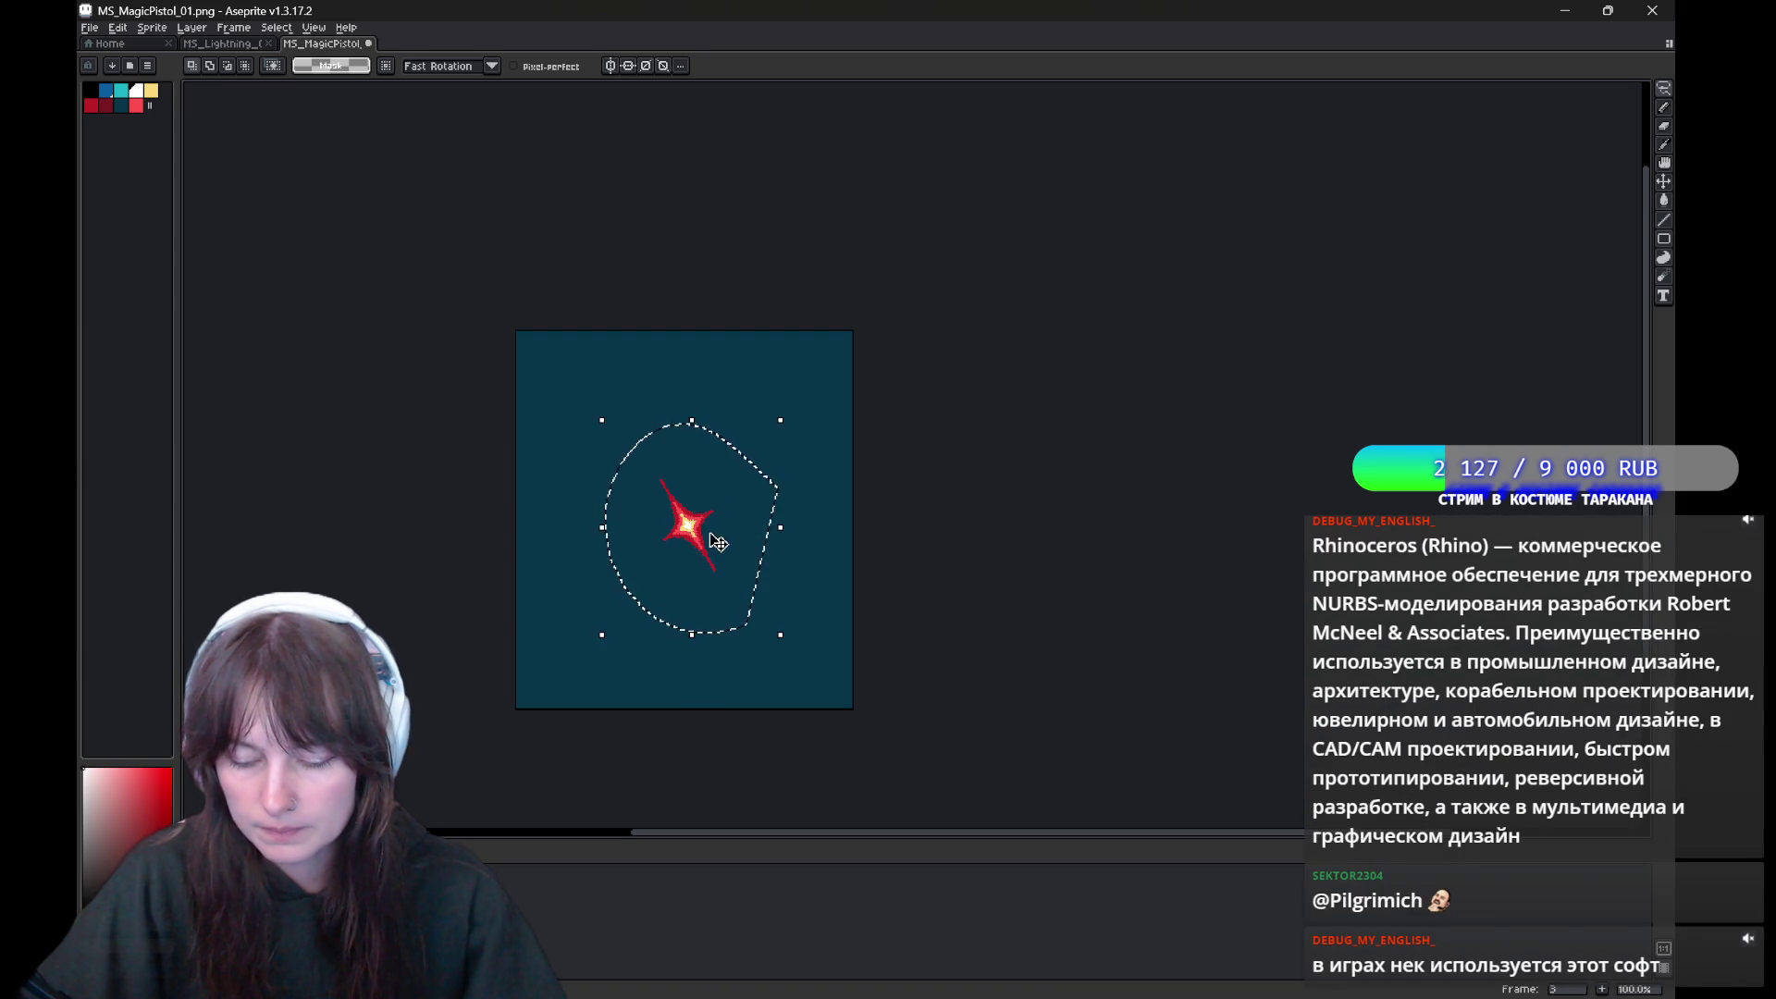
pyautogui.hotkey('ctrl', 'd')
pyautogui.moveTo(751, 479); pyautogui.dragTo(719, 624)
pyautogui.hotkey('ctrl', 'd')
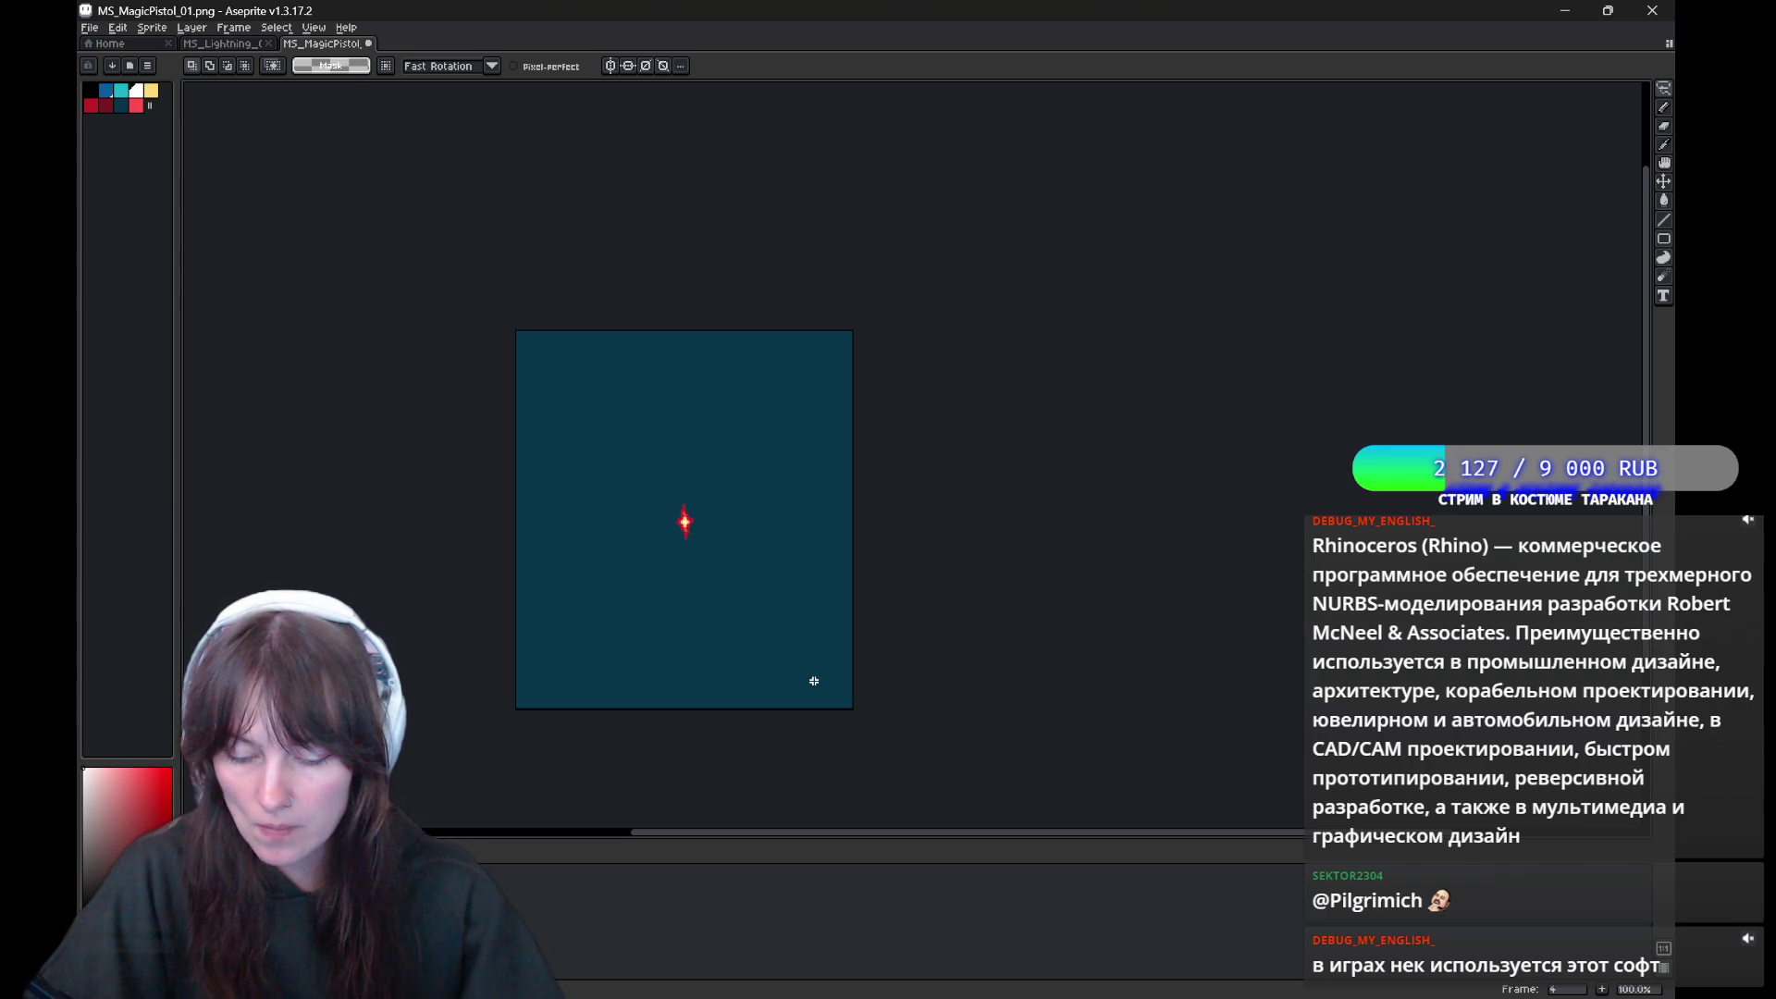
pyautogui.scroll(3, 814, 681)
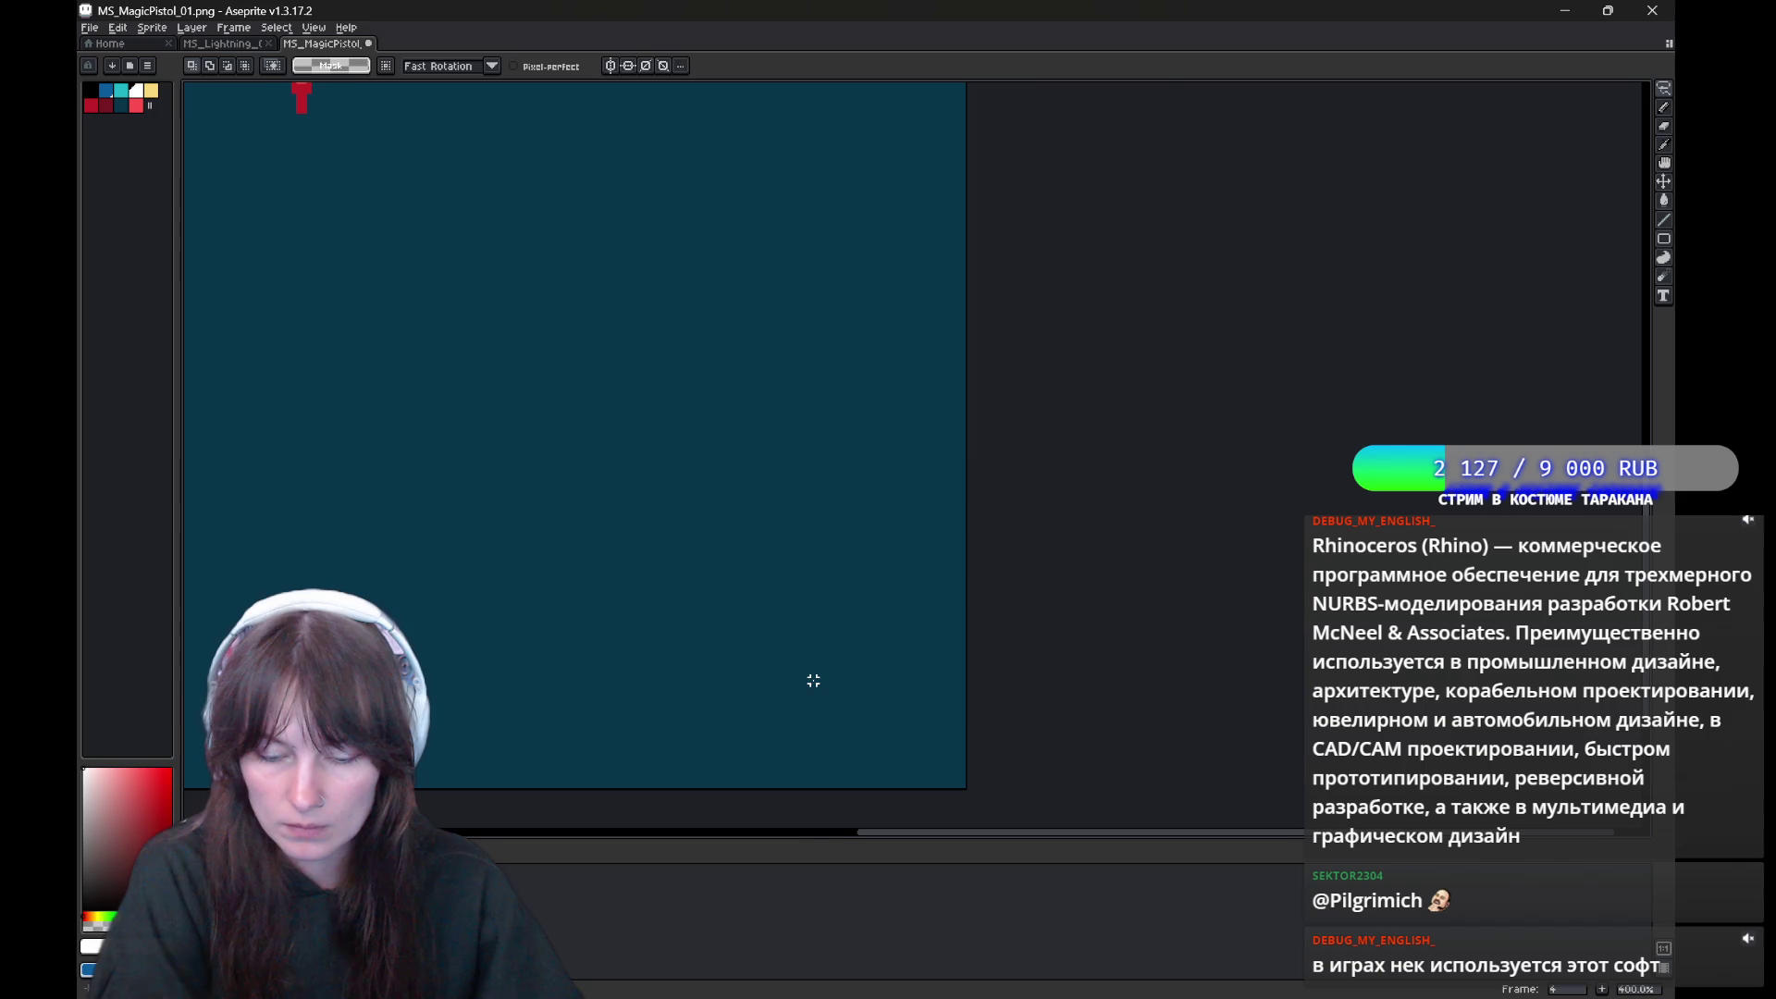
# Centre the star in view with the pixel pencil active and sample a colour from it
pyautogui.moveTo(602, 435); pyautogui.dragTo(659, 459)
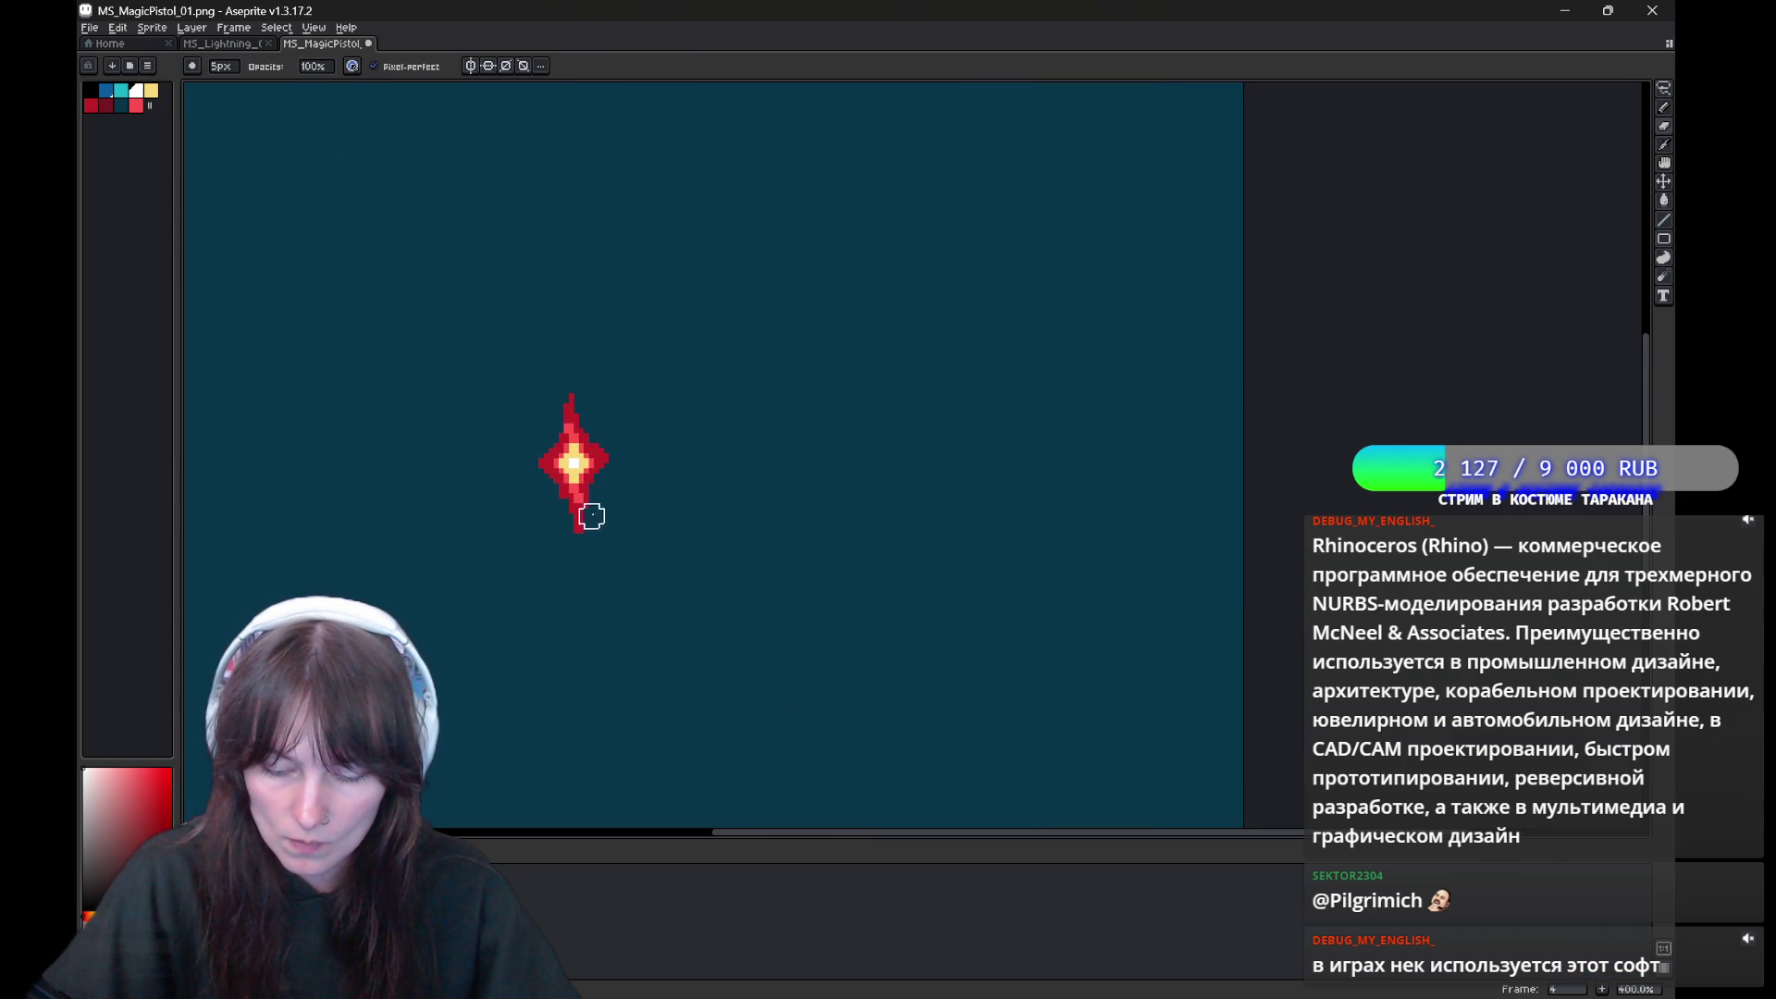
pyautogui.keyDown('alt'); pyautogui.click(578, 490); pyautogui.keyUp('alt')
pyautogui.press('e')
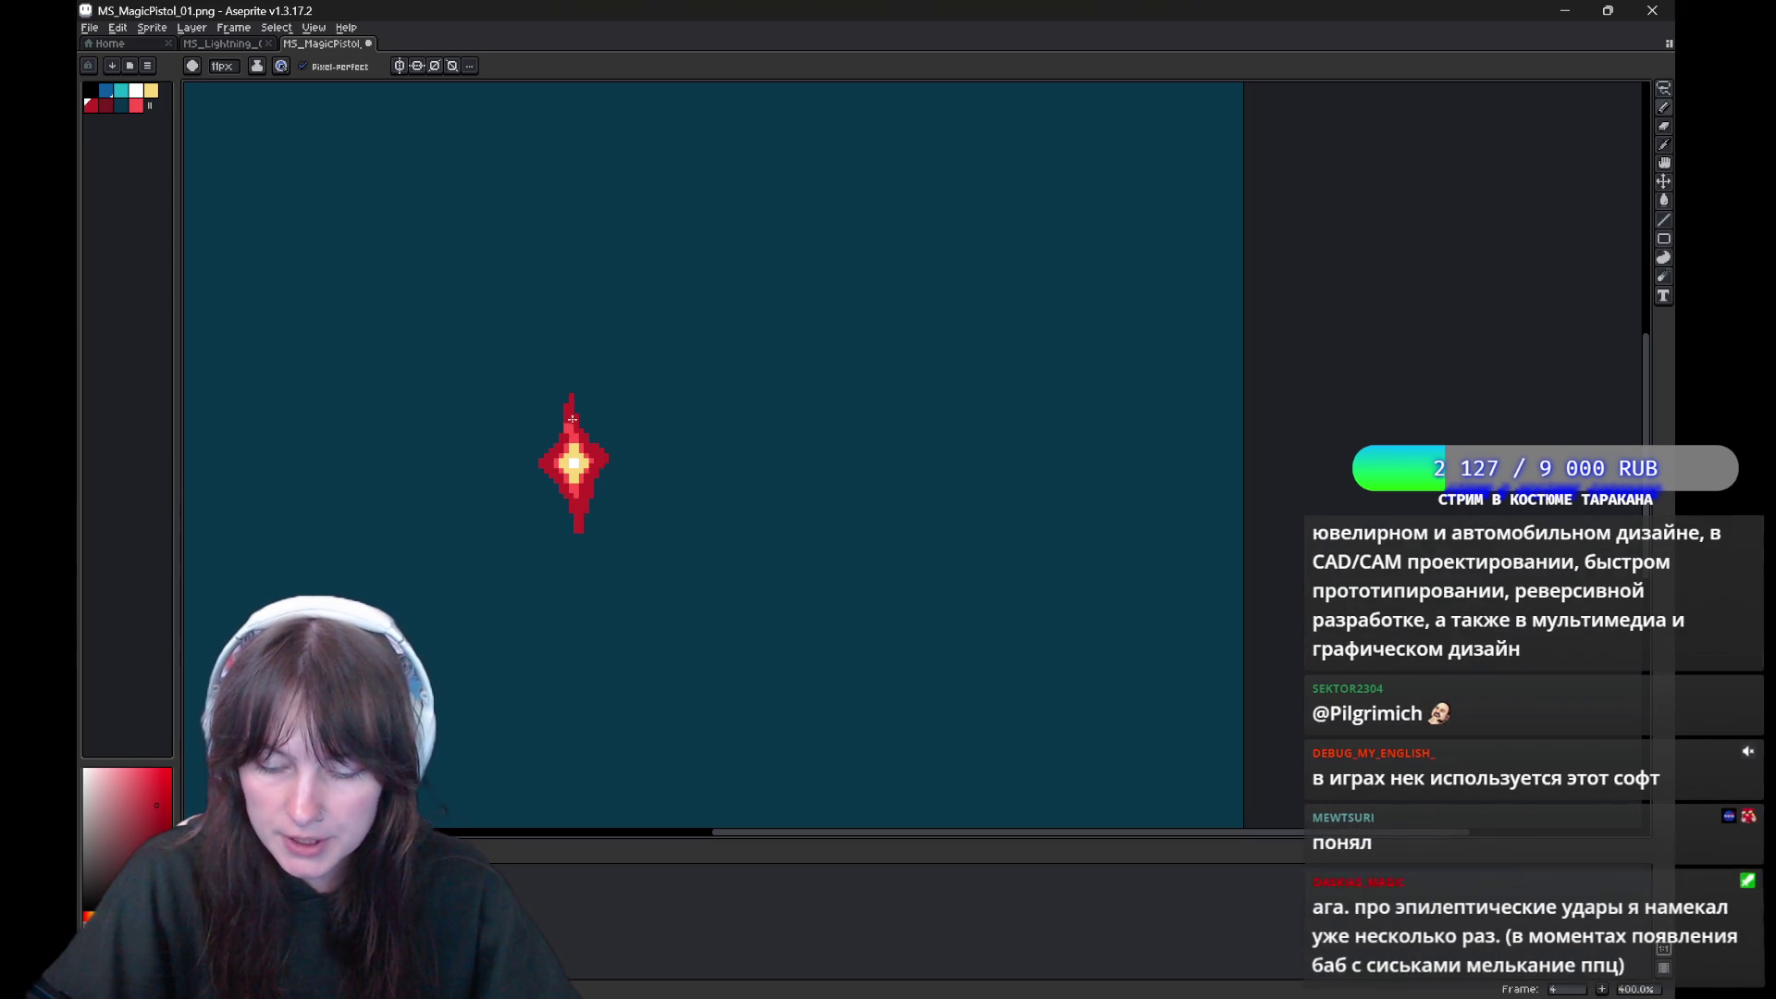
pyautogui.moveTo(569, 407); pyautogui.dragTo(662, 413)
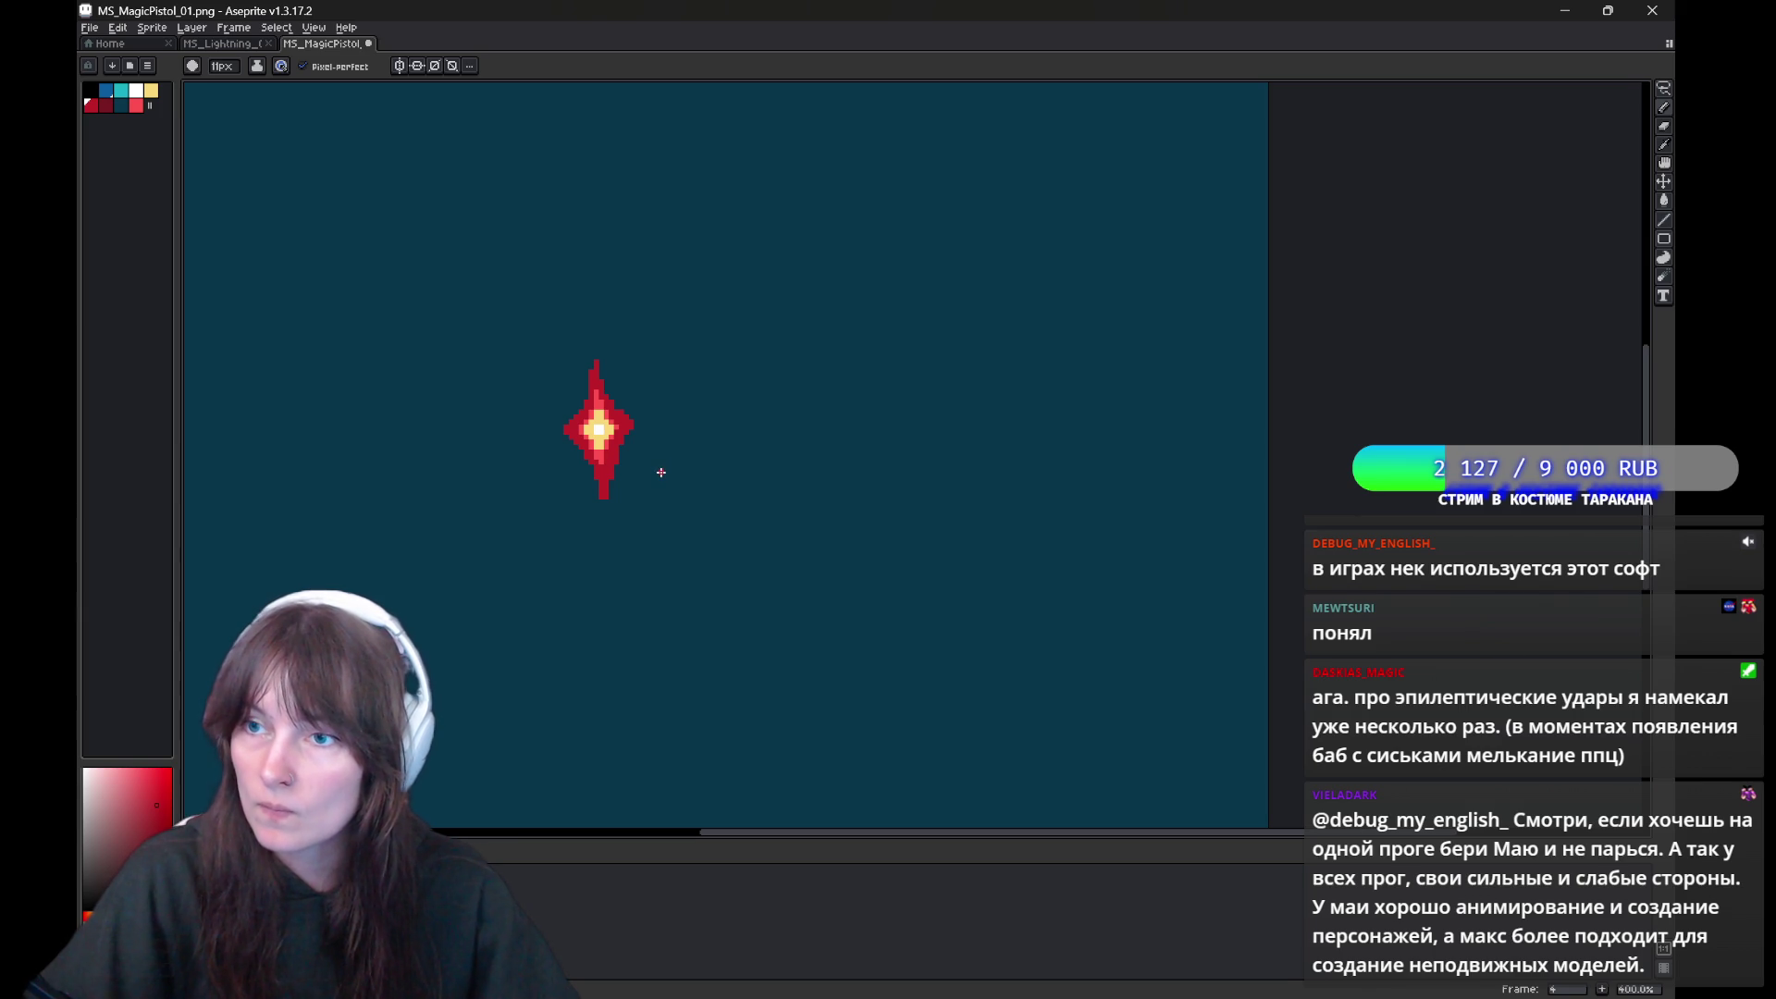
pyautogui.keyDown('alt'); pyautogui.click(604, 467); pyautogui.keyUp('alt')
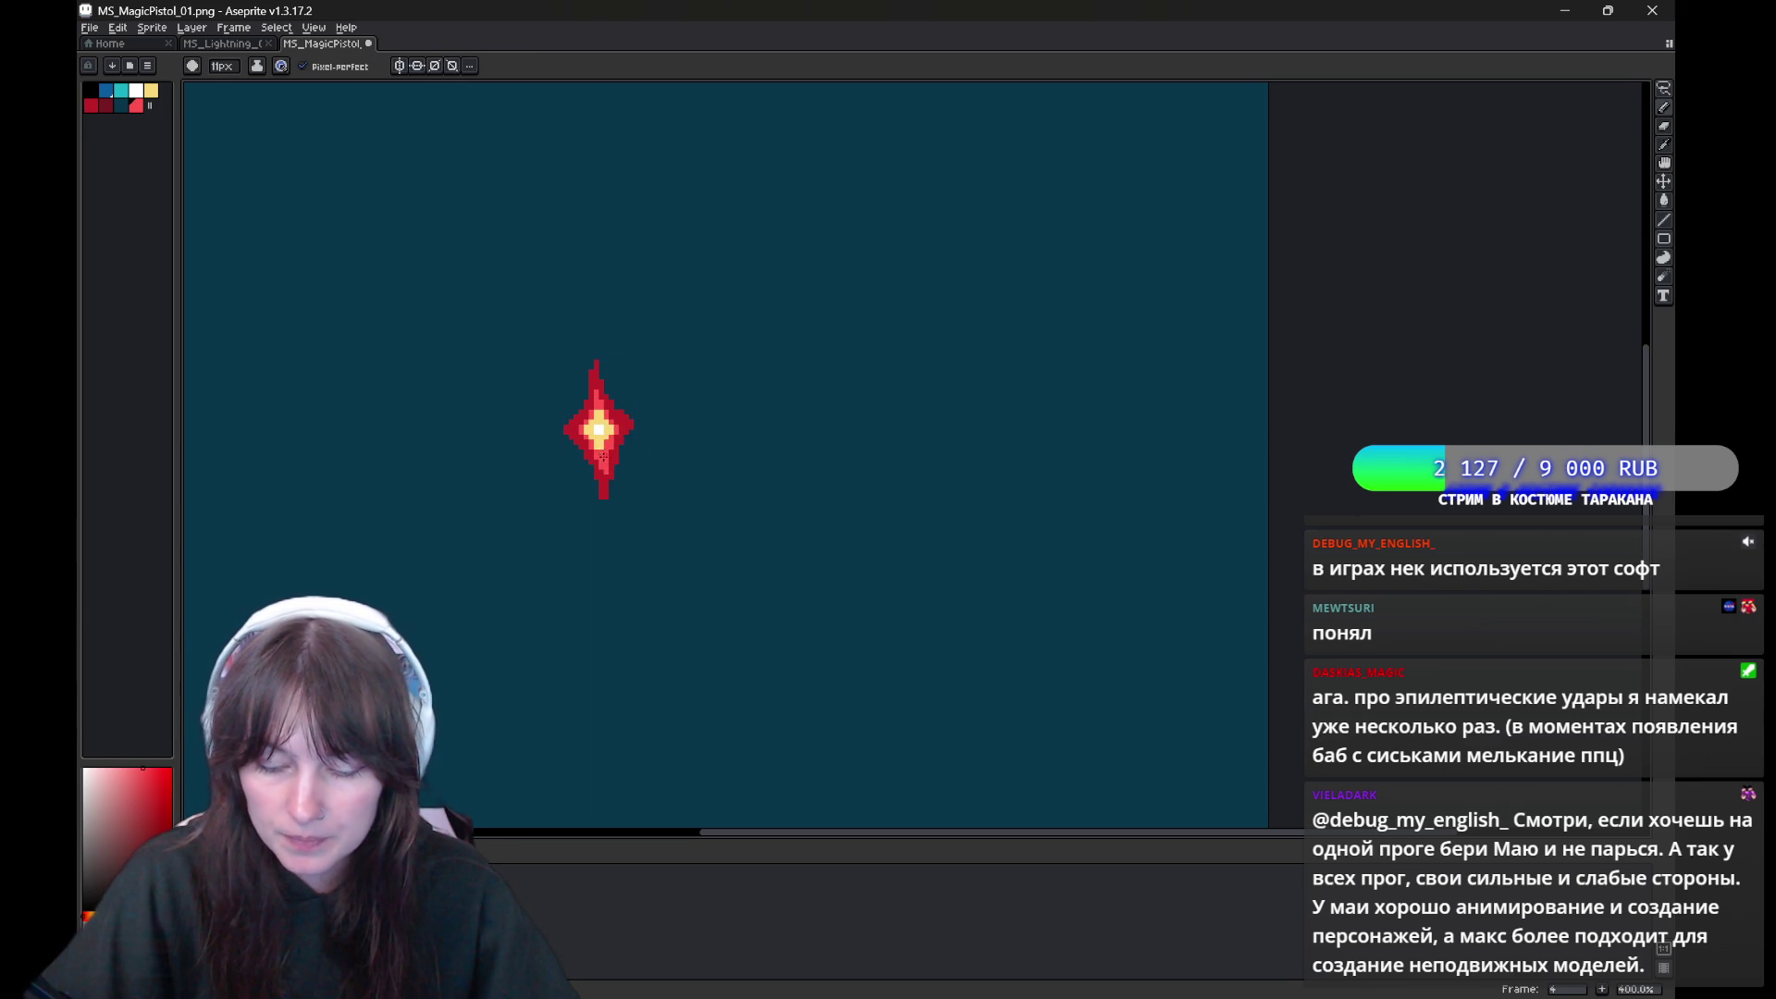
# Pick the star's yellow centre colour and return to the frame with the larger star
pyautogui.press('v')
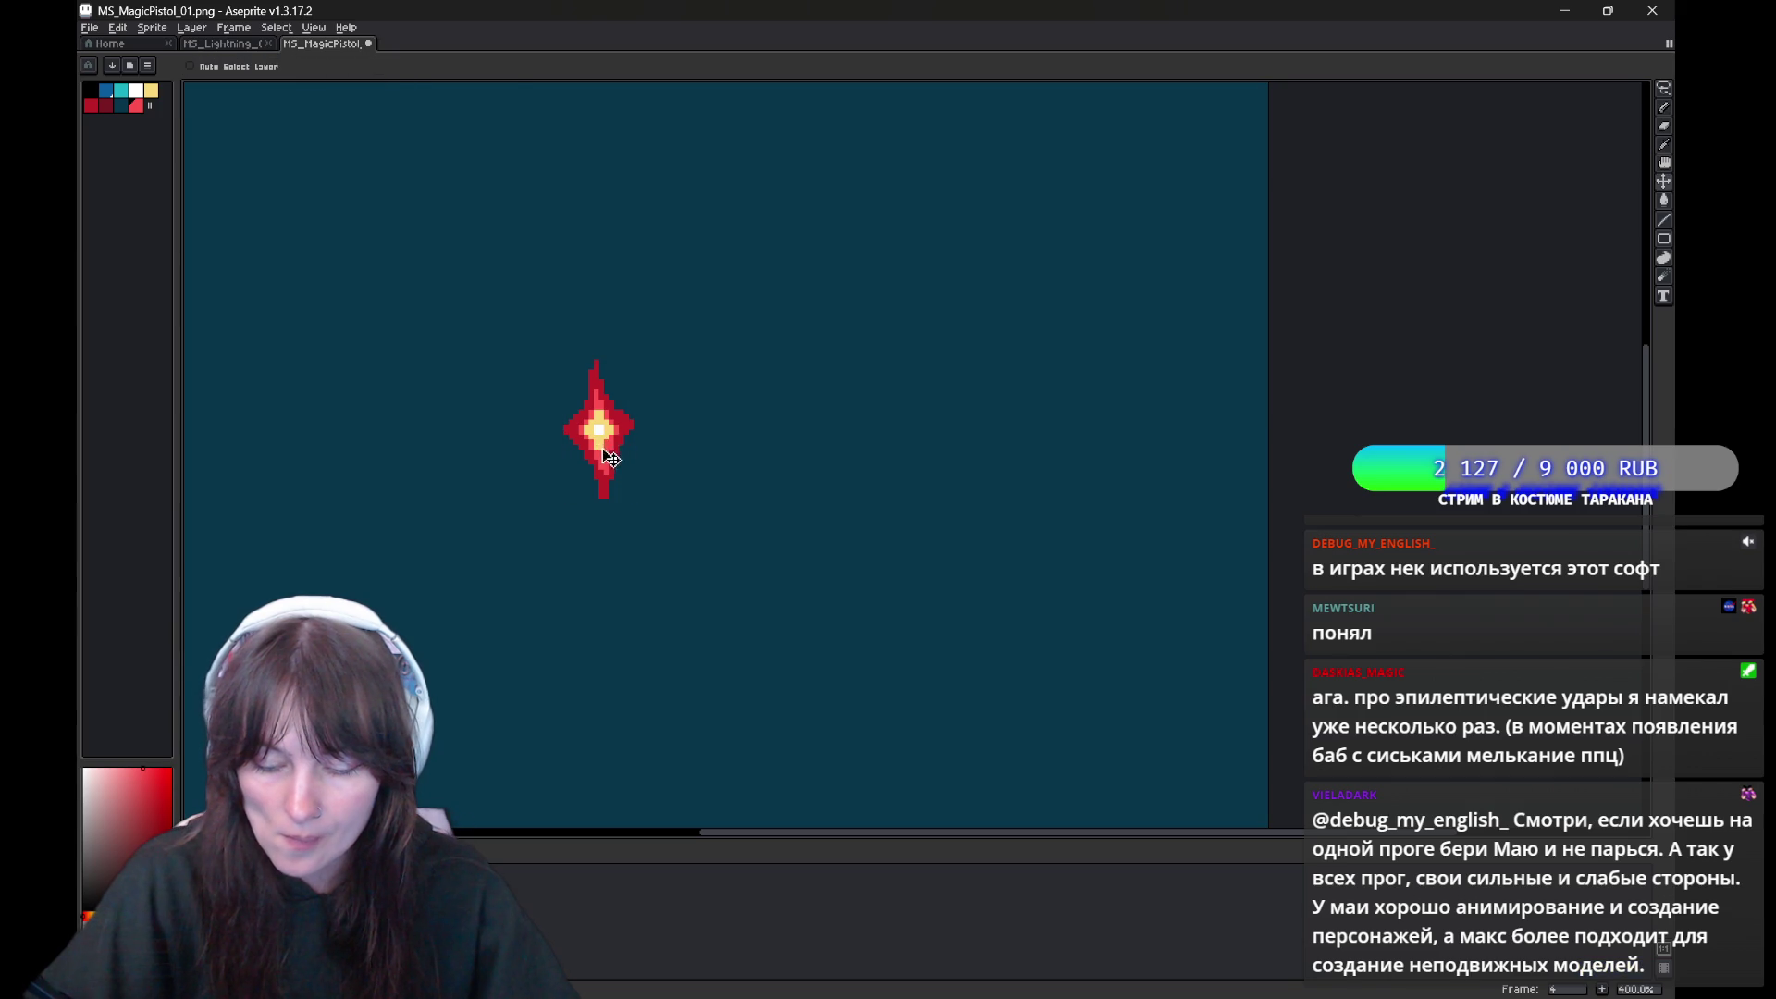
pyautogui.press('alt')
pyautogui.press('b')
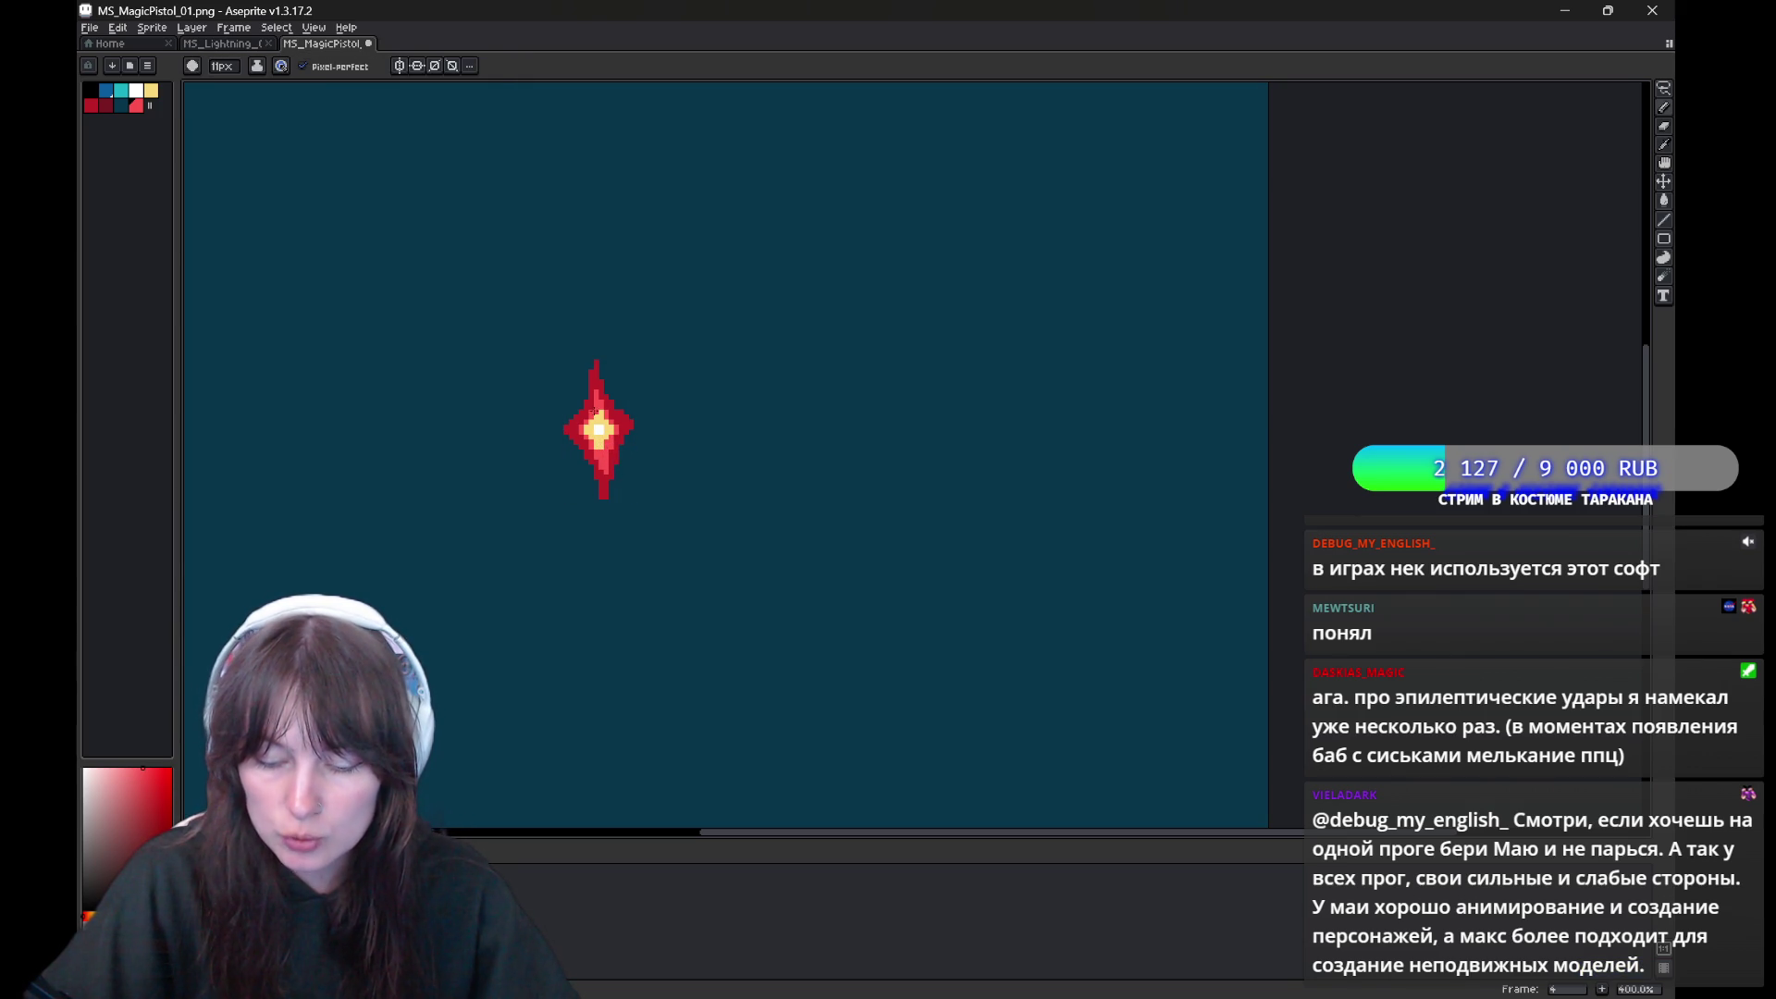
pyautogui.press('ctrl')
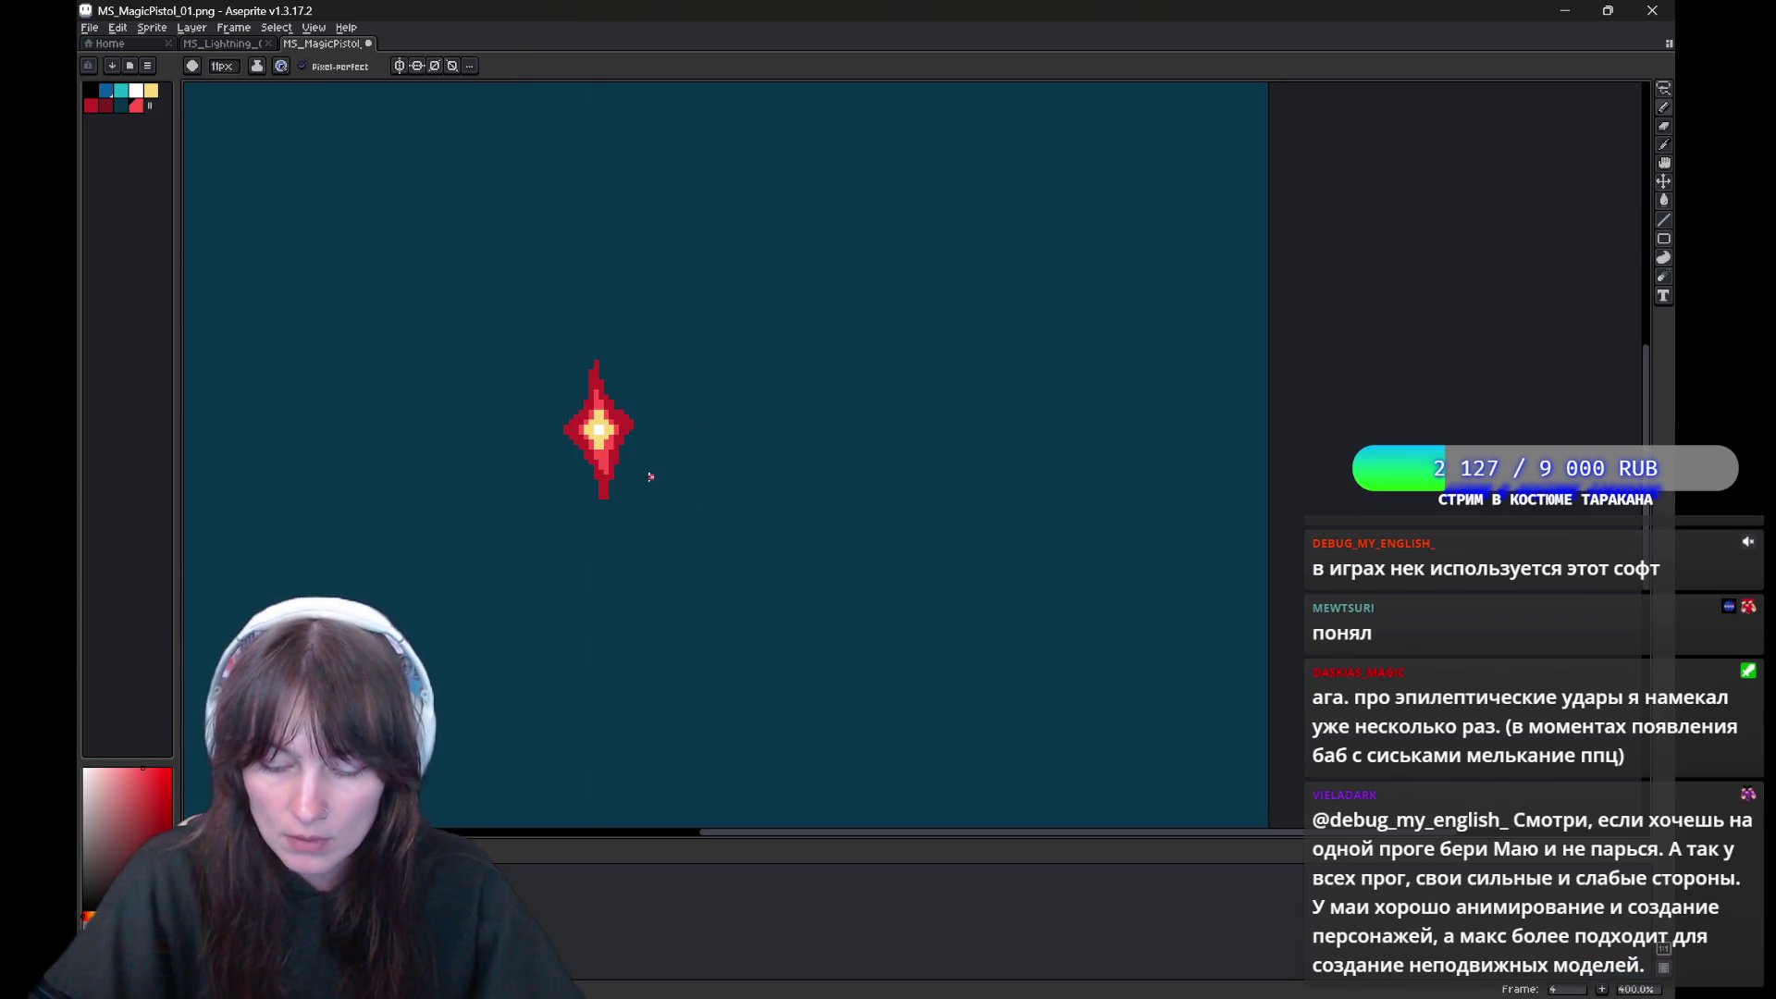
pyautogui.keyDown('alt'); pyautogui.click(600, 438); pyautogui.keyUp('alt')
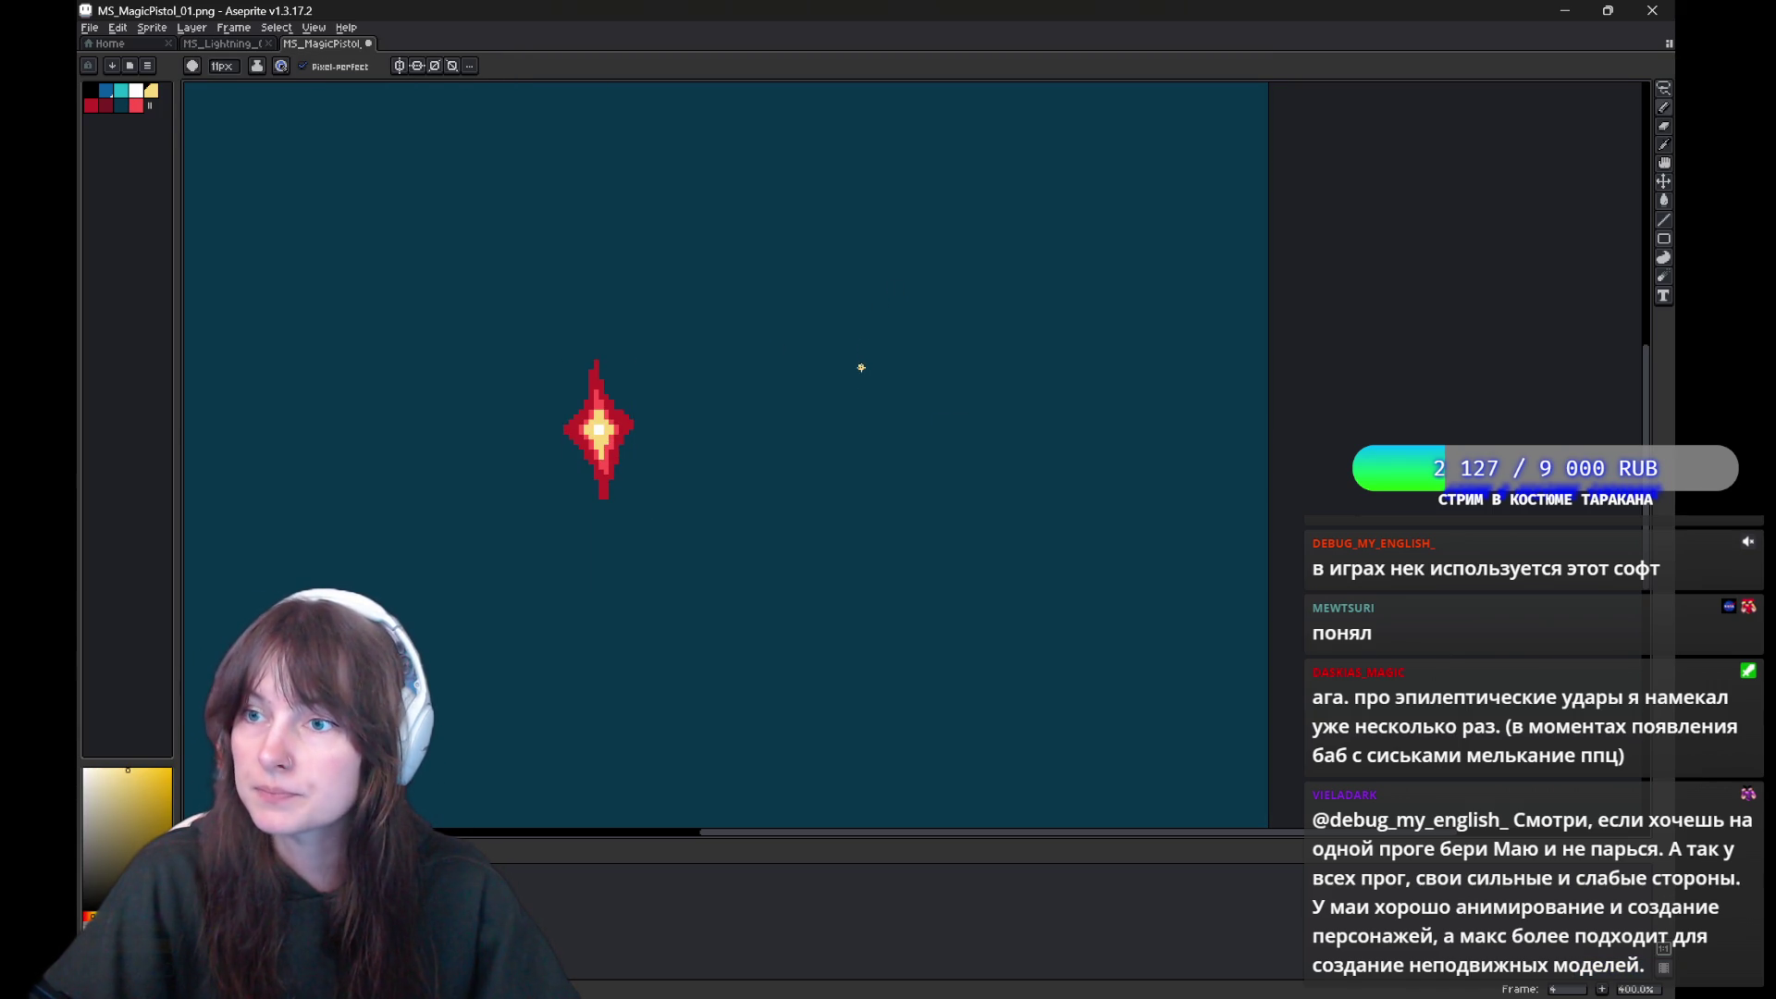
pyautogui.moveTo(824, 389); pyautogui.dragTo(847, 385)
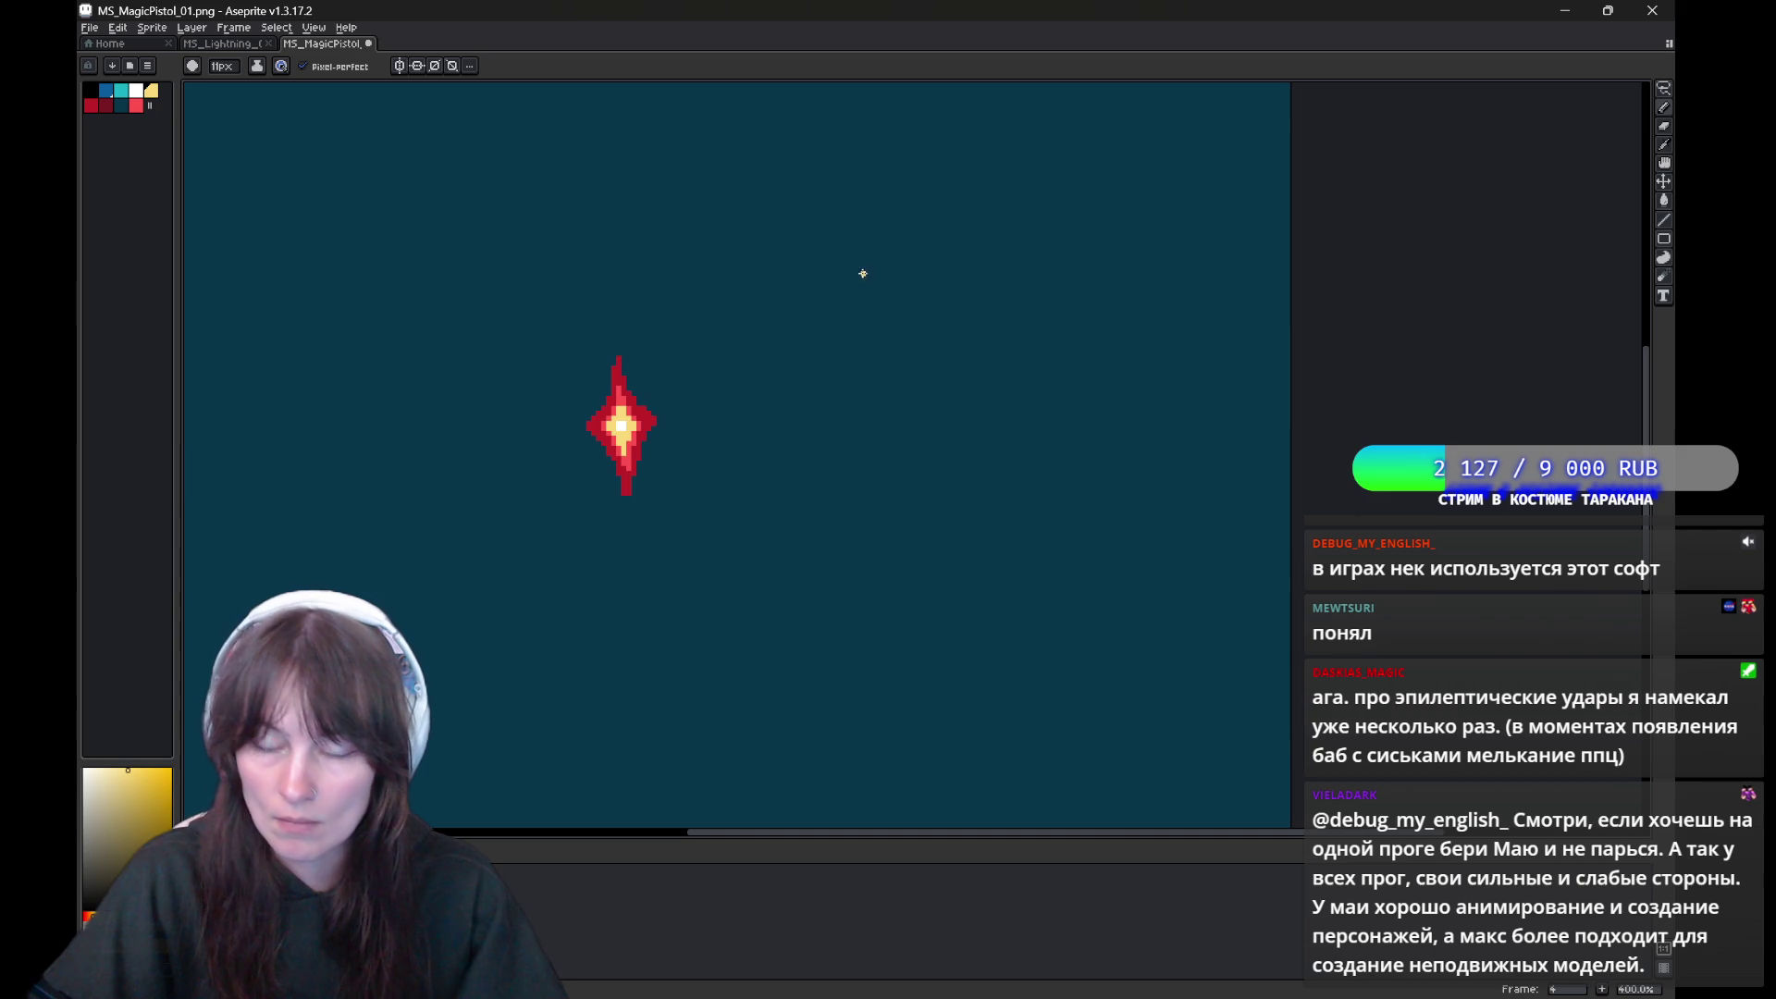
pyautogui.press('Left')
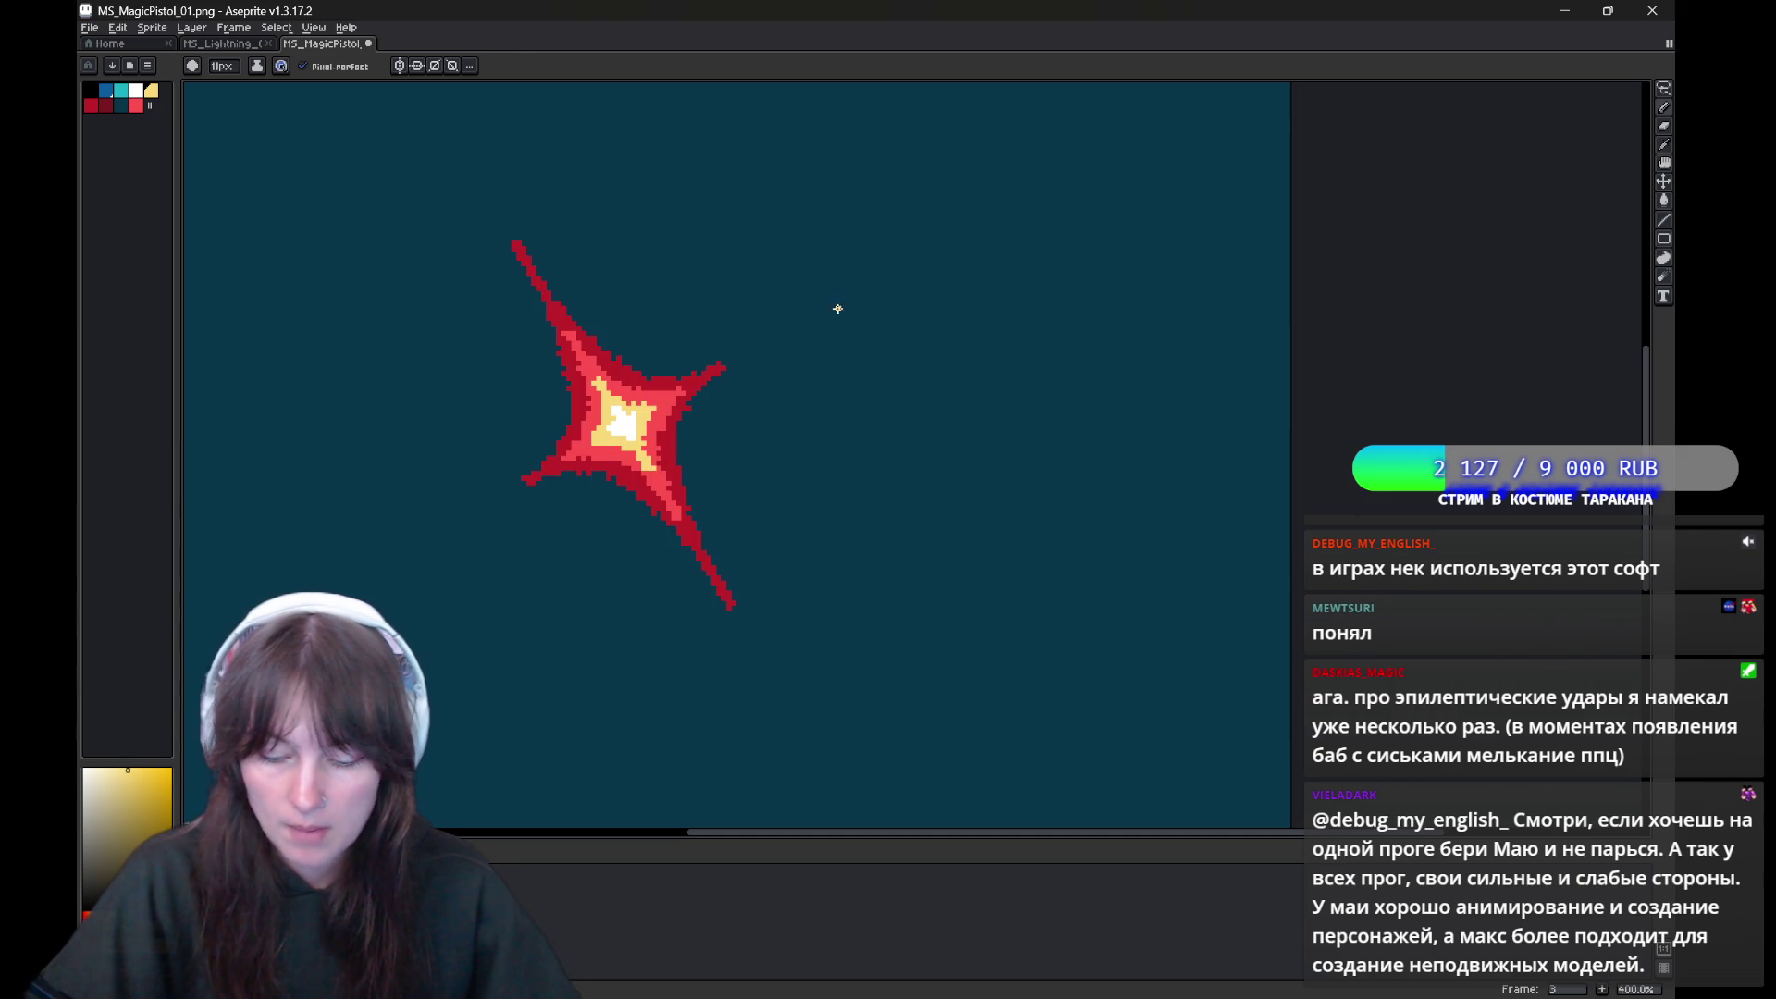
# Pick the star's edge red and add red pixels along its lower-right arm
pyautogui.keyDown('alt'); pyautogui.click(530, 482); pyautogui.keyUp('alt')
pyautogui.moveTo(603, 476); pyautogui.dragTo(700, 557)
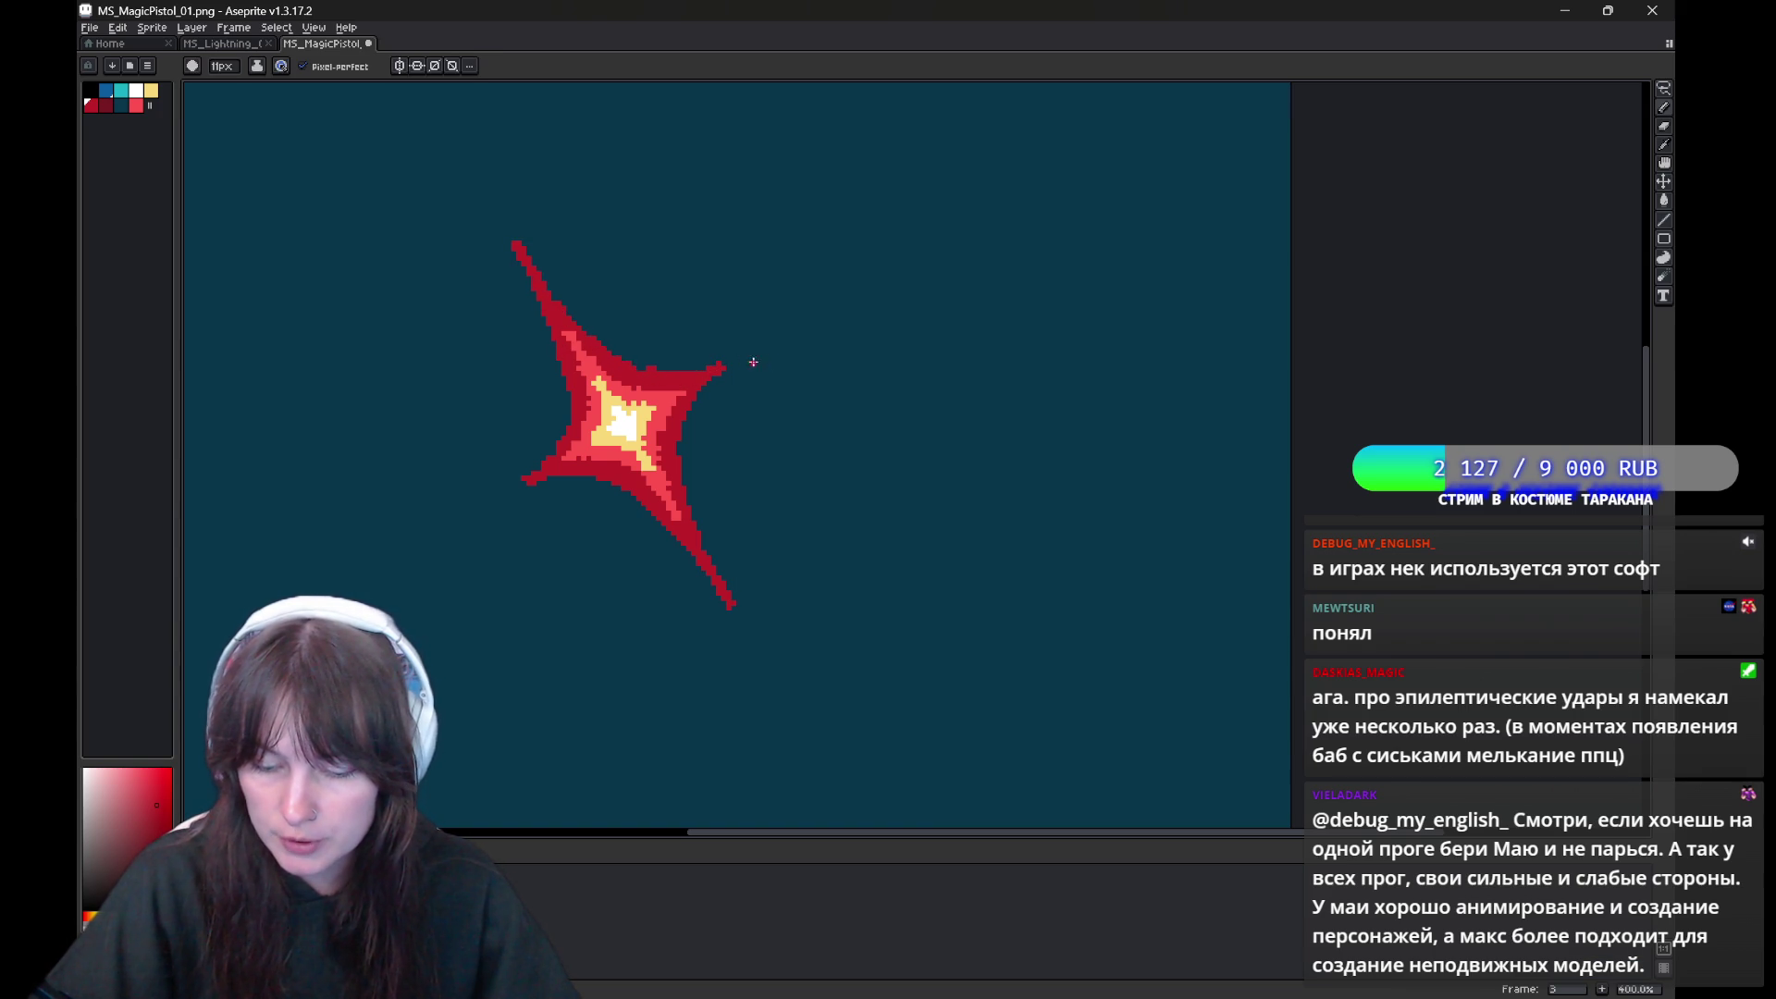
pyautogui.press('b')
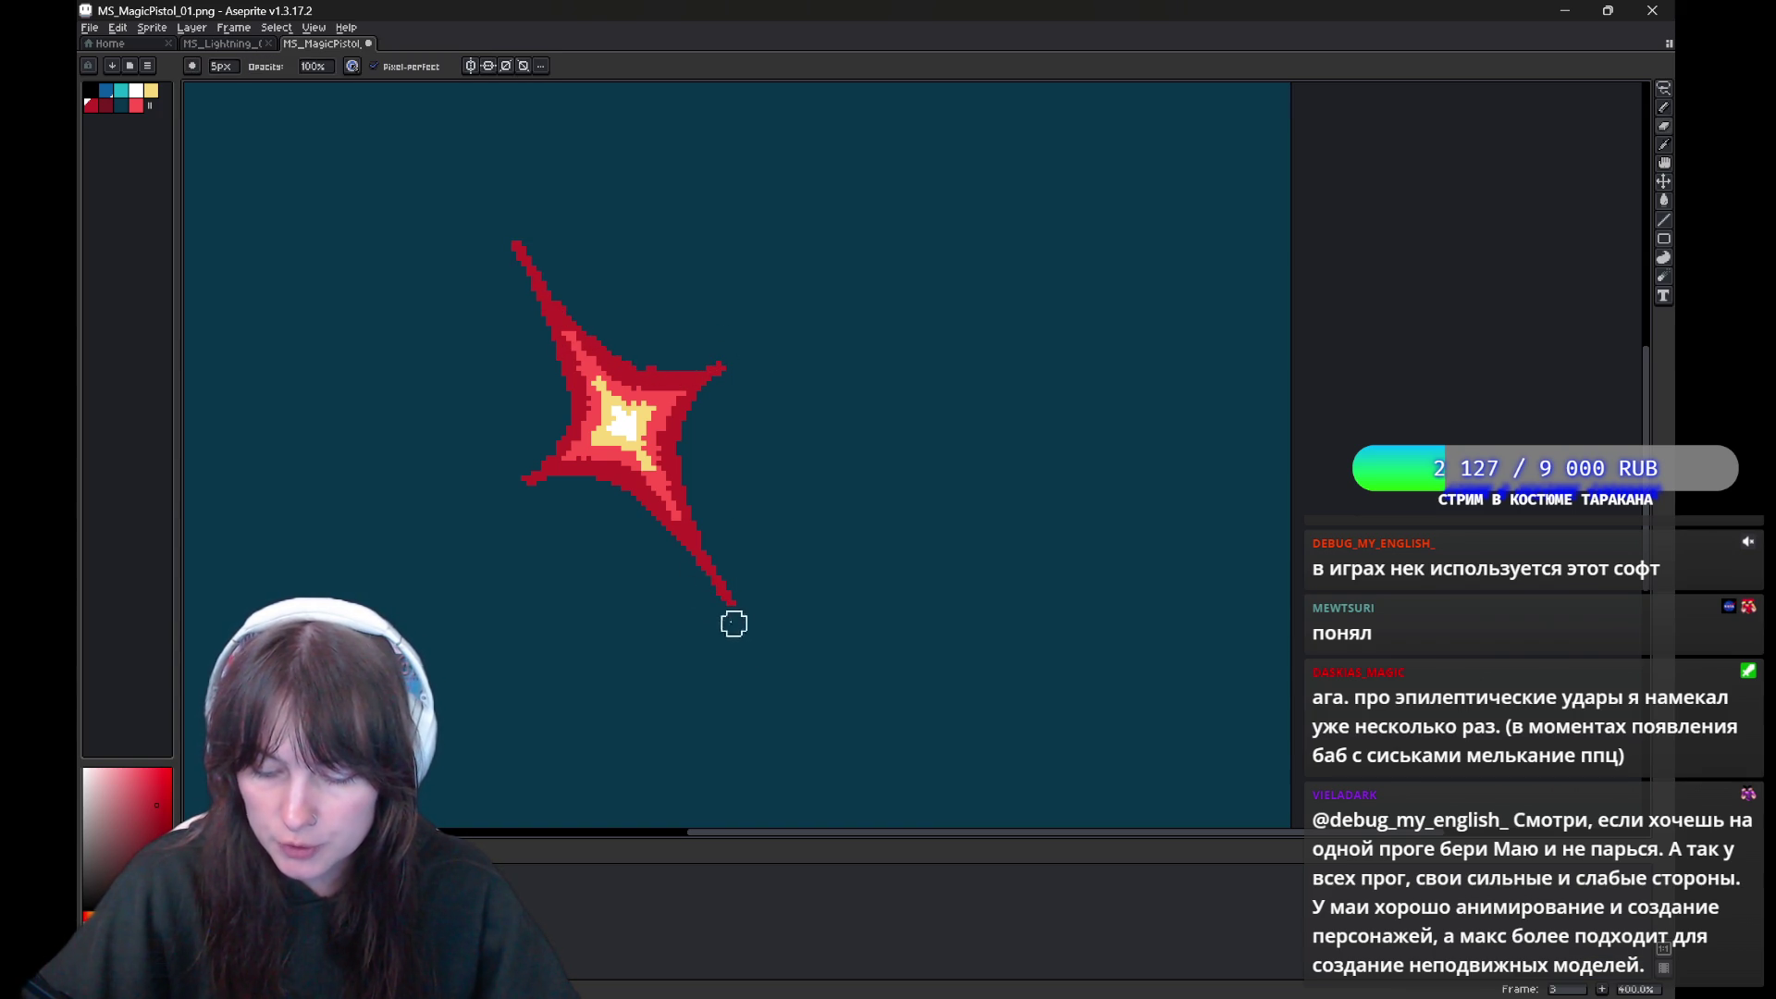
pyautogui.press('e')
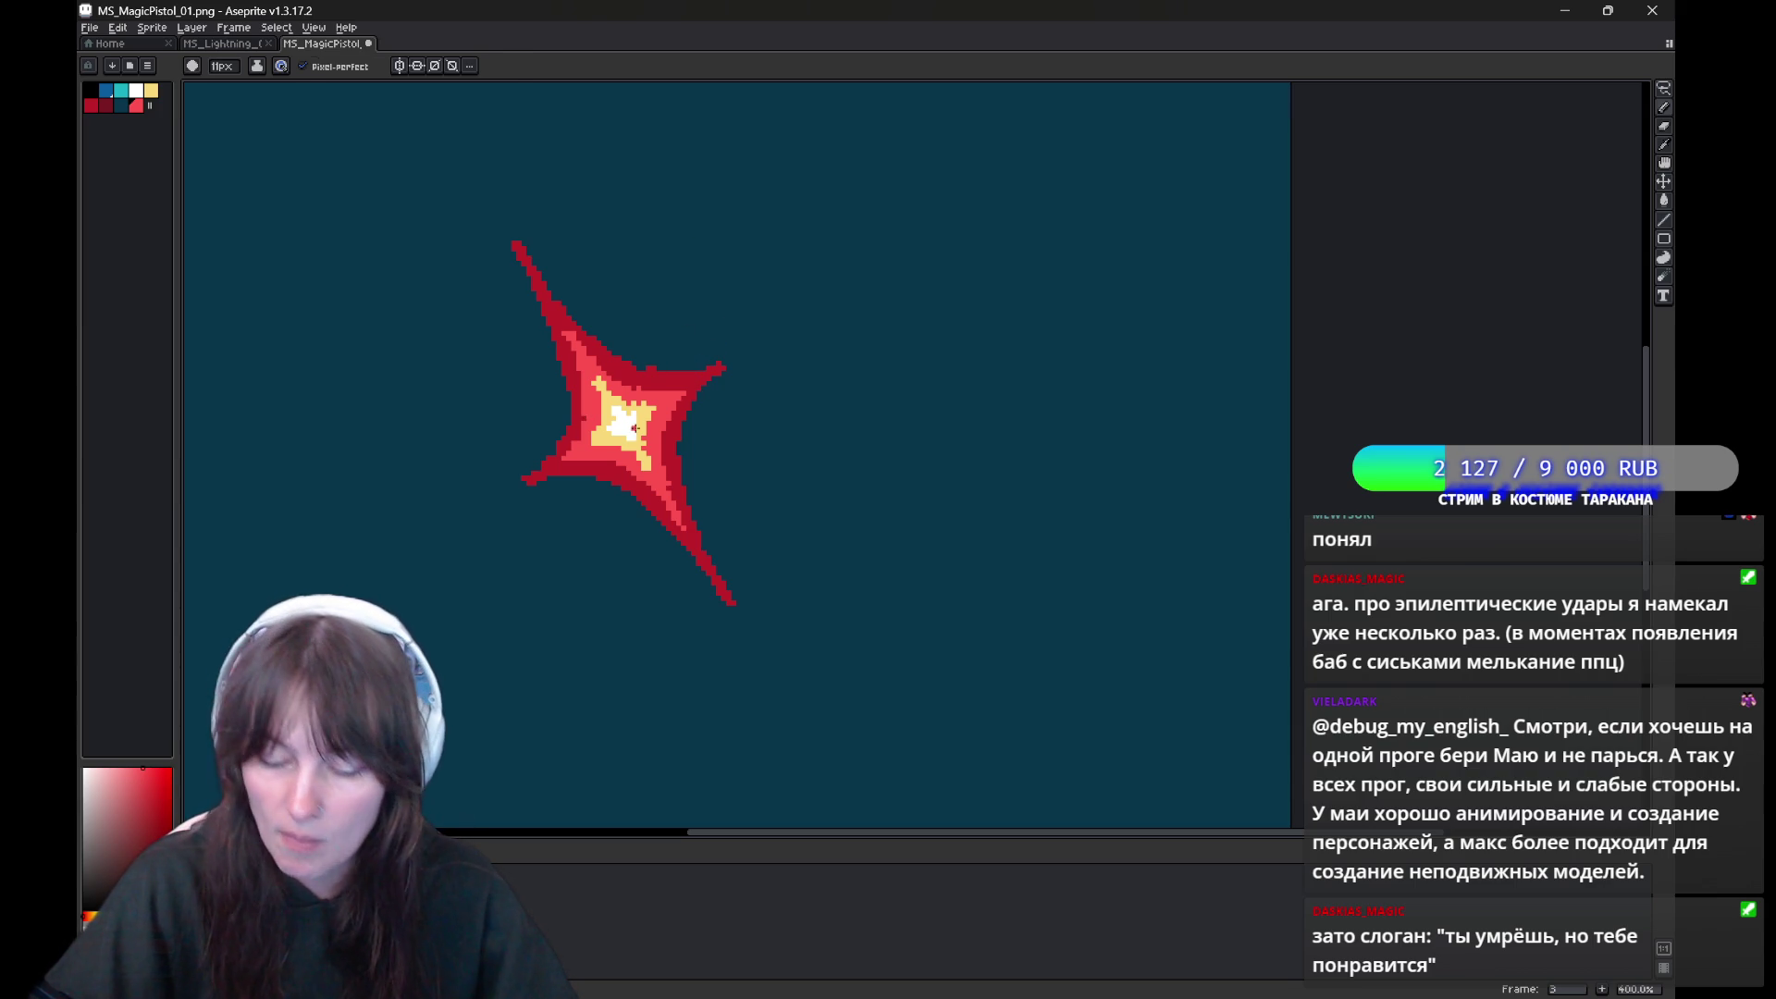
# Sample the star's yellow, red and white core colours in turn, then step back a frame
pyautogui.keyDown('alt'); pyautogui.click(594, 434); pyautogui.keyUp('alt')
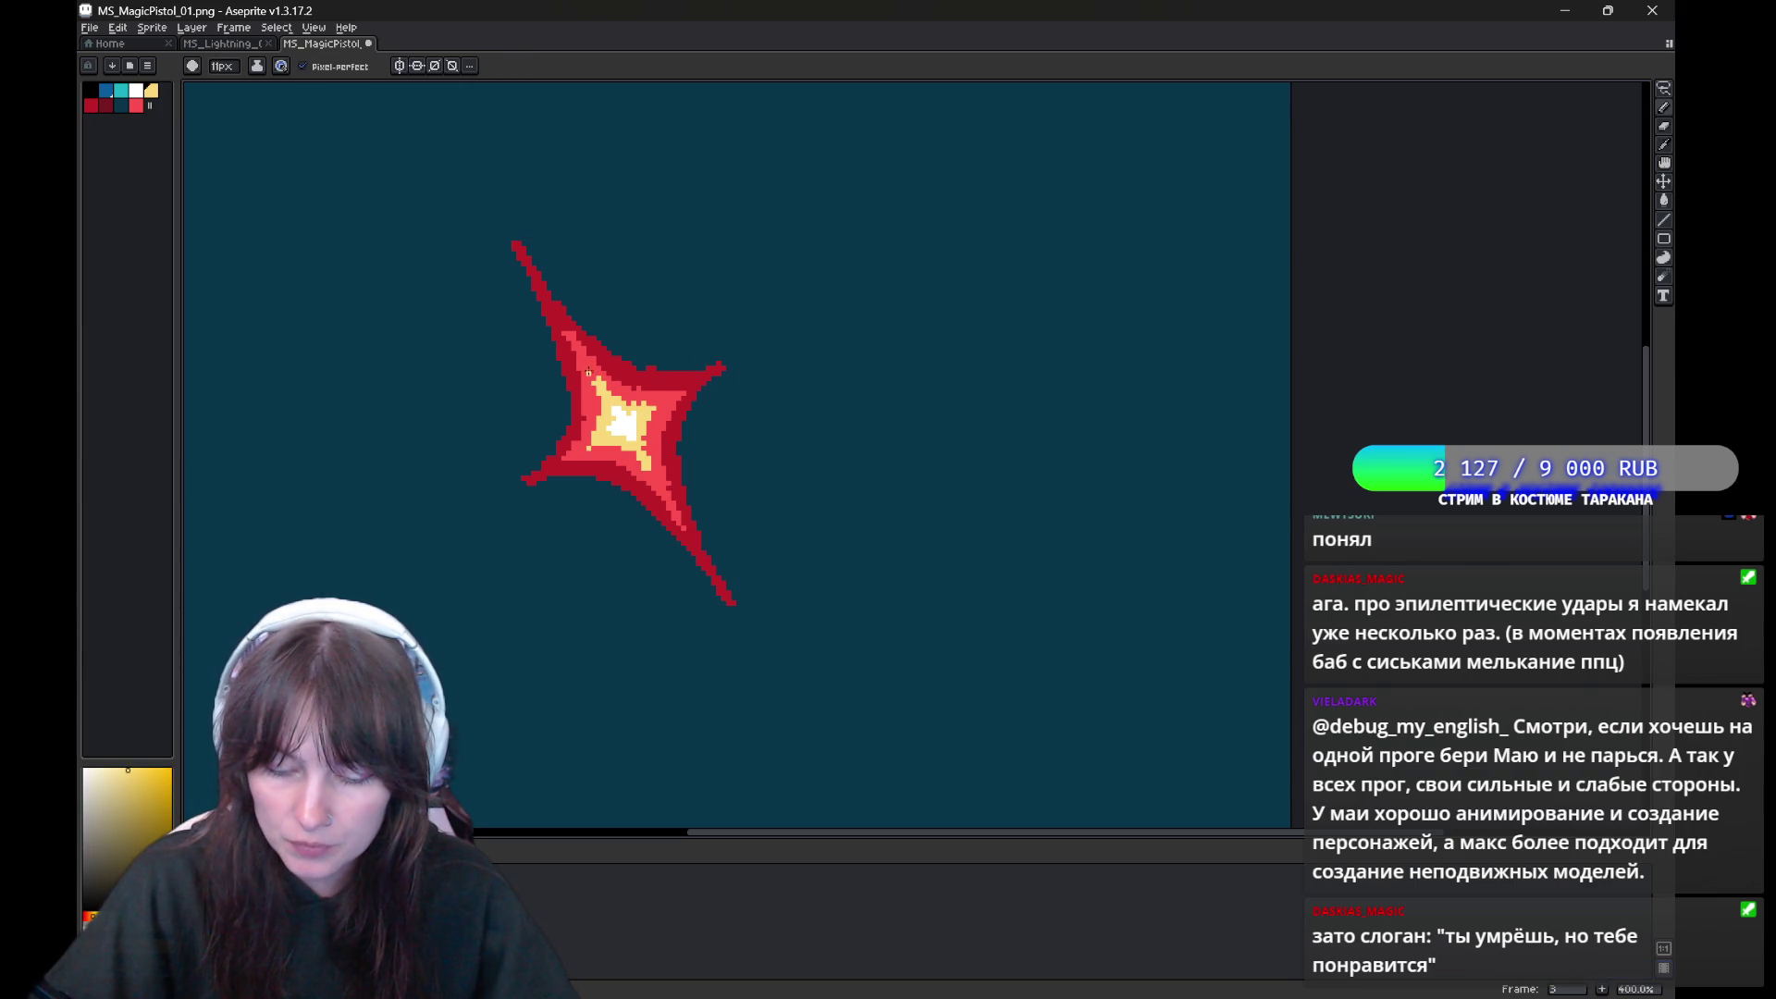
pyautogui.keyDown('alt'); pyautogui.click(602, 373); pyautogui.keyUp('alt')
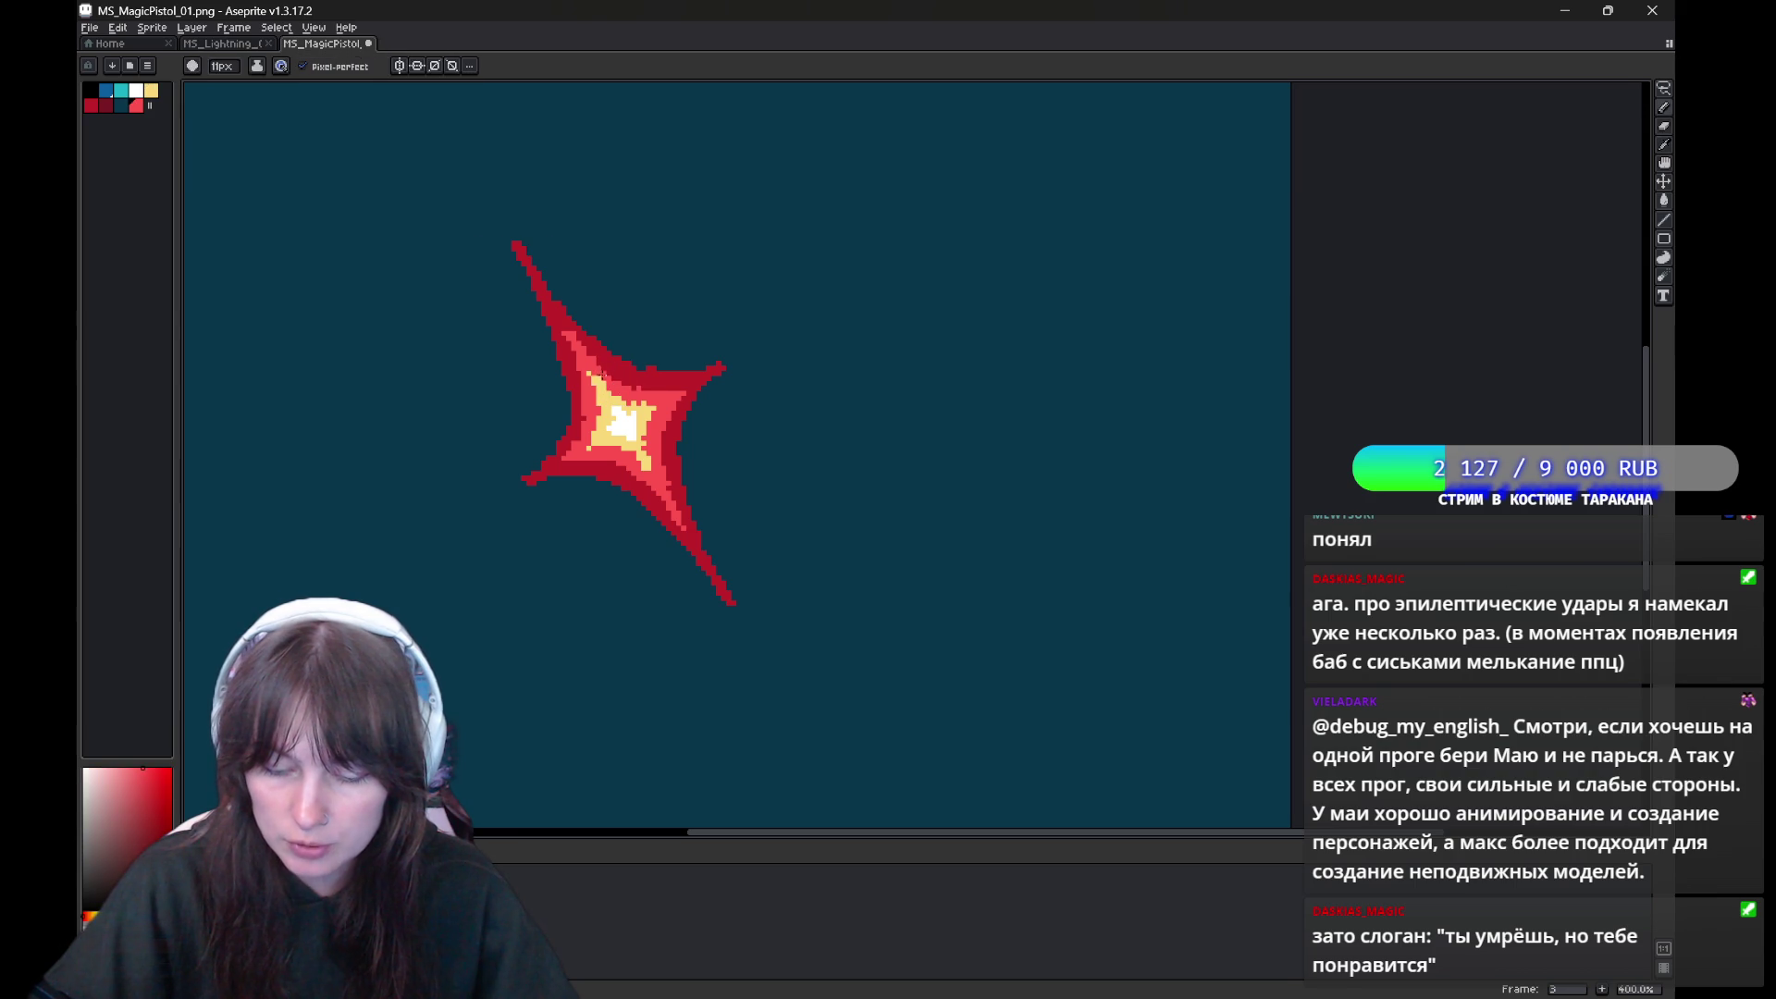
pyautogui.keyDown('alt'); pyautogui.click(638, 401); pyautogui.keyUp('alt')
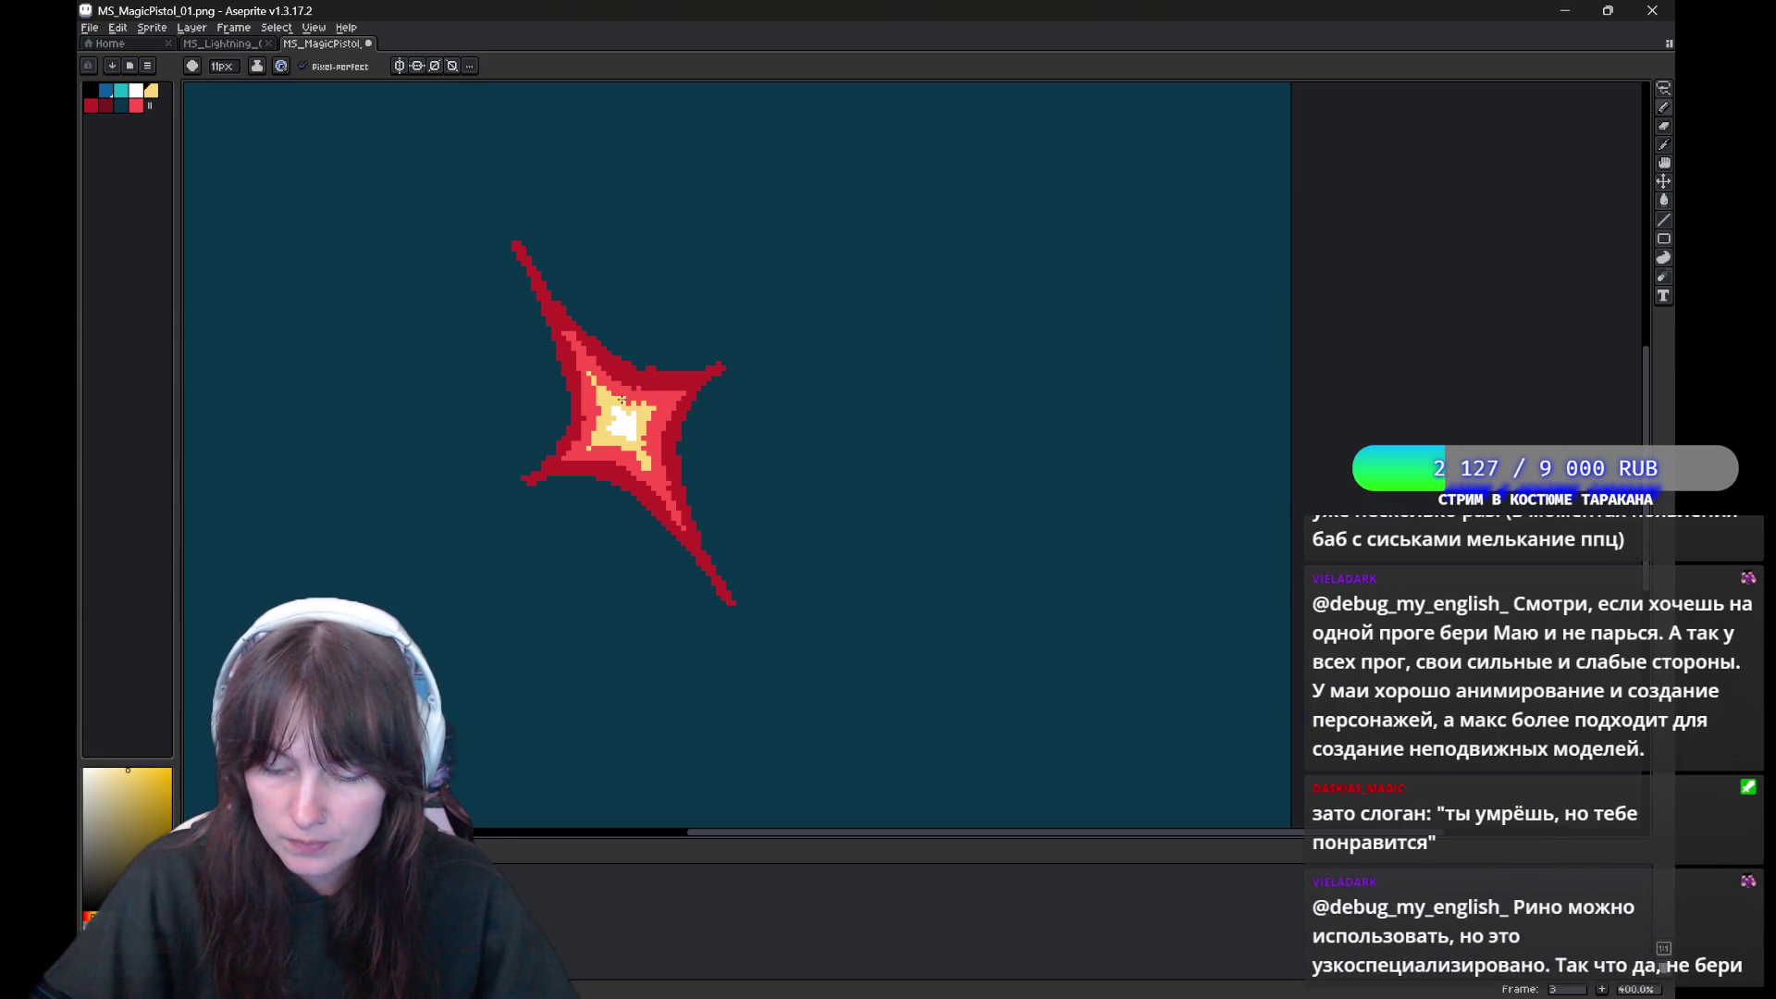
pyautogui.keyDown('alt'); pyautogui.click(637, 398); pyautogui.keyUp('alt')
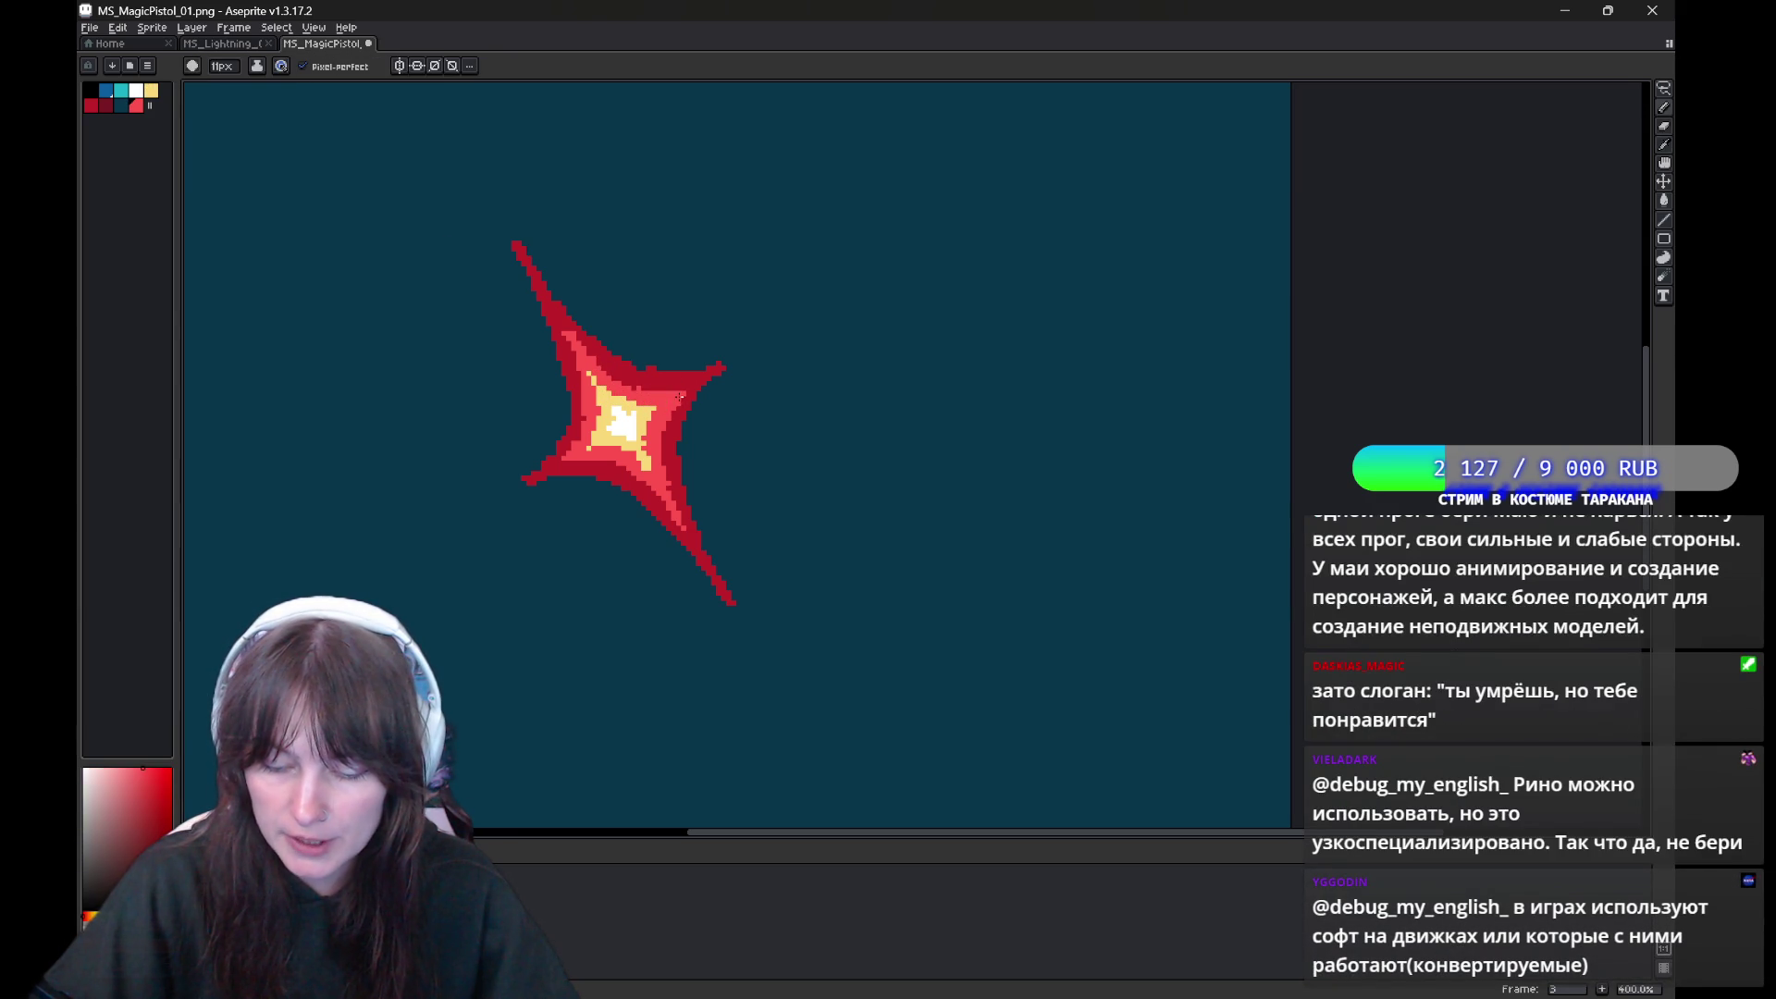
pyautogui.keyDown('alt'); pyautogui.click(631, 449); pyautogui.keyUp('alt')
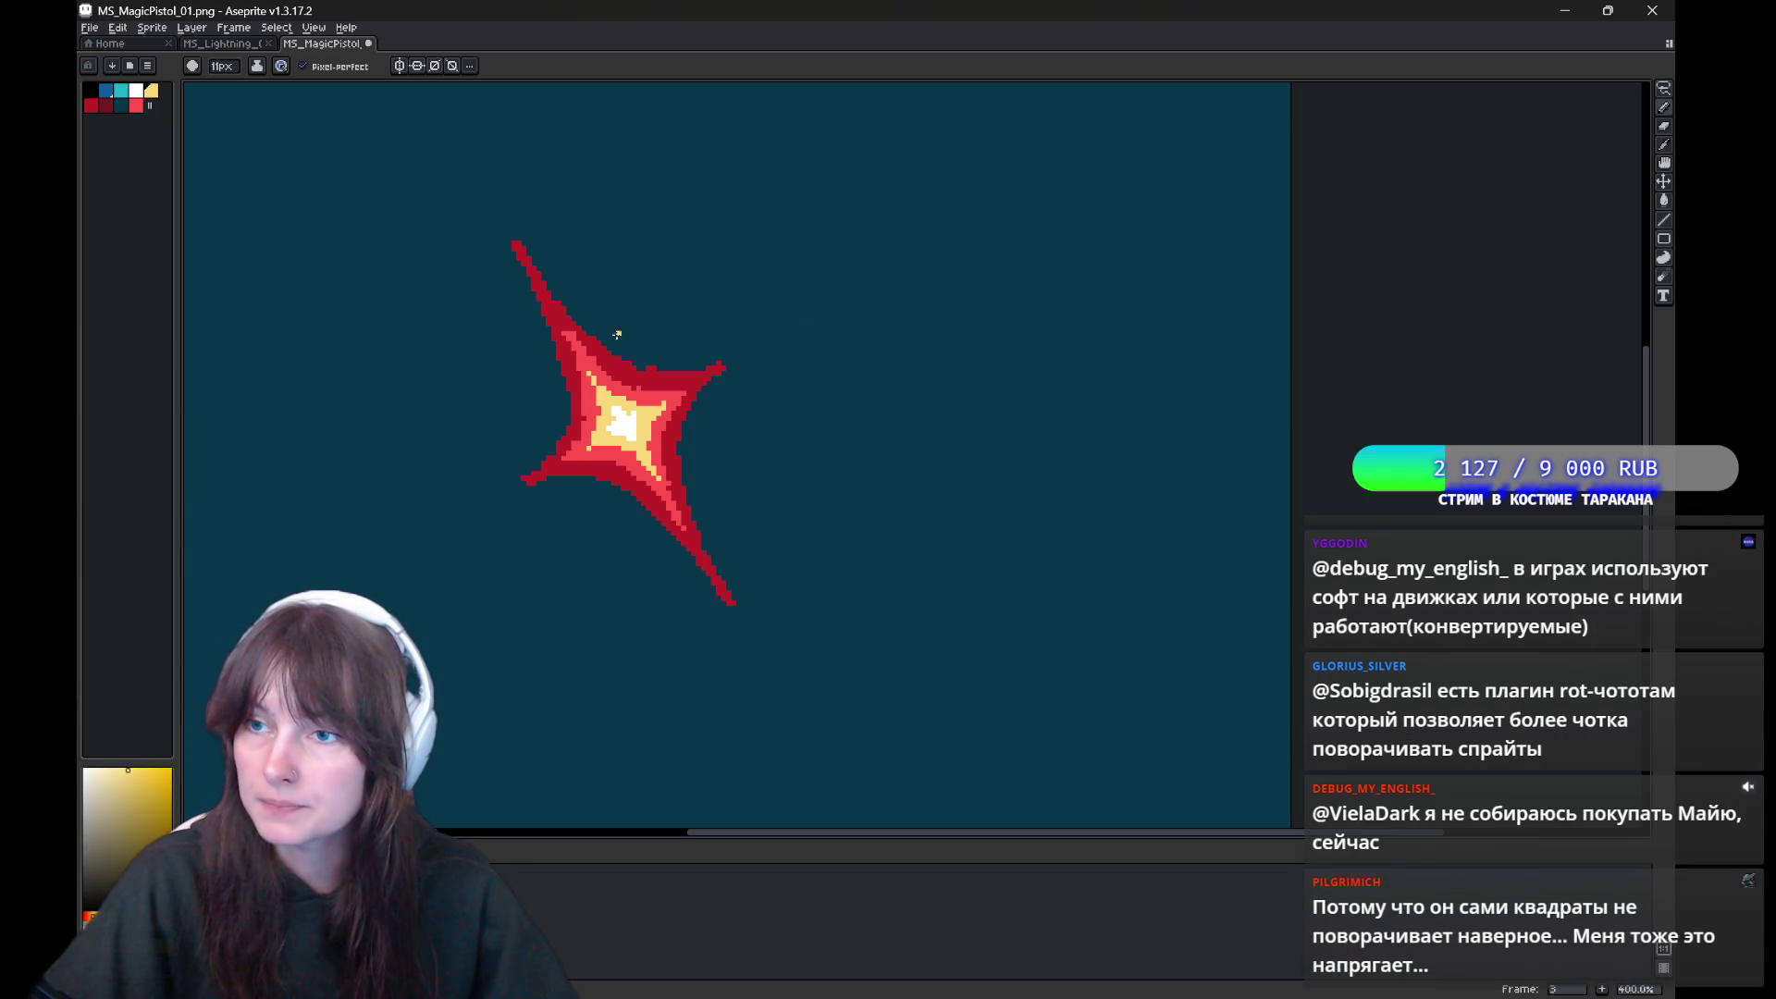
pyautogui.keyDown('alt'); pyautogui.click(608, 432); pyautogui.keyUp('alt')
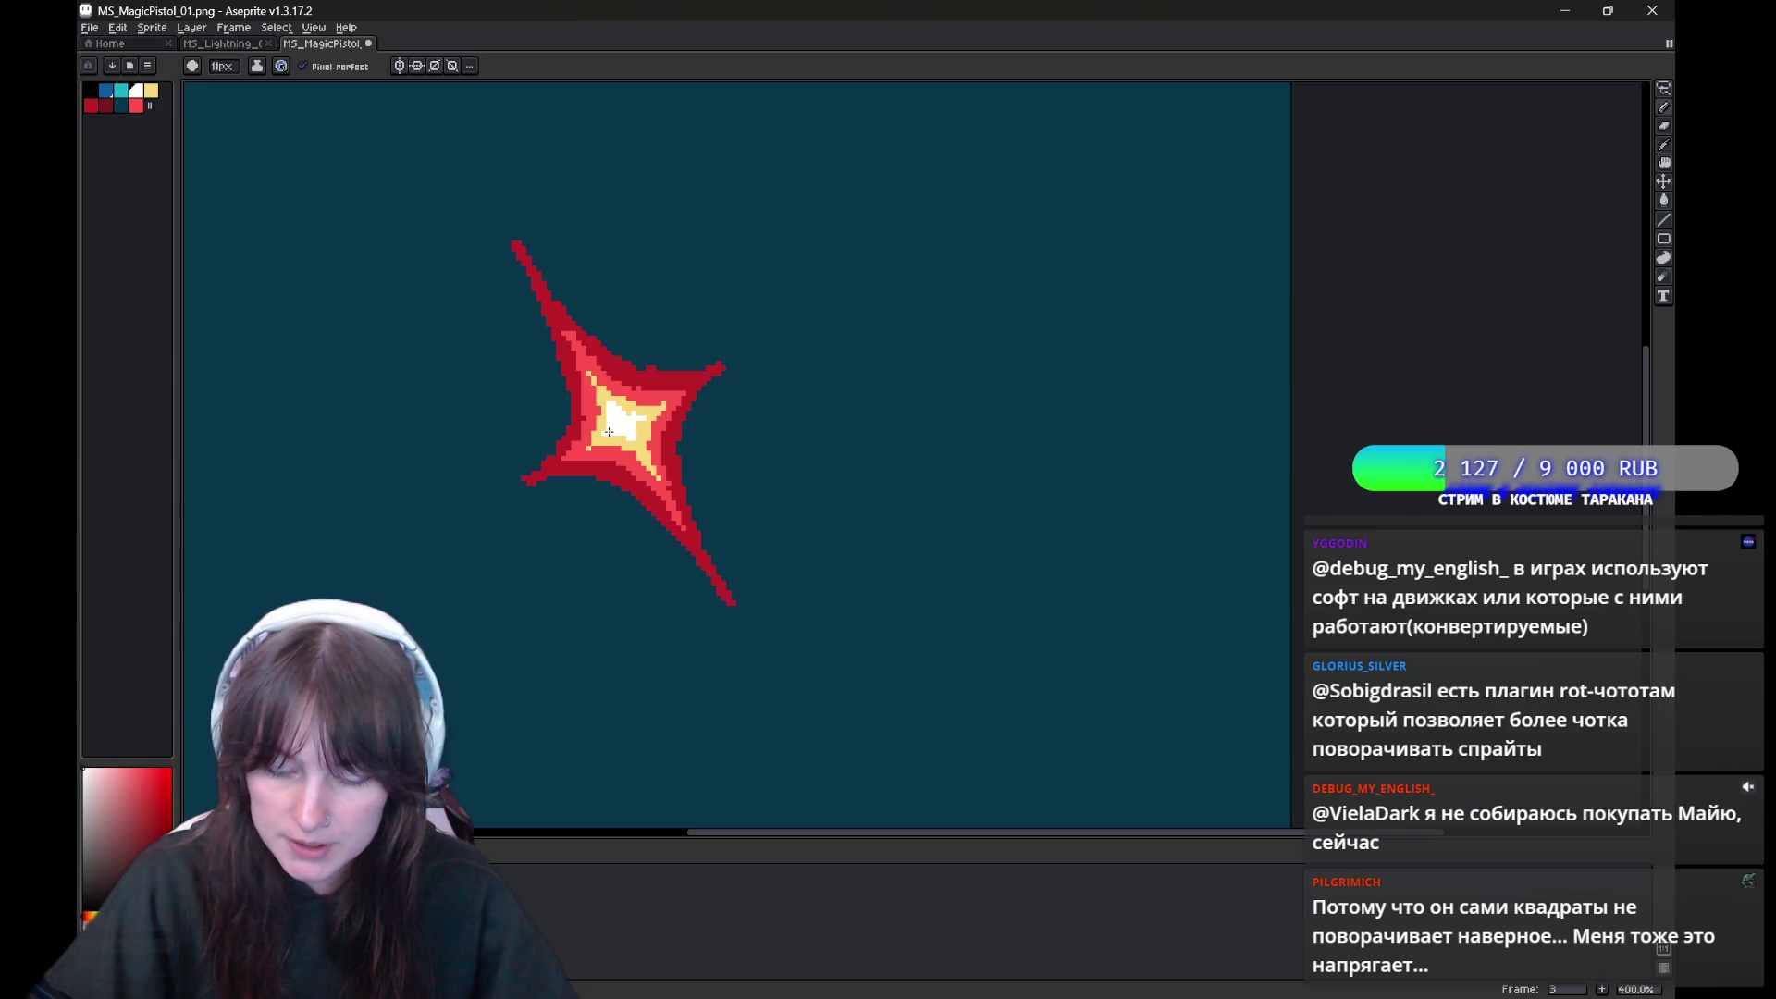
pyautogui.keyDown('alt'); pyautogui.click(602, 432); pyautogui.keyUp('alt')
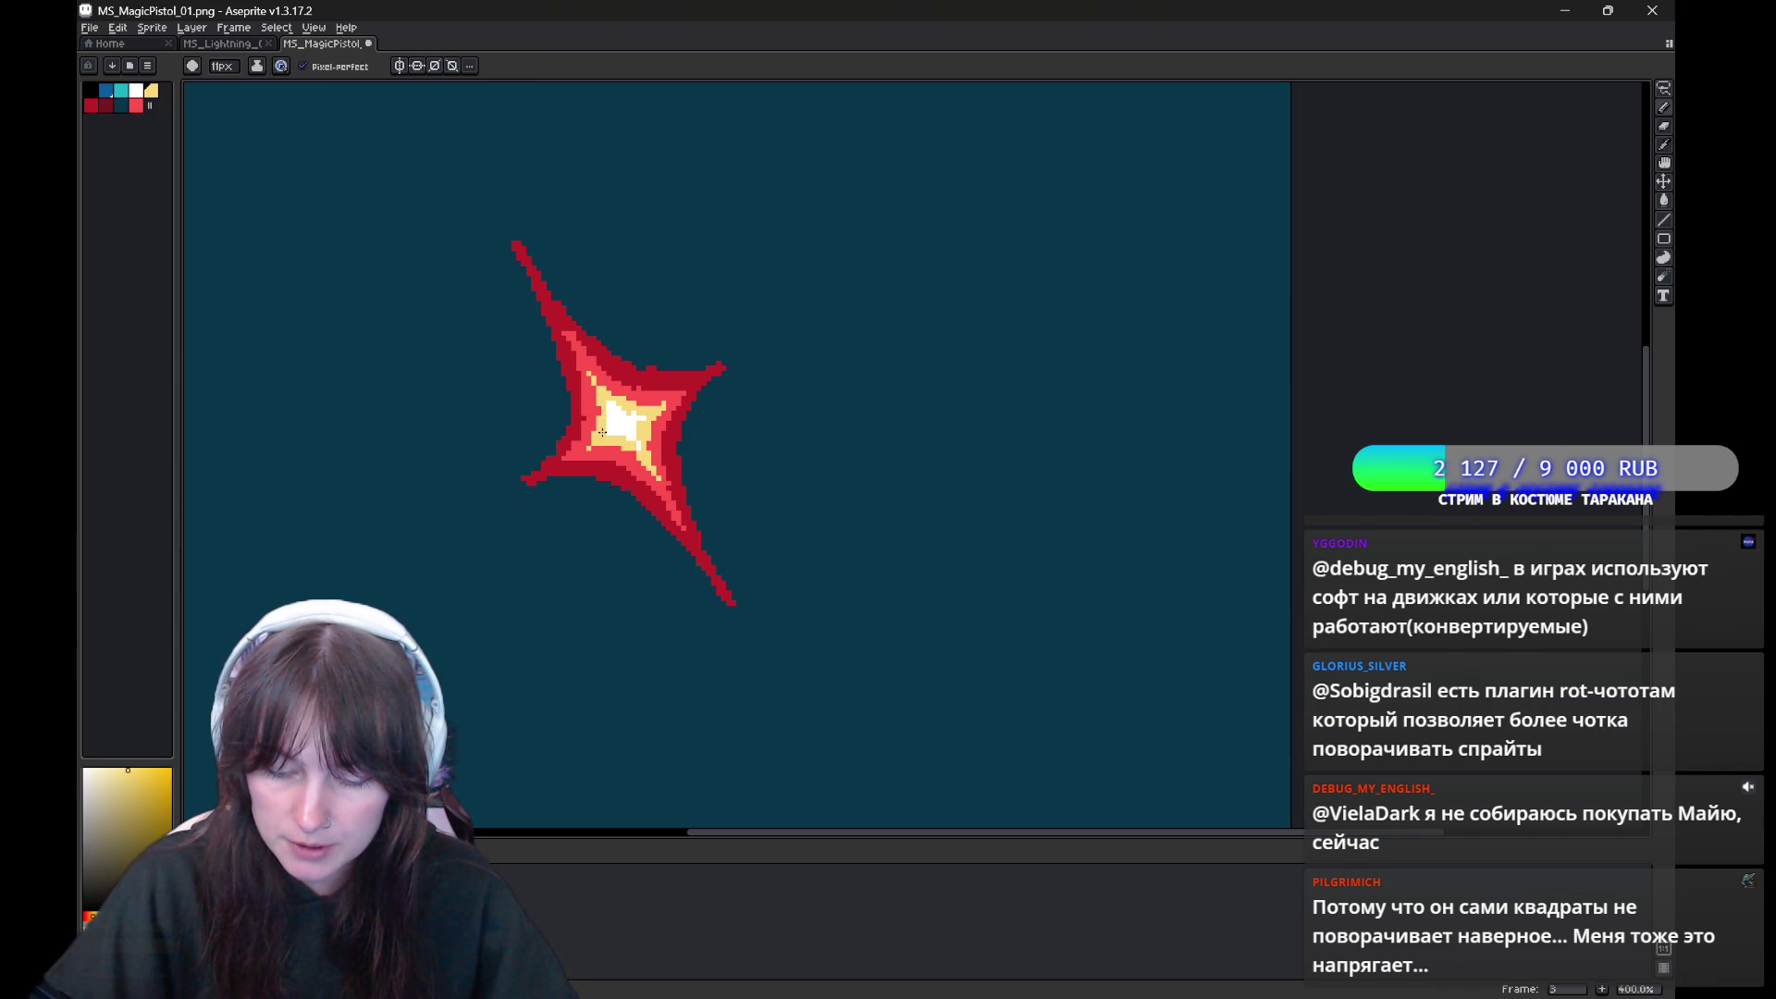
pyautogui.keyDown('alt'); pyautogui.click(632, 433); pyautogui.keyUp('alt')
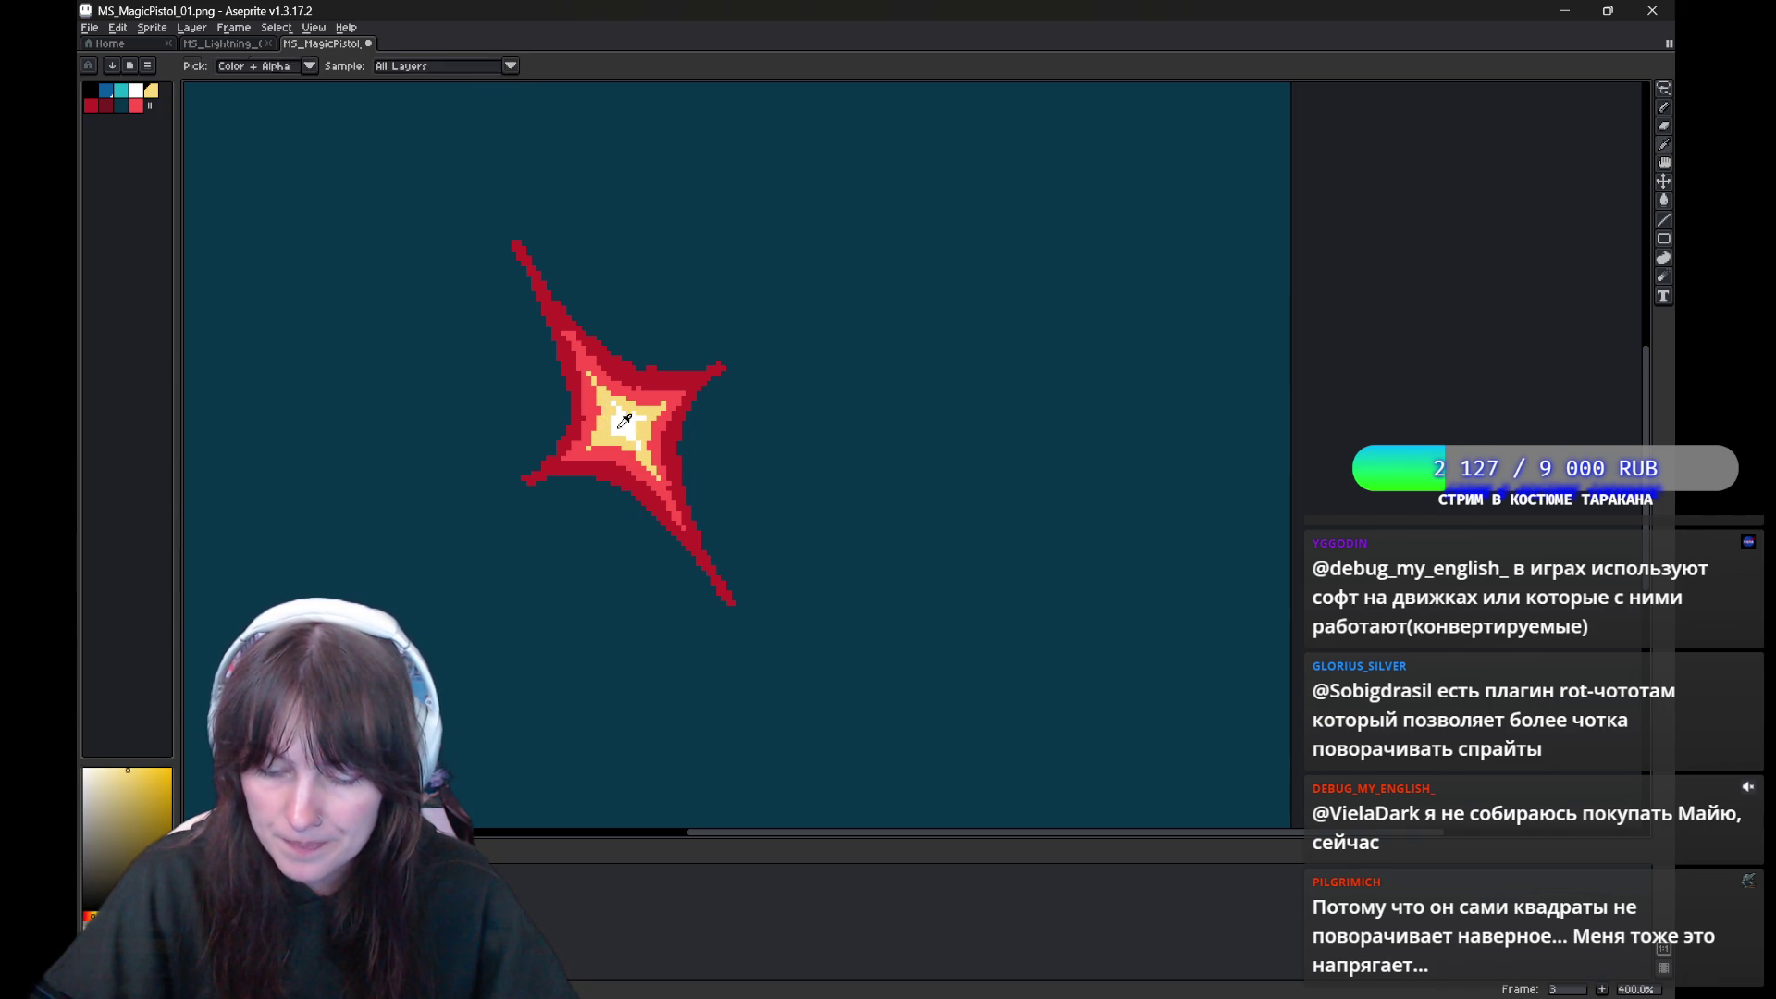
pyautogui.press(',')
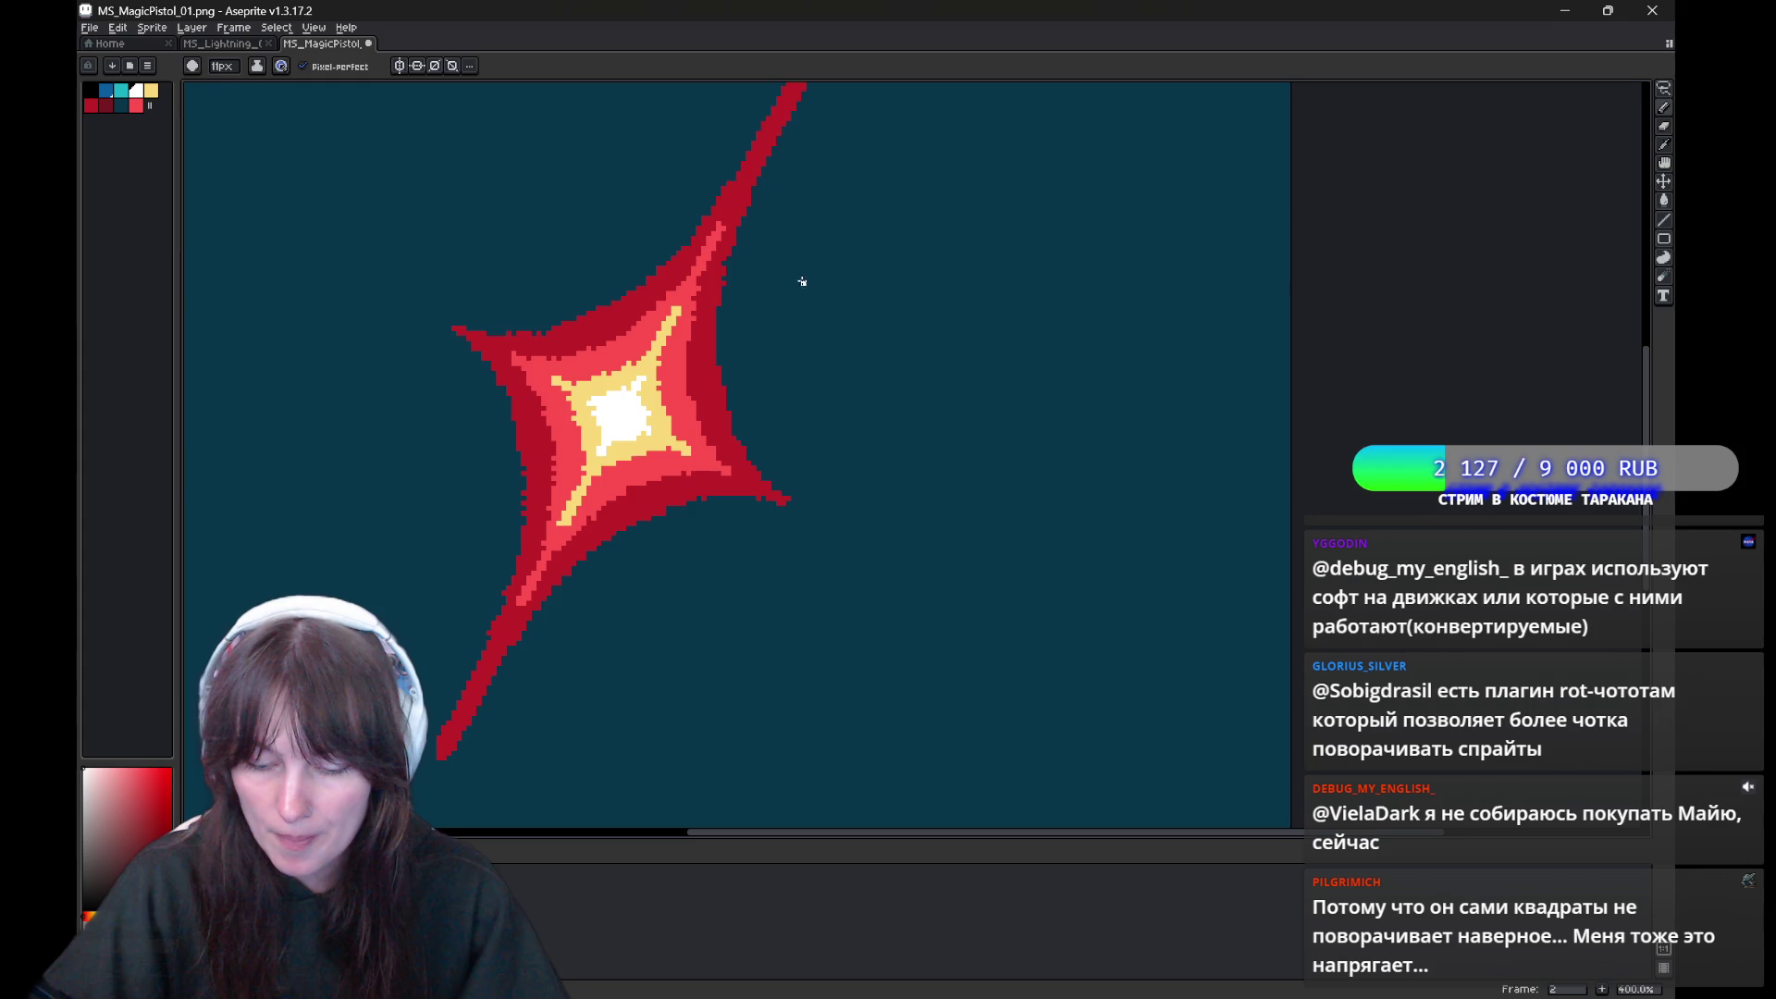
# Sample several reds from the star, including the dark red of its left edge
pyautogui.press('.')
pyautogui.press('.')
pyautogui.keyDown('alt'); pyautogui.click(530, 557); pyautogui.keyUp('alt')
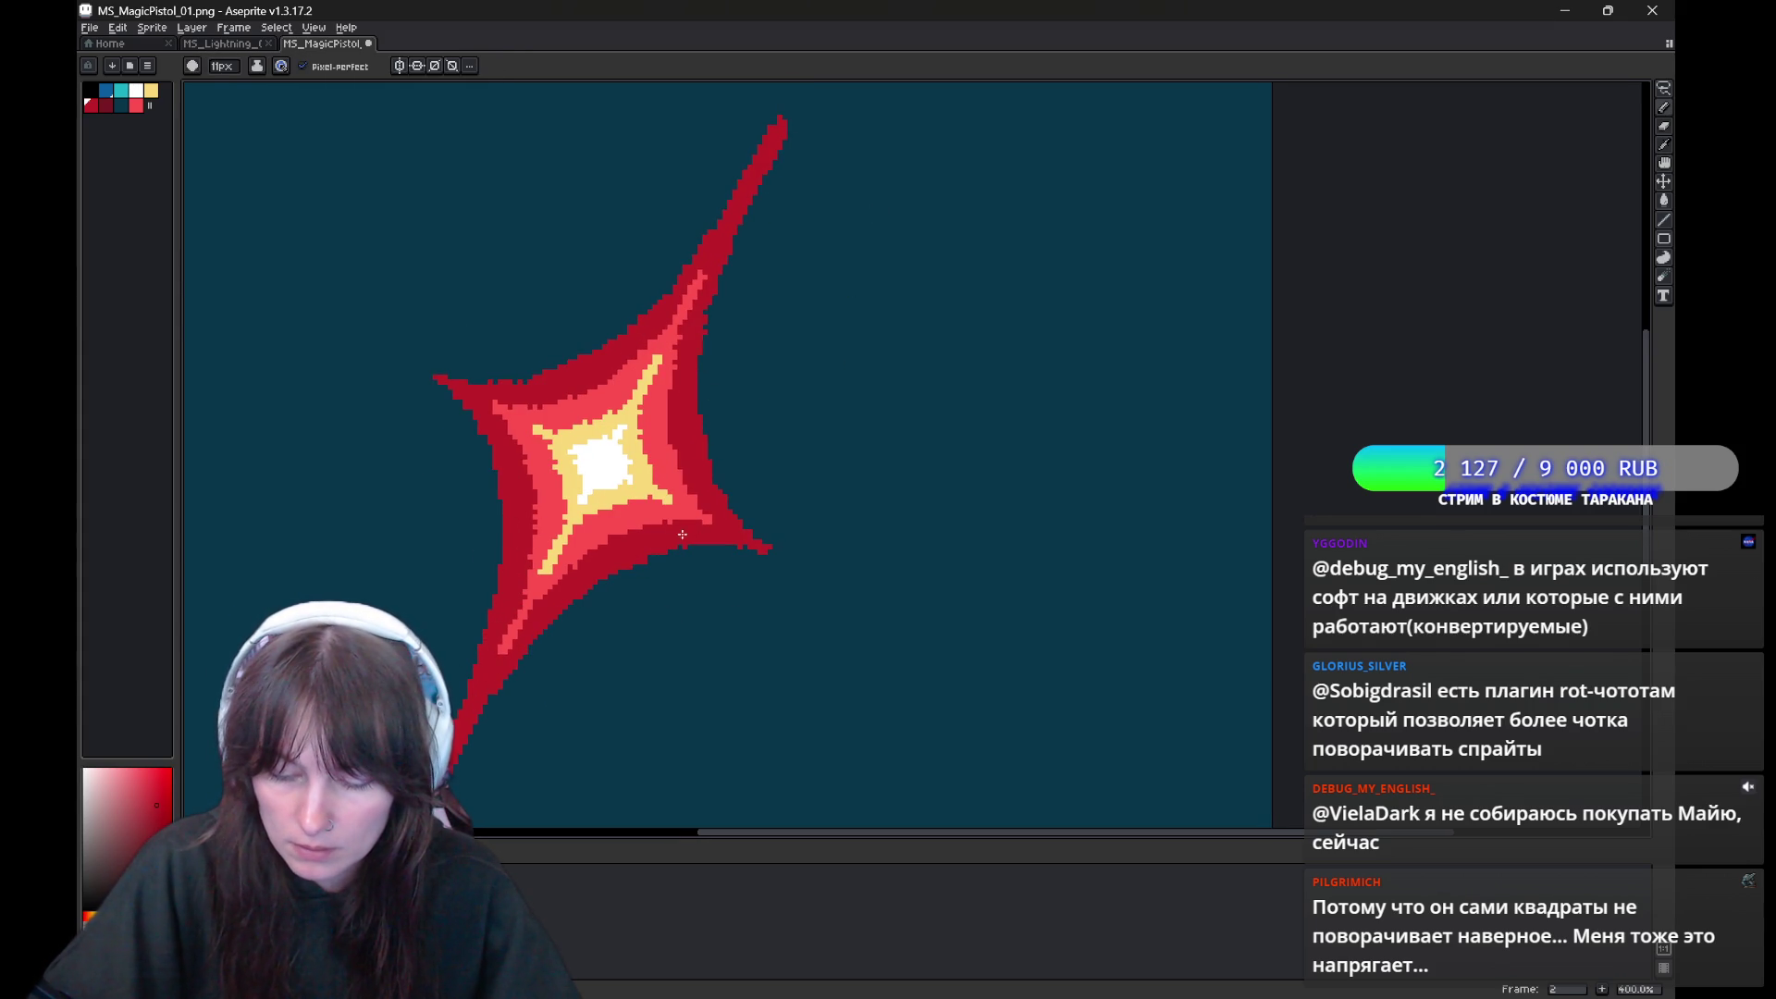
pyautogui.keyDown('alt'); pyautogui.click(530, 547); pyautogui.keyUp('alt')
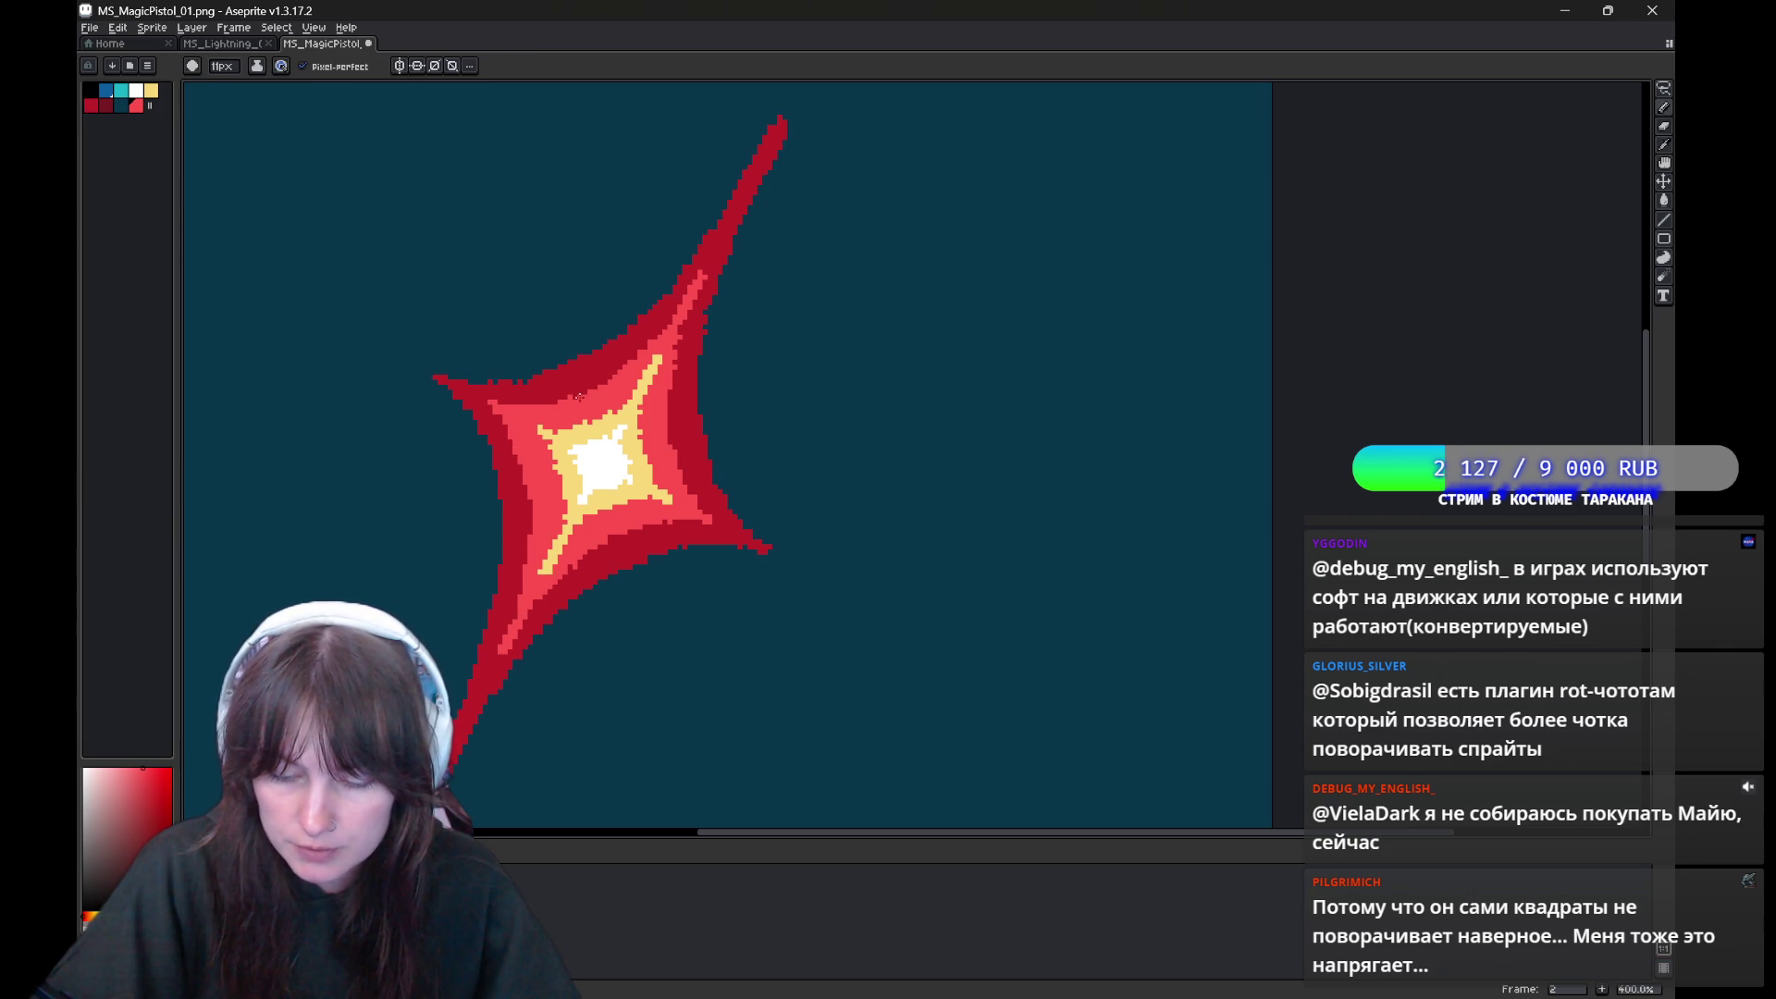
pyautogui.keyDown('alt'); pyautogui.click(468, 387); pyautogui.keyUp('alt')
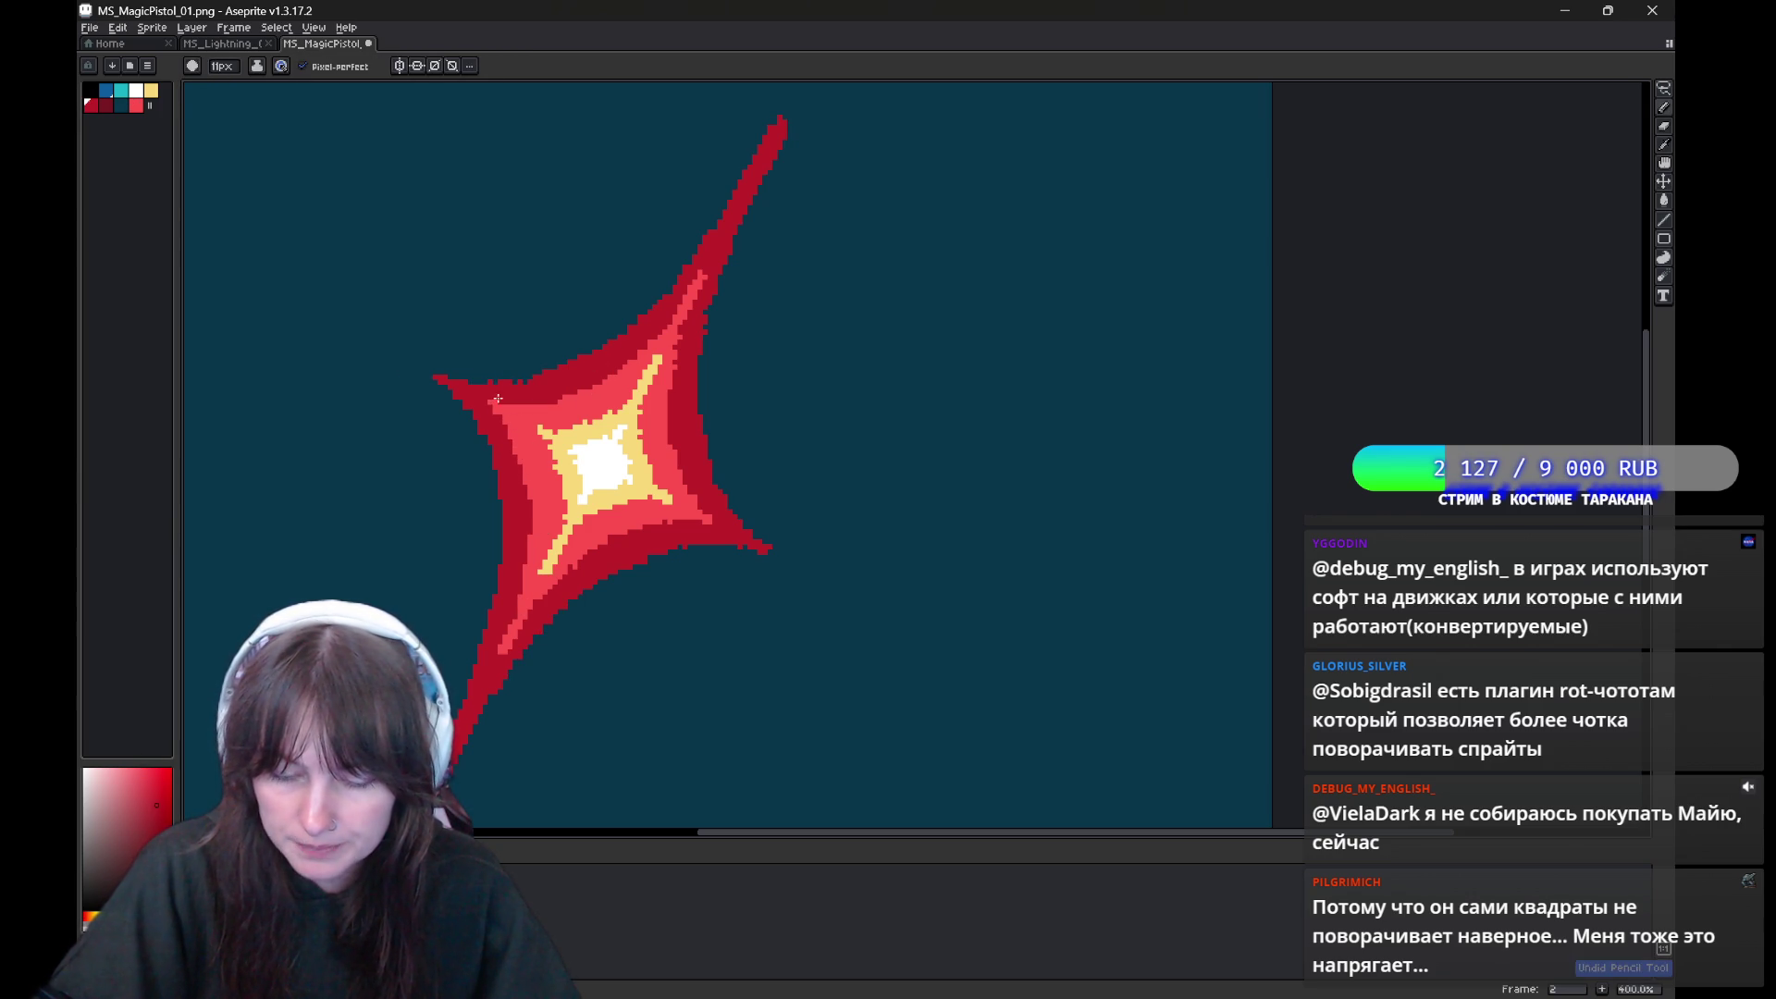
# Switch to the eraser and undo the last erase stroke
pyautogui.moveTo(737, 294); pyautogui.dragTo(701, 337)
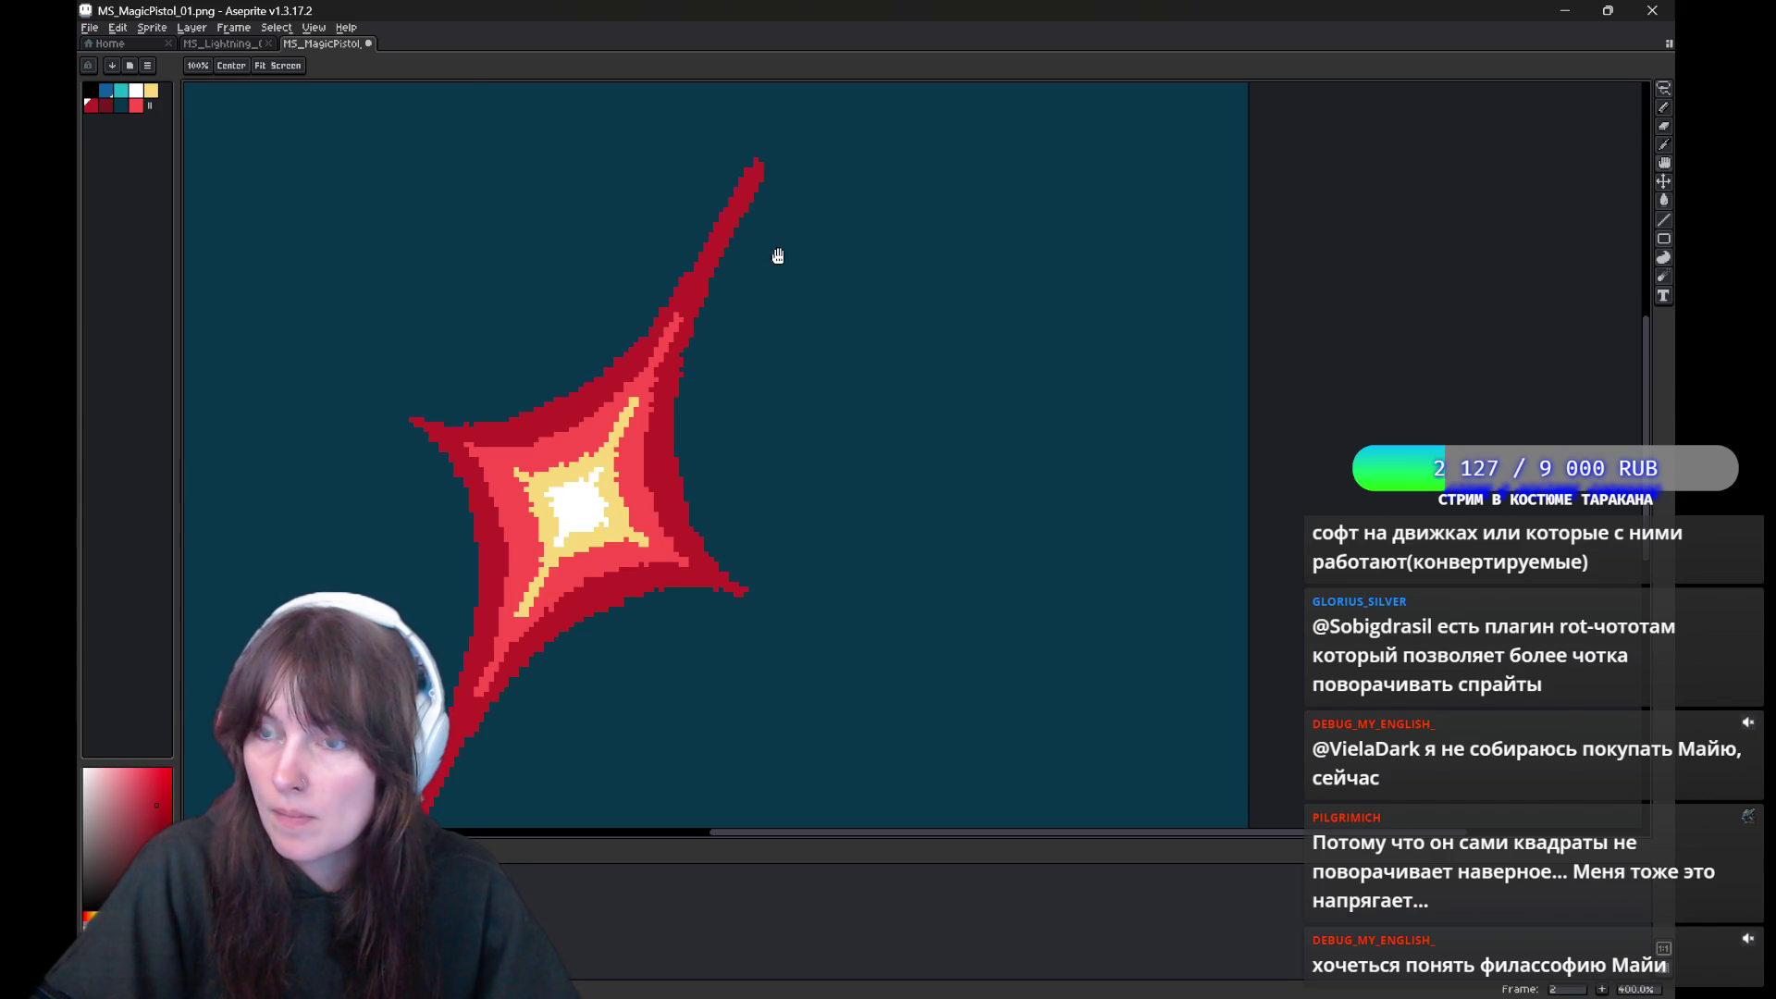
pyautogui.press('b')
pyautogui.press('e')
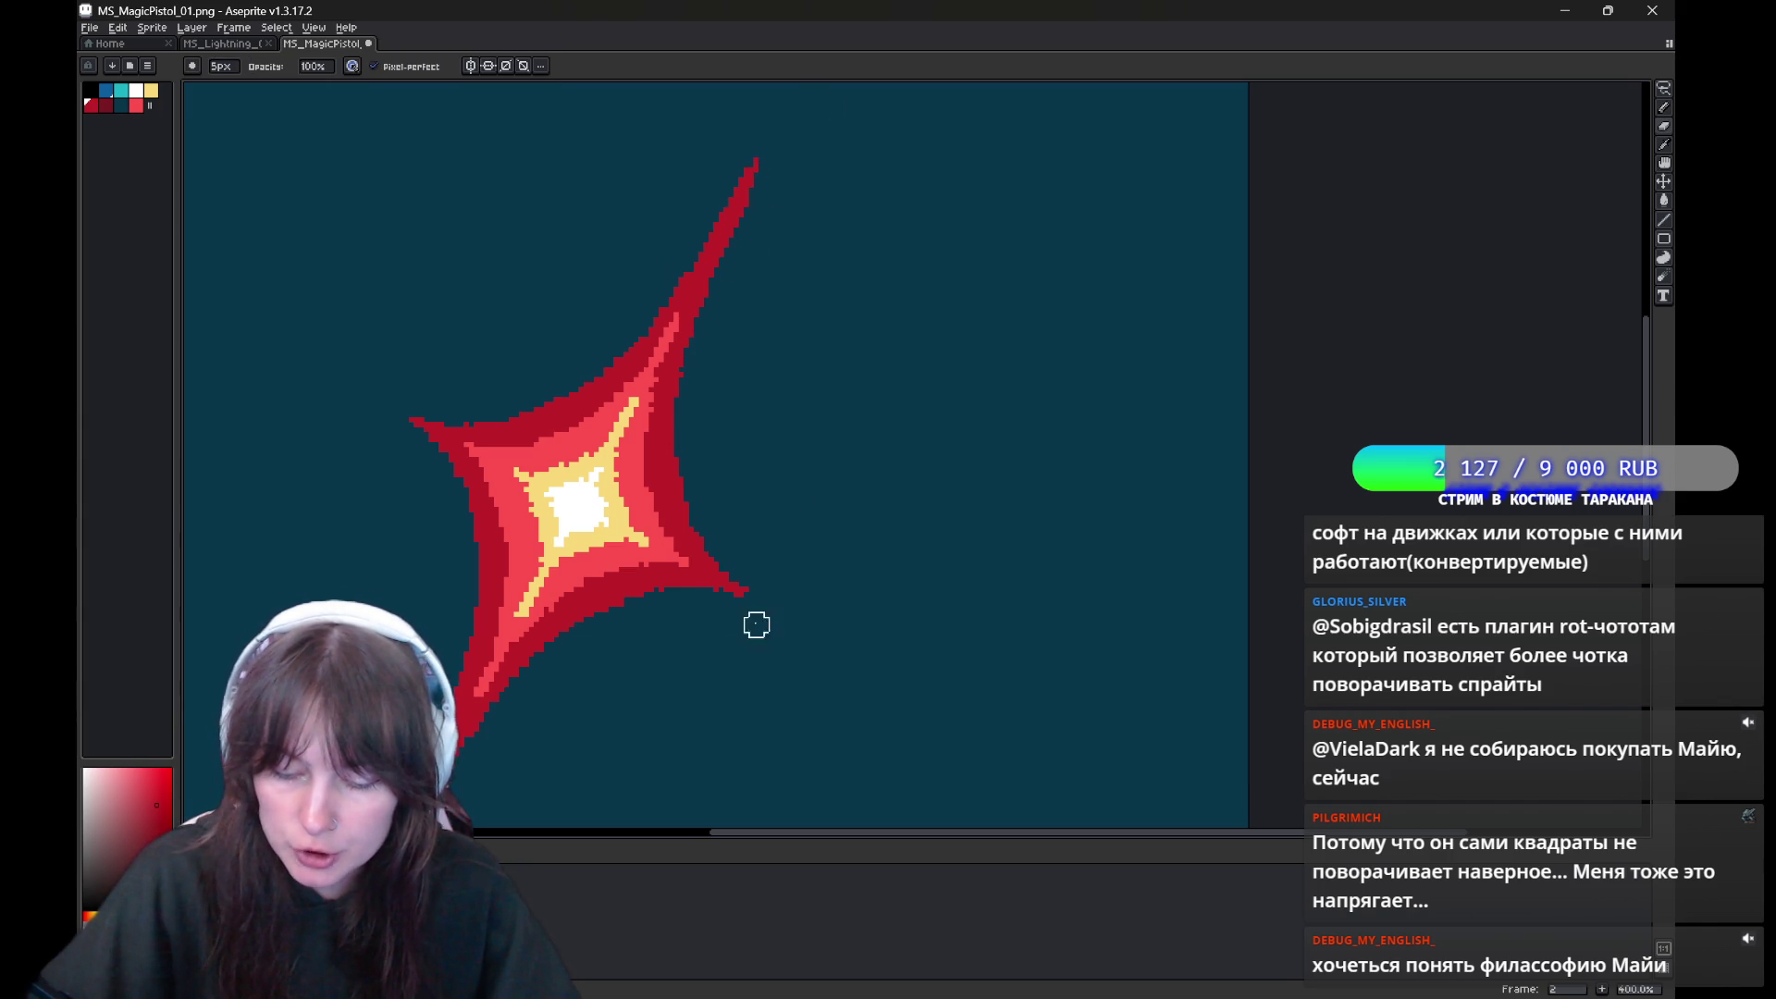
pyautogui.scroll(-3, 702, 449)
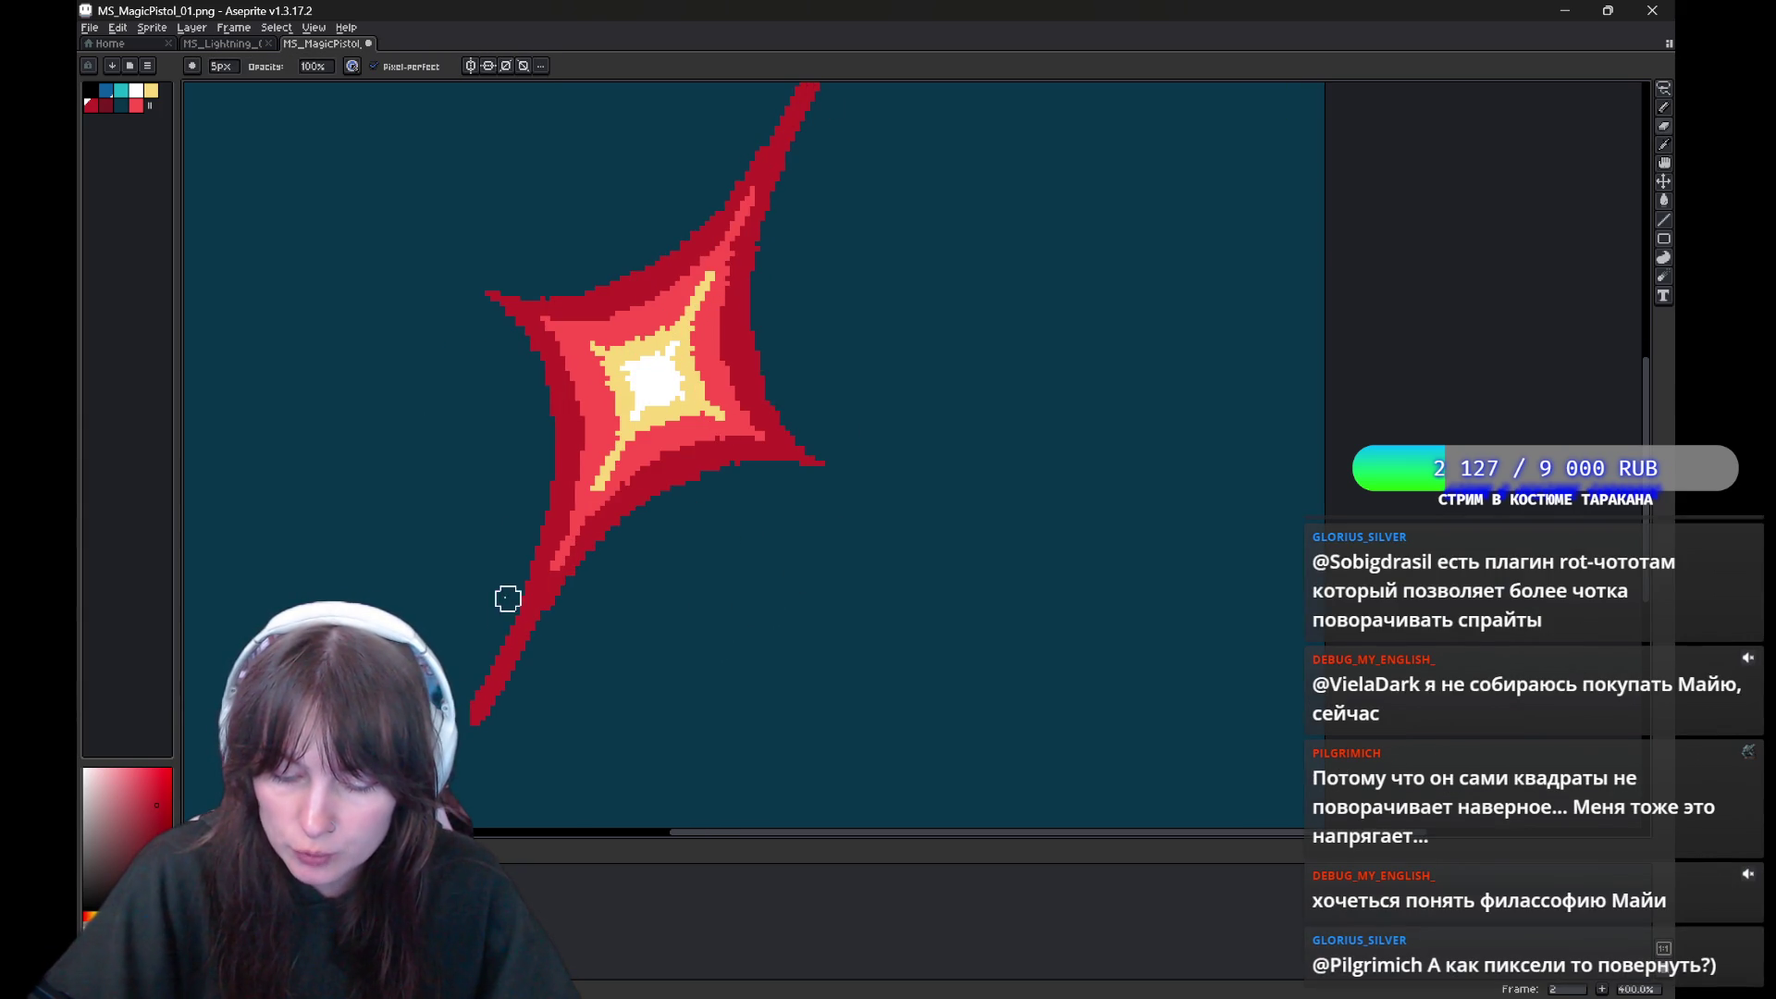
pyautogui.hotkey('ctrl', 'z')
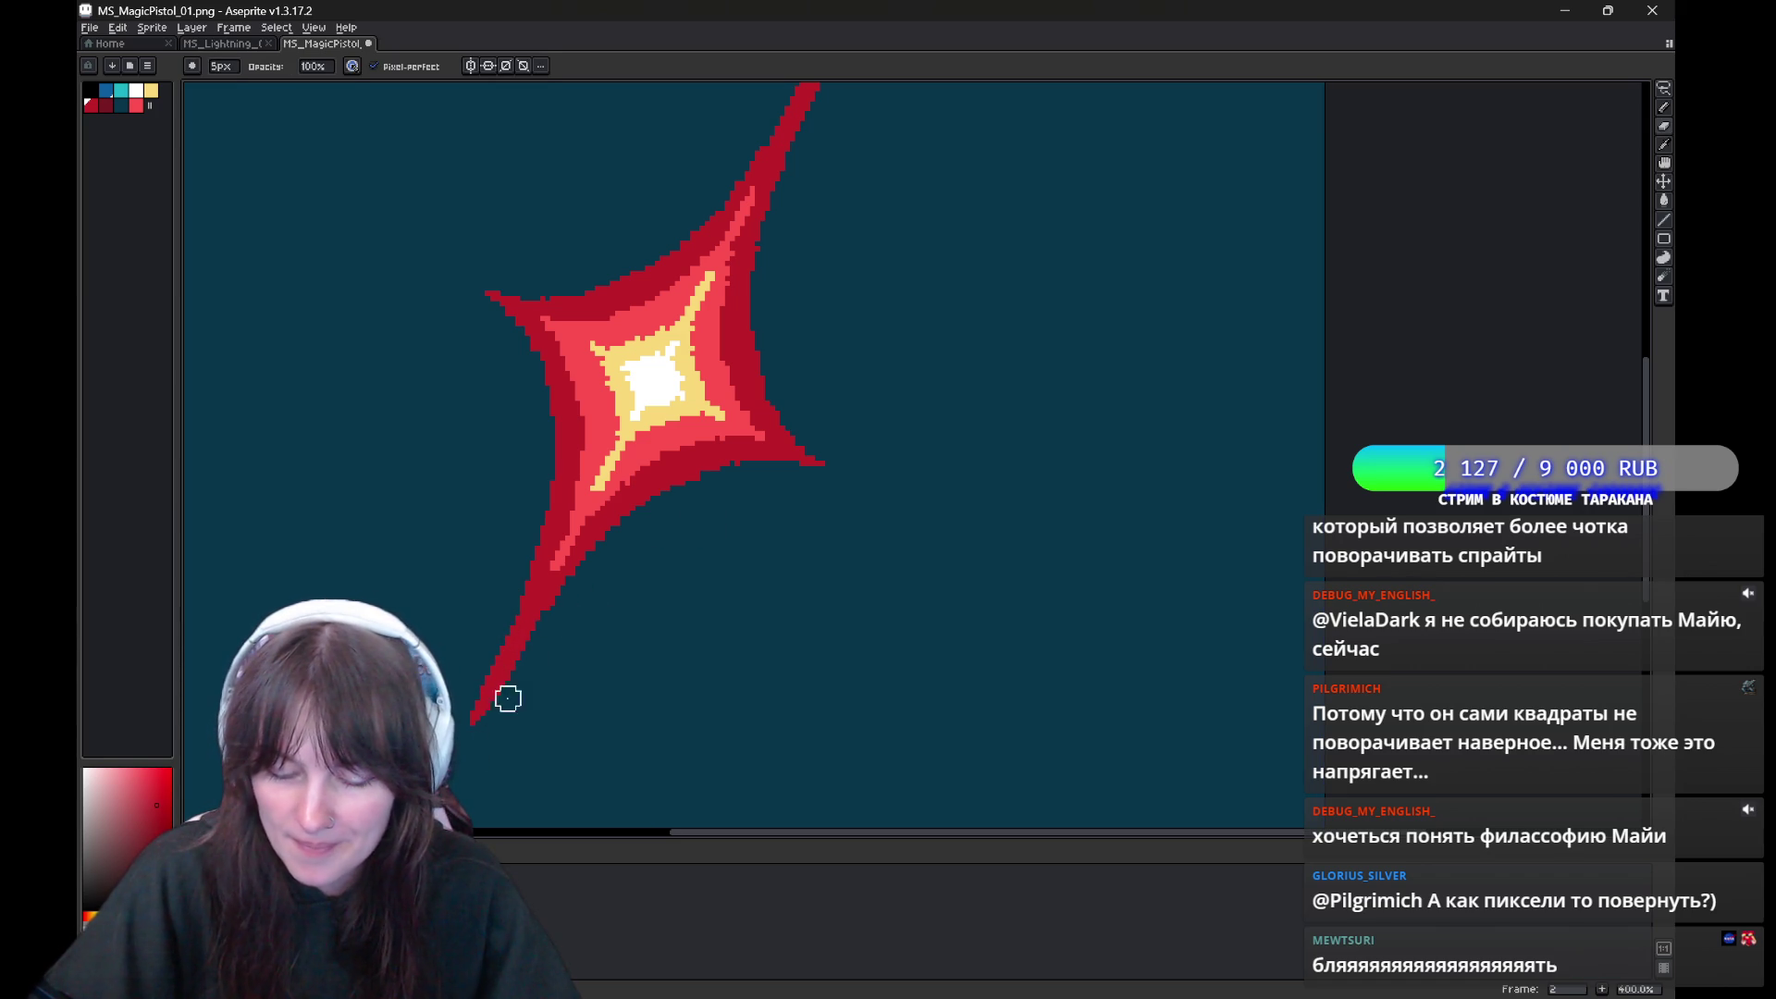
# Sample the star's dark red, light yellow and red while repositioning the view
pyautogui.moveTo(728, 509); pyautogui.dragTo(652, 597)
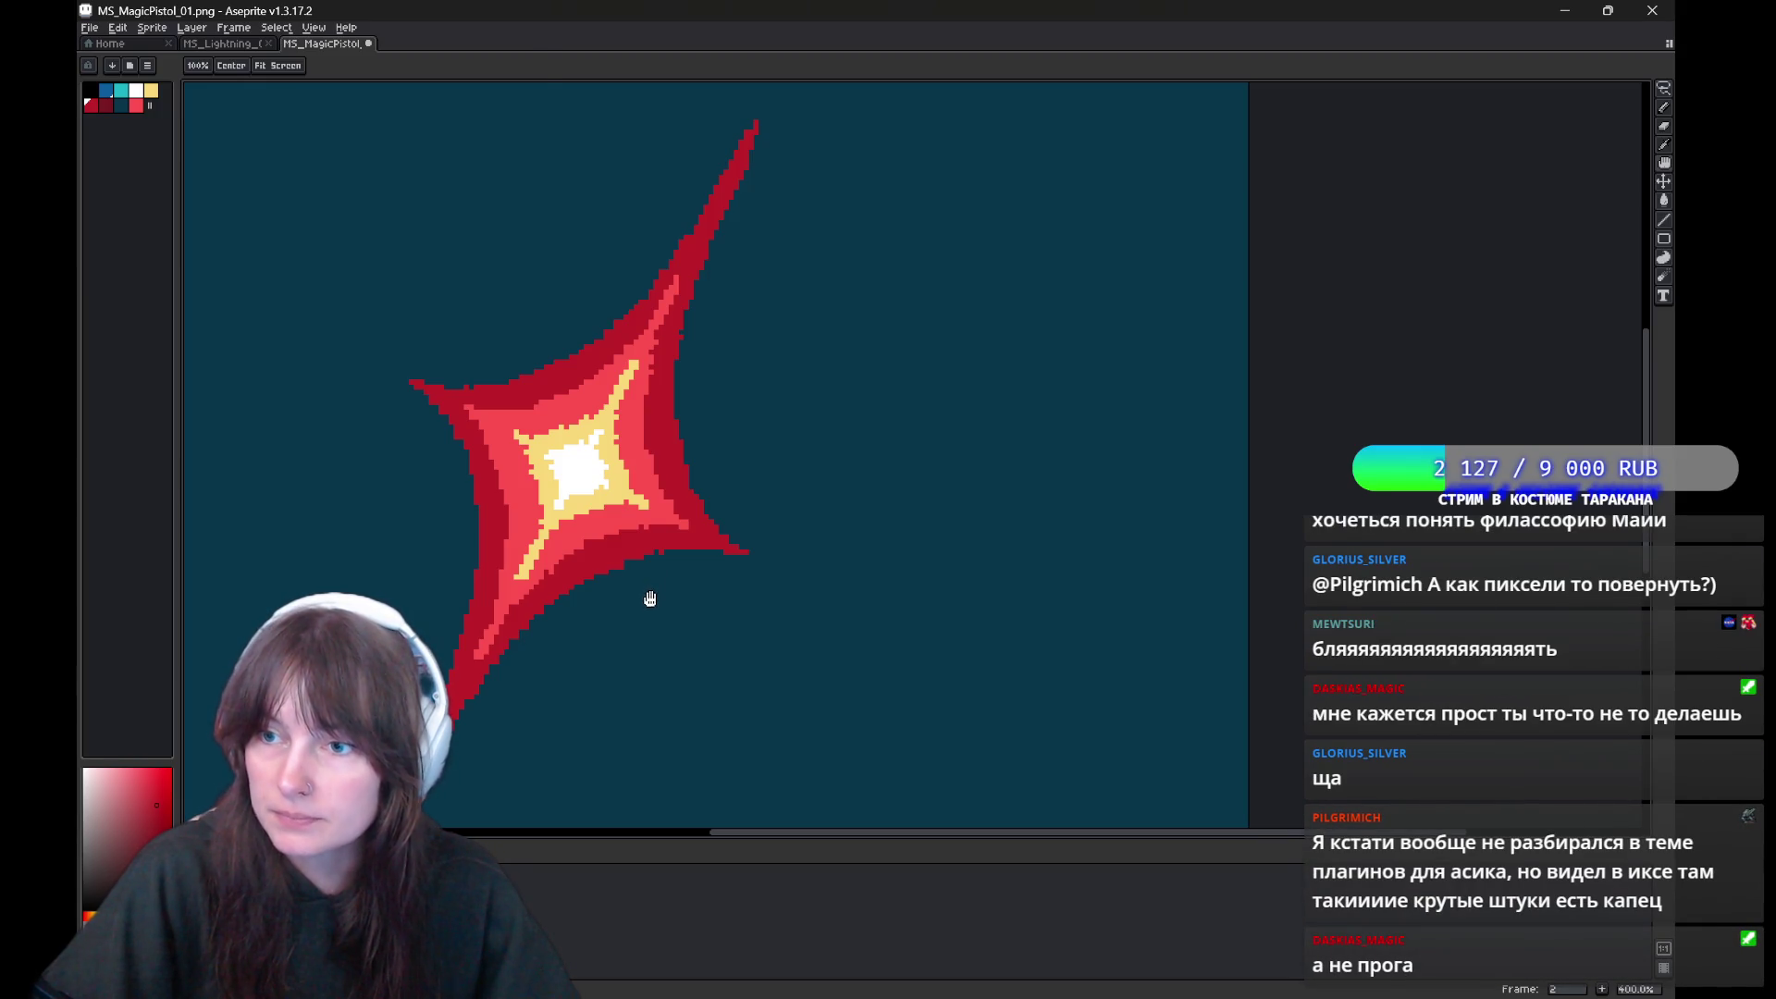
pyautogui.keyDown('alt'); pyautogui.click(477, 669); pyautogui.keyUp('alt')
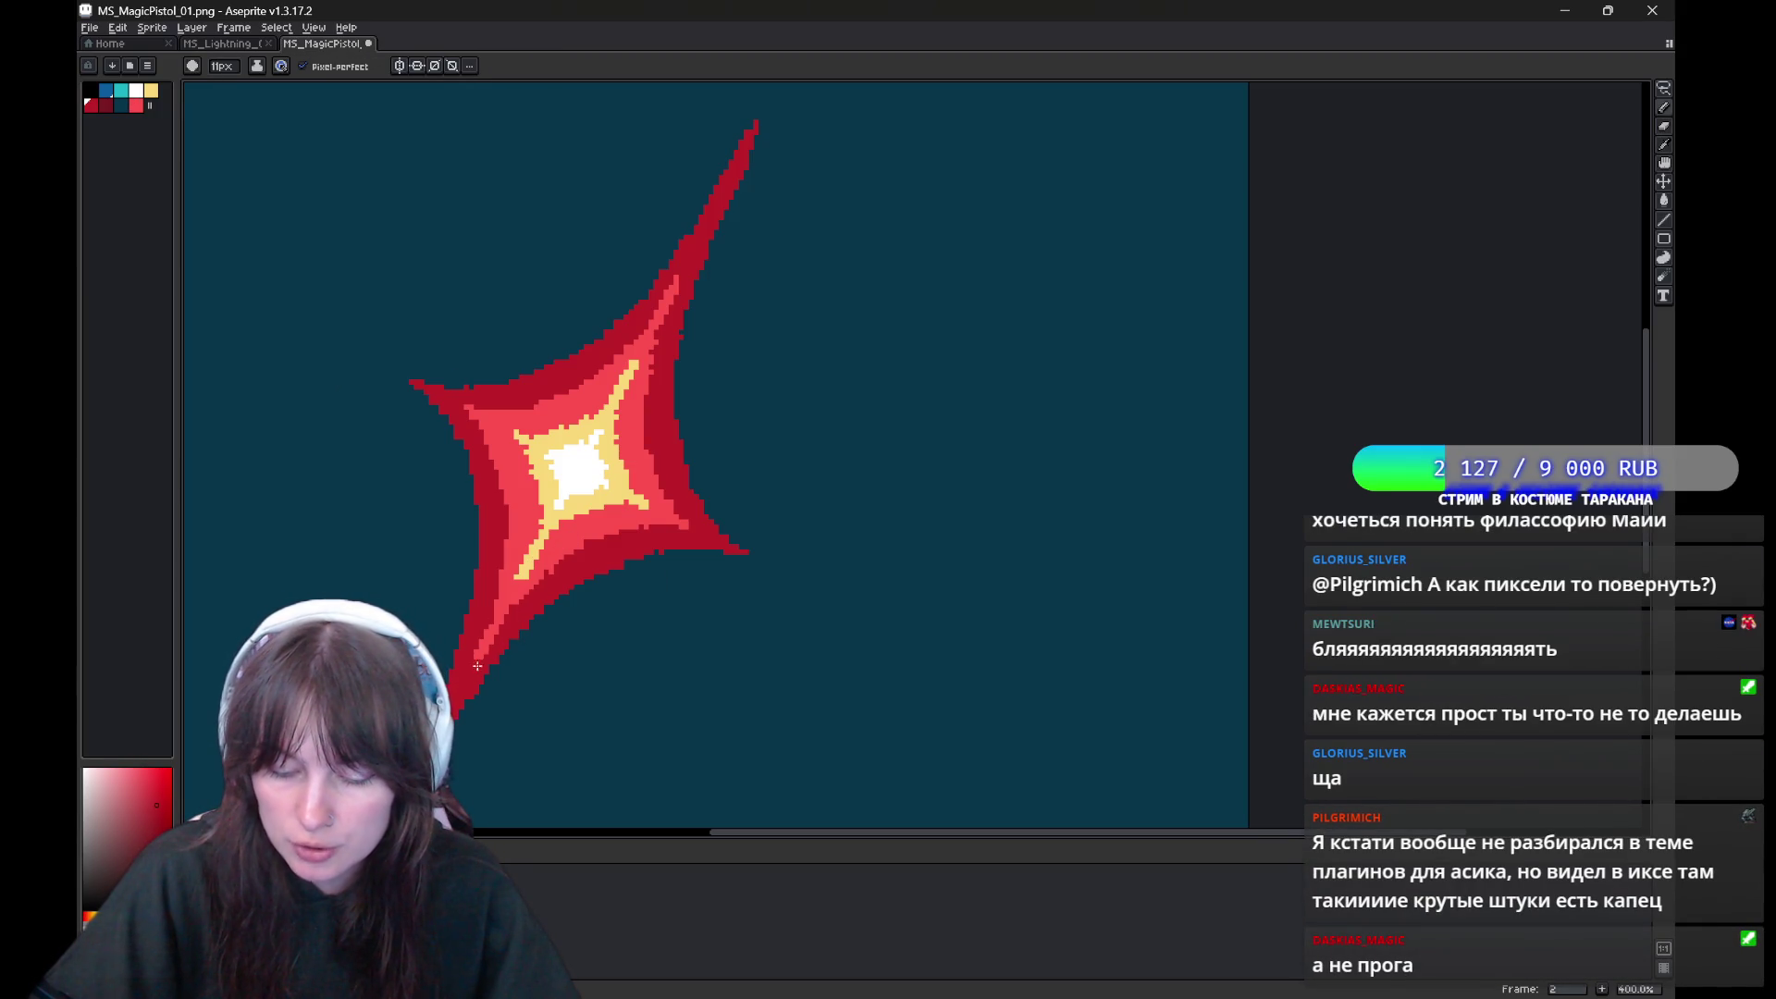
pyautogui.moveTo(535, 607); pyautogui.dragTo(511, 657)
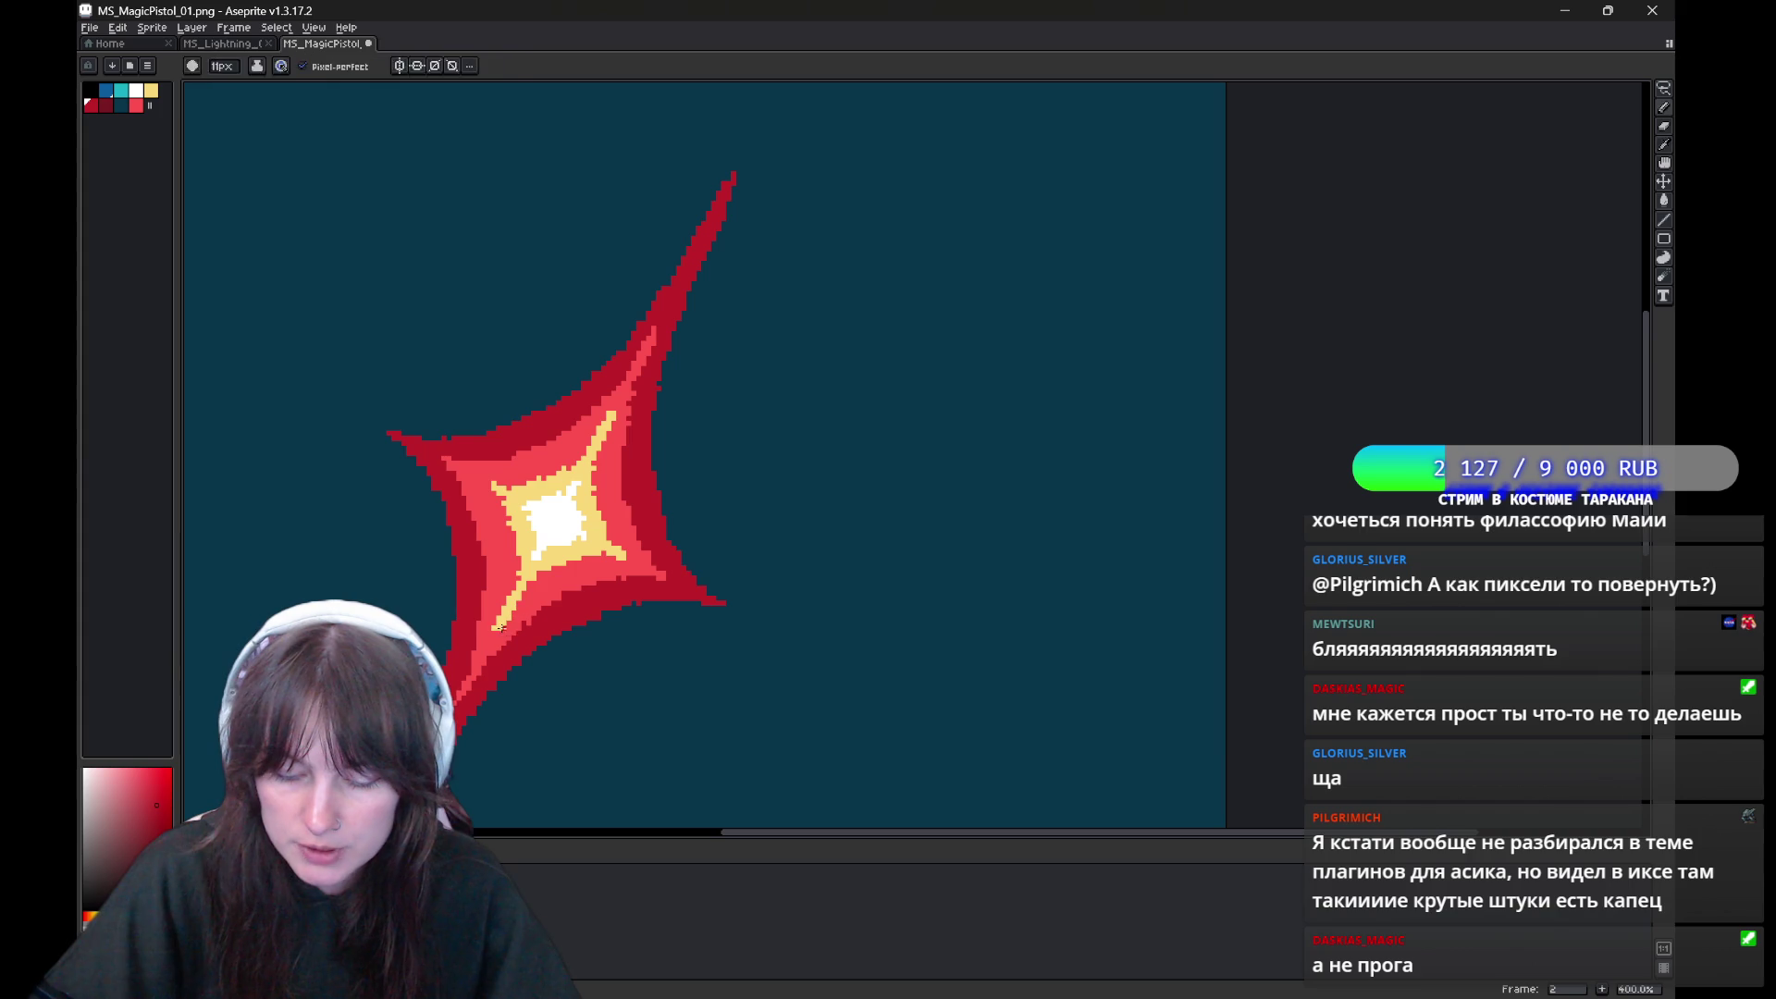
pyautogui.keyDown('alt'); pyautogui.click(518, 533); pyautogui.keyUp('alt')
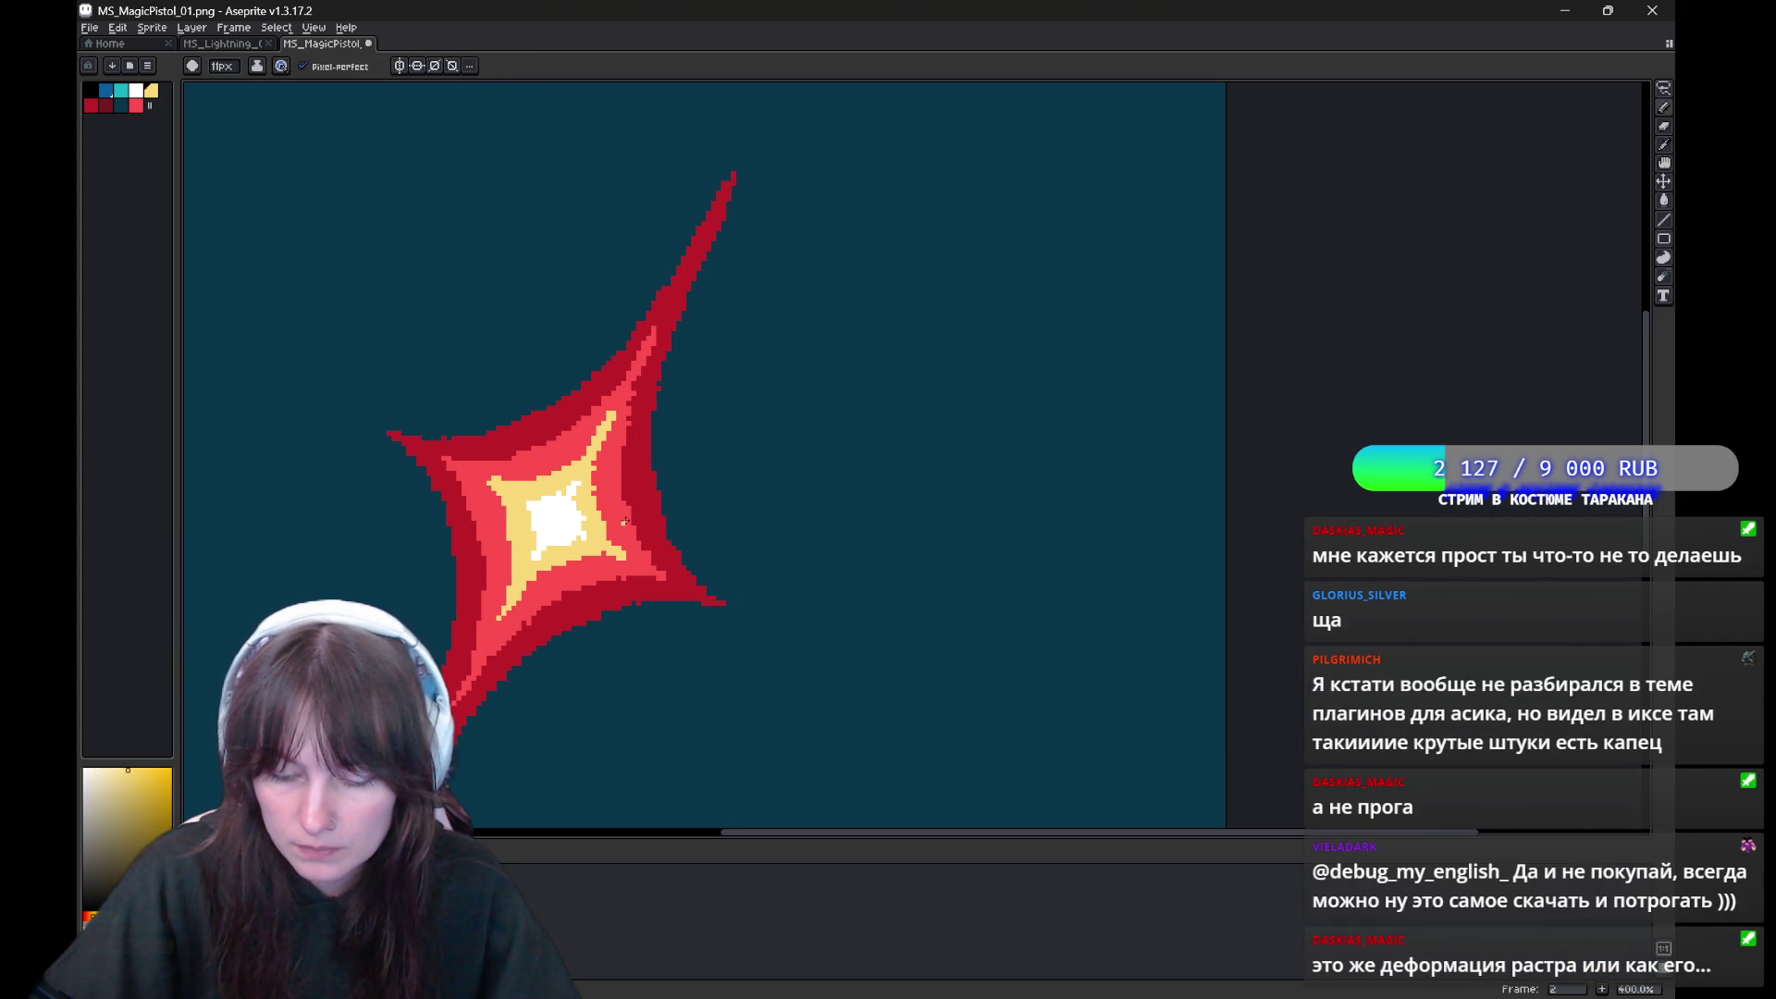
pyautogui.moveTo(868, 307); pyautogui.dragTo(926, 221)
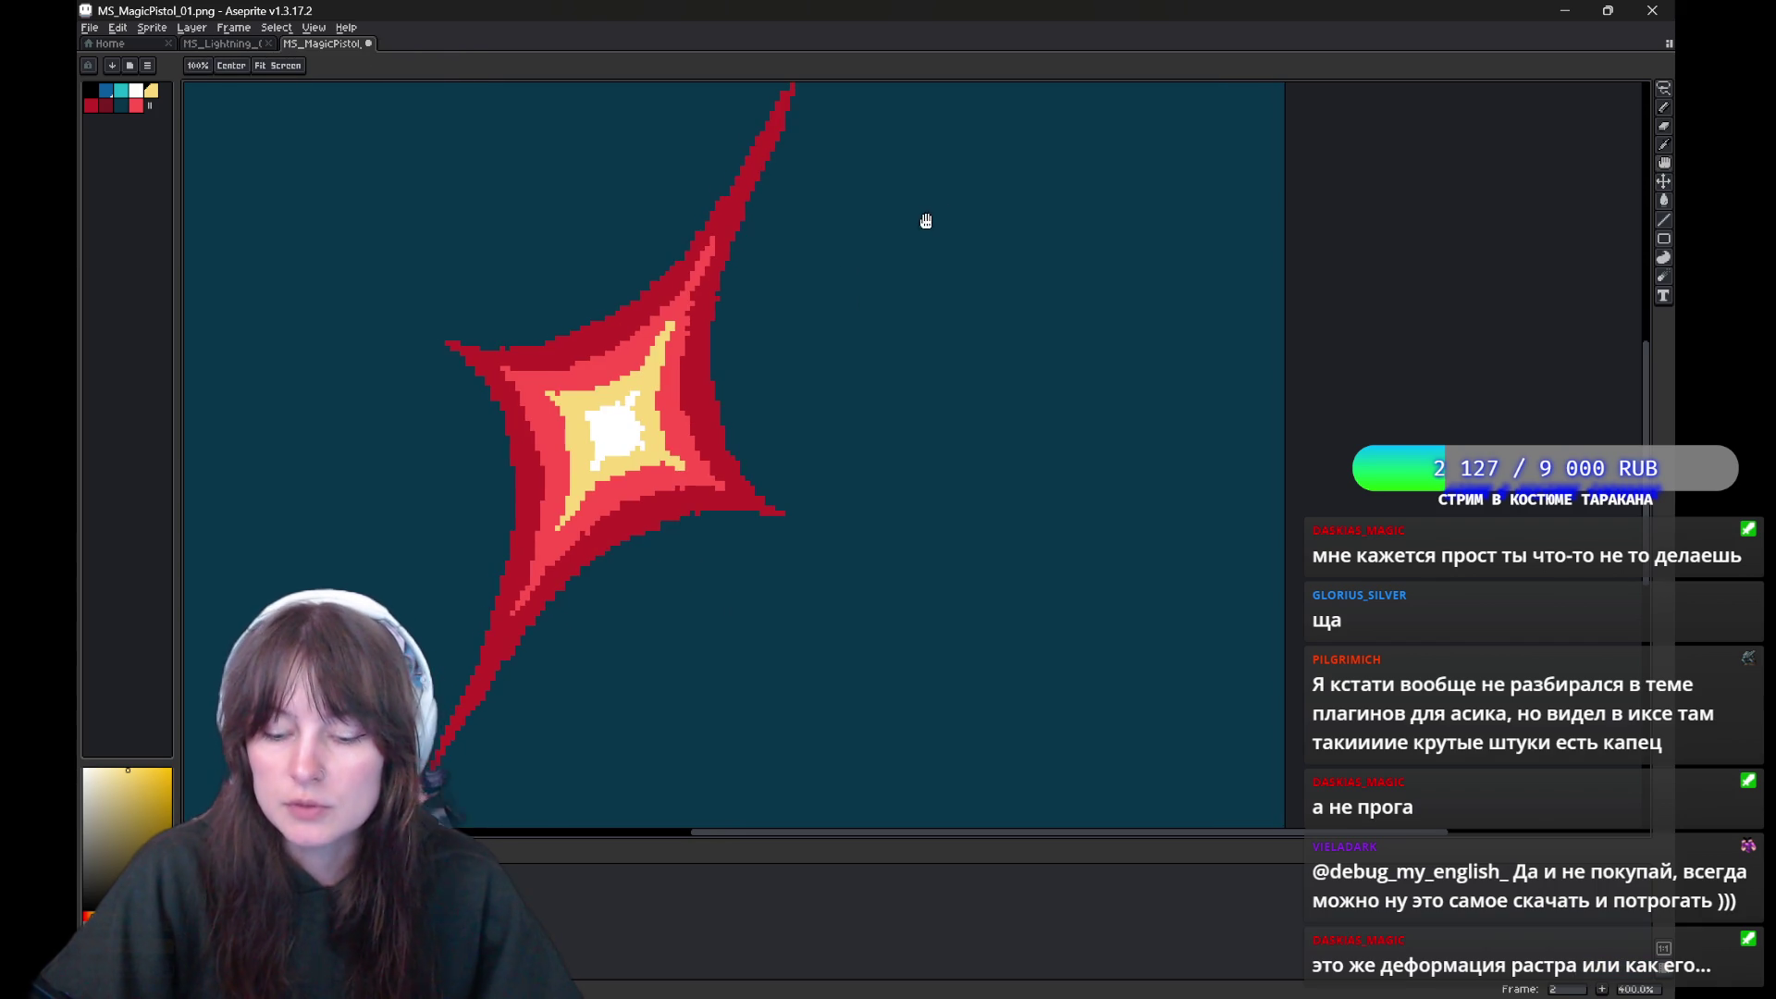
pyautogui.keyDown('alt'); pyautogui.click(480, 352); pyautogui.keyUp('alt')
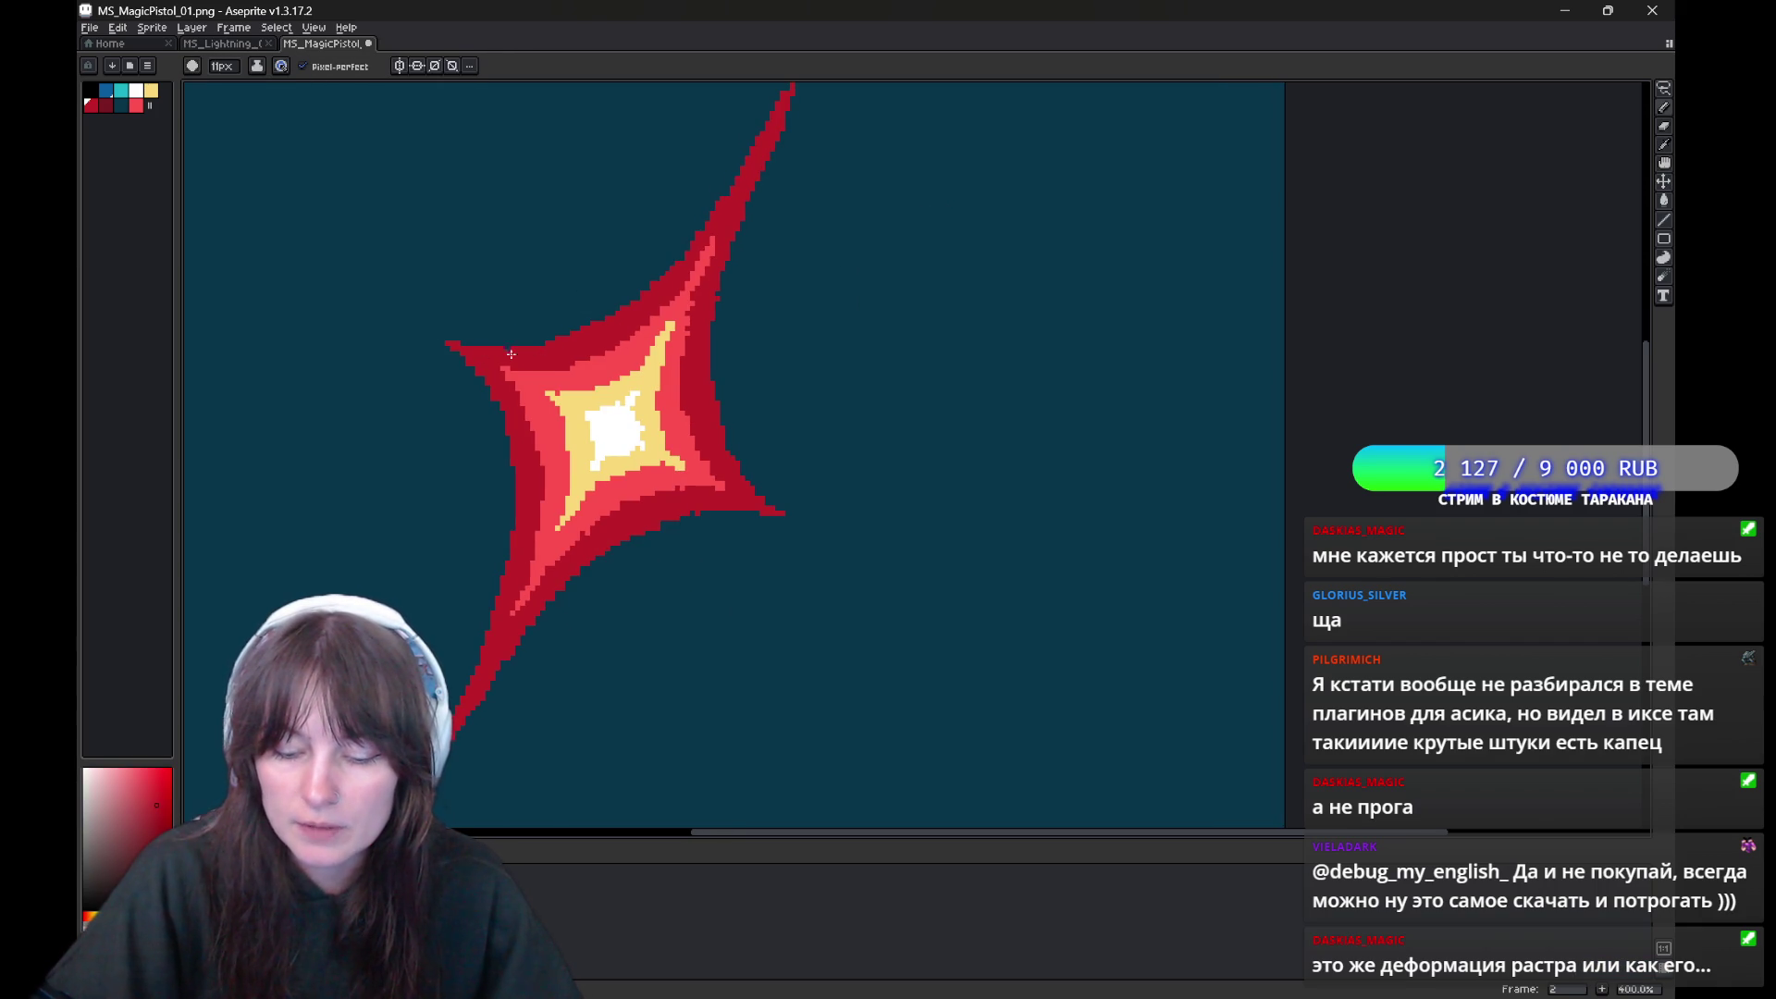
pyautogui.moveTo(729, 295); pyautogui.dragTo(702, 364)
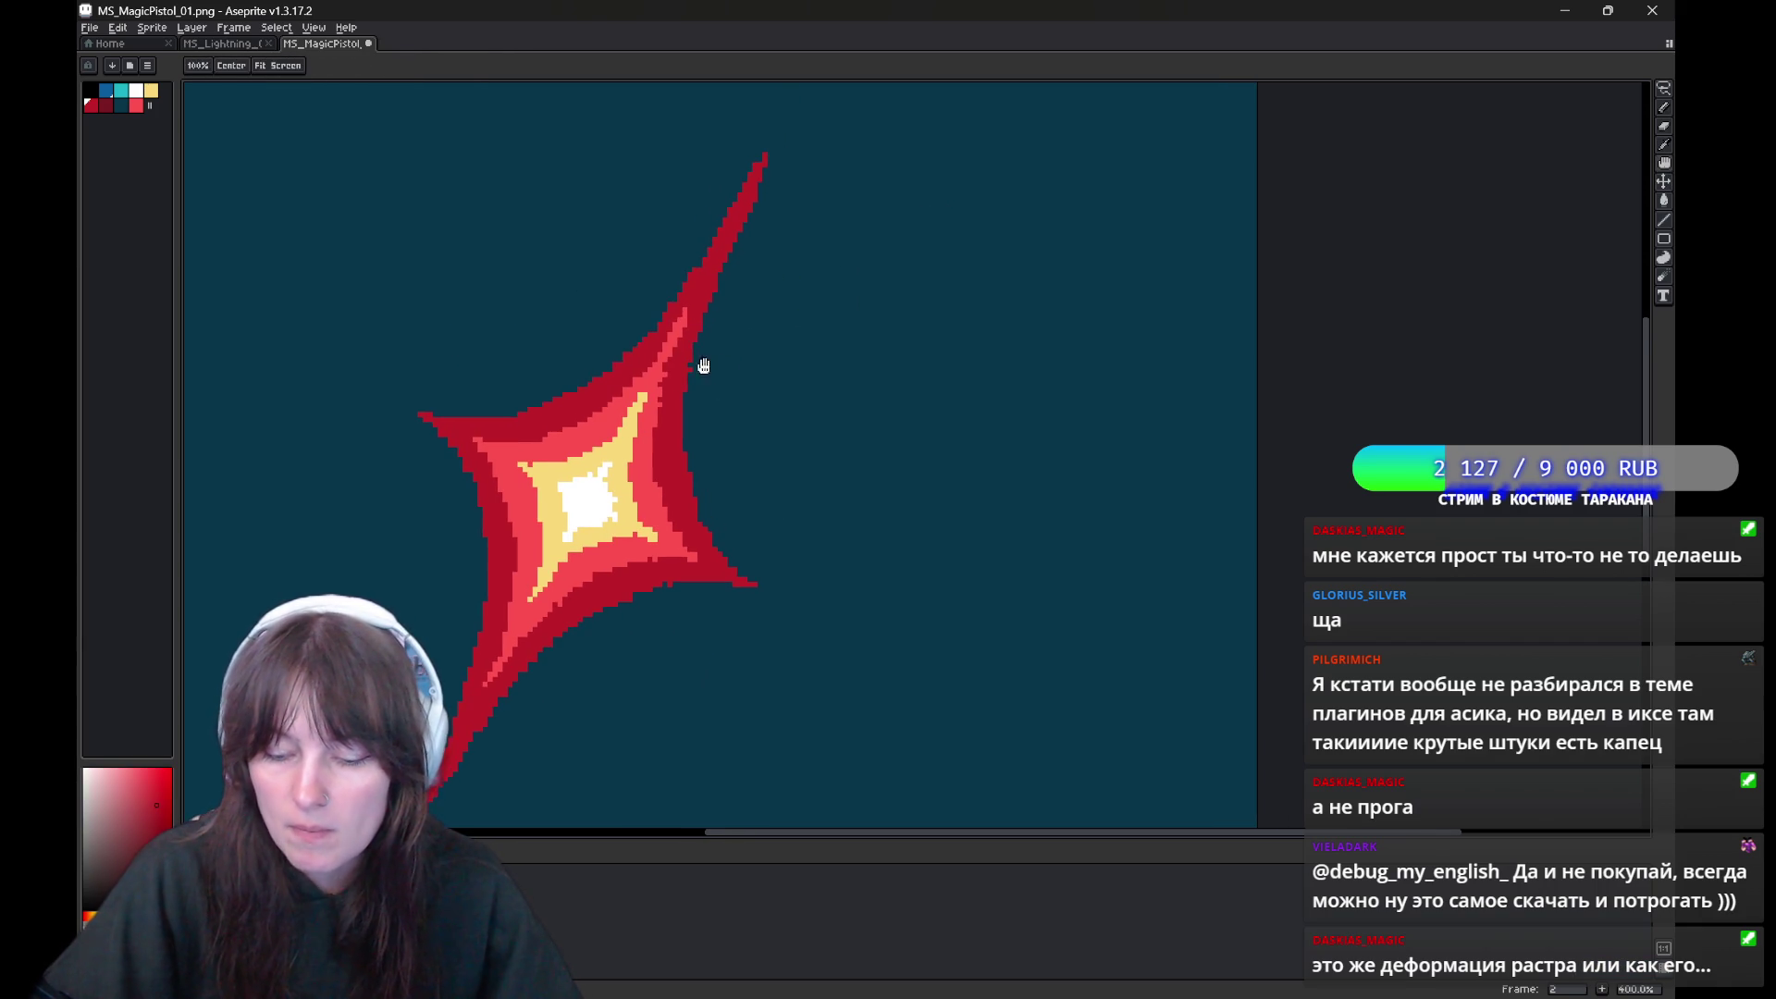
# Alt-sample the upper arm and yellow colours, then go back to frame 1
pyautogui.press('alt')
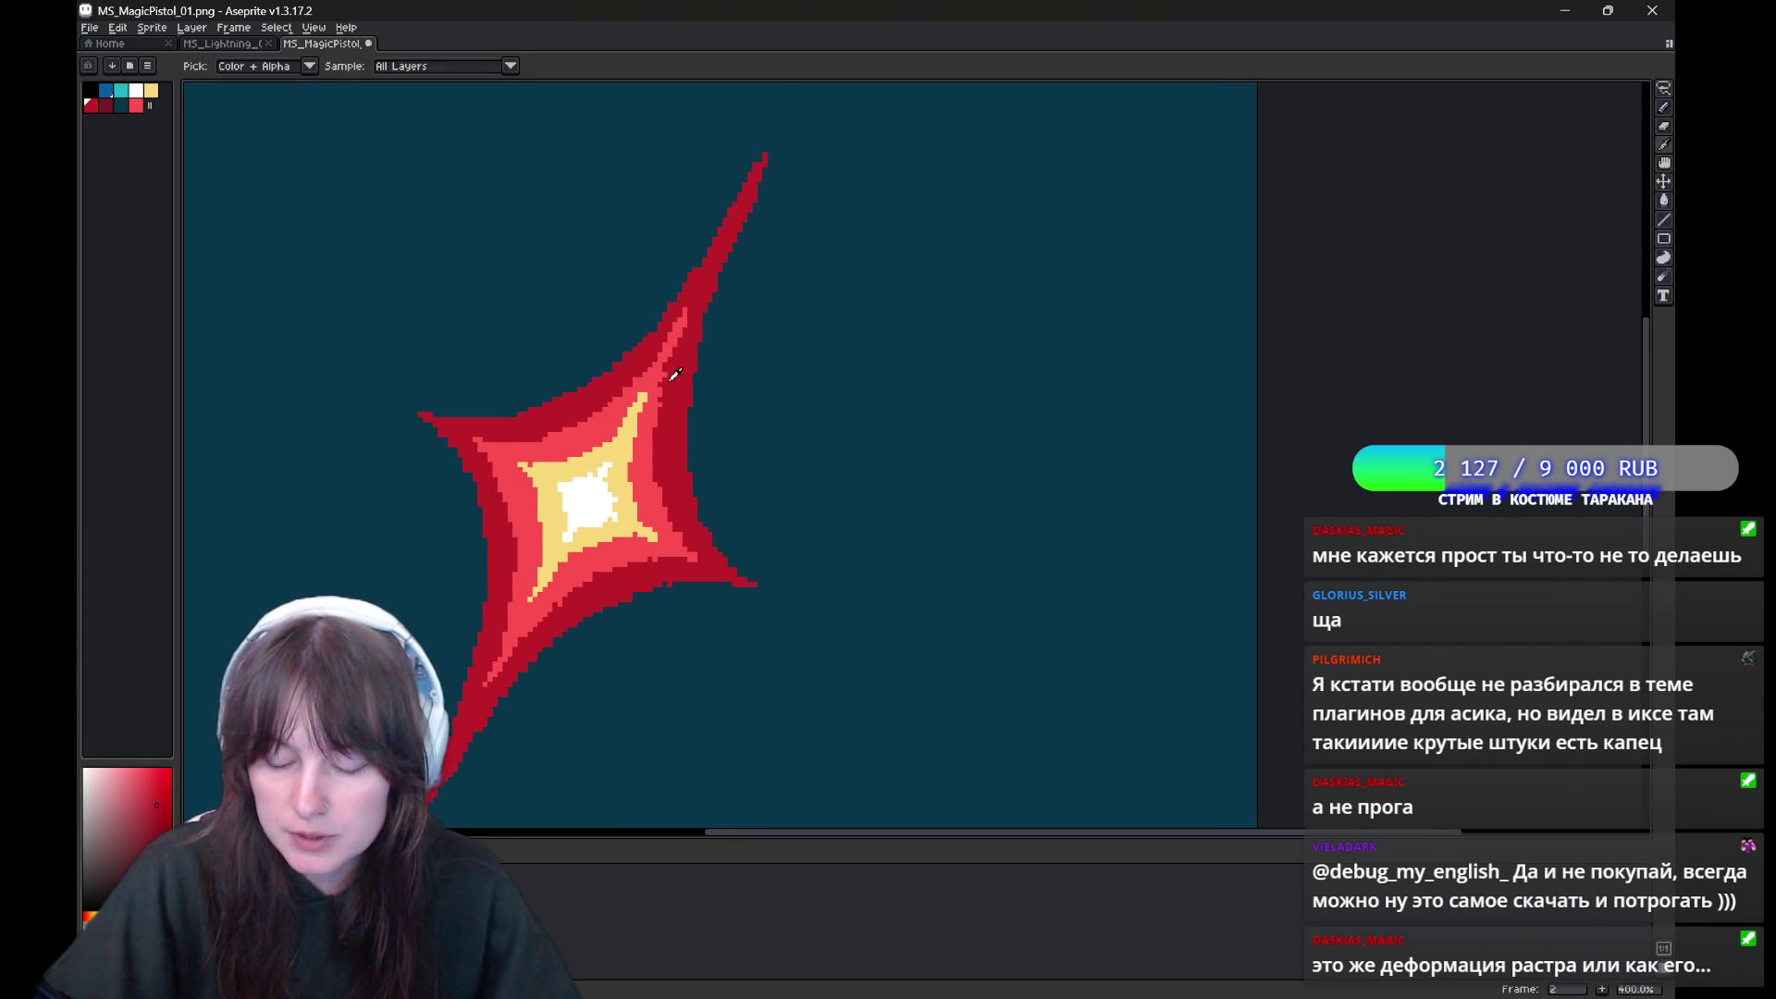
pyautogui.keyDown('alt'); pyautogui.click(662, 386); pyautogui.keyUp('alt')
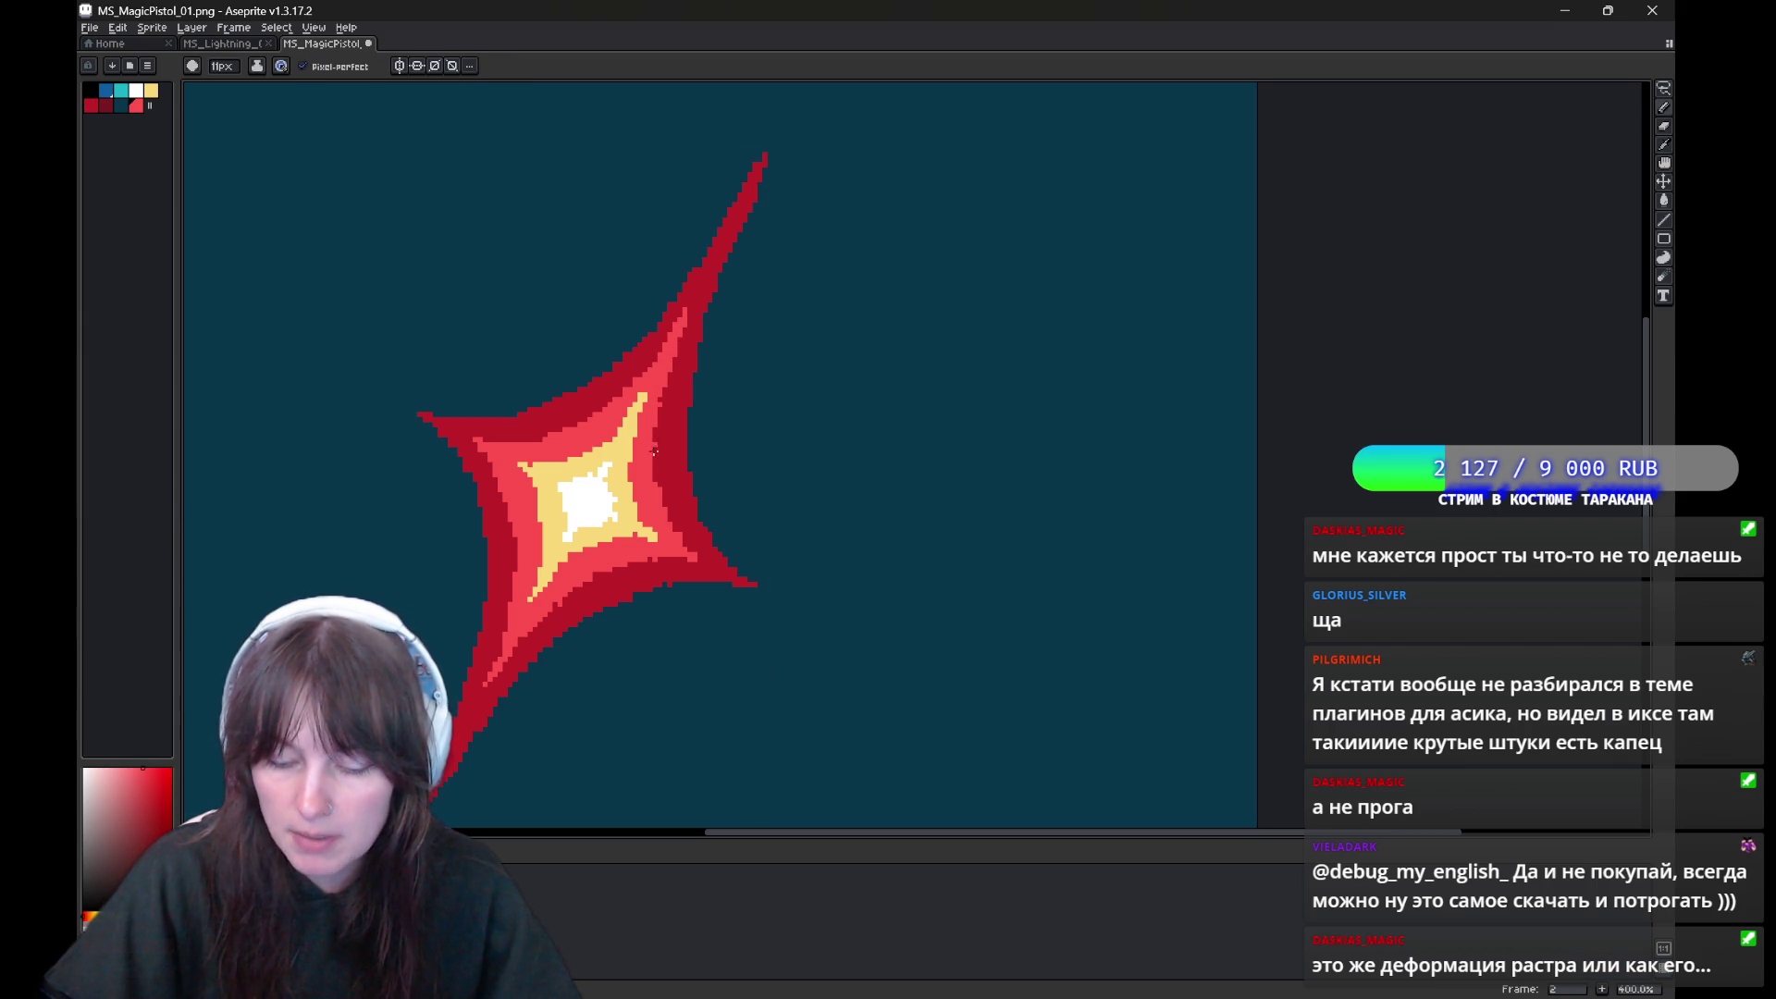
pyautogui.press('alt')
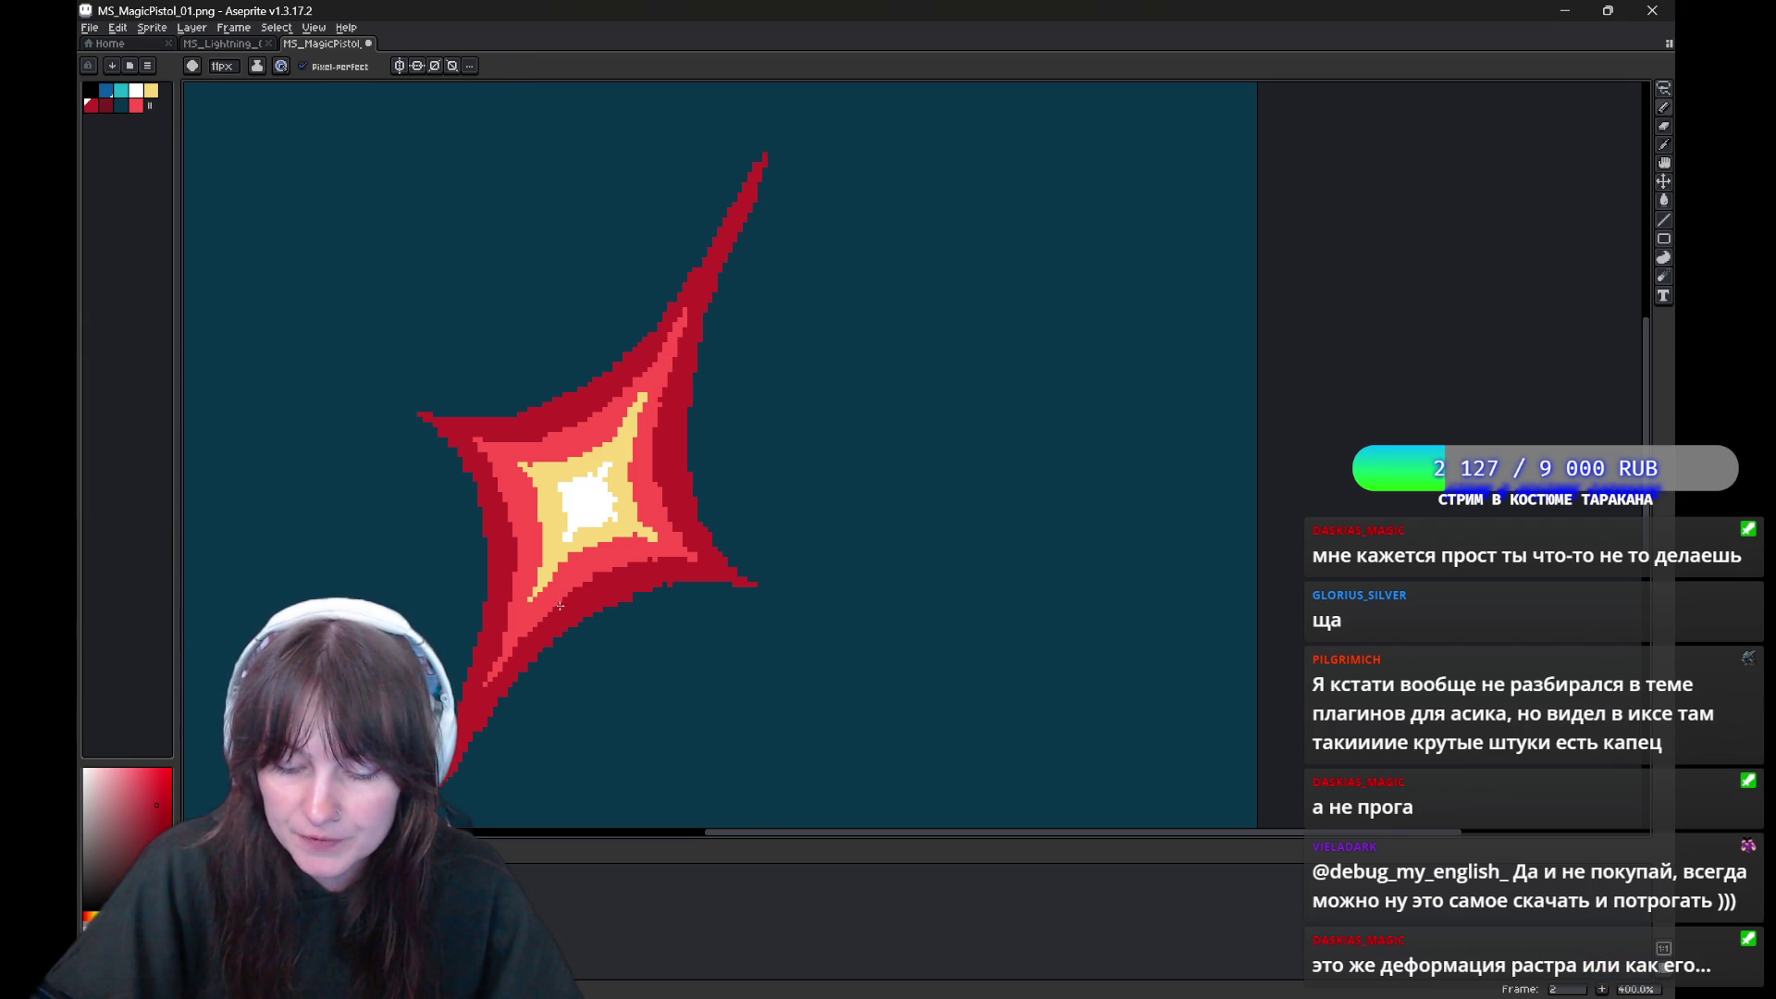
pyautogui.keyDown('alt'); pyautogui.click(638, 519); pyautogui.keyUp('alt')
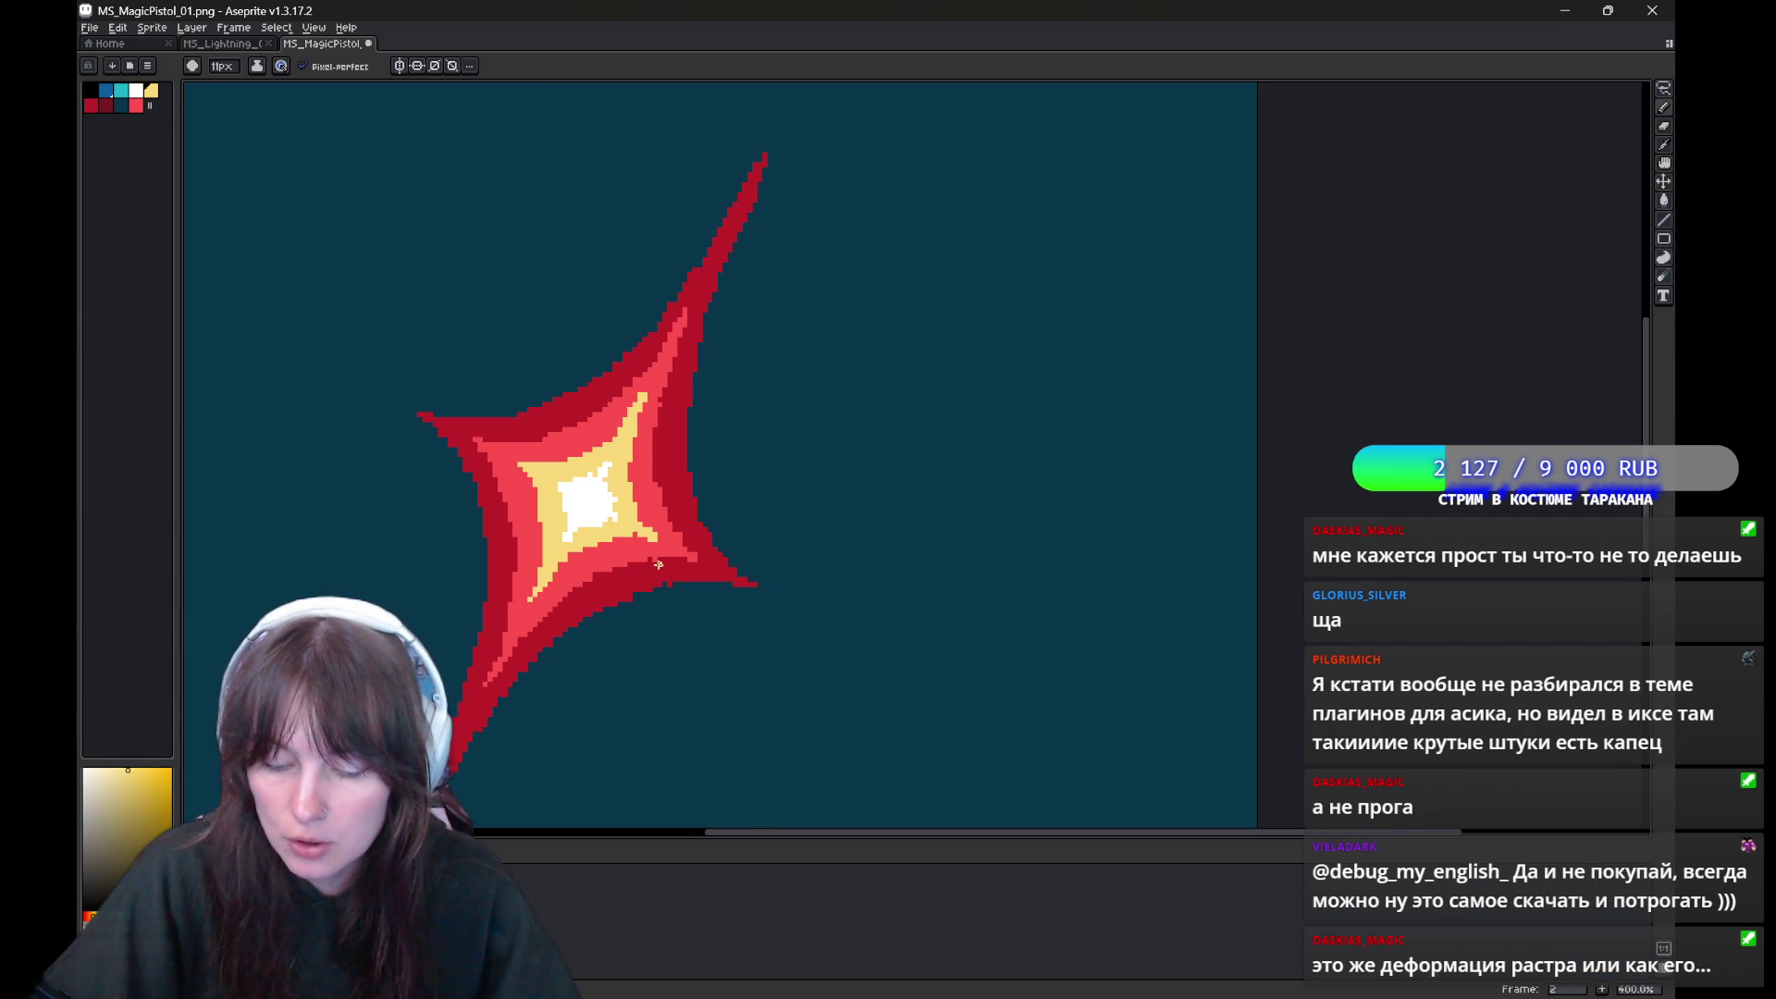
pyautogui.press('alt')
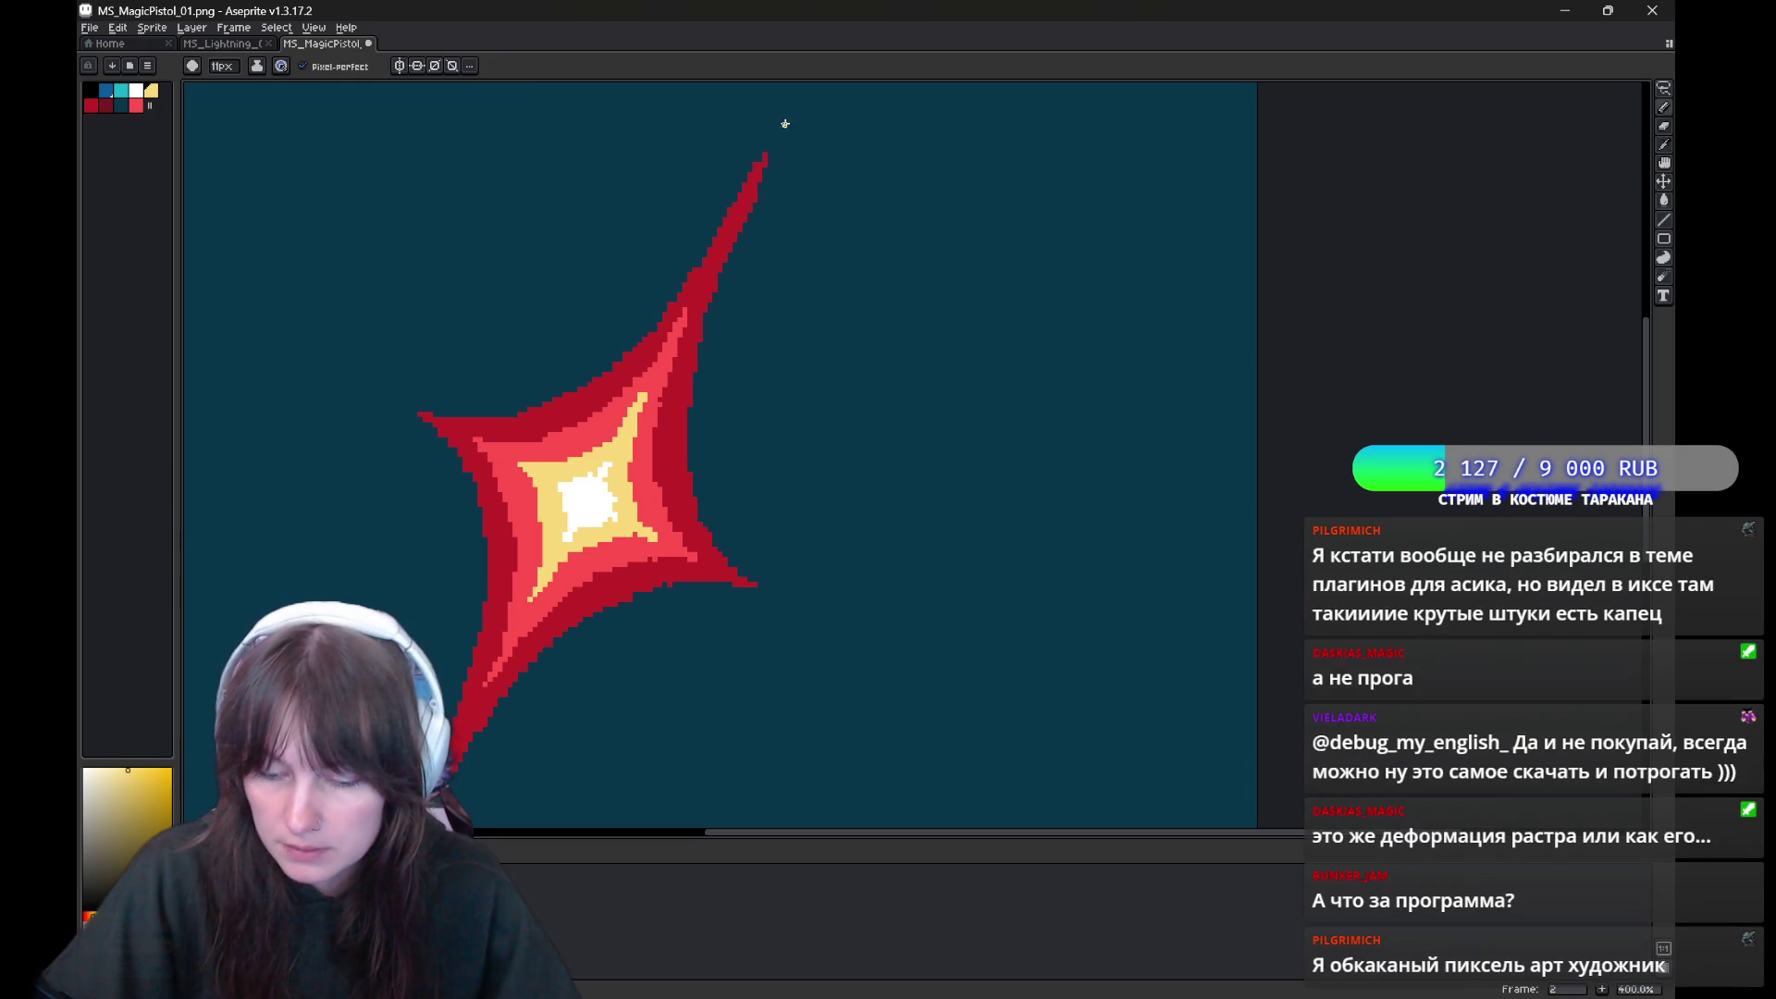
pyautogui.press('Left')
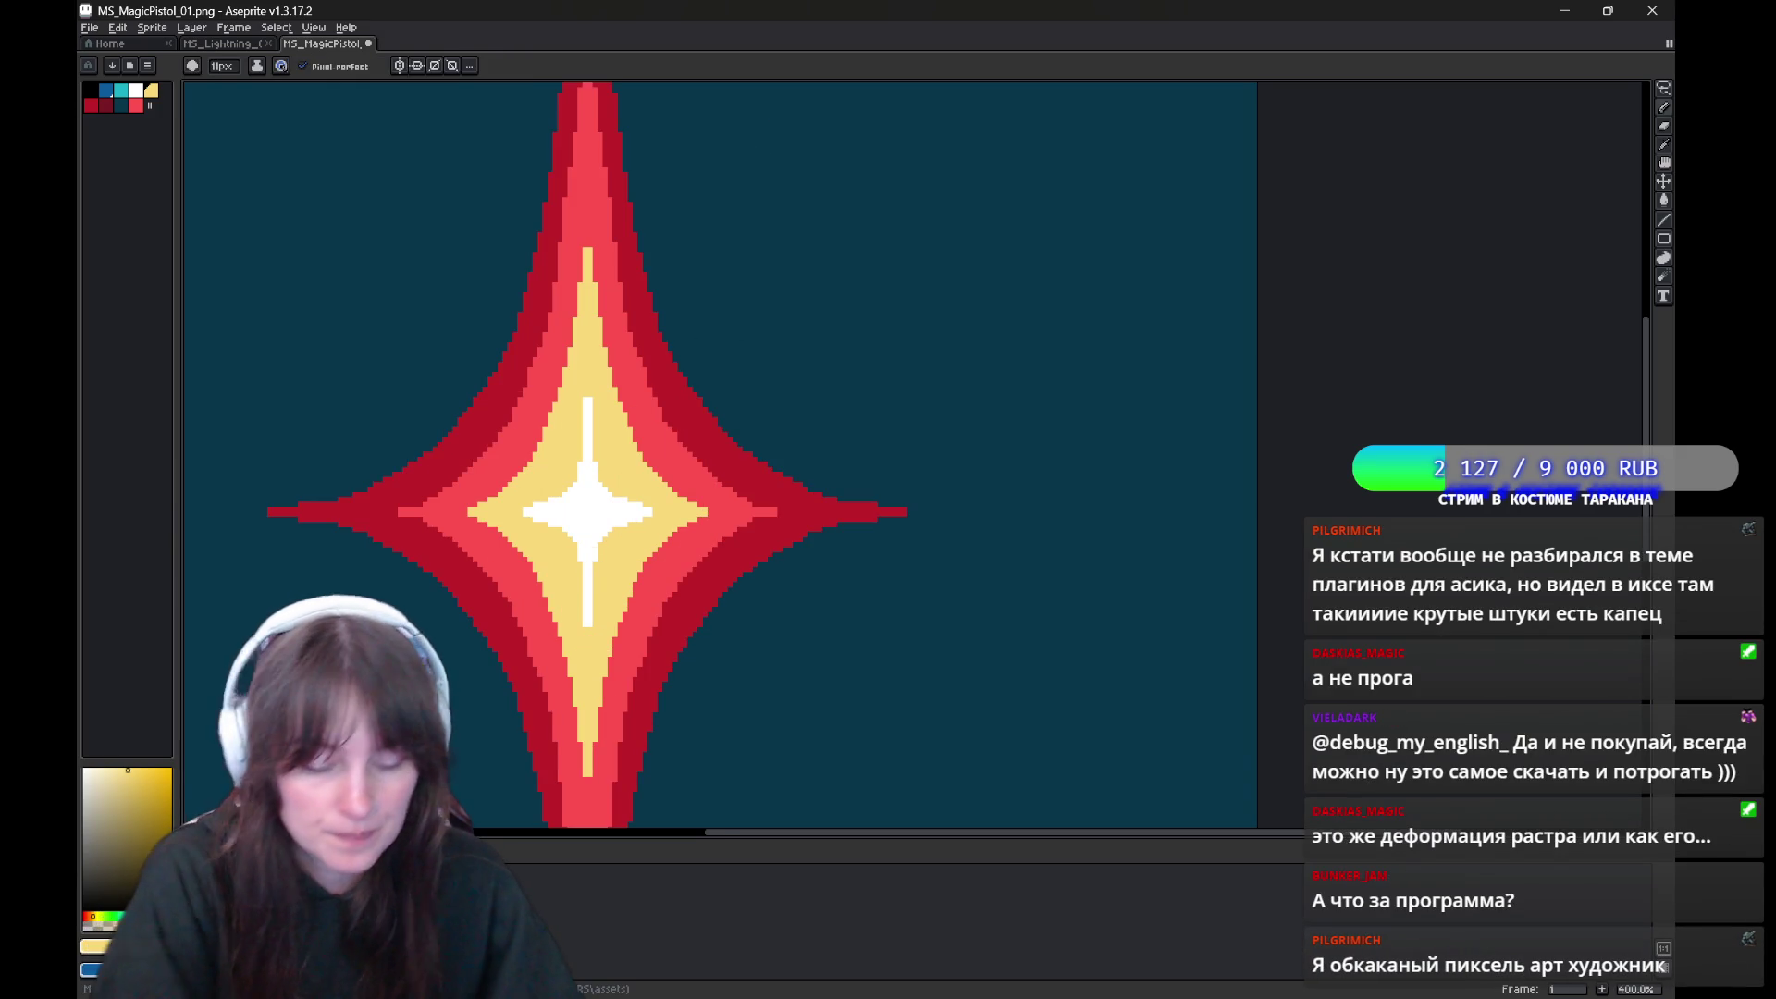
pyautogui.scroll(-2, 737, 485)
# Get past the PNG warnings and save the sprite as MS_MagicPistol_01.ase
pyautogui.hotkey('ctrl', 's')
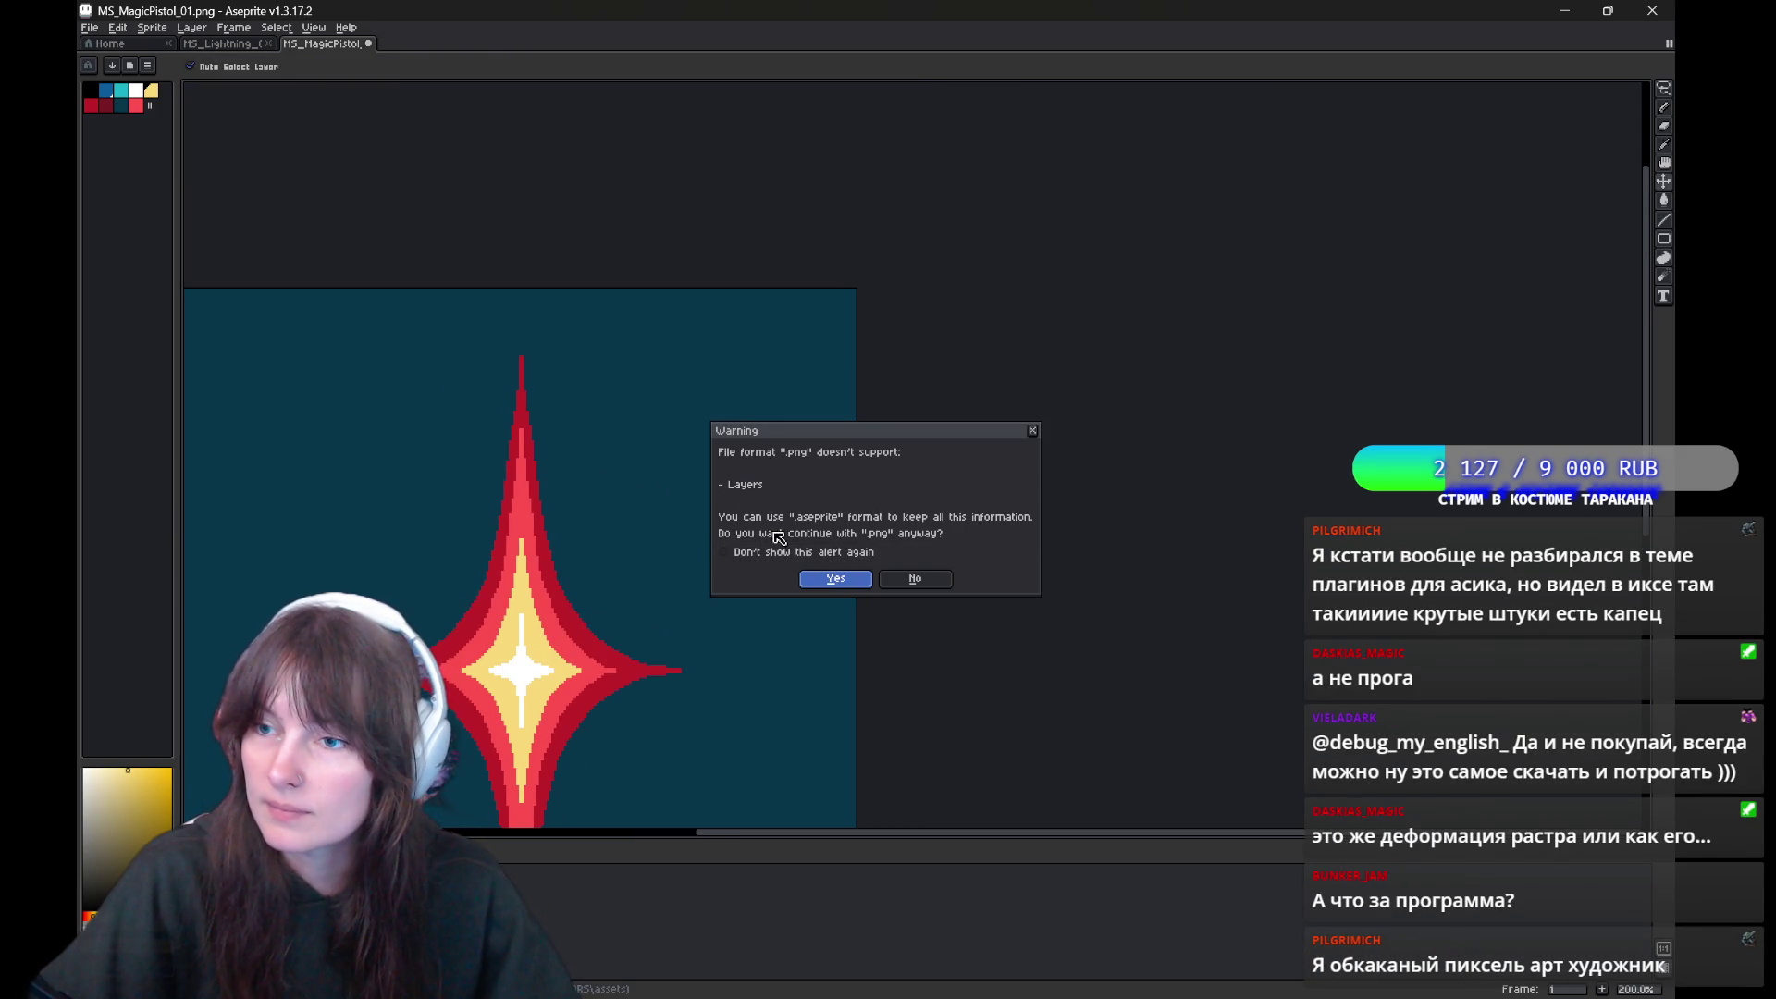
pyautogui.press('Return')
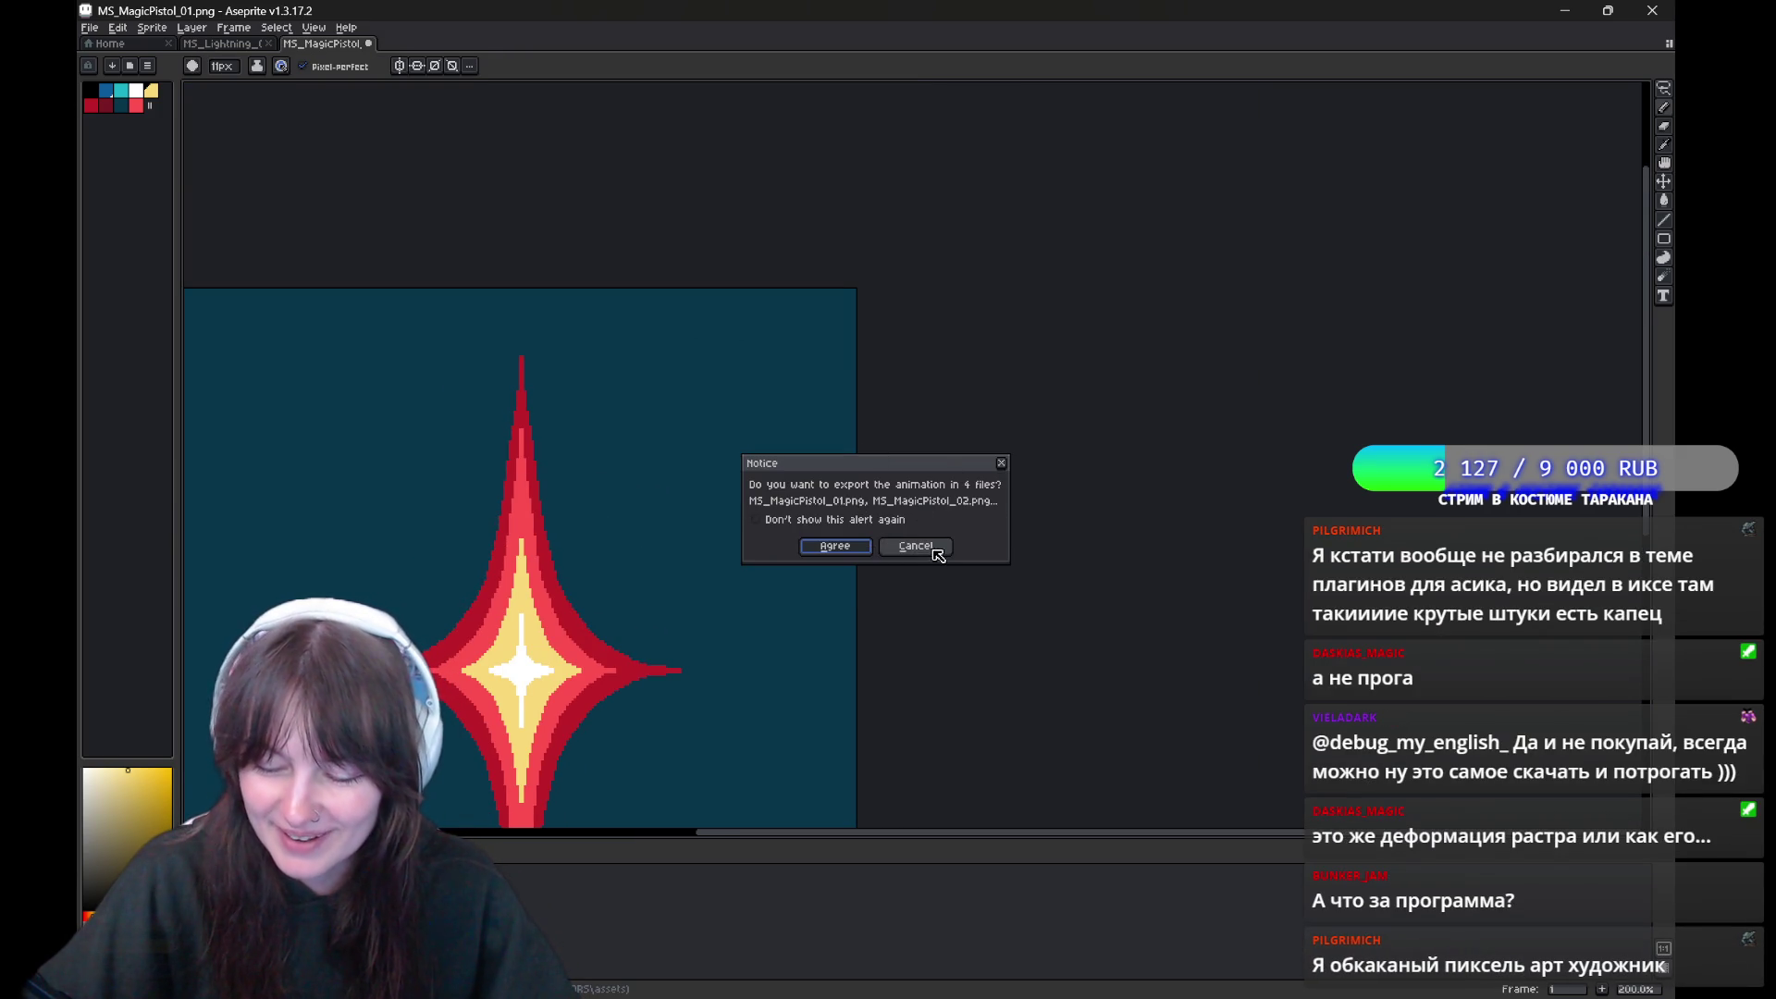
pyautogui.click(868, 546)
pyautogui.hotkey('ctrl', 'shift', 's')
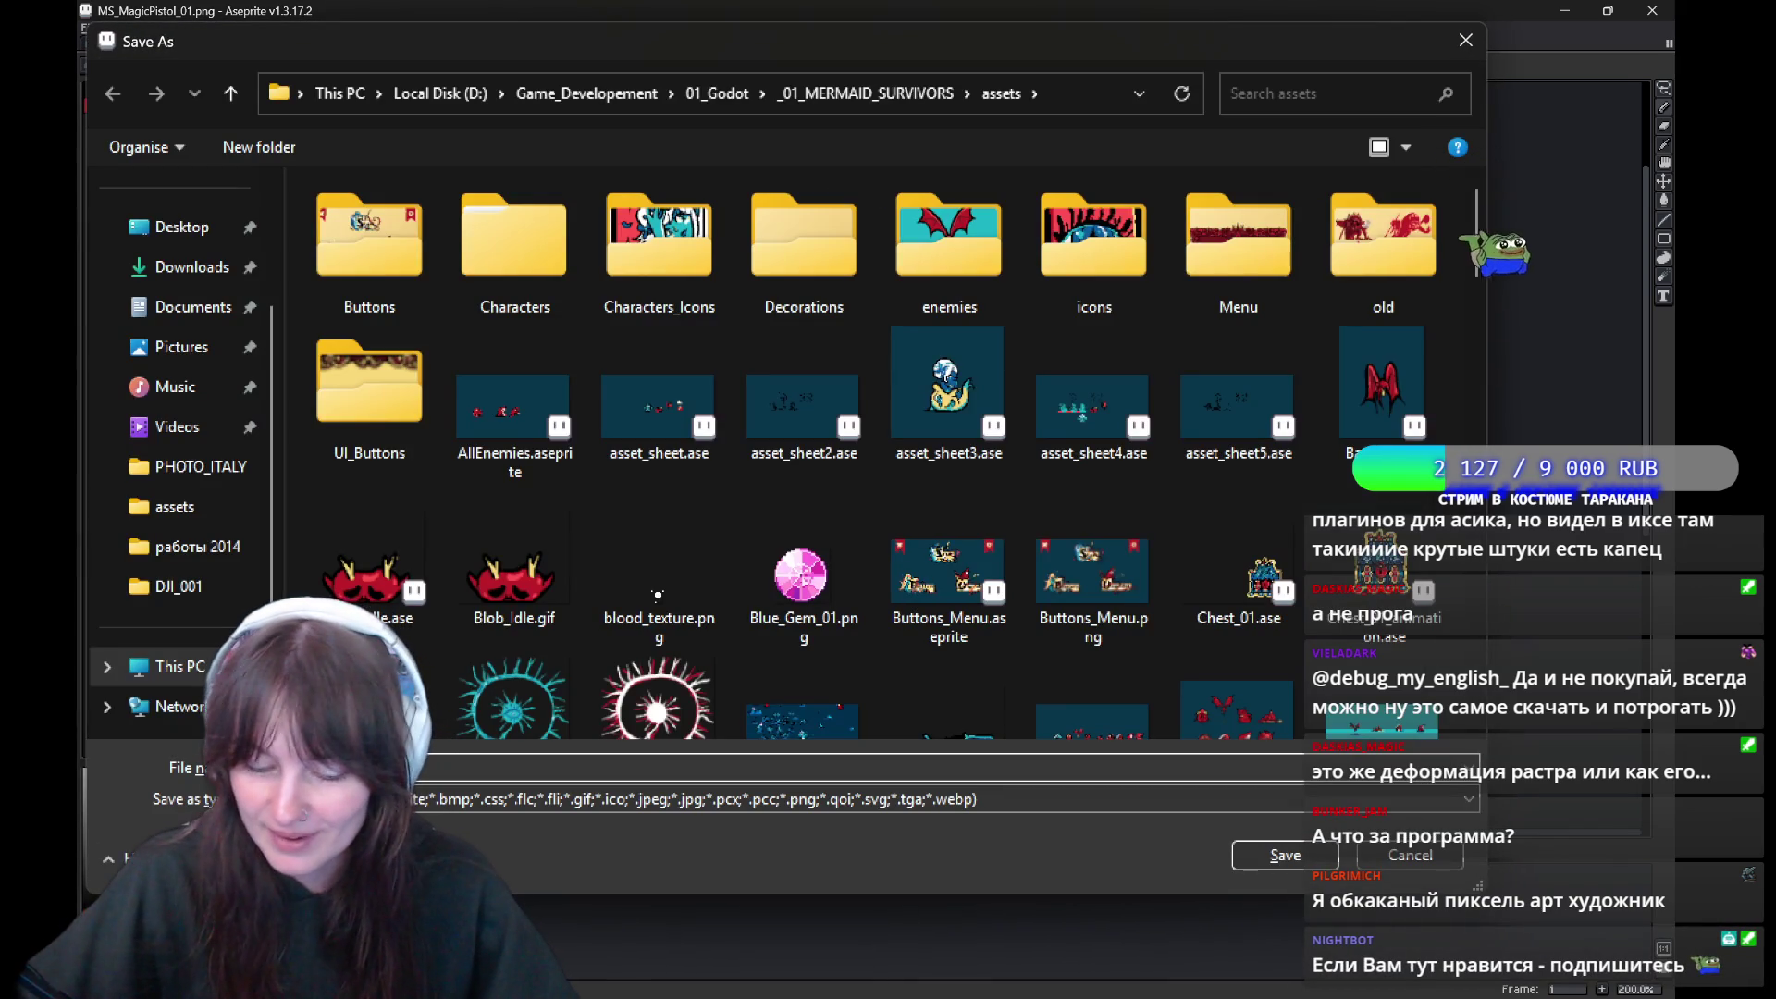
pyautogui.click(801, 801)
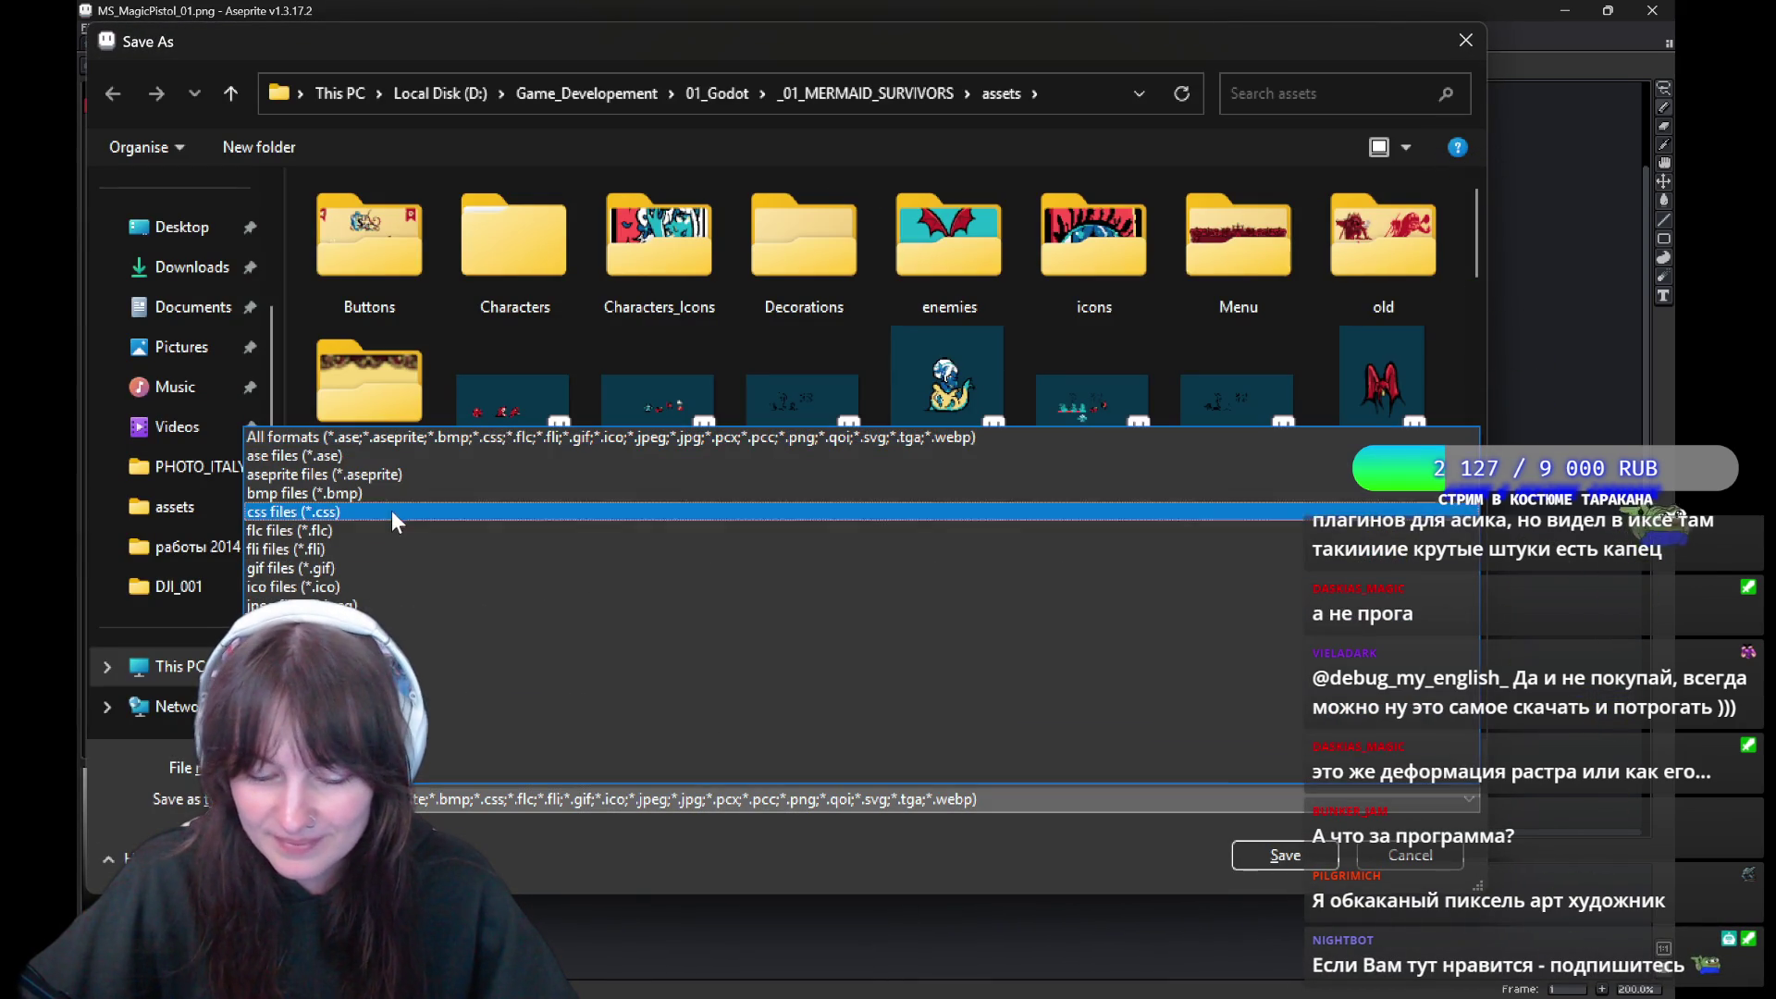
pyautogui.click(366, 453)
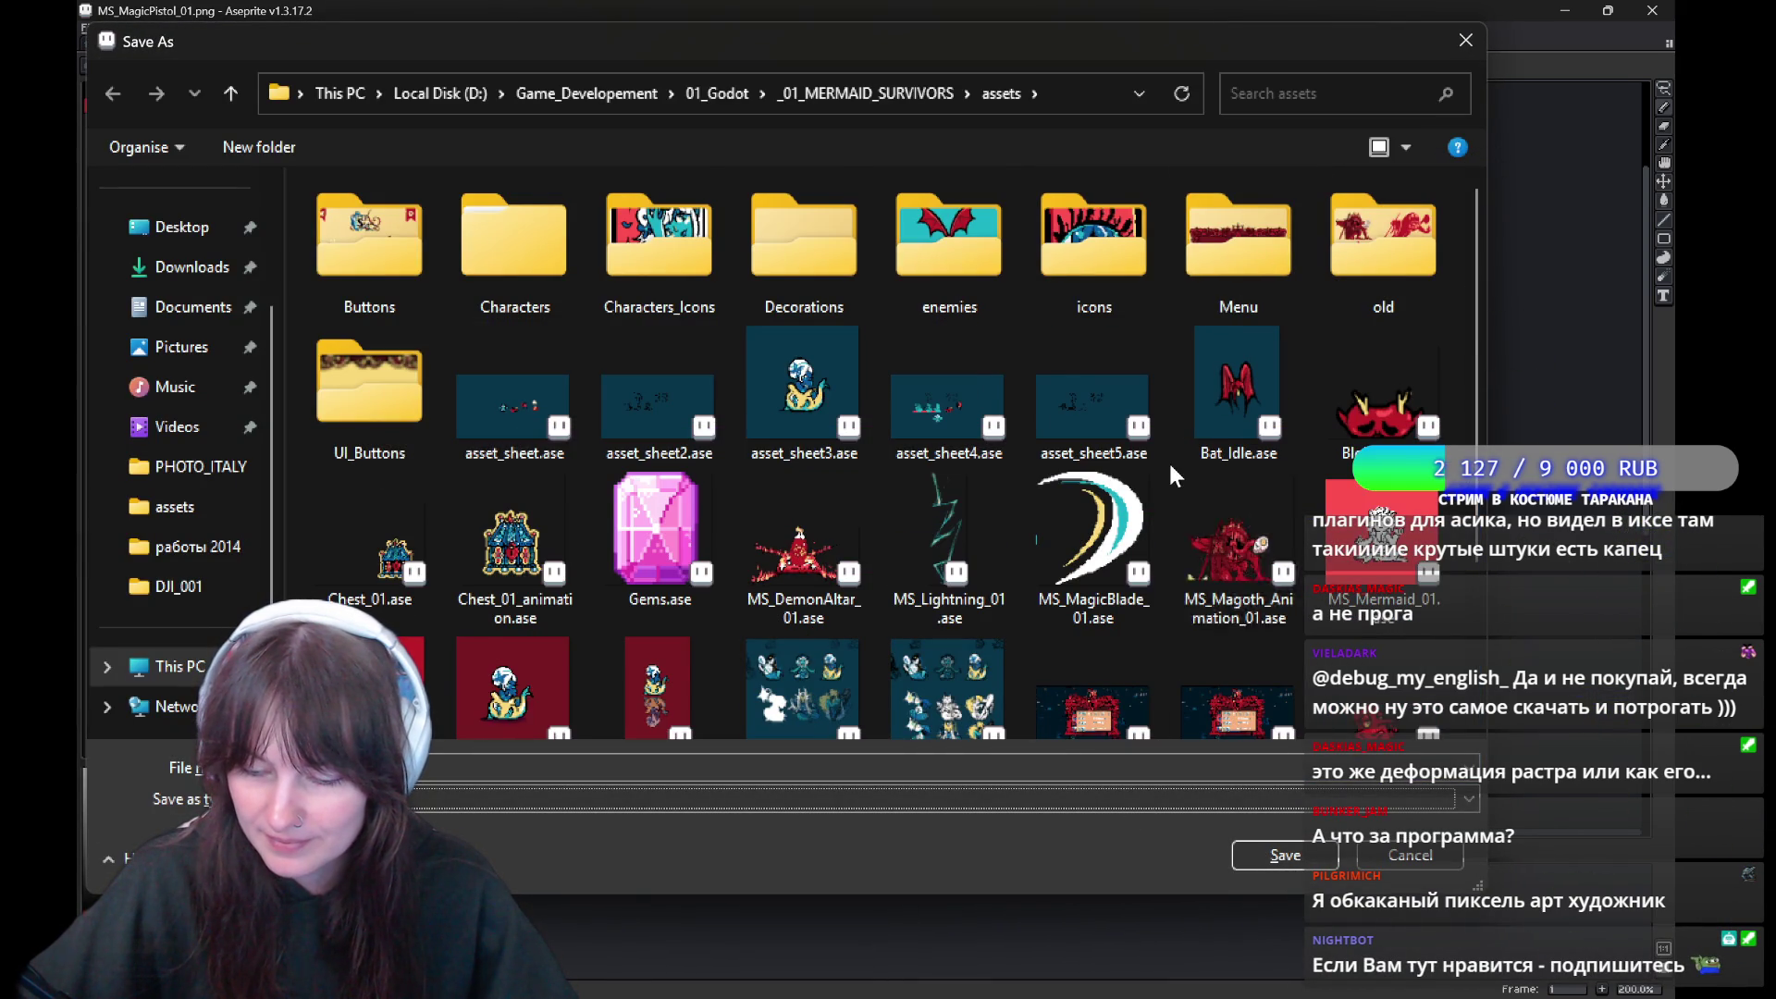
pyautogui.scroll(-2, 1225, 680)
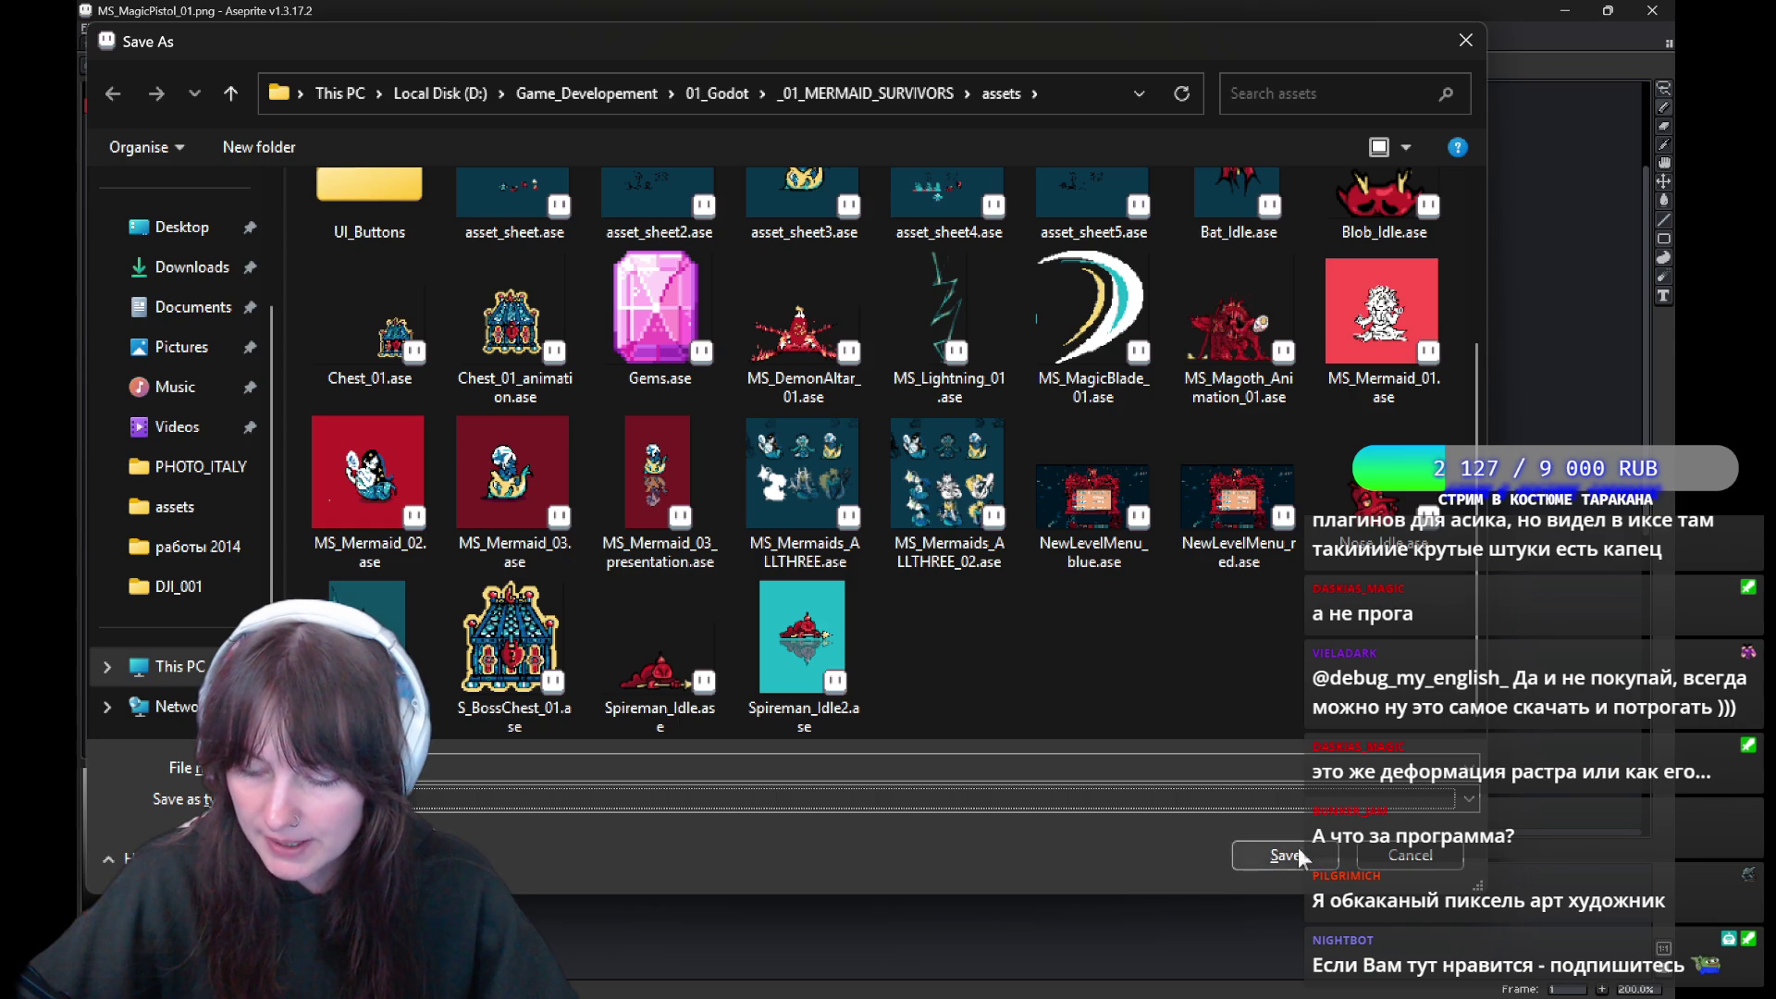
pyautogui.click(1297, 849)
pyautogui.moveTo(711, 507); pyautogui.dragTo(912, 401)
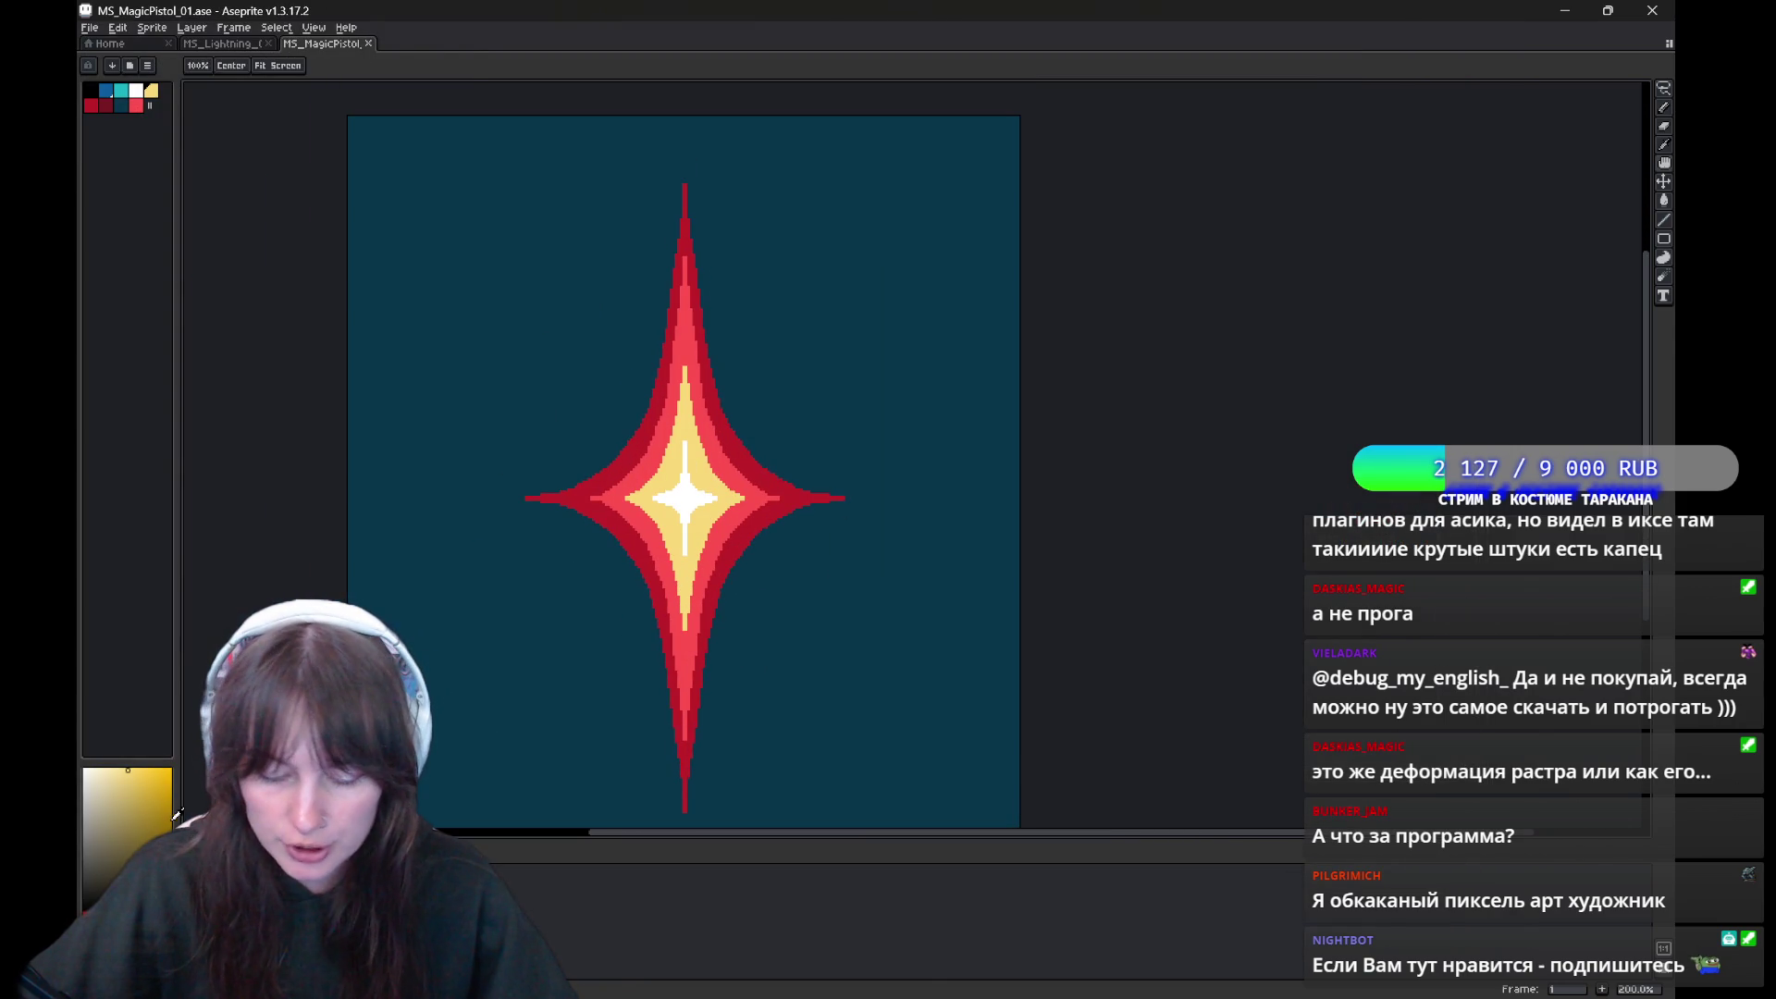
# Move to frame 3 and zoom and pan to frame the small tilted star
pyautogui.press('Right')
pyautogui.press('Right')
pyautogui.scroll(-2, 913, 593)
pyautogui.scroll(2, 913, 593)
pyautogui.scroll(-1, 666, 515)
pyautogui.scroll(1, 523, 504)
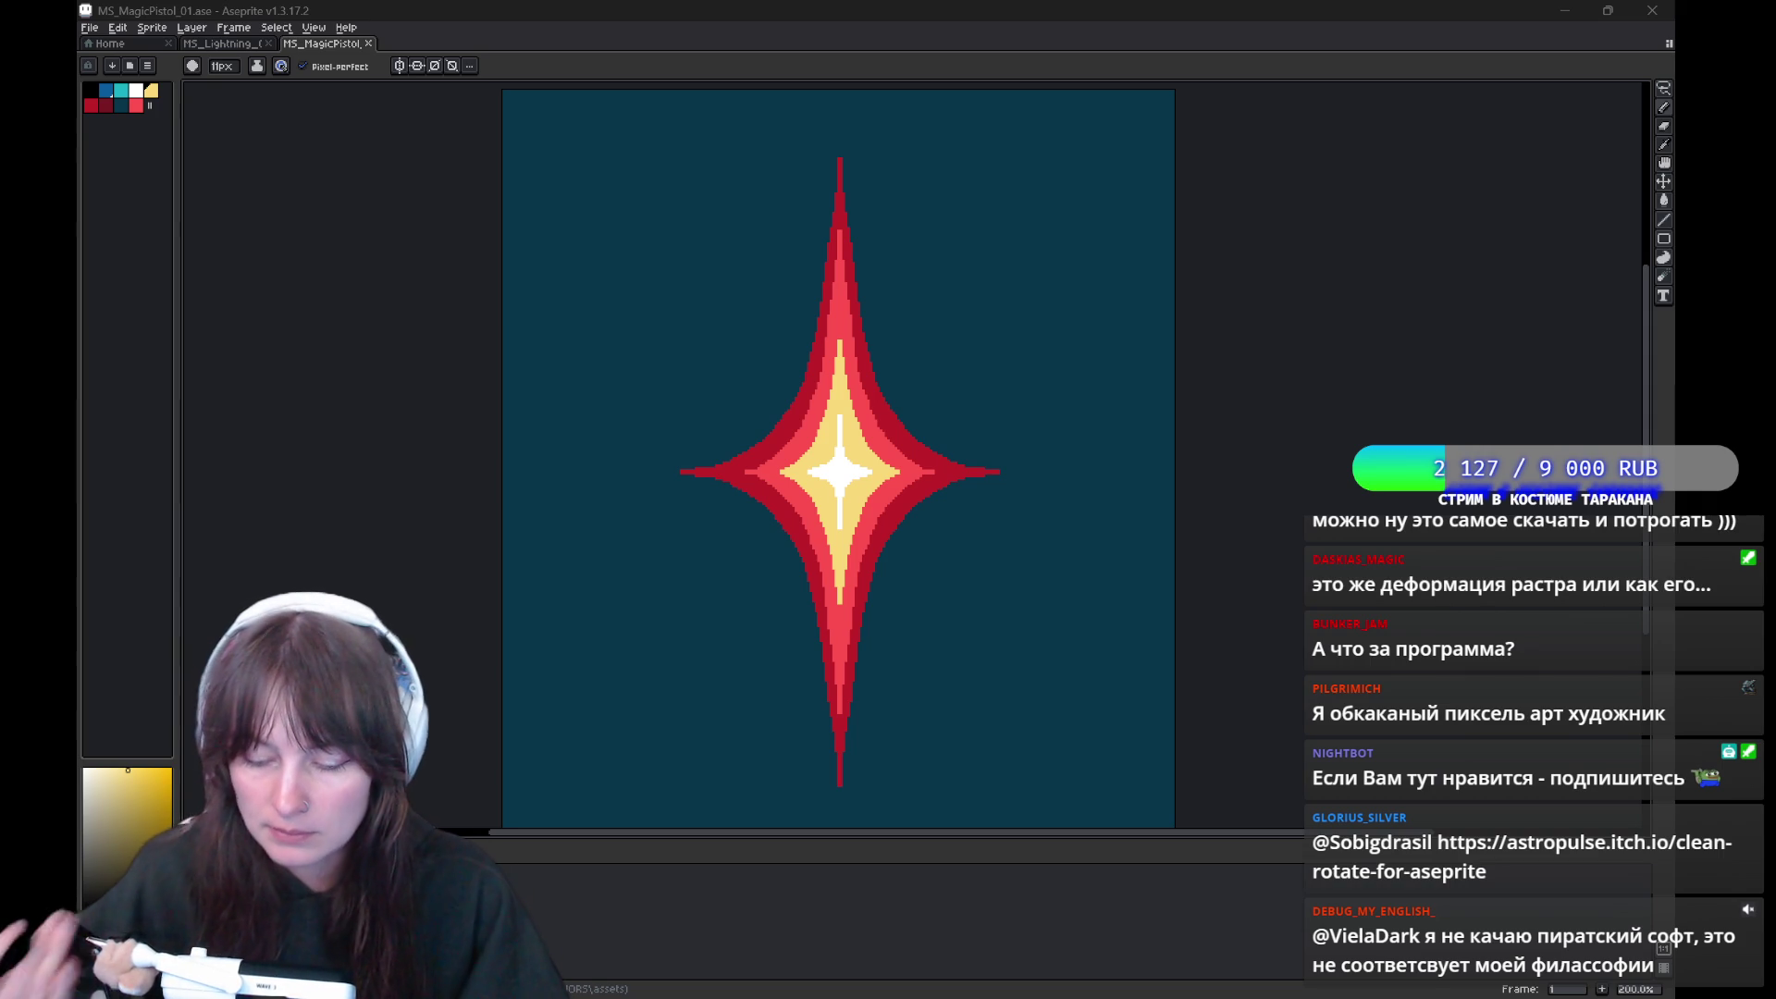
pyautogui.moveTo(1028, 345)
pyautogui.mouseDown()
pyautogui.moveTo(988, 365)
pyautogui.moveTo(944, 435)
pyautogui.mouseUp()
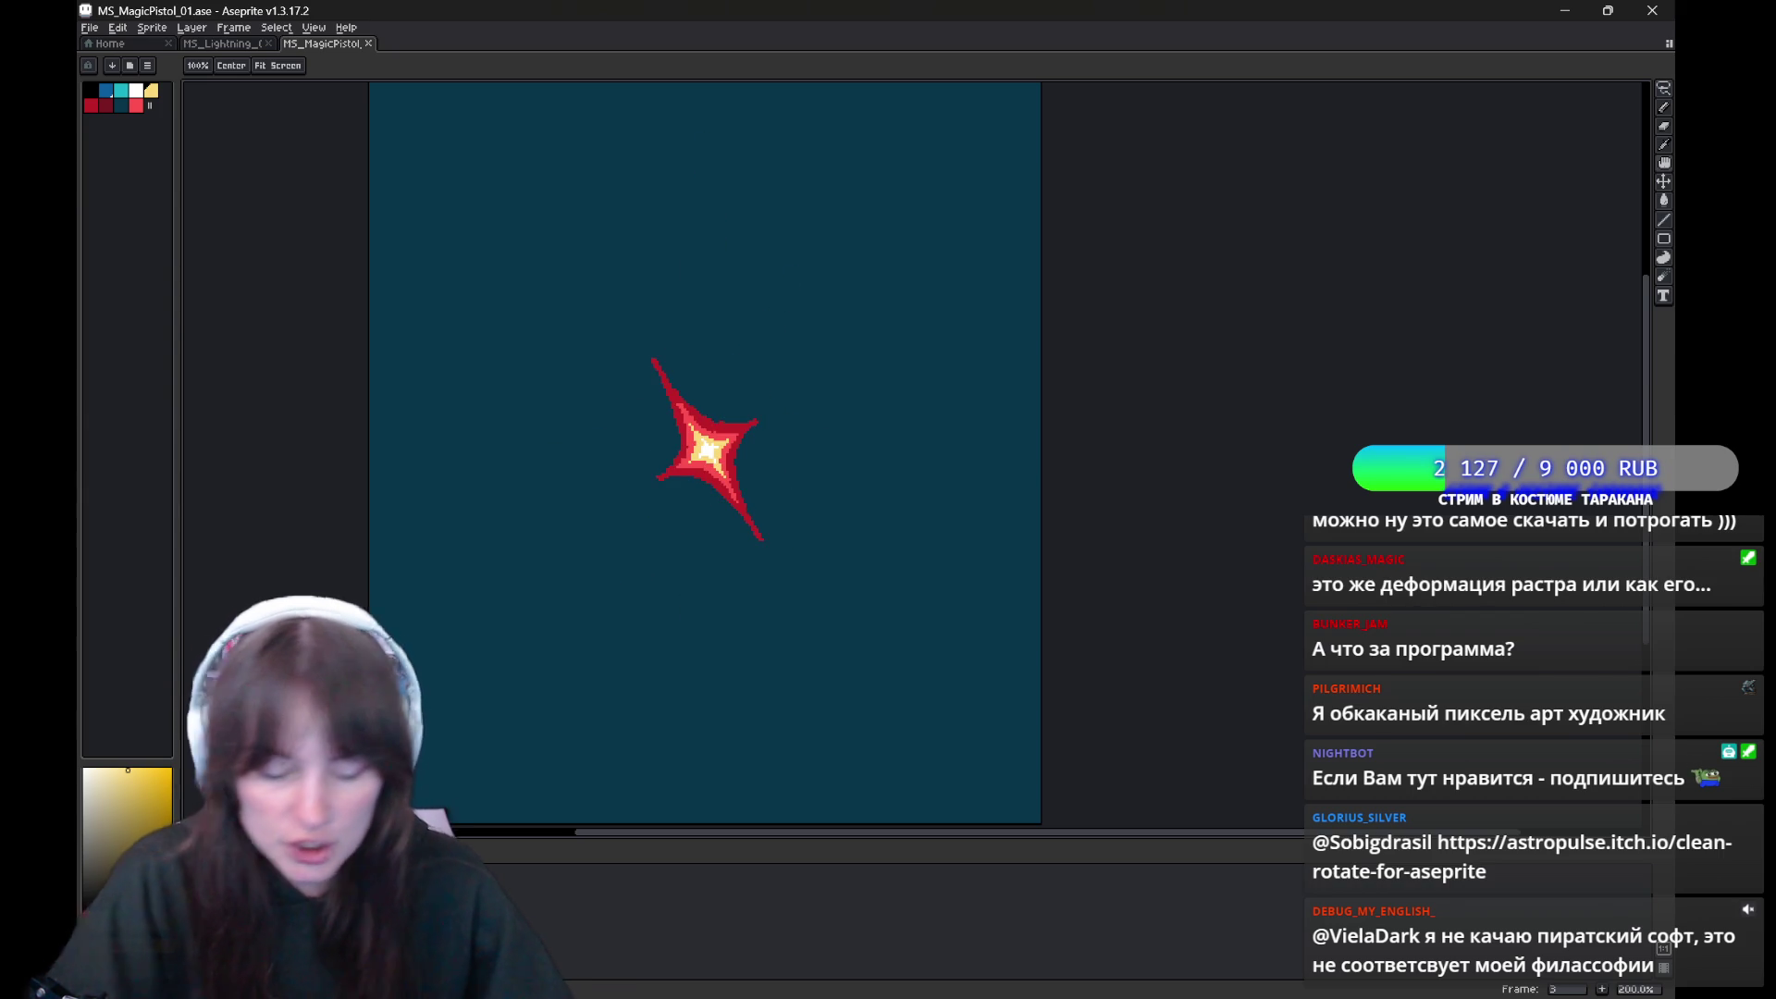
pyautogui.scroll(1, 650, 451)
# Sample the star's red and yellow core colours and undo the last pencil stroke
pyautogui.keyDown('alt'); pyautogui.click(702, 405); pyautogui.keyUp('alt')
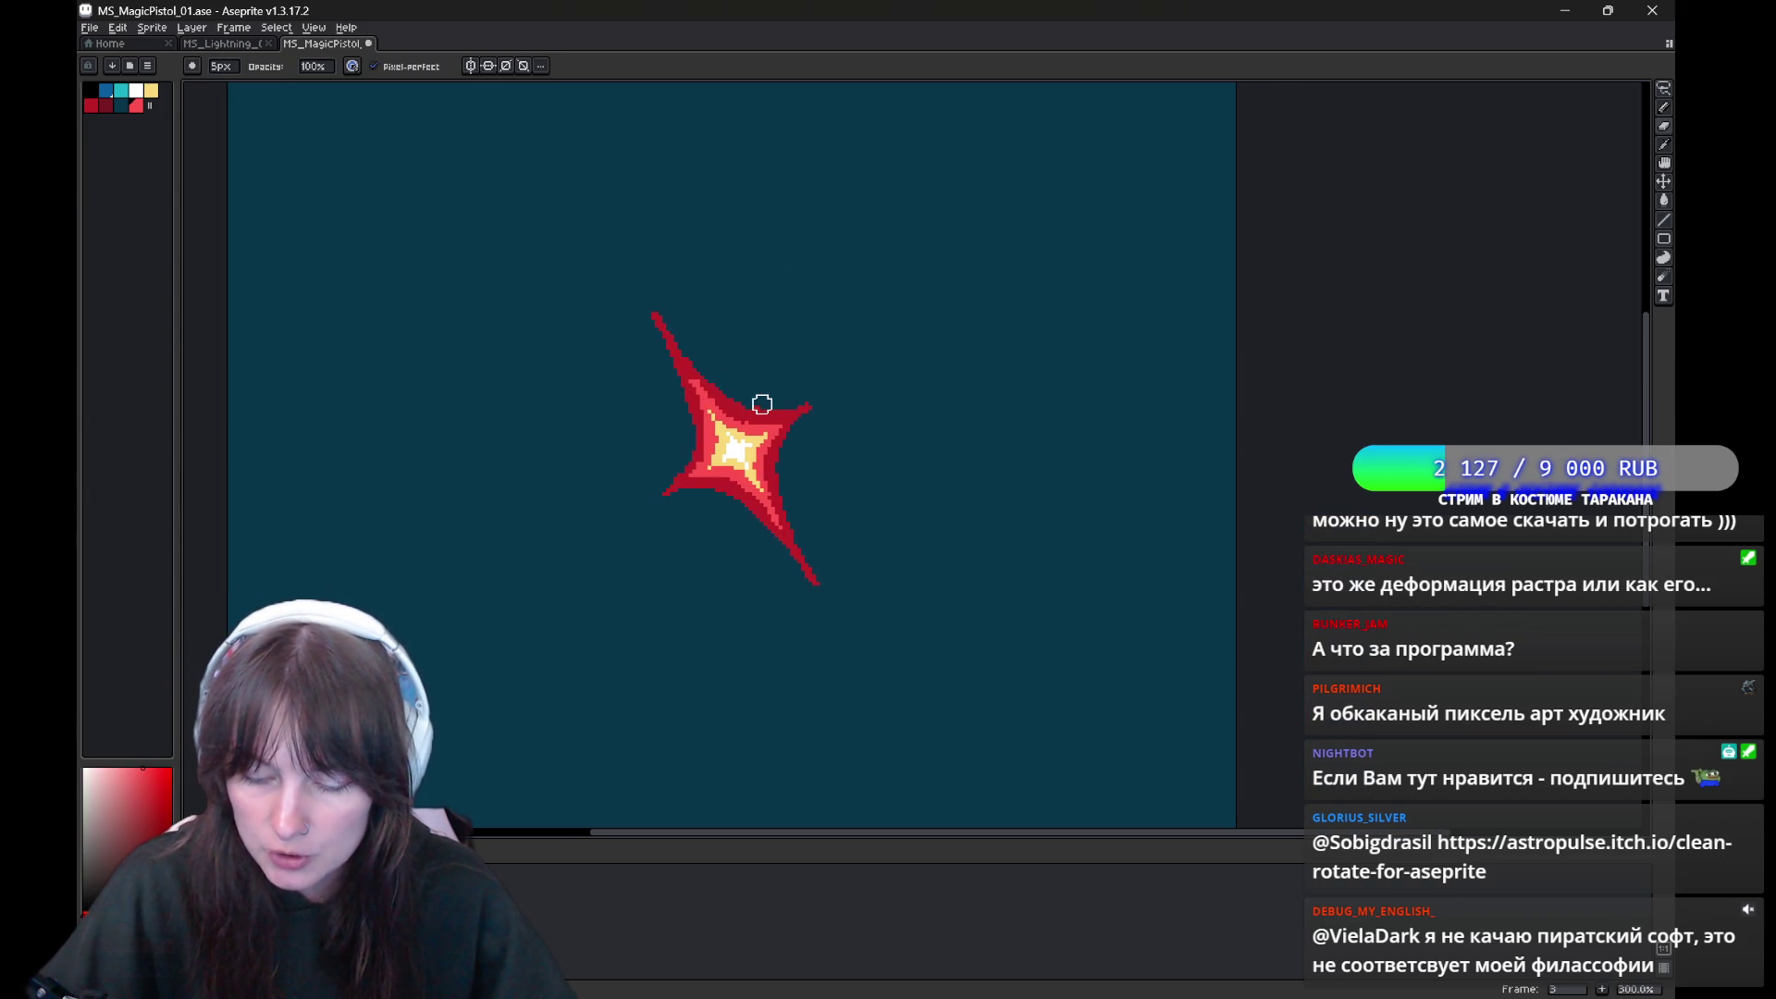
pyautogui.press('e')
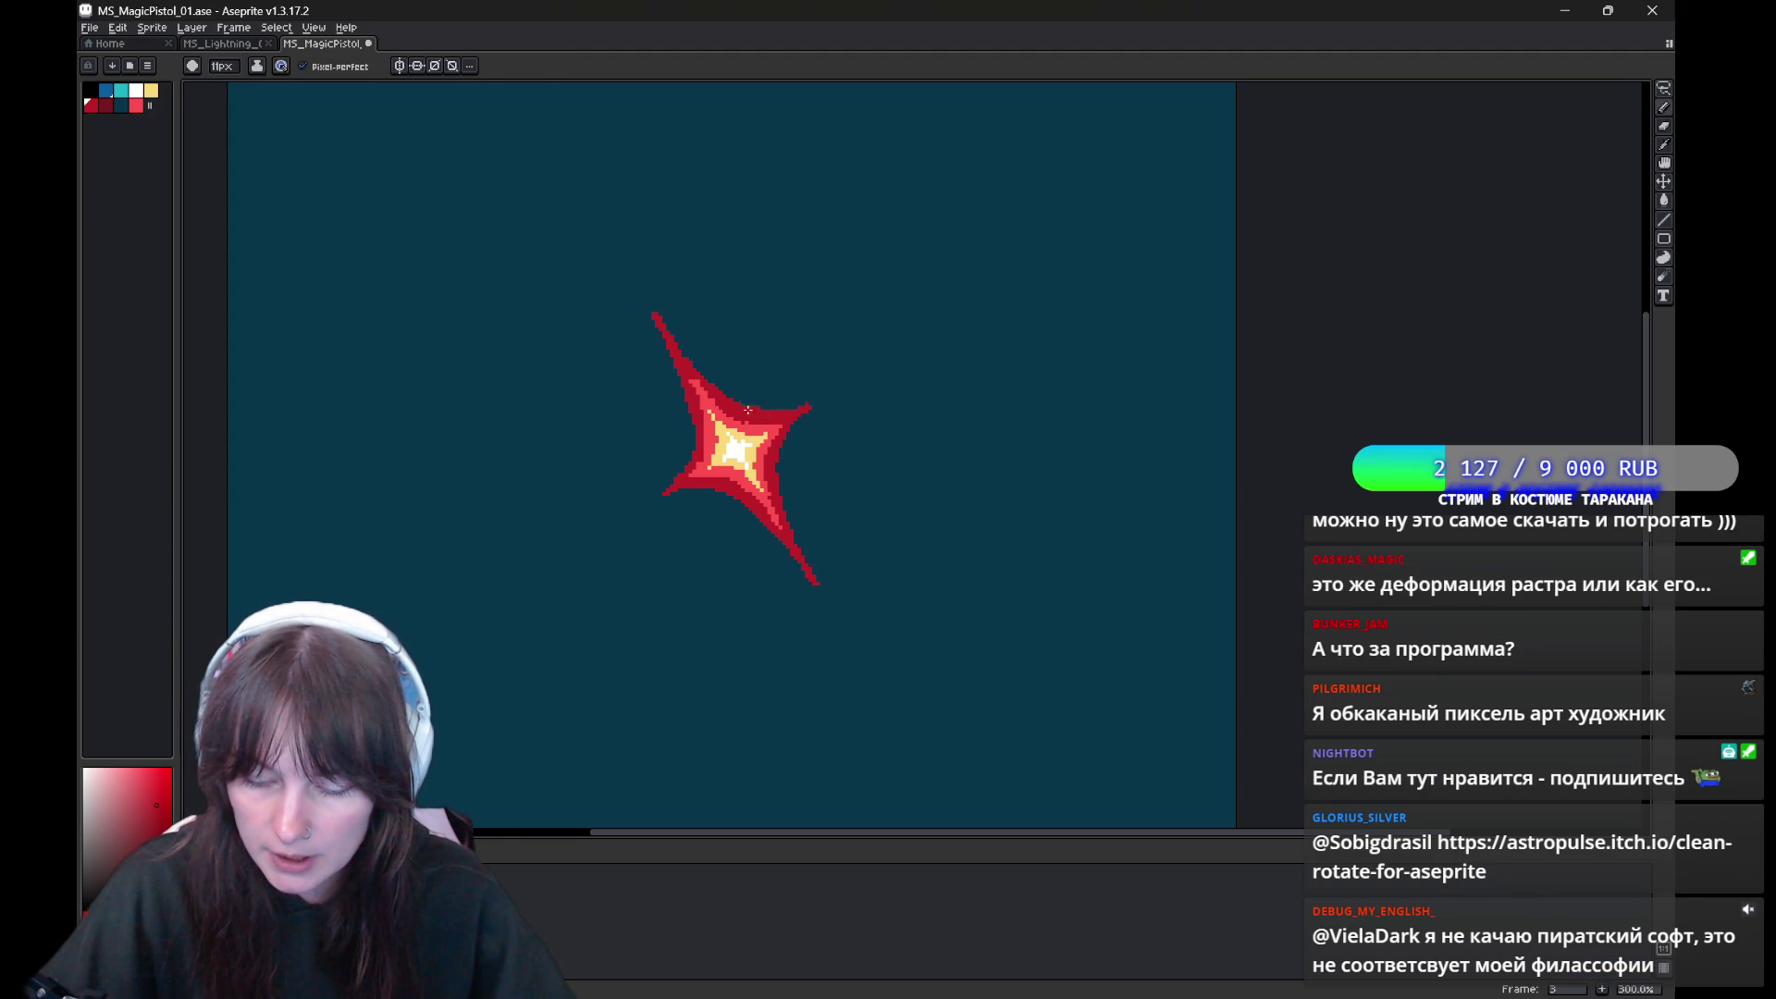
pyautogui.press('alt')
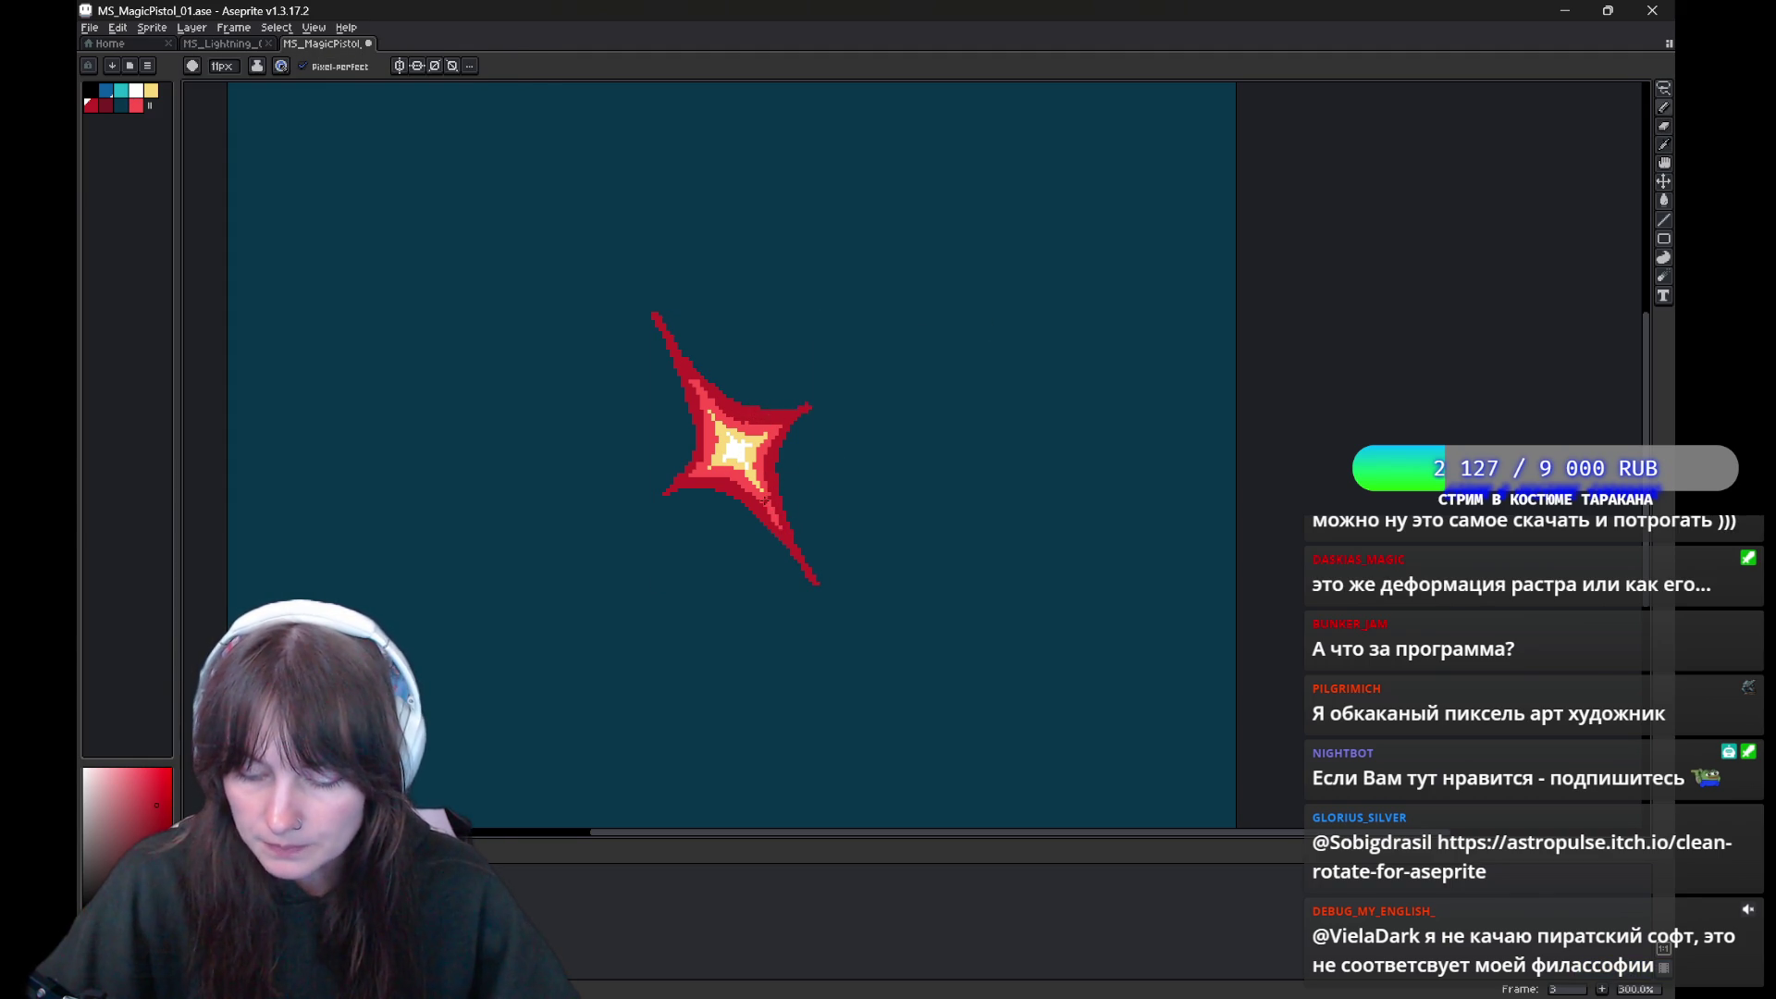
pyautogui.keyDown('alt'); pyautogui.click(771, 494); pyautogui.keyUp('alt')
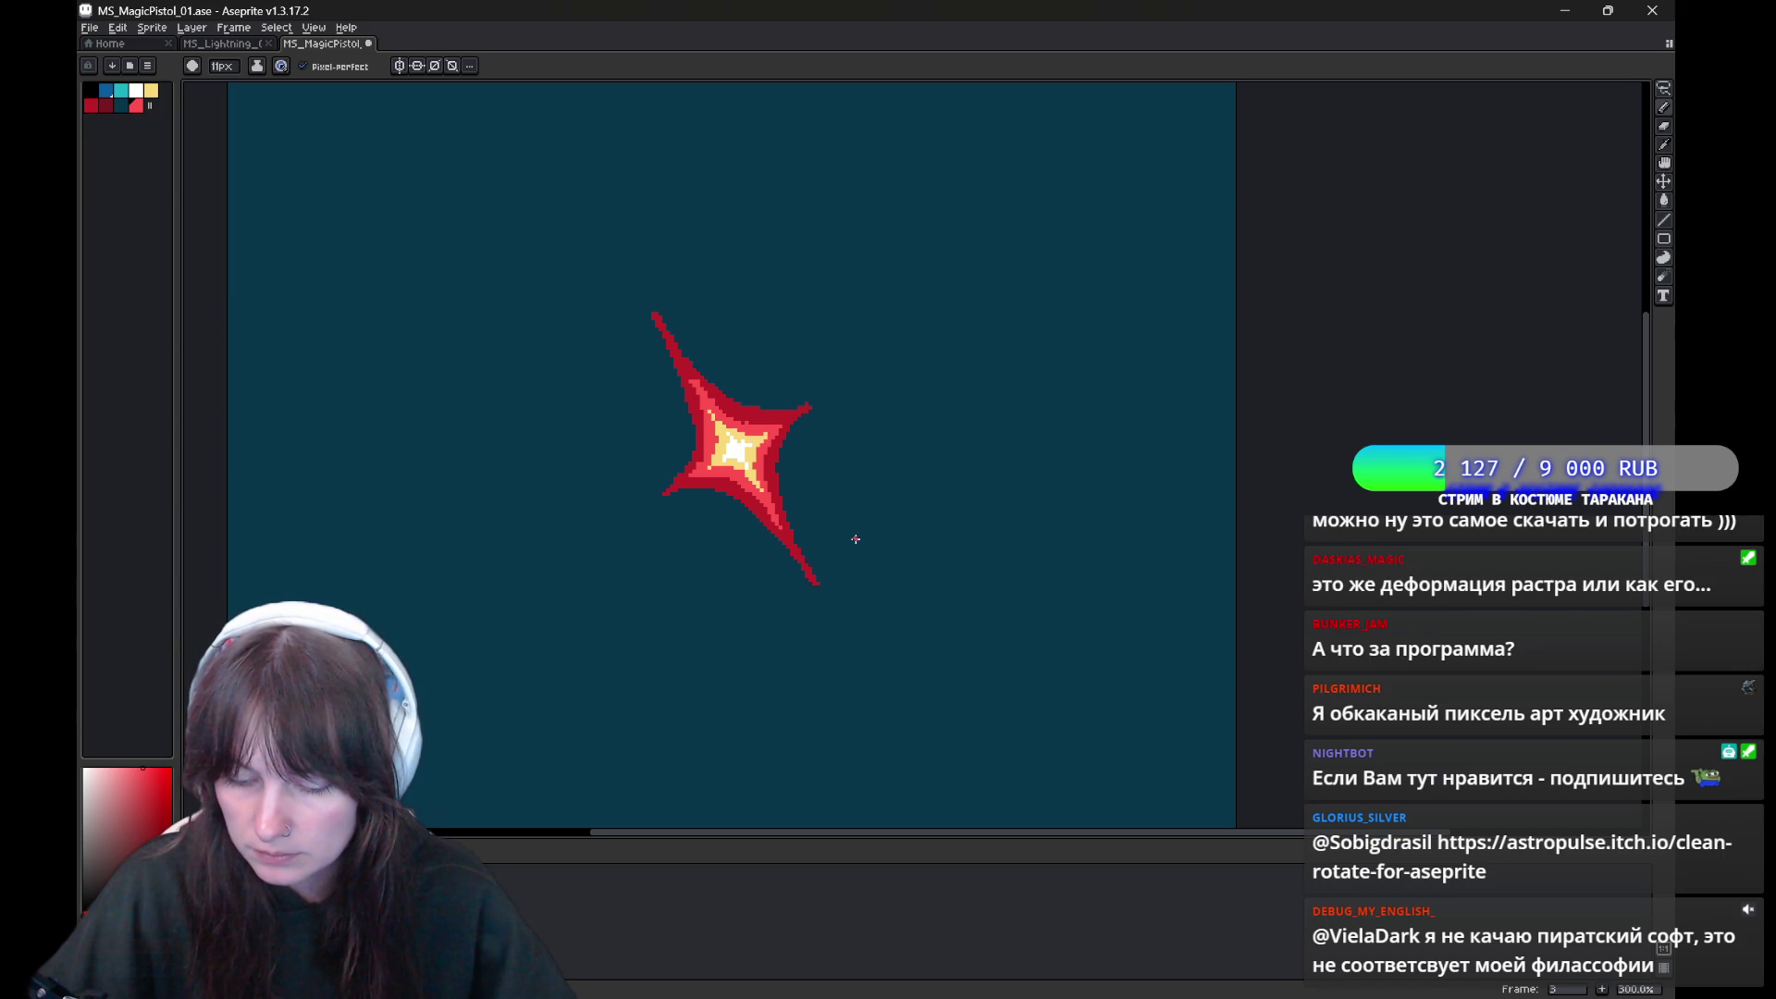
pyautogui.keyDown('alt'); pyautogui.click(742, 470); pyautogui.keyUp('alt')
pyautogui.hotkey('ctrl', 'z')
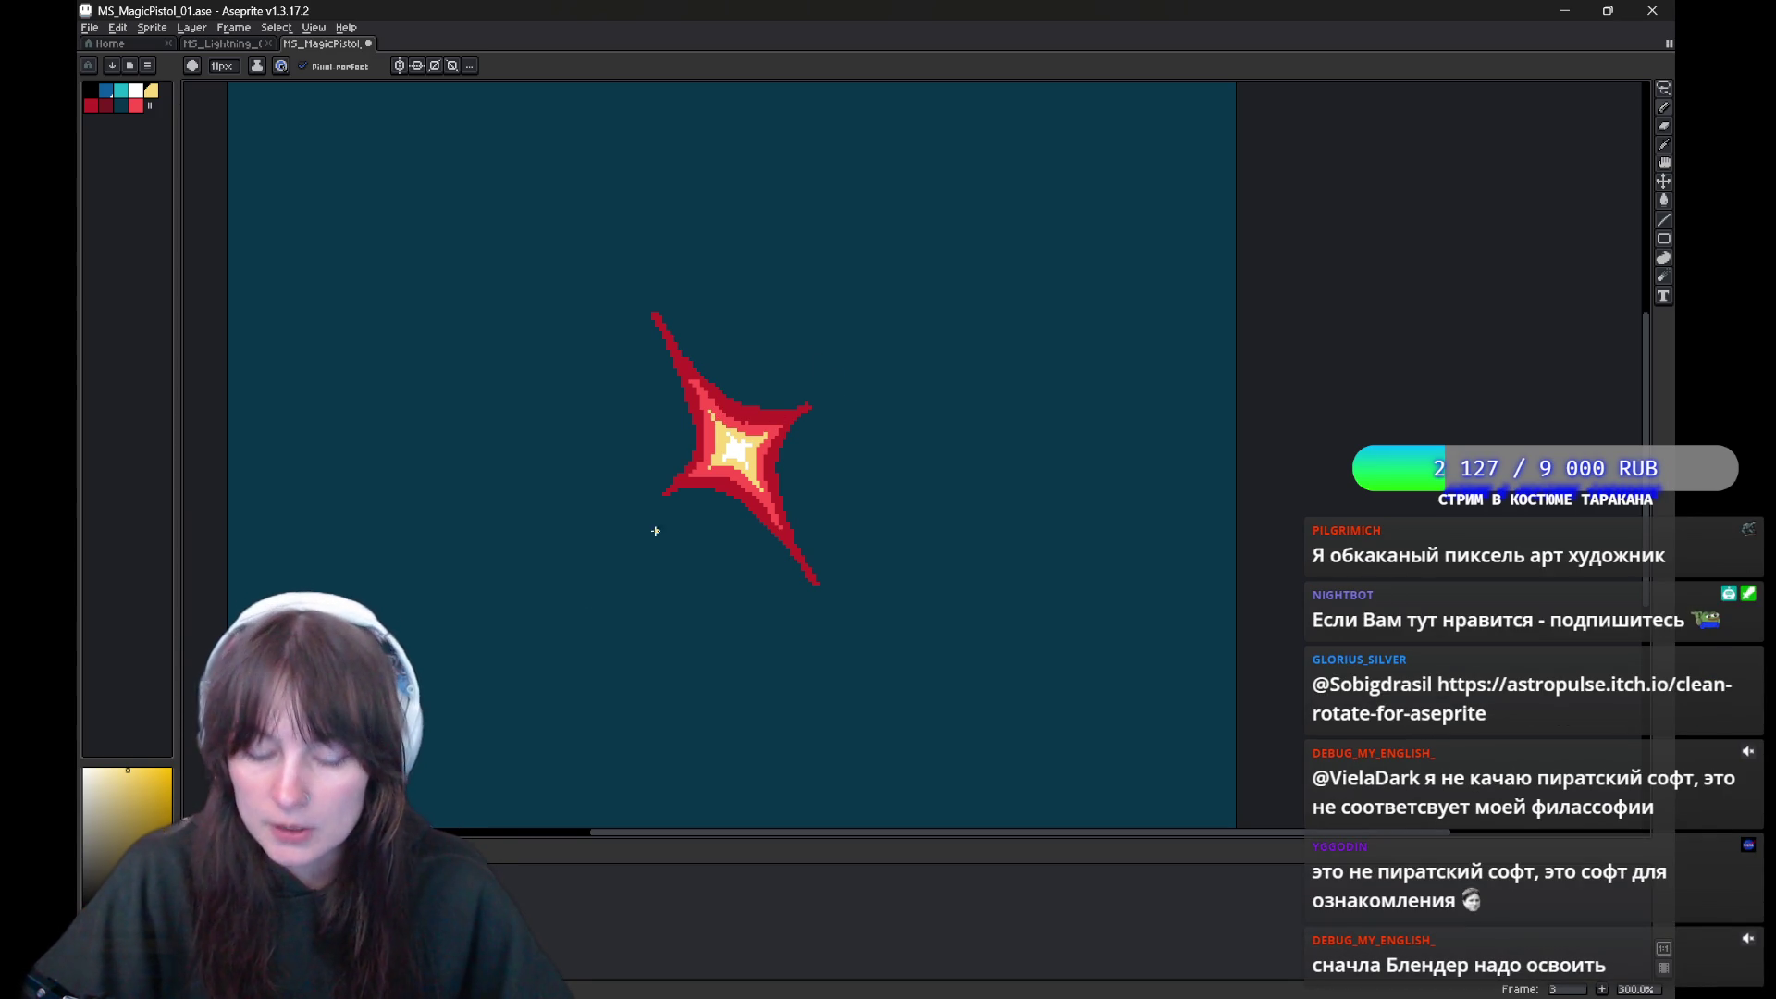
# Move to the small sparkle frame, sample its red, and step on to the next frame
pyautogui.press('Right')
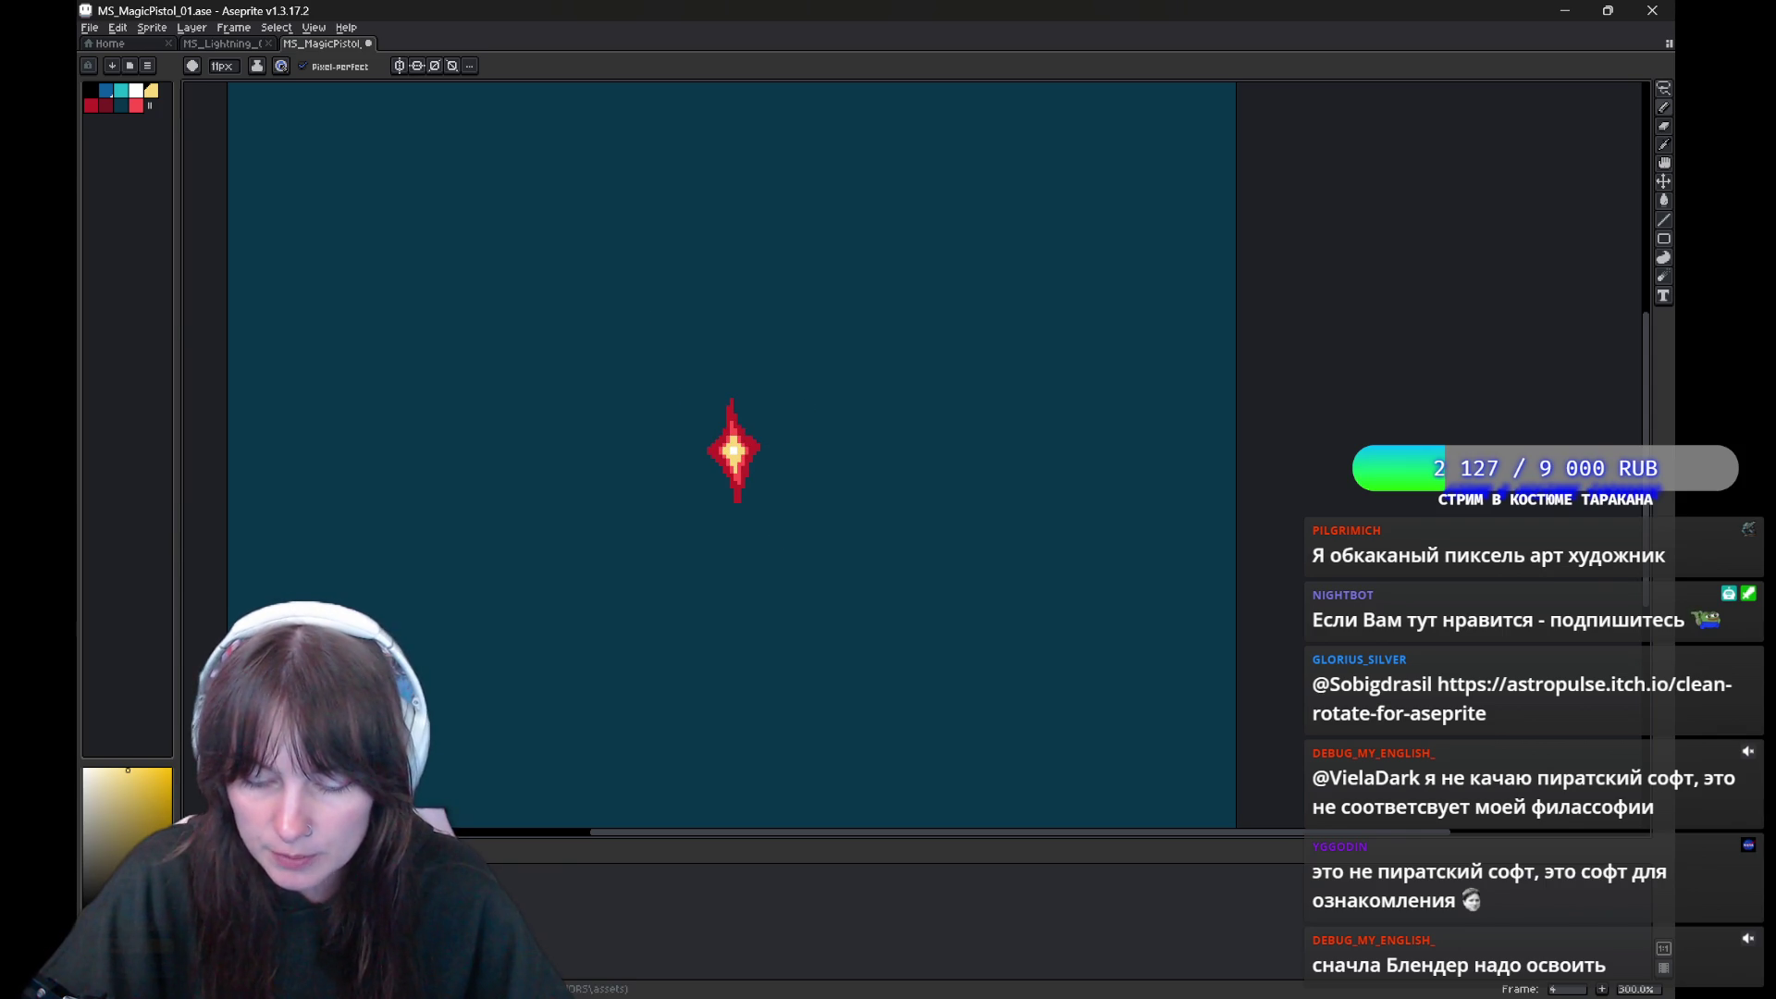
pyautogui.press('b')
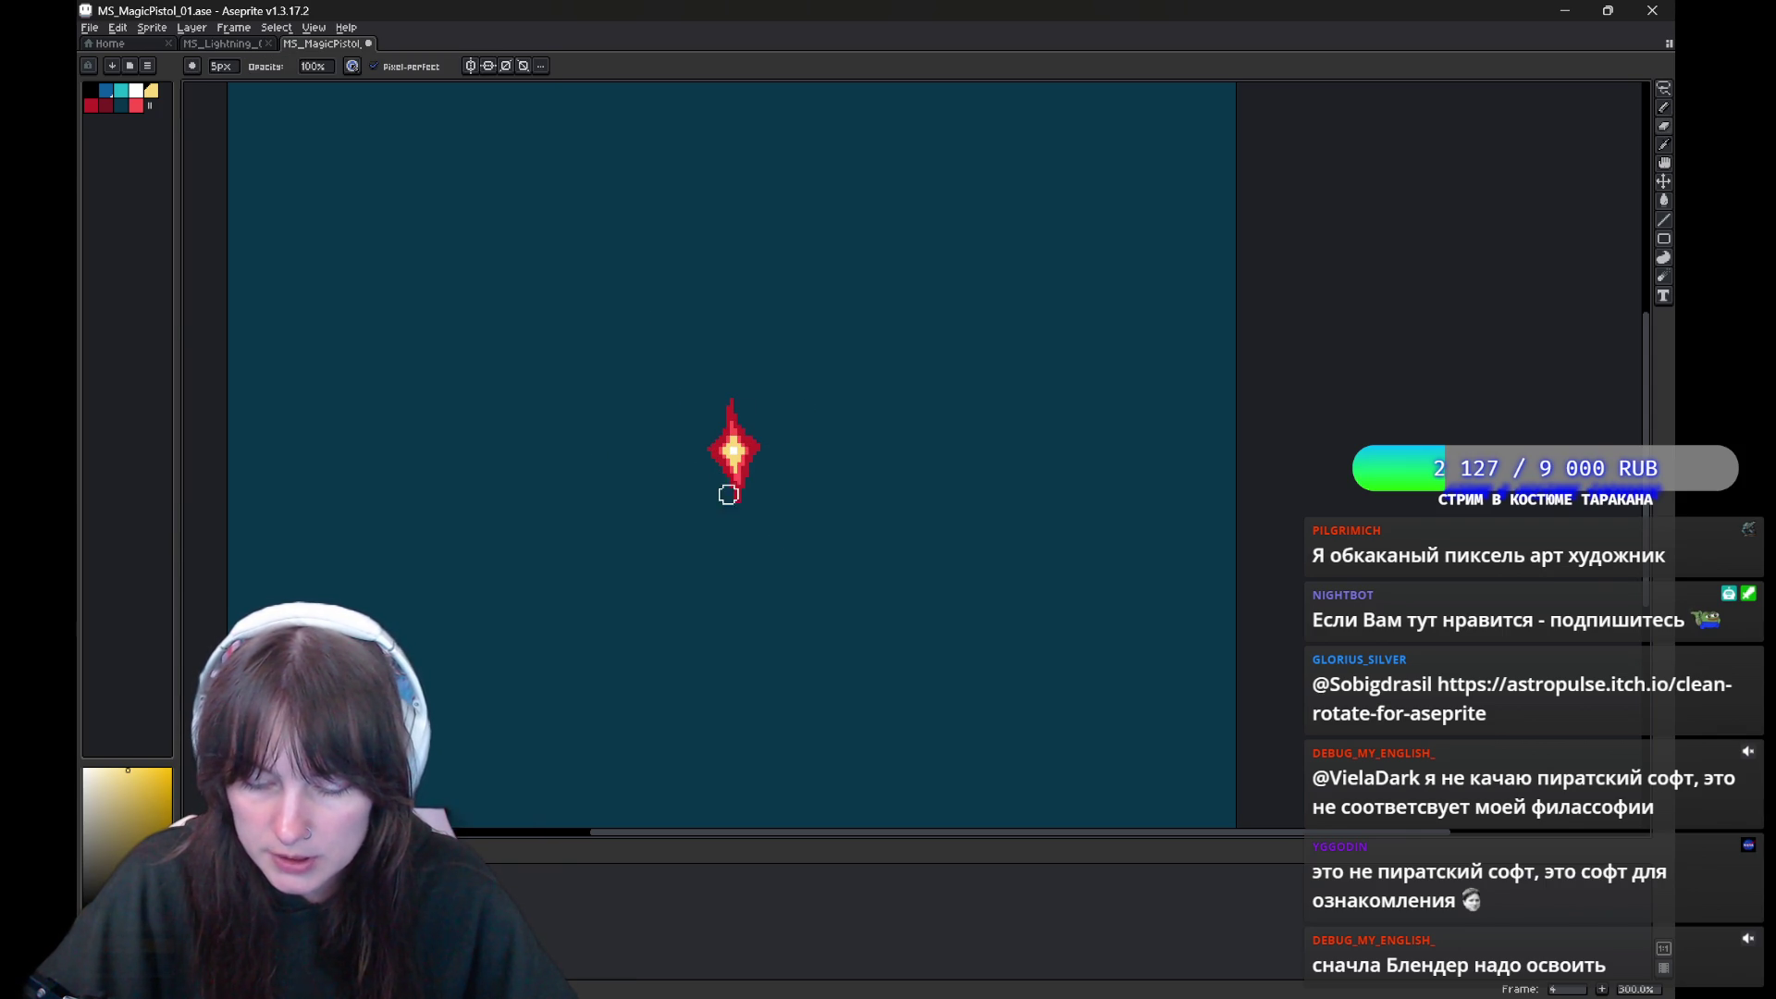
pyautogui.keyDown('alt'); pyautogui.click(730, 451); pyautogui.keyUp('alt')
pyautogui.press('e')
pyautogui.hscroll(1, 814, 462)
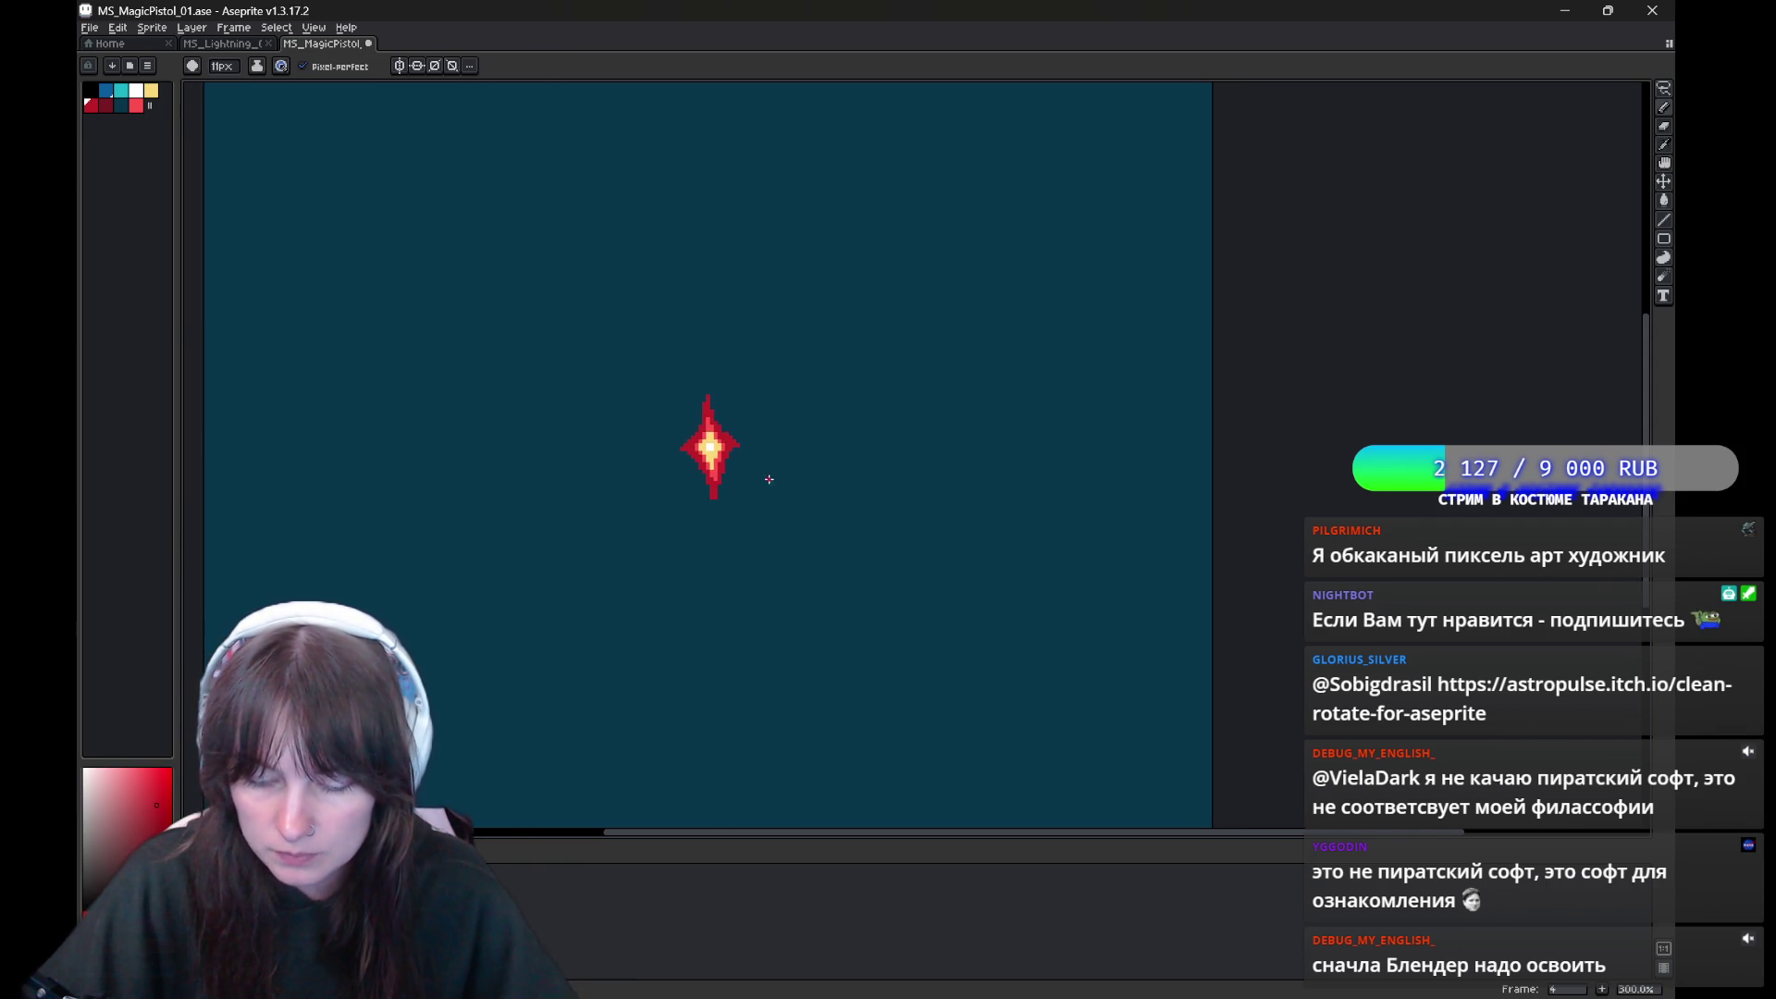
pyautogui.press('Right')
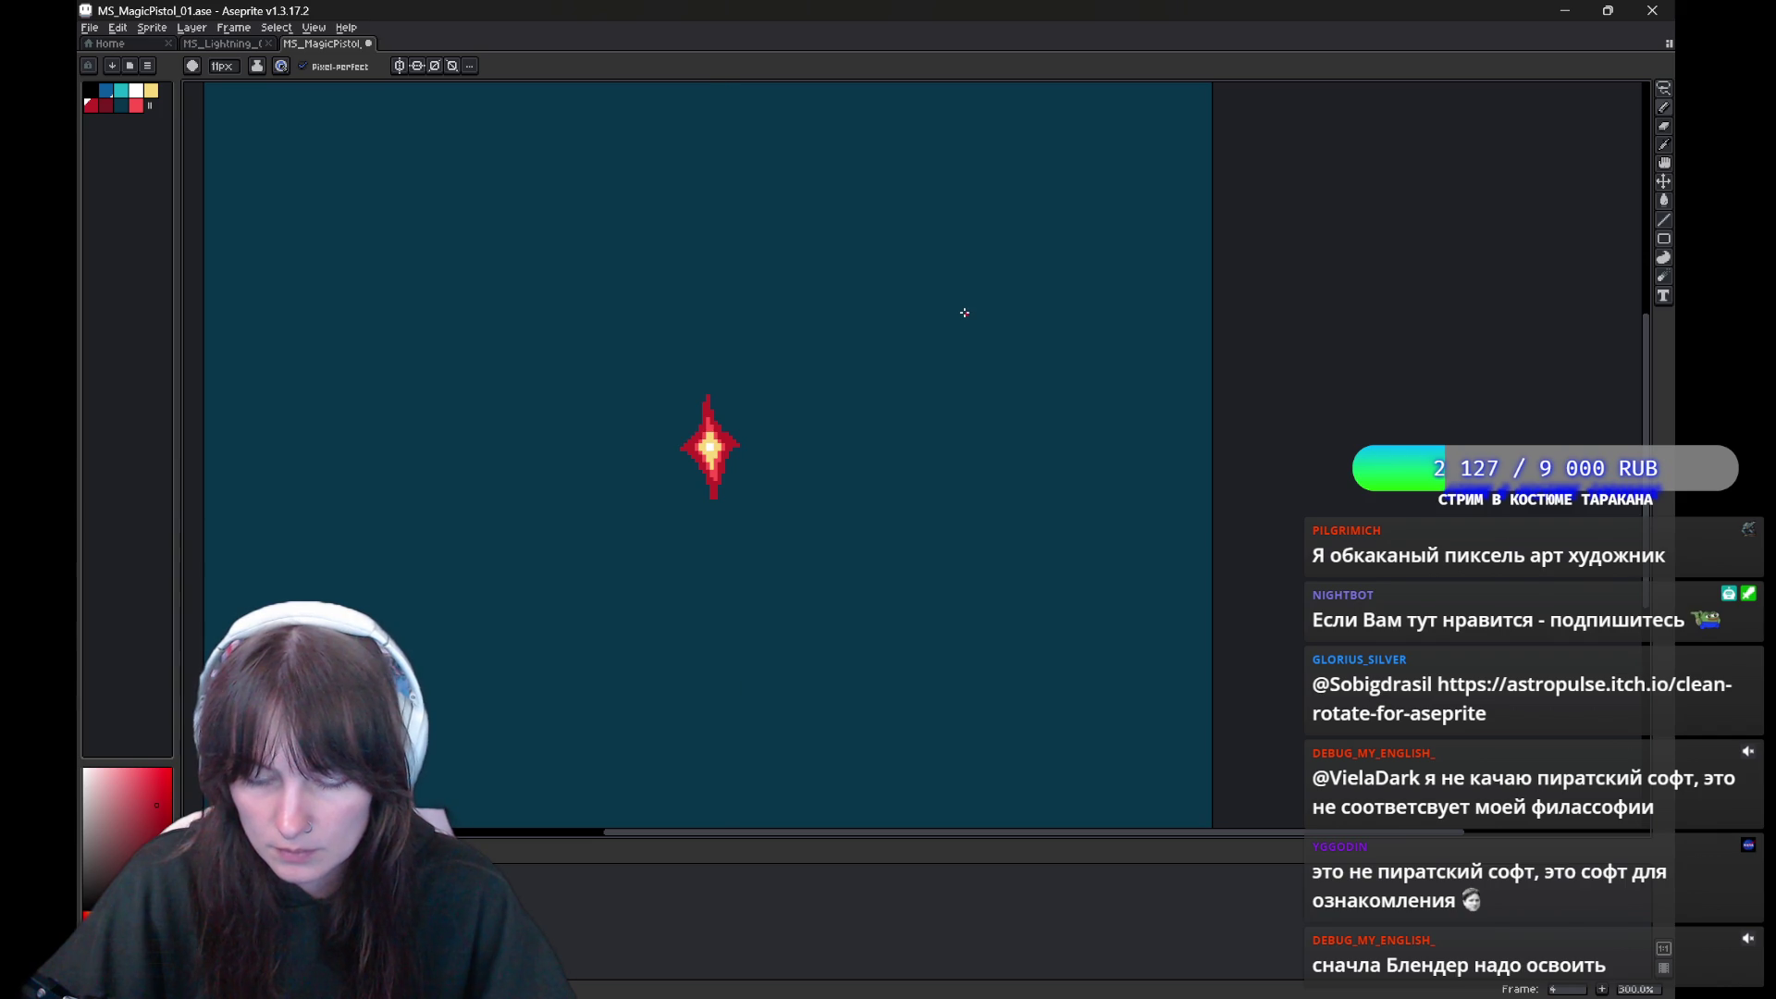
# Recentre the sprite, save the file, and hide the teal background layer
pyautogui.scroll(-2, 920, 329)
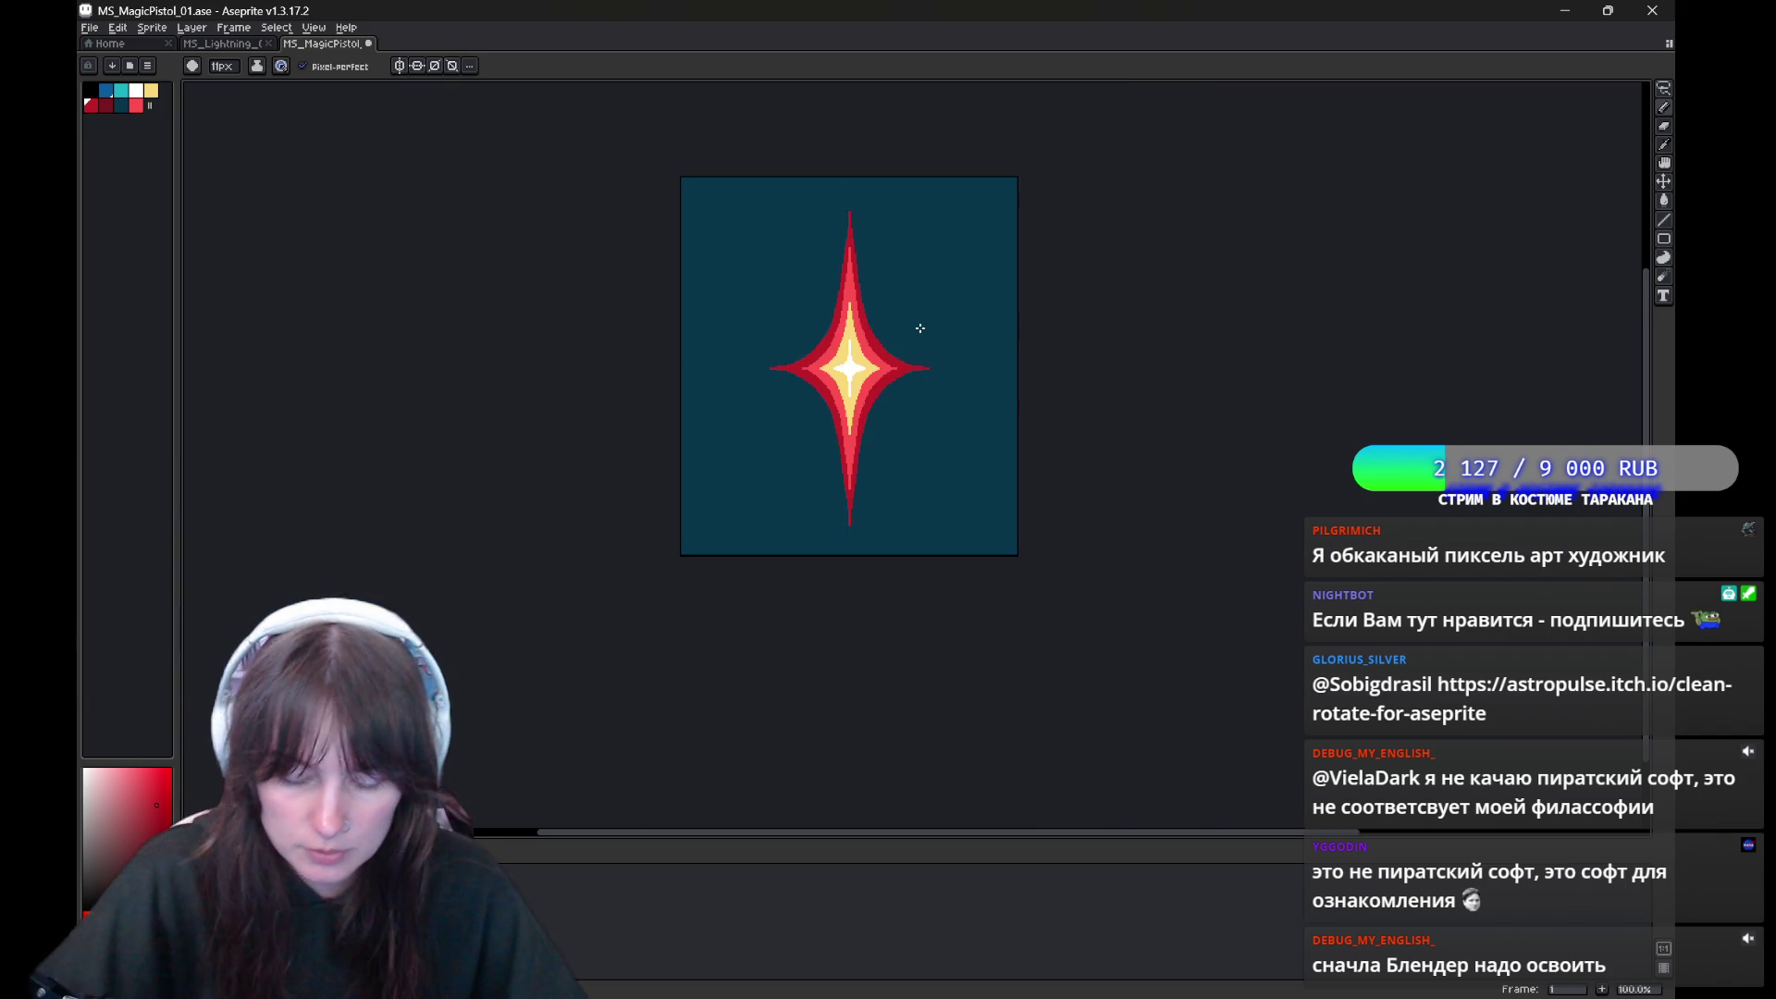
pyautogui.moveTo(1107, 365)
pyautogui.mouseDown()
pyautogui.moveTo(961, 474)
pyautogui.moveTo(1003, 458)
pyautogui.mouseUp()
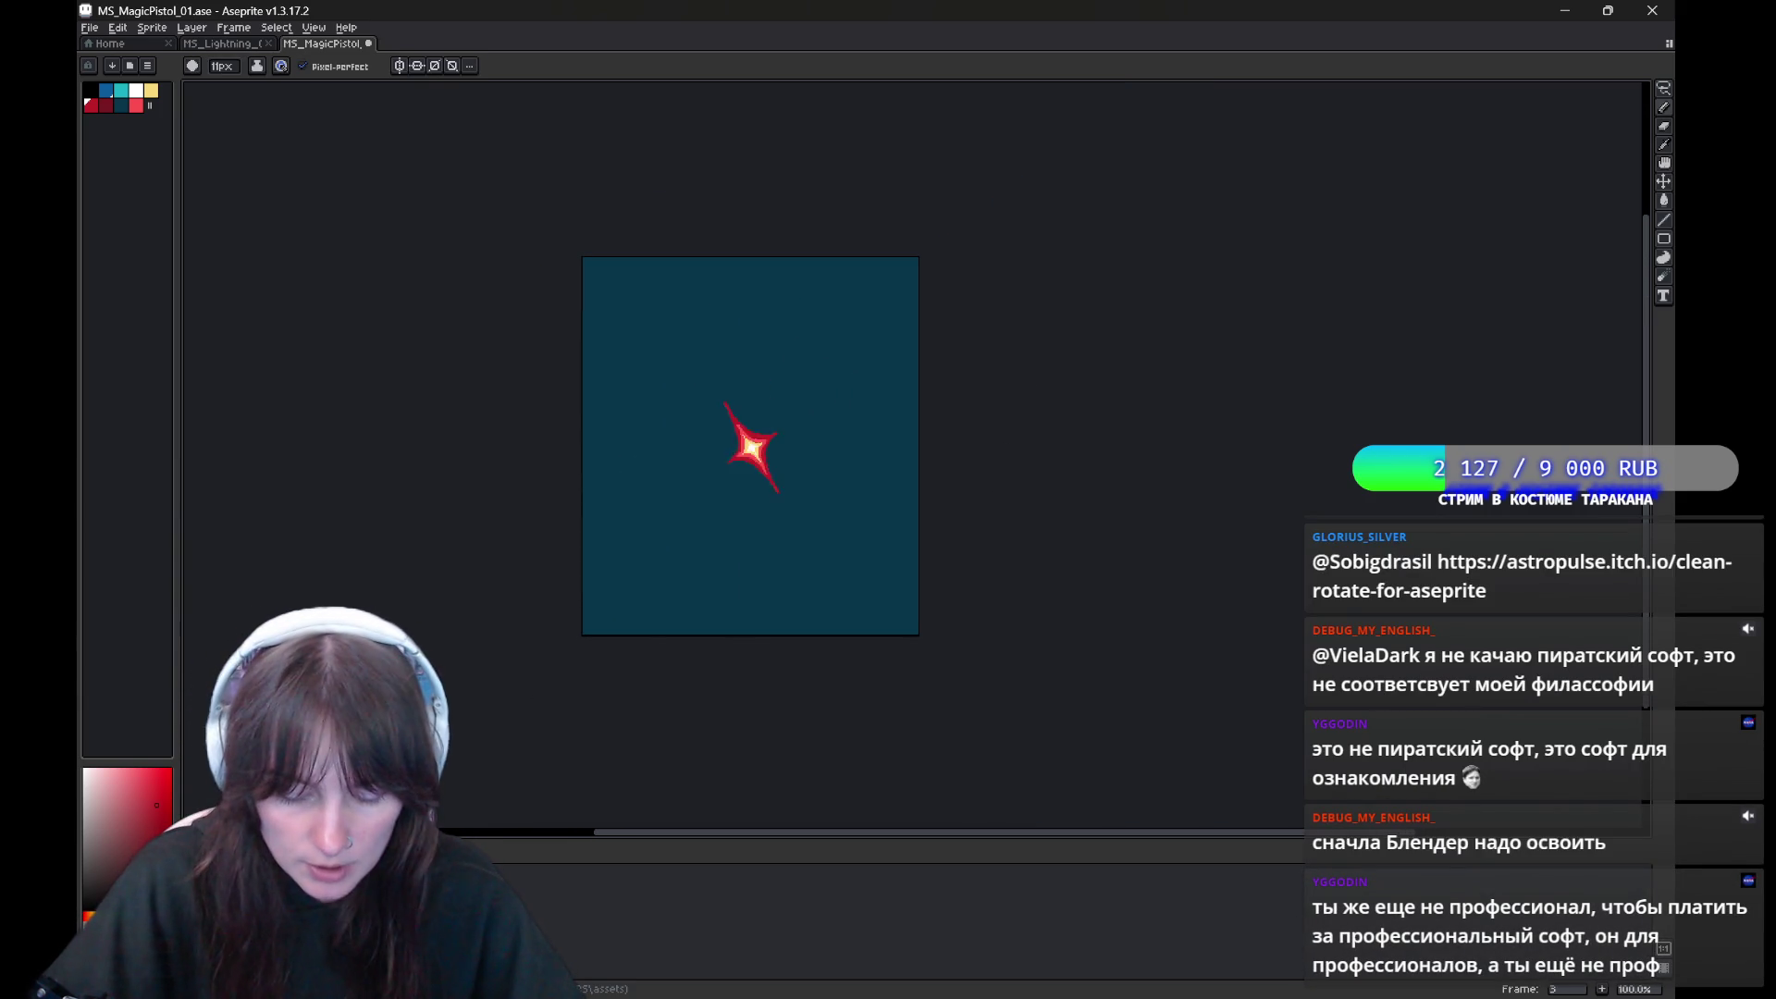
pyautogui.hotkey('ctrl', 's')
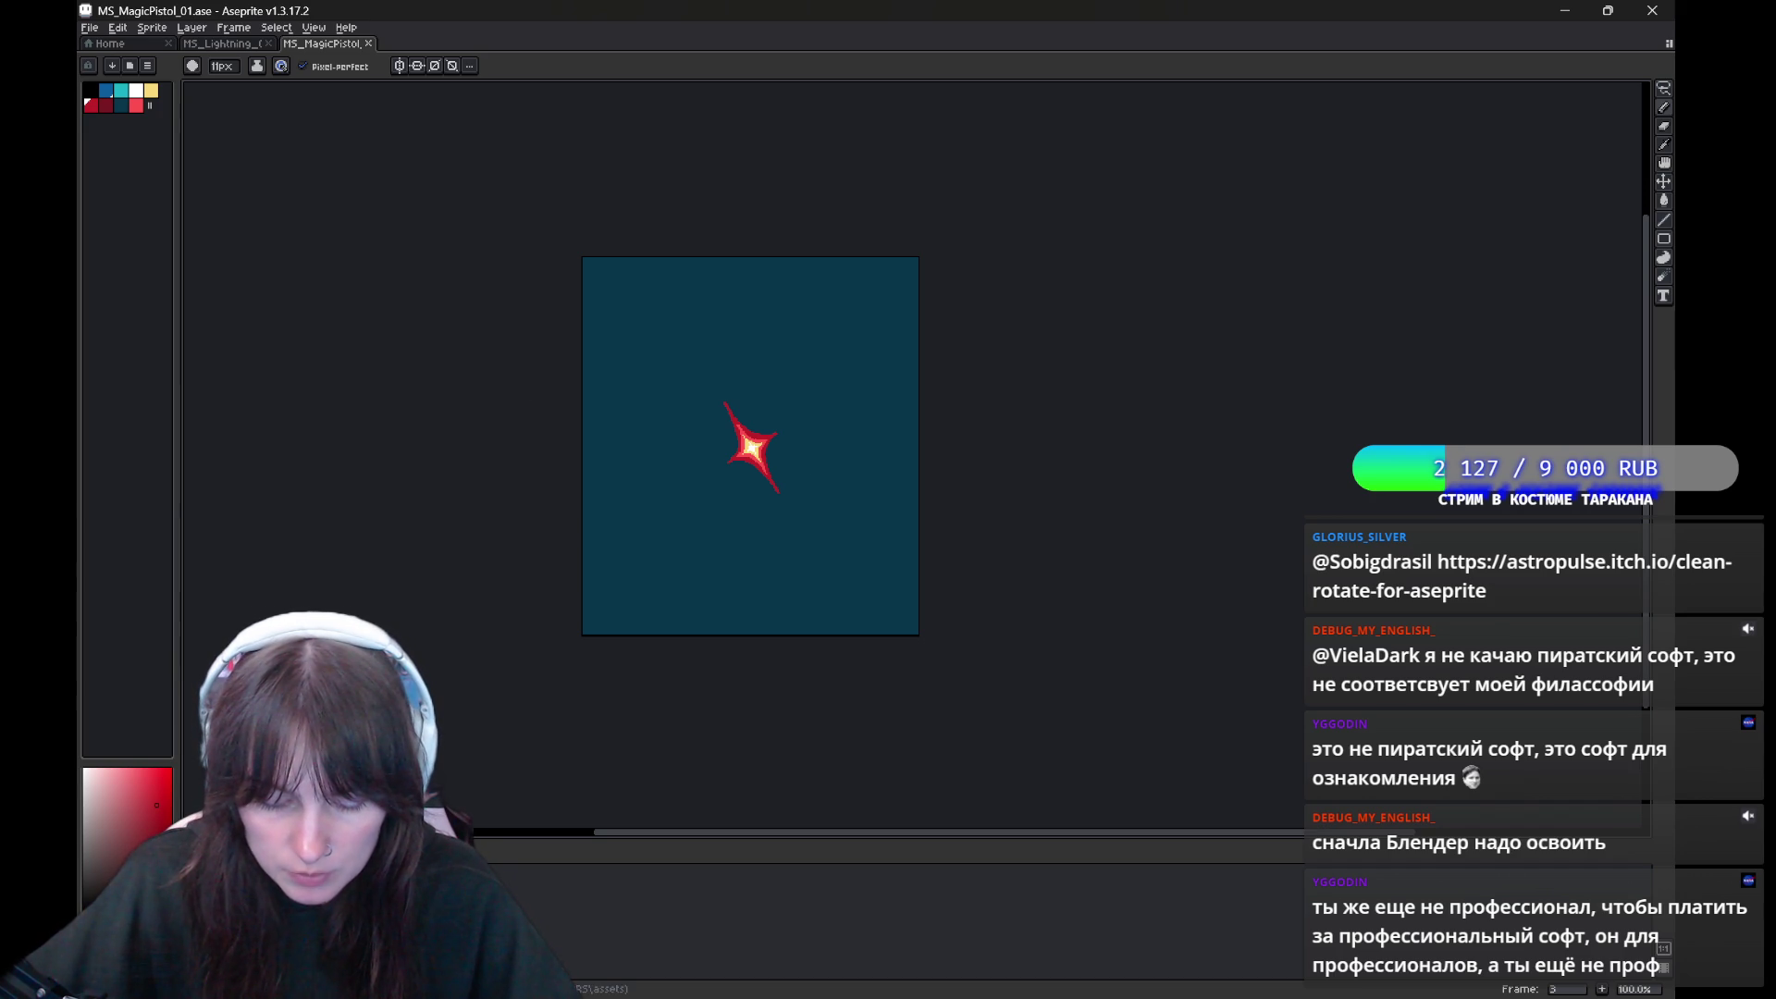
pyautogui.hotkey('ctrl', 'z')
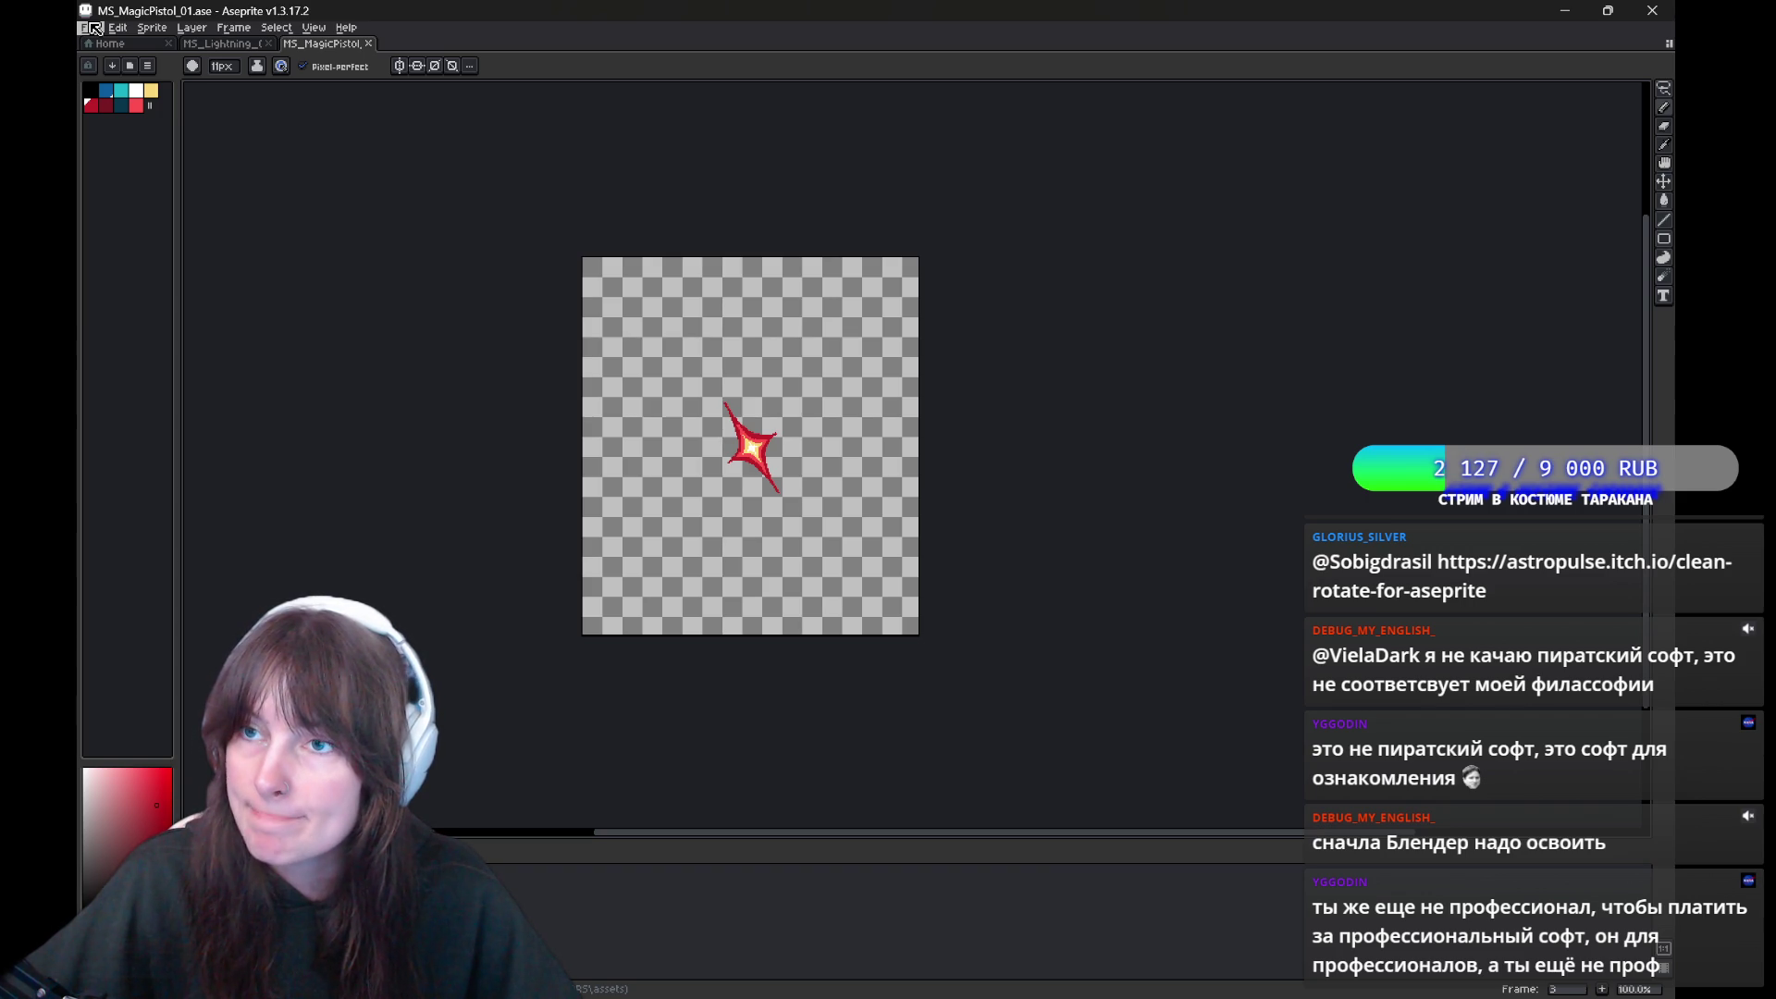
pyautogui.click(95, 29)
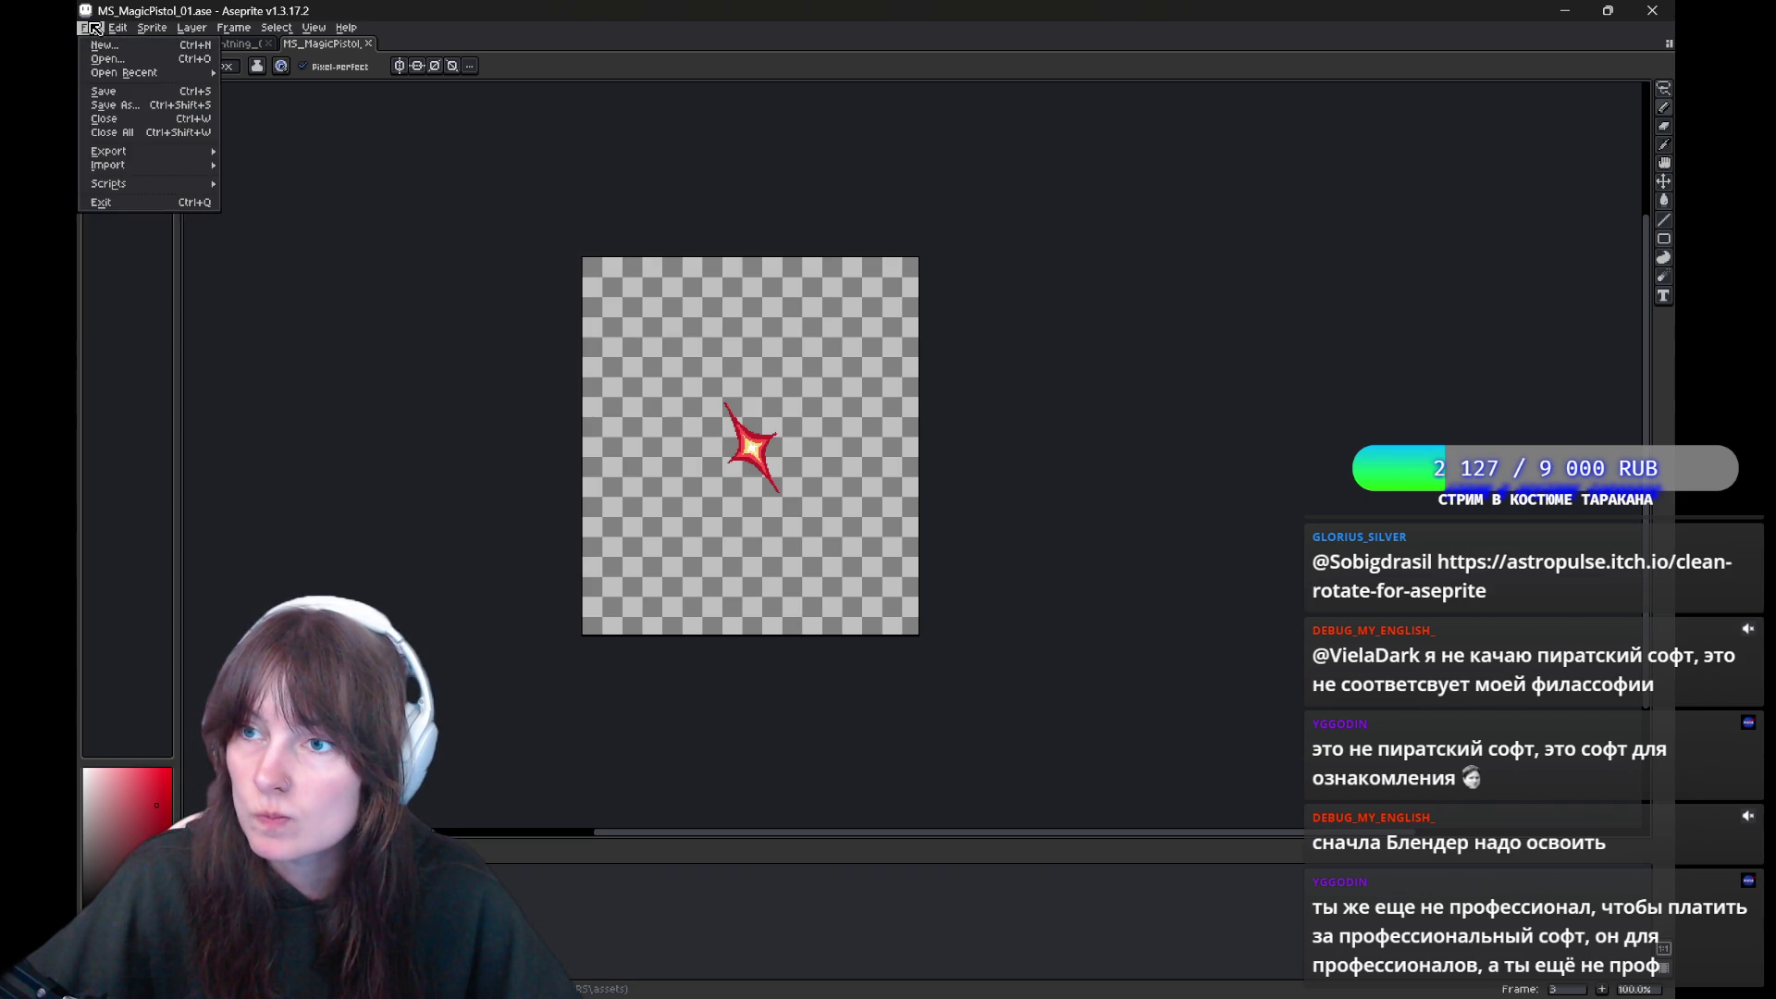
# Export a sprite sheet with Layers set to Visible layers and Frames to All frames
pyautogui.moveTo(111, 150)
pyautogui.click(280, 166)
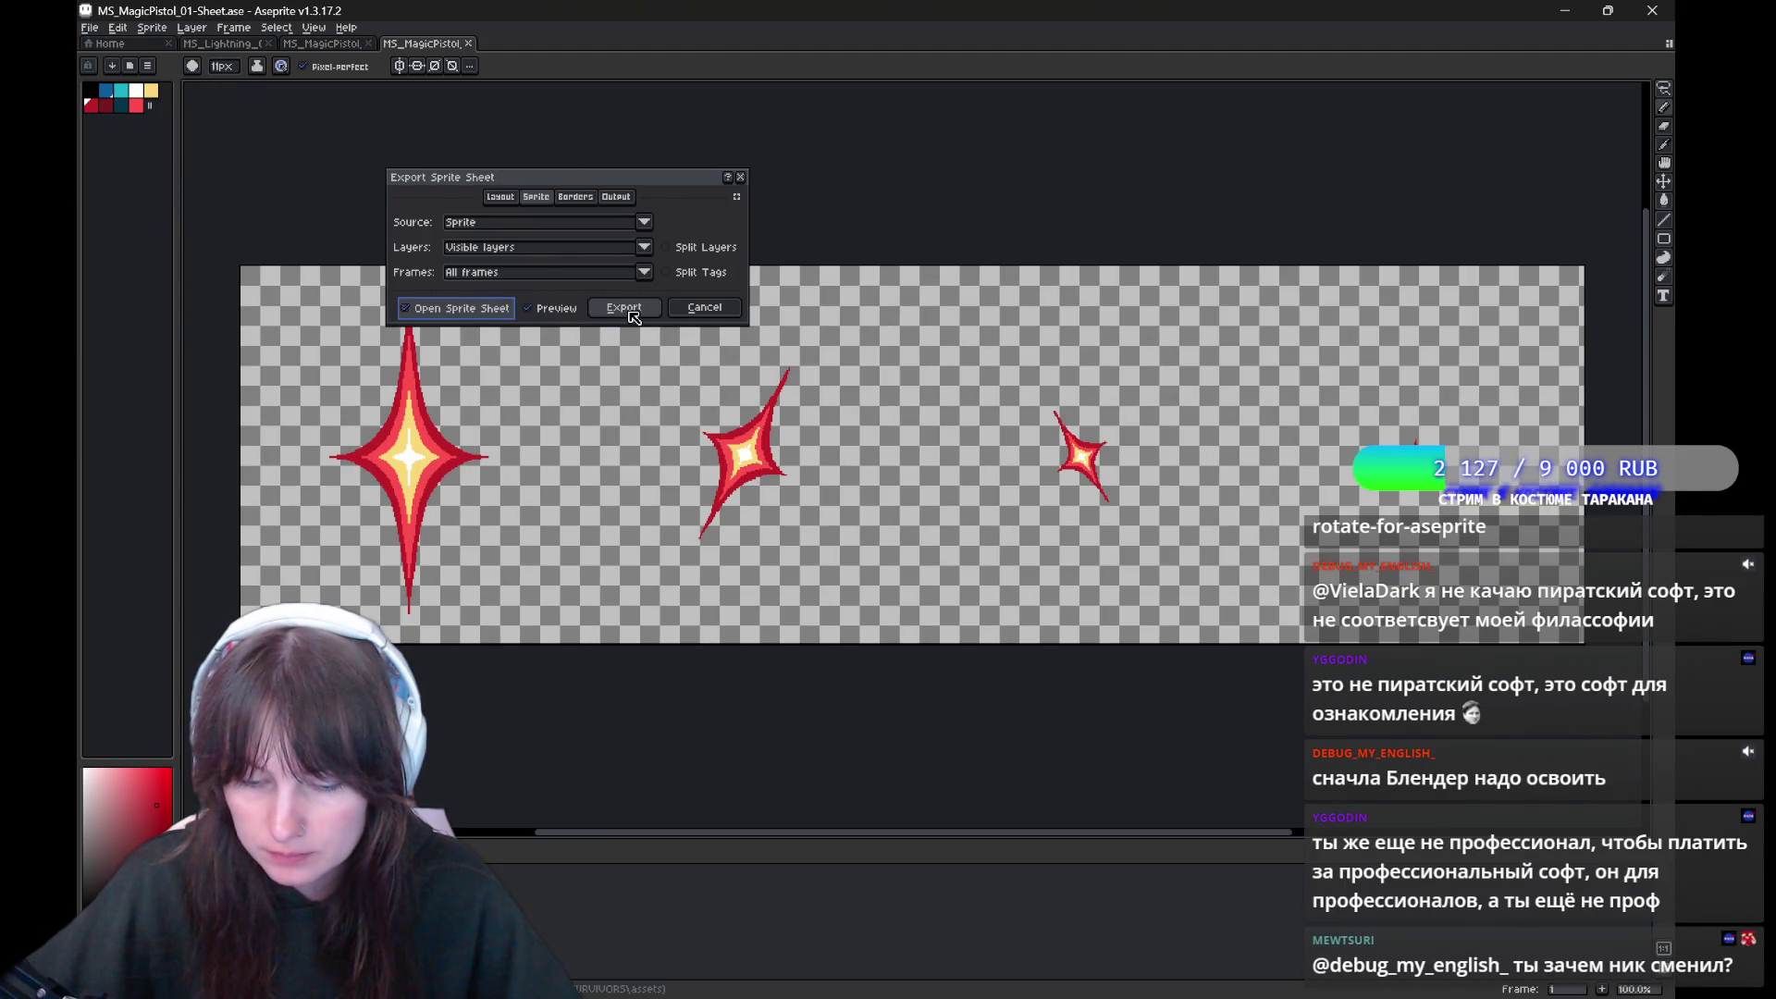
pyautogui.click(620, 260)
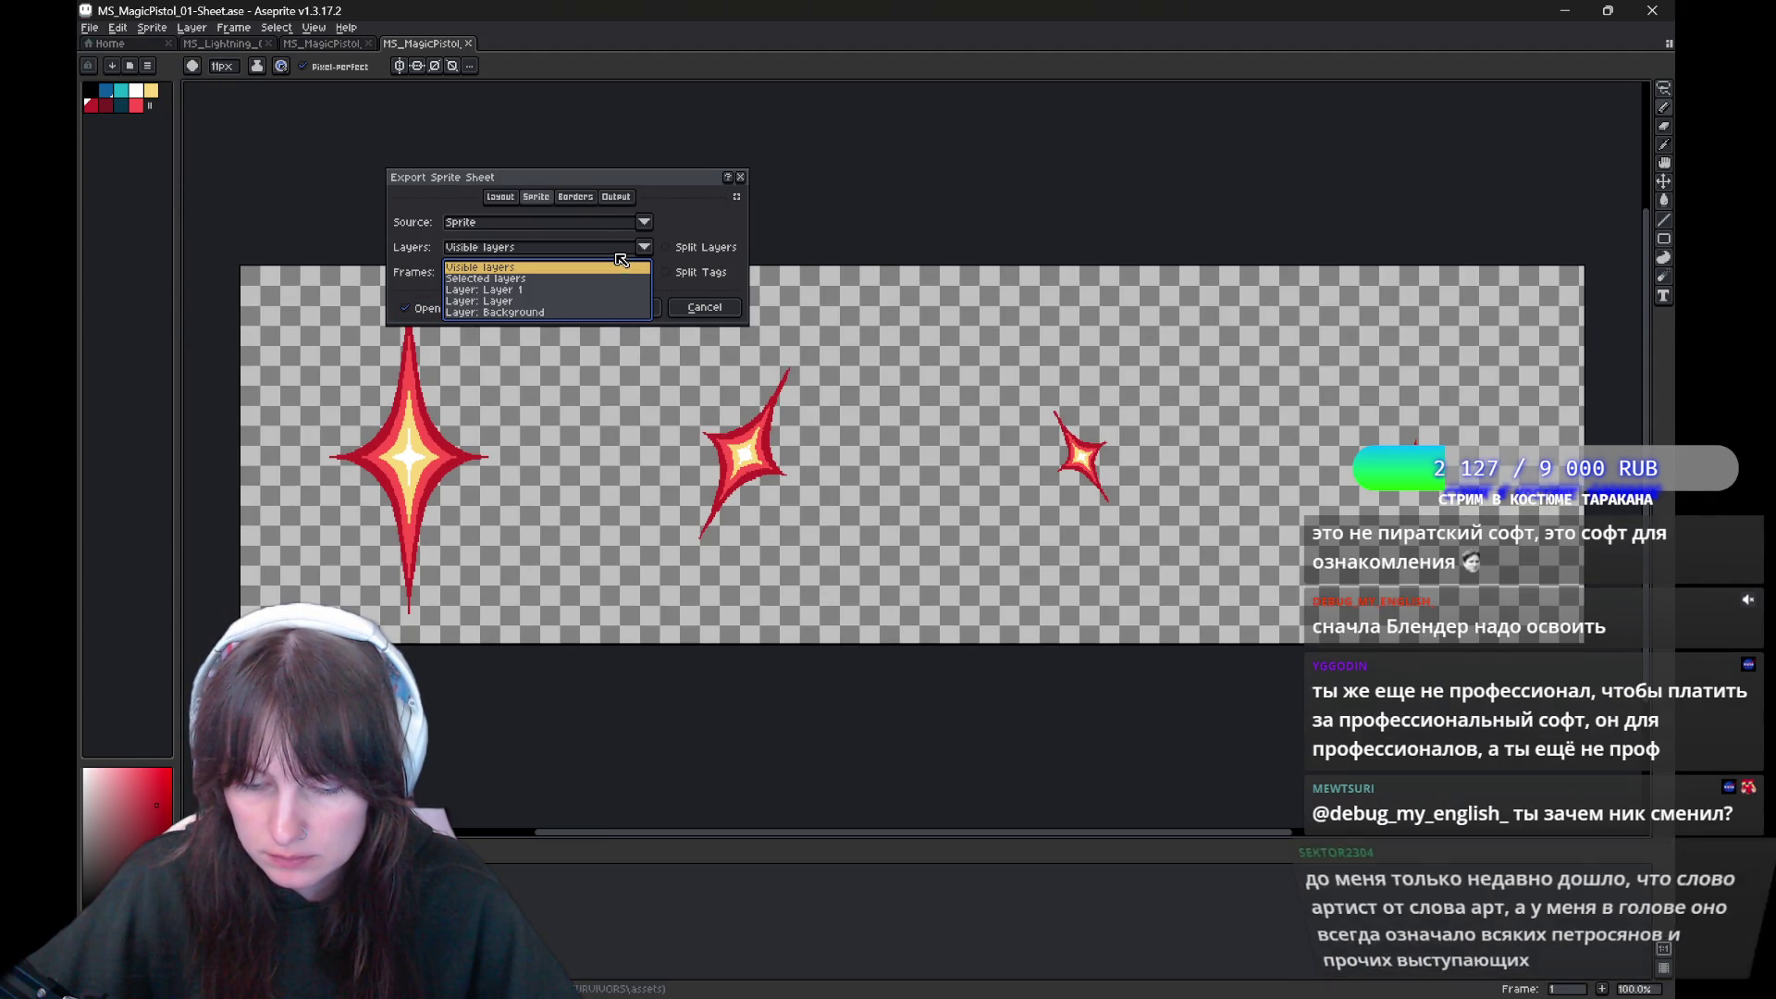
pyautogui.click(613, 255)
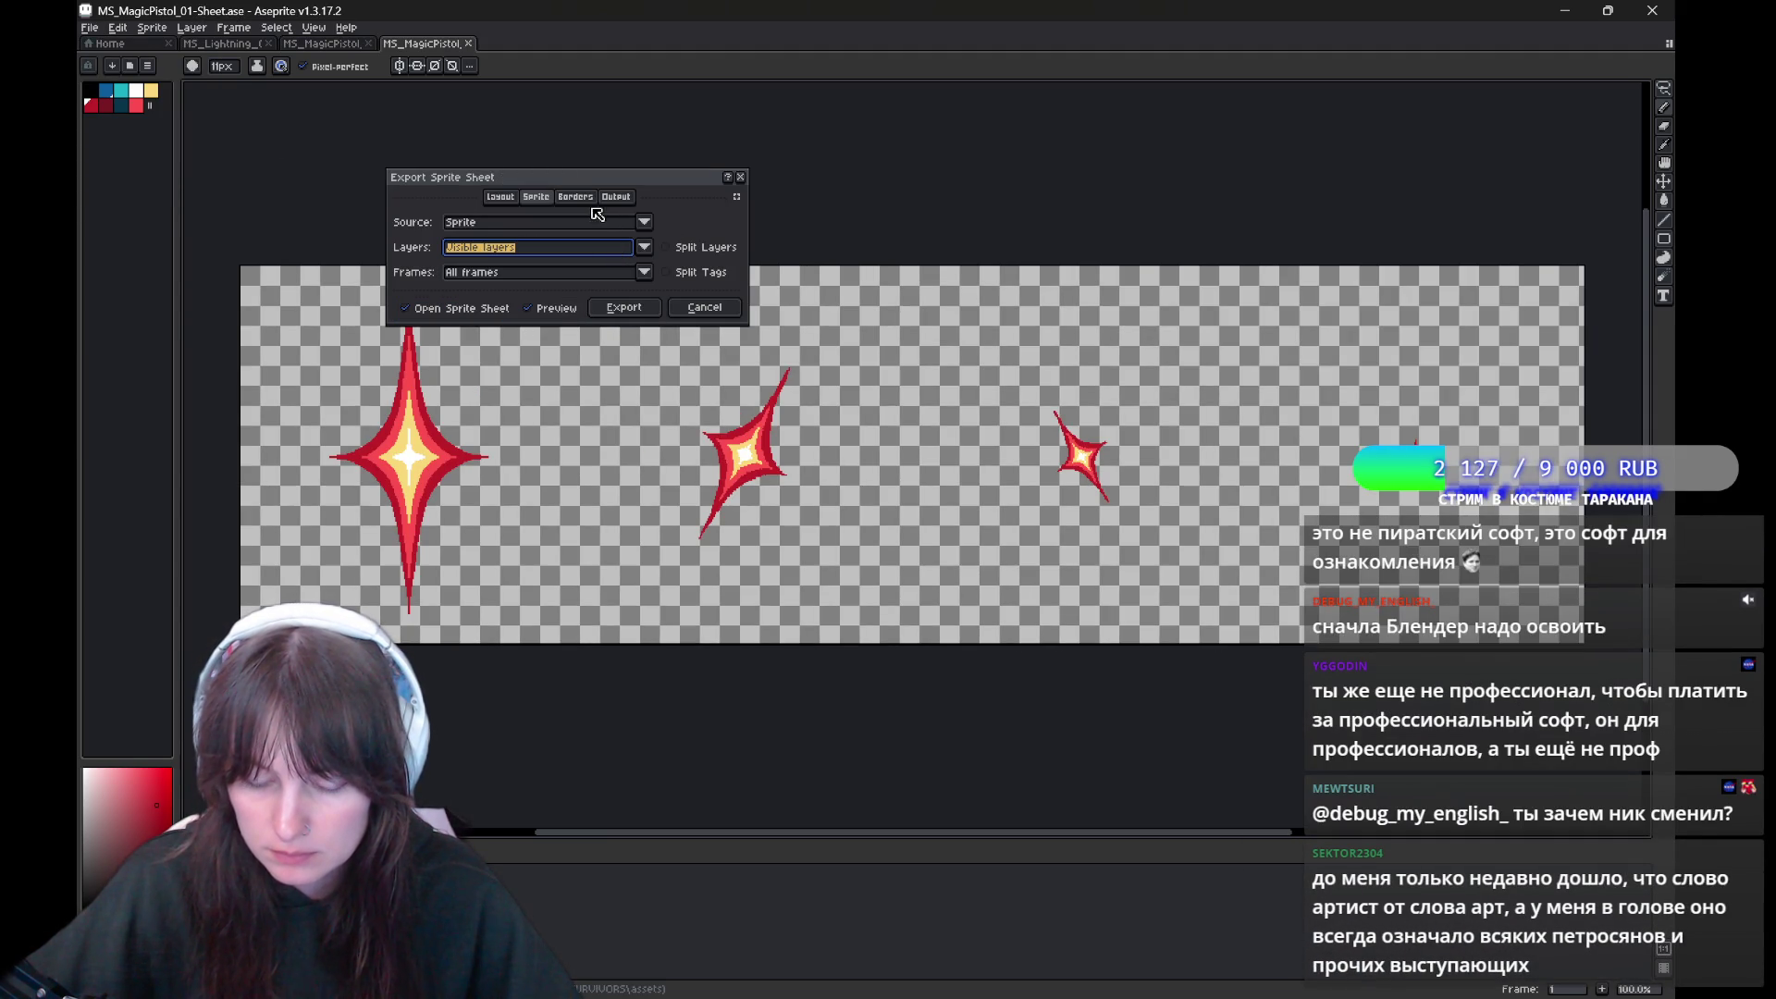
pyautogui.click(618, 274)
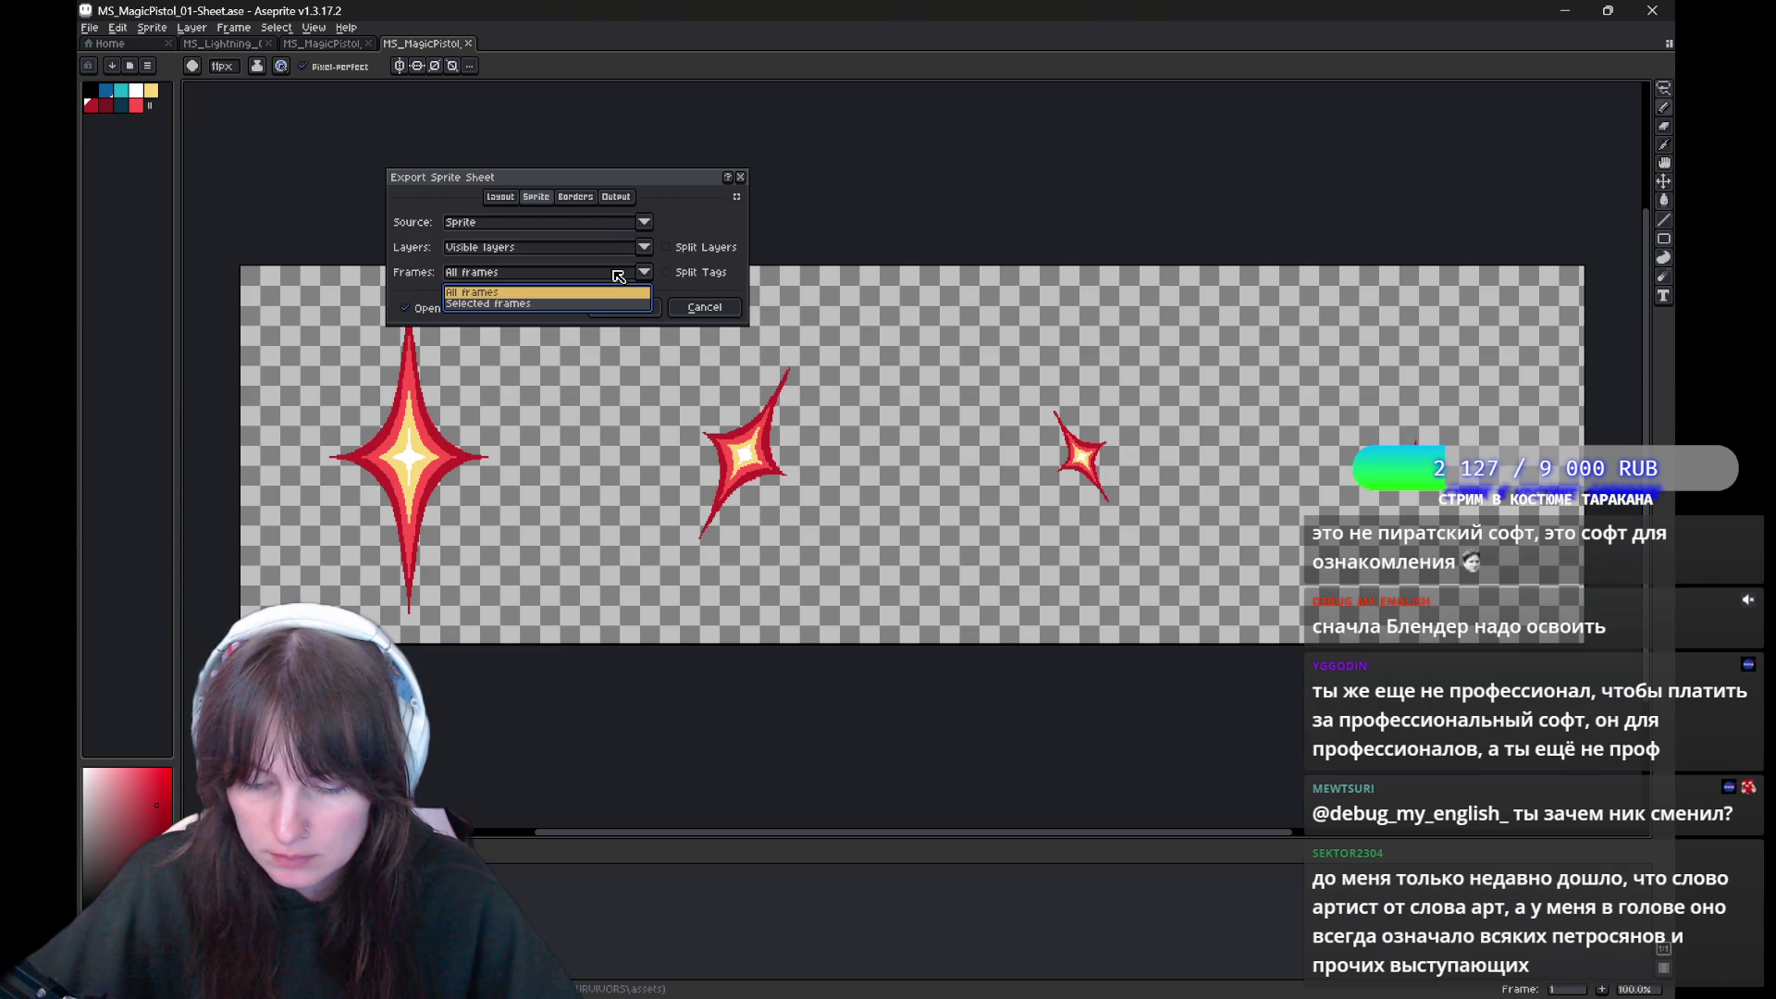
pyautogui.click(602, 279)
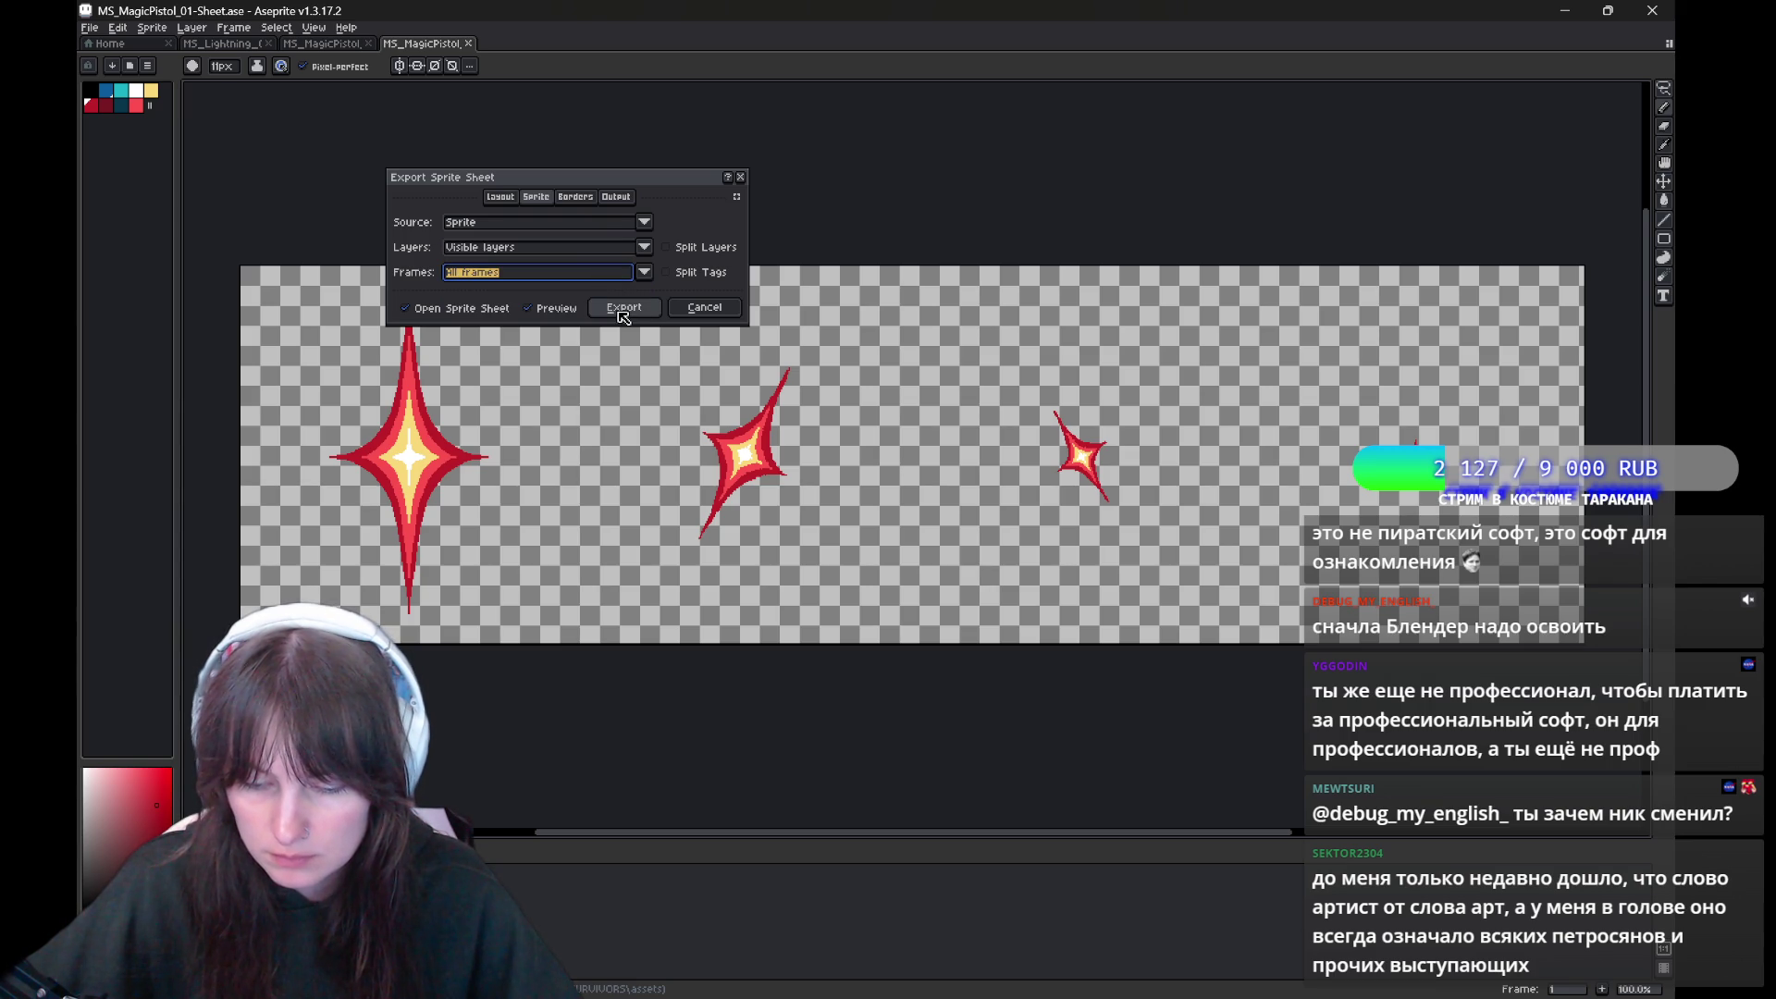
pyautogui.click(623, 309)
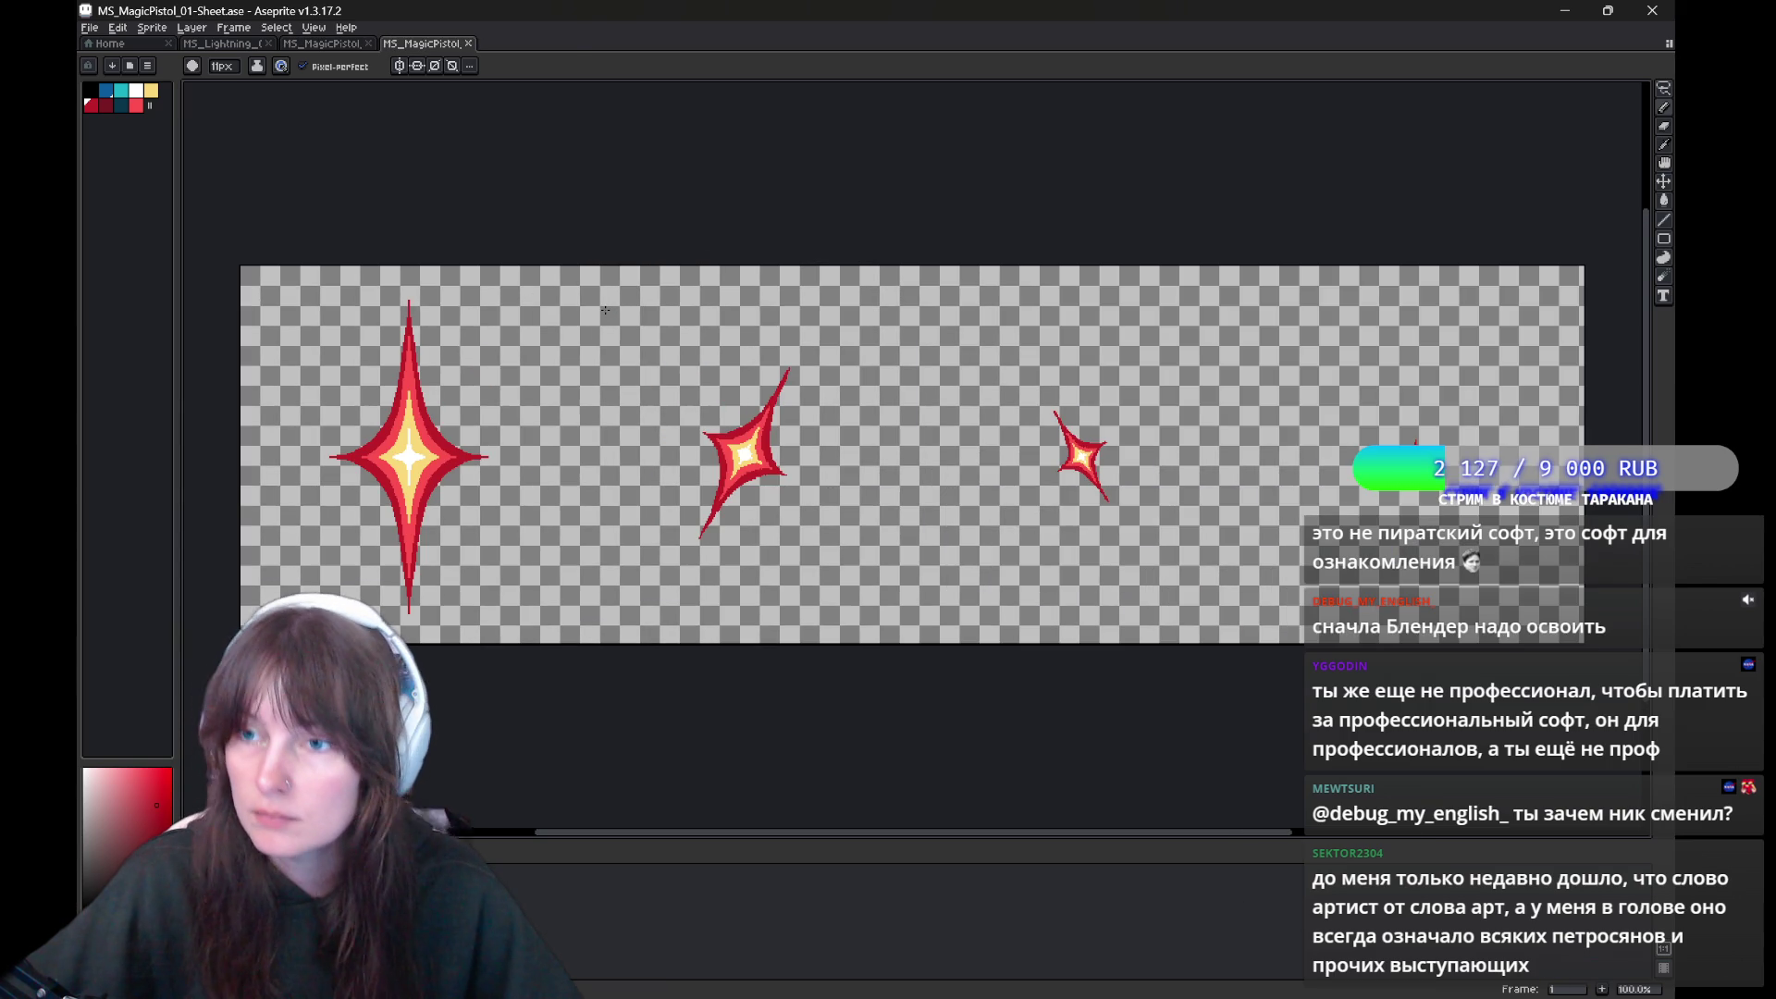
pyautogui.hotkey('ctrl', 'shift', 's')
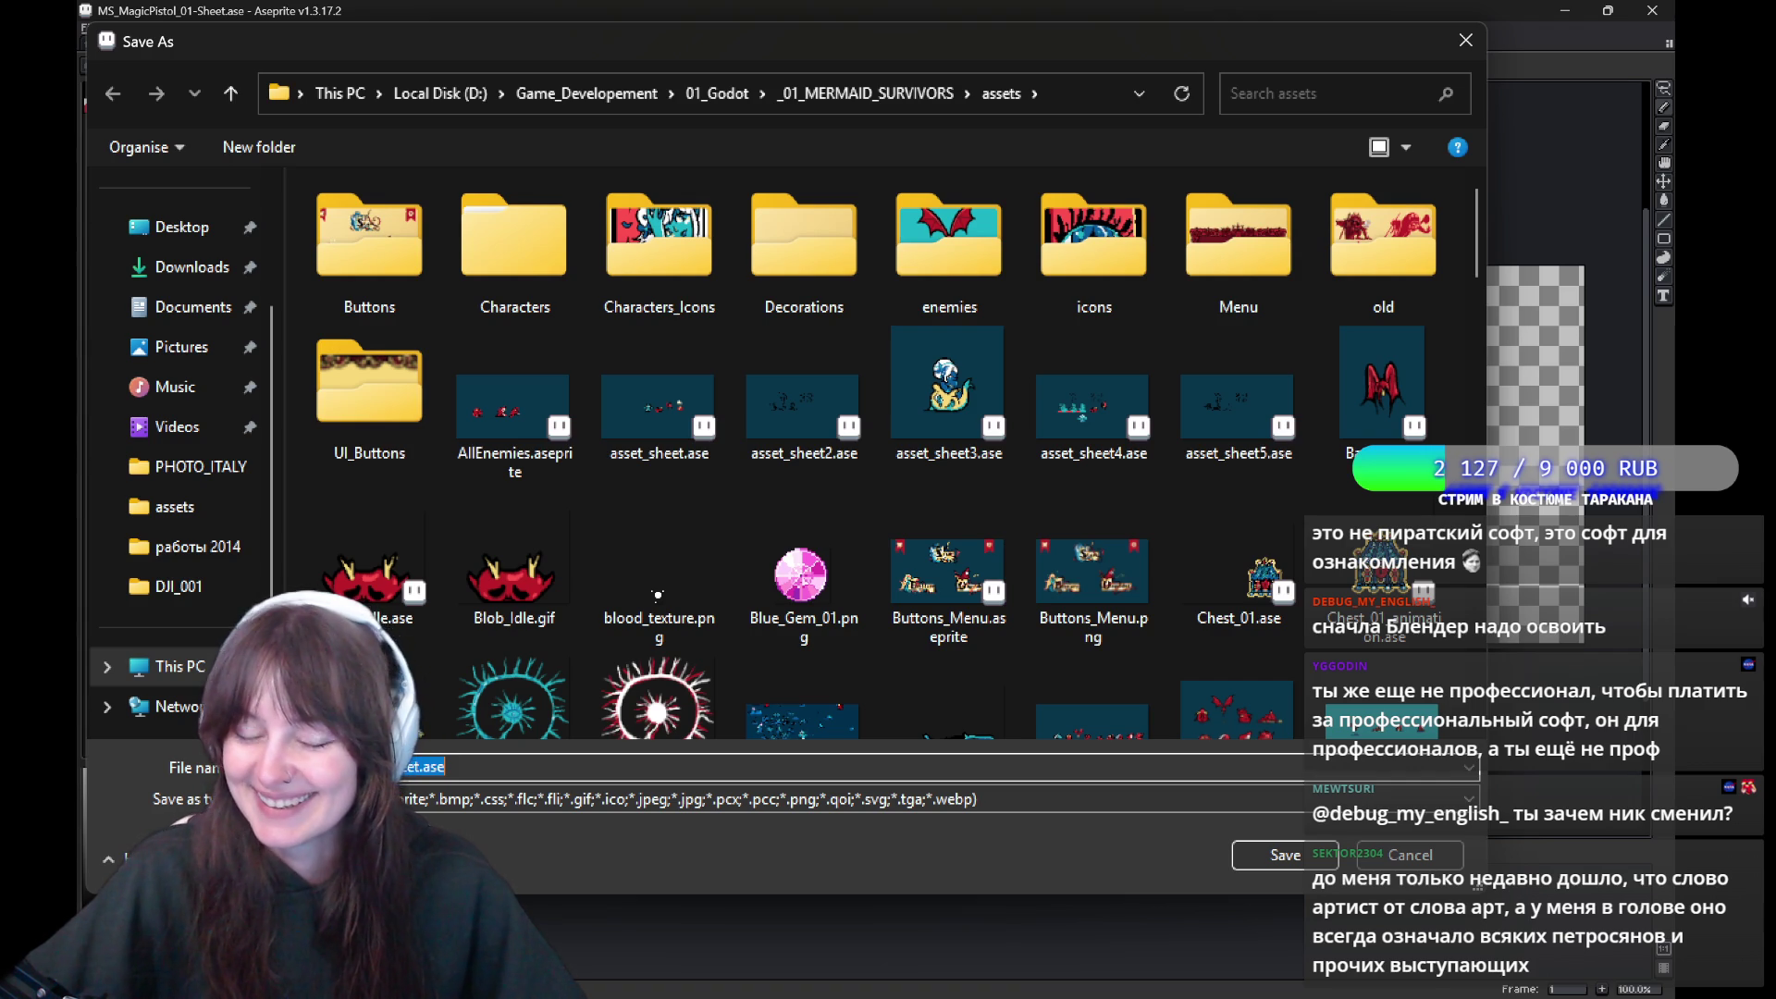
# Set the sheet's file type to PNG and save it as MS_MagicPistol_01-Sheet.png
pyautogui.click(457, 805)
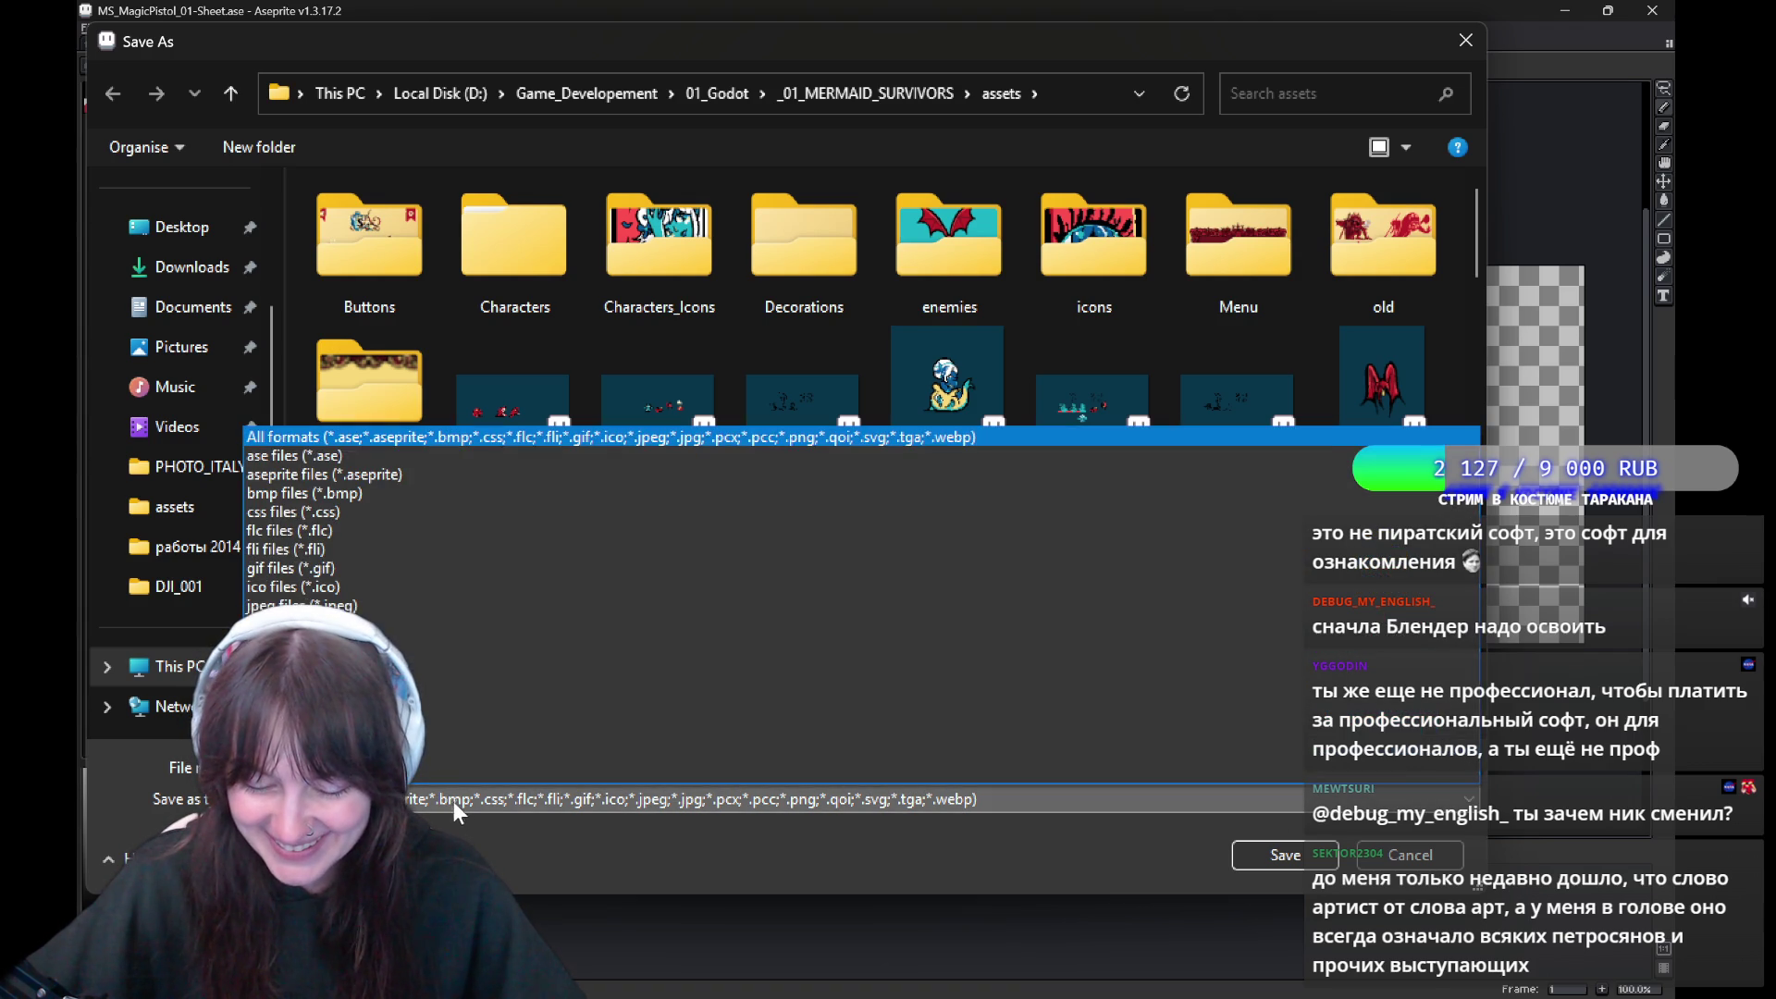
pyautogui.click(874, 596)
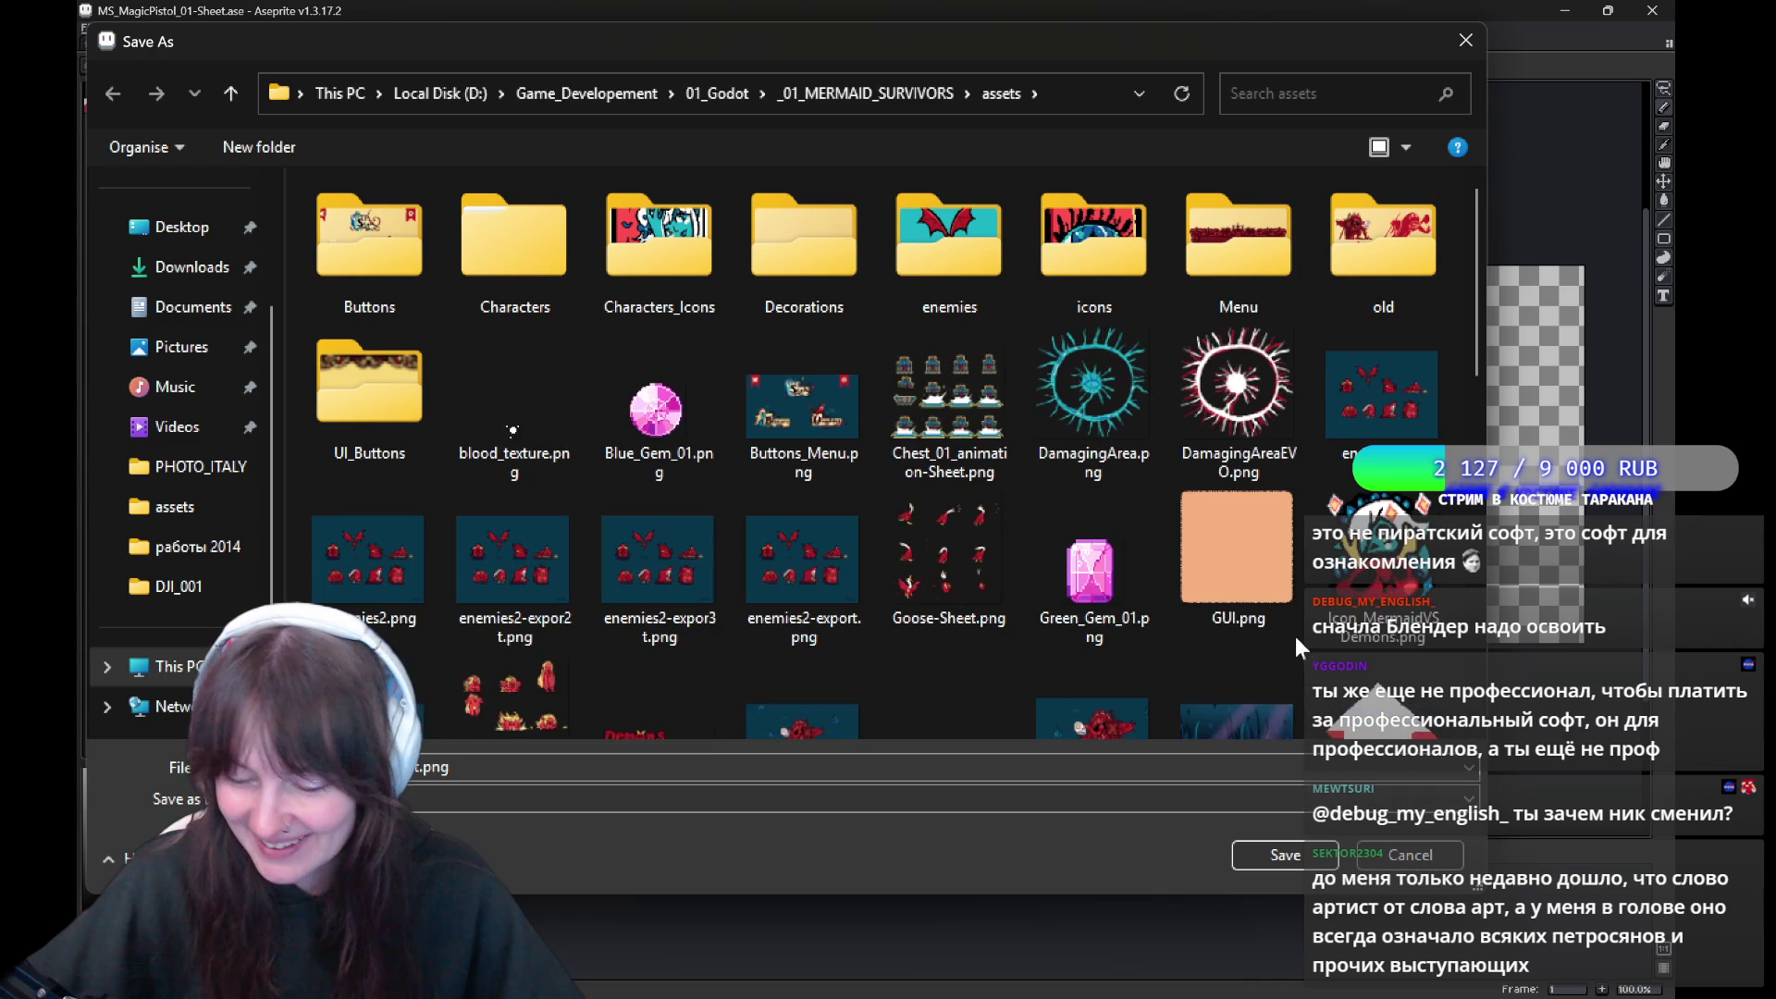
pyautogui.scroll(-5, 1245, 625)
pyautogui.scroll(2, 1248, 639)
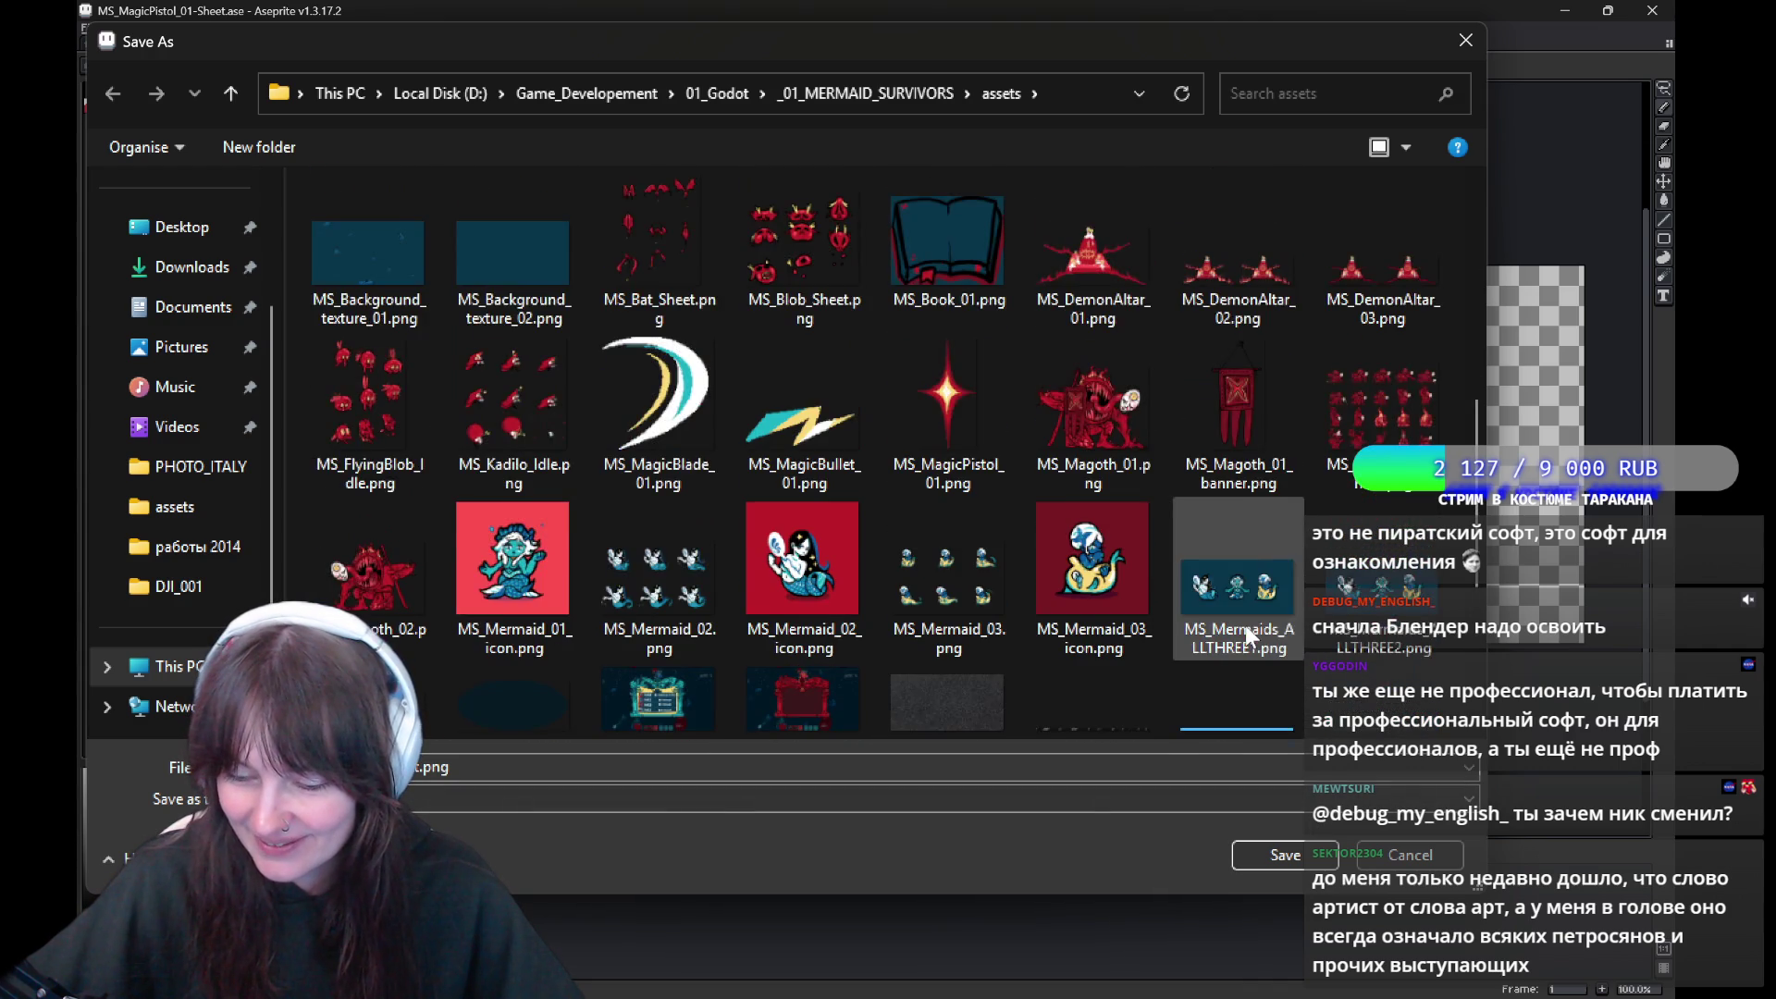
pyautogui.scroll(-3, 1245, 626)
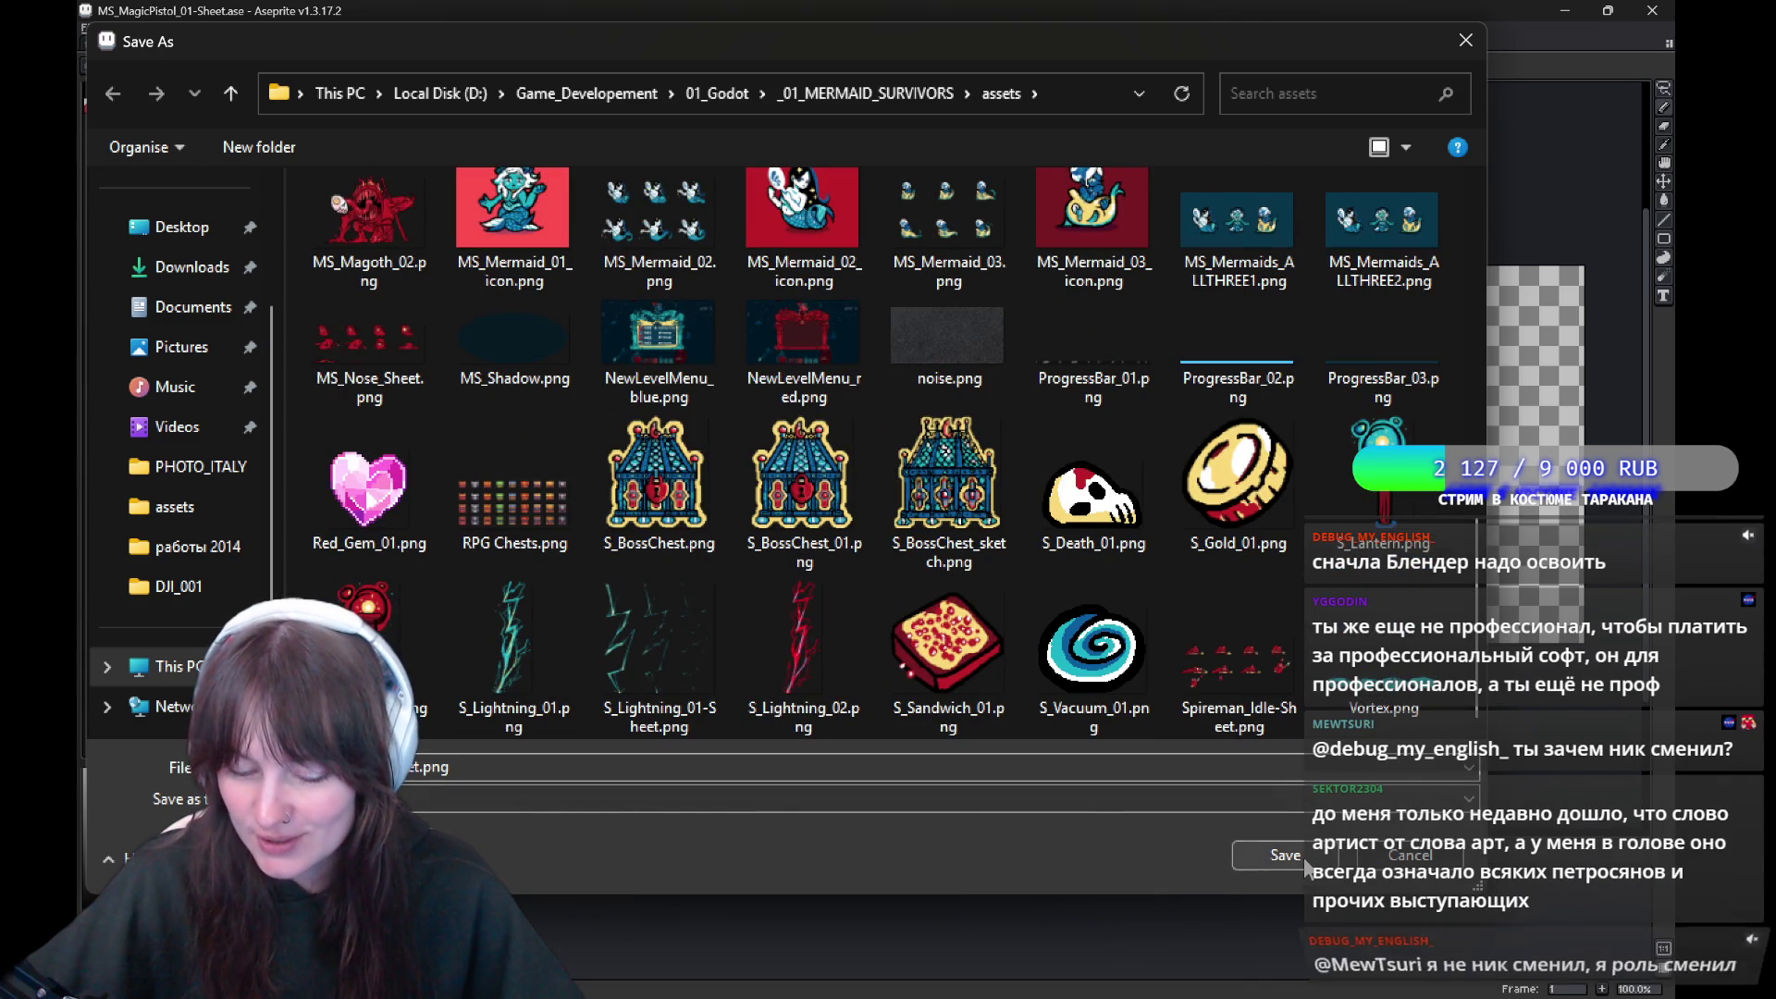
pyautogui.press('Return')
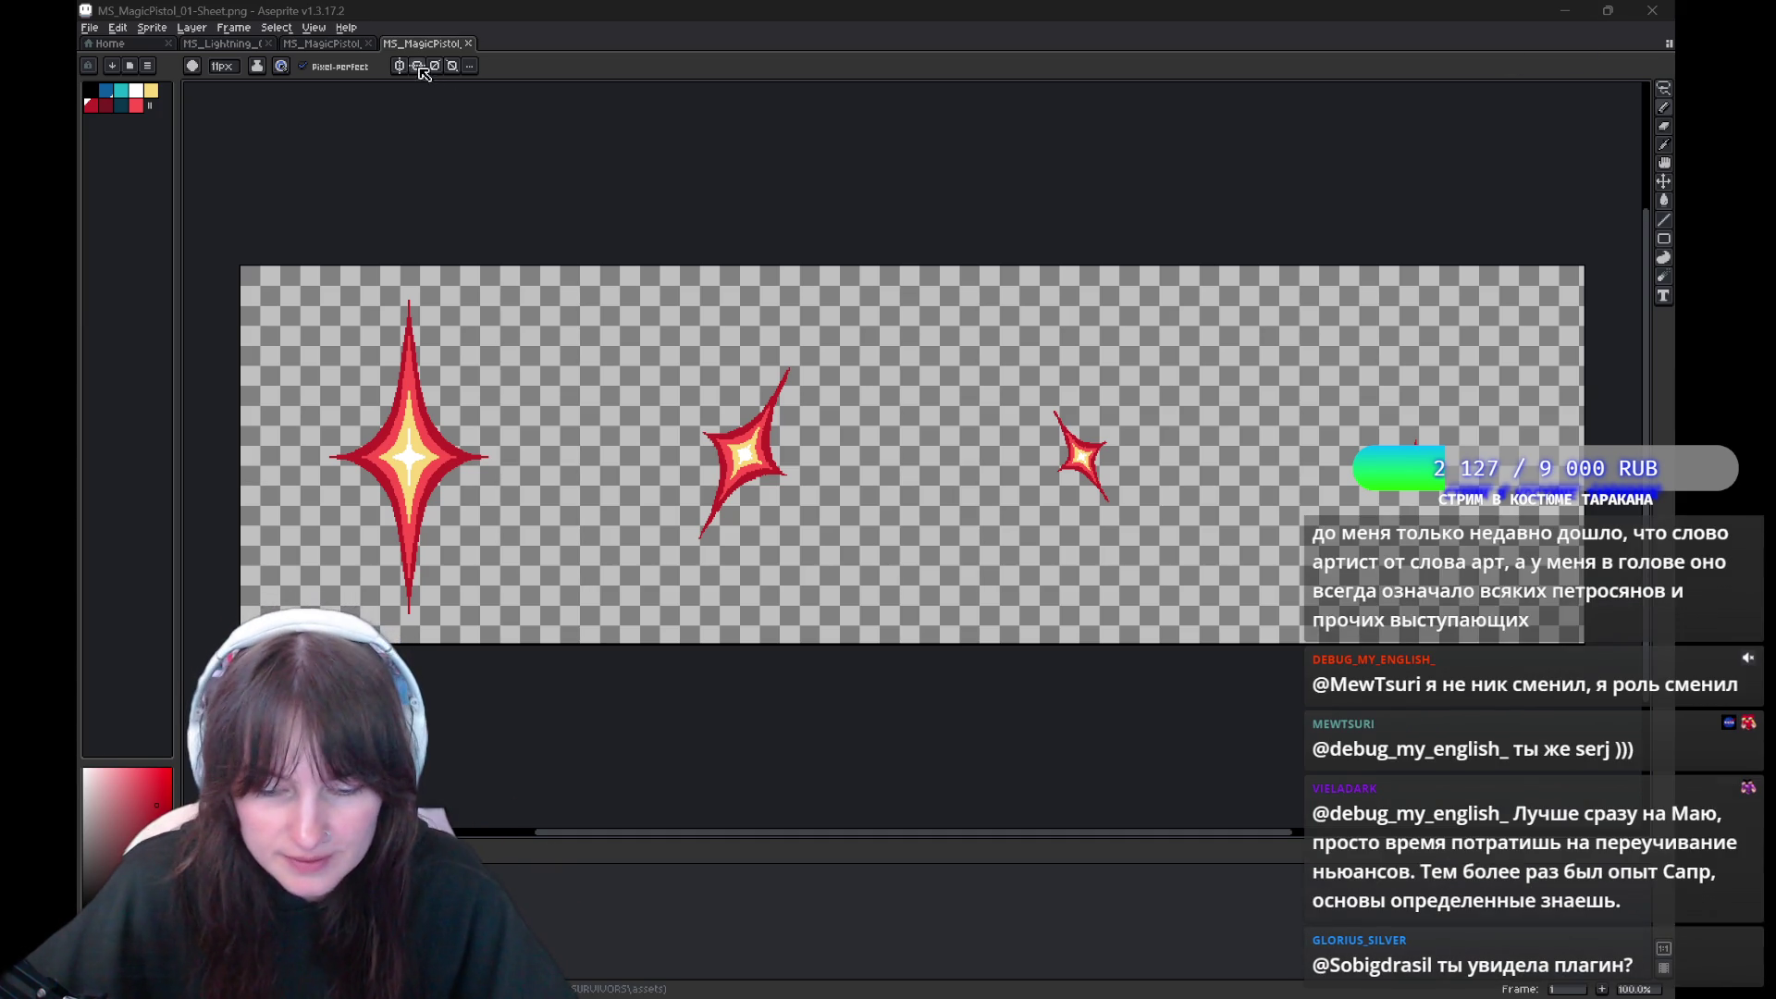
# Save the sparkle sheet as PNG under the name MS_MagicLight_01-Sheet.png in the assets folder
pyautogui.click(555, 148)
pyautogui.hotkey('ctrl', 'shift', 's')
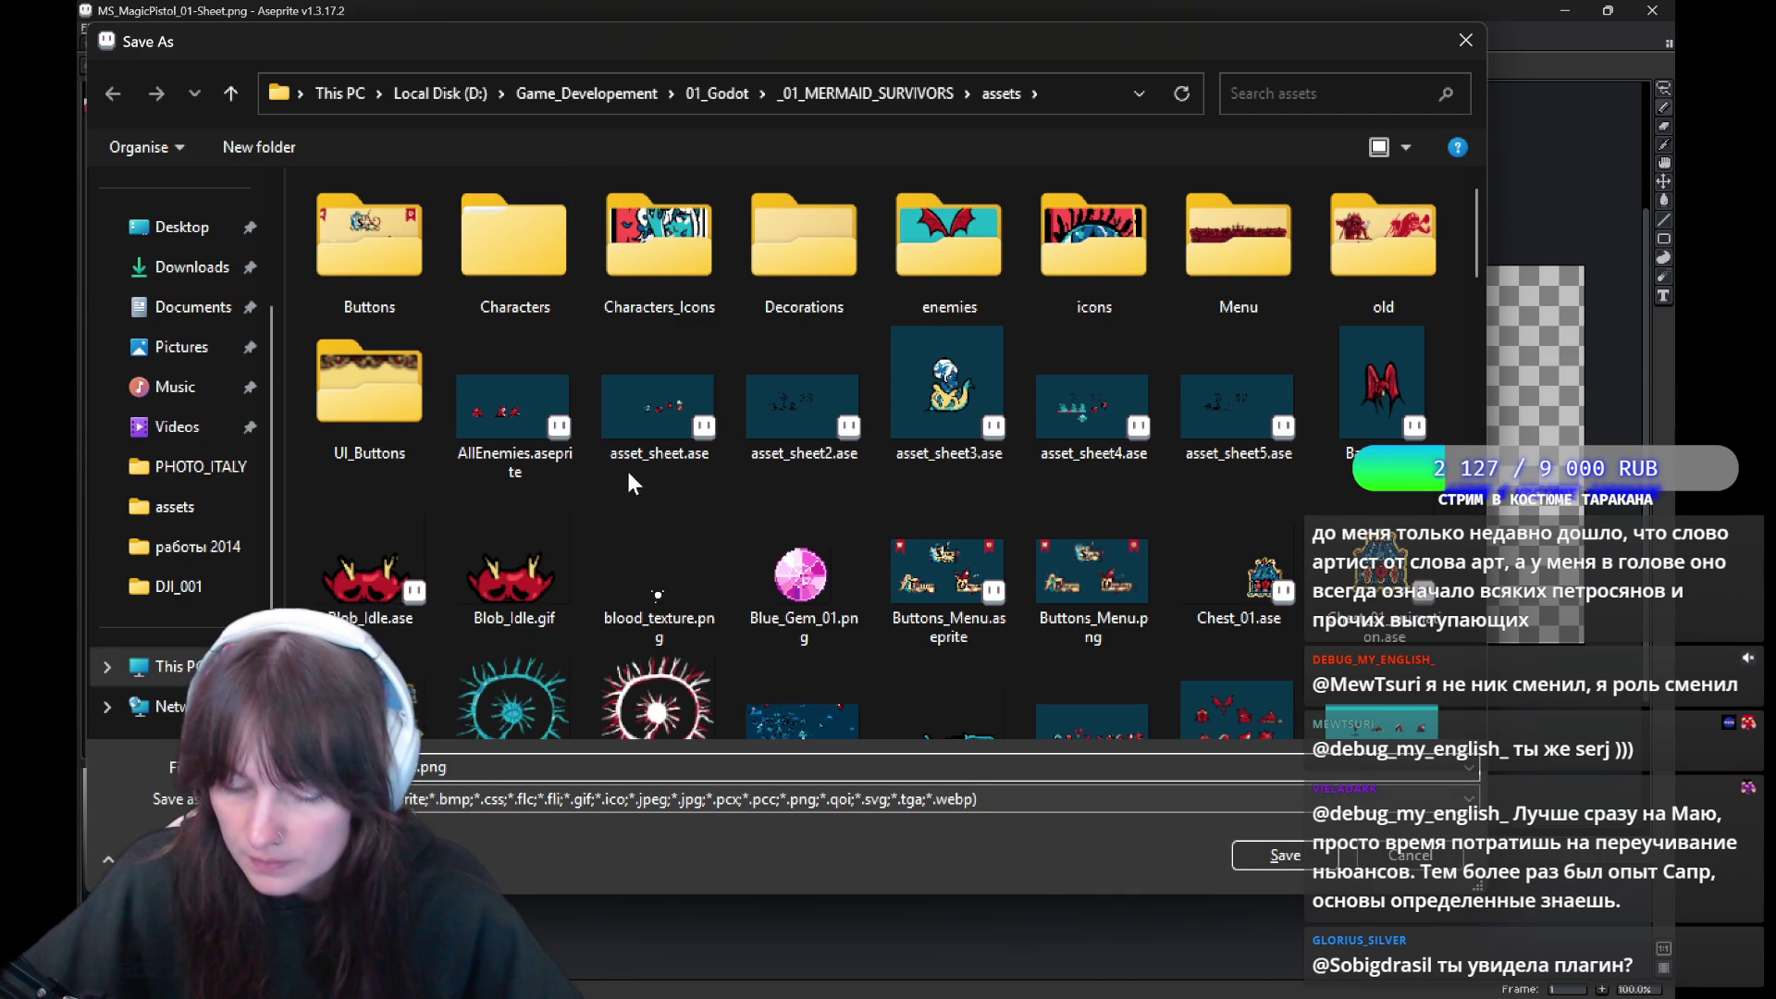
pyautogui.scroll(-10, 735, 620)
pyautogui.scroll(-5, 737, 622)
pyautogui.scroll(-5, 740, 625)
pyautogui.click(791, 798)
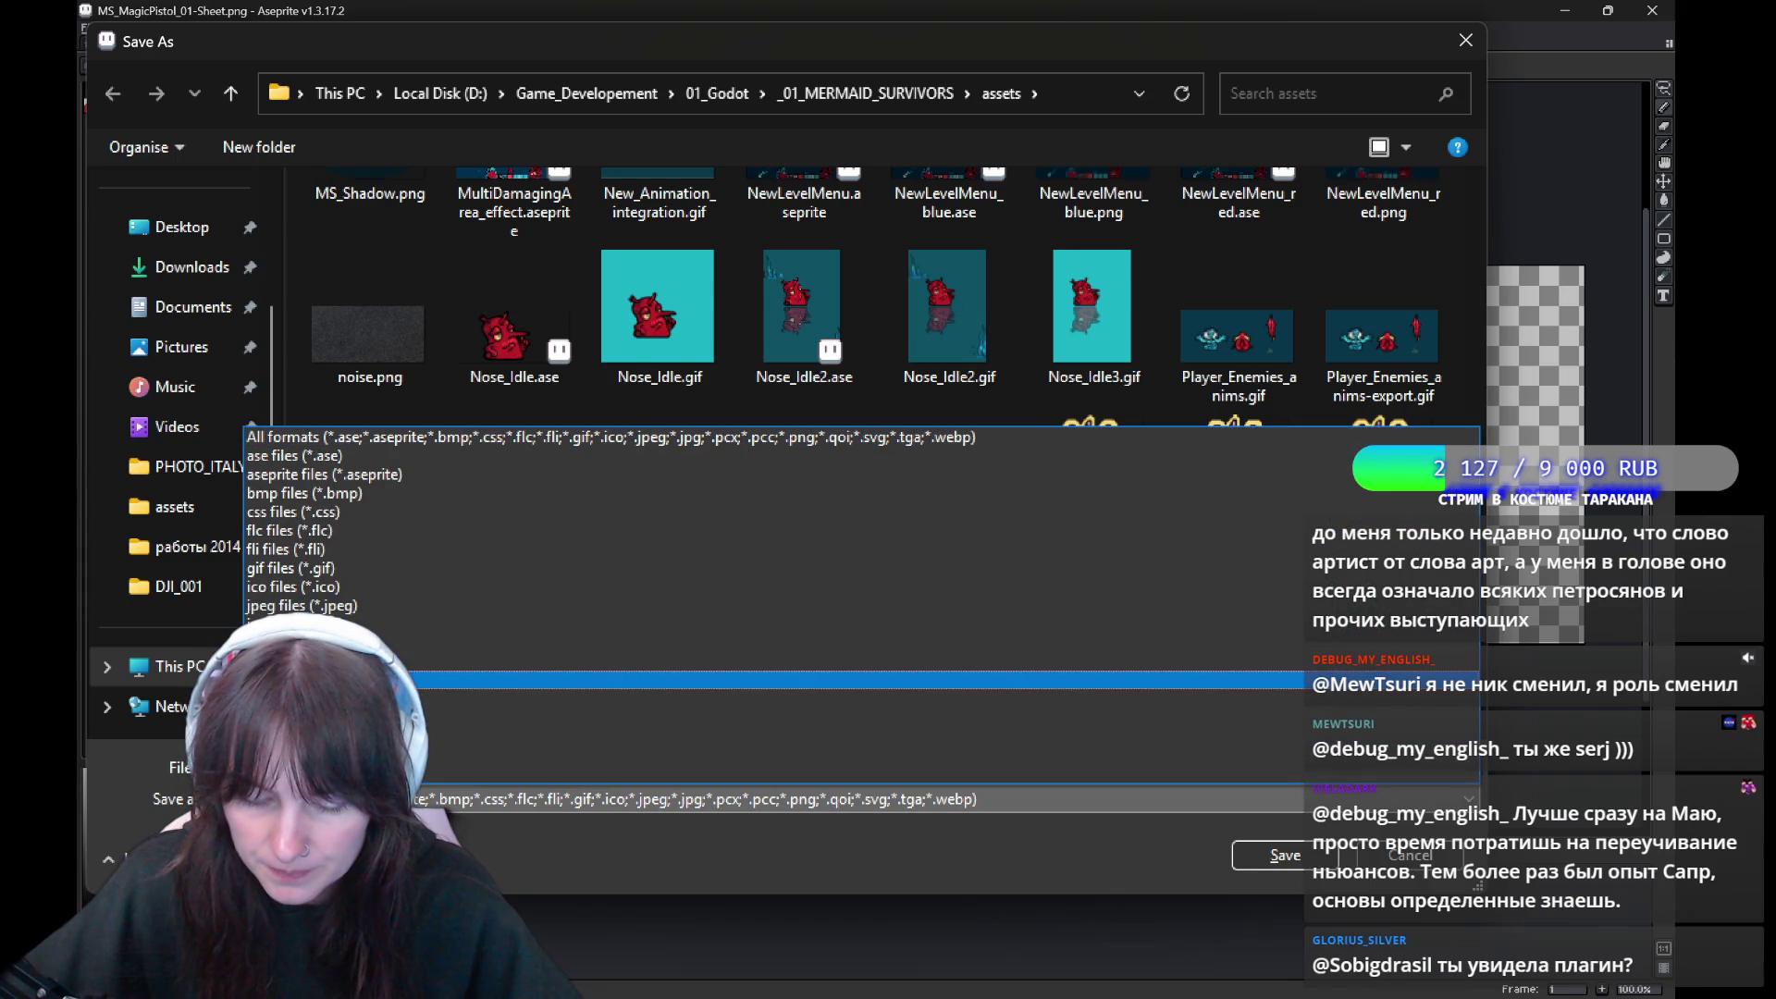
pyautogui.click(879, 680)
pyautogui.scroll(-10, 902, 578)
pyautogui.scroll(-5, 1004, 555)
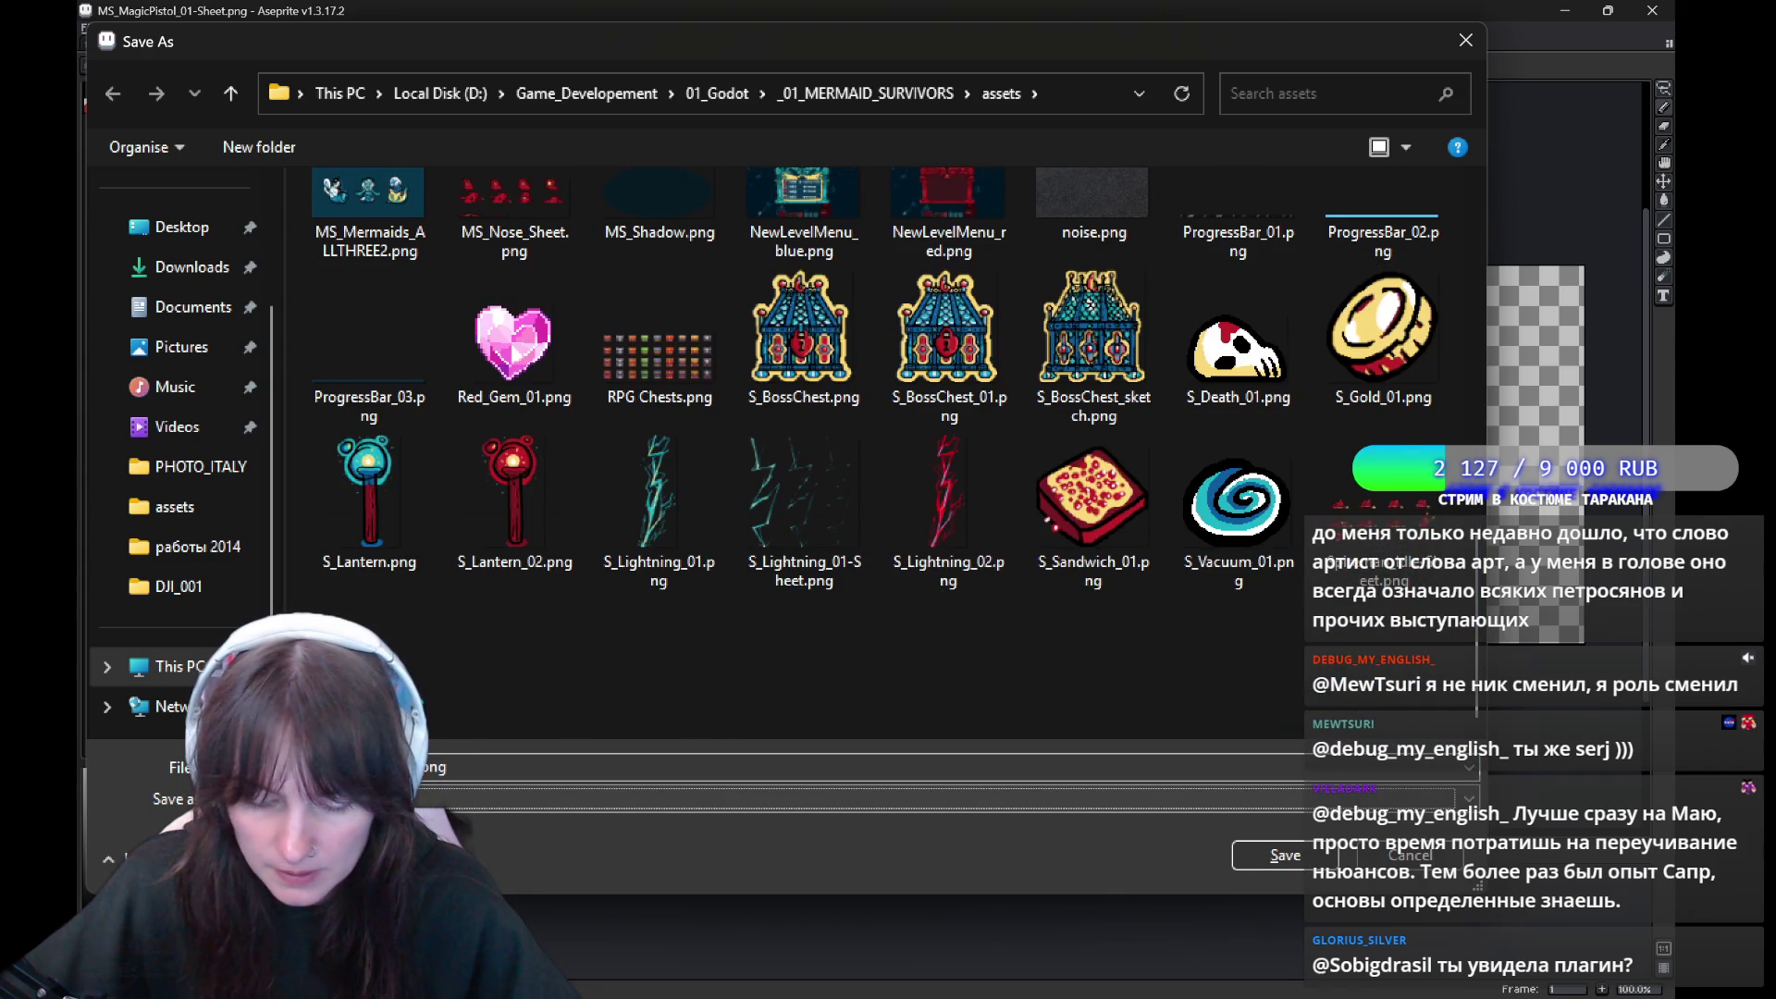
pyautogui.click(213, 767)
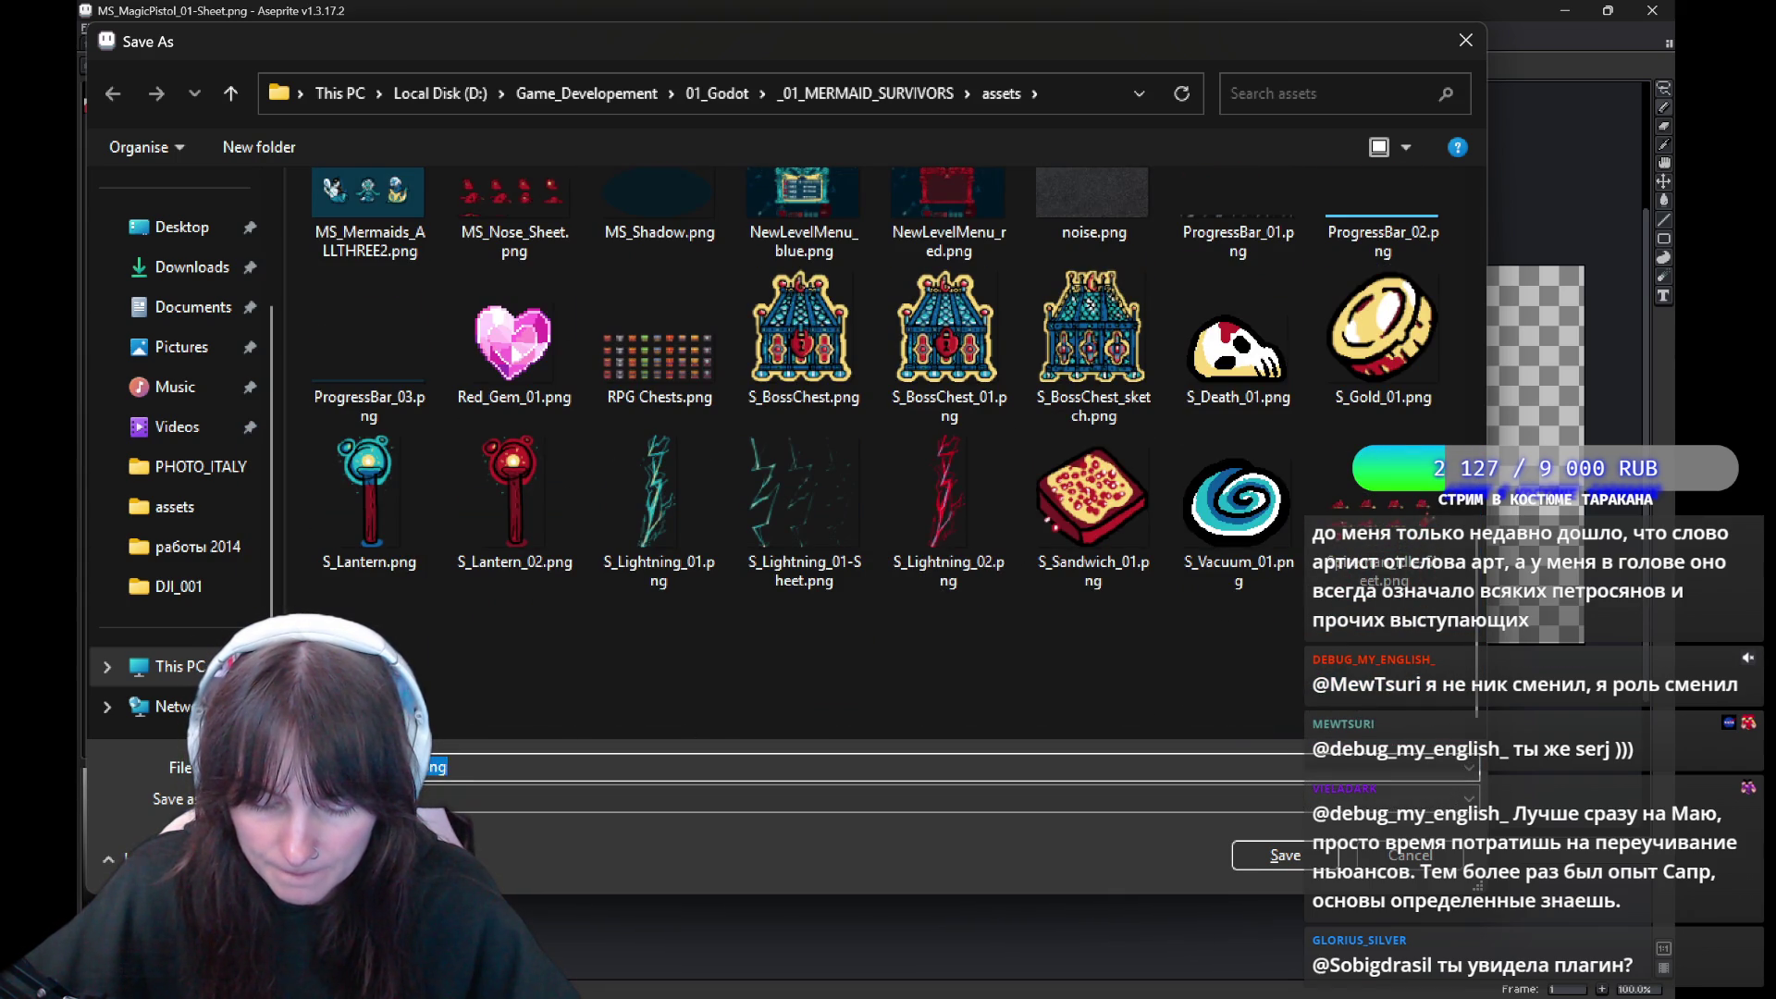
pyautogui.click(1285, 854)
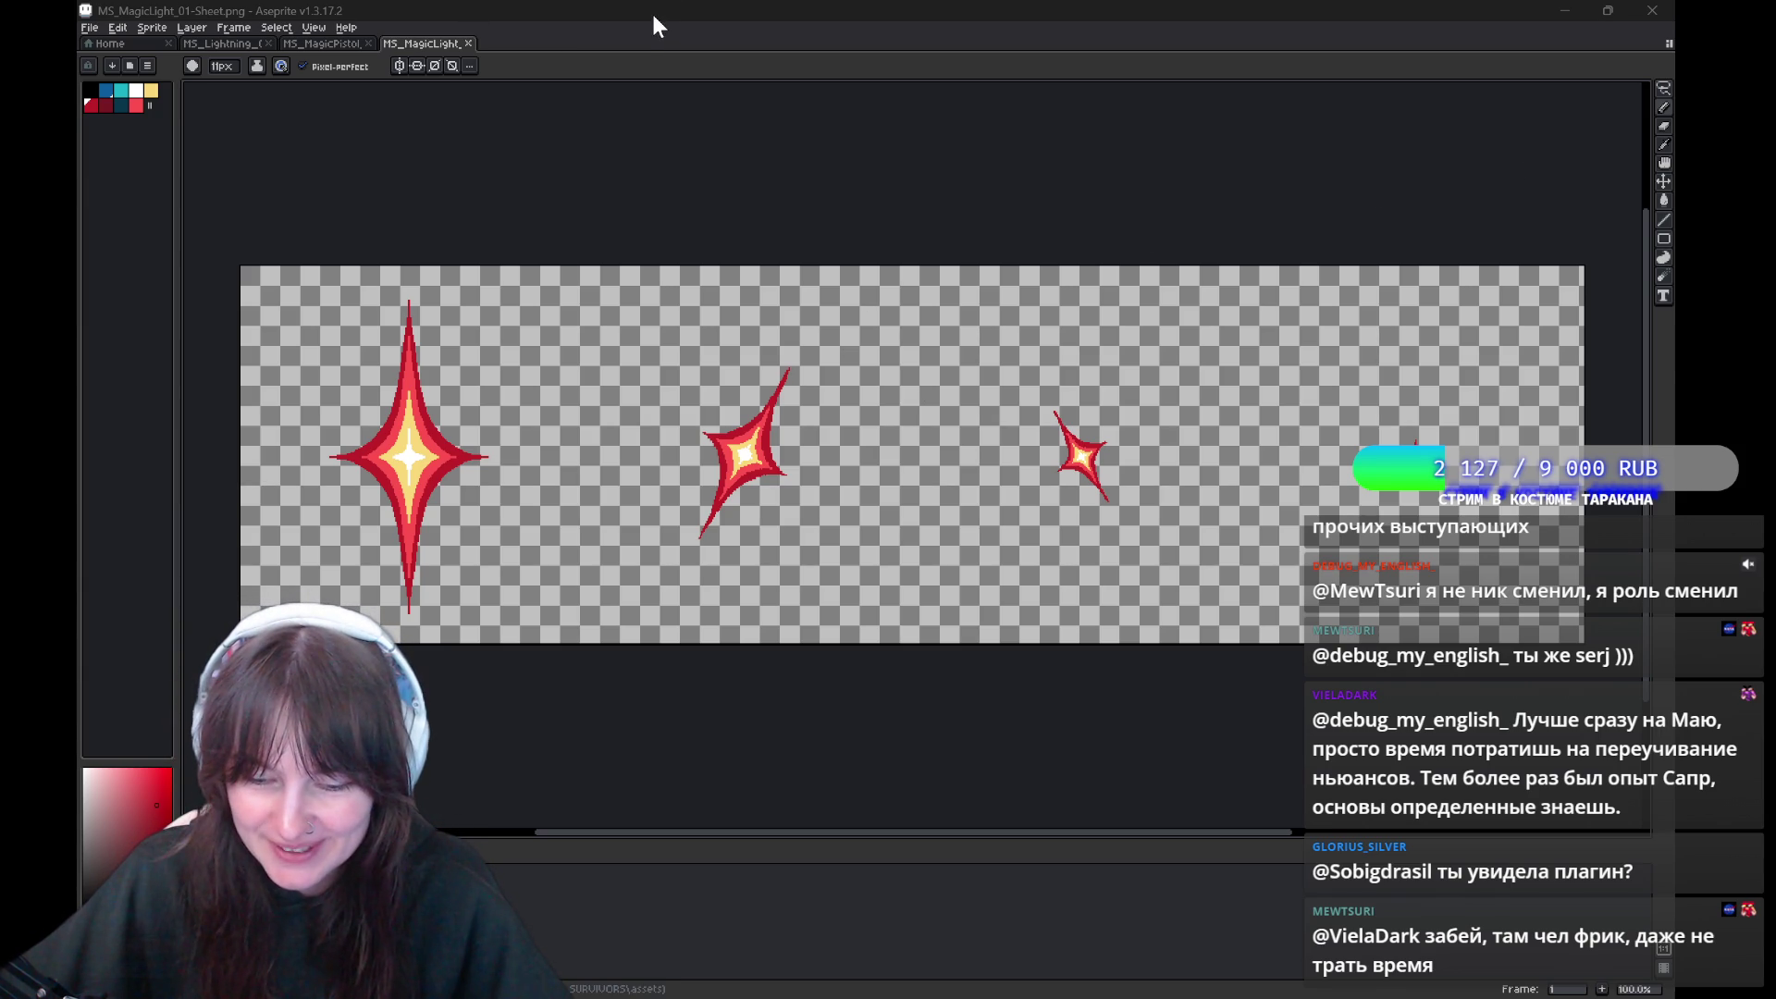
# Re-save the sheet as MS_MagicLight_01-Sheet.png, confirming the overwrite after first declining it
pyautogui.hotkey('ctrl', 'shift', 's')
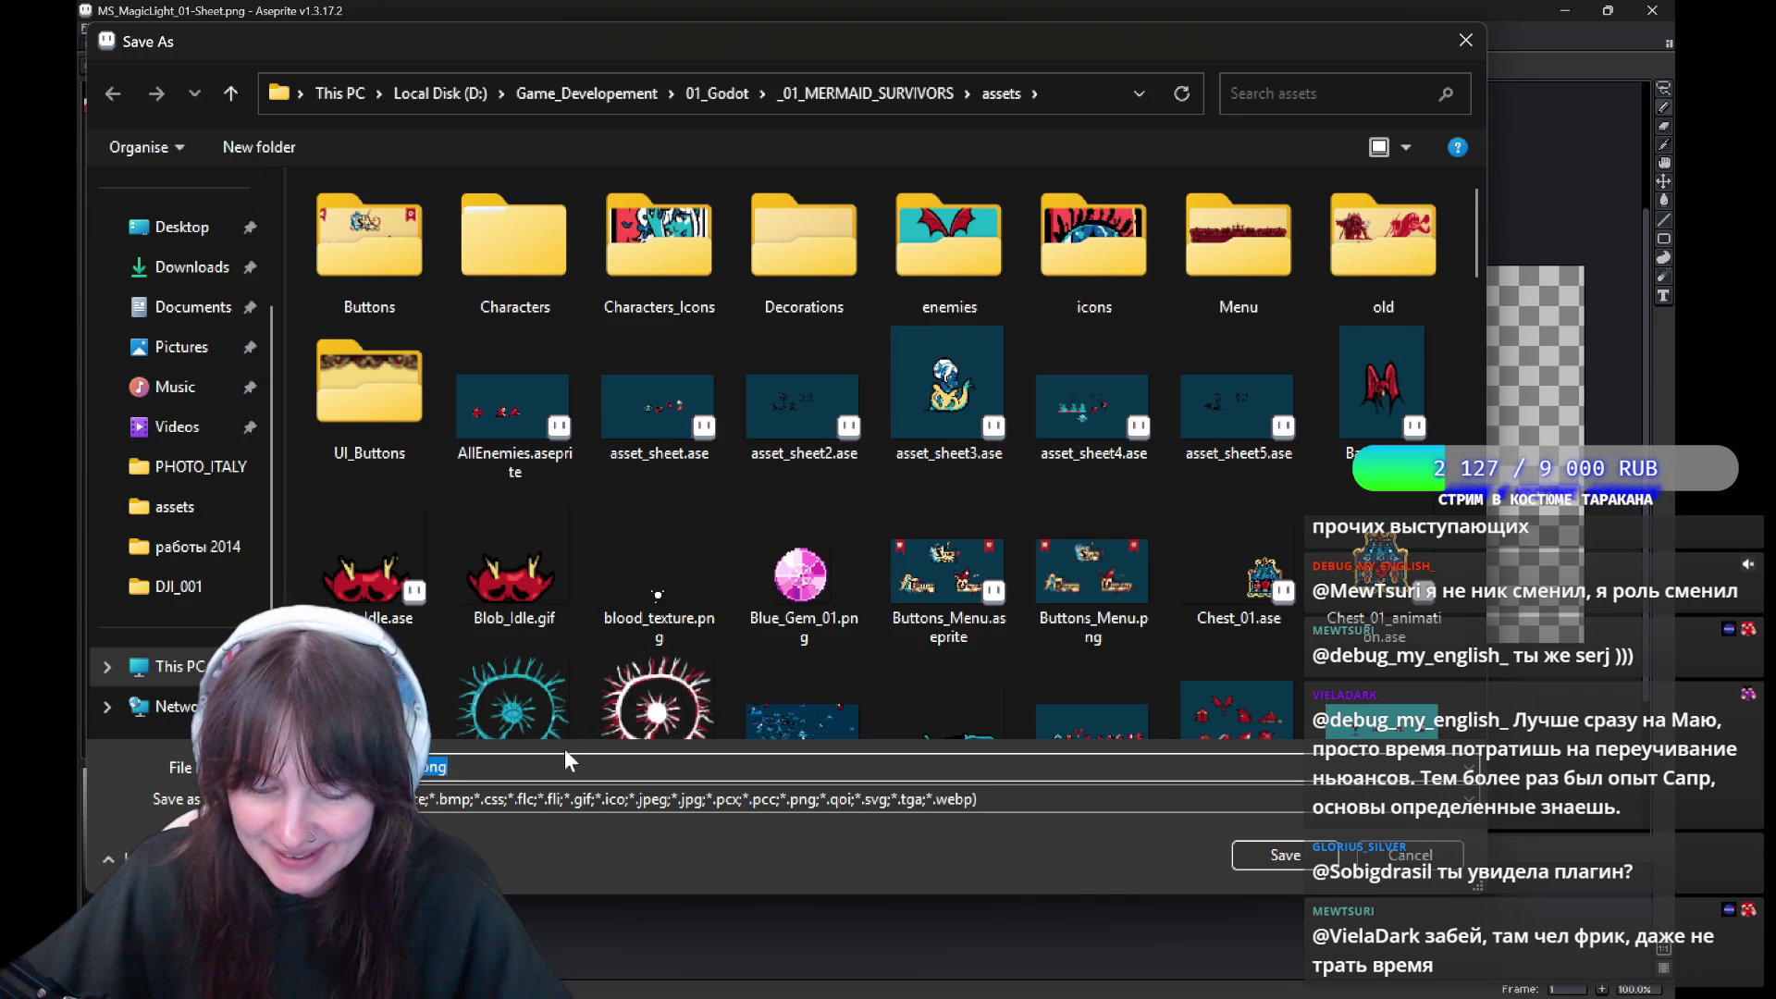
pyautogui.scroll(-10, 755, 669)
pyautogui.scroll(-5, 833, 688)
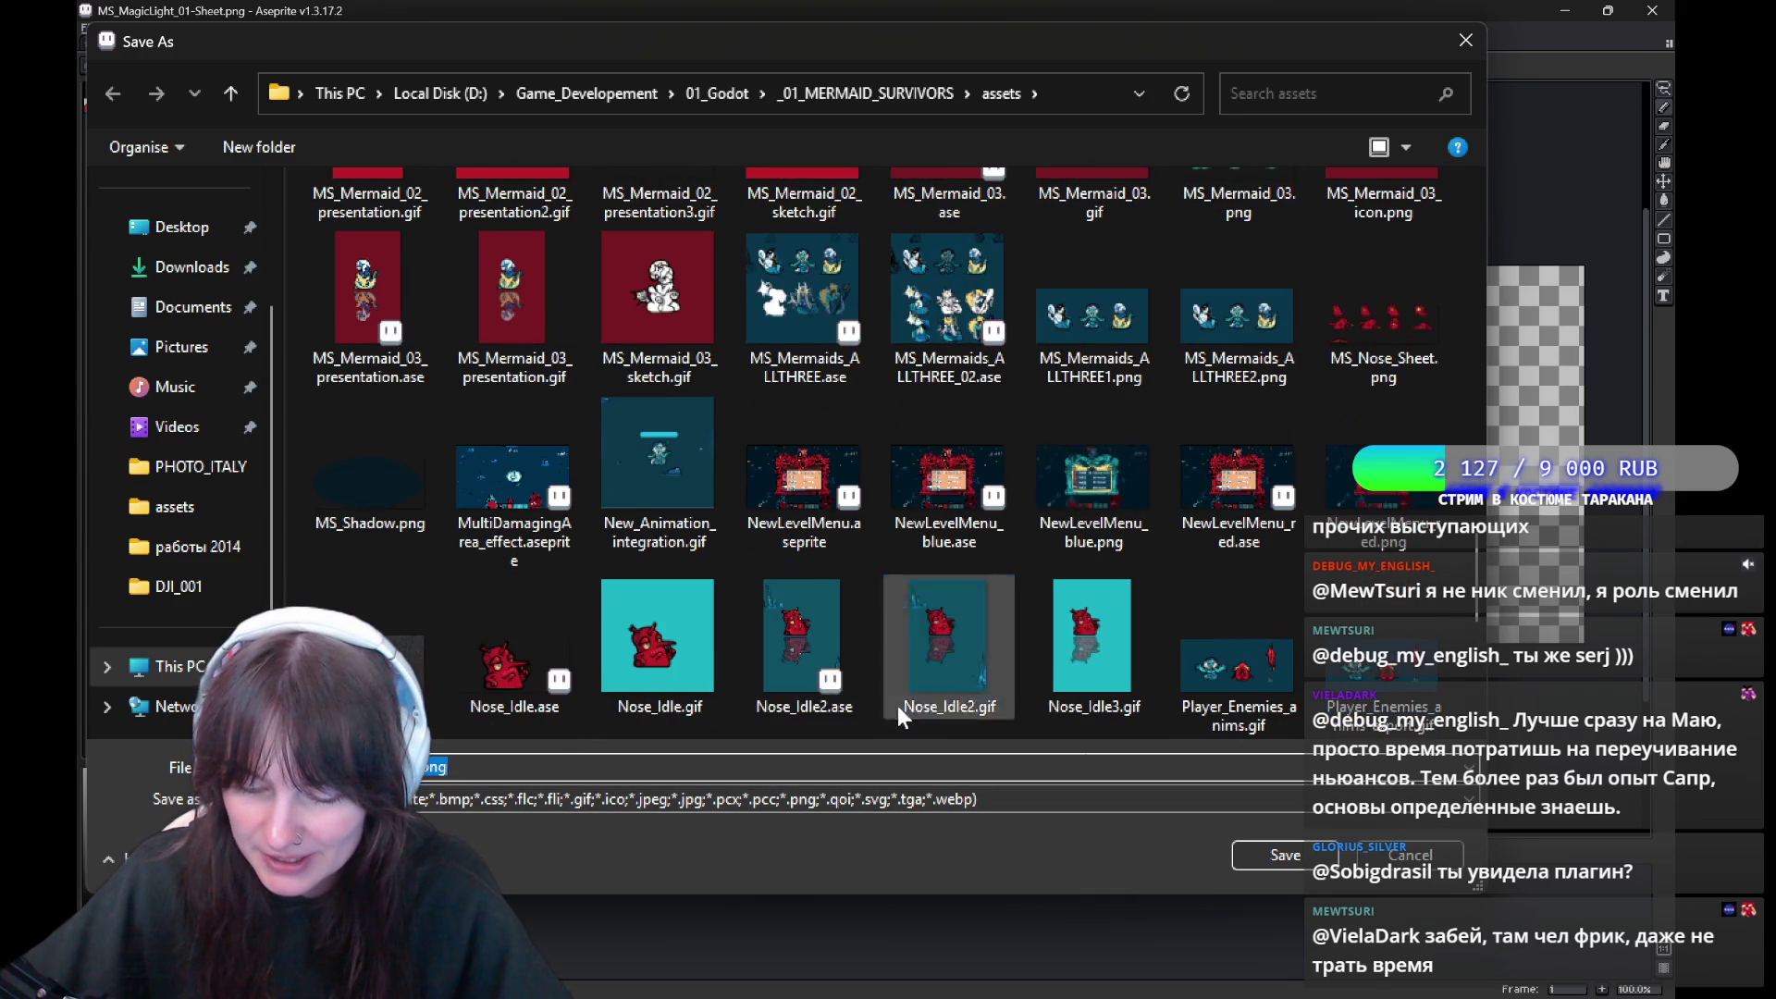
pyautogui.click(1287, 853)
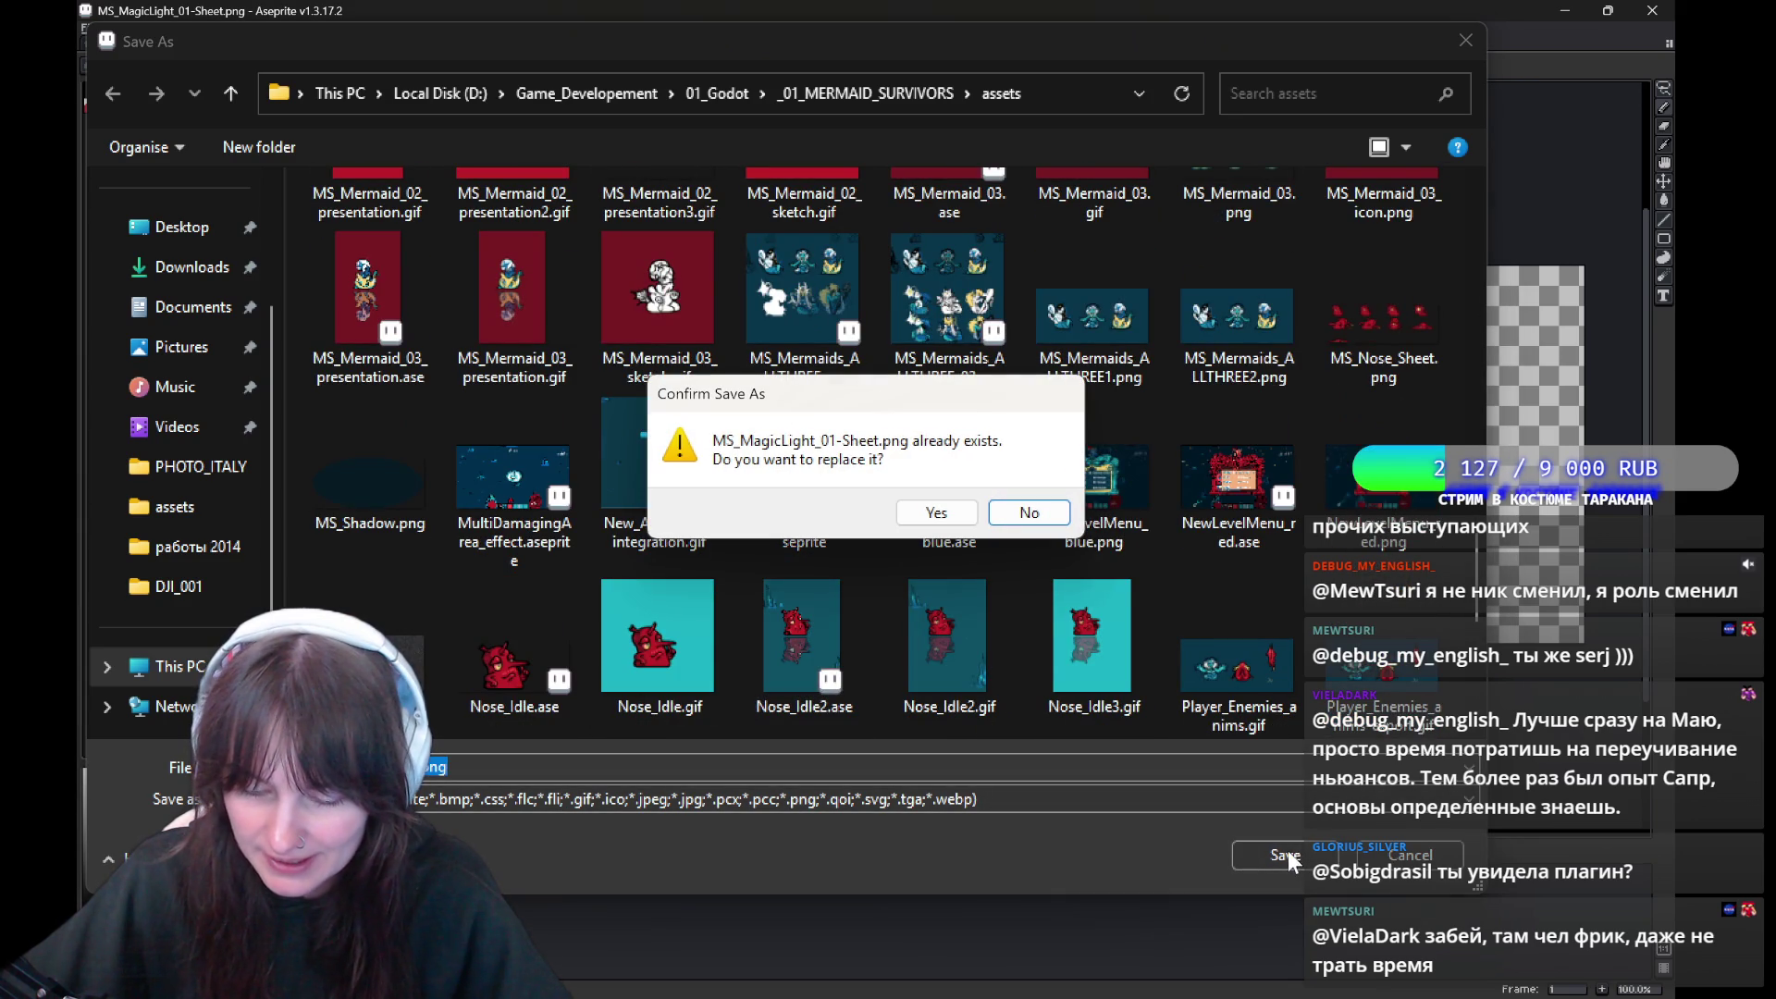
pyautogui.click(1029, 512)
pyautogui.scroll(-5, 1047, 568)
pyautogui.scroll(5, 1055, 574)
pyautogui.scroll(5, 1060, 575)
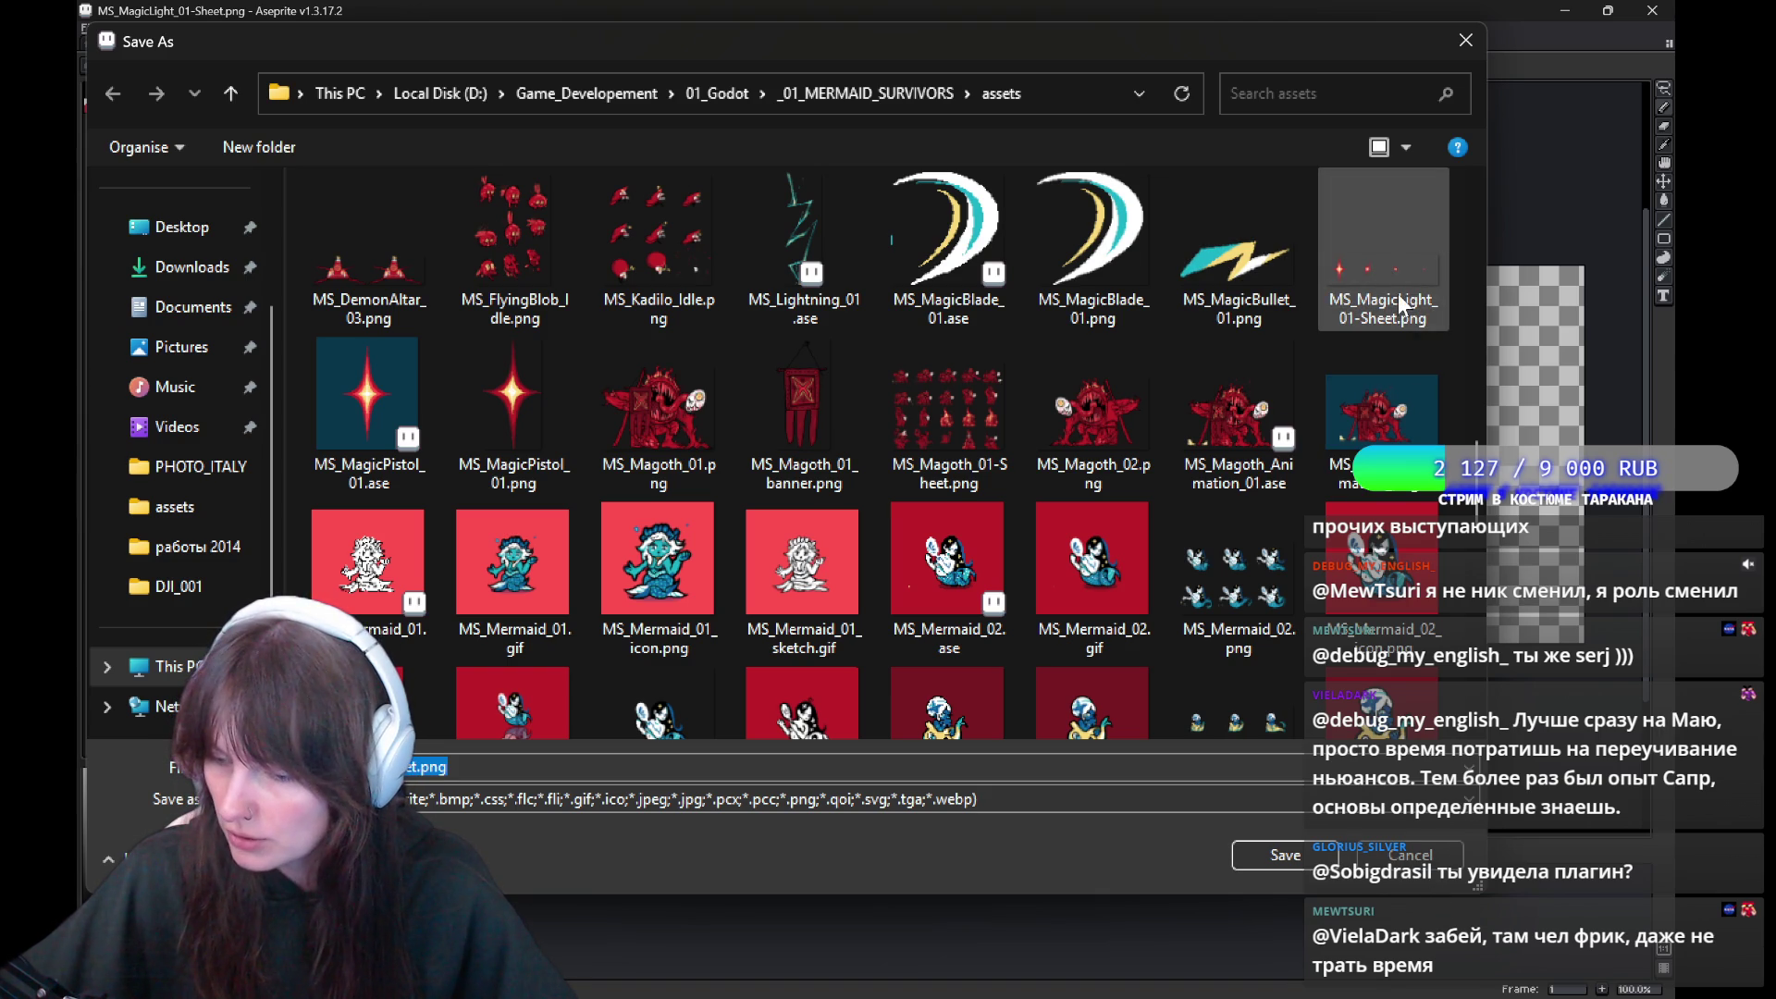
pyautogui.click(1307, 846)
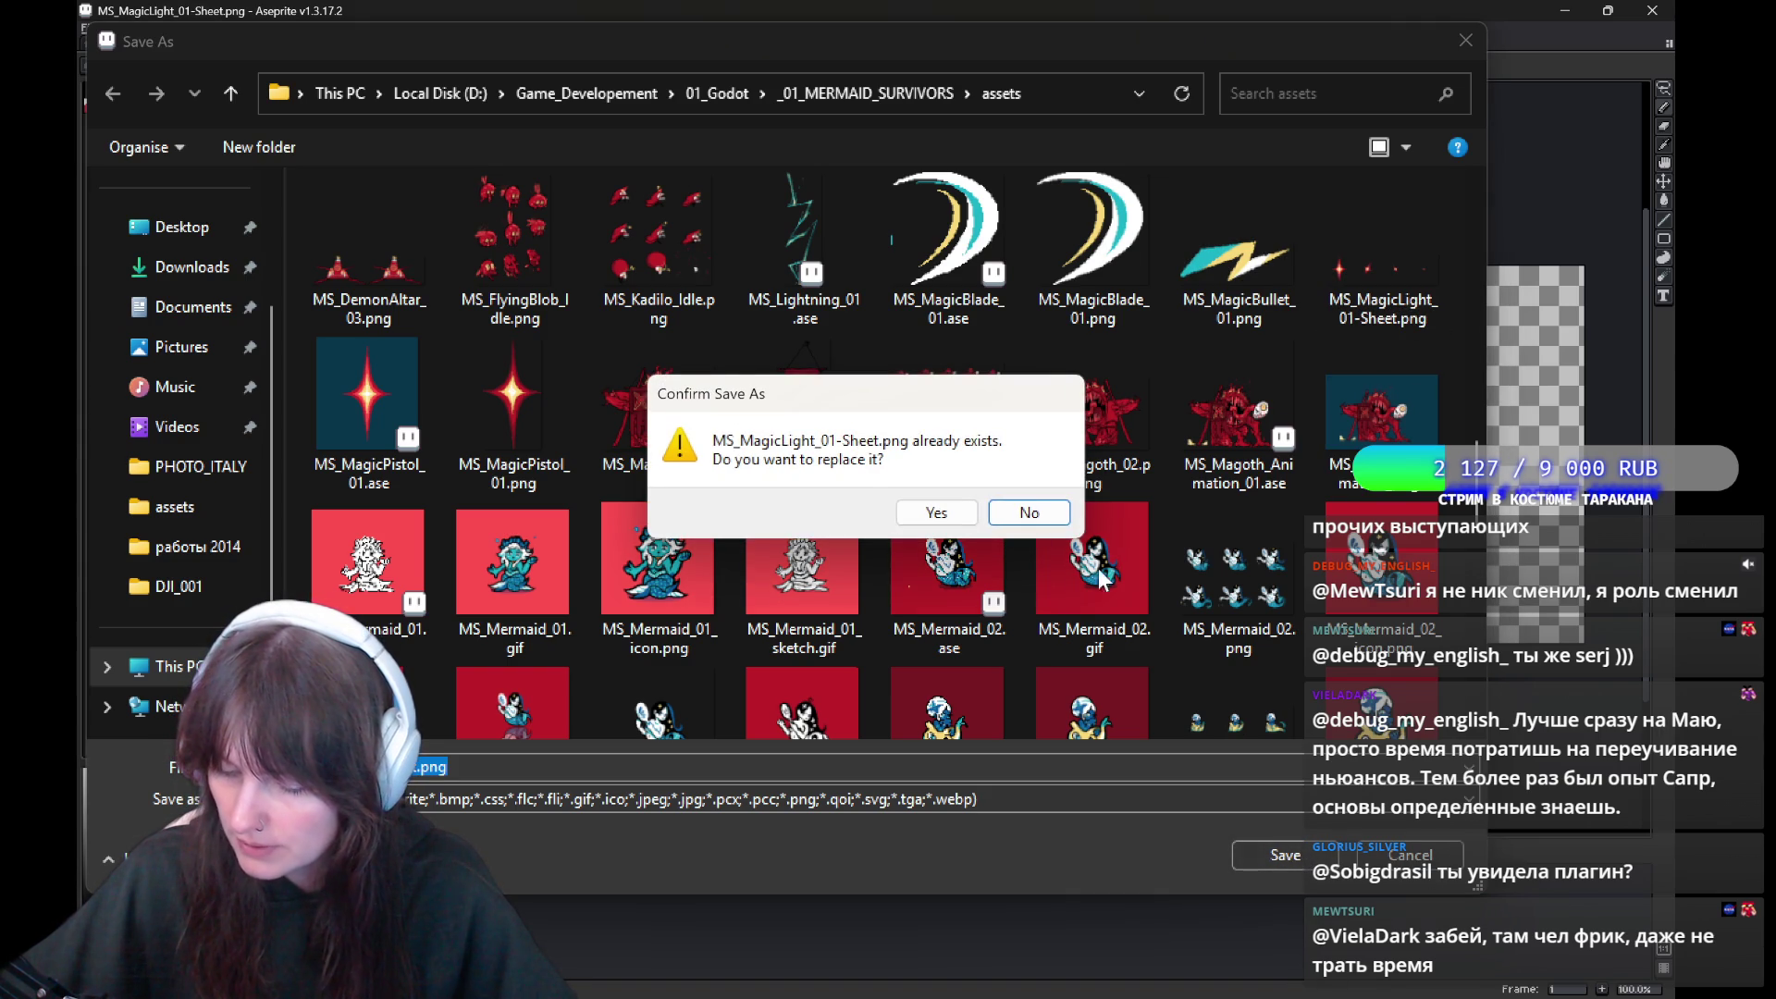
pyautogui.click(915, 516)
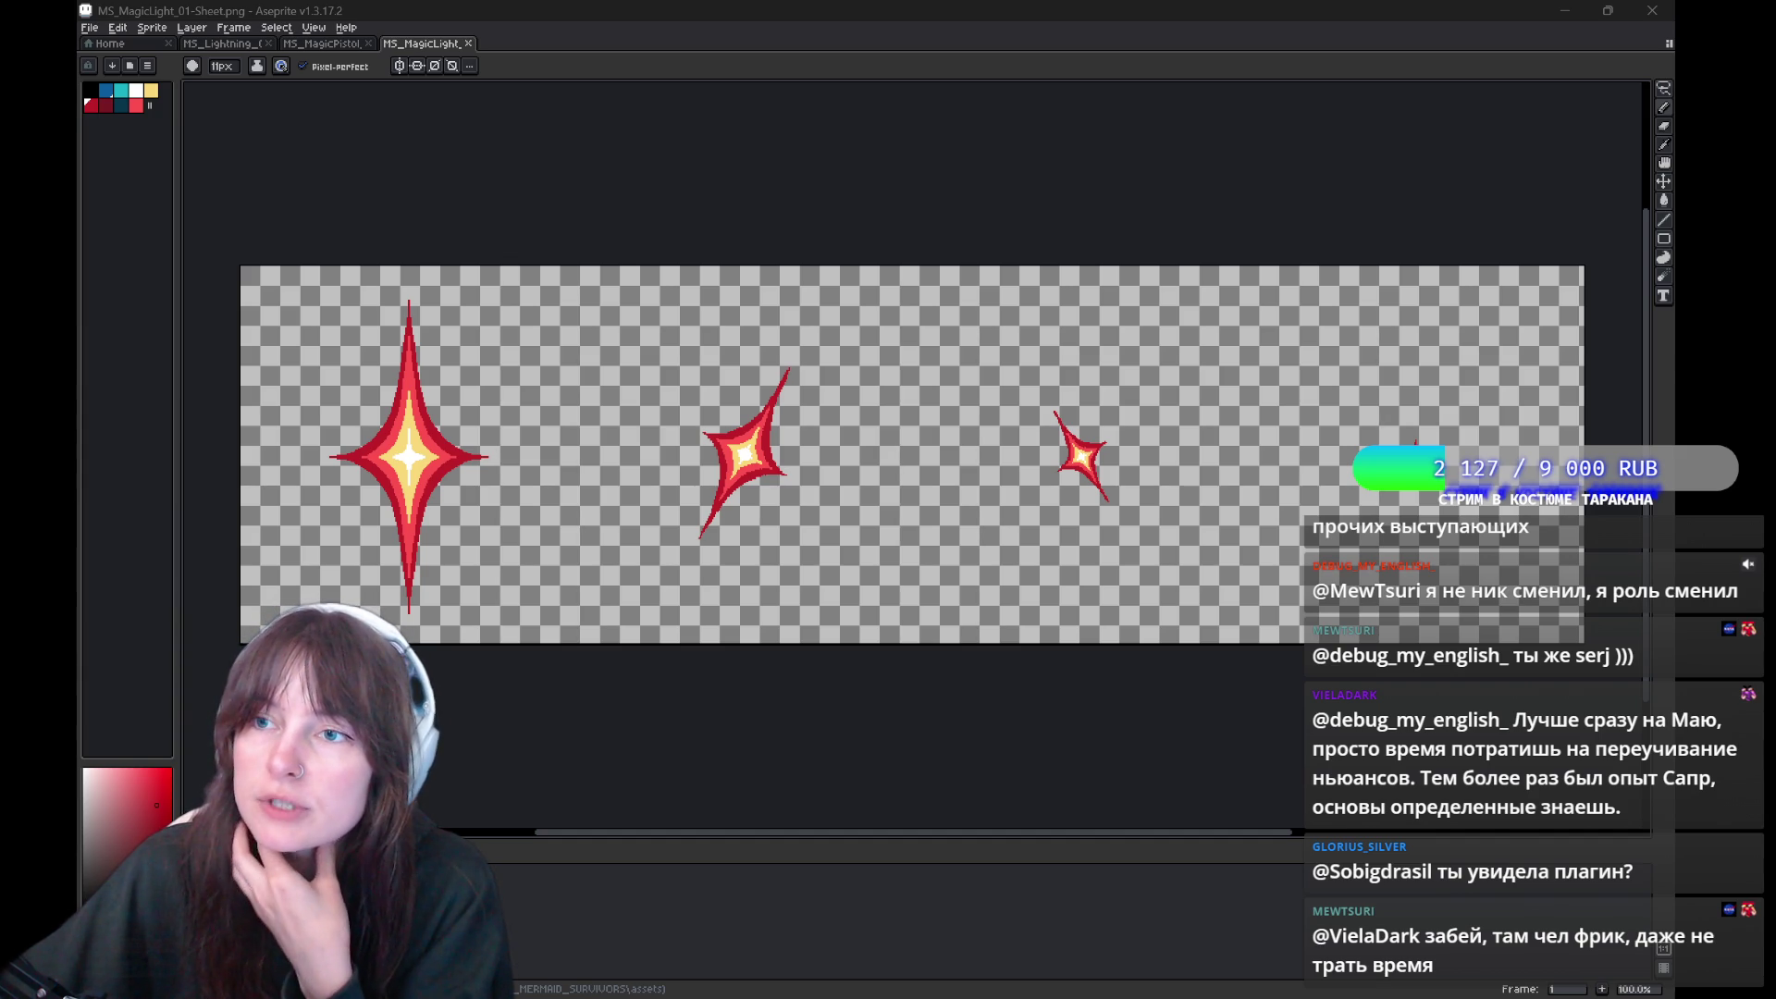
# Switch from Aseprite over to the Godot editor
pyautogui.hotkey('alt', 'Tab')
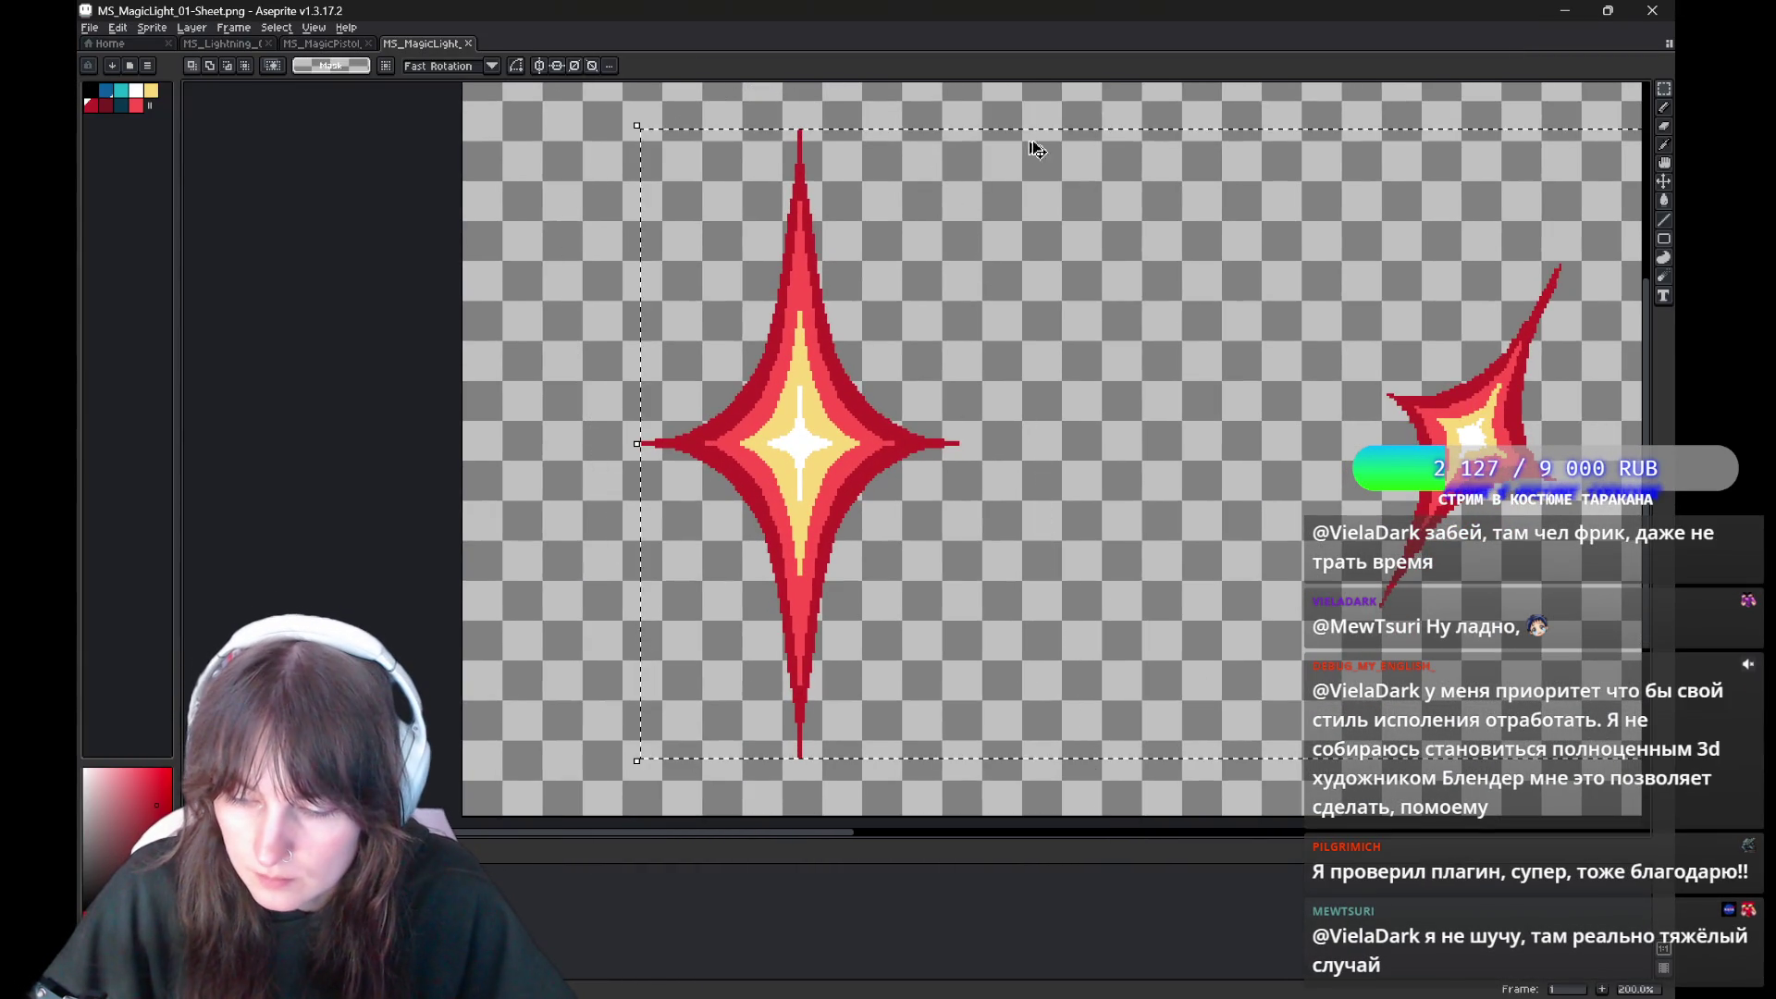
pyautogui.press('b')
pyautogui.hotkey('ctrl', 'd')
pyautogui.moveTo(992, 255); pyautogui.dragTo(821, 99)
pyautogui.hotkey('ctrl', 'z')
pyautogui.moveTo(980, 356)
pyautogui.mouseDown()
pyautogui.moveTo(627, 608)
pyautogui.moveTo(767, 784)
pyautogui.mouseUp()
pyautogui.moveTo(976, 319); pyautogui.dragTo(1096, 578)
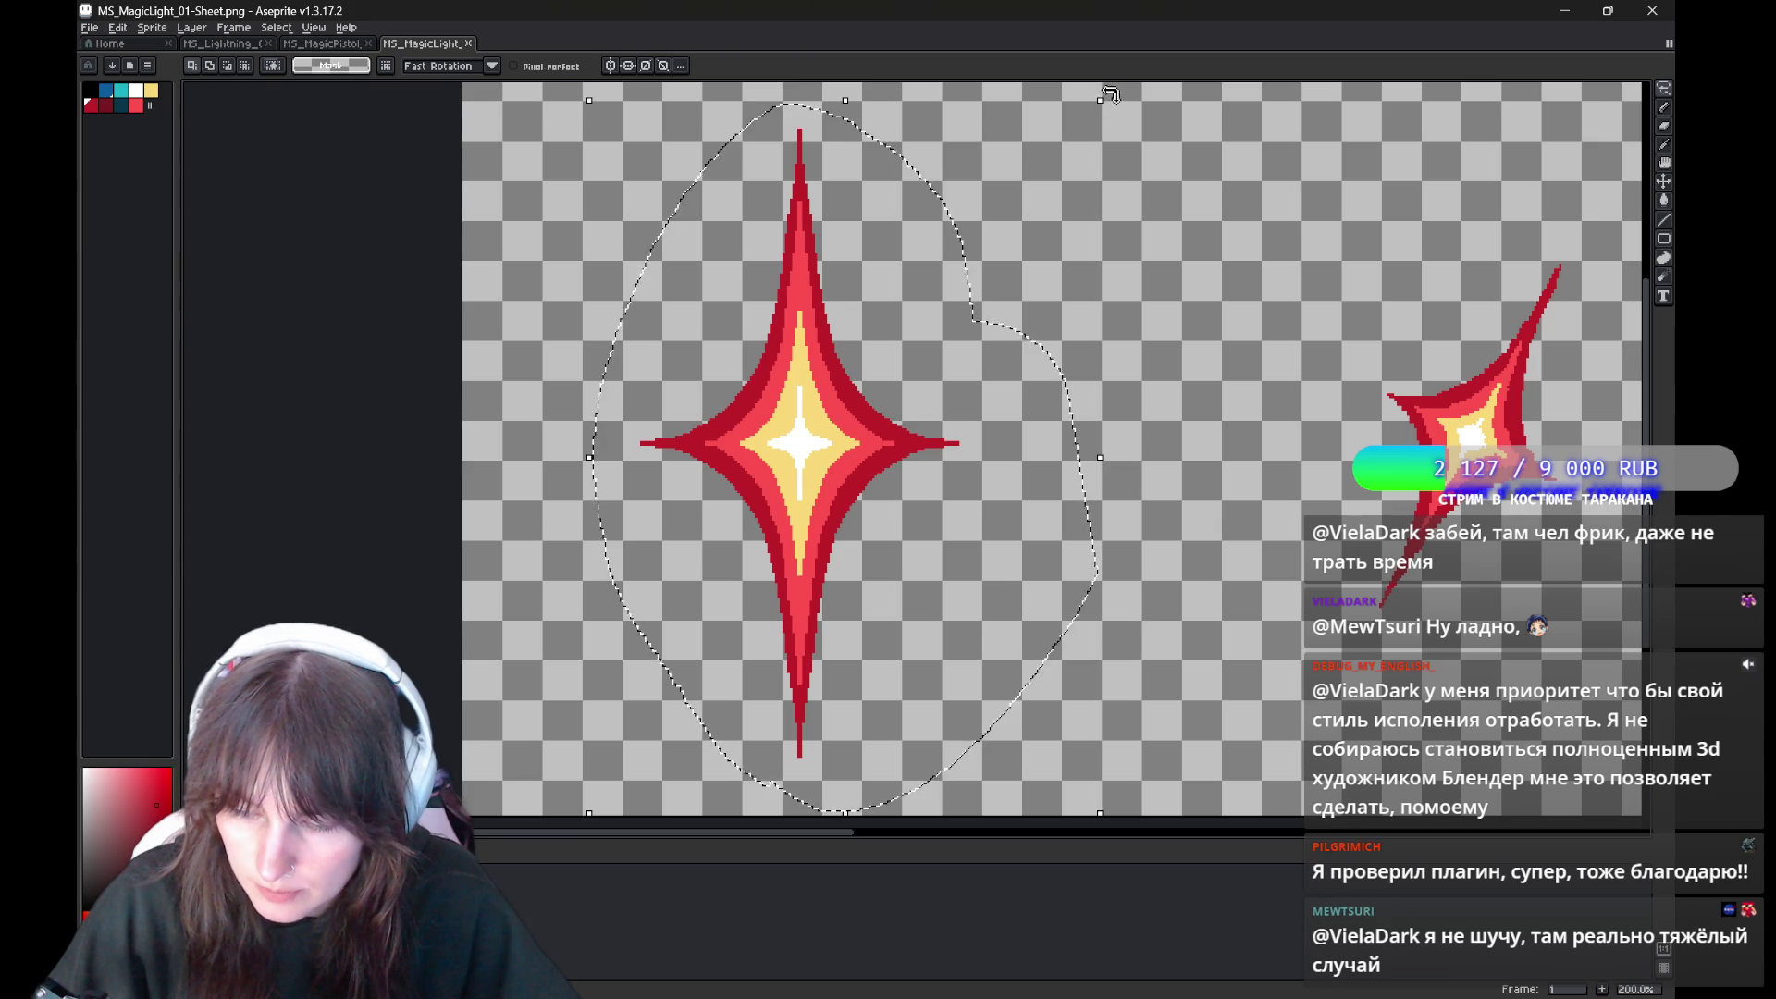
pyautogui.moveTo(1116, 105); pyautogui.dragTo(1221, 219)
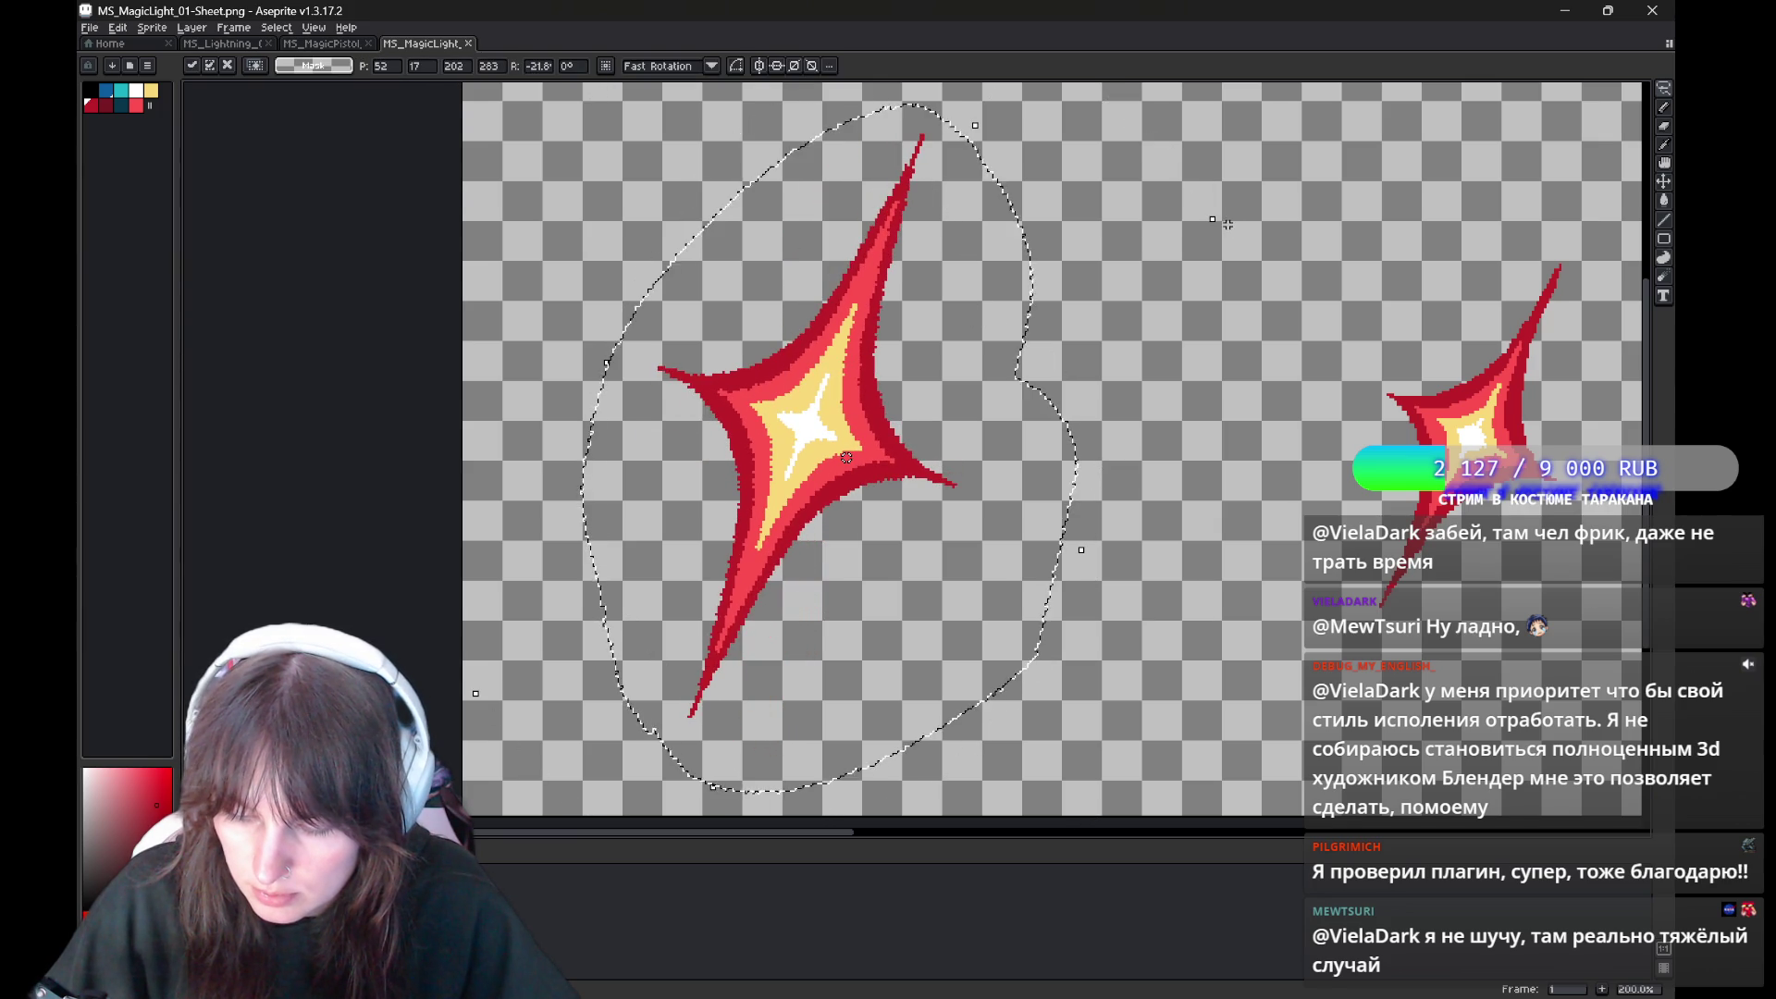
pyautogui.press('Escape')
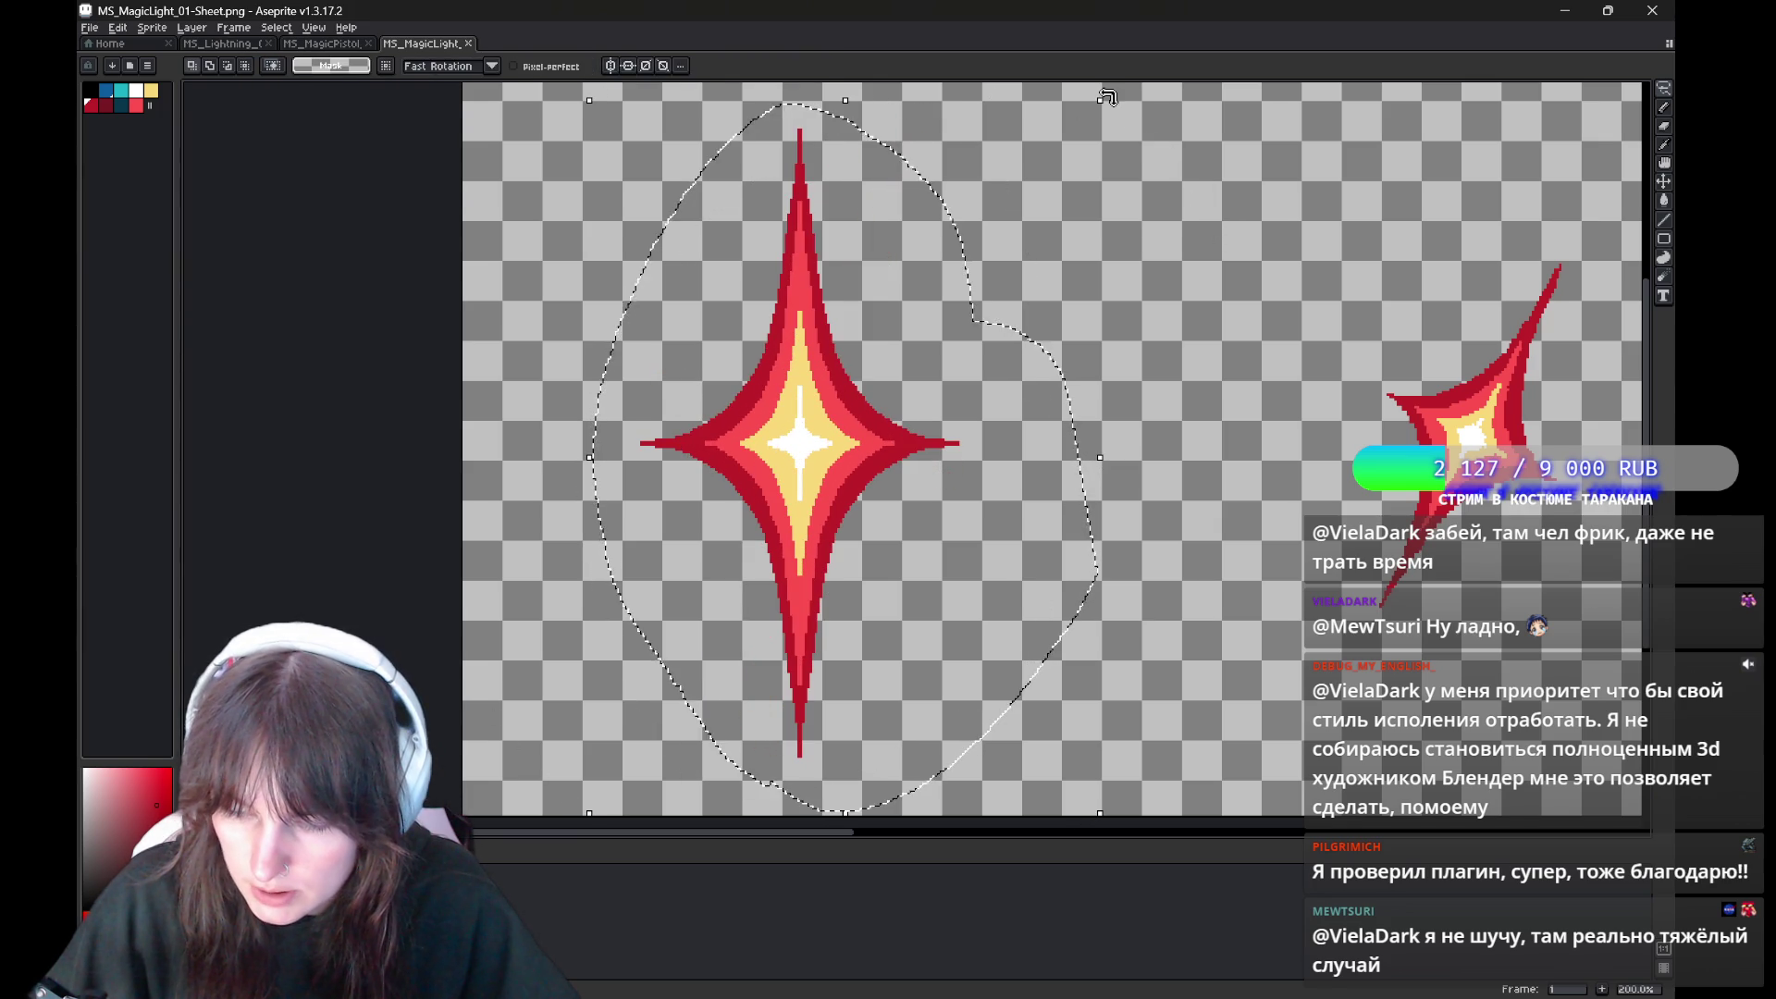
pyautogui.moveTo(1119, 104); pyautogui.dragTo(1249, 455)
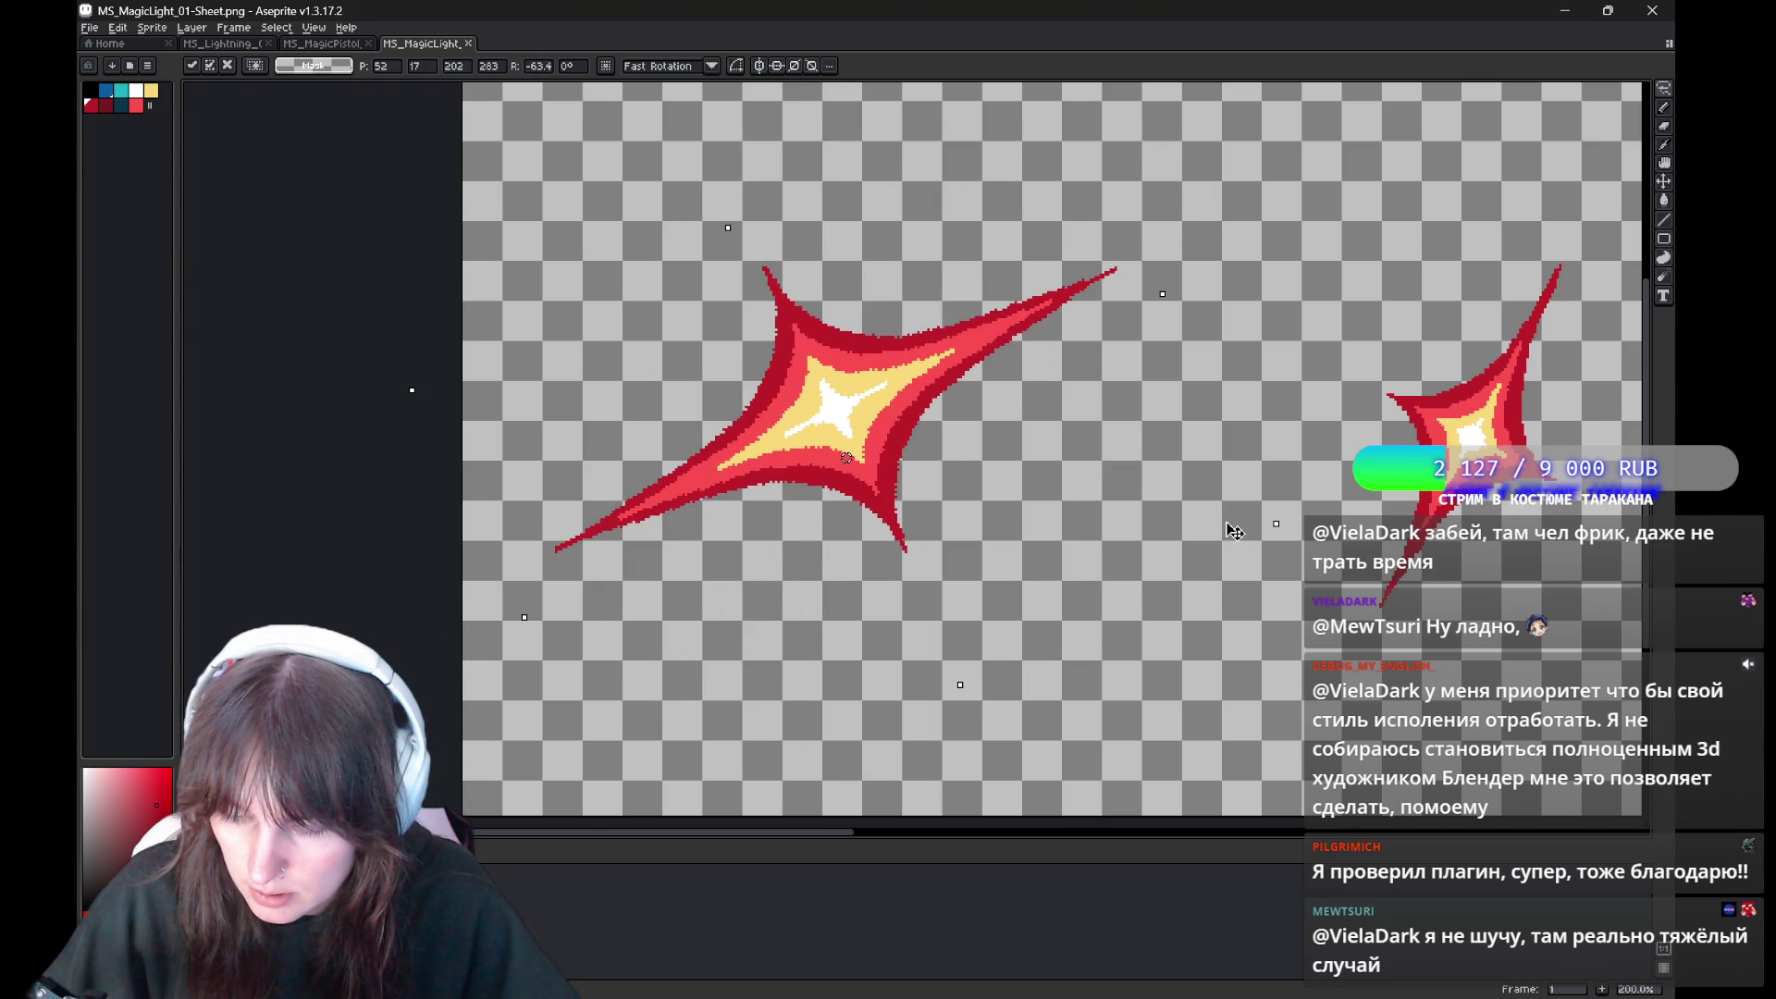
pyautogui.moveTo(1249, 455)
pyautogui.mouseDown()
pyautogui.moveTo(1041, 182)
pyautogui.moveTo(773, 424)
pyautogui.mouseUp()
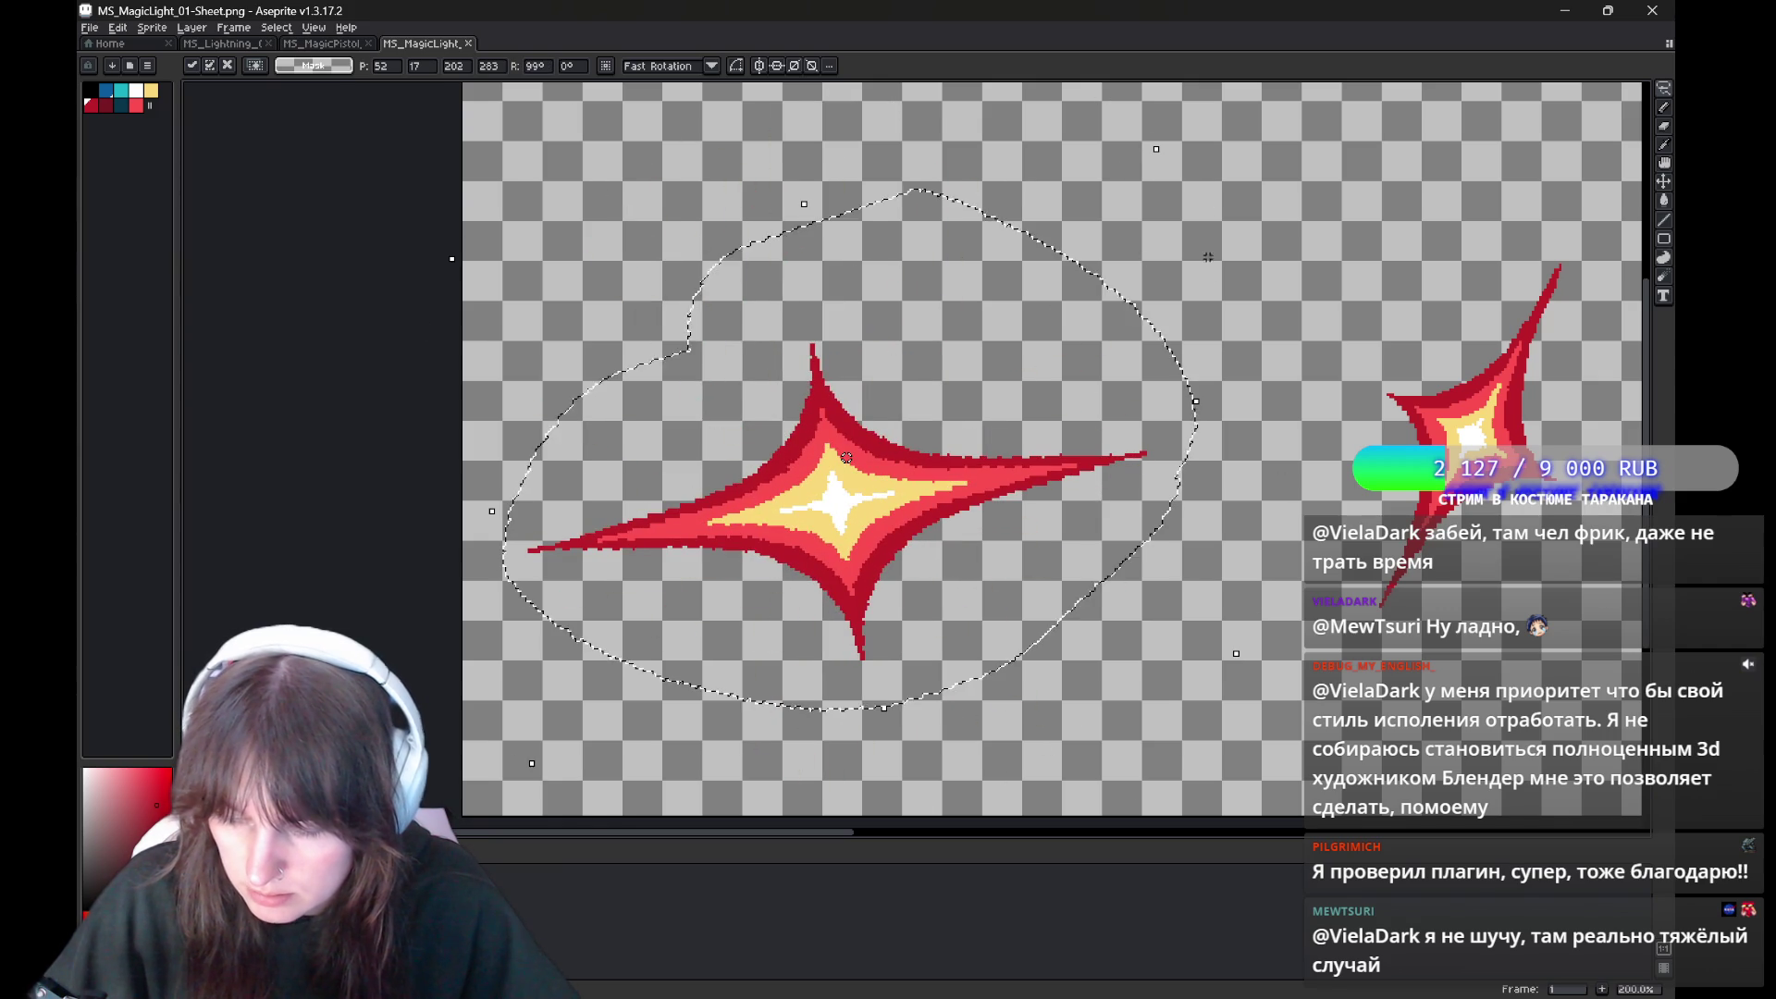
pyautogui.press('Return')
pyautogui.hotkey('ctrl', 'z')
pyautogui.hotkey('ctrl', 'z')
pyautogui.hotkey('ctrl', 'd')
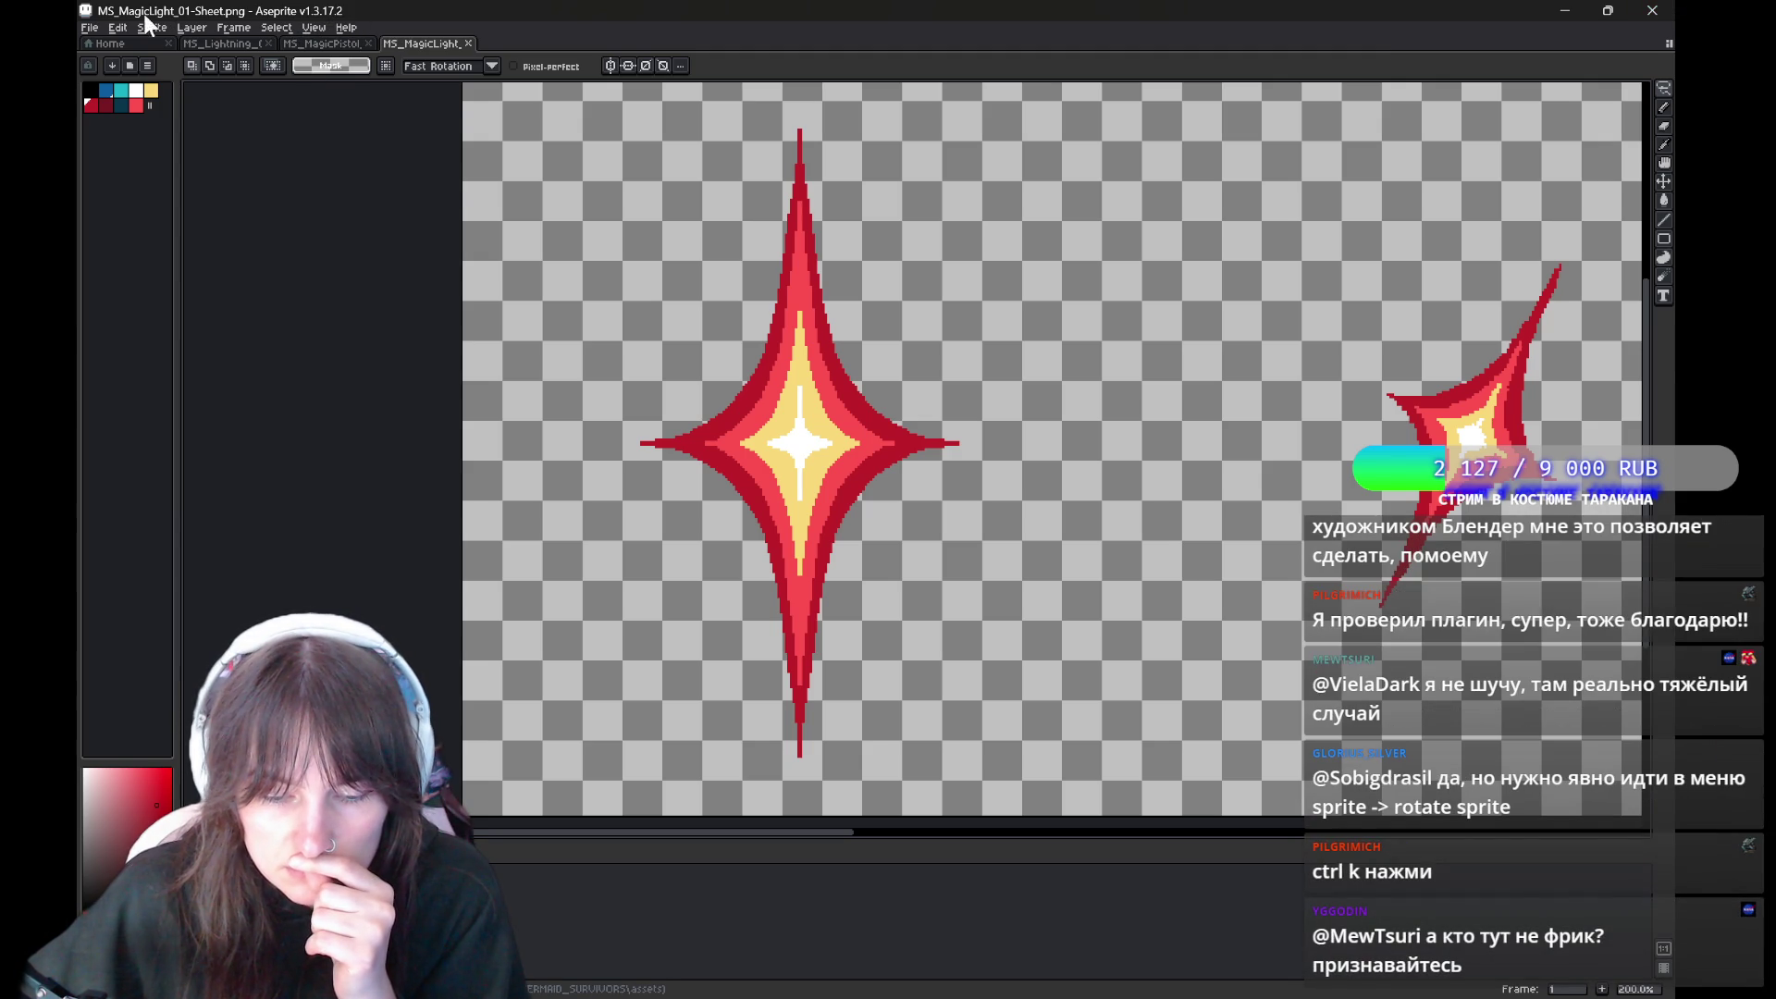
pyautogui.click(126, 31)
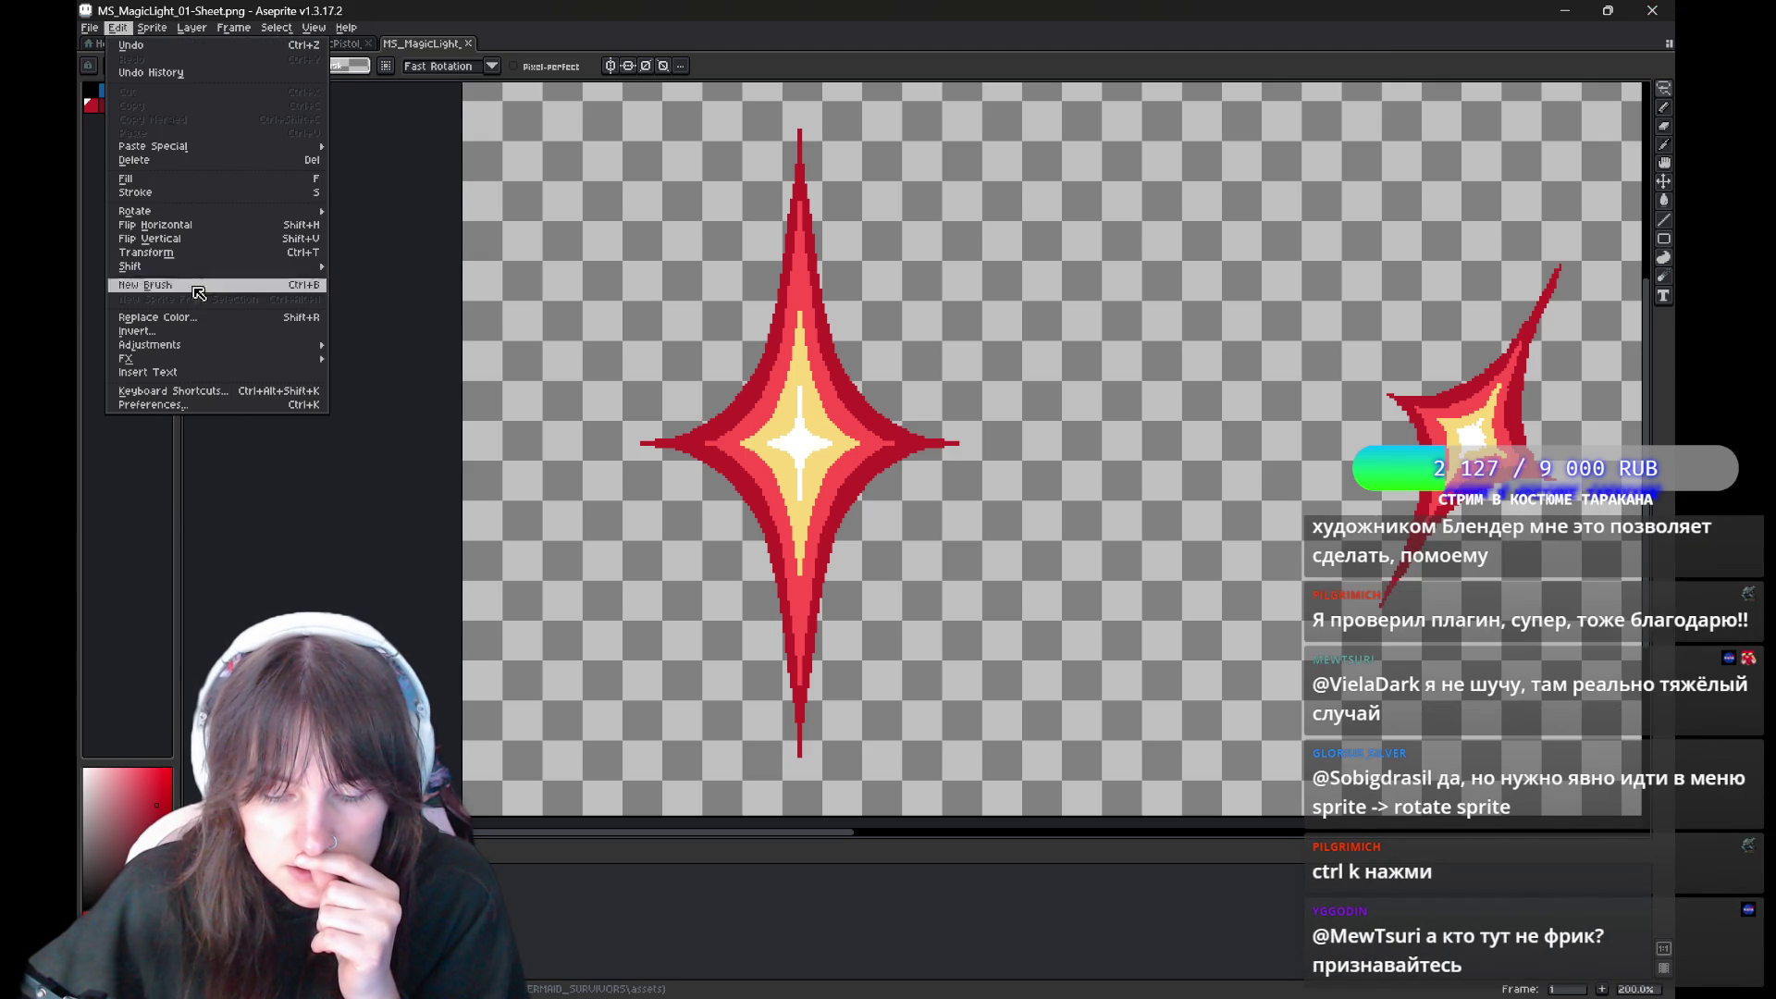
pyautogui.click(222, 405)
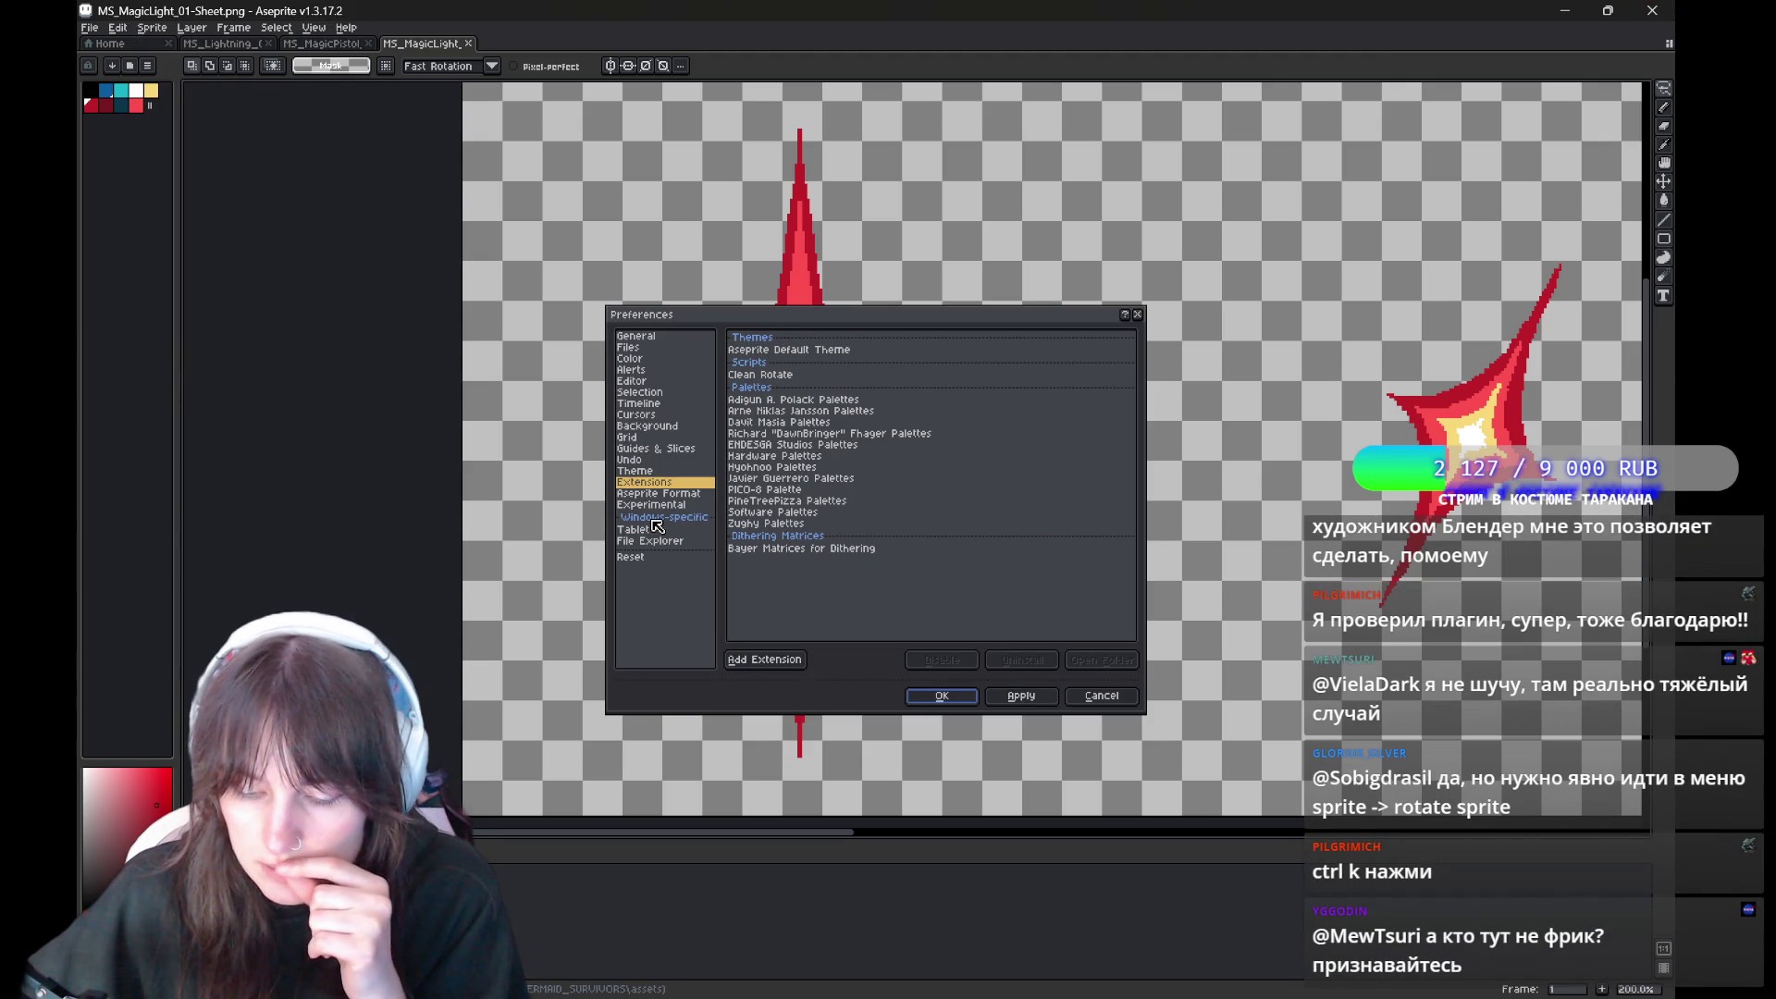
pyautogui.click(773, 376)
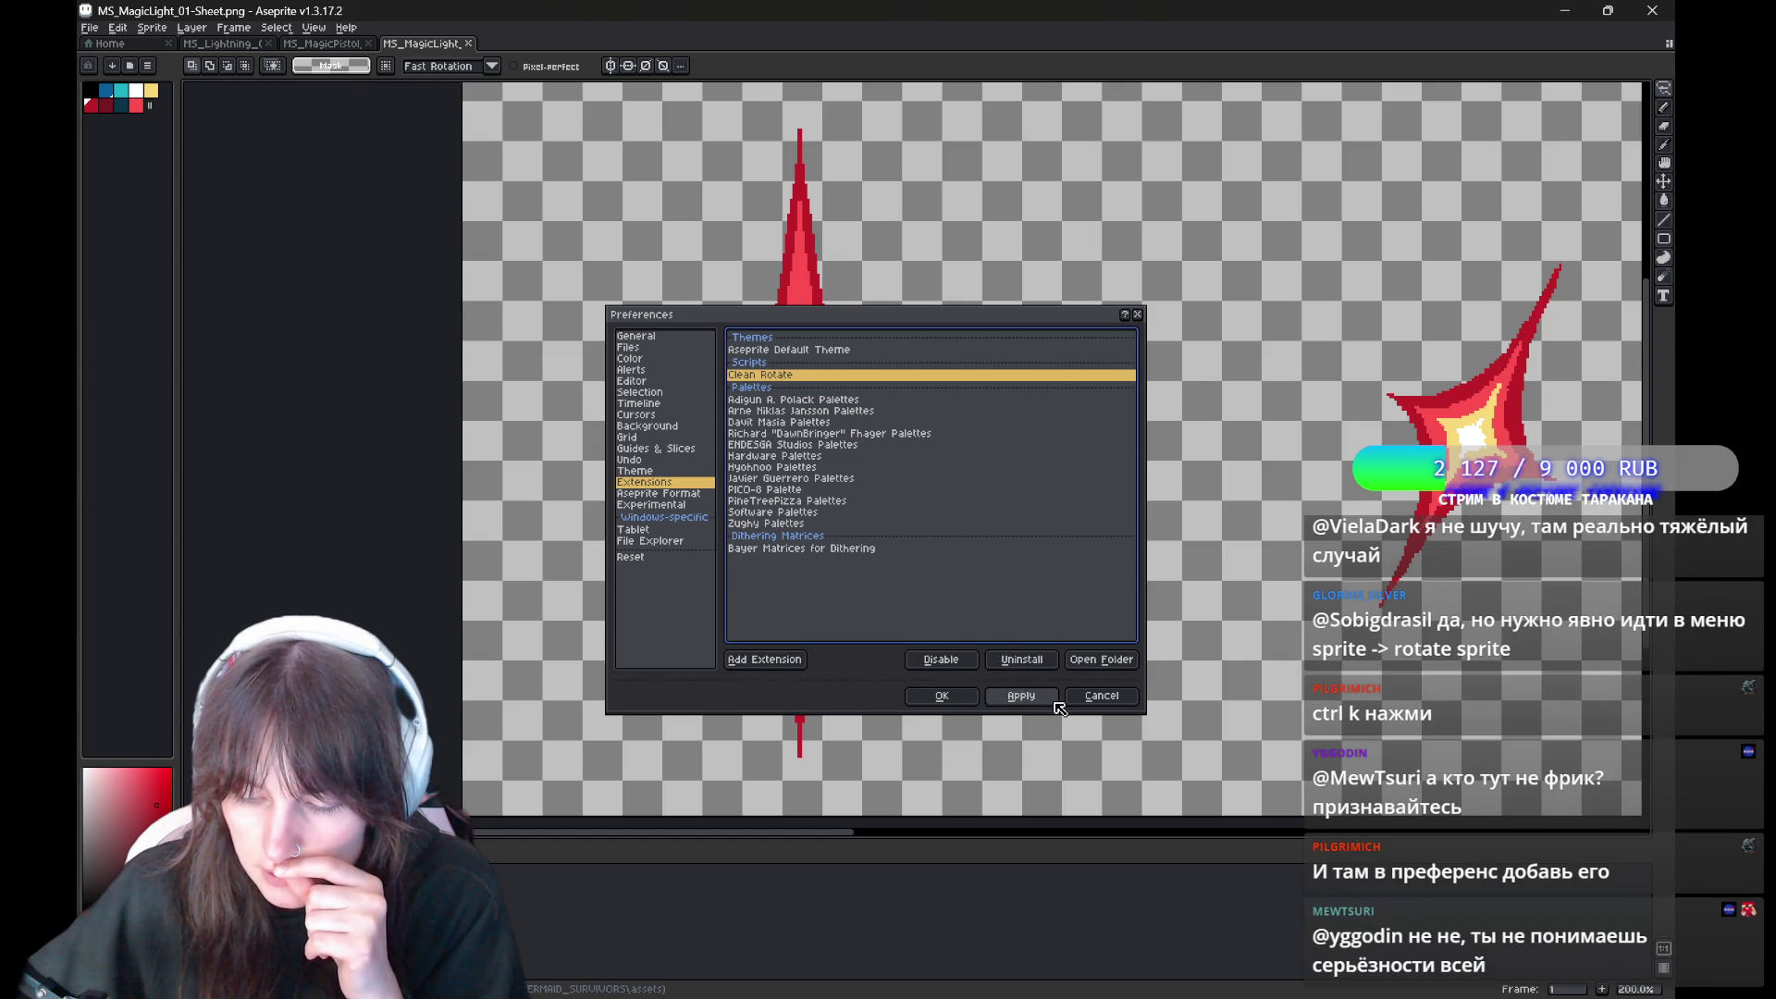
pyautogui.click(1027, 697)
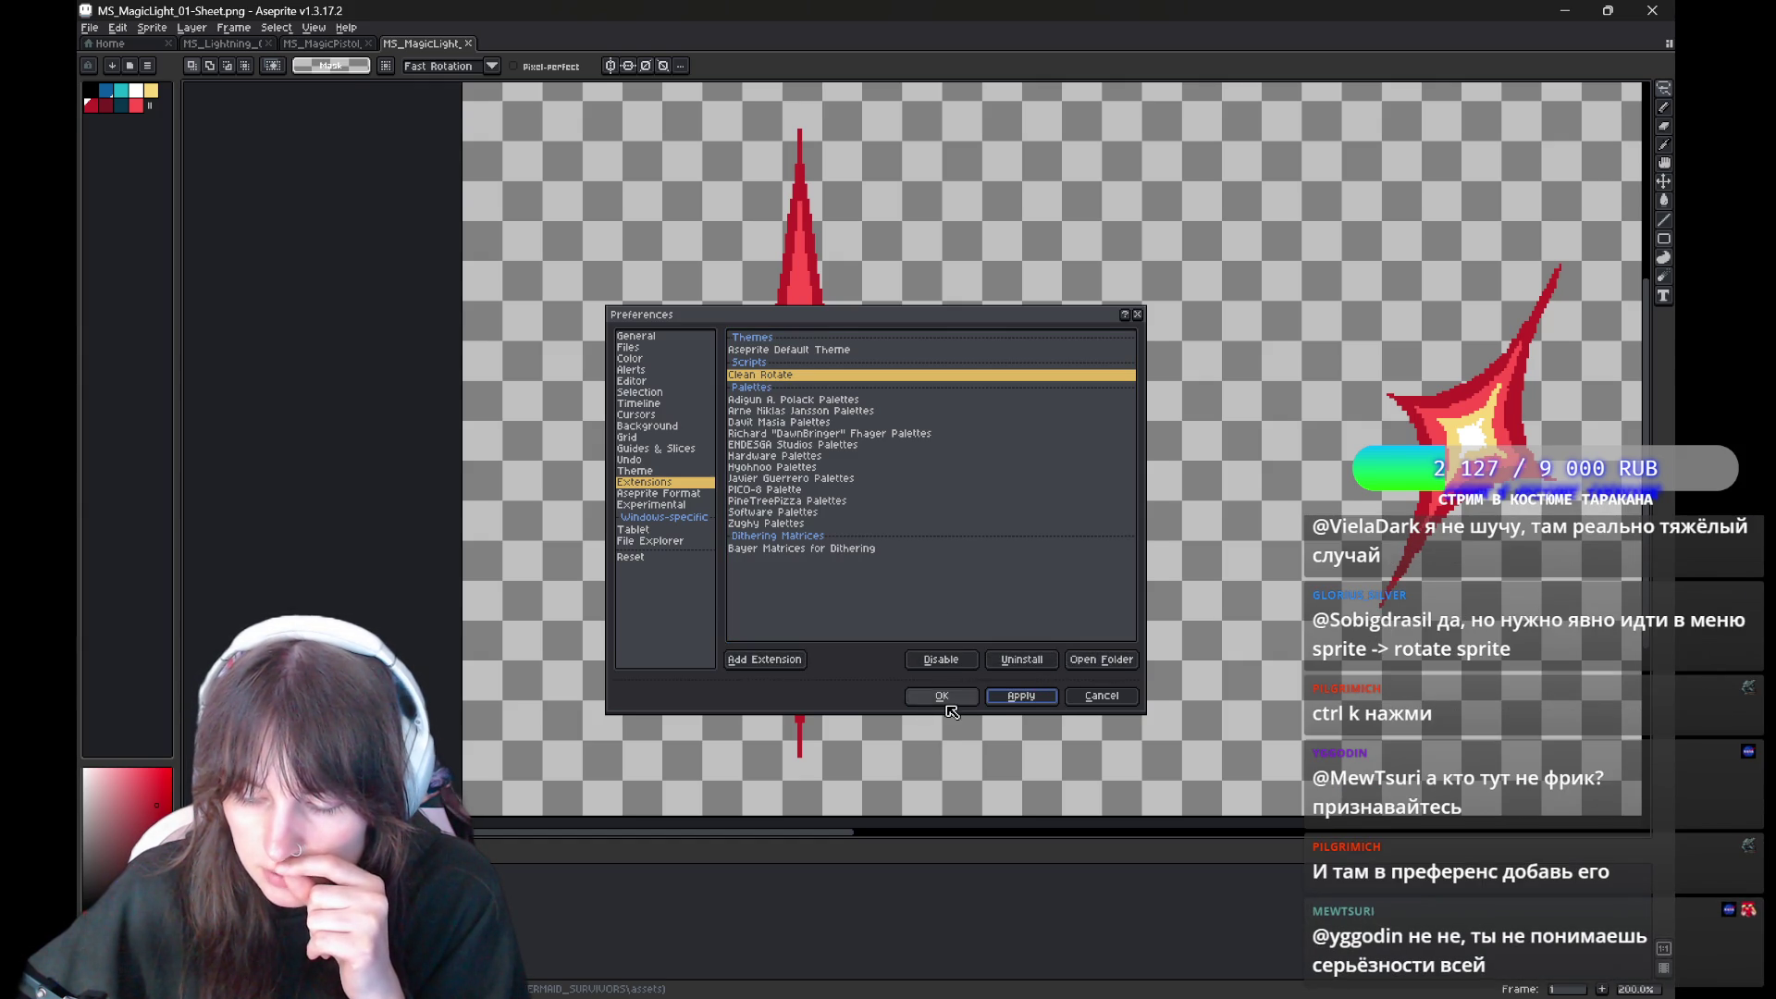
pyautogui.click(944, 697)
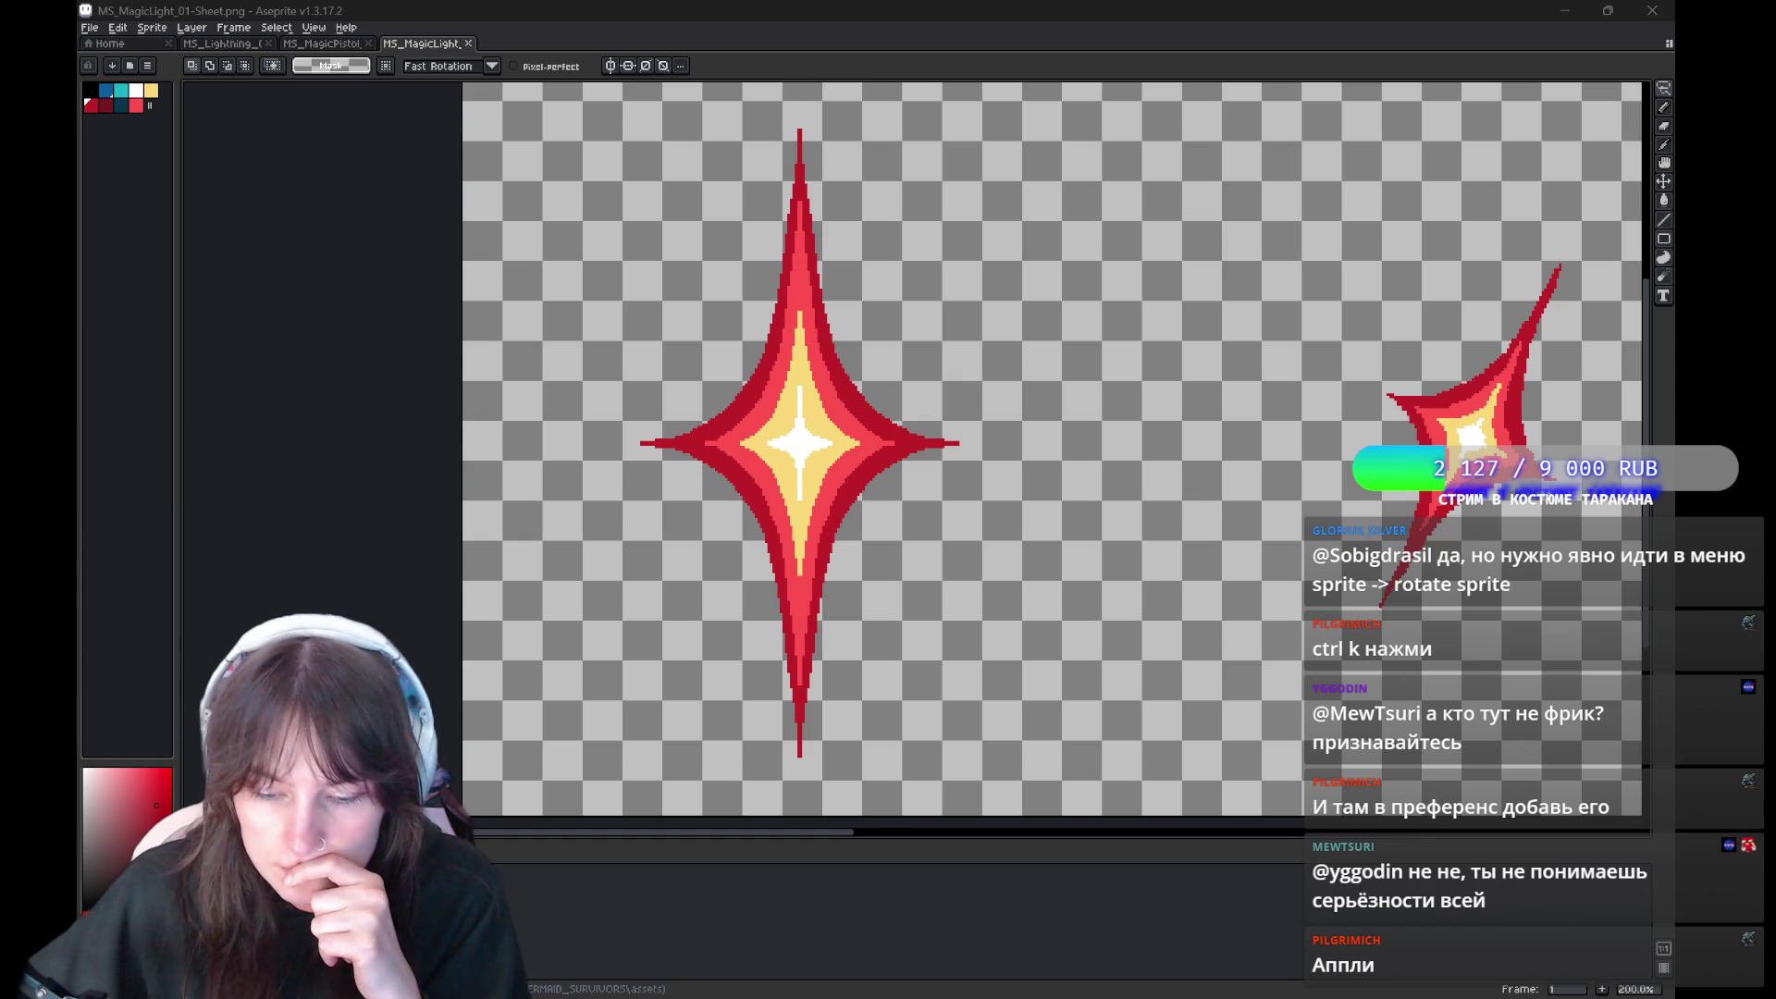
# Switch rotation to RotSprite, lasso and test-tilt the large star, then undo it back upright
pyautogui.click(492, 68)
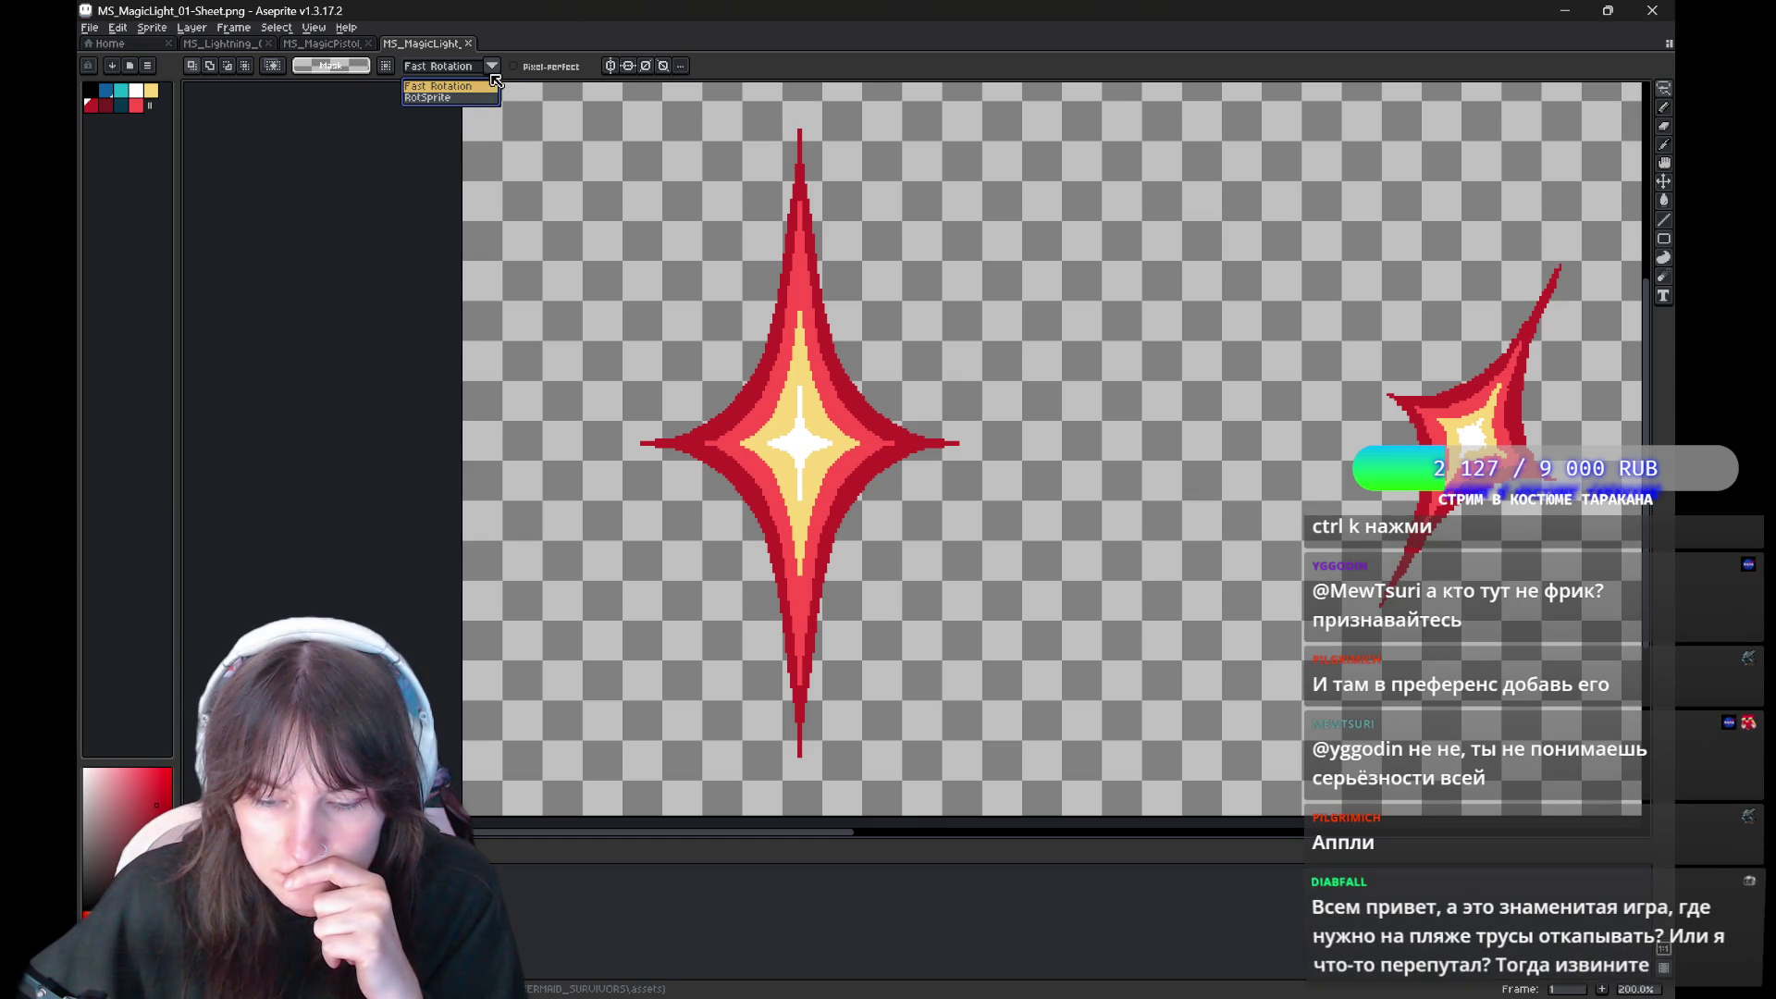
pyautogui.click(461, 98)
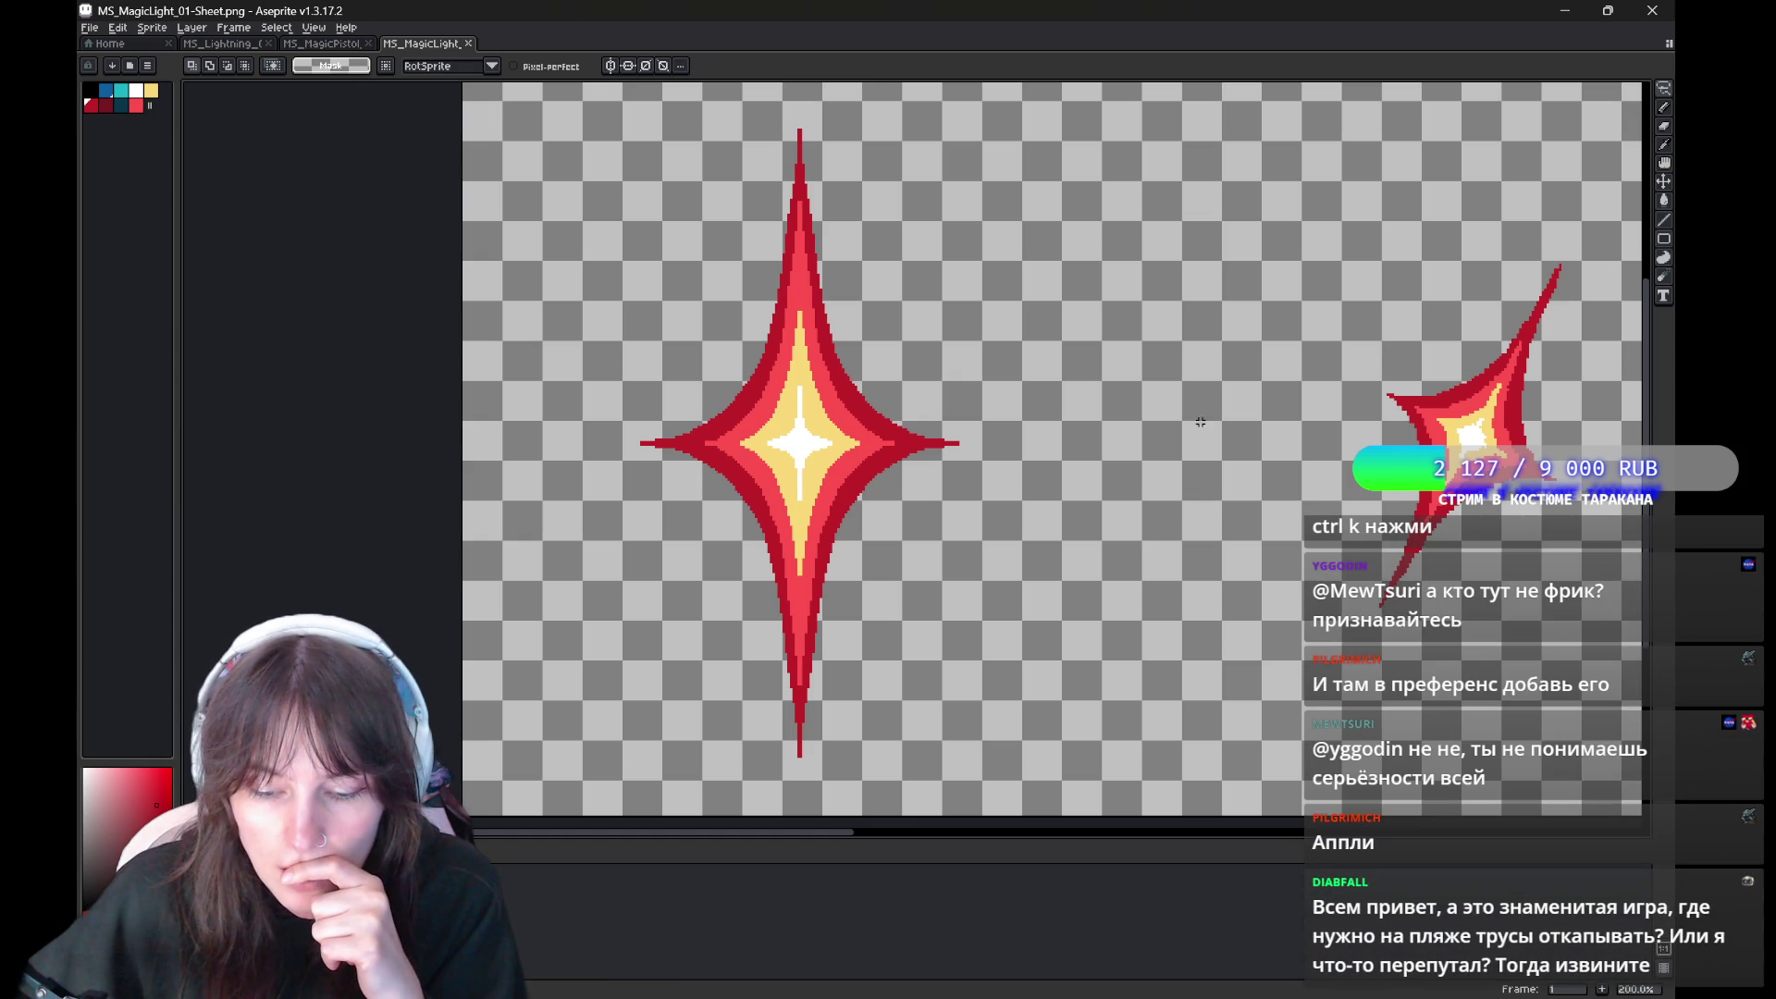
pyautogui.moveTo(818, 108); pyautogui.dragTo(1079, 333)
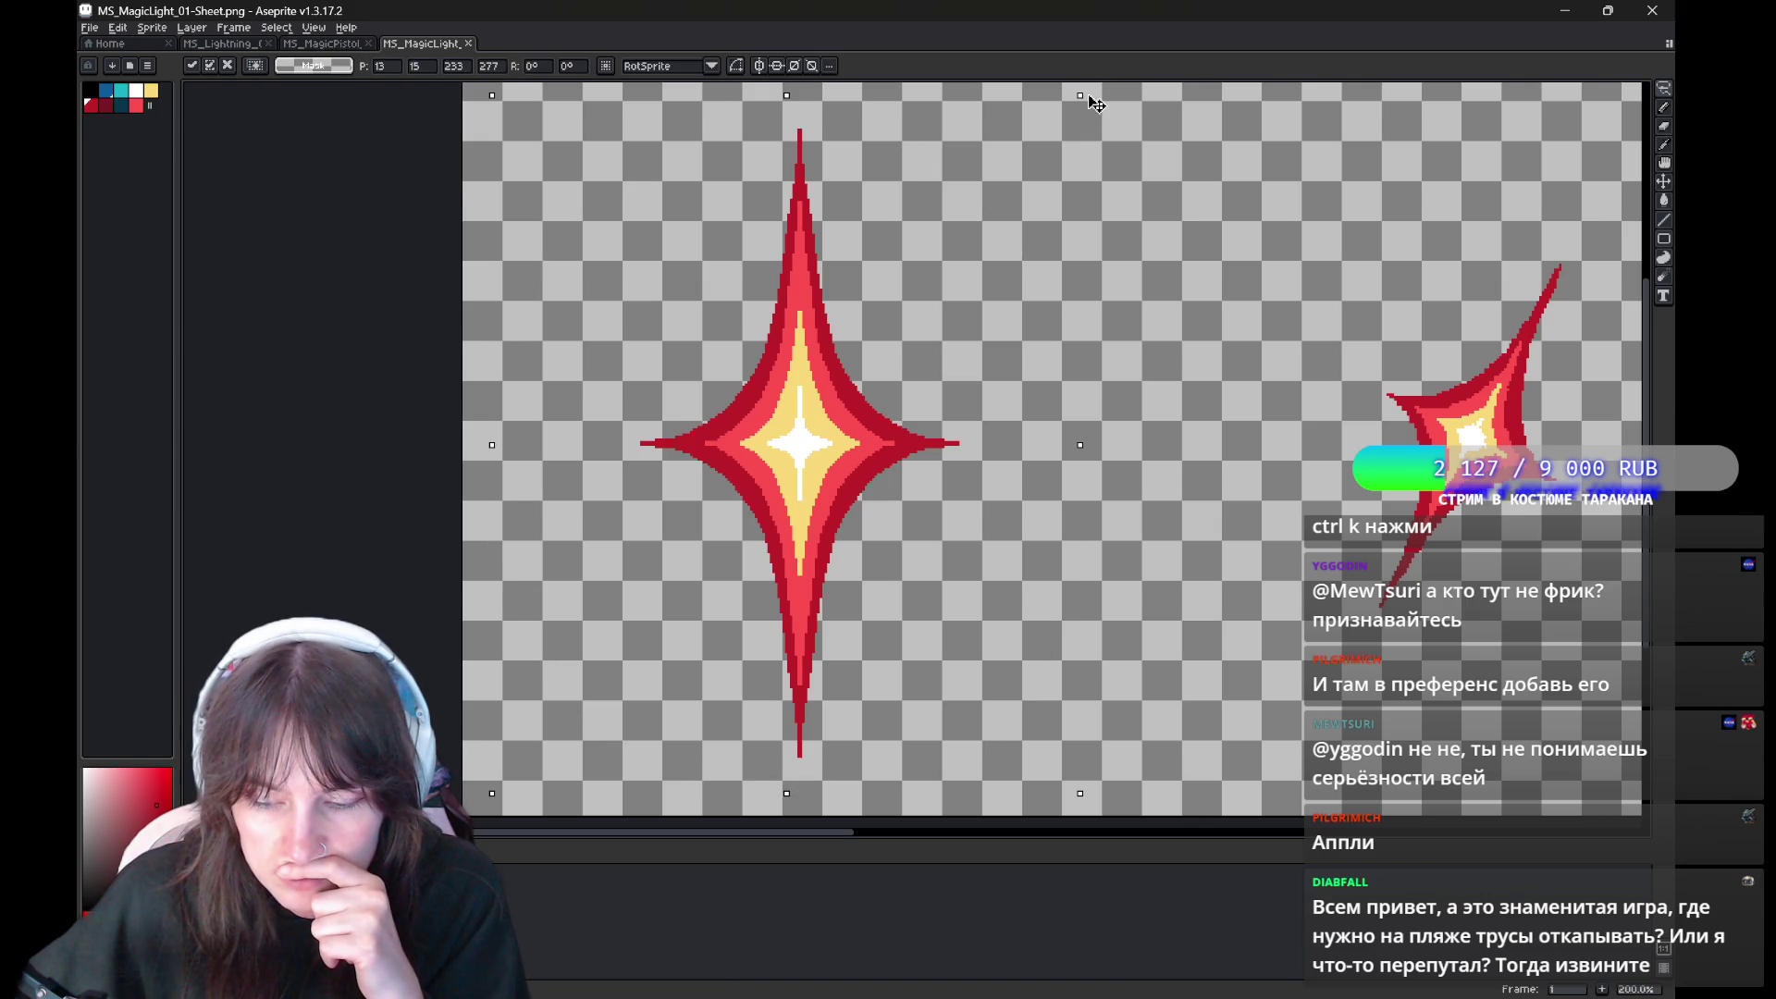
pyautogui.moveTo(1081, 98)
pyautogui.mouseDown()
pyautogui.moveTo(1121, 117)
pyautogui.moveTo(1242, 285)
pyautogui.moveTo(1300, 544)
pyautogui.moveTo(1478, 130)
pyautogui.mouseUp()
pyautogui.hotkey('ctrl', 'z')
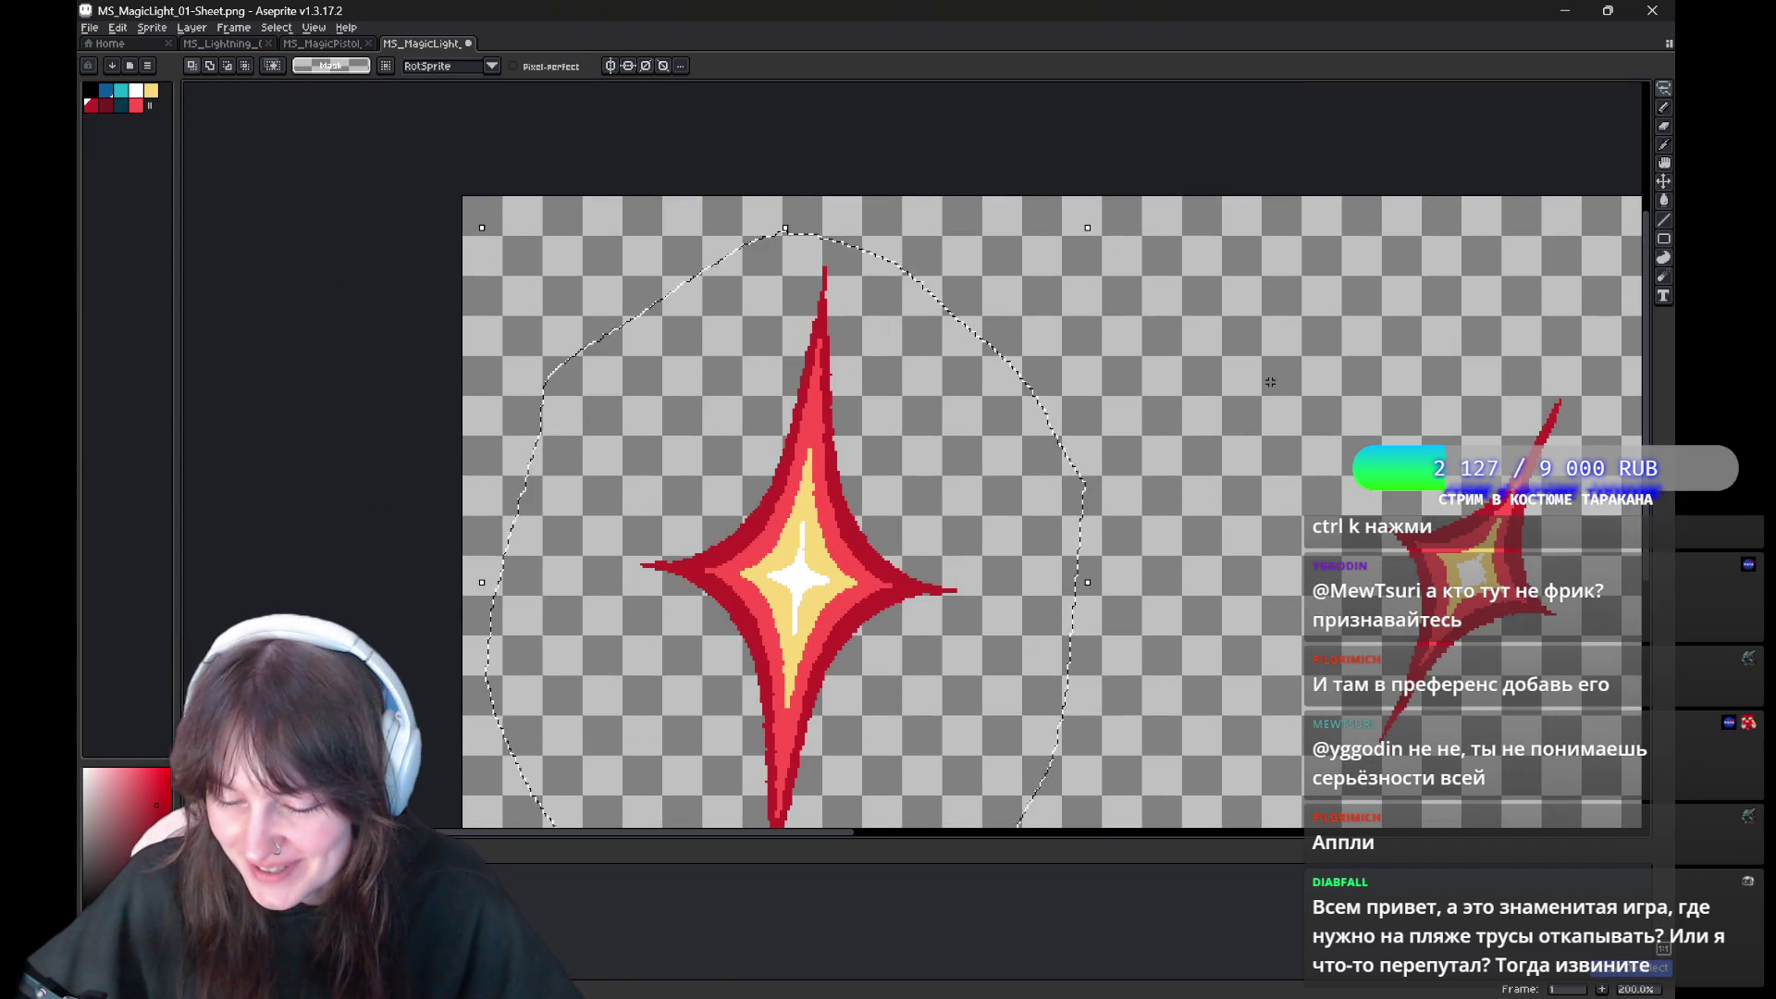
pyautogui.hotkey('ctrl', 'z')
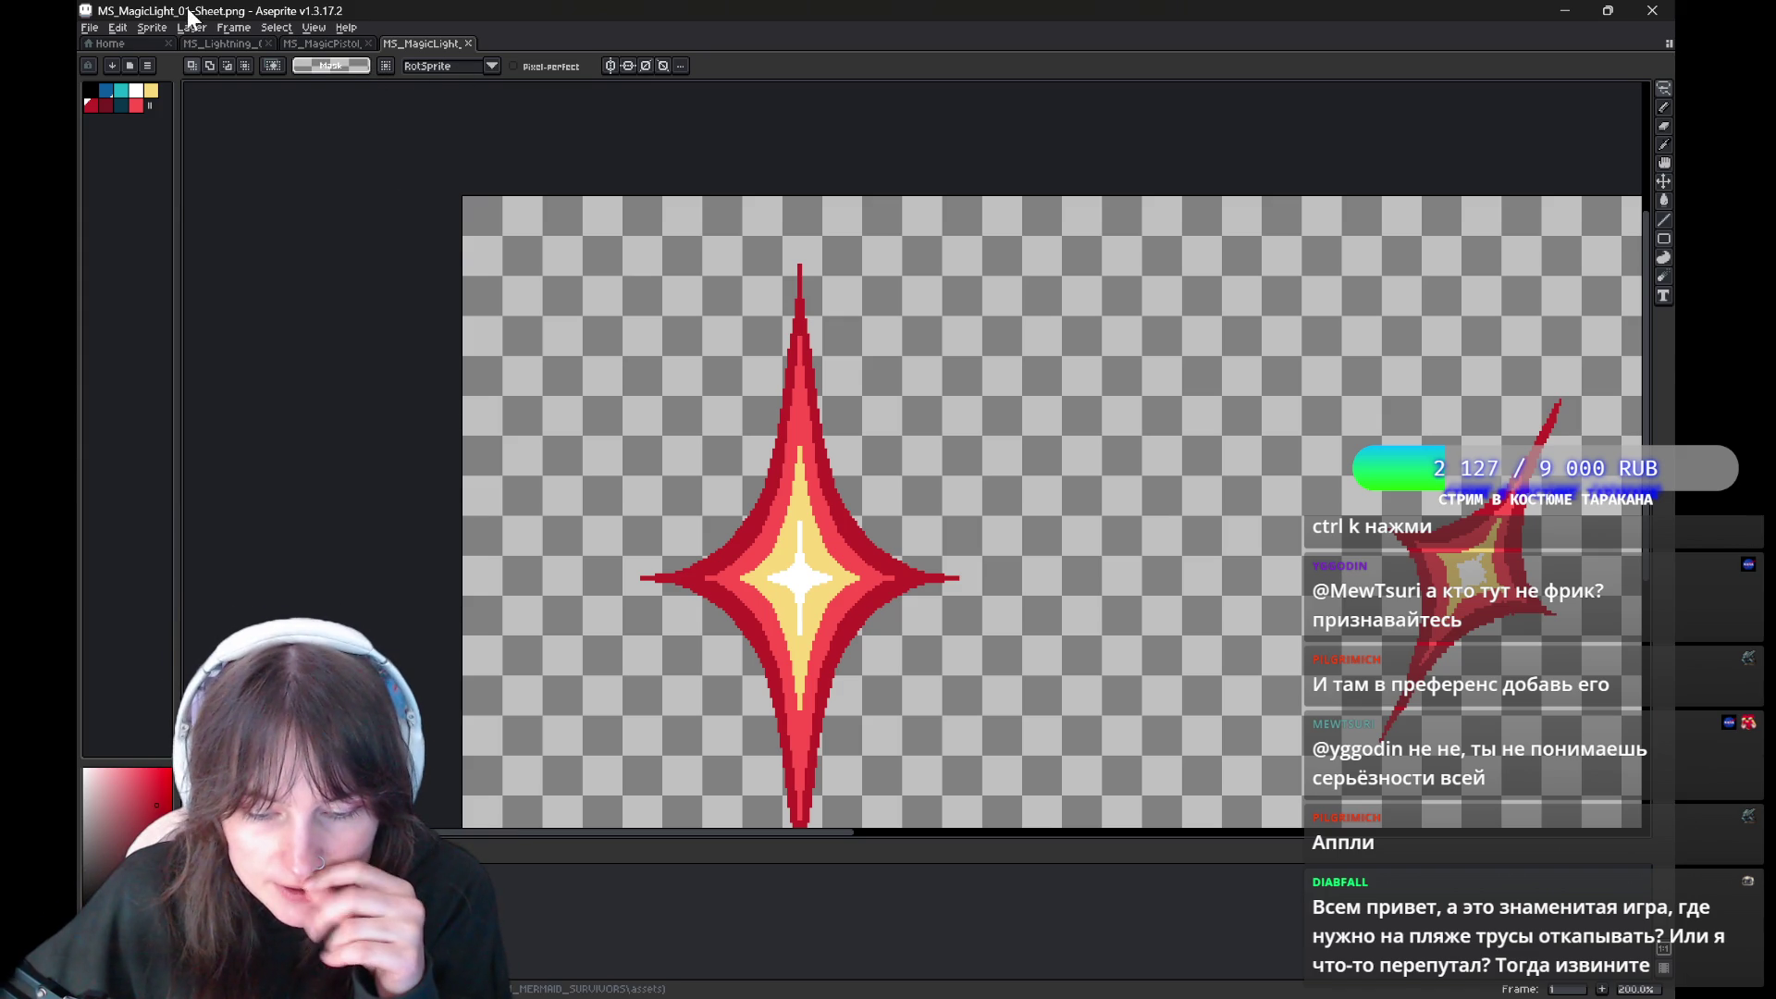
pyautogui.click(245, 30)
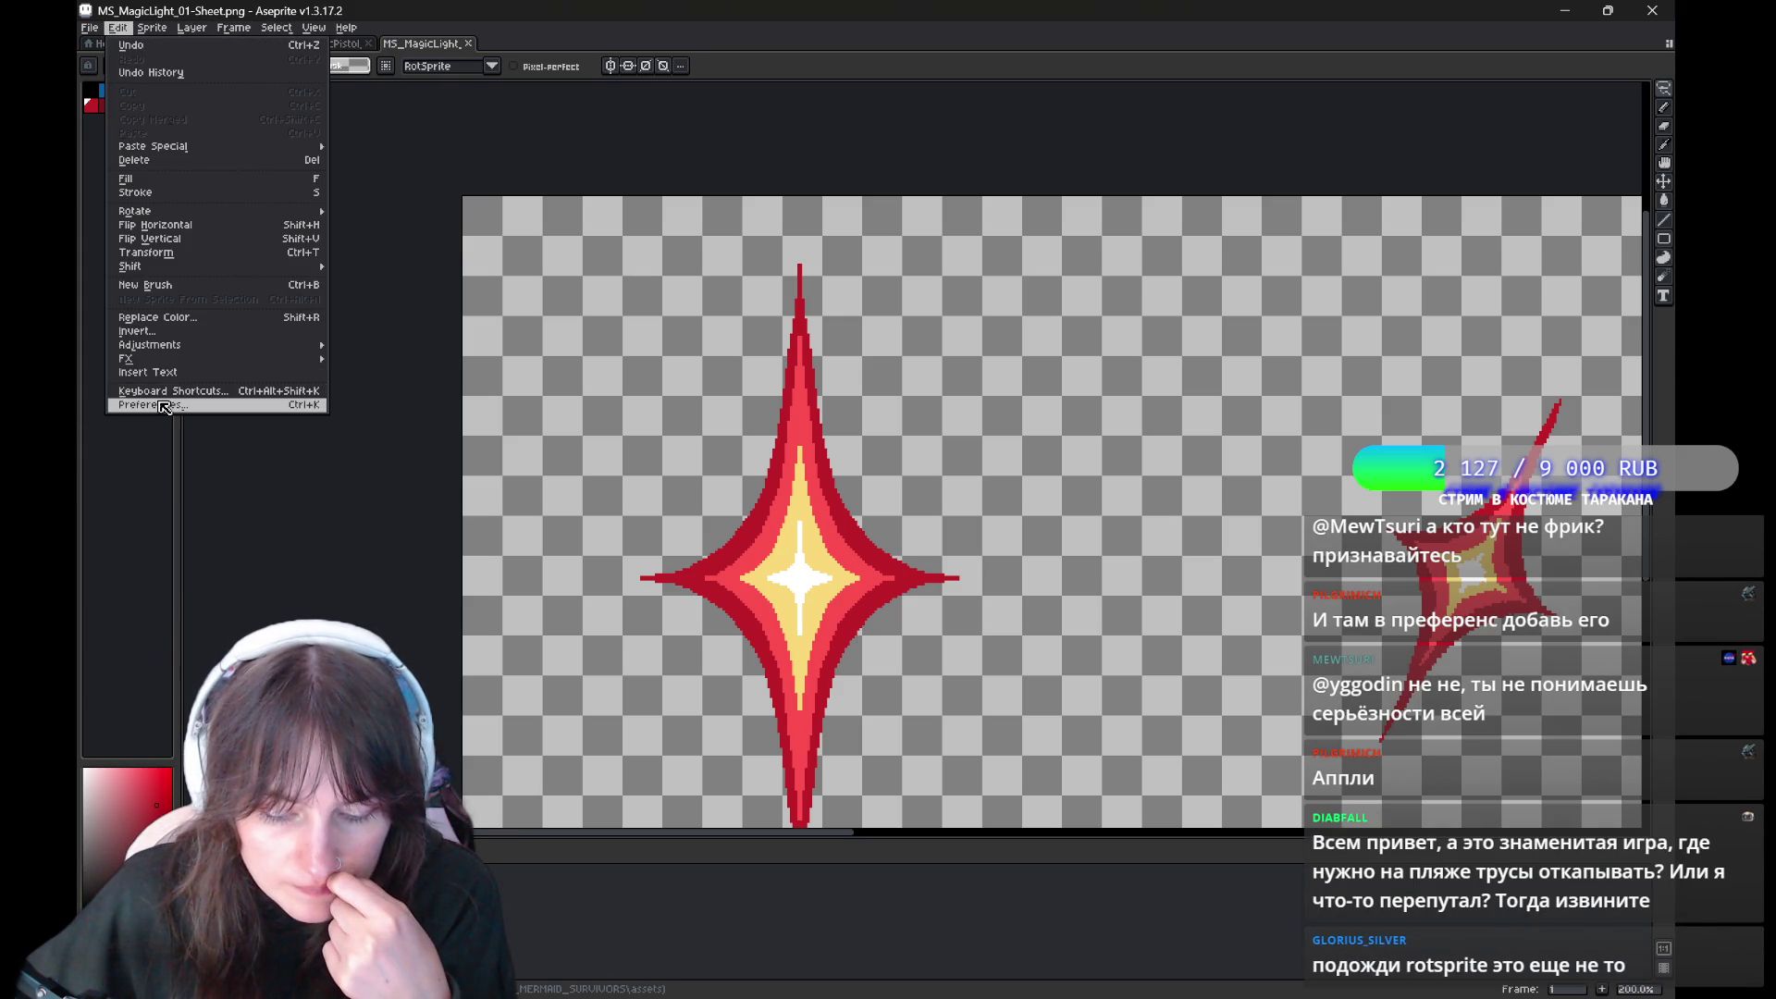
pyautogui.click(153, 405)
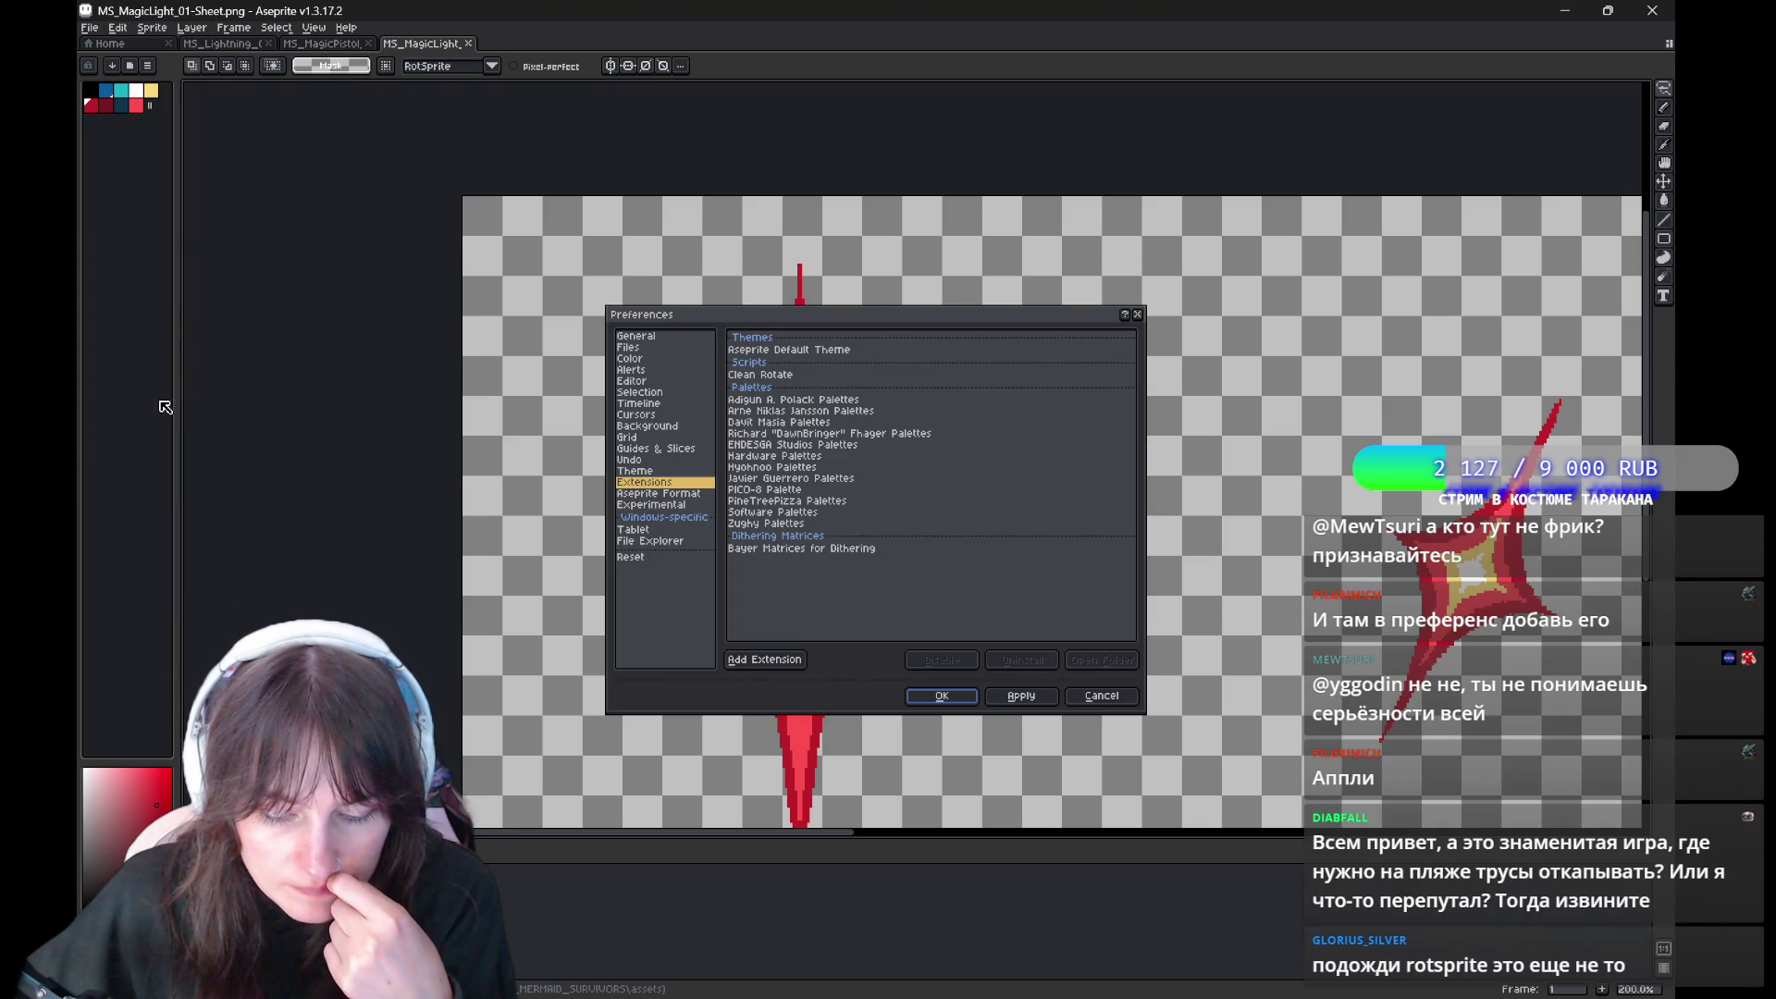
pyautogui.click(780, 375)
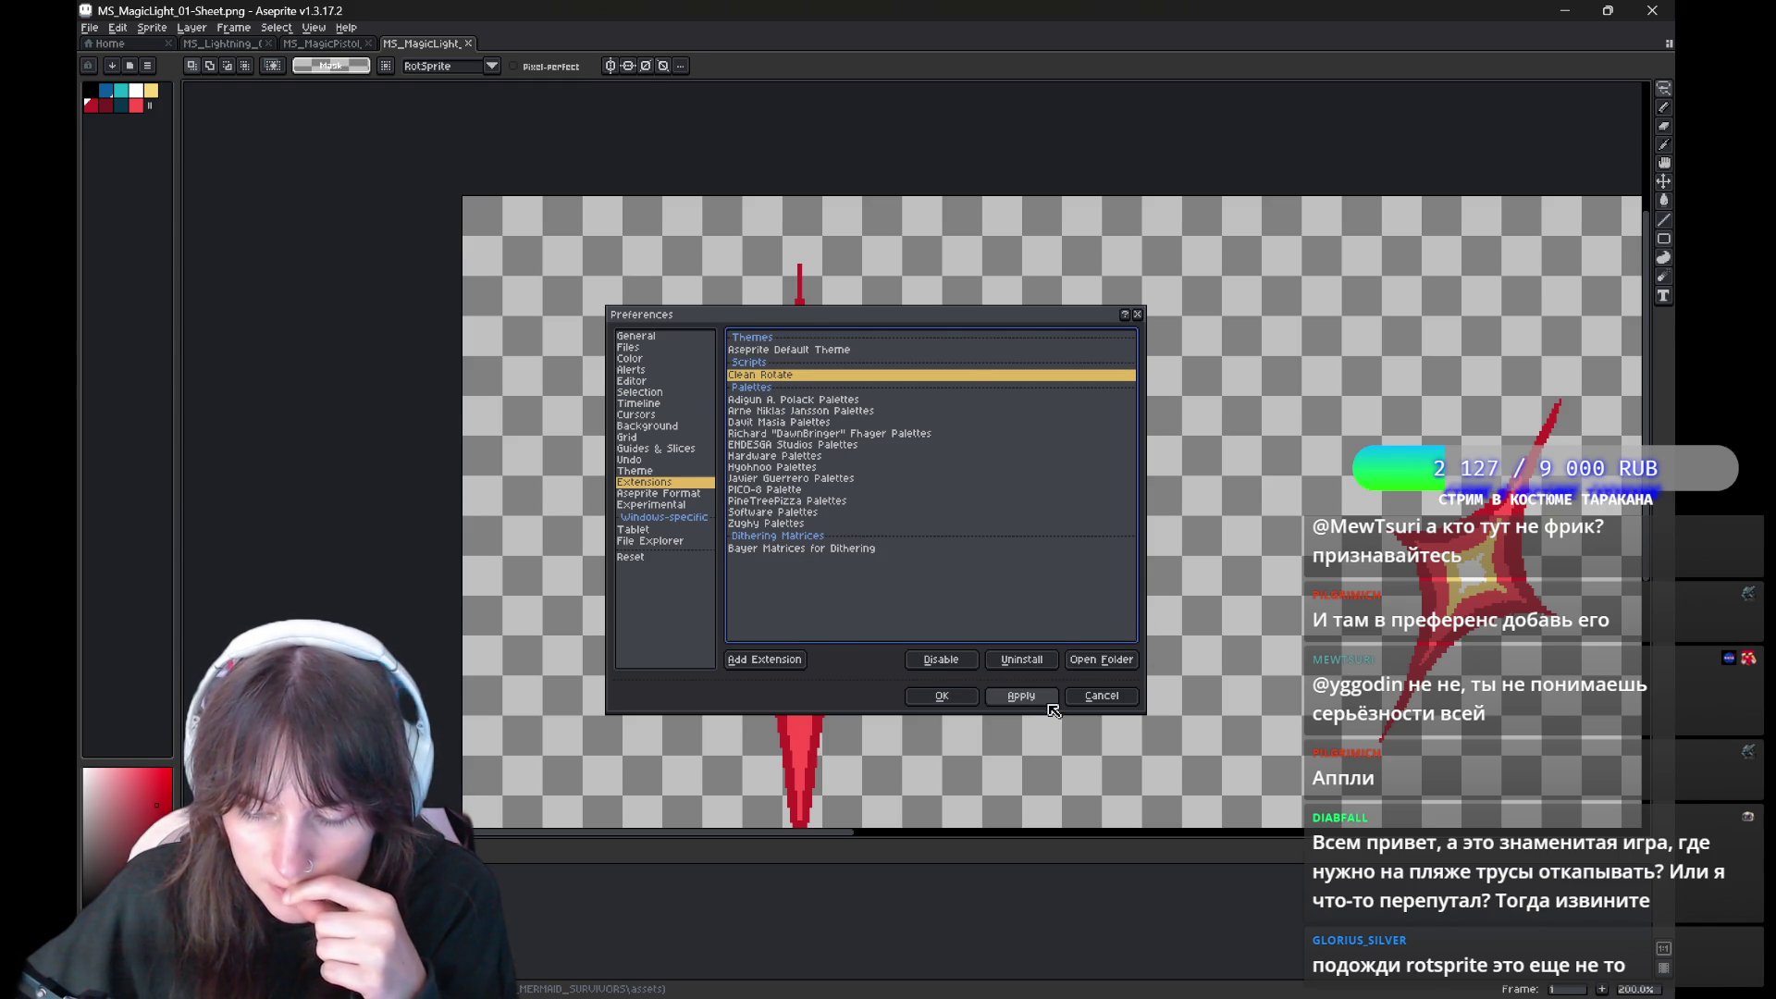
pyautogui.click(1103, 697)
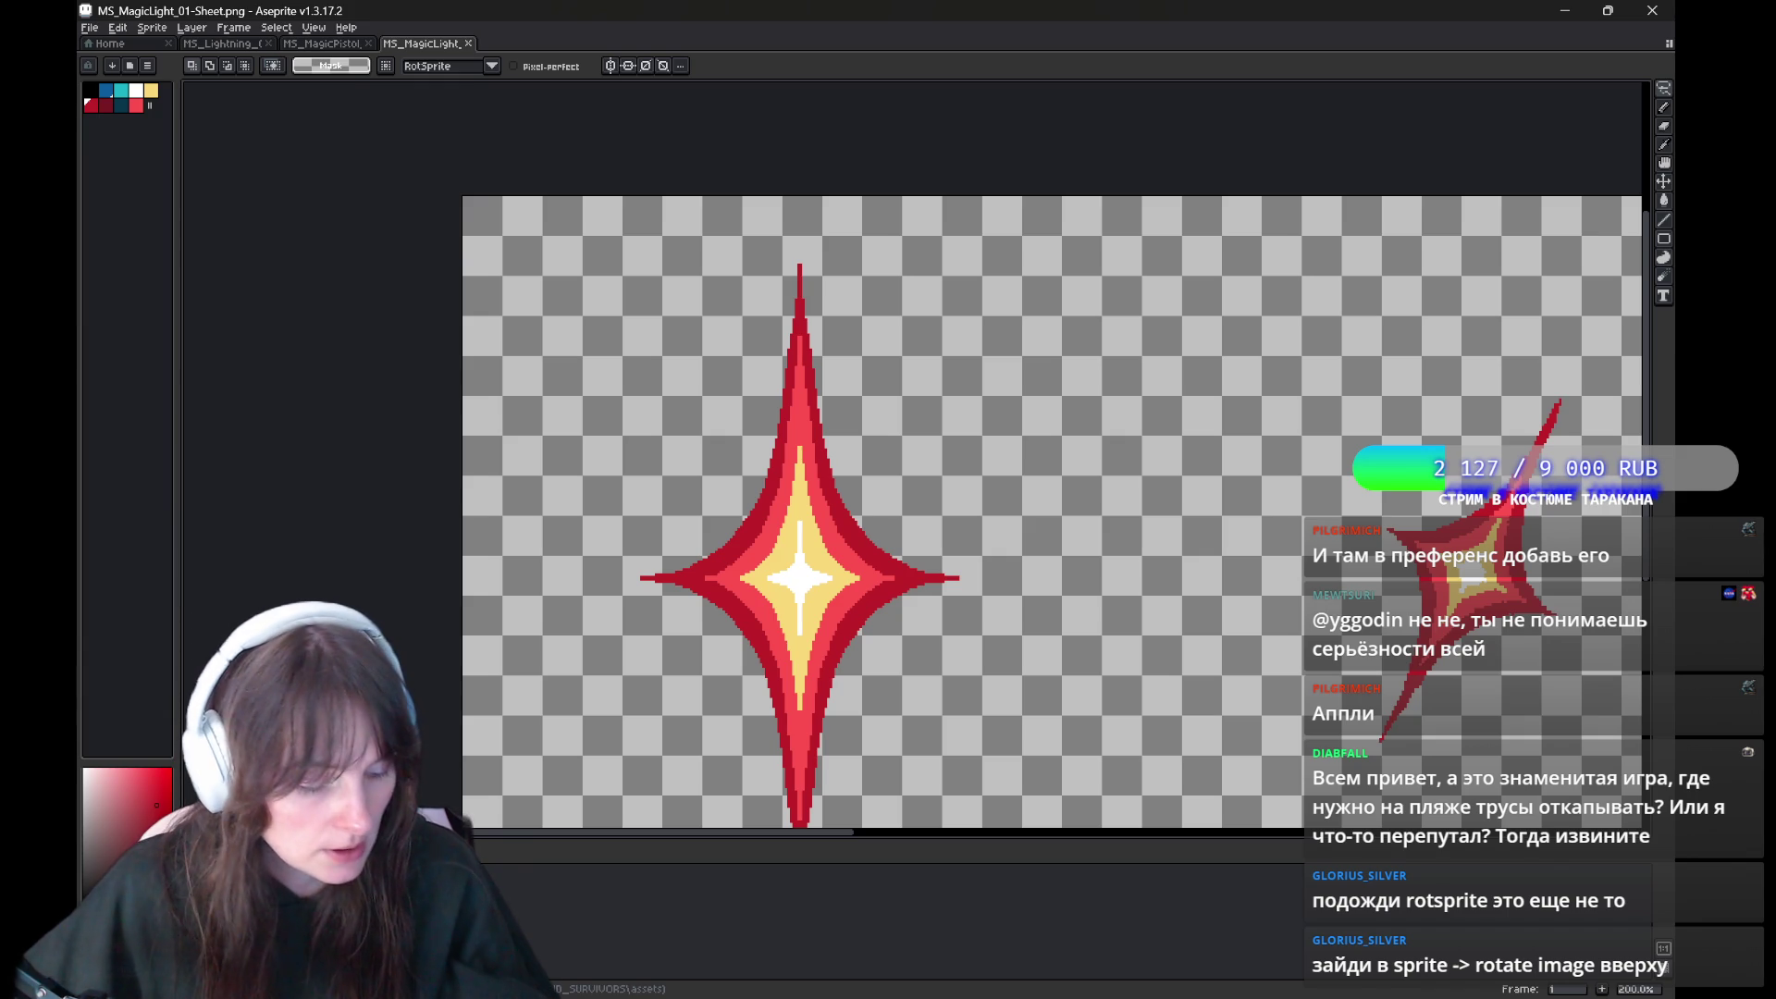
pyautogui.hotkey('ctrl', 'k')
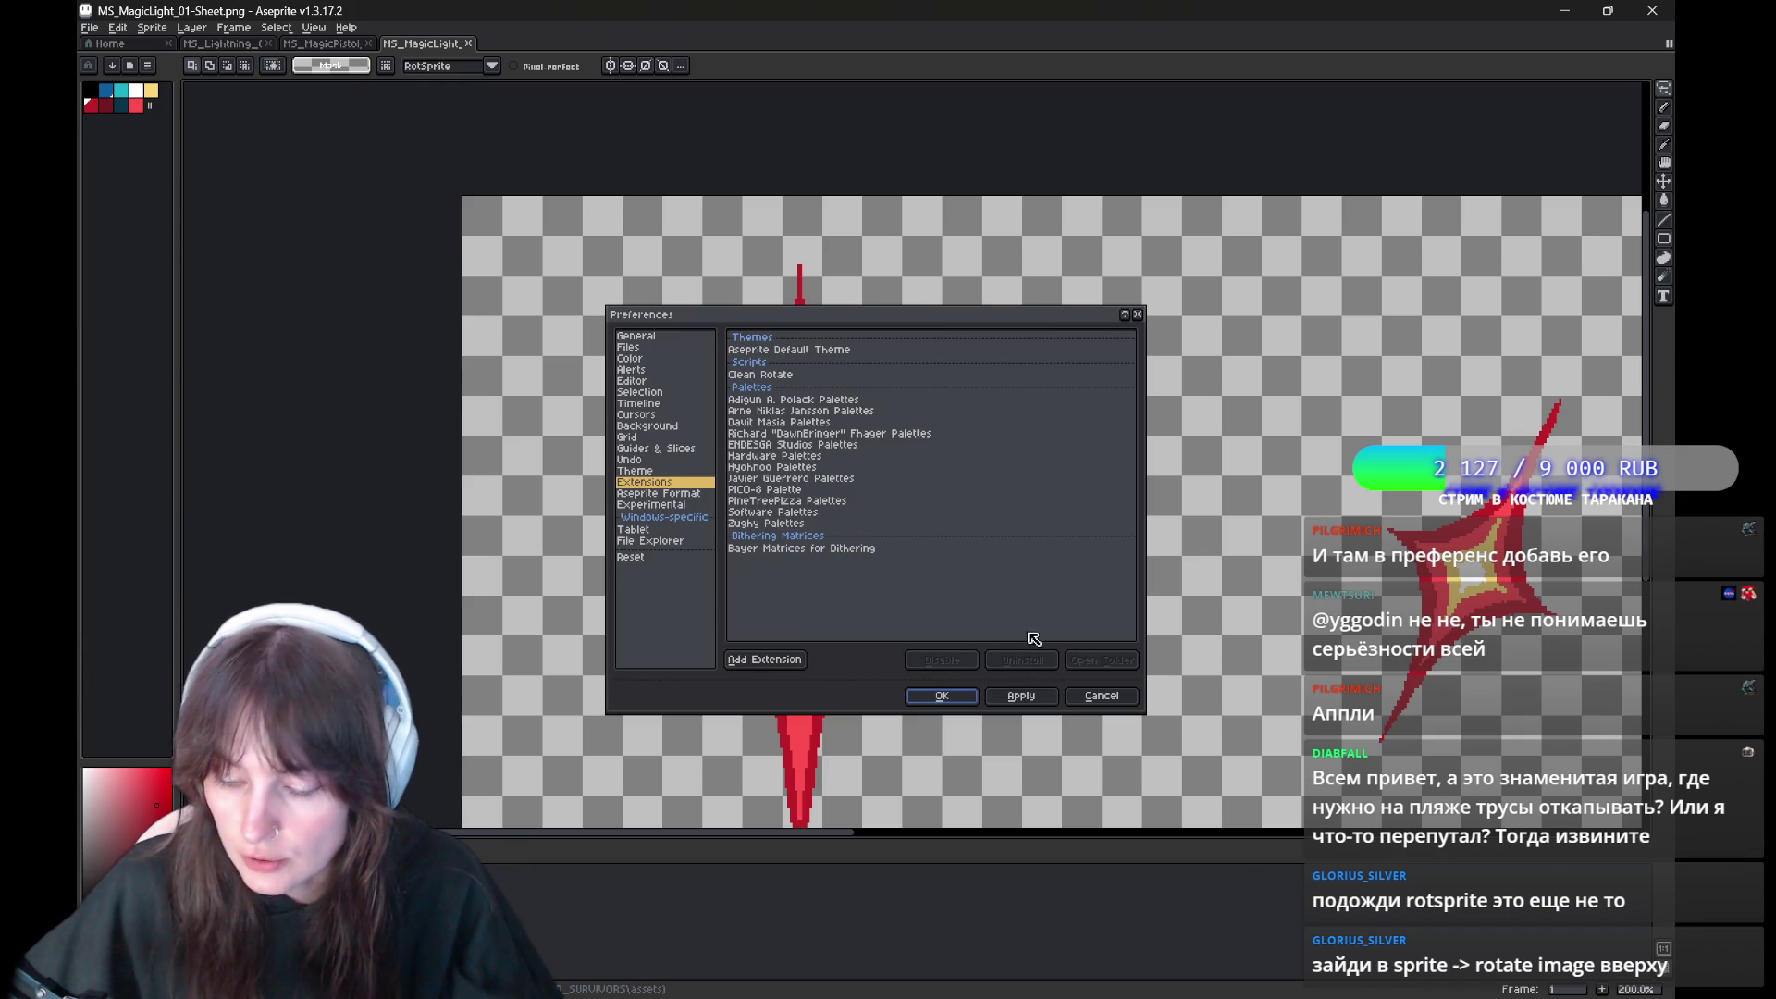
pyautogui.click(1101, 696)
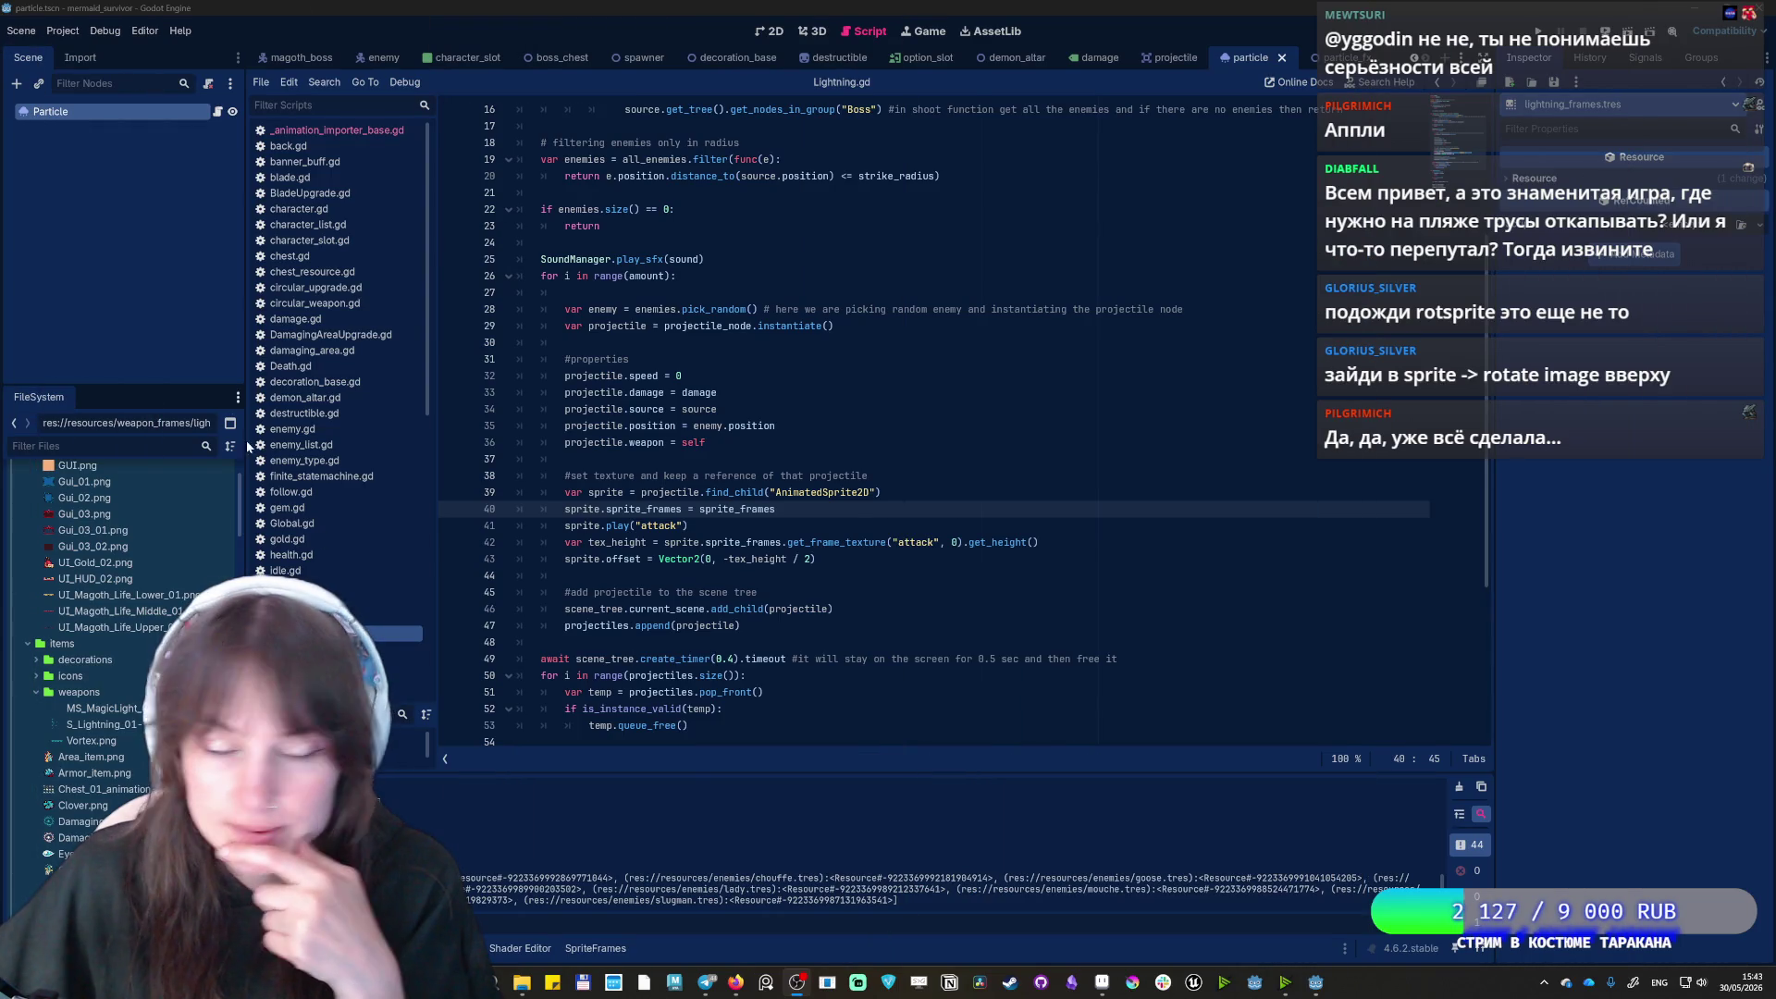
# Scroll Godot's FileSystem dock down to the weapon_frames folder below Lightning.gd
pyautogui.scroll(-3, 120, 647)
pyautogui.scroll(-3, 120, 648)
pyautogui.scroll(-6, 88, 585)
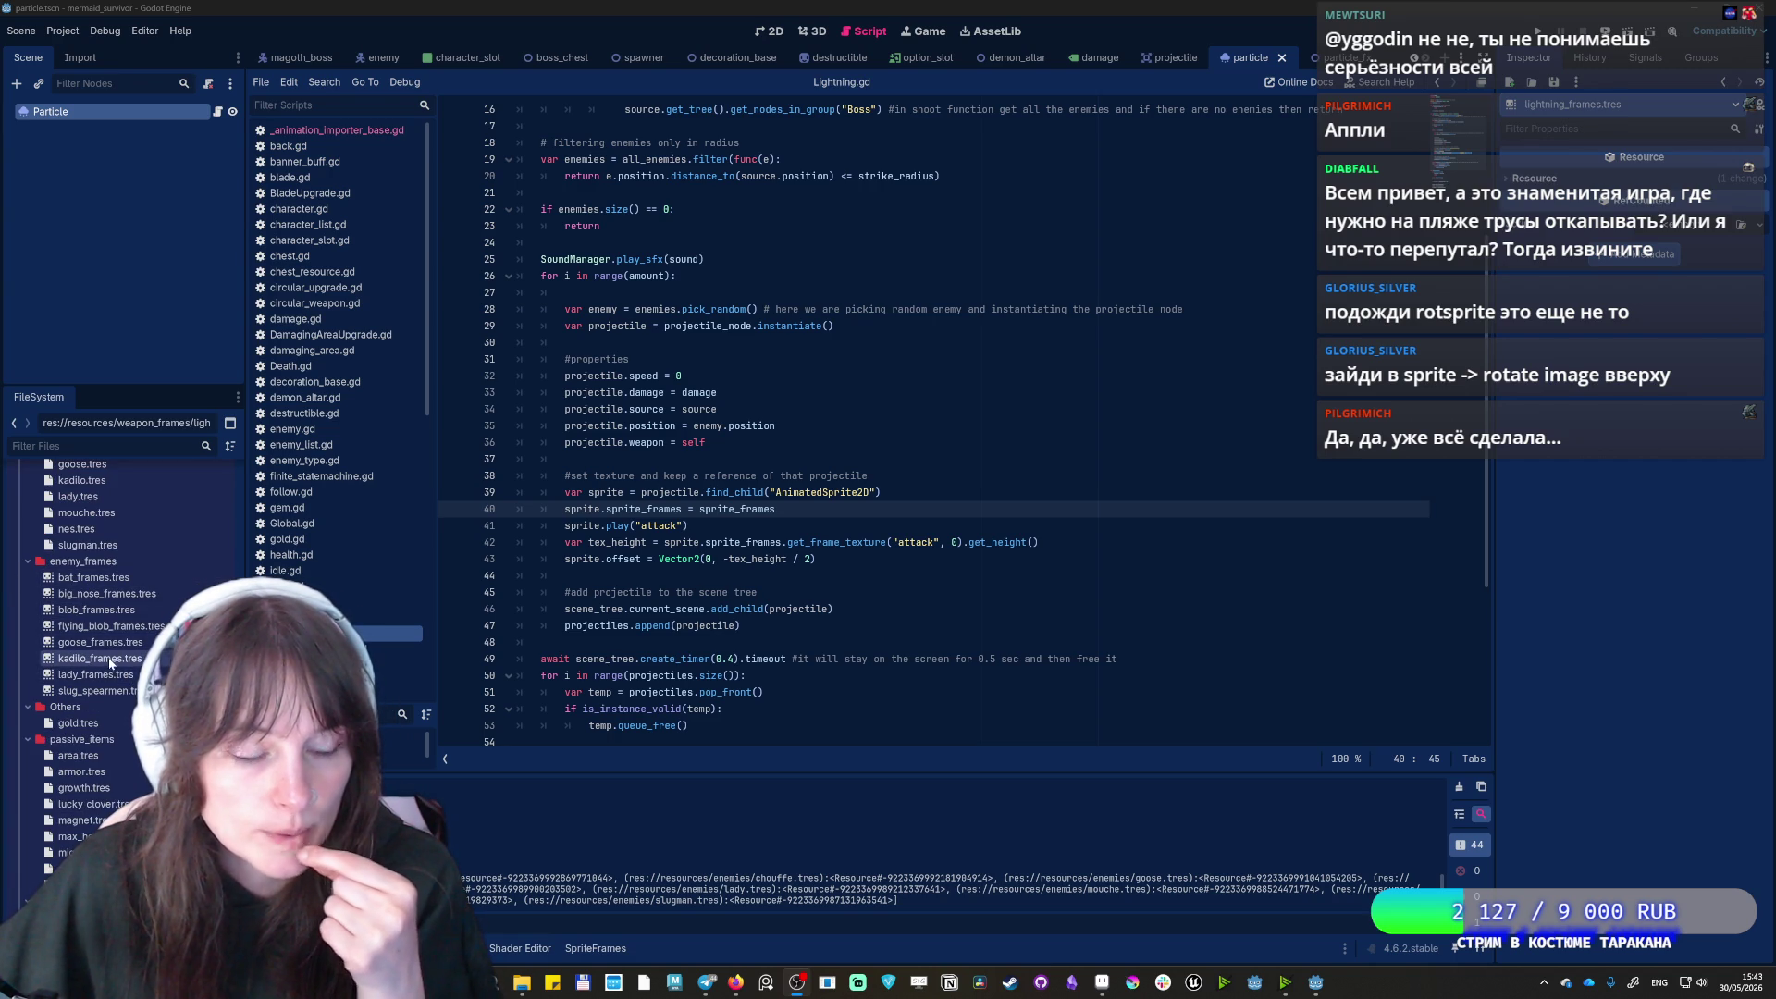
pyautogui.scroll(-5, 111, 652)
pyautogui.scroll(-5, 109, 647)
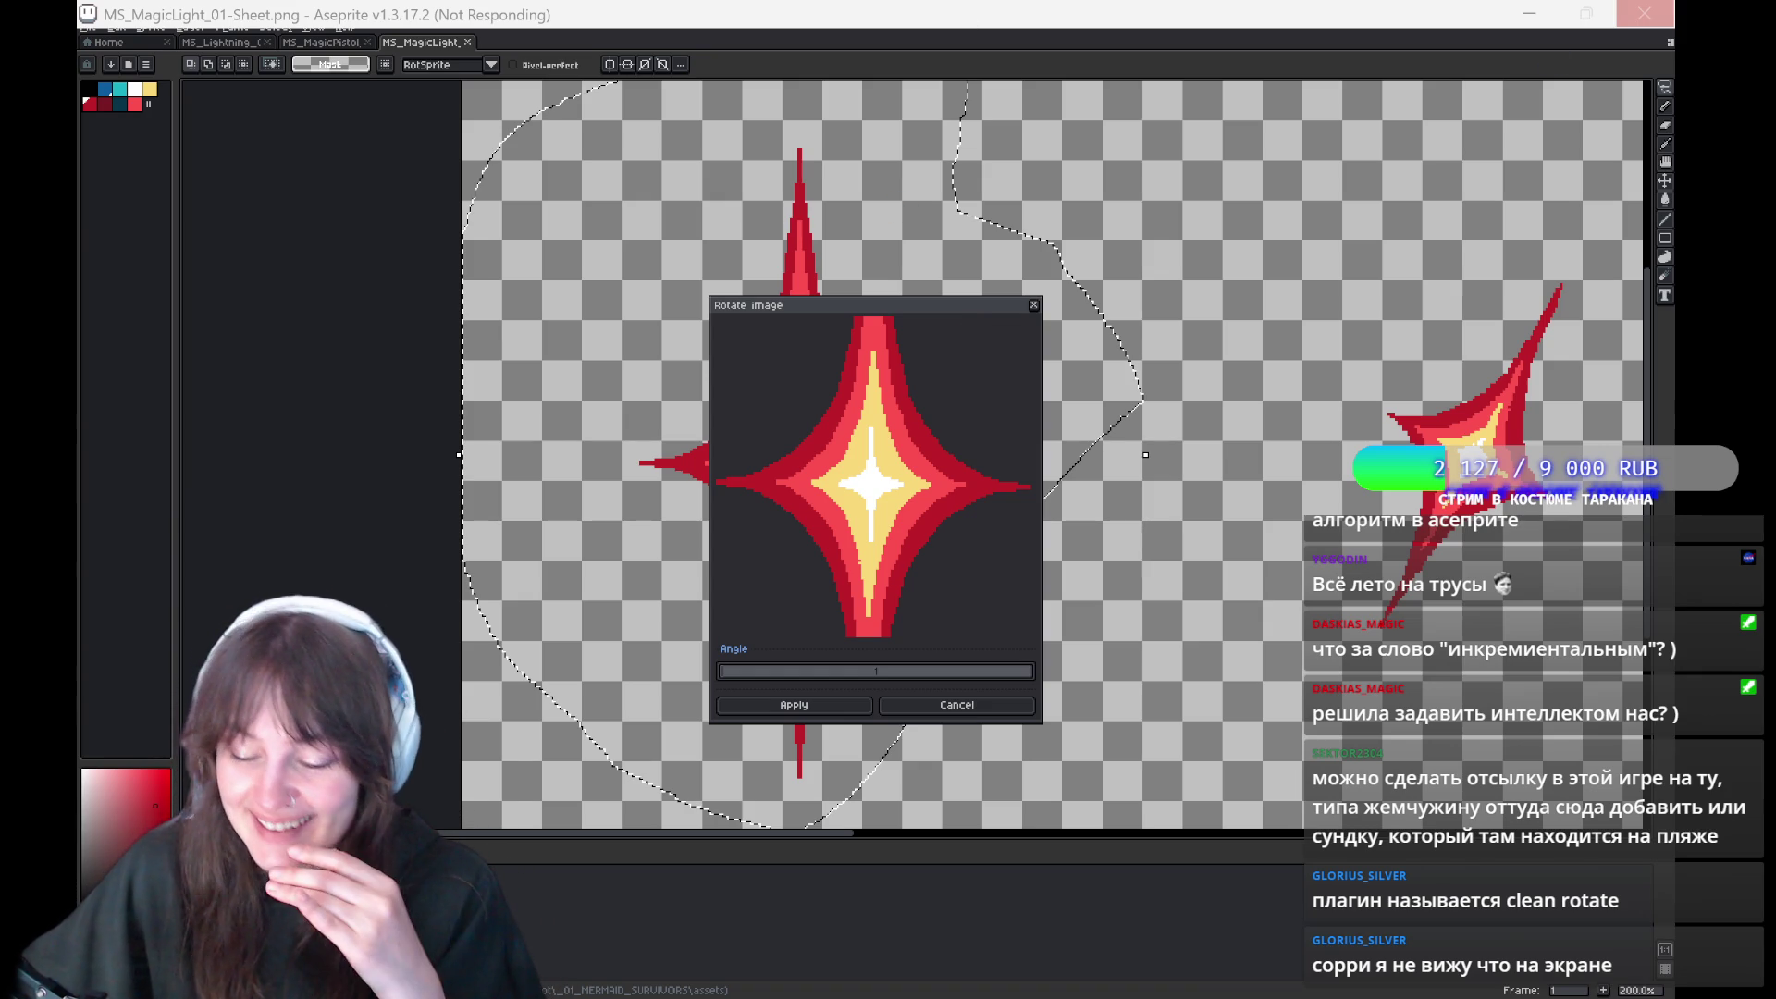
# Try to use the unresponsive Clean Rotate preview of the upright large star
pyautogui.click(813, 467)
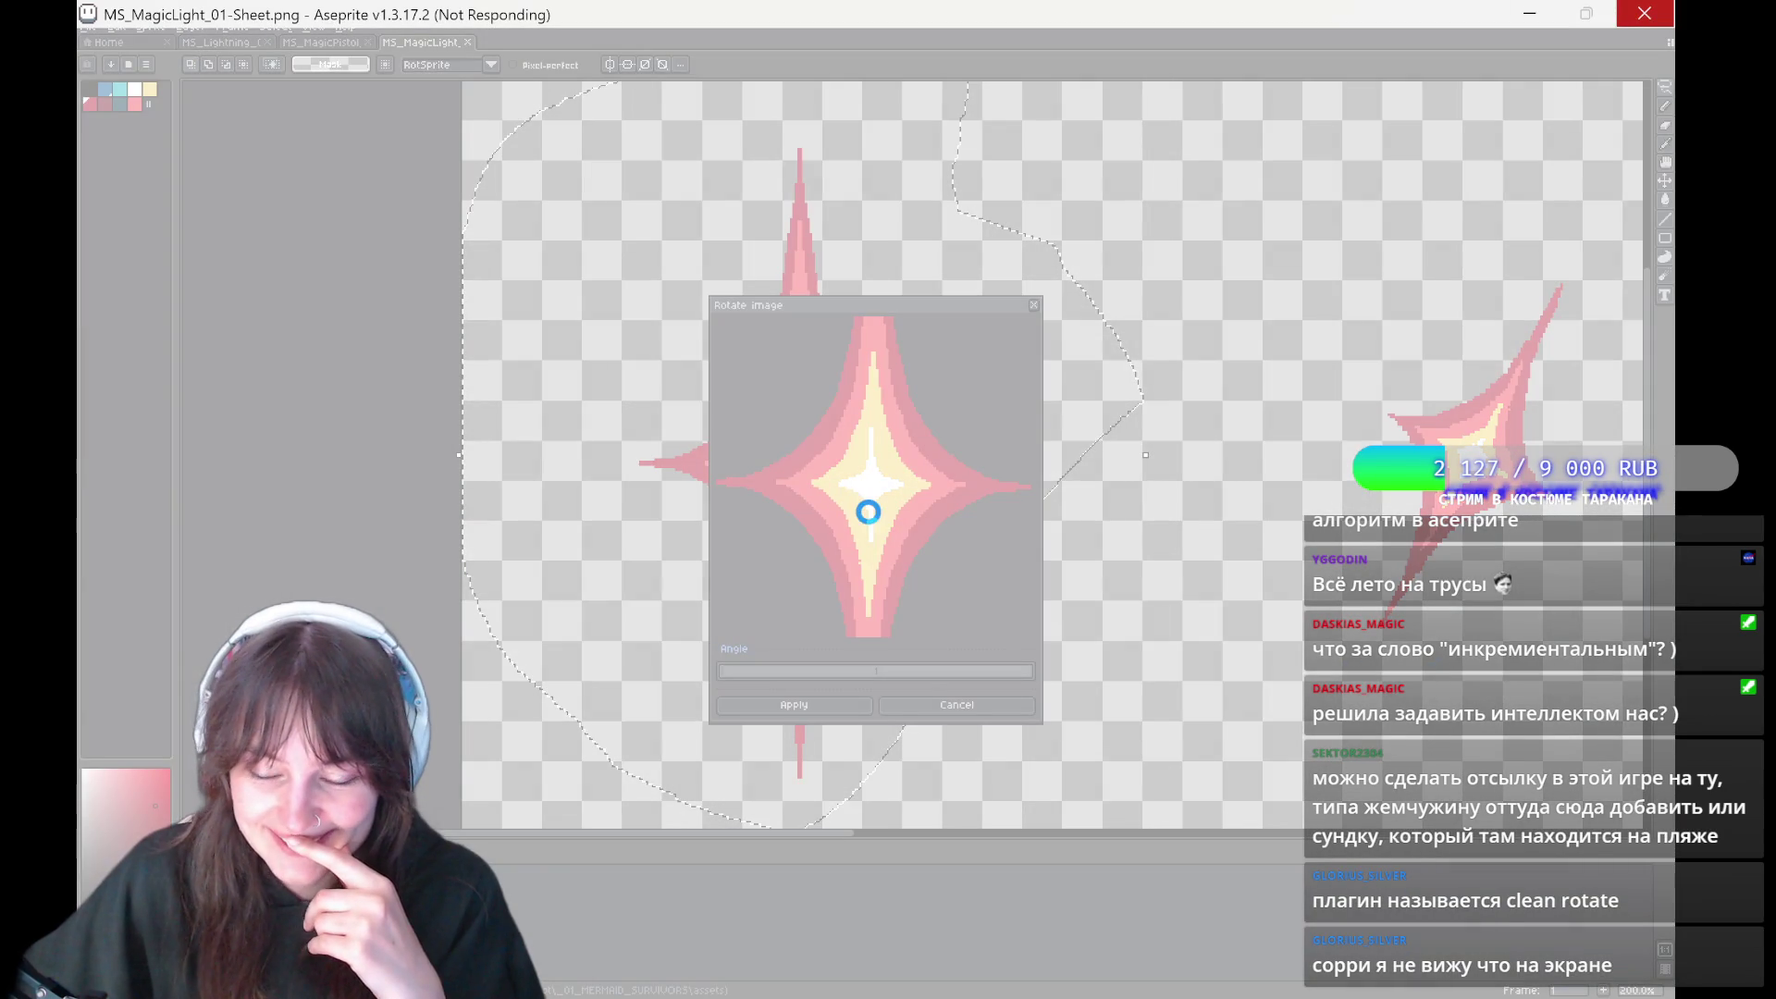
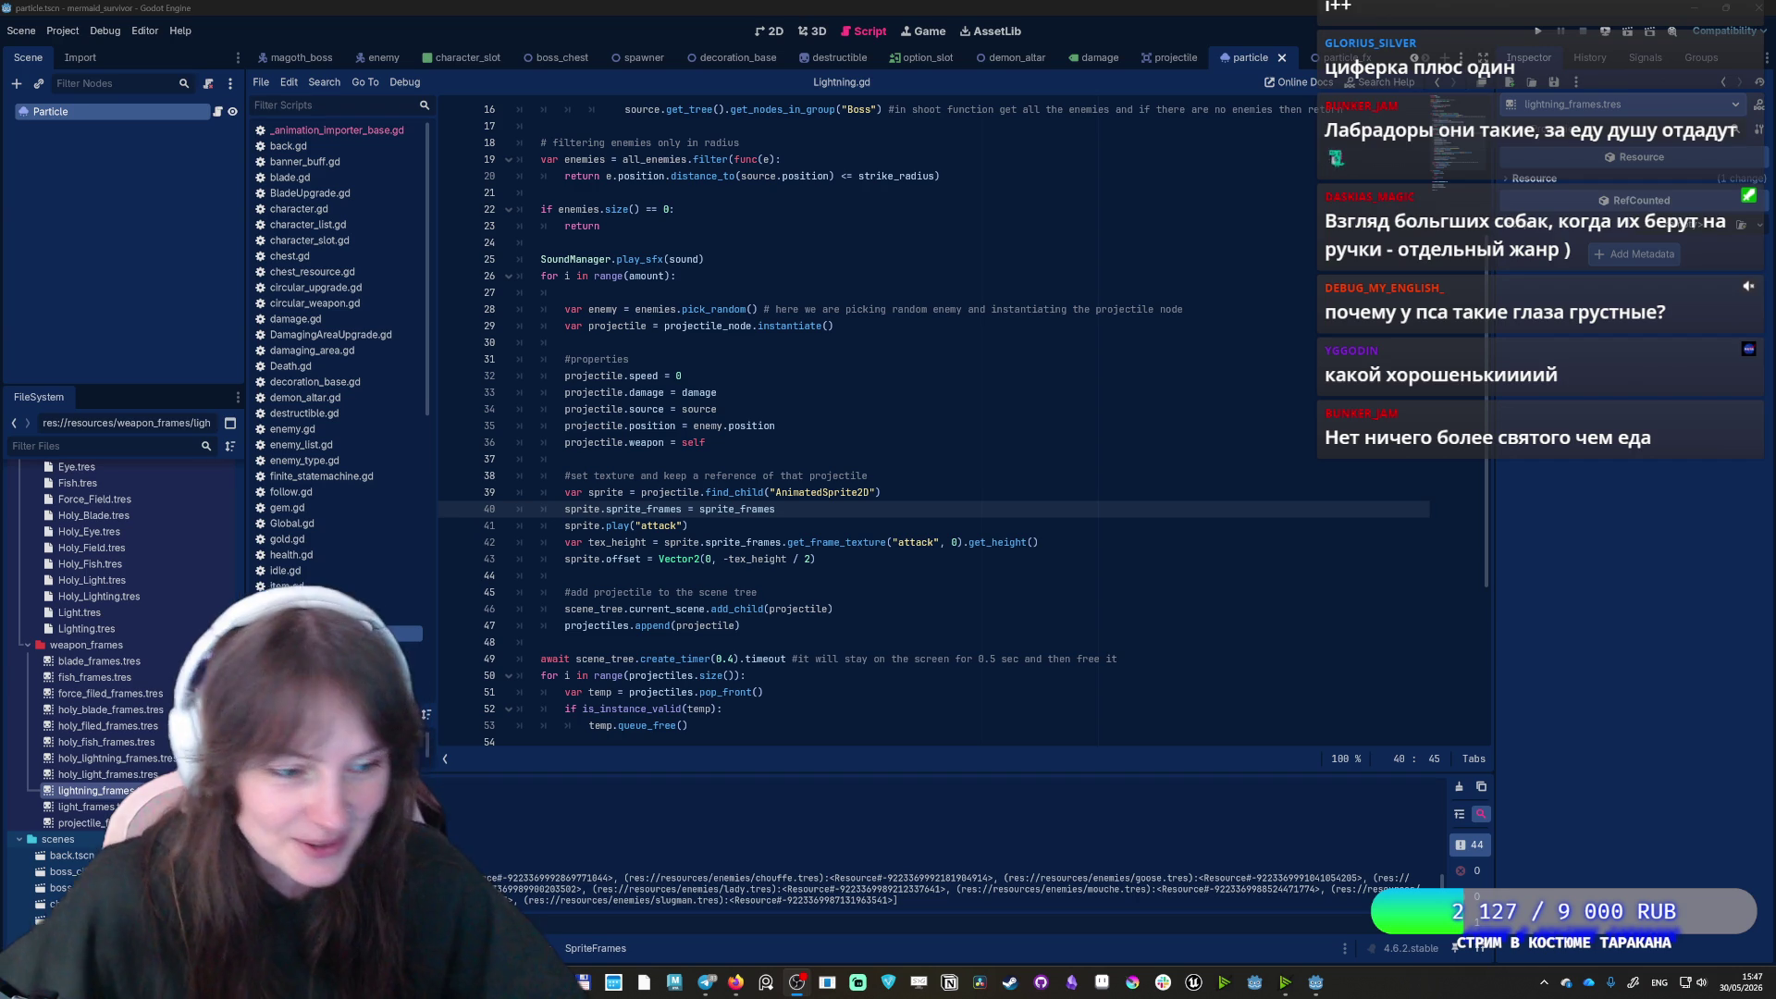
# Open light_frames.tres and start adding frames from a sprite sheet
pyautogui.click(102, 808)
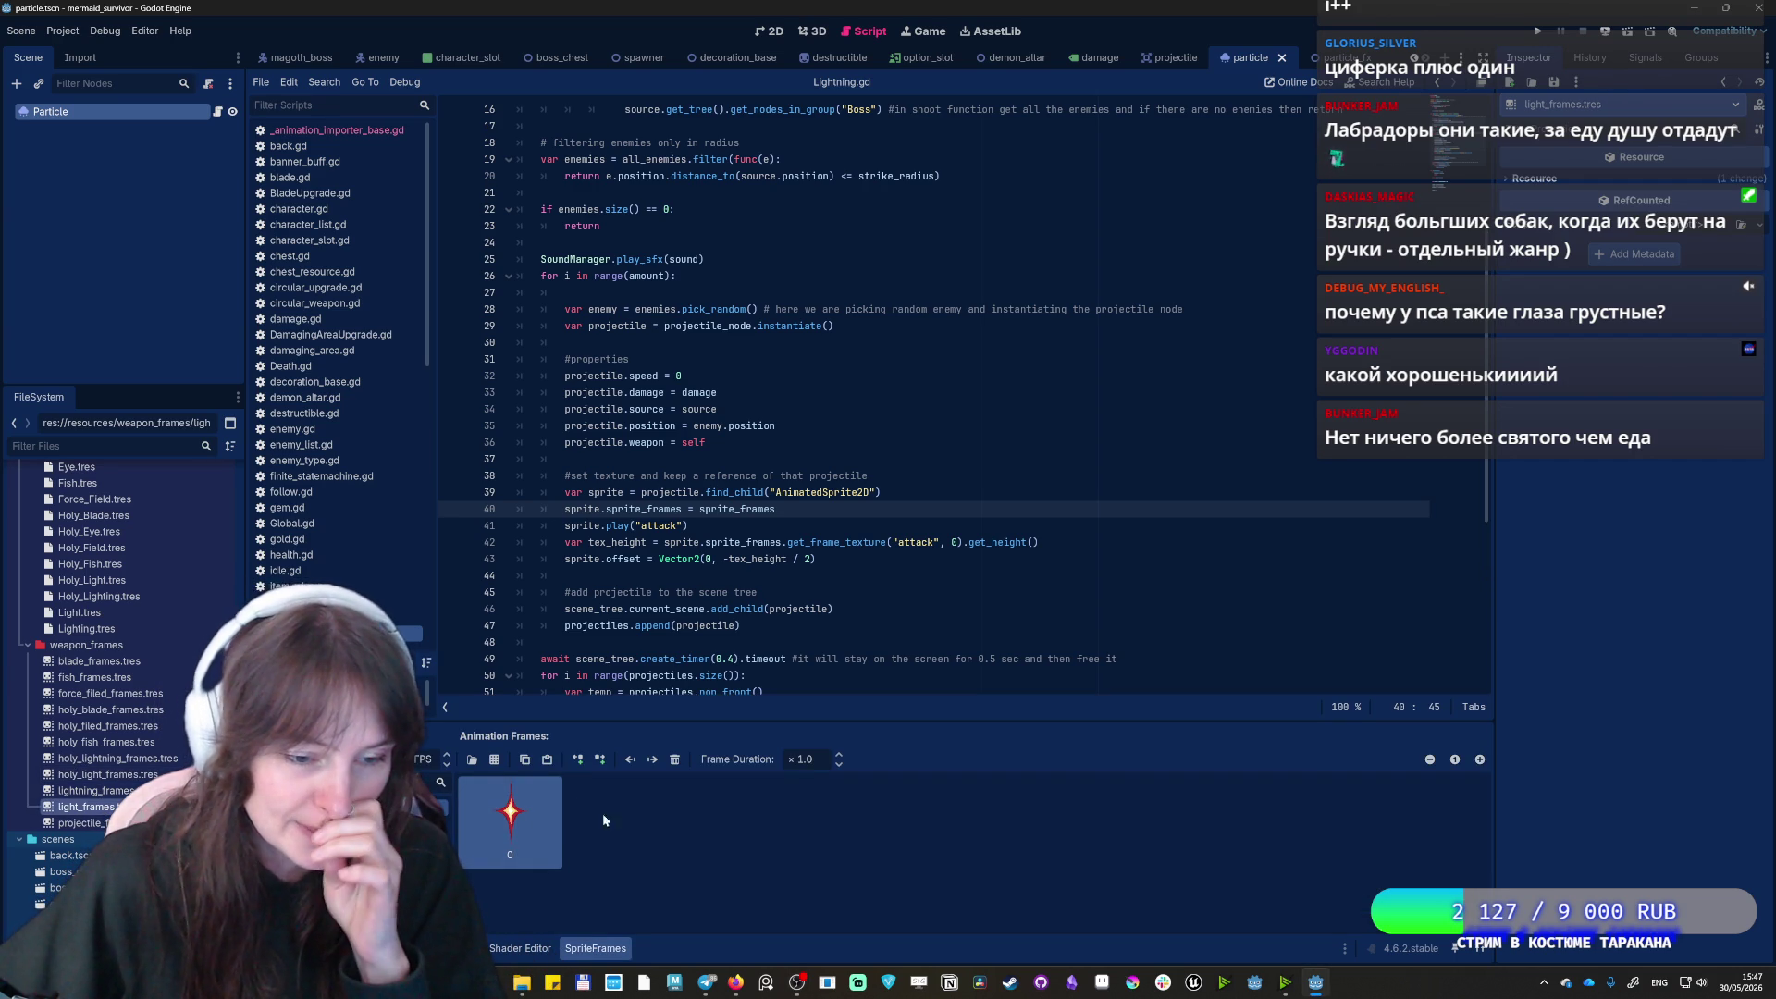
pyautogui.click(495, 758)
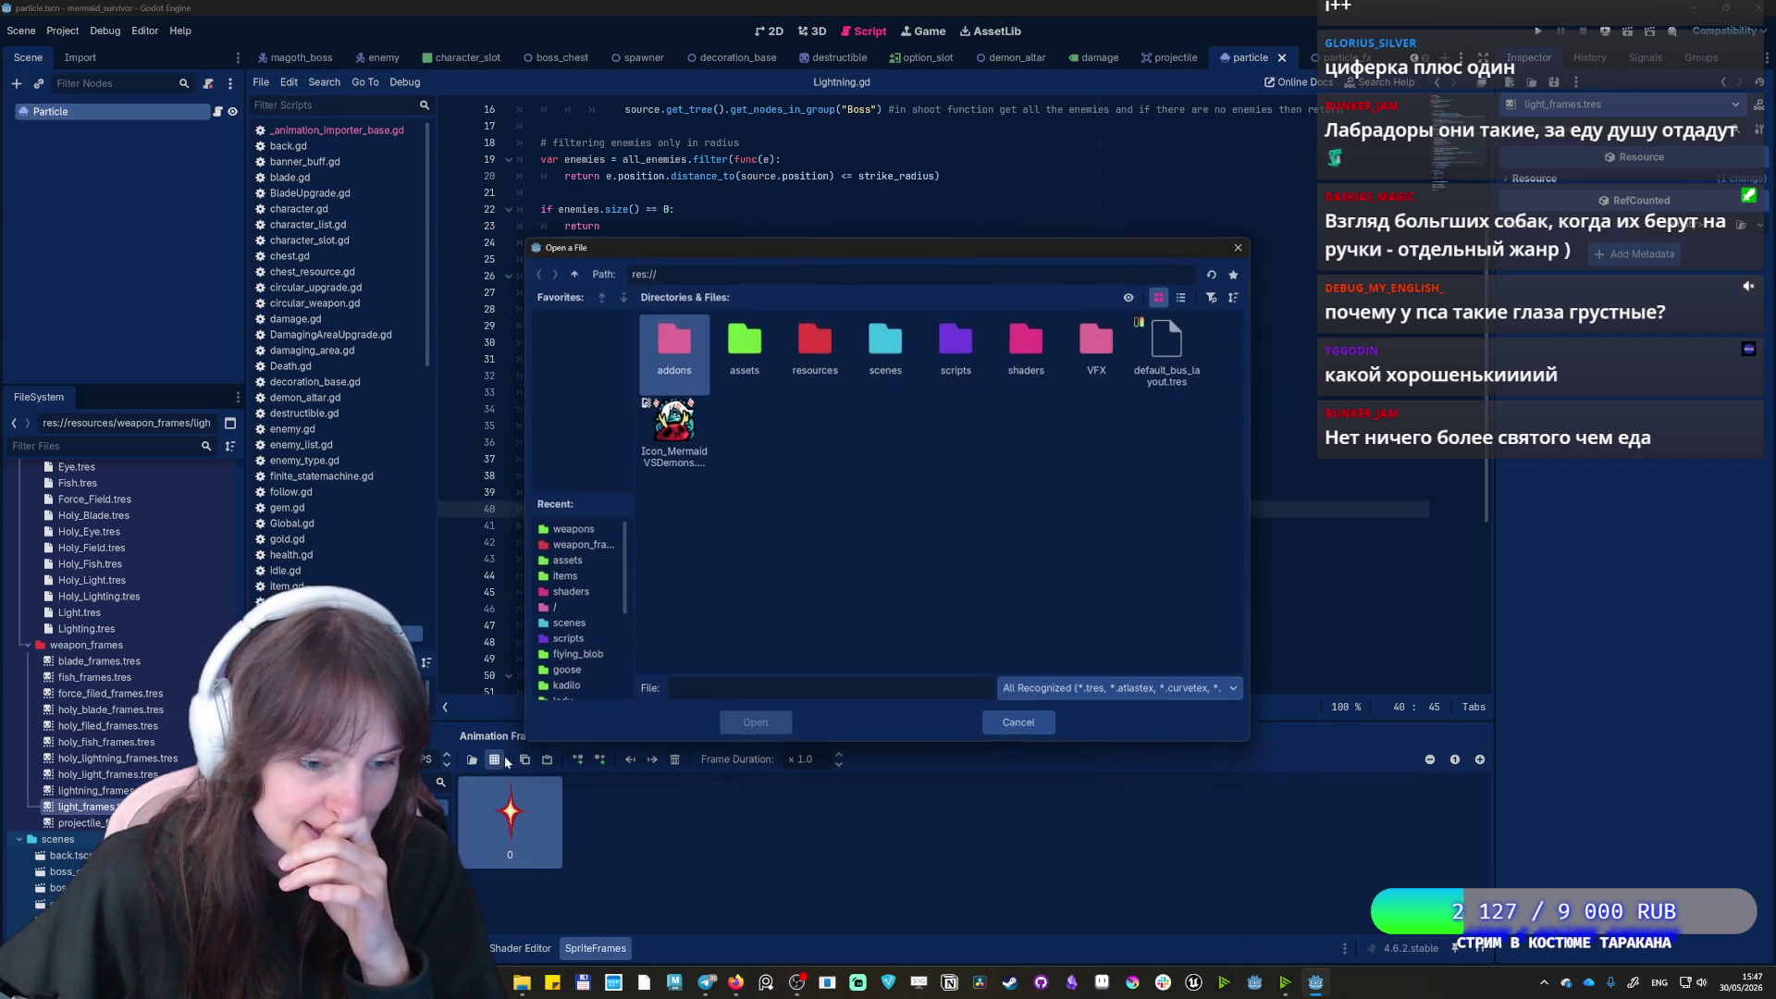
# Add all four cells of assets/items/weapons/MS_MagicLight_01-Sheet.png as animation frames
pyautogui.doubleClick(745, 357)
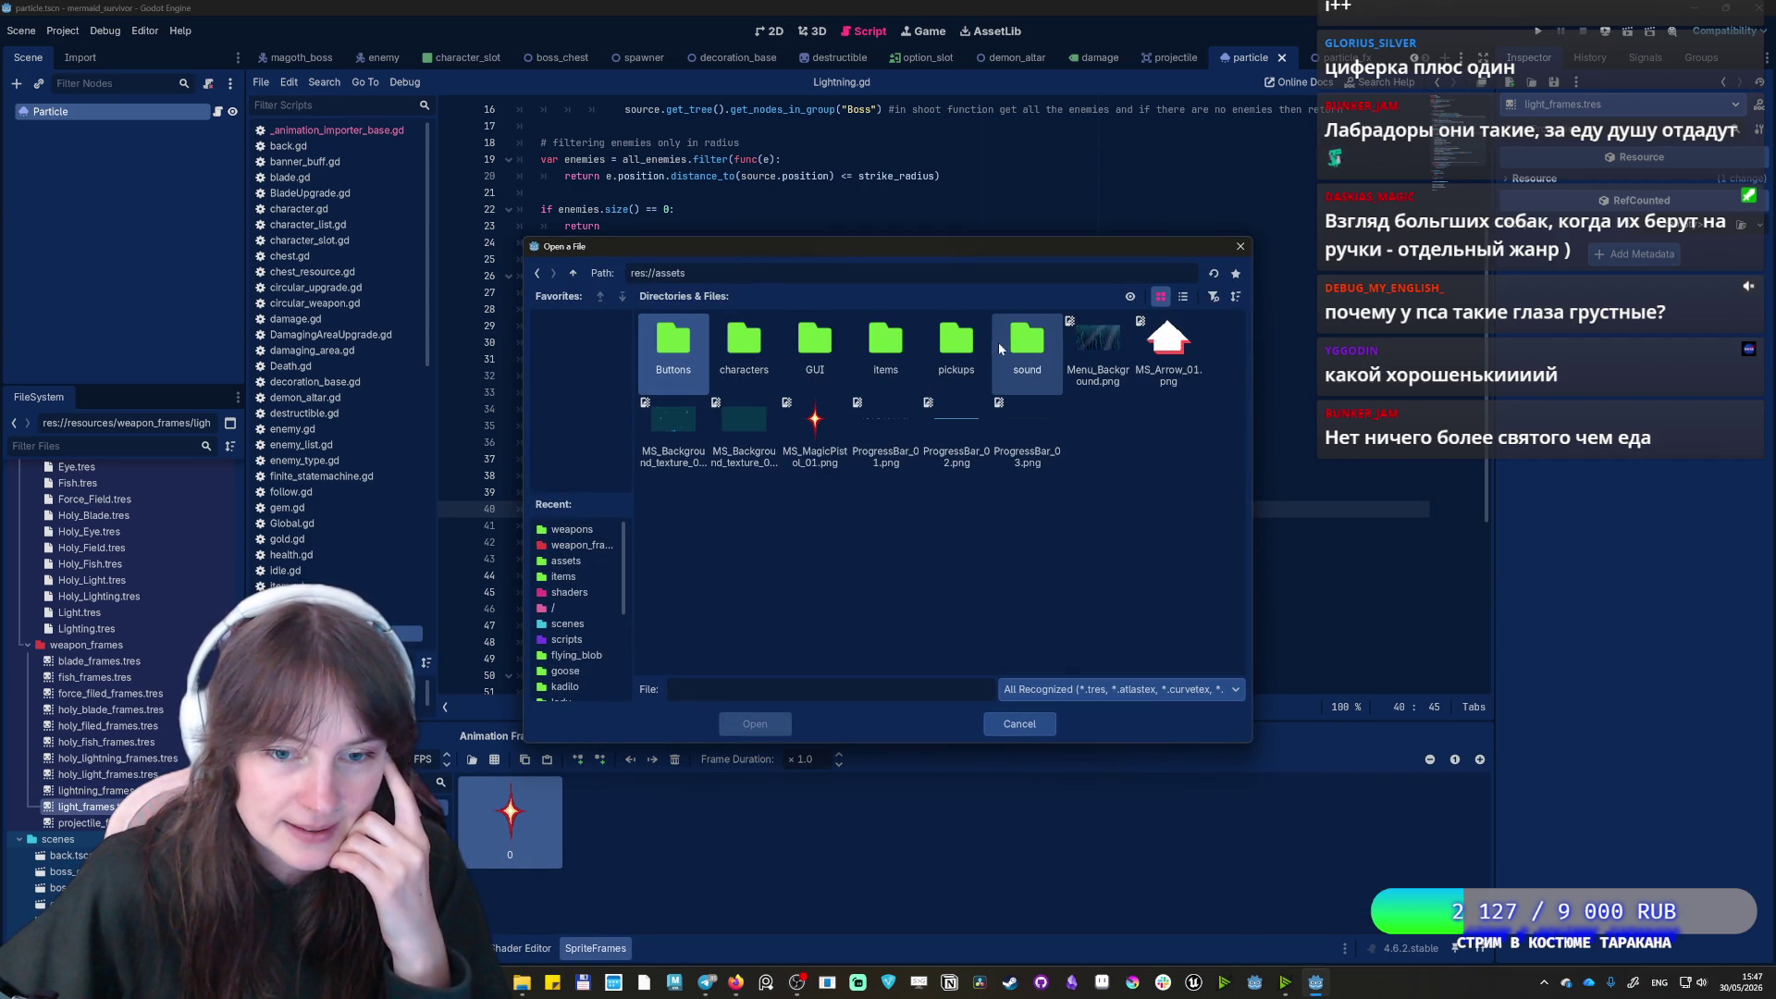
pyautogui.click(888, 356)
pyautogui.doubleClick(891, 360)
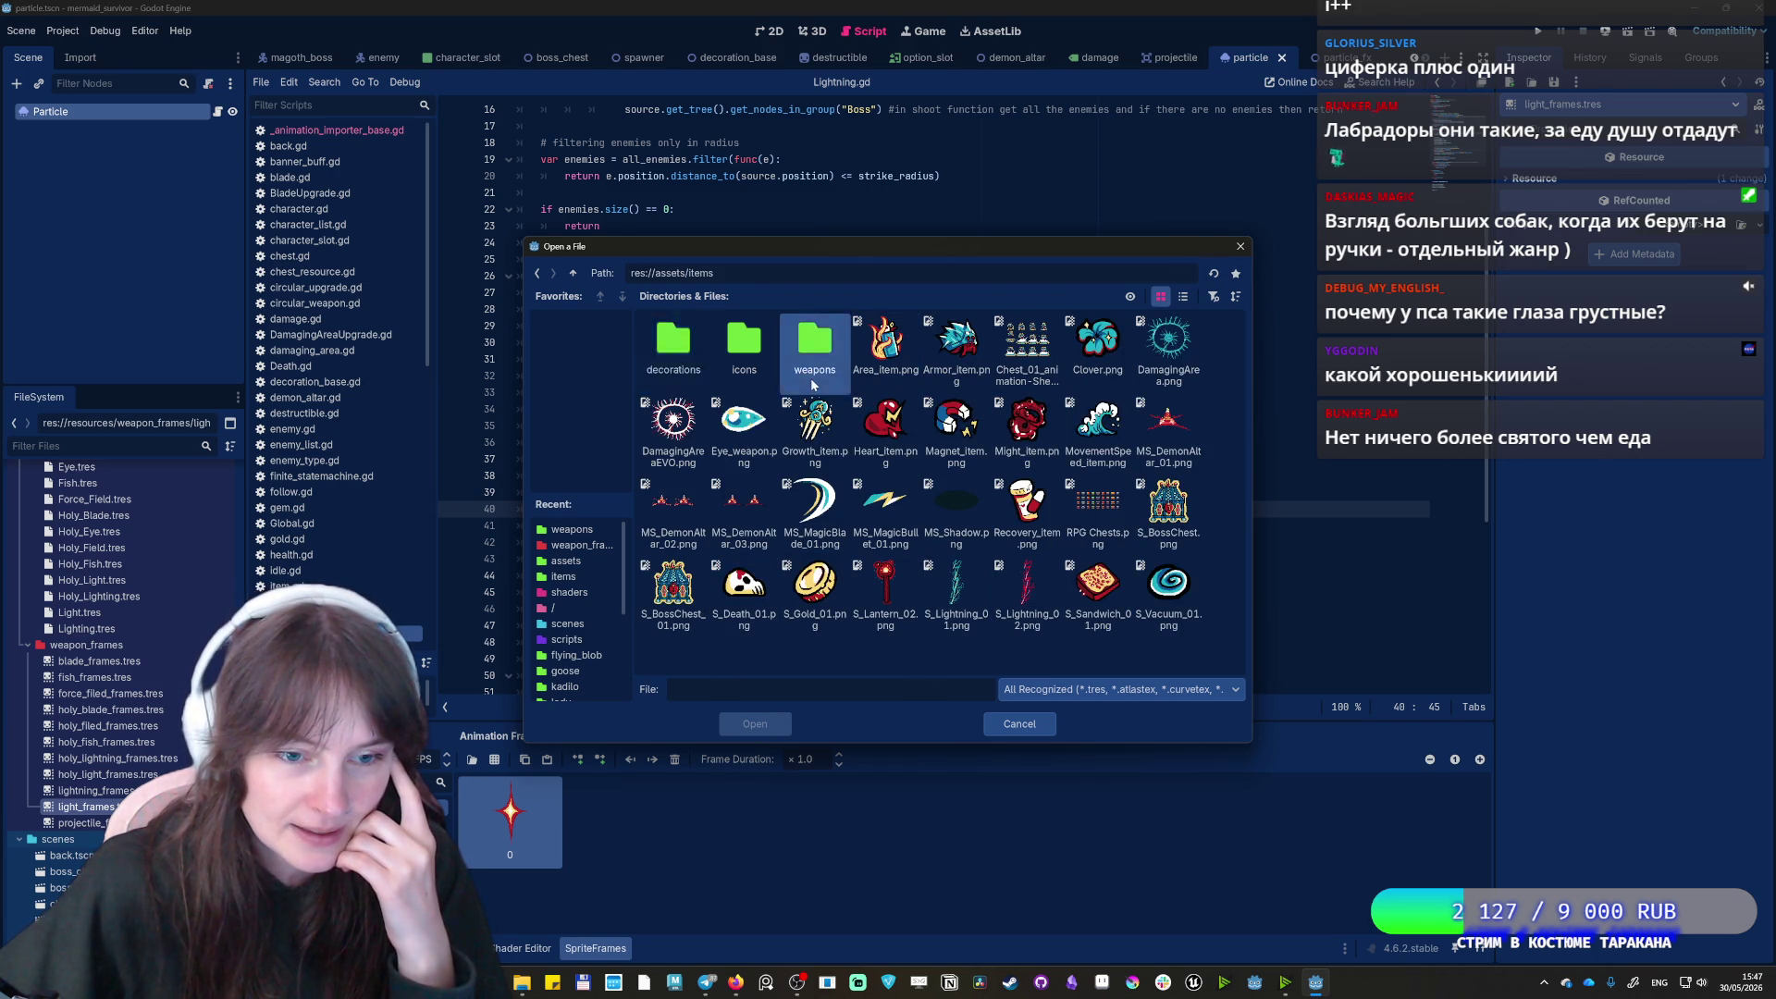
pyautogui.doubleClick(814, 344)
pyautogui.doubleClick(672, 344)
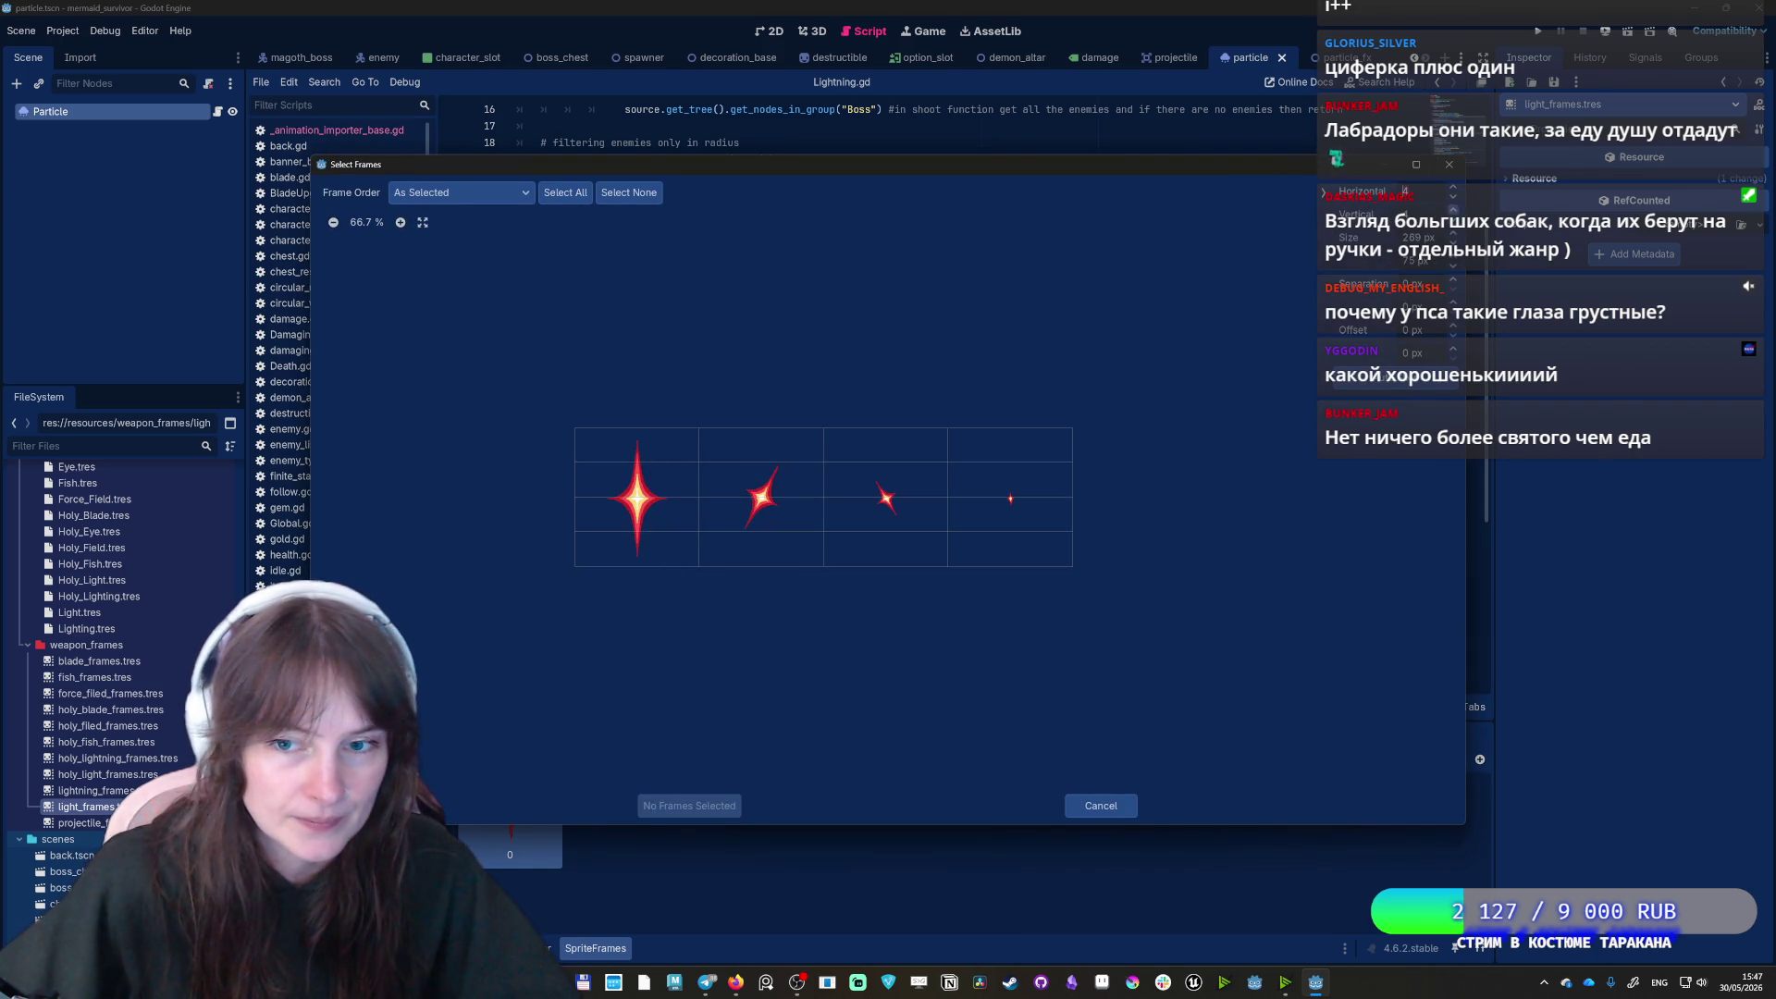
pyautogui.moveTo(638, 518); pyautogui.dragTo(1009, 518)
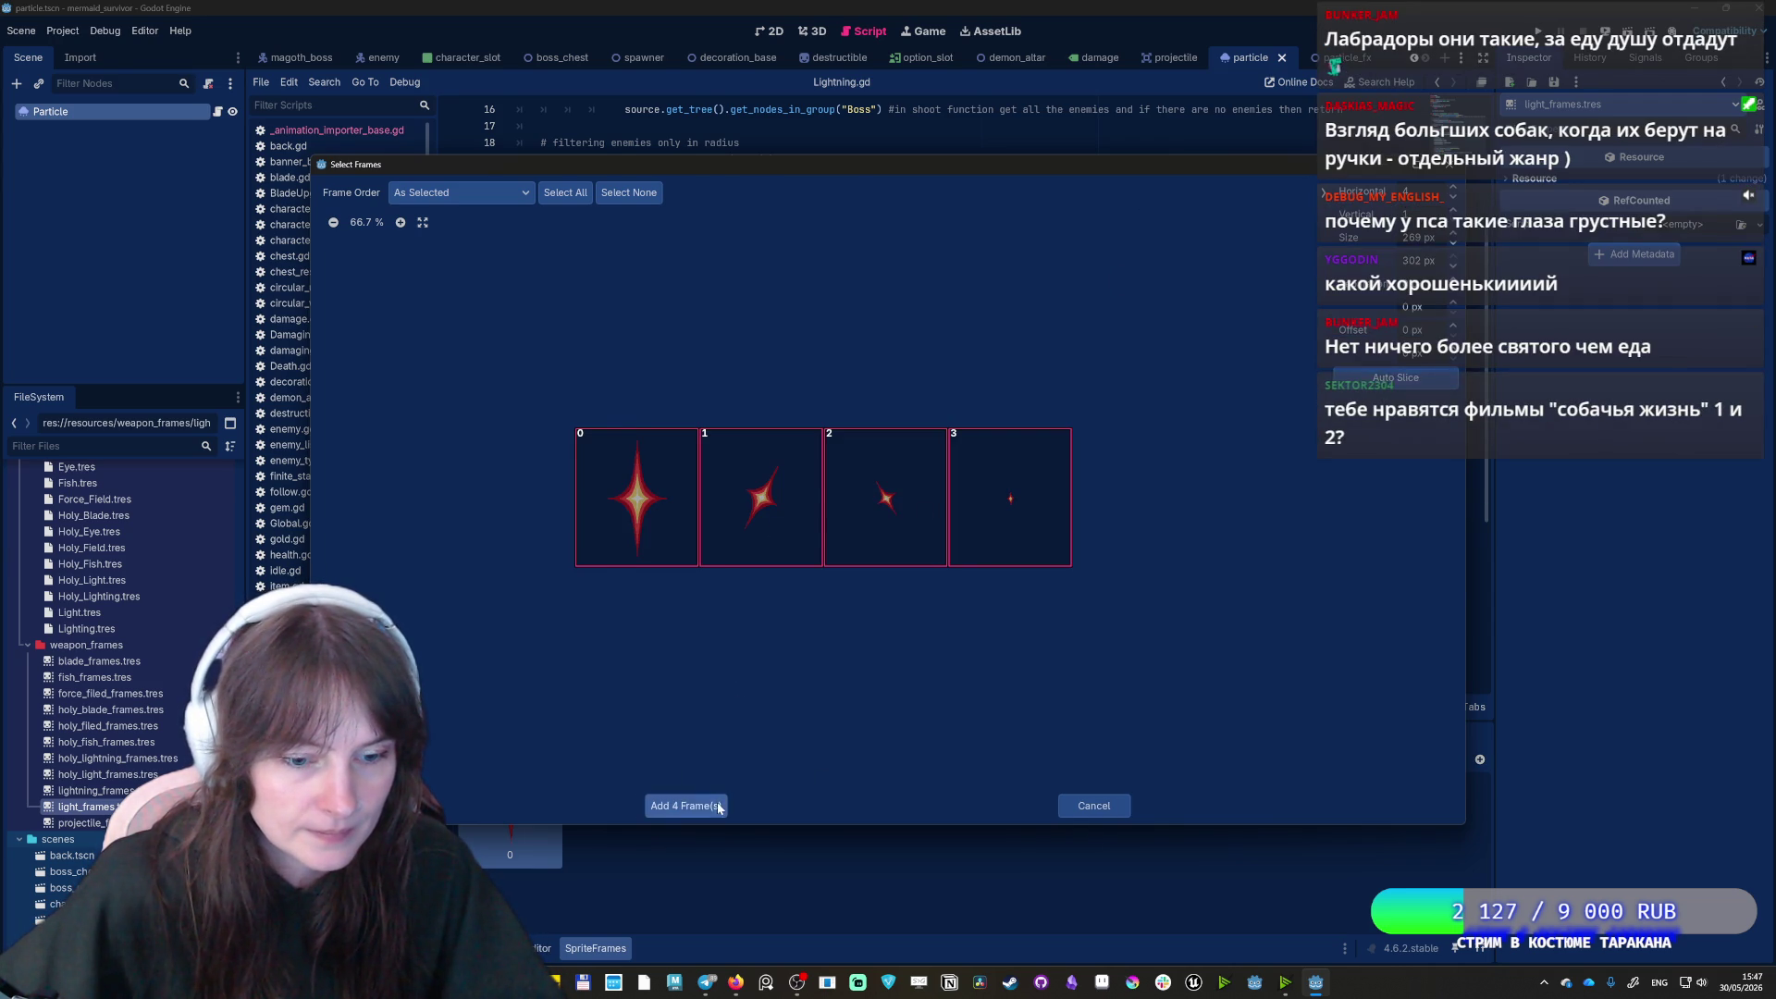
pyautogui.click(675, 804)
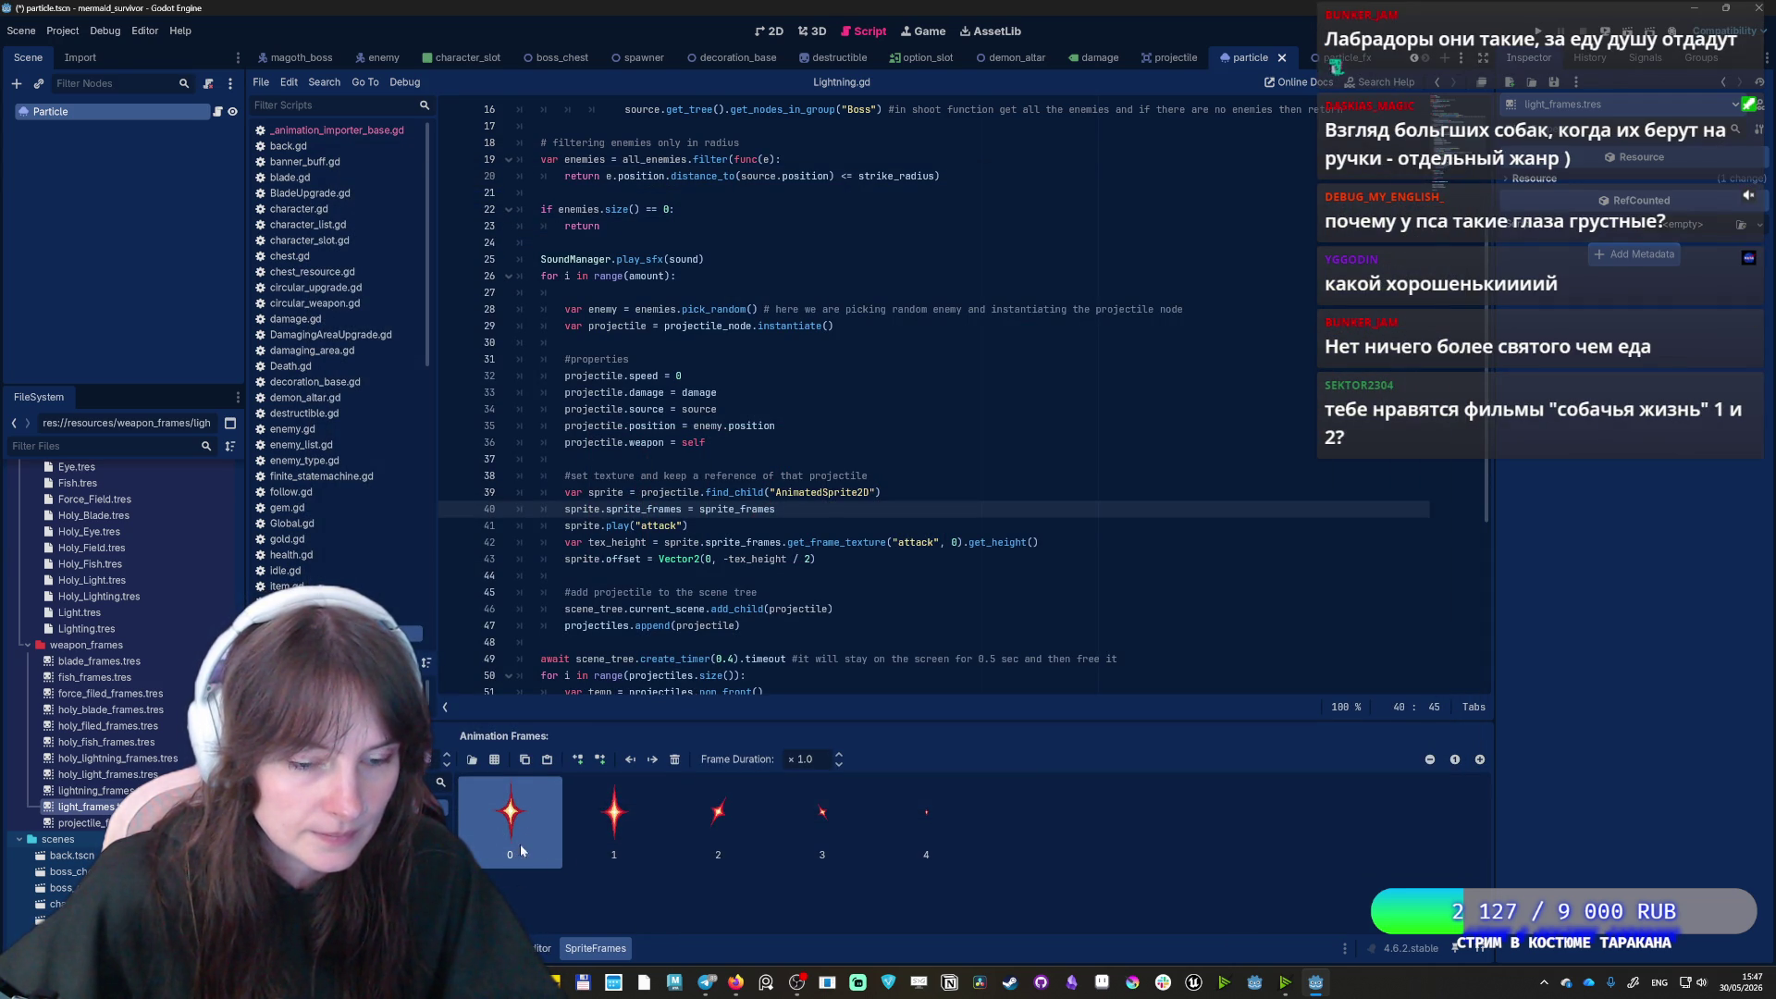
# Delete the duplicate large-star frame, insert an empty frame after frame 3, and save
pyautogui.press('Delete')
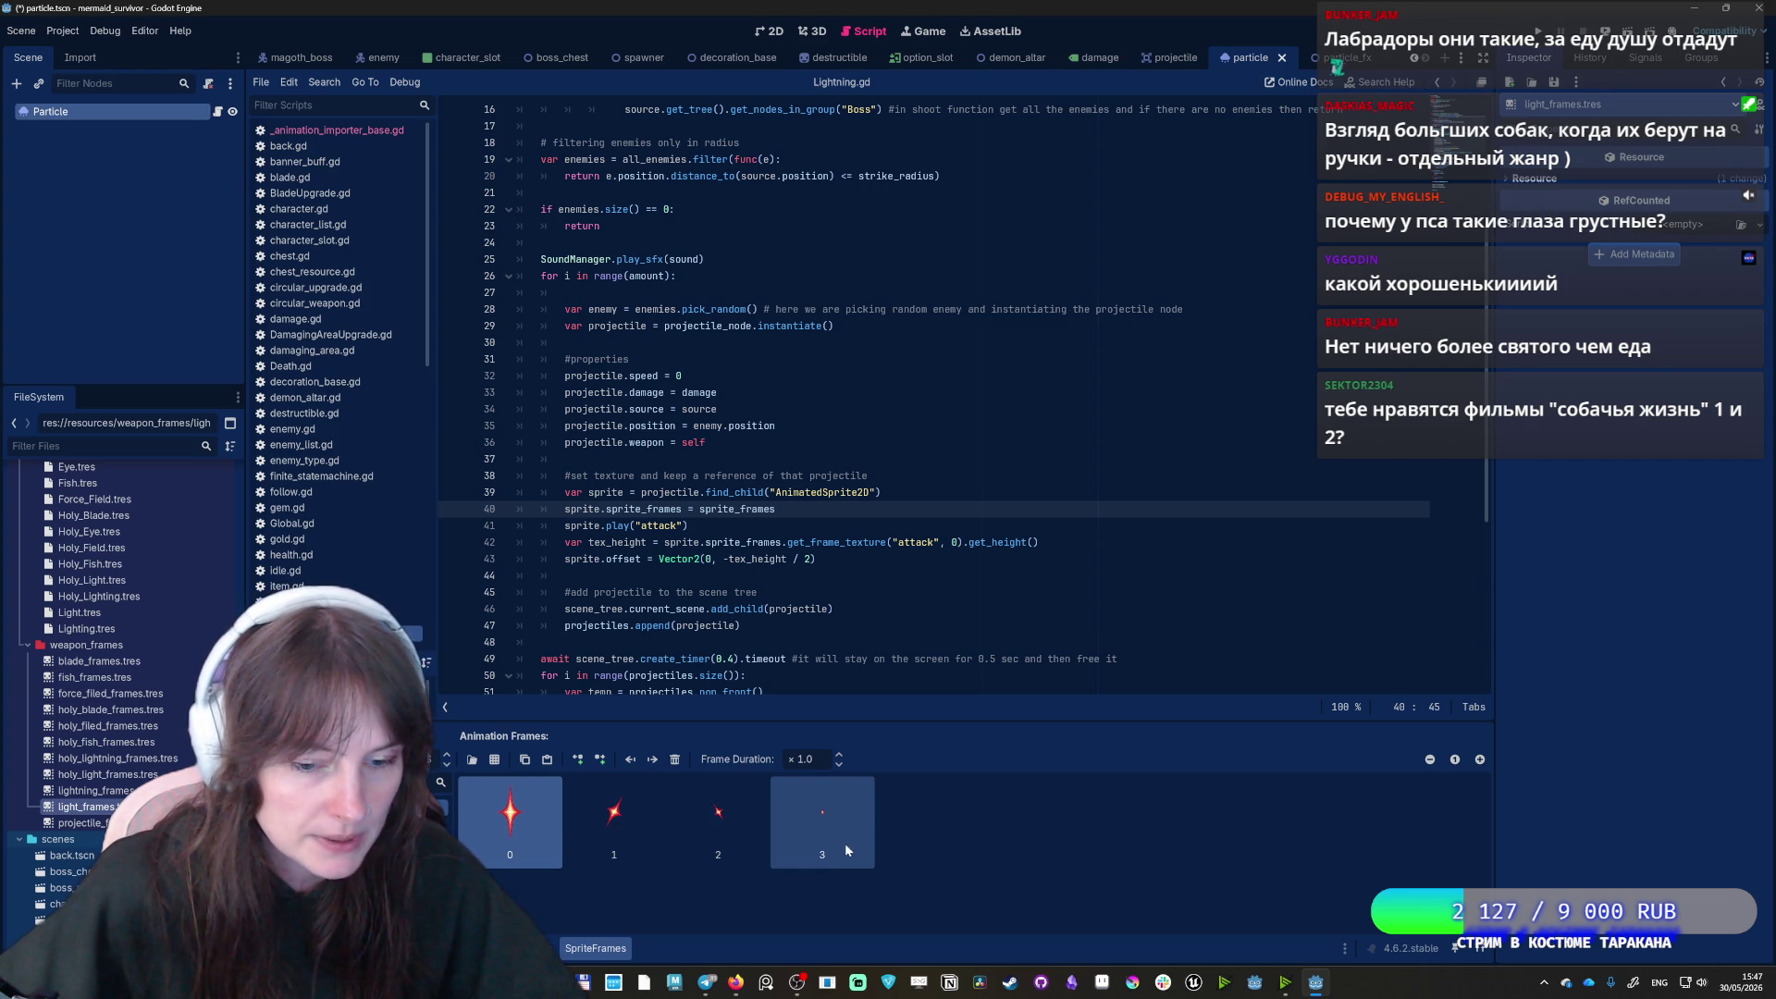
pyautogui.click(777, 794)
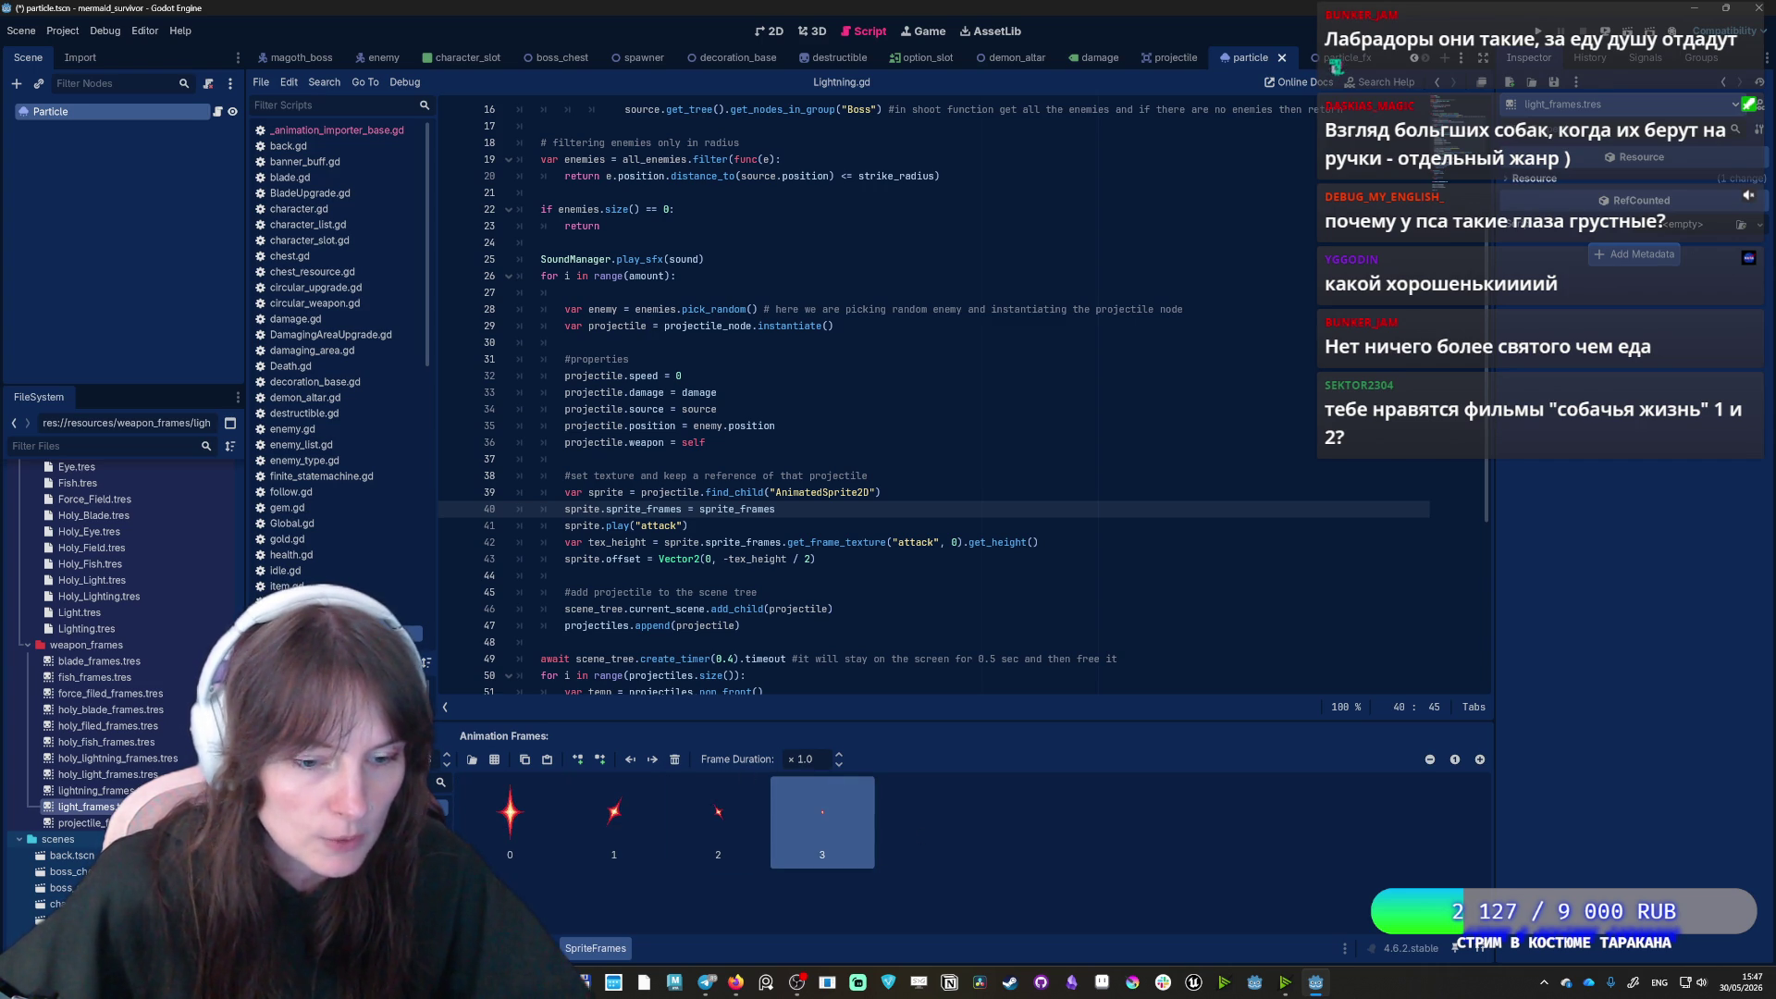
pyautogui.click(600, 759)
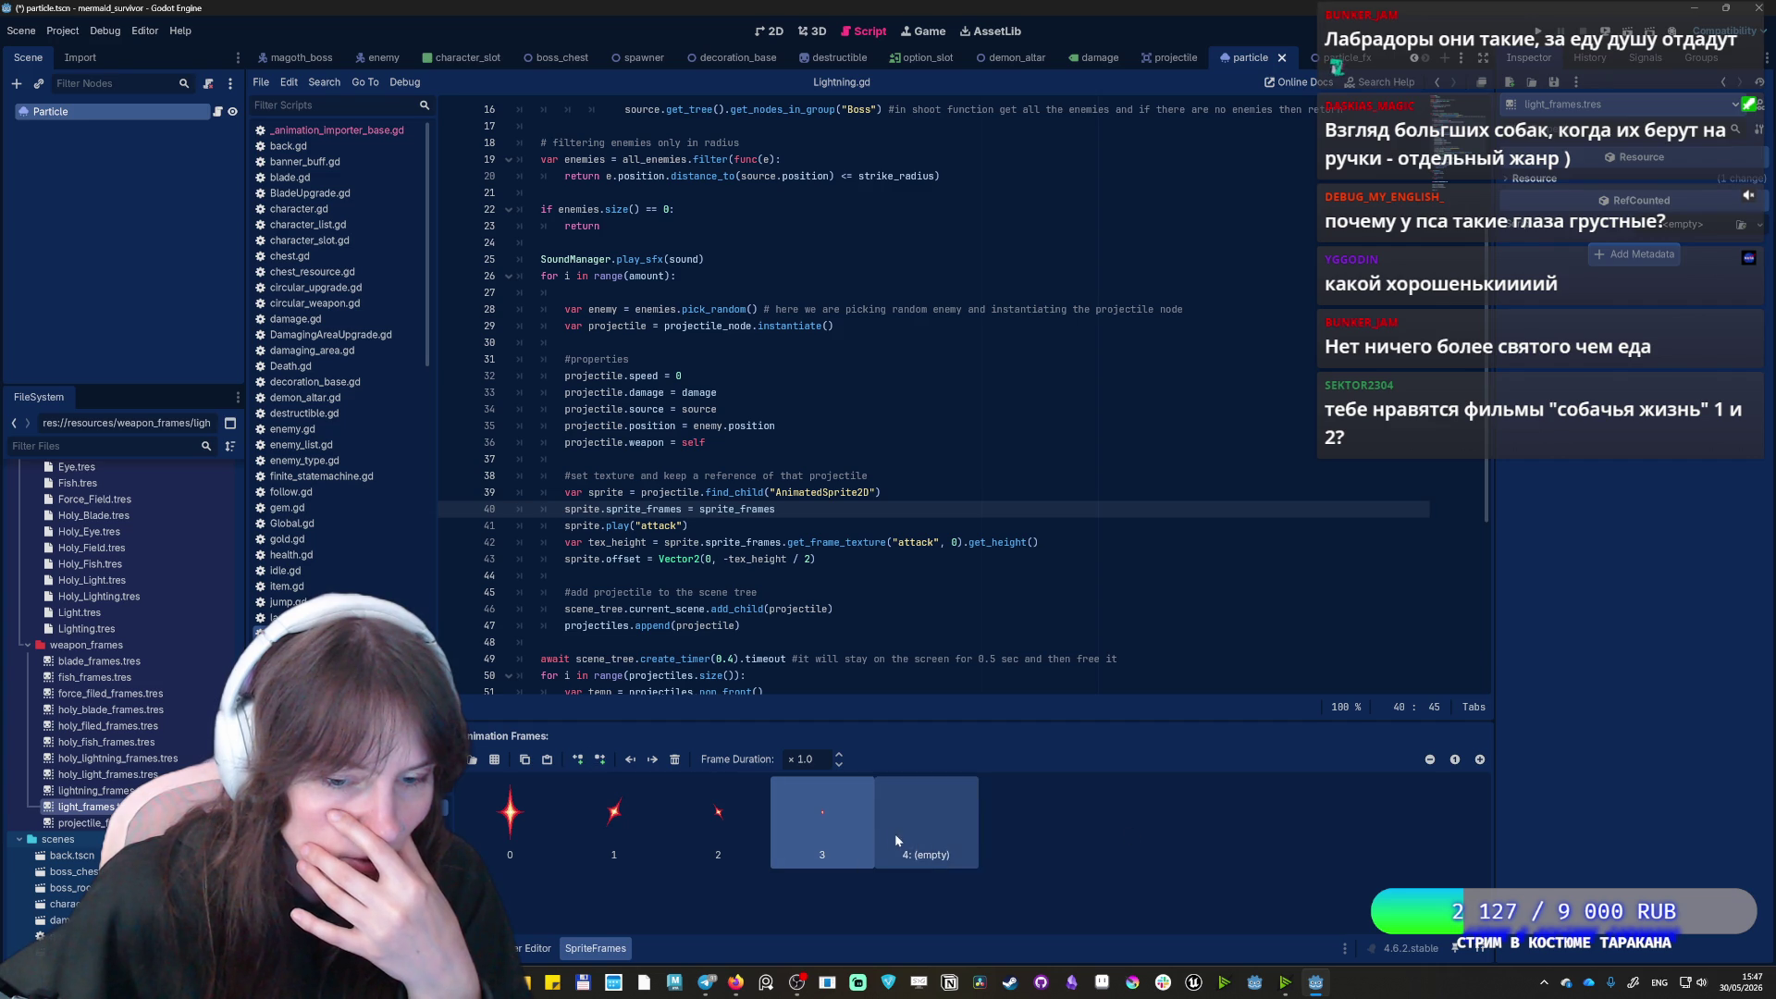
pyautogui.hotkey('ctrl', 's')
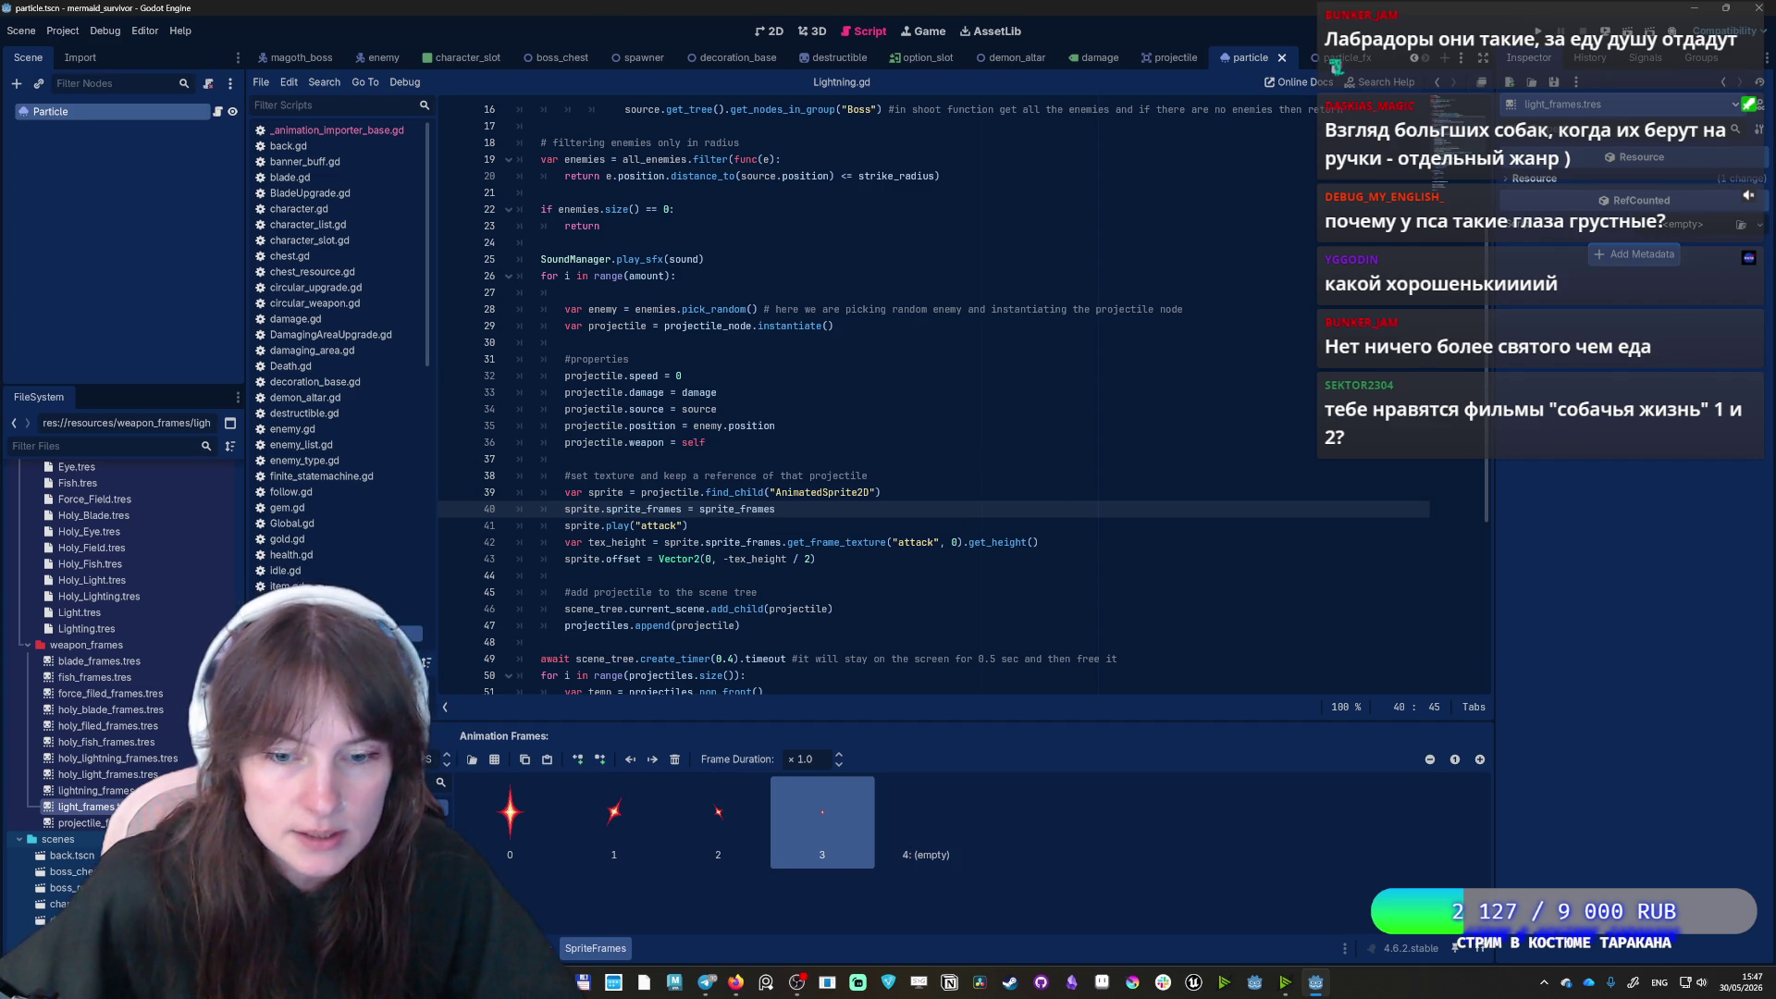